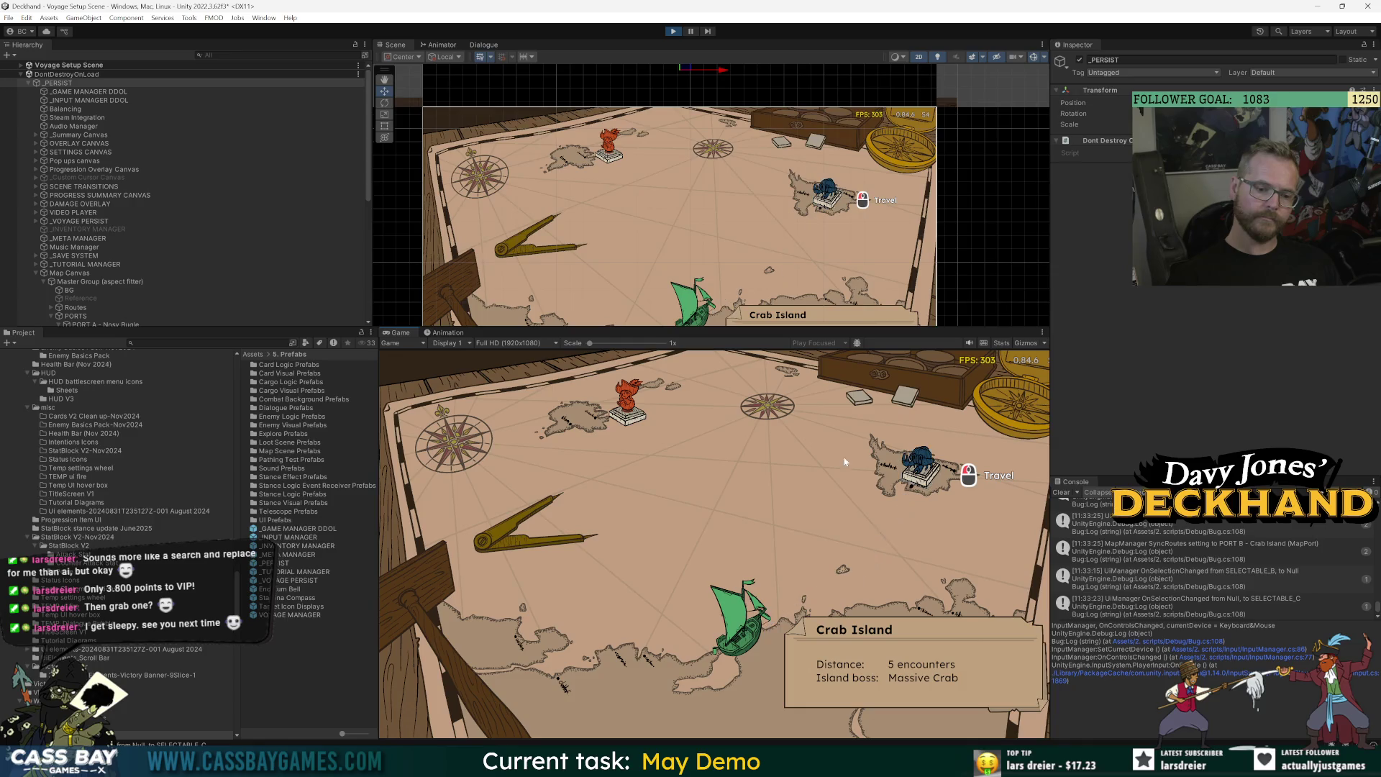
# Stop the voyage map play-test to return to the Main Menu Scene.
pyautogui.moveTo(612, 437)
pyautogui.moveTo(894, 486)
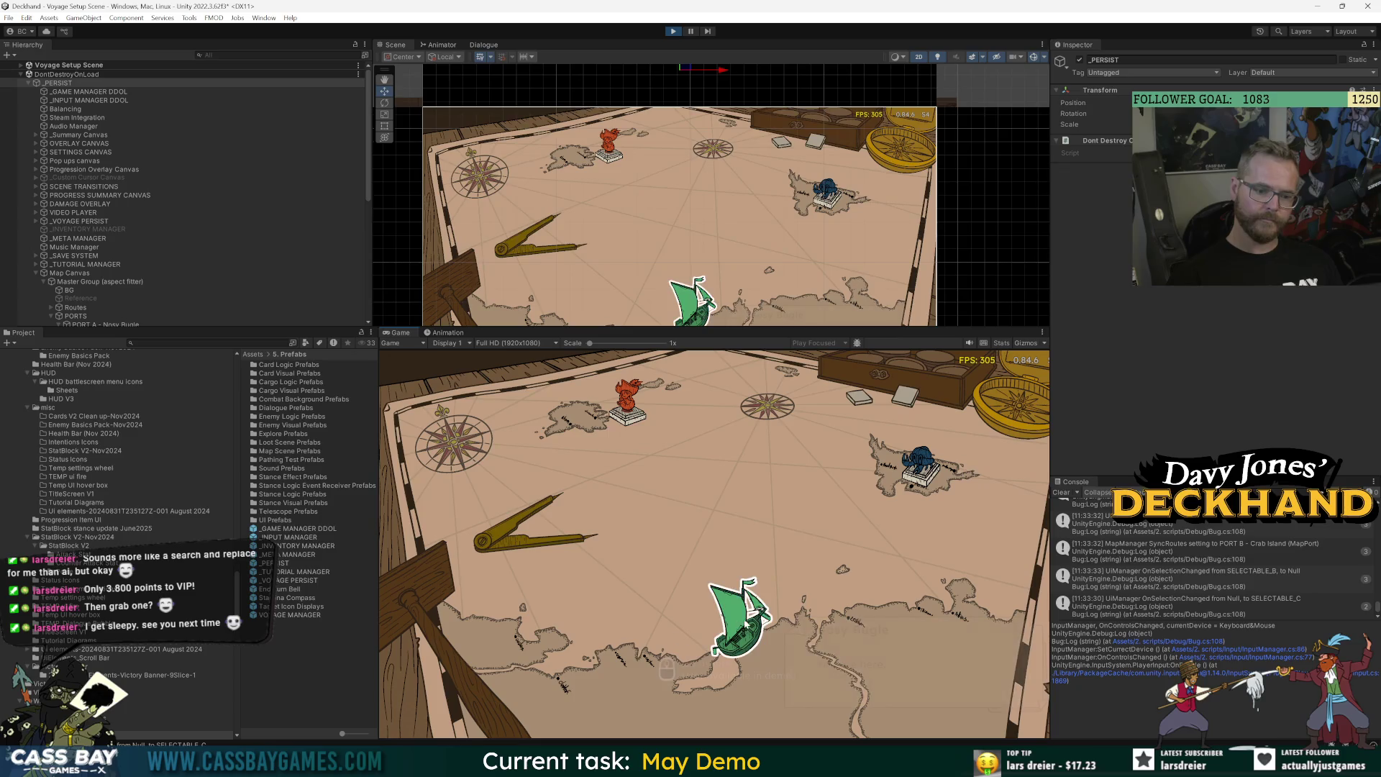
pyautogui.moveTo(744, 615)
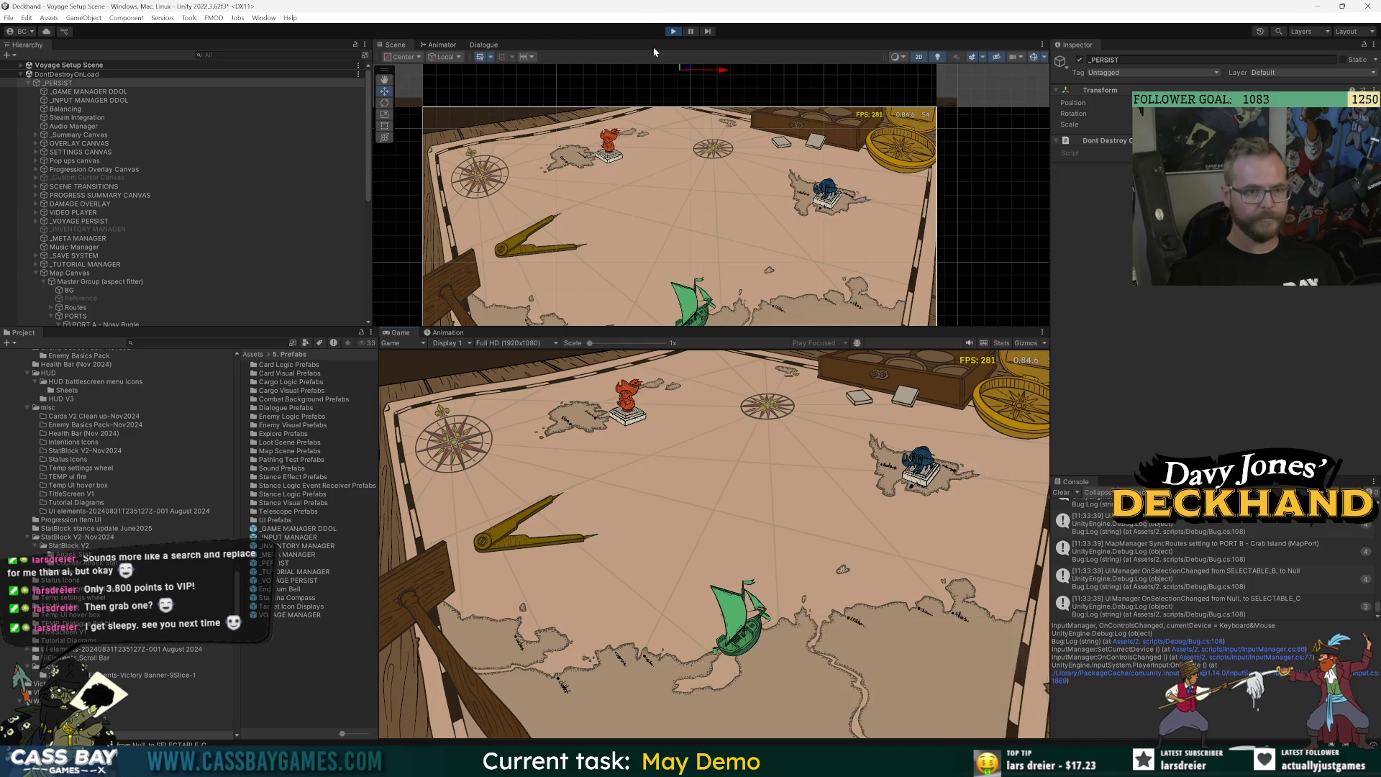
pyautogui.click(679, 32)
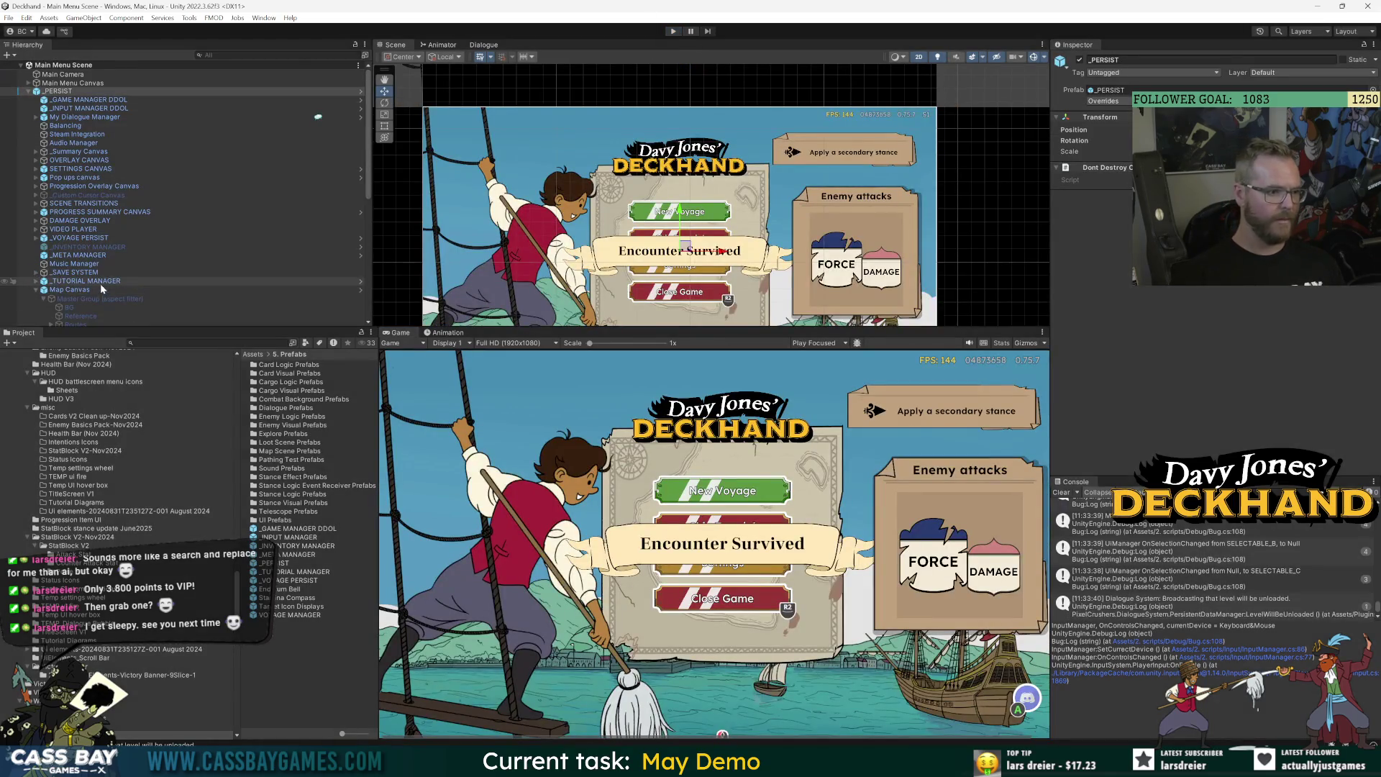
# Open the Map Canvas prefab and collapse the PORT C and PORTS branches.
pyautogui.click(360, 289)
pyautogui.click(95, 96)
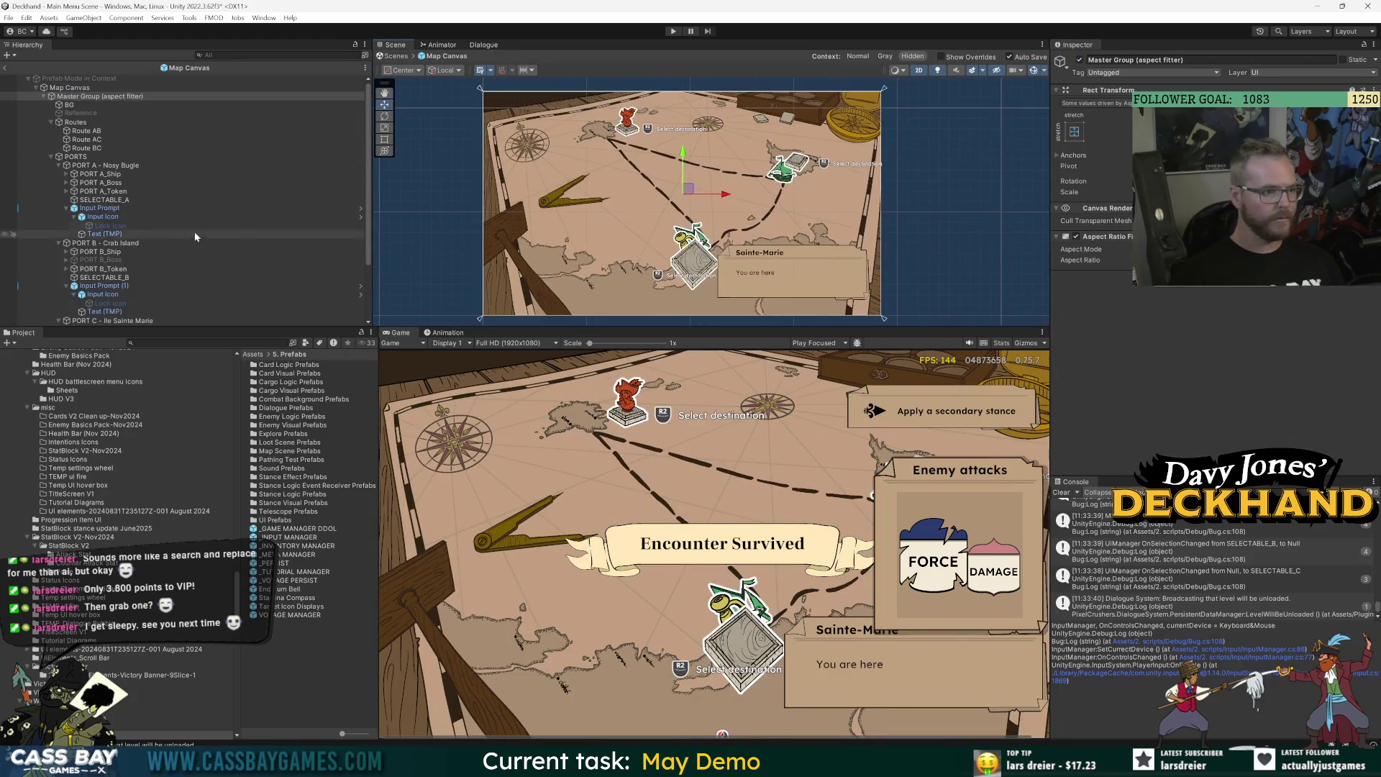
pyautogui.scroll(-3, 93, 321)
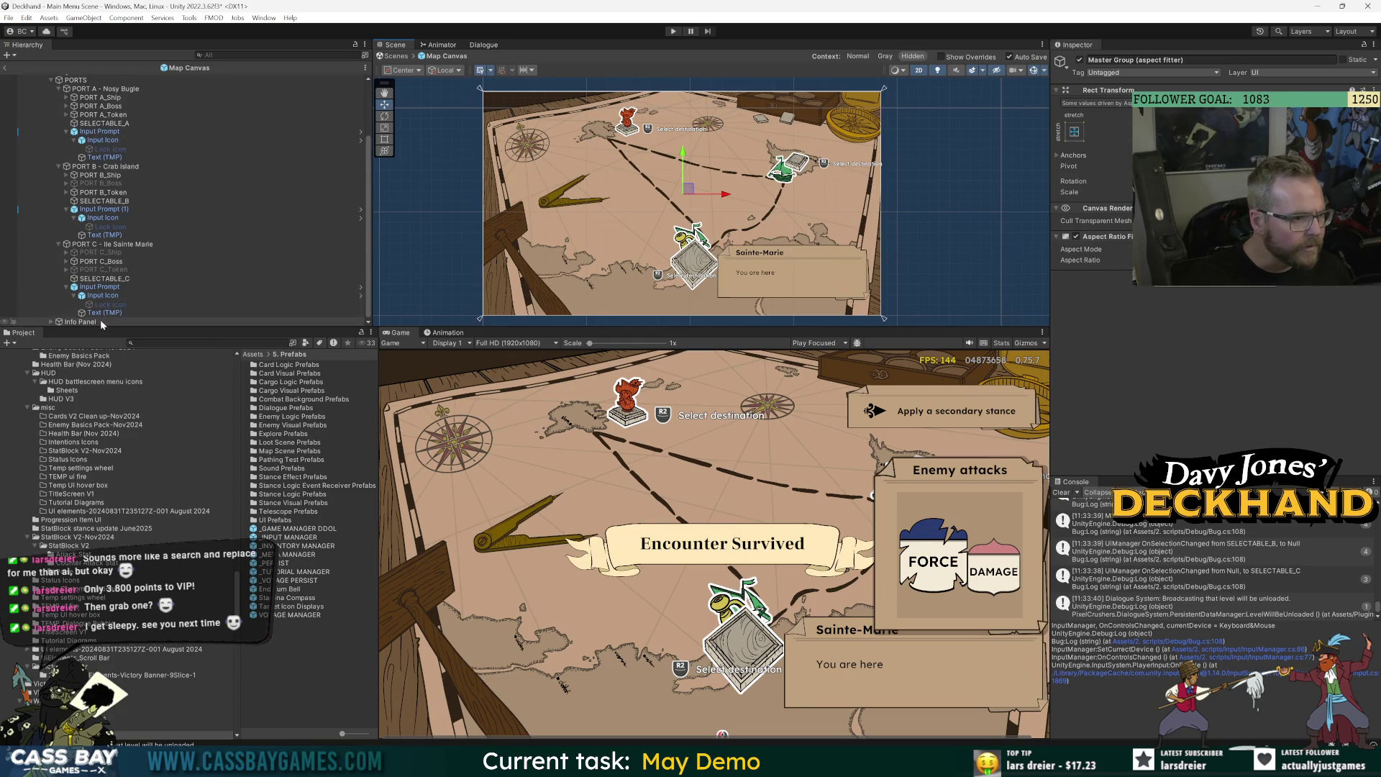
pyautogui.click(58, 243)
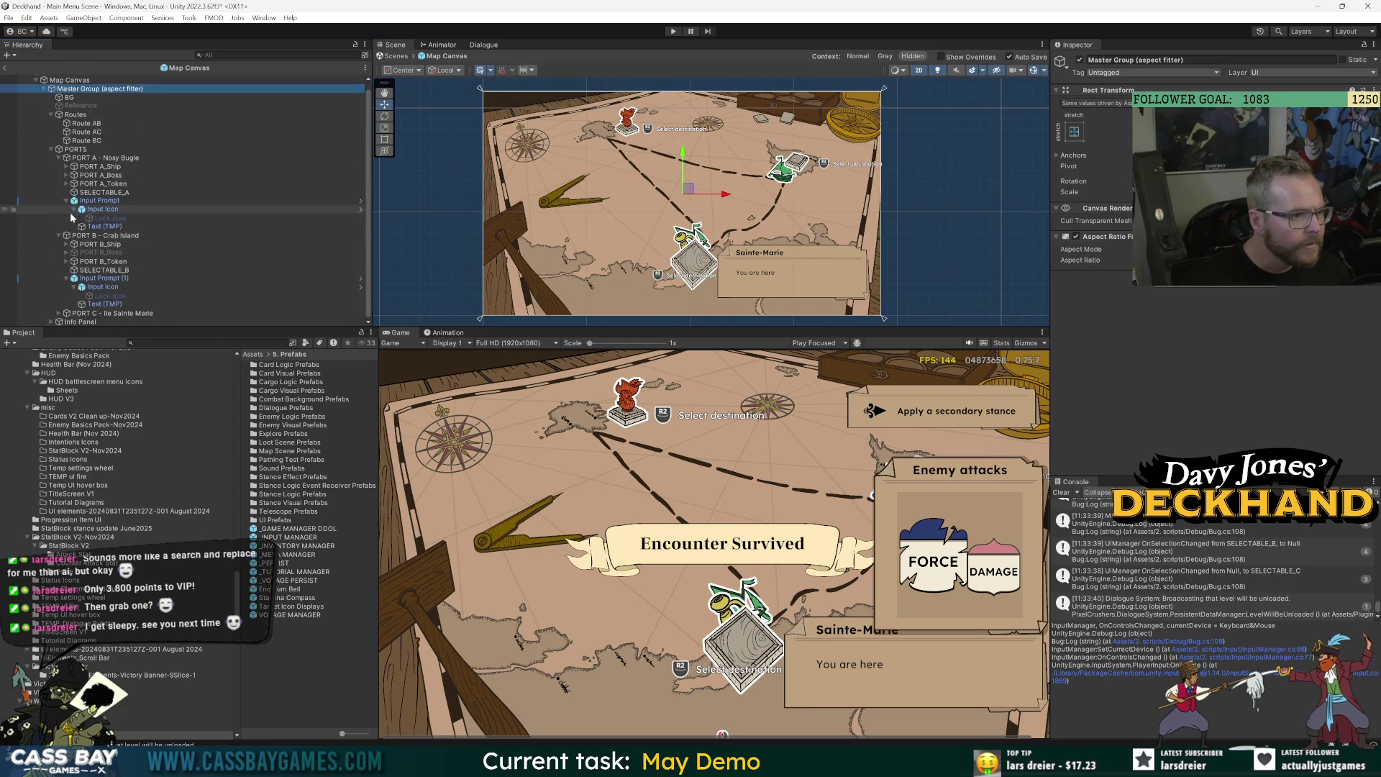
pyautogui.click(51, 147)
# Drag the Sainte-Marie Info Panel to the map's upper left.
pyautogui.click(77, 165)
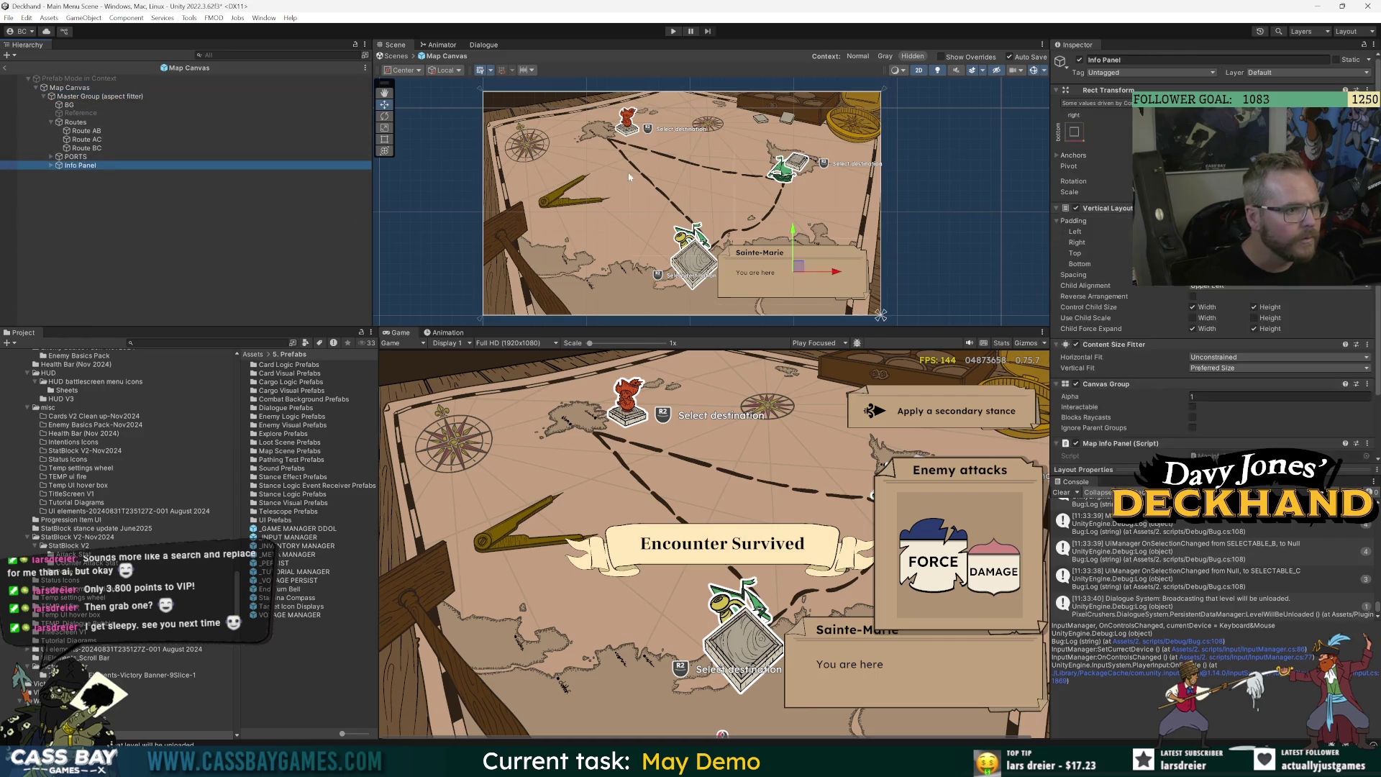
pyautogui.moveTo(794, 270)
pyautogui.mouseDown()
pyautogui.moveTo(680, 216)
pyautogui.moveTo(576, 204)
pyautogui.mouseUp()
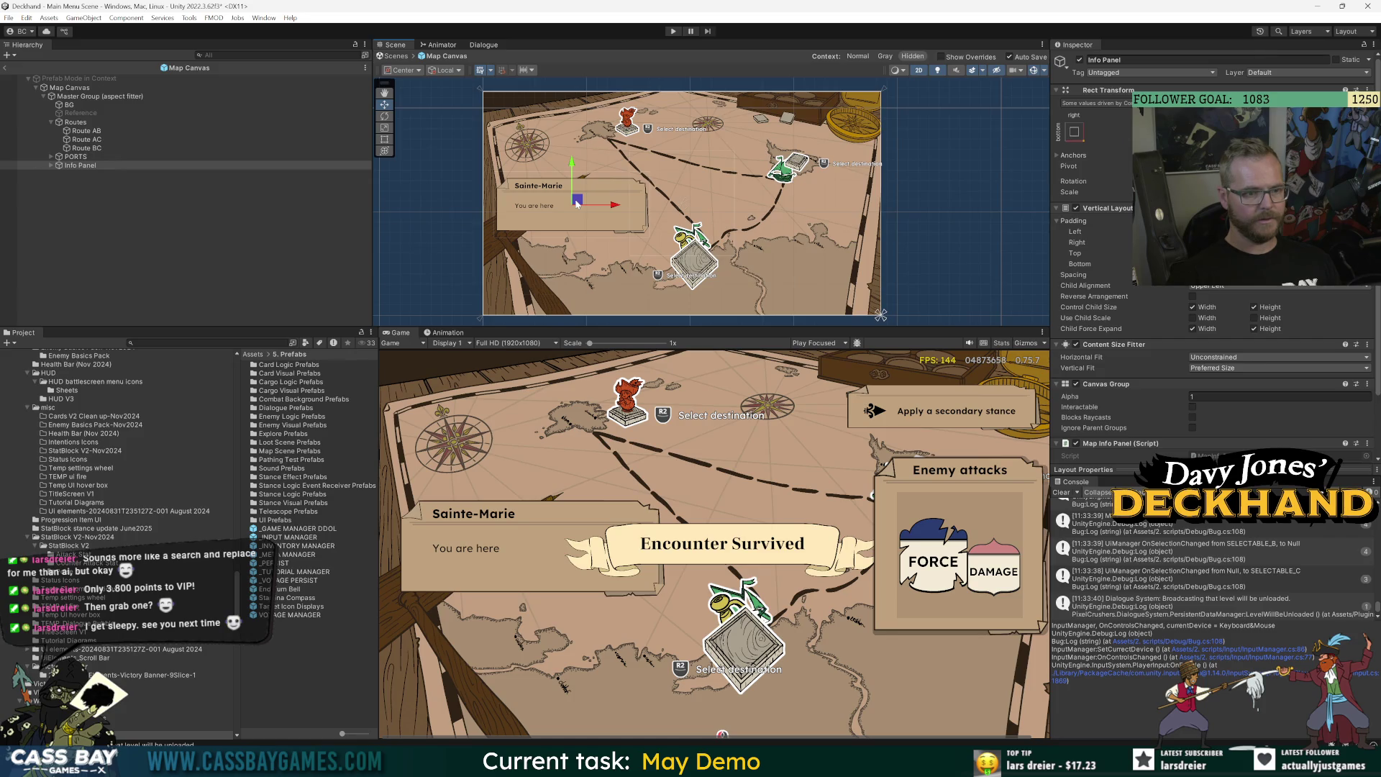
pyautogui.click(144, 96)
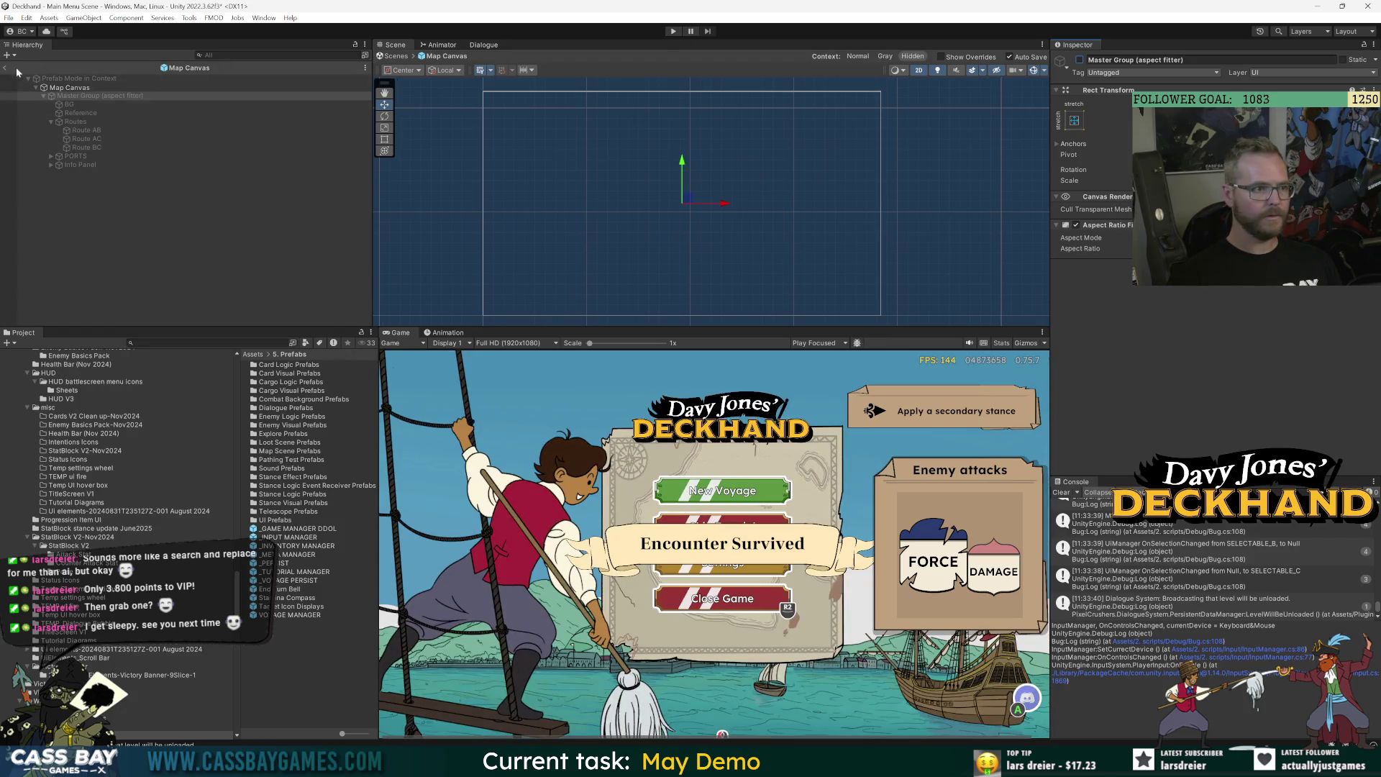
# Enter Play mode, save the Davy Jones deck image, and open it from Downloads.
pyautogui.click(673, 31)
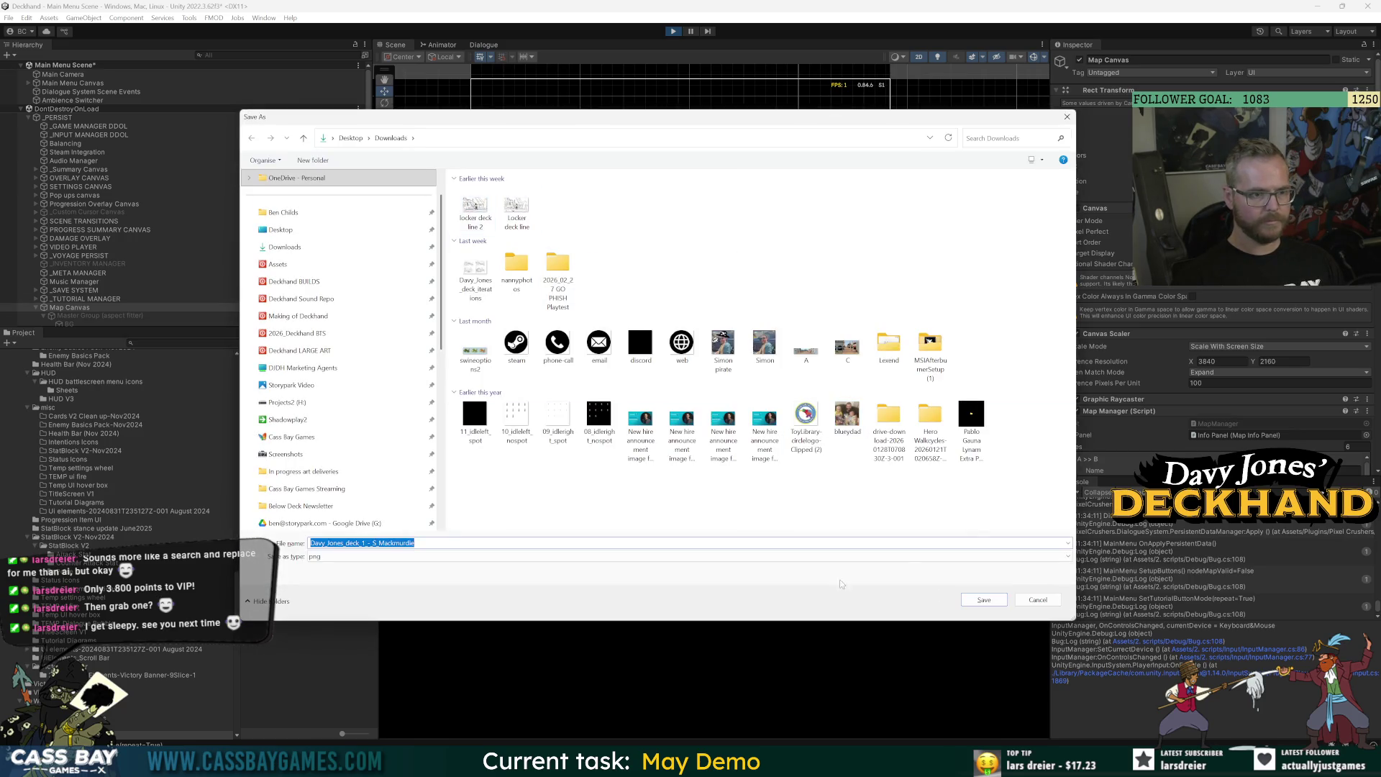
pyautogui.click(984, 599)
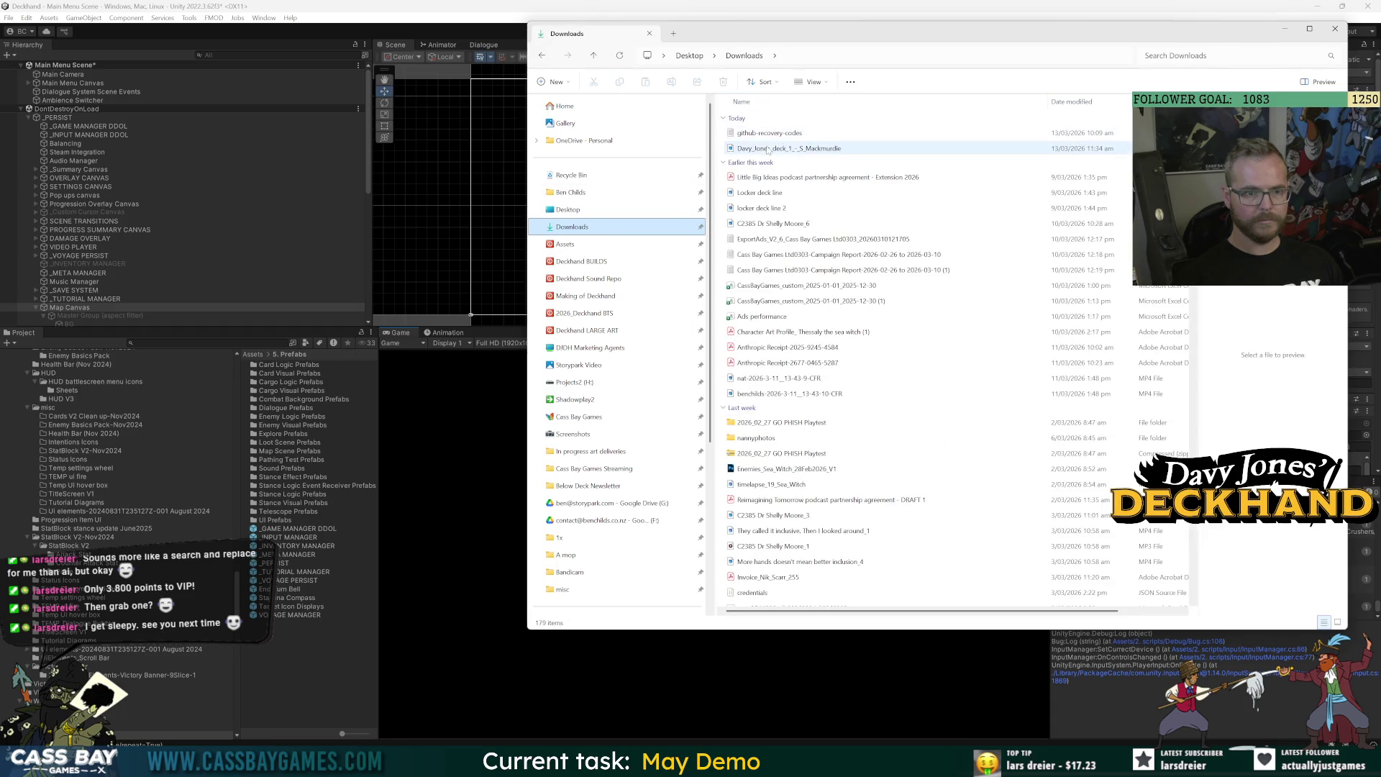
pyautogui.click(770, 149)
pyautogui.doubleClick(767, 151)
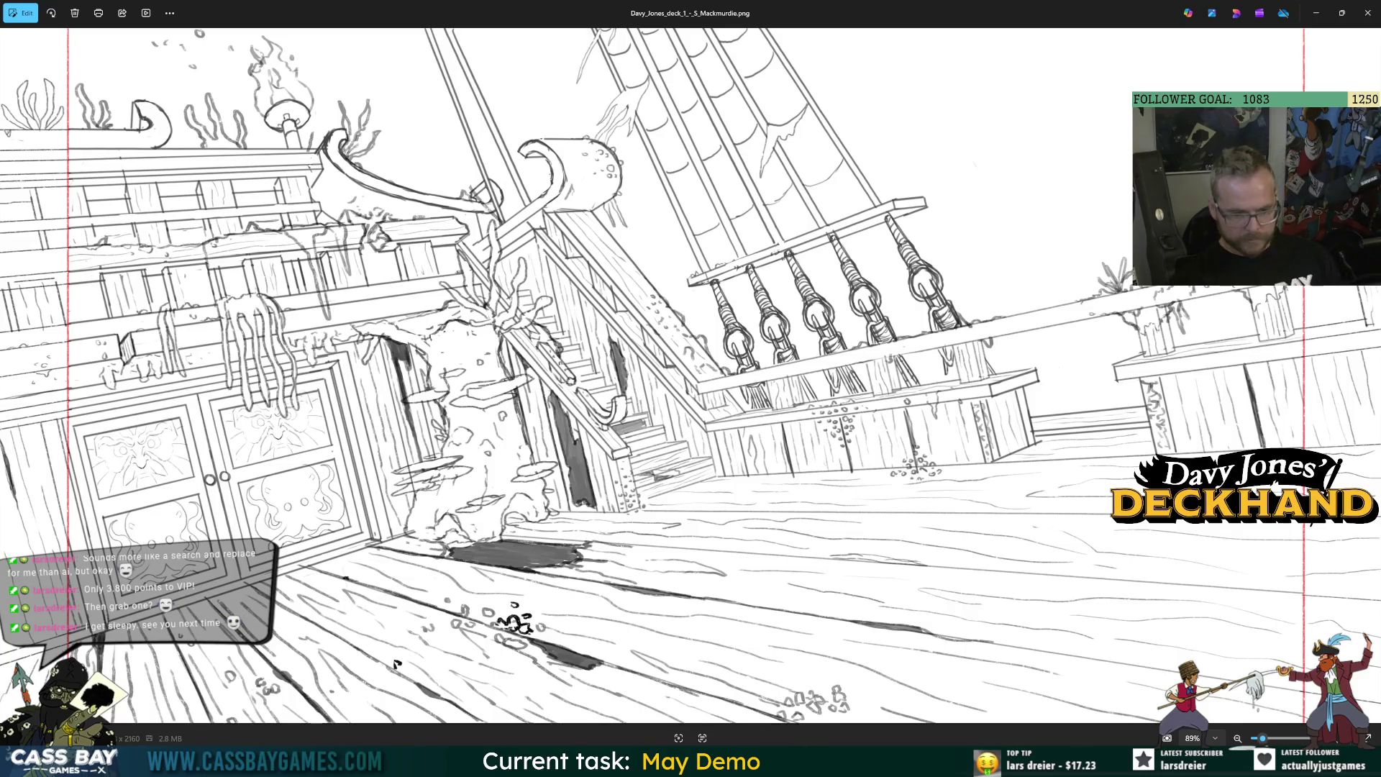
# Switch from the deck image to Chrome in a new tab.
pyautogui.hotkey('alt', 'Tab')
pyautogui.click(675, 13)
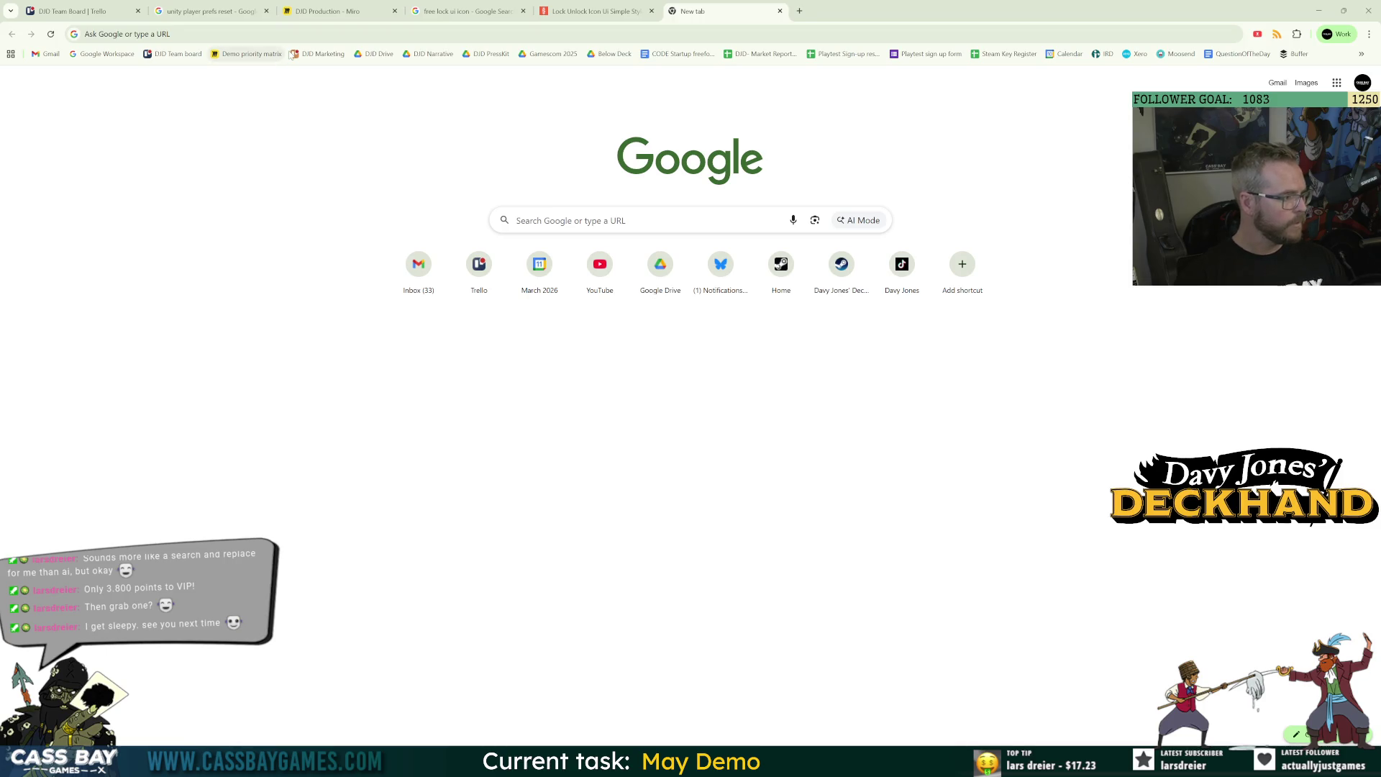
# Search Google Images for '16th century merchant ship red sea'.
pyautogui.hotkey('ctrl', 'l')
pyautogui.write('16th century')
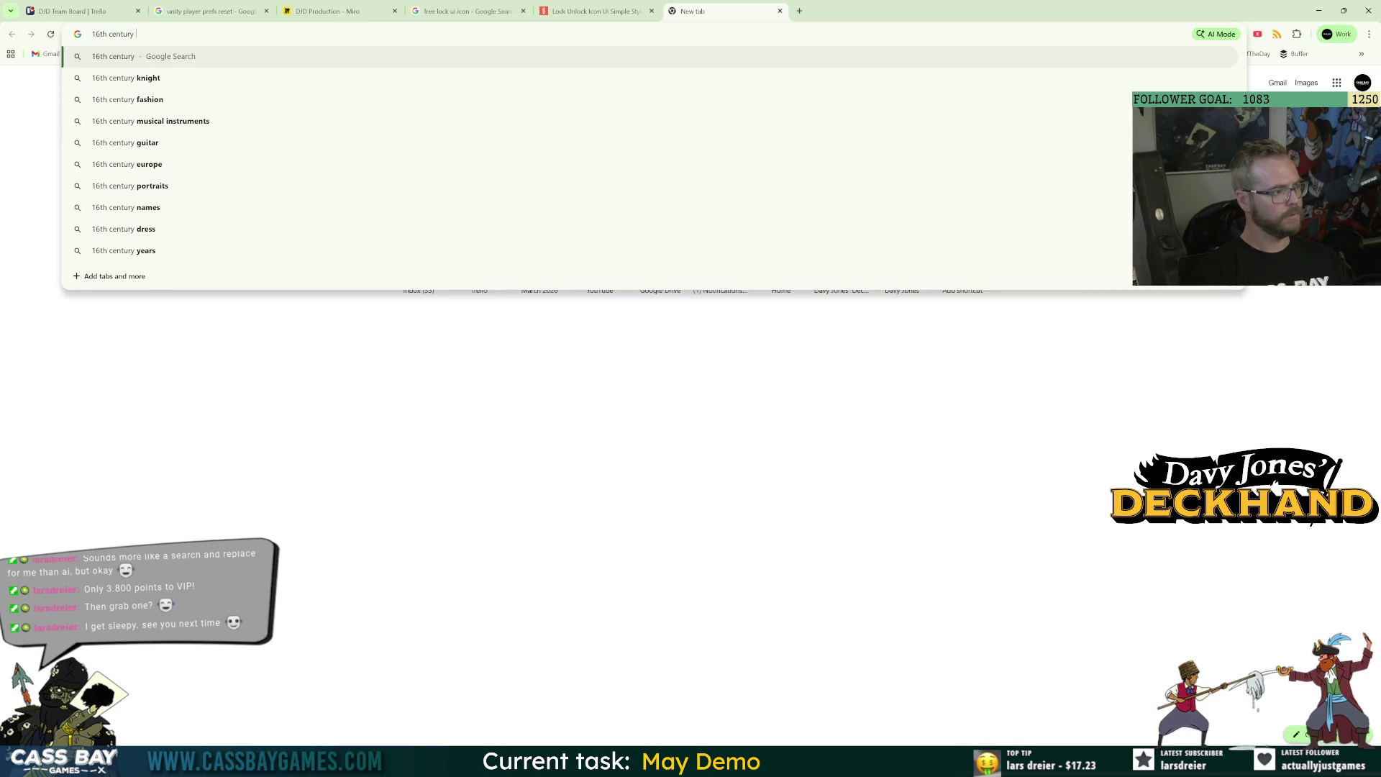
pyautogui.write(' merchant ship re')
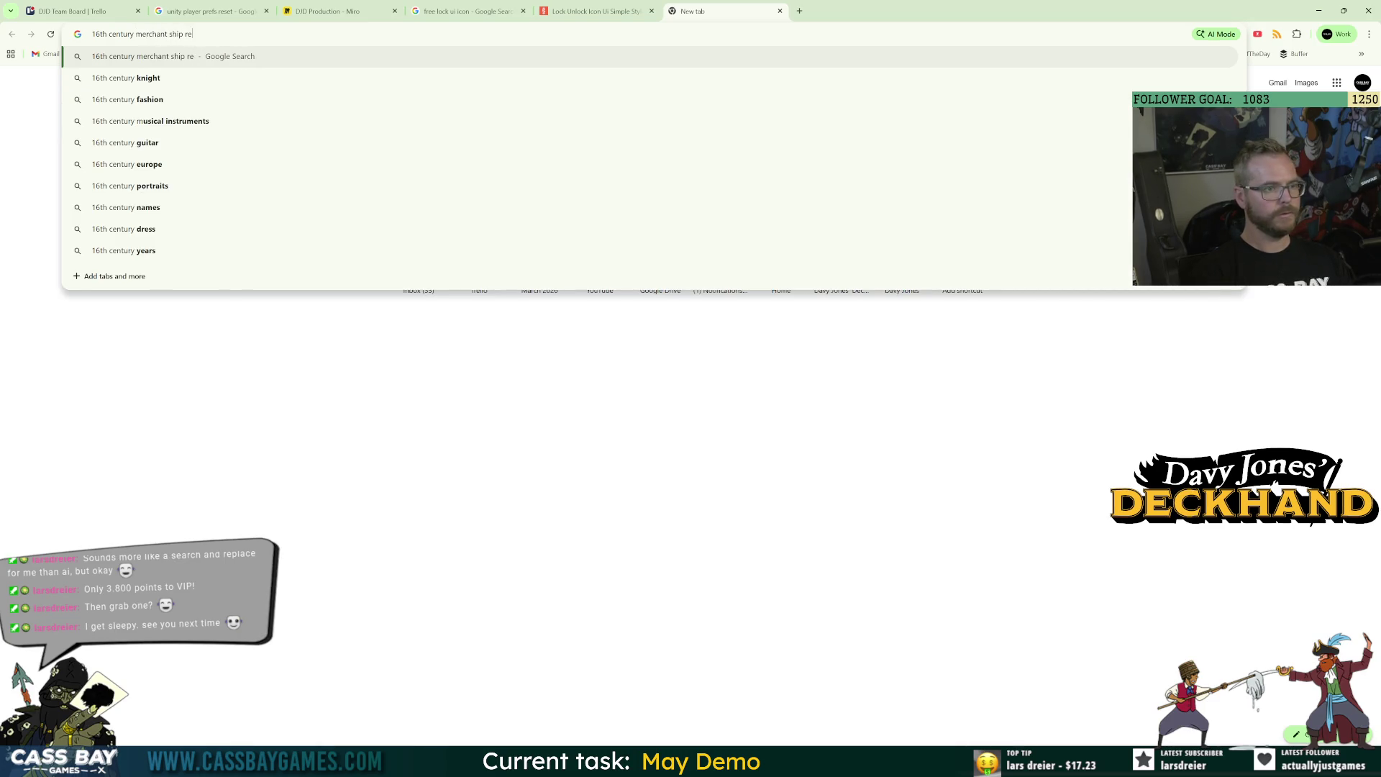
pyautogui.write('d sea')
pyautogui.press('Return')
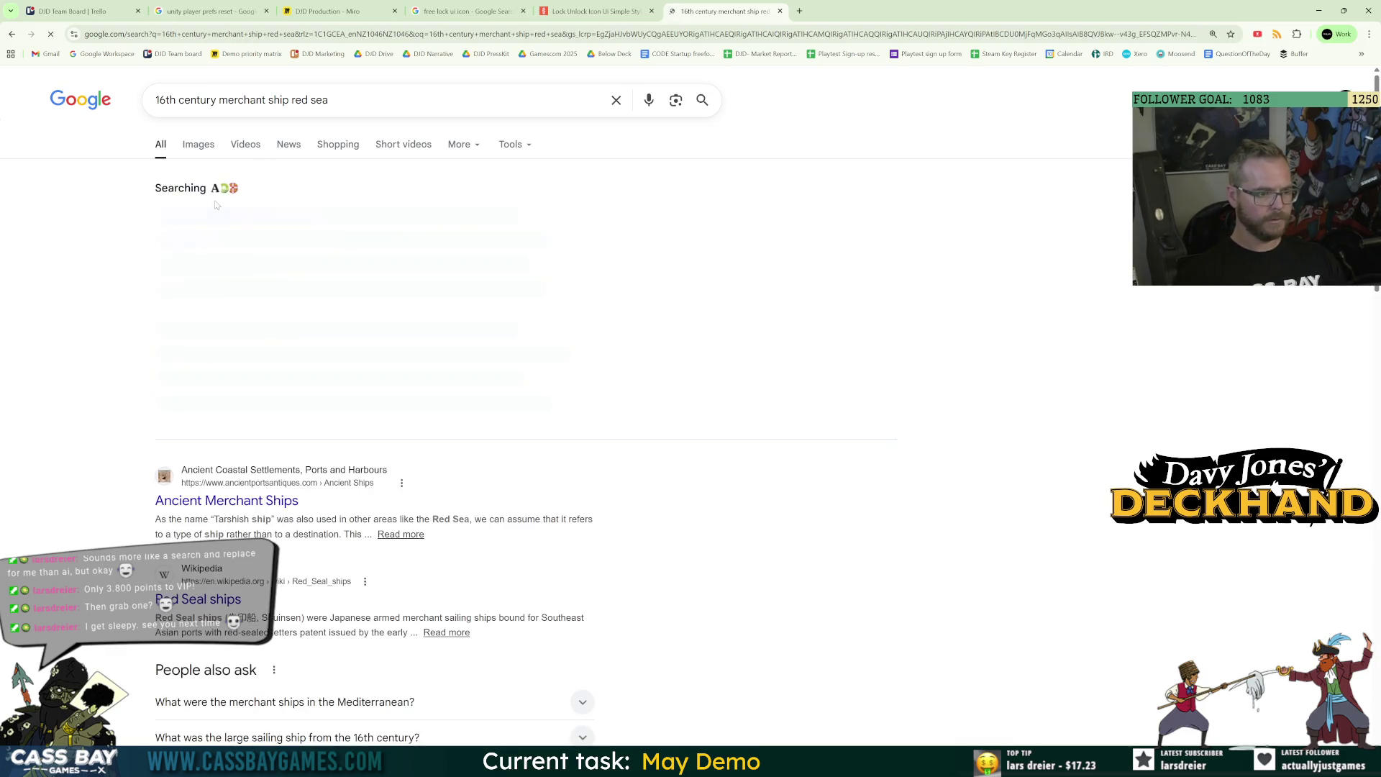
pyautogui.click(198, 145)
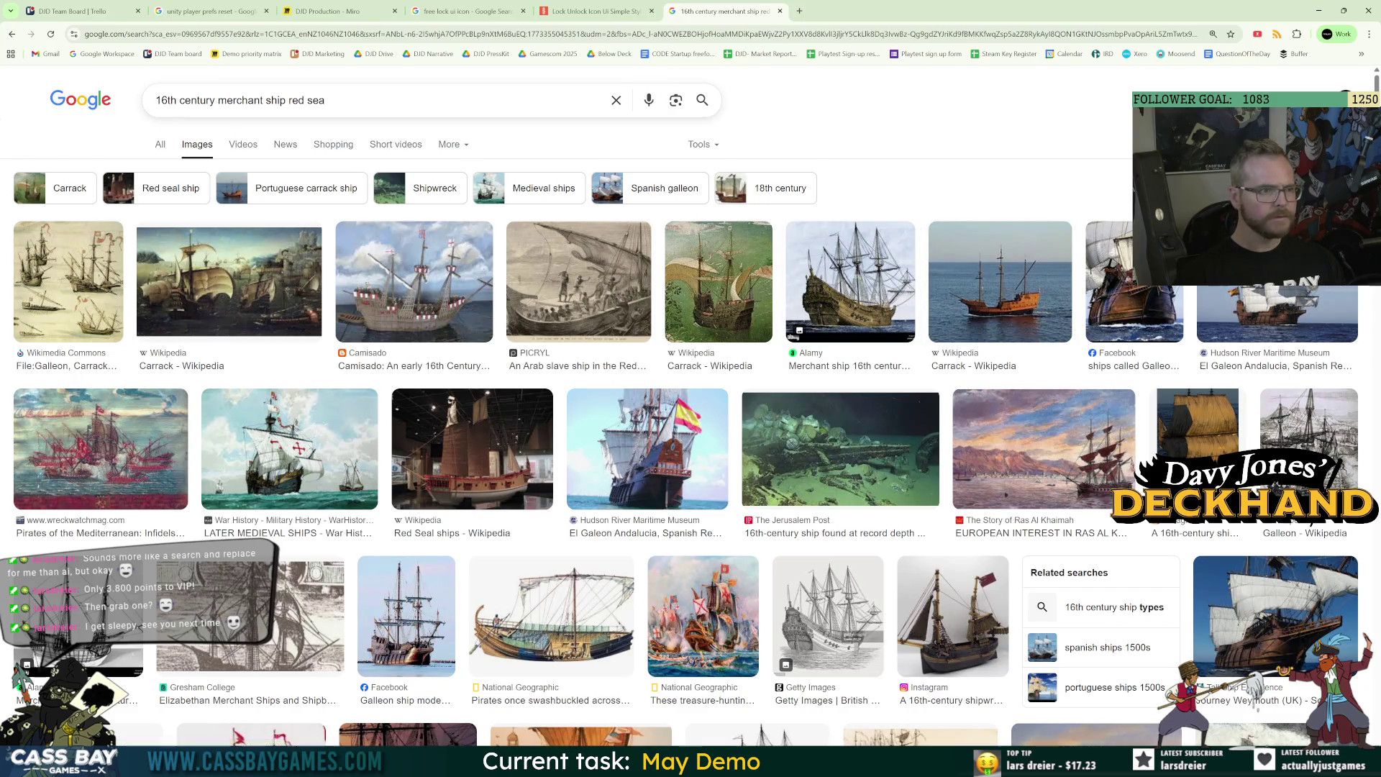
# Change the search to '16th century merchant ship door'.
pyautogui.click(523, 106)
pyautogui.hotkey('ctrl', 'shift', 'Left')
pyautogui.hotkey('ctrl', 'shift', 'Left')
pyautogui.write('door')
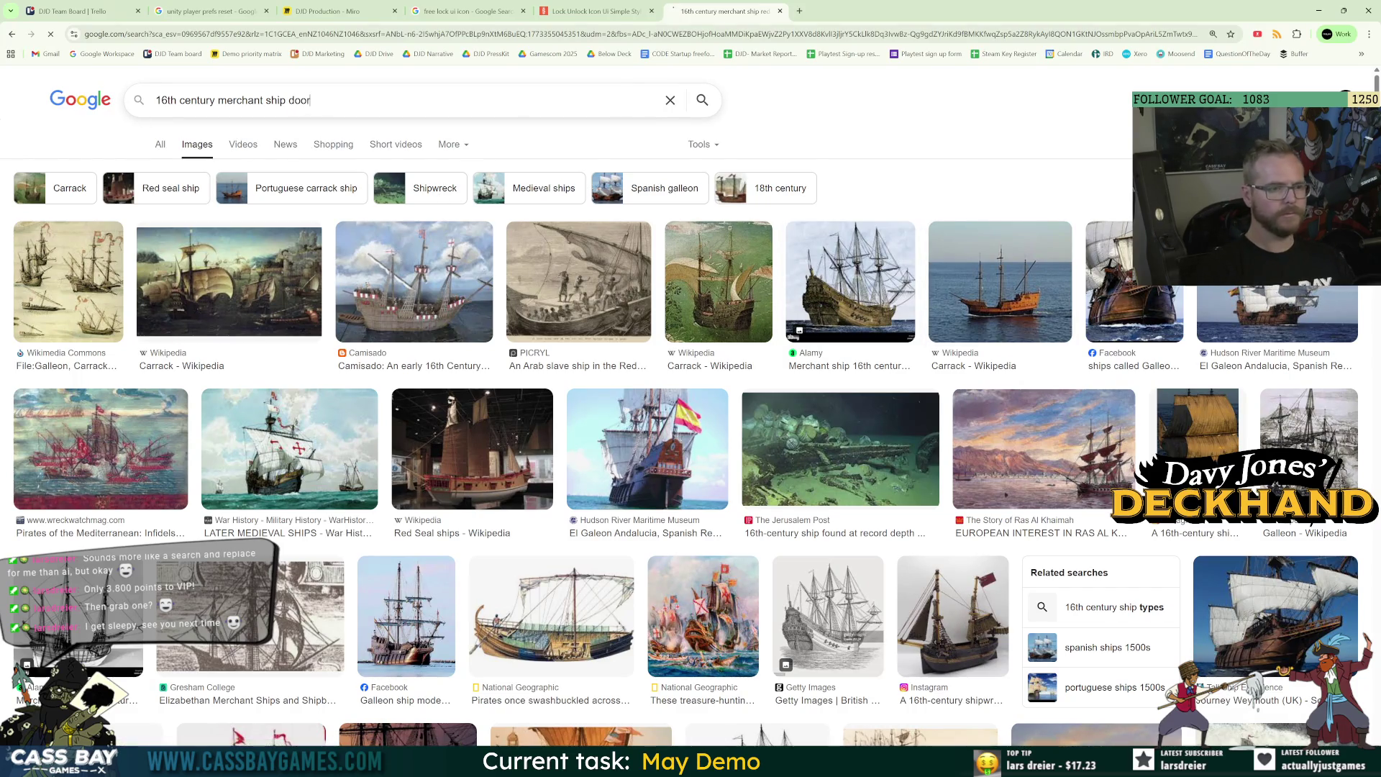
pyautogui.press('Return')
# Preview door results and start saving the Dreamstime antique ship door image.
pyautogui.click(230, 280)
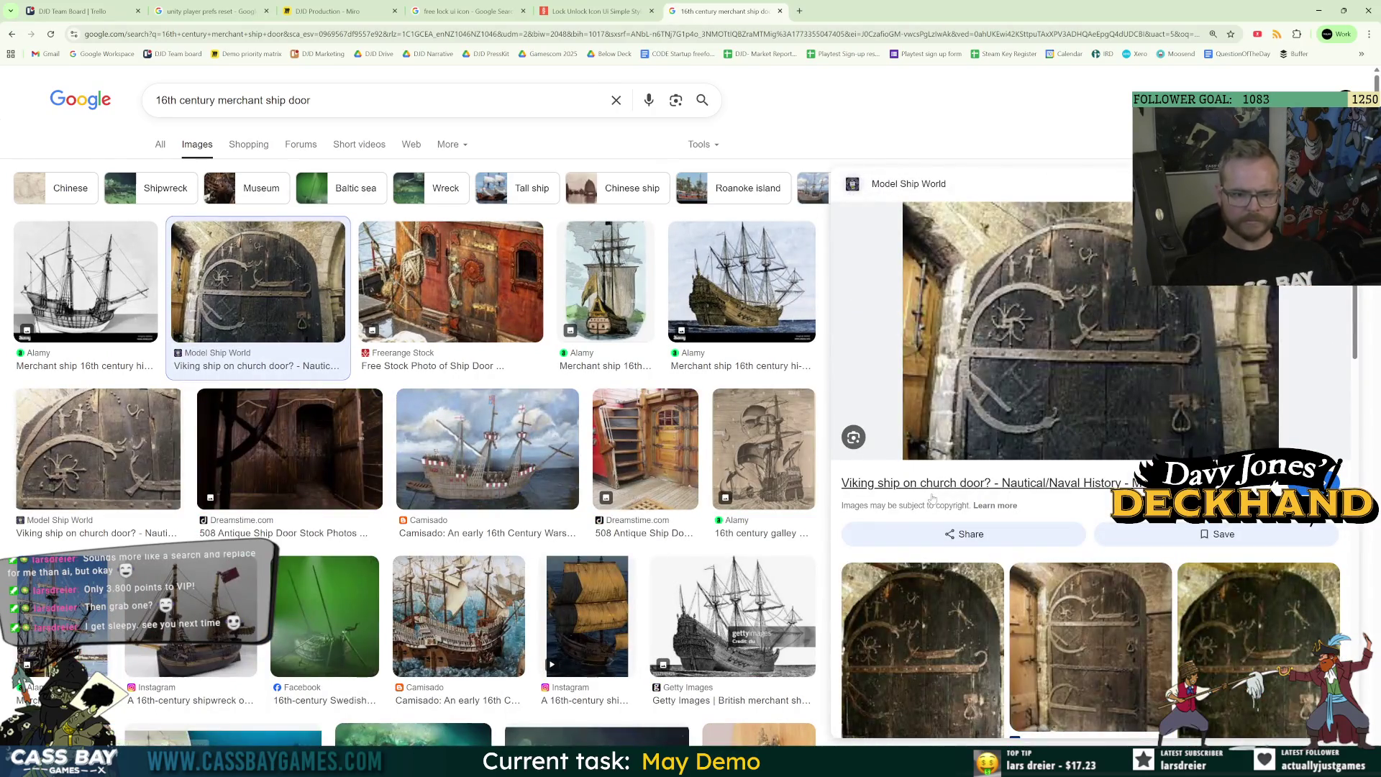
pyautogui.click(416, 297)
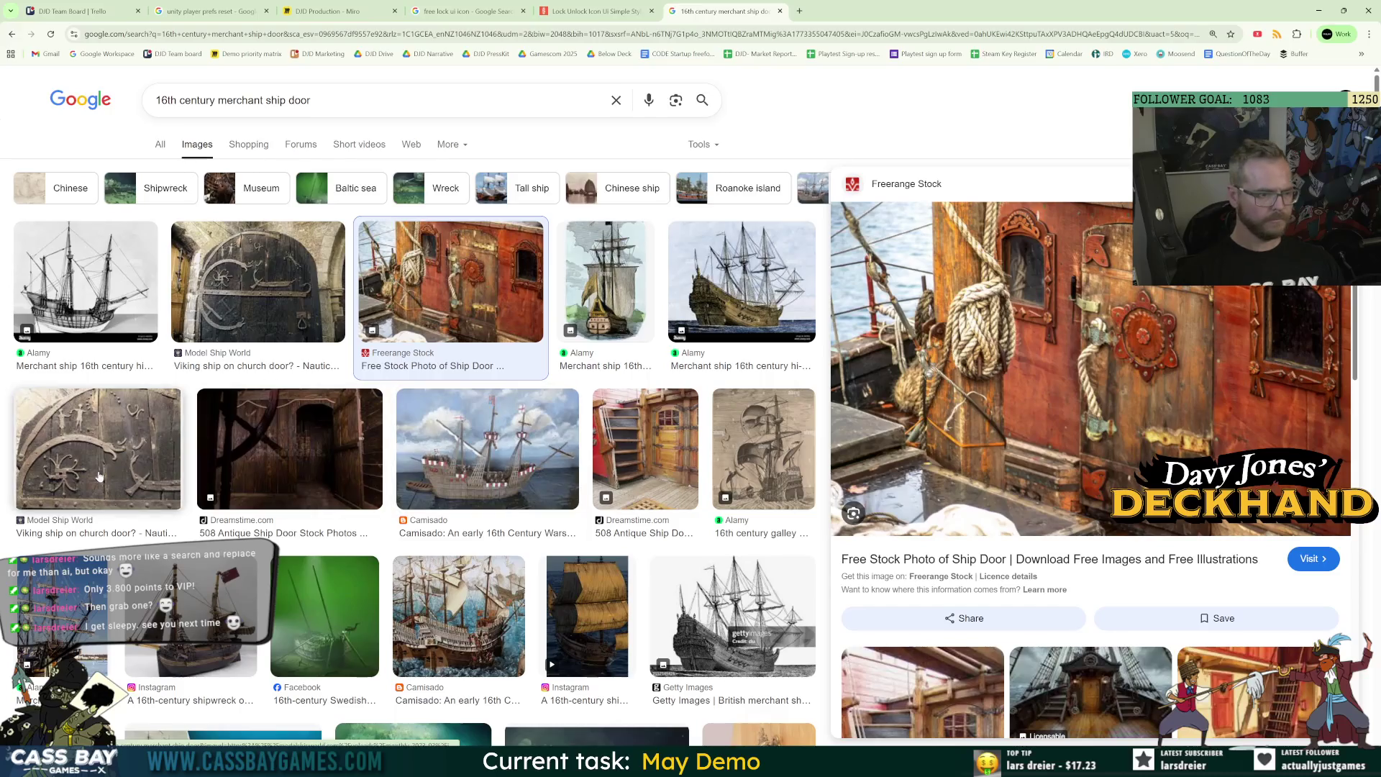
pyautogui.click(307, 459)
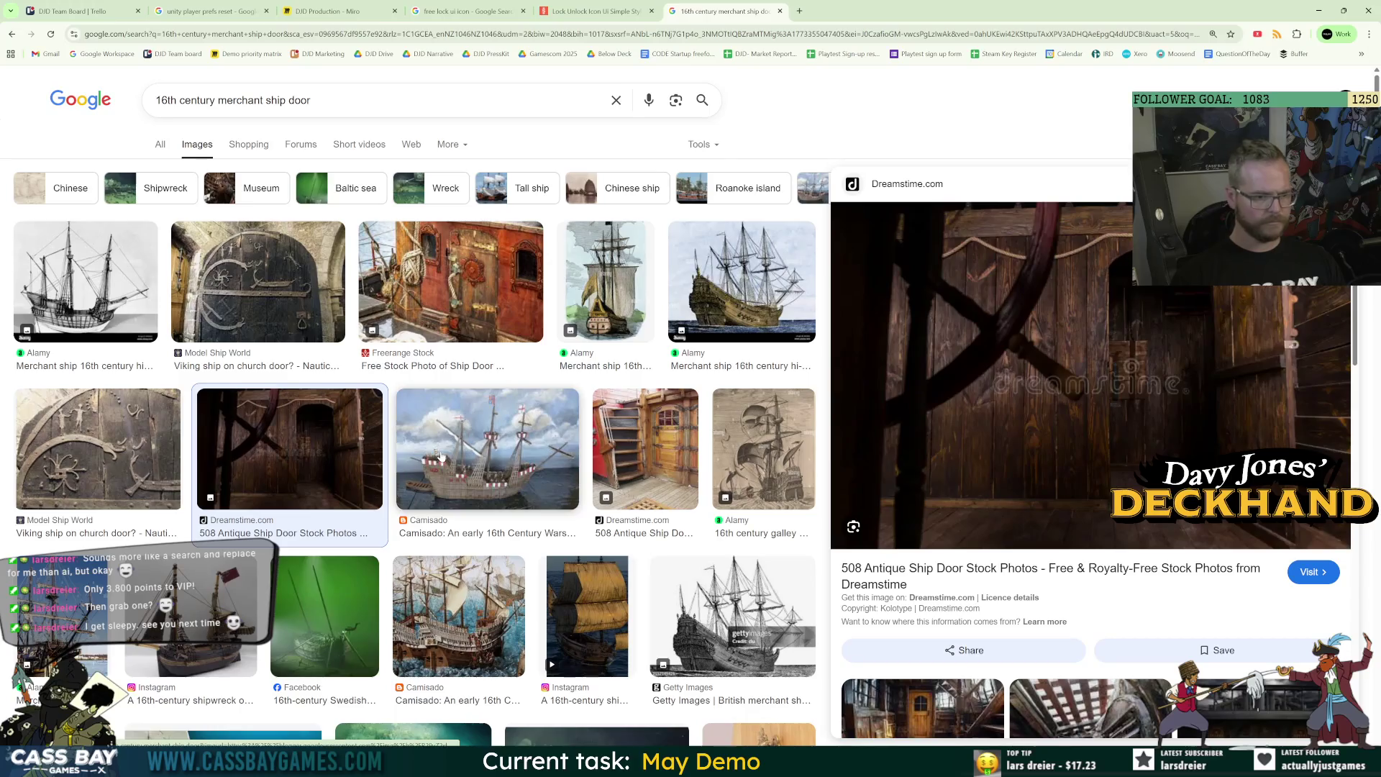
pyautogui.rightClick(960, 319)
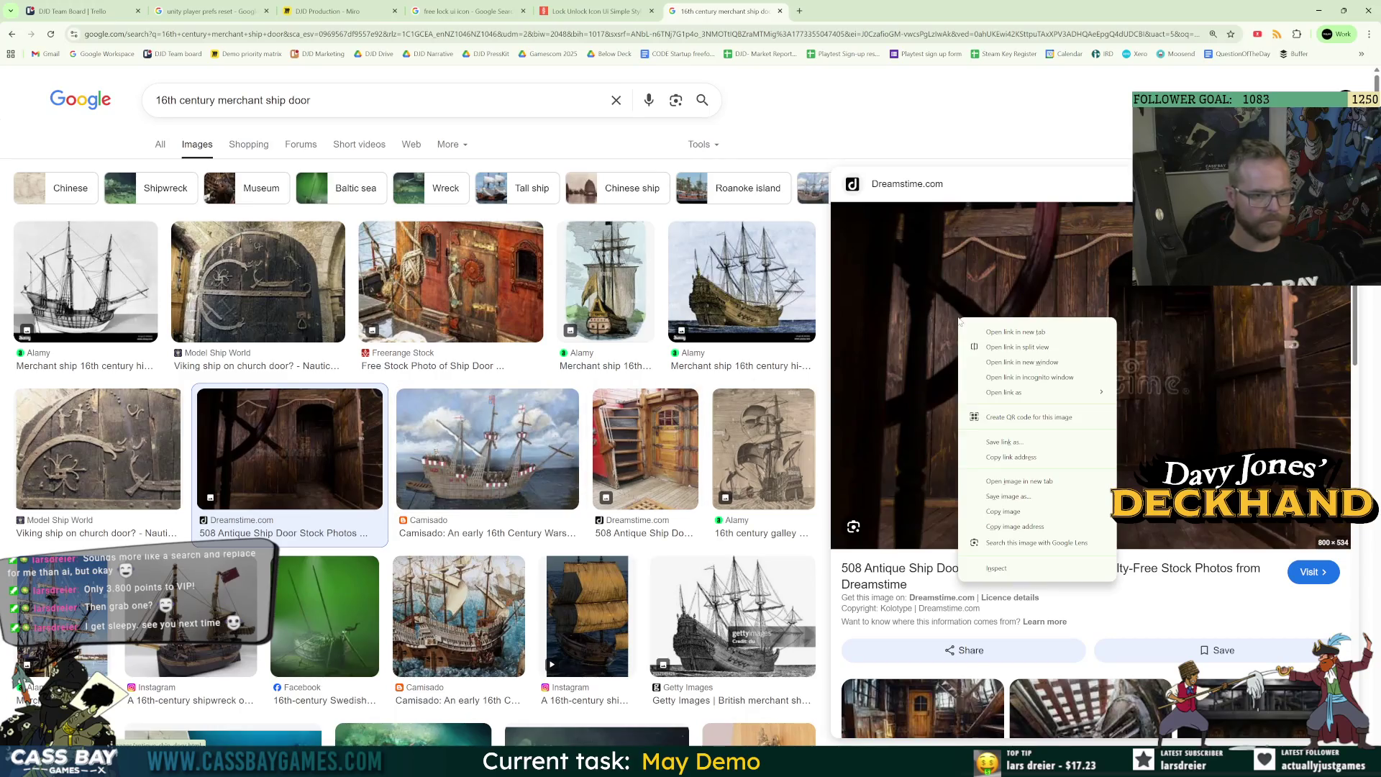
pyautogui.click(1015, 496)
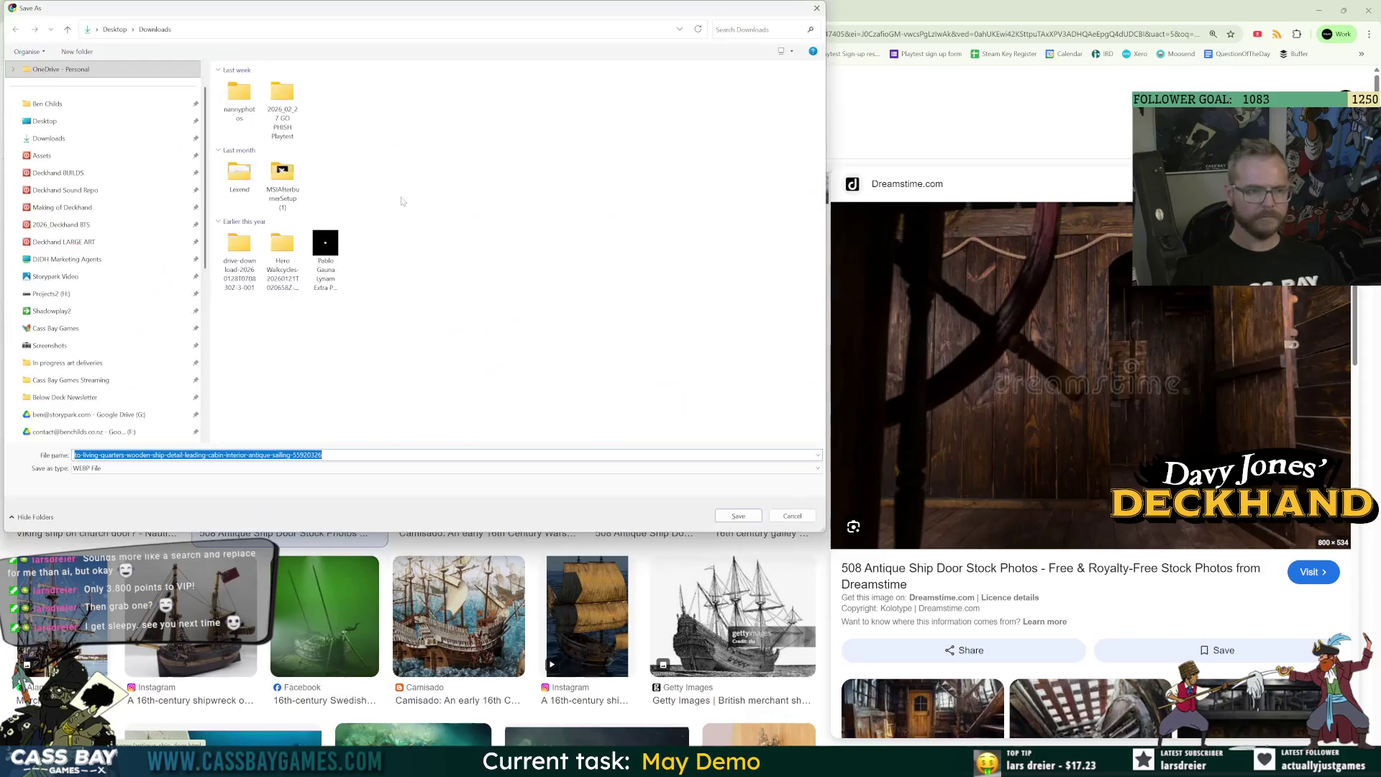
# Save the Dreamstime ship door image to Downloads as a WEBP file.
pyautogui.click(749, 517)
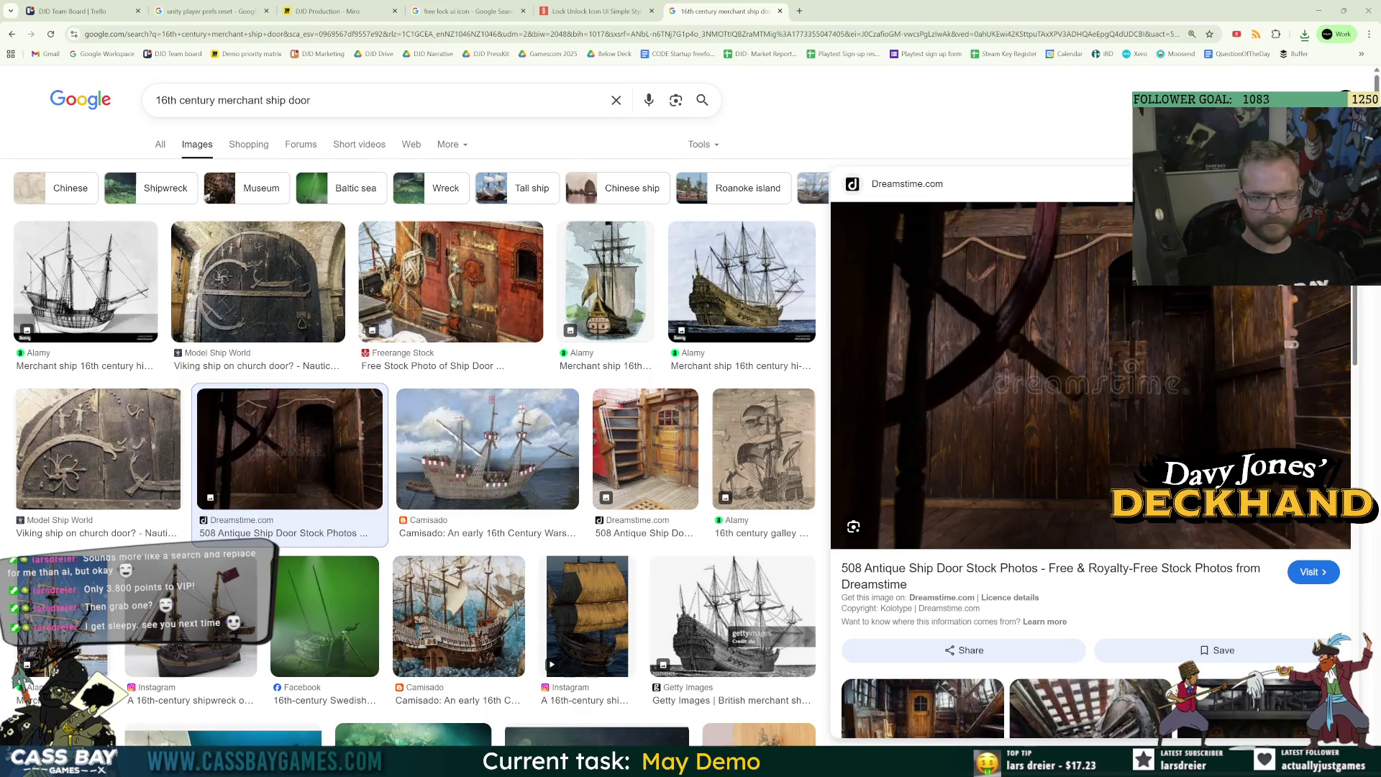
# Review the deck line art in Photos, then bring up options for the Dreamstime door image.
pyautogui.scroll(-6, 415, 426)
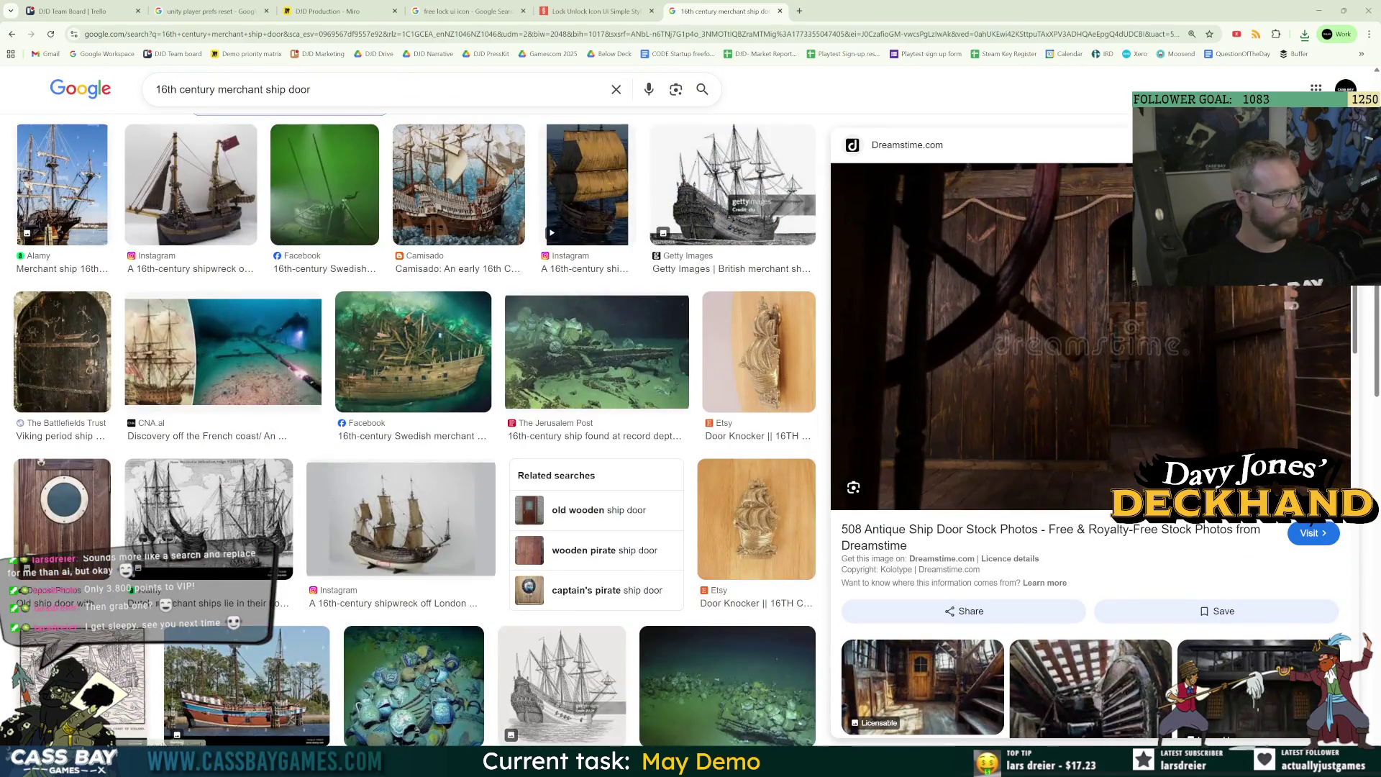
pyautogui.hotkey('alt', 'Tab')
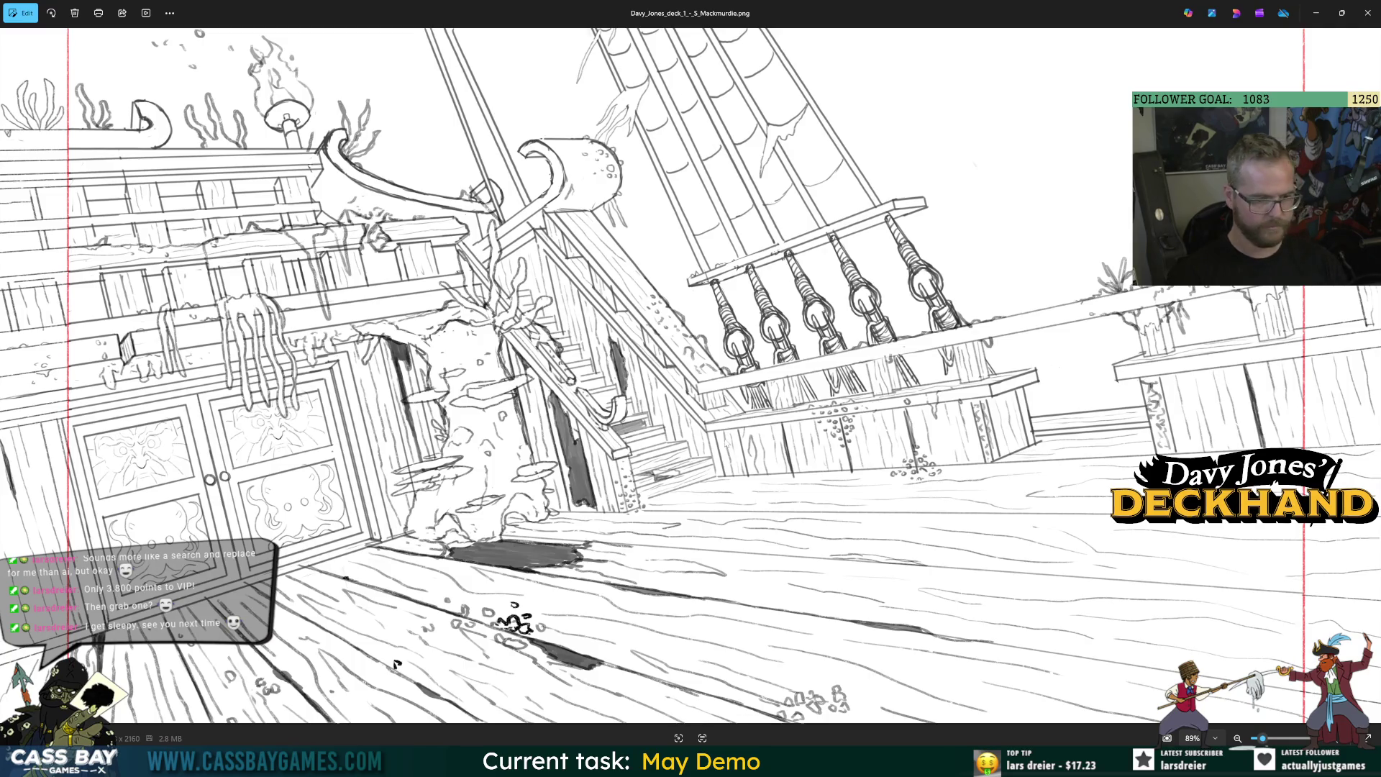
pyautogui.hotkey('alt', 'Tab')
pyautogui.rightClick(1113, 341)
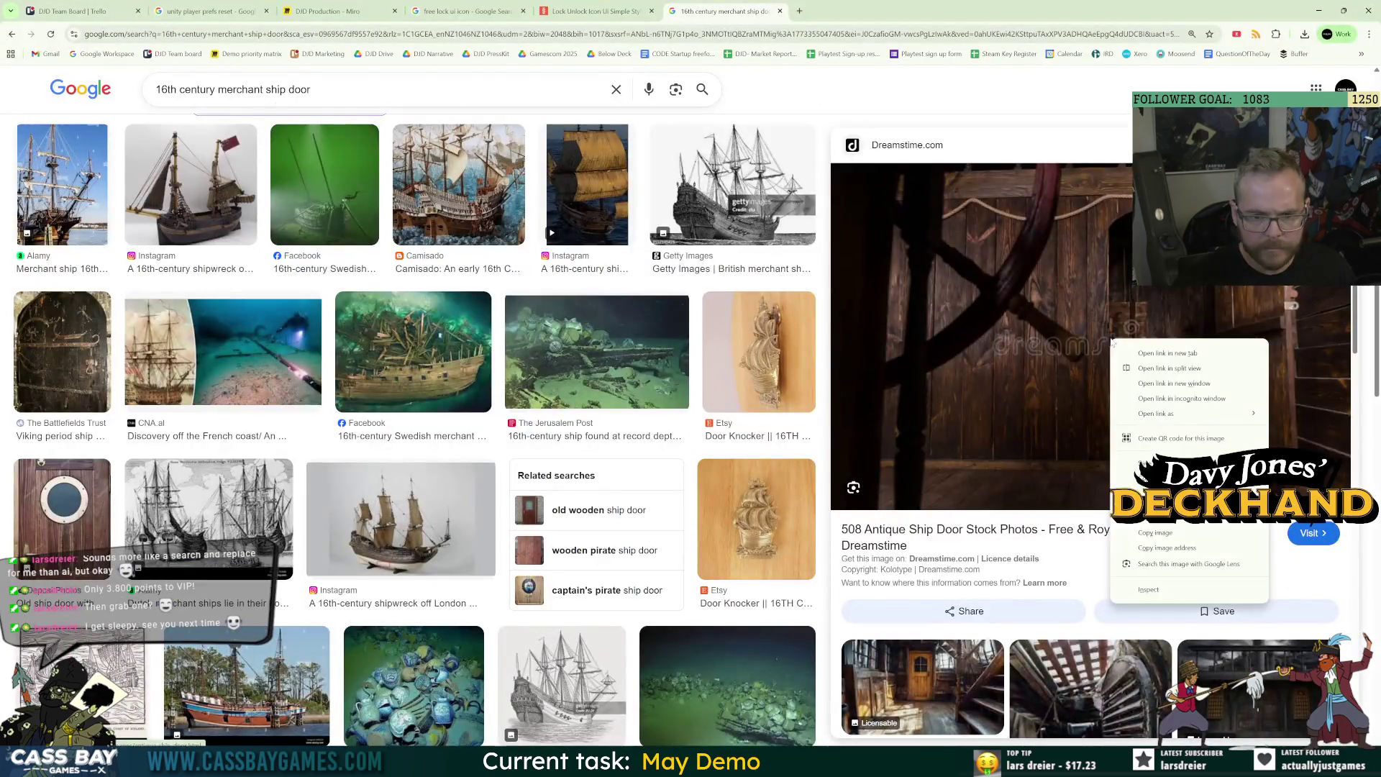
# Copy the Dreamstime antique ship door image and preview the Viking church door result.
pyautogui.click(1171, 533)
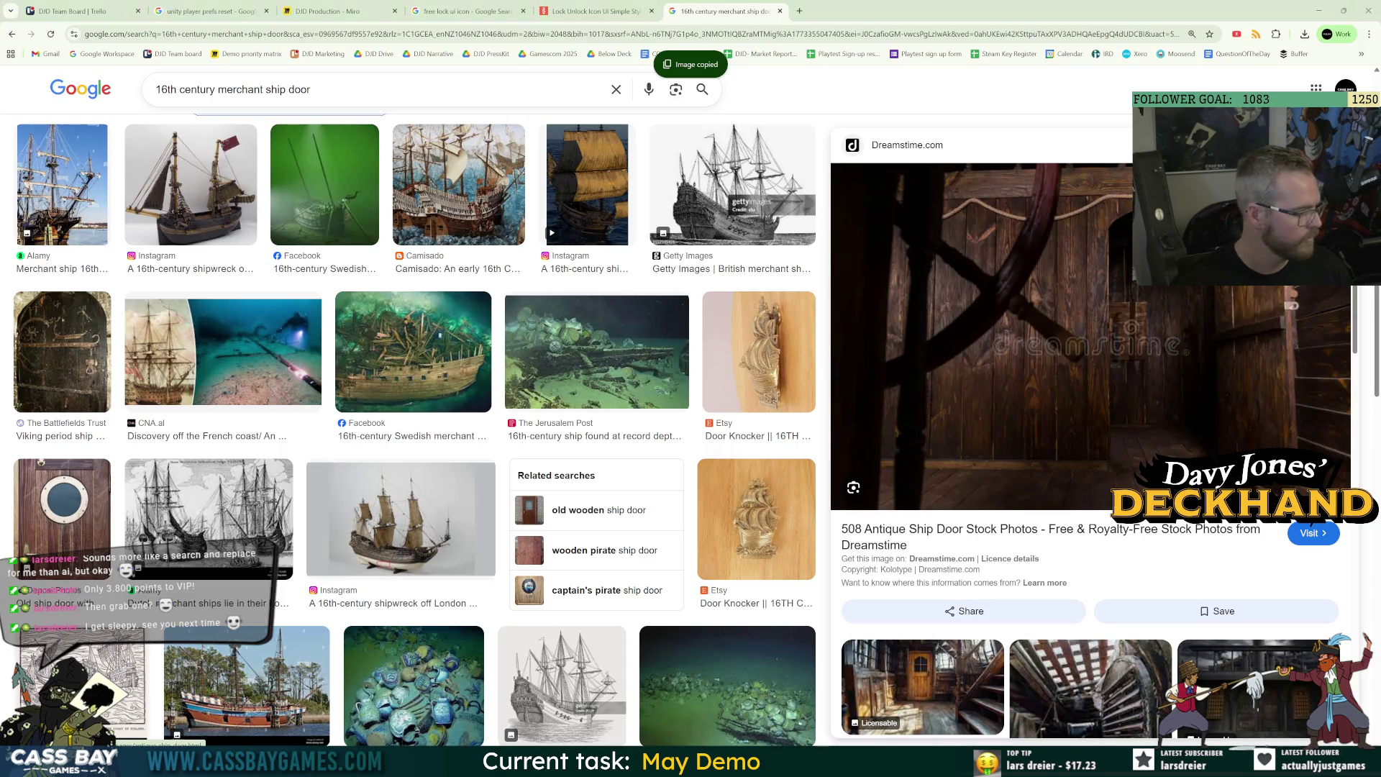
pyautogui.scroll(-5, 573, 455)
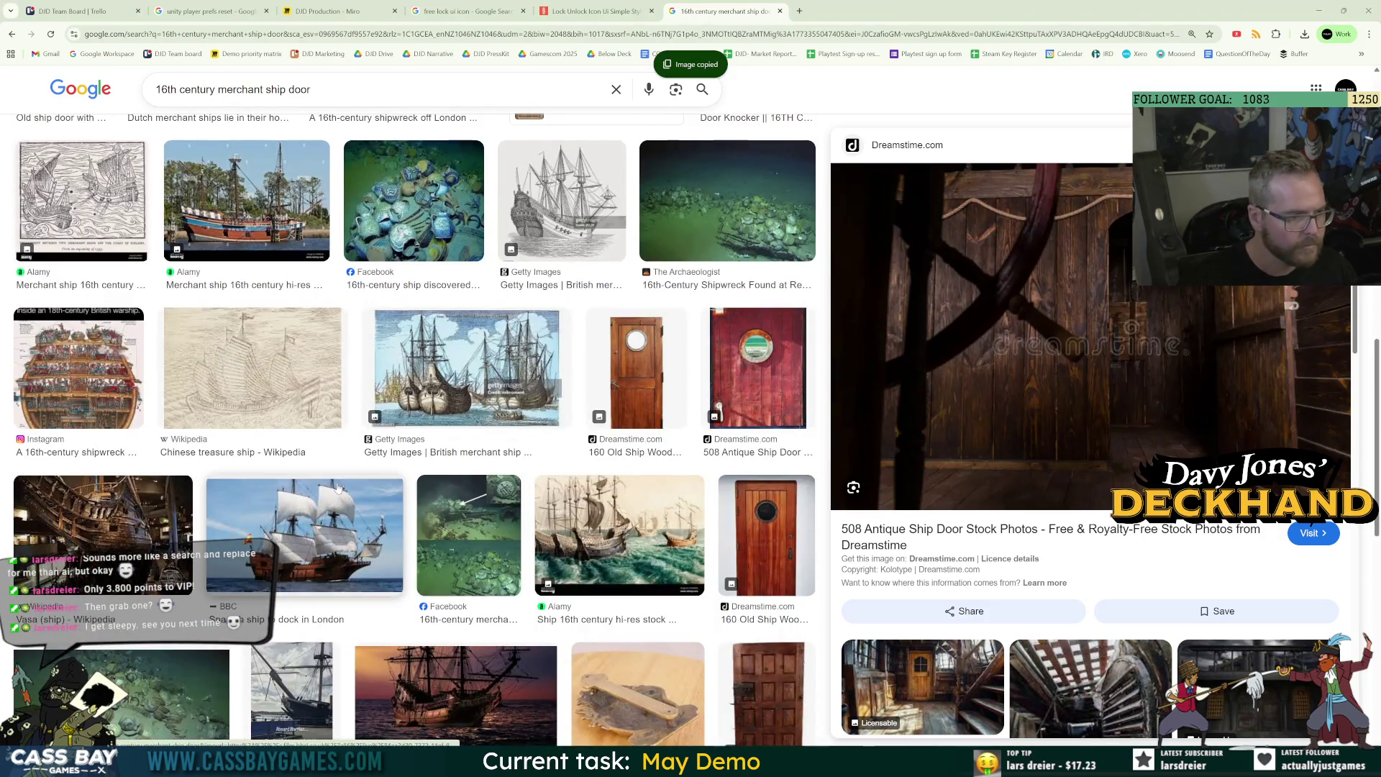
pyautogui.scroll(5, 335, 475)
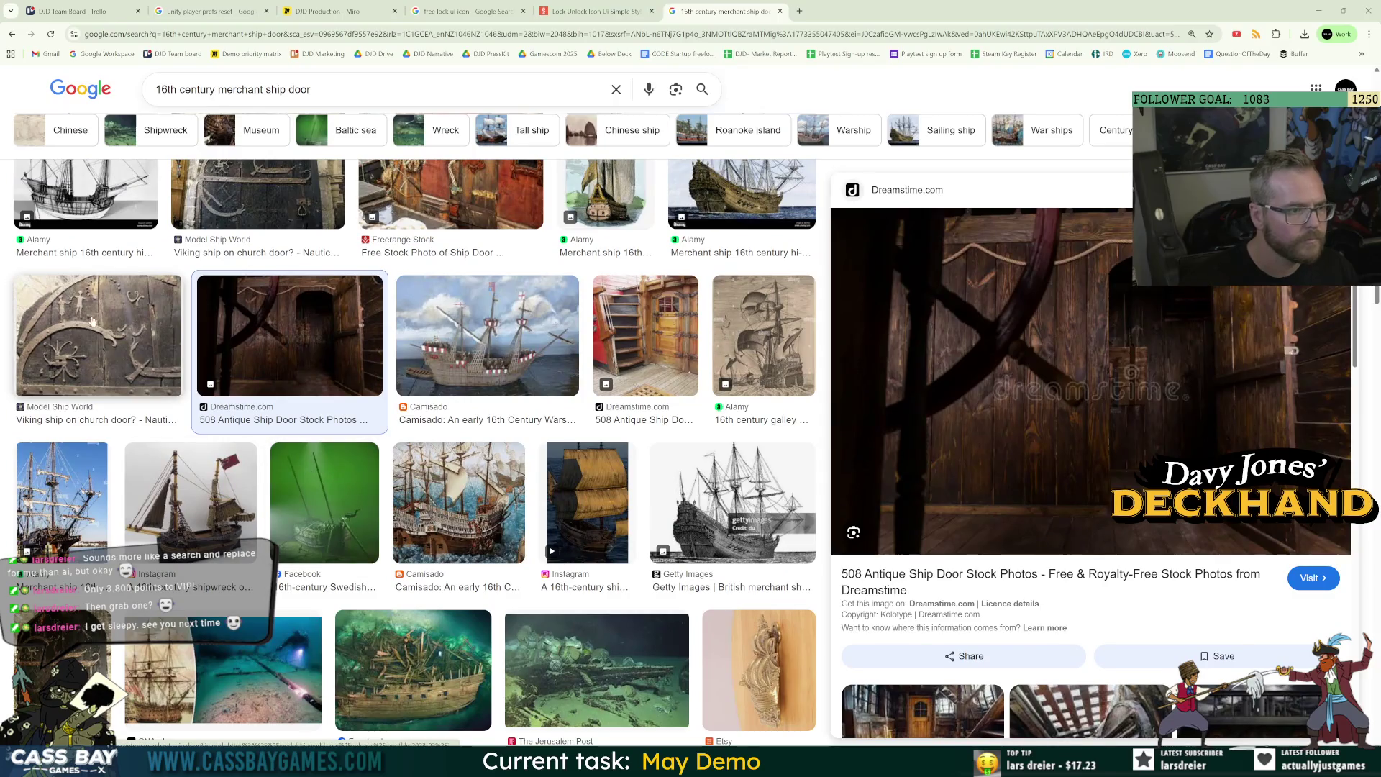
pyautogui.scroll(2, 292, 254)
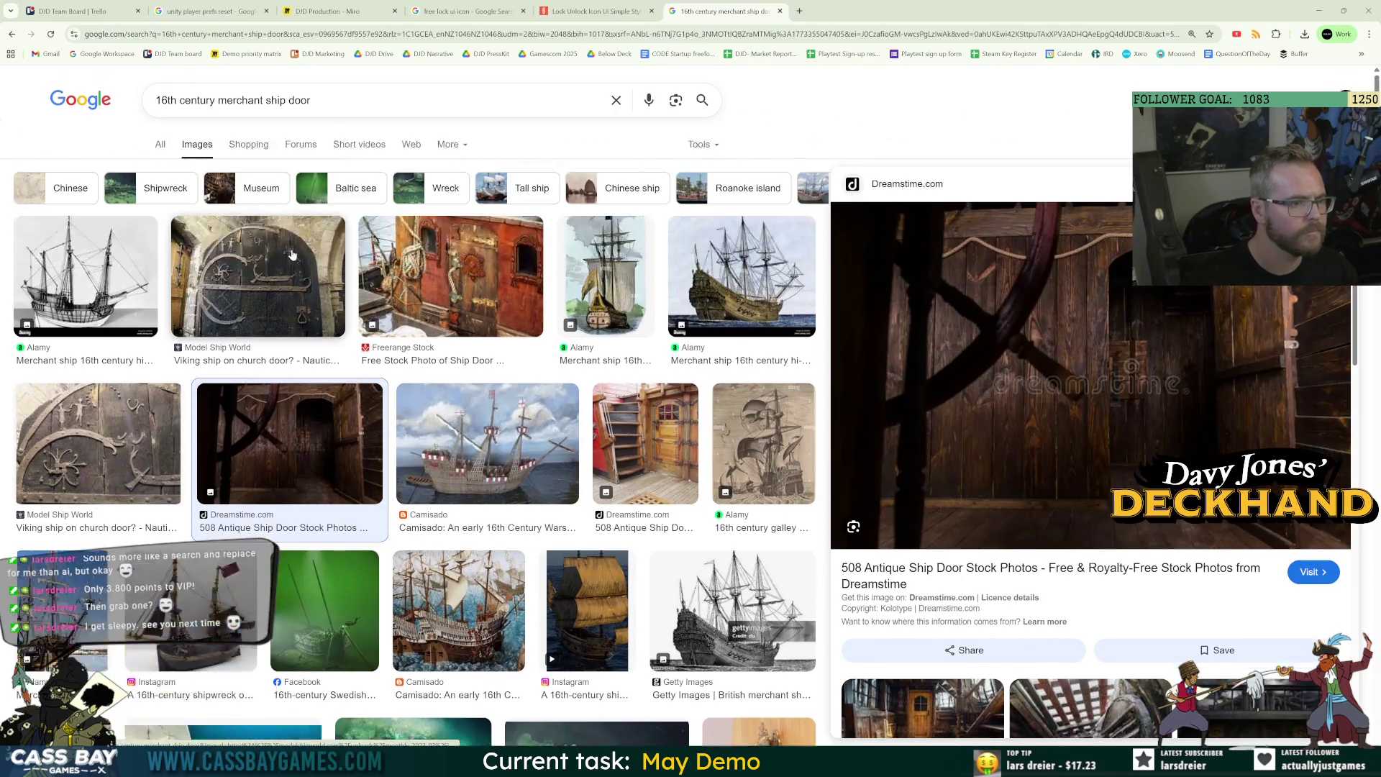
pyautogui.click(284, 294)
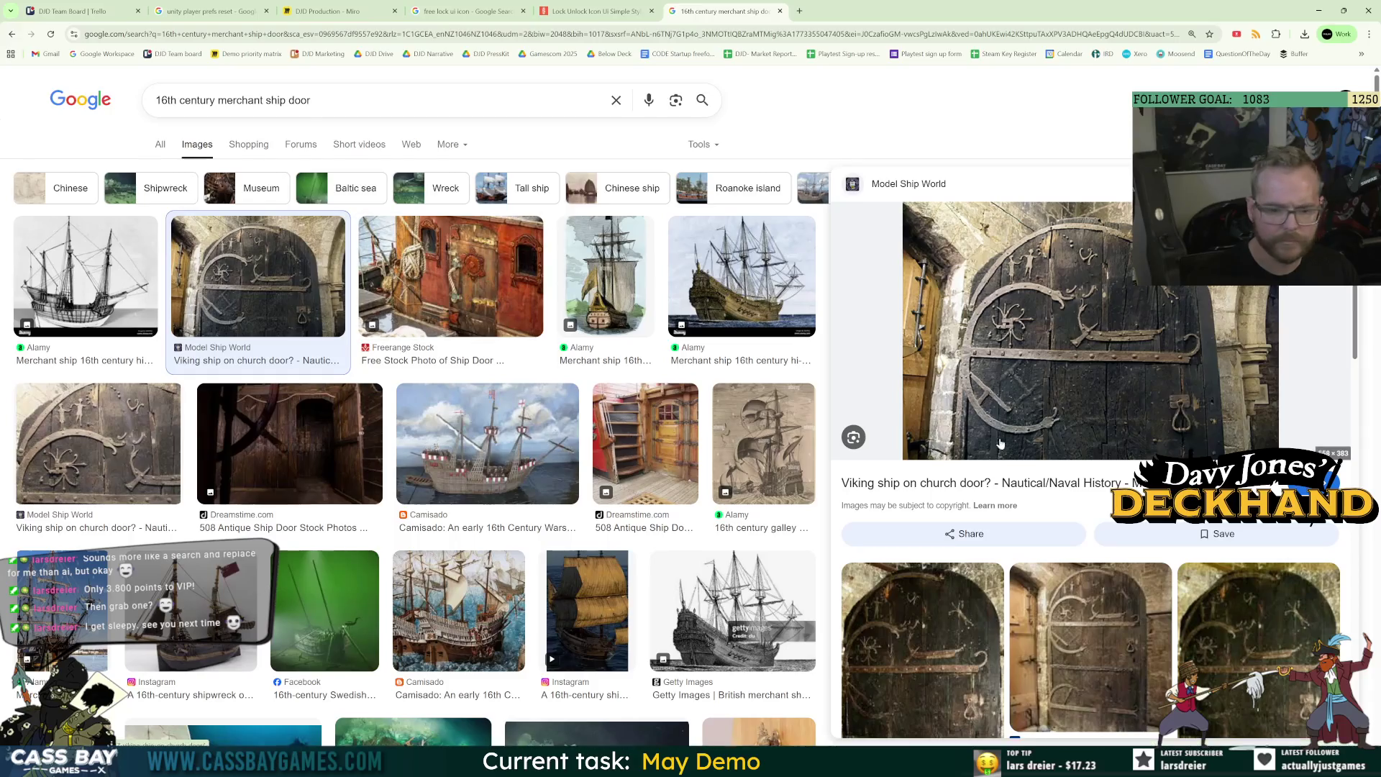
pyautogui.scroll(-3, 1028, 455)
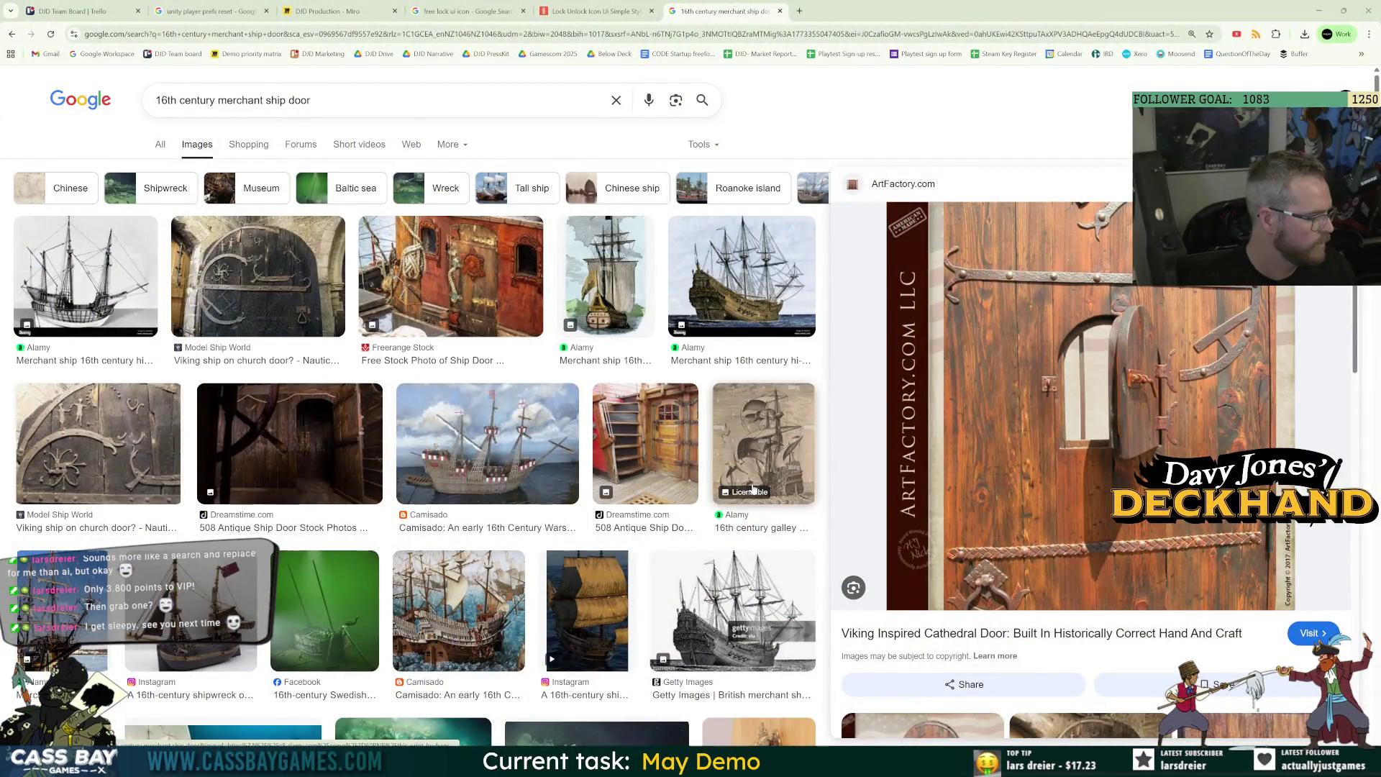
pyautogui.scroll(-10, 749, 543)
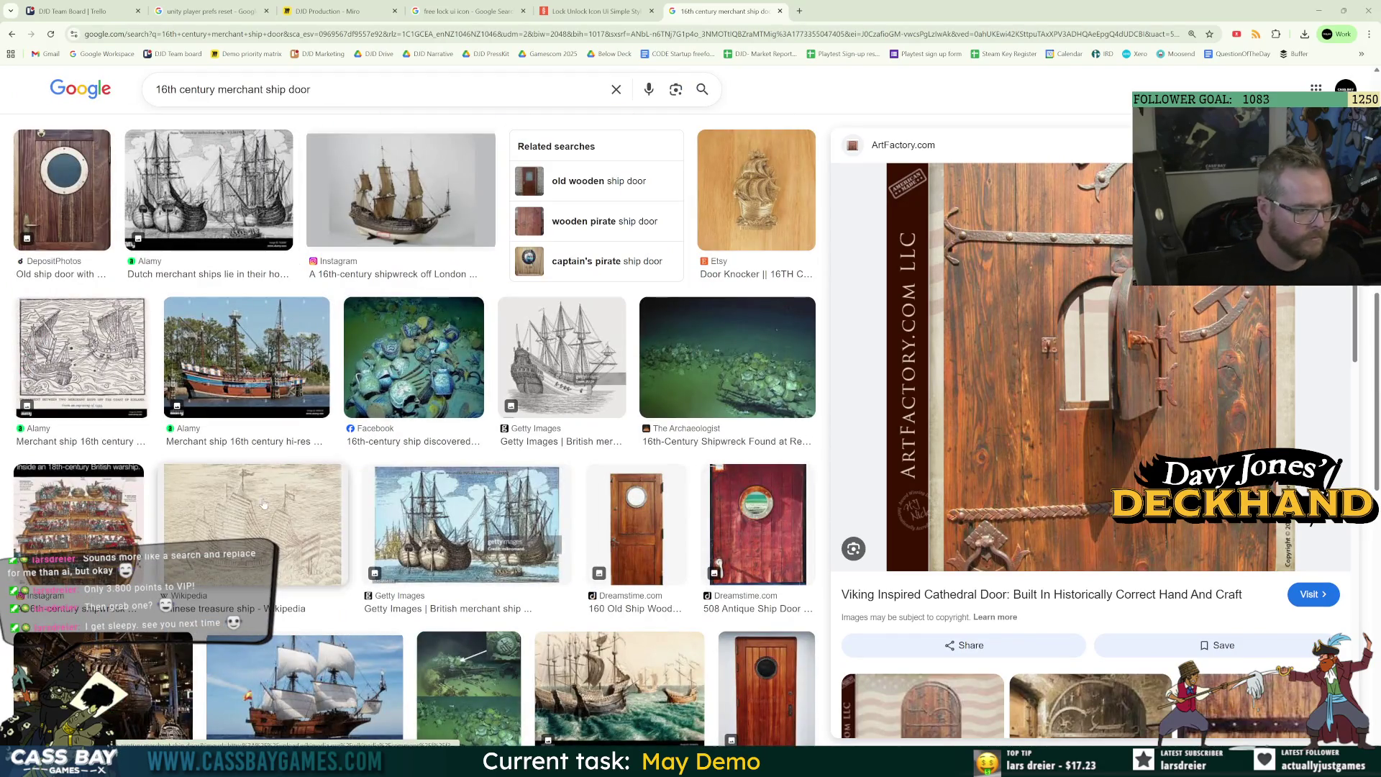
# Copy the Freerange Stock ship door image and select 'merchant ship door' in the query.
pyautogui.click(63, 188)
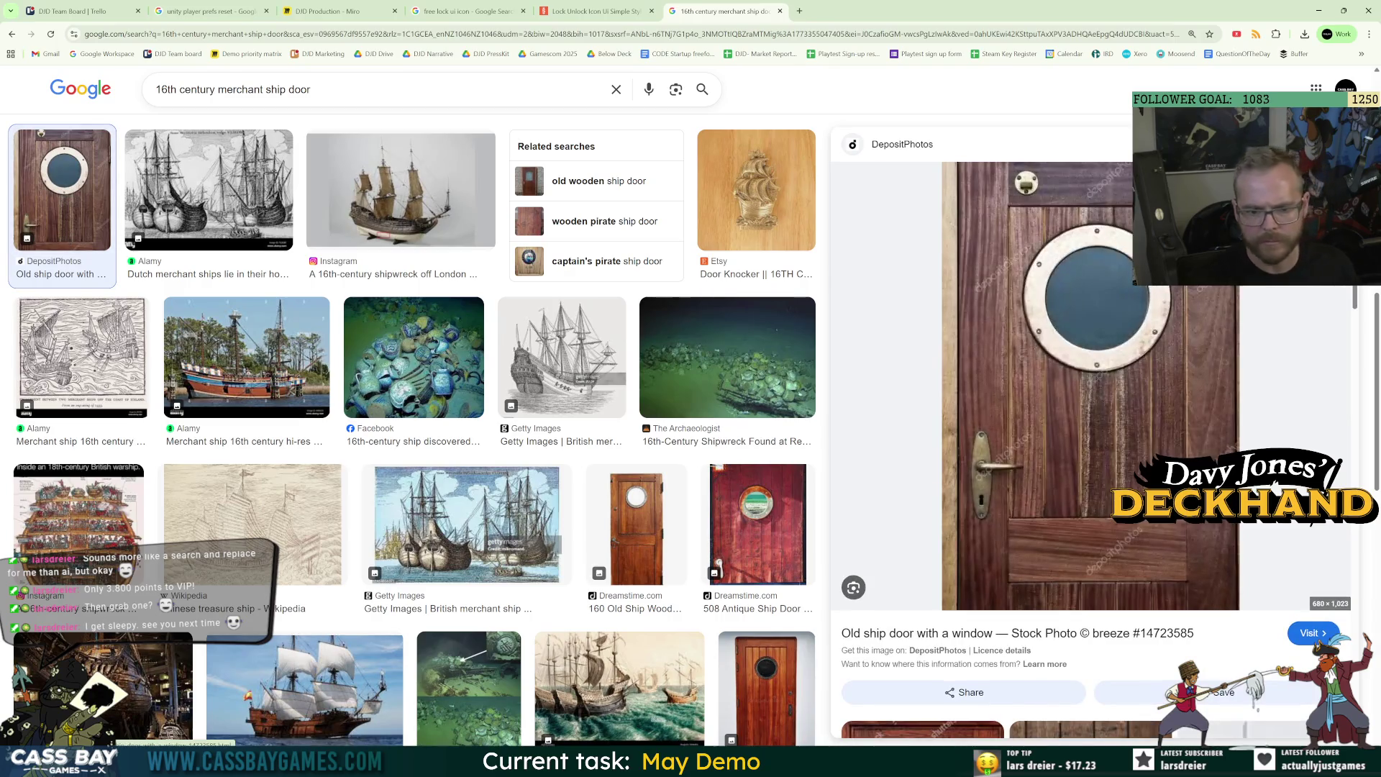
pyautogui.scroll(-5, 930, 619)
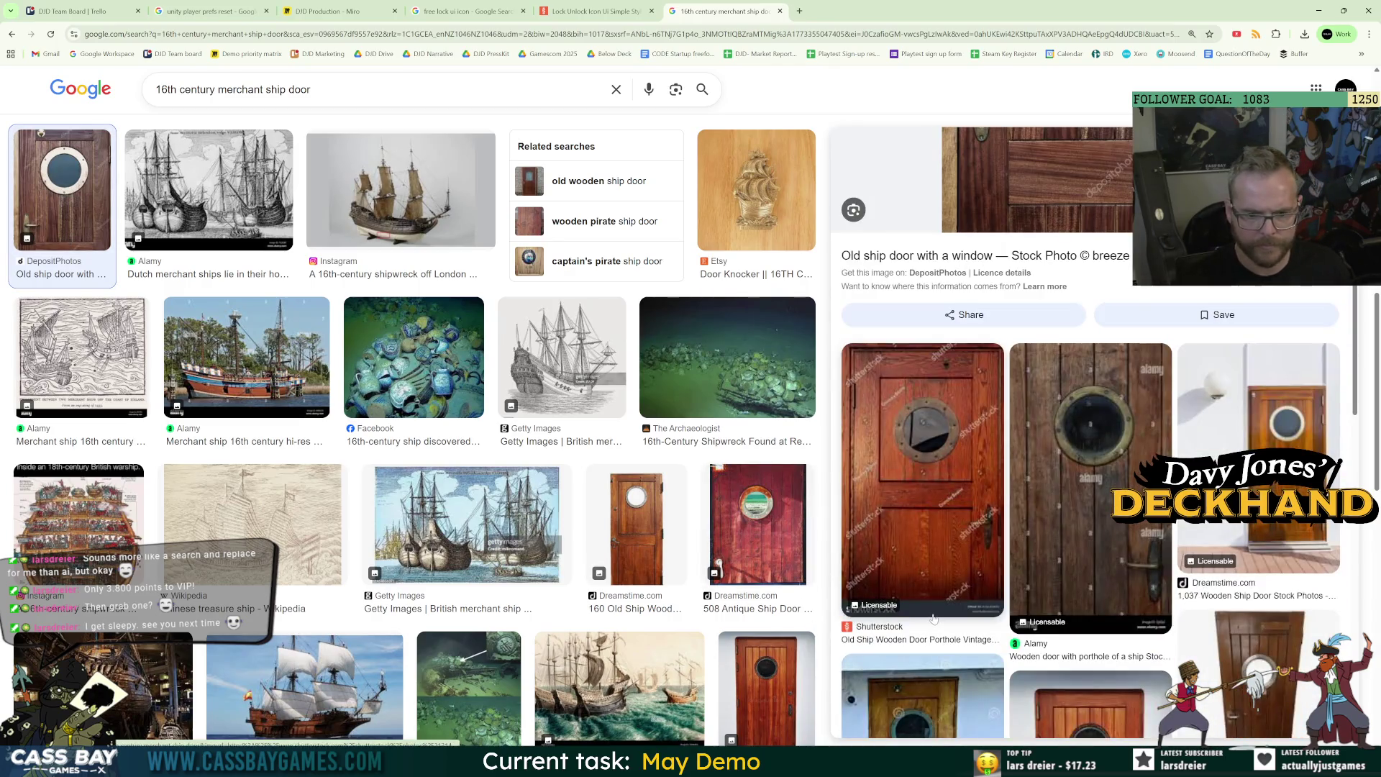
pyautogui.scroll(6, 551, 469)
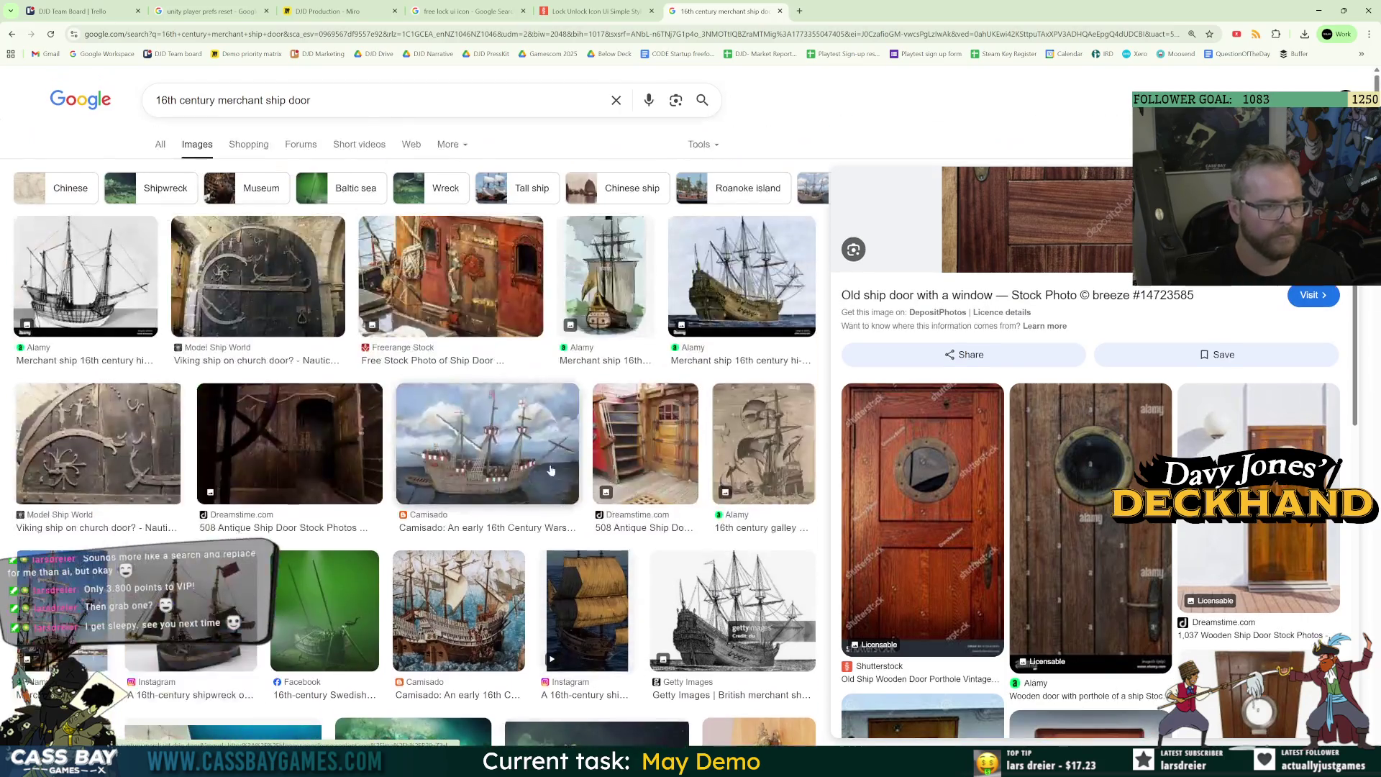
pyautogui.click(522, 244)
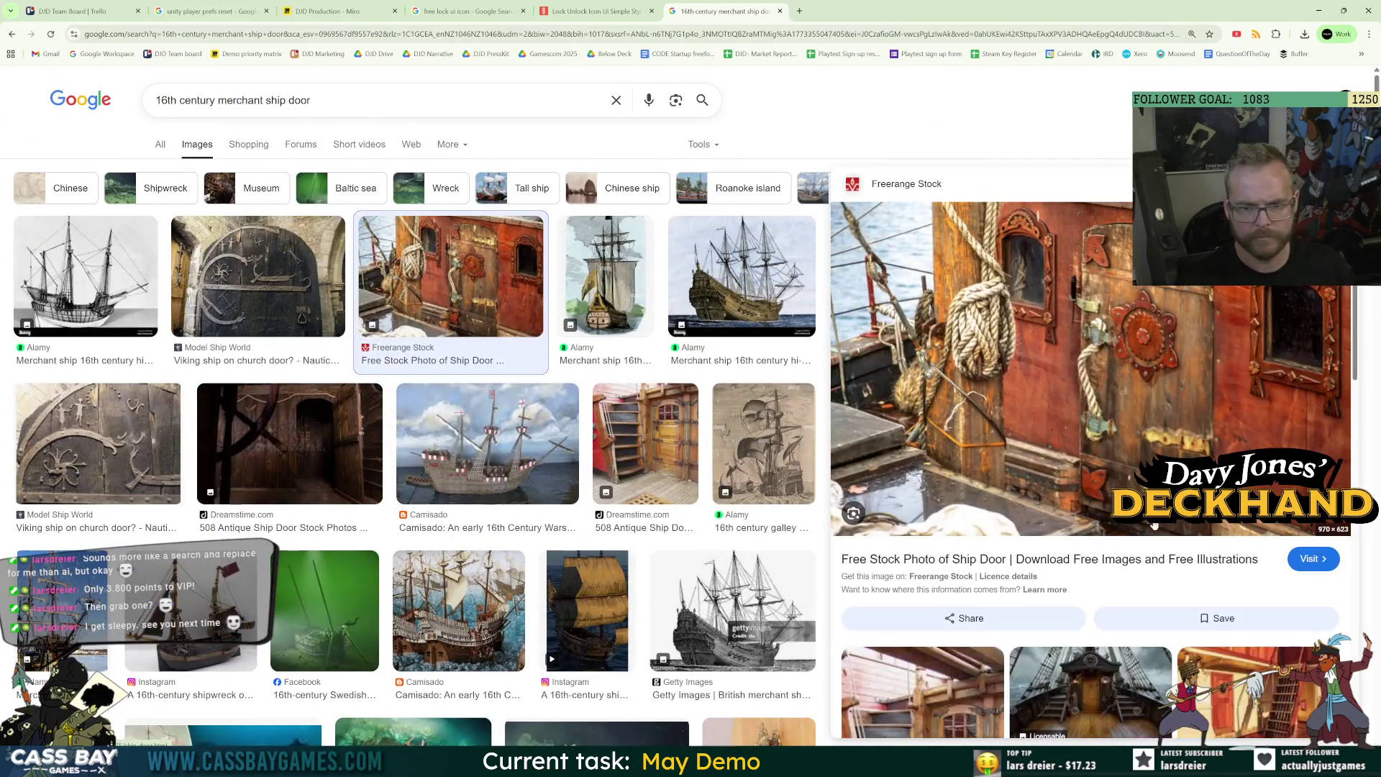
pyautogui.rightClick(1124, 471)
pyautogui.click(1147, 674)
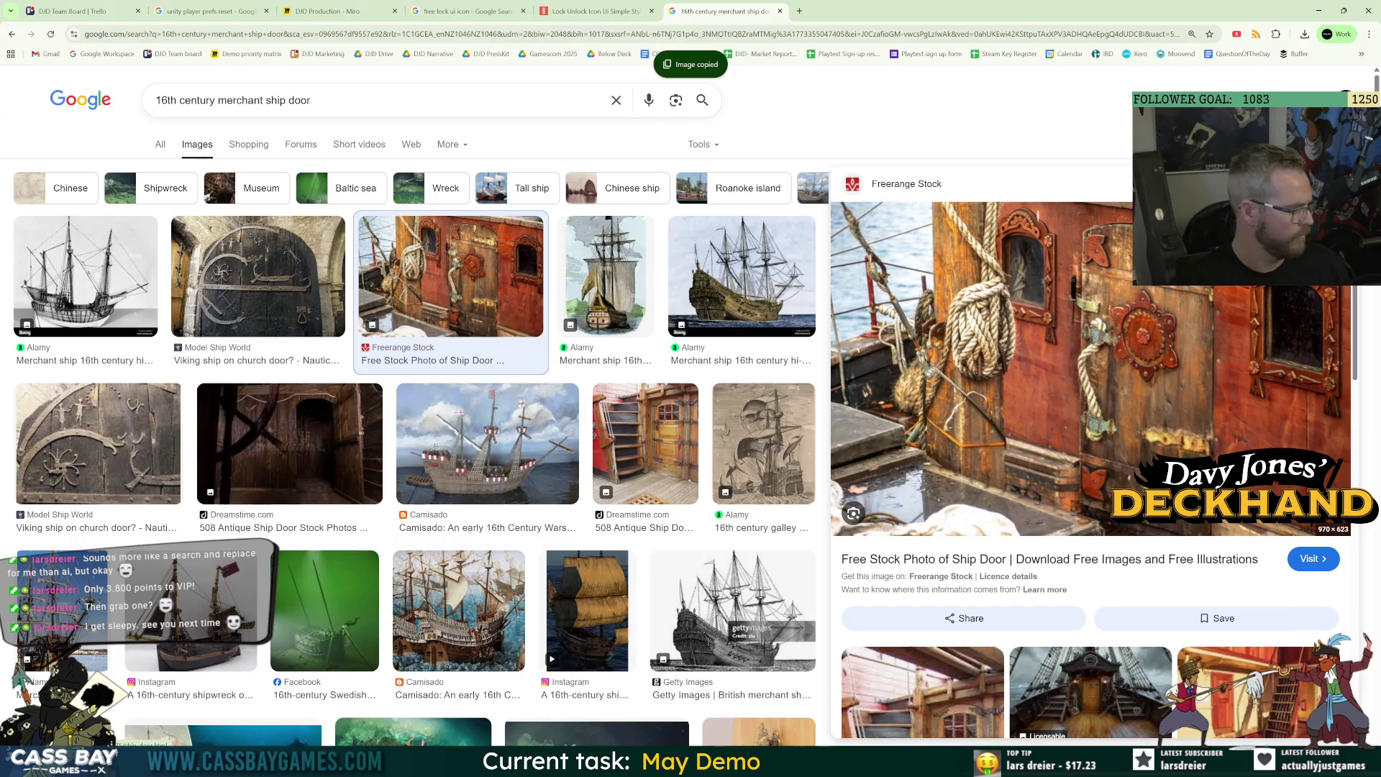
pyautogui.moveTo(310, 100); pyautogui.dragTo(218, 100)
# Search '16th century ship door' and copy the Normandy Gates image.
pyautogui.write('ship door')
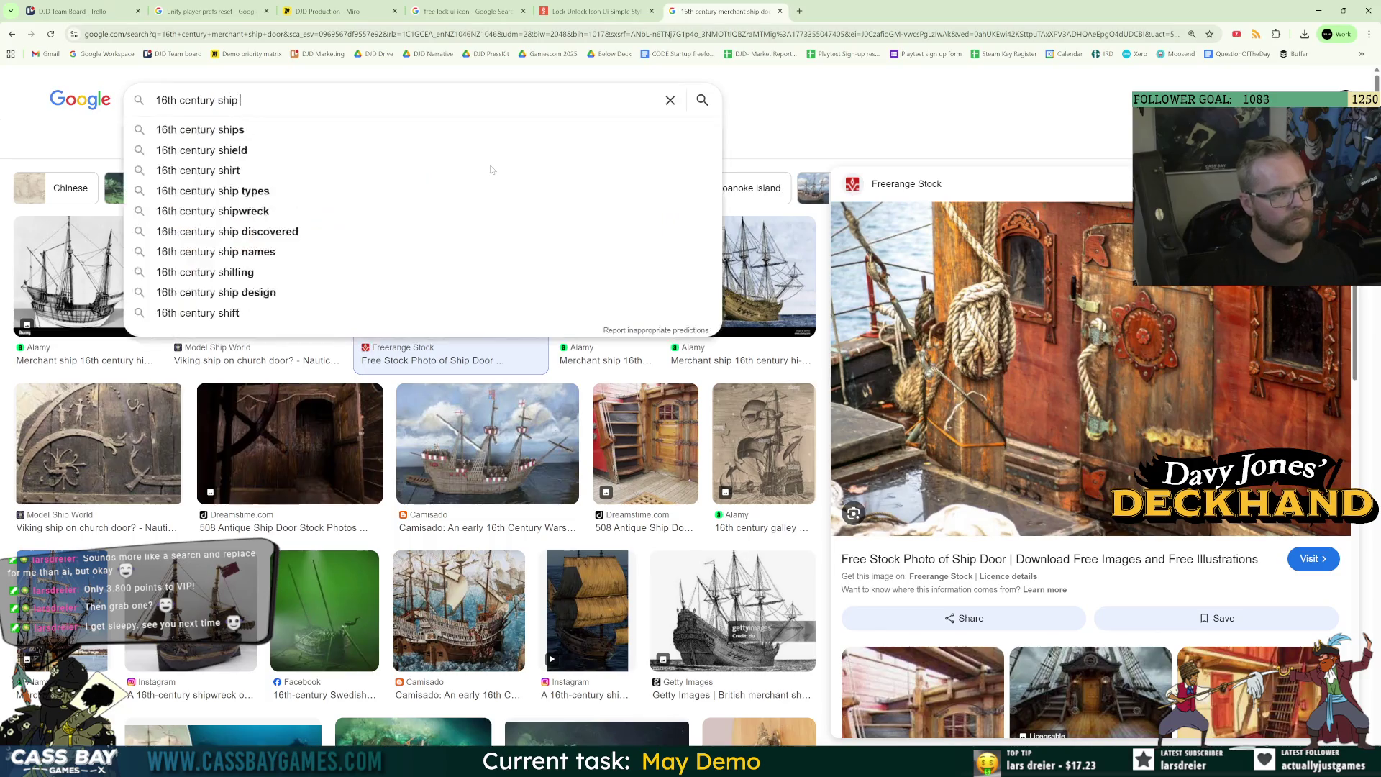
pyautogui.press('Return')
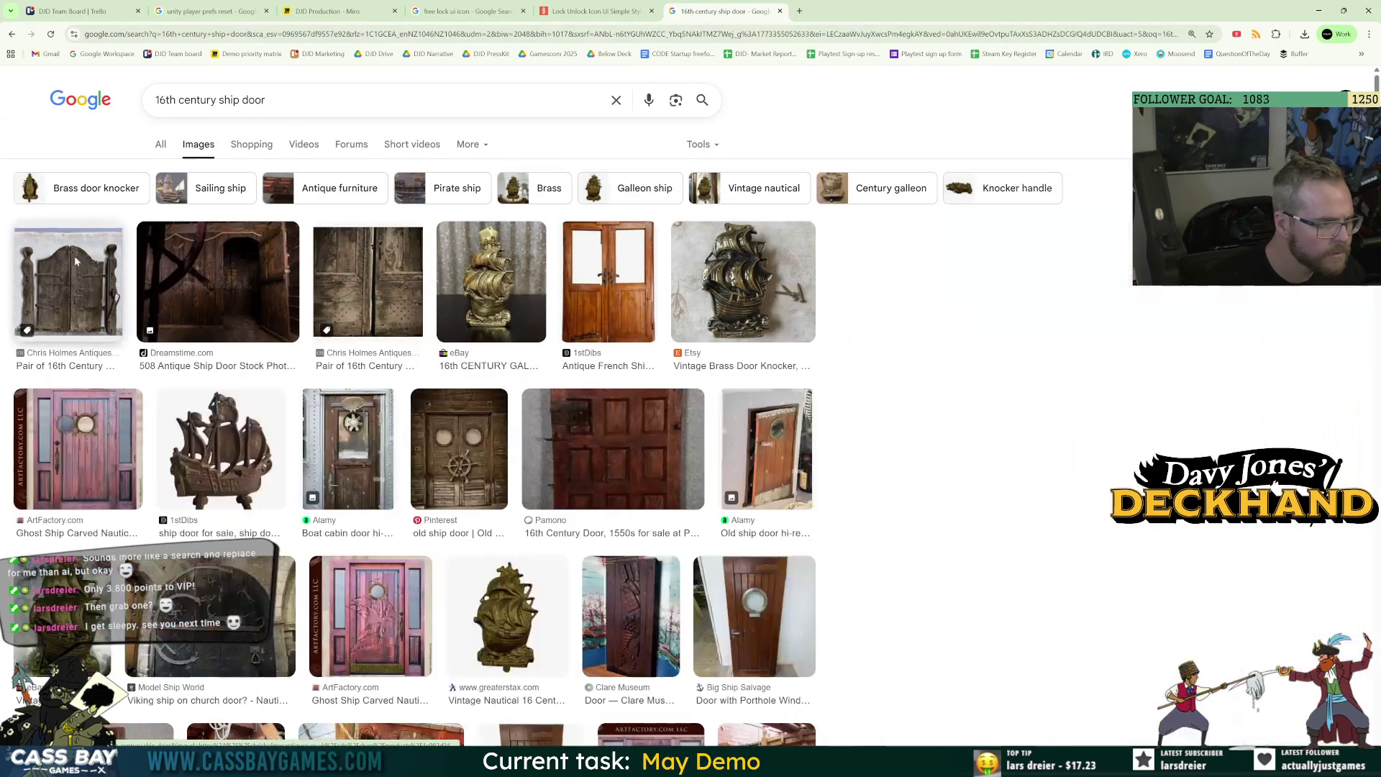
pyautogui.click(76, 261)
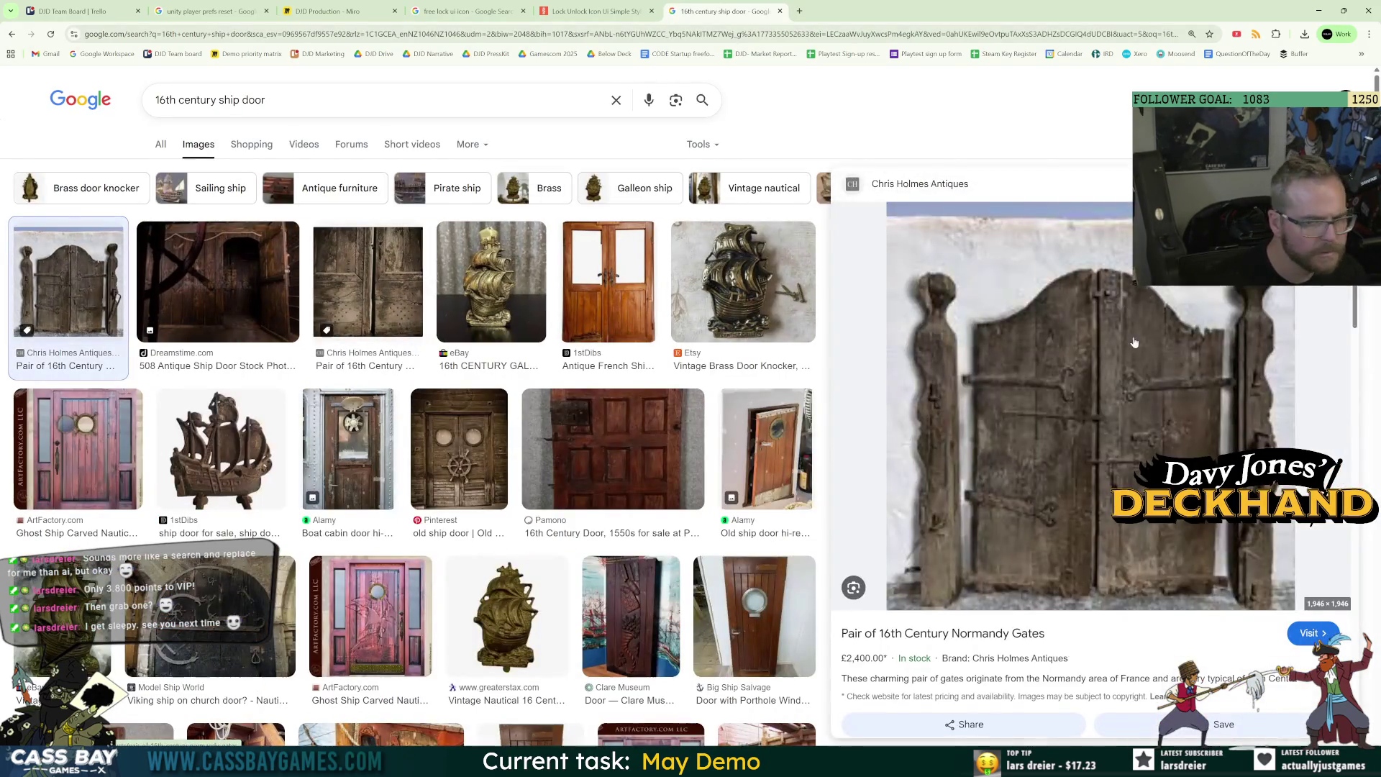
pyautogui.rightClick(1072, 418)
pyautogui.click(1132, 611)
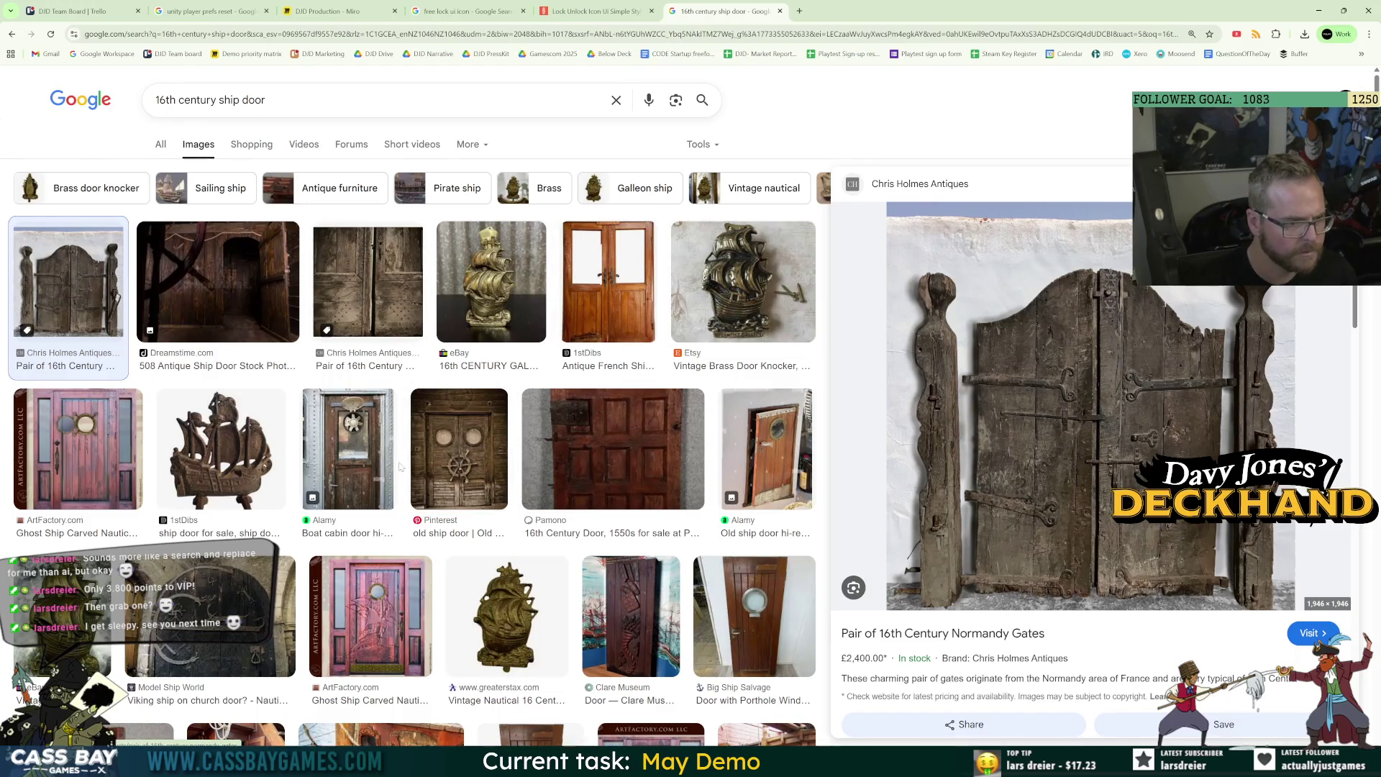
# Preview the Pinterest and porthole door images, then copy the ship deck stairs image.
pyautogui.click(466, 458)
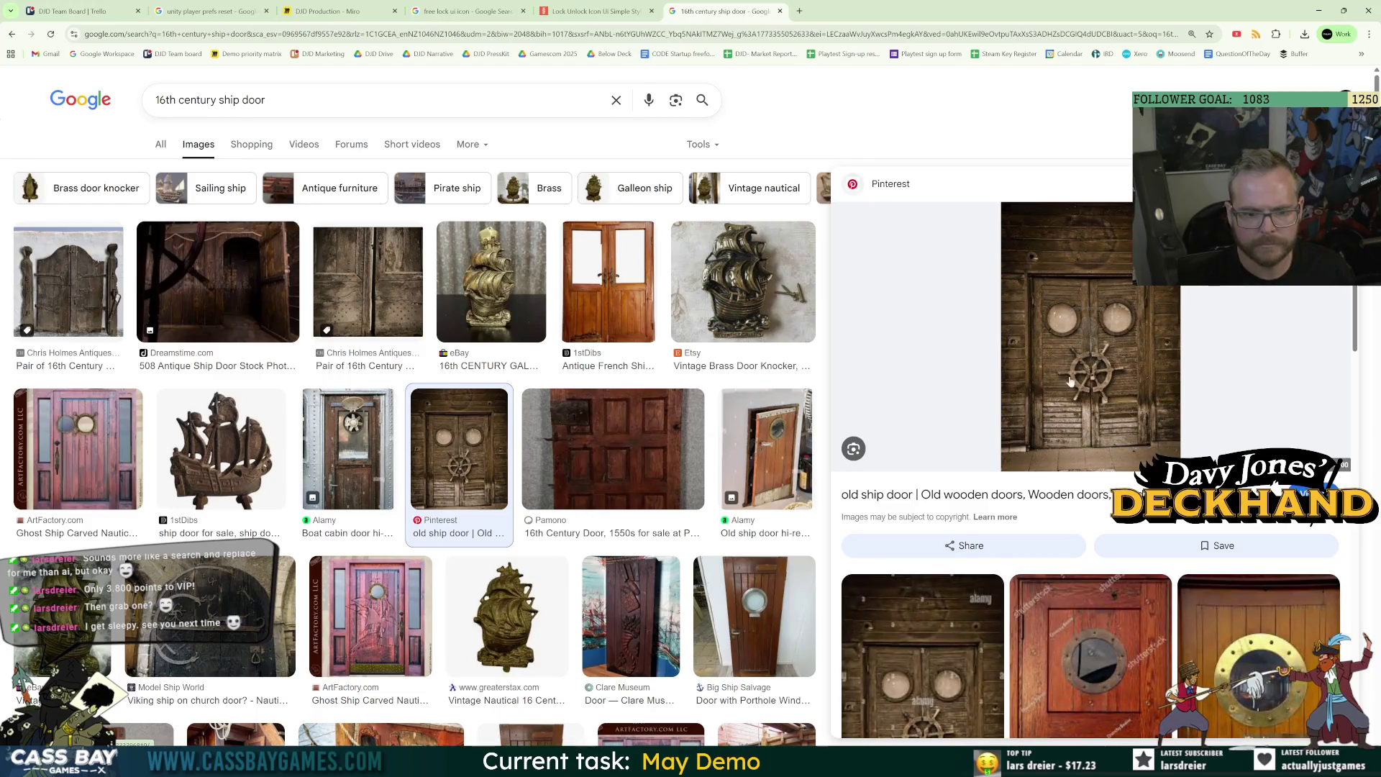
pyautogui.scroll(-3, 1077, 372)
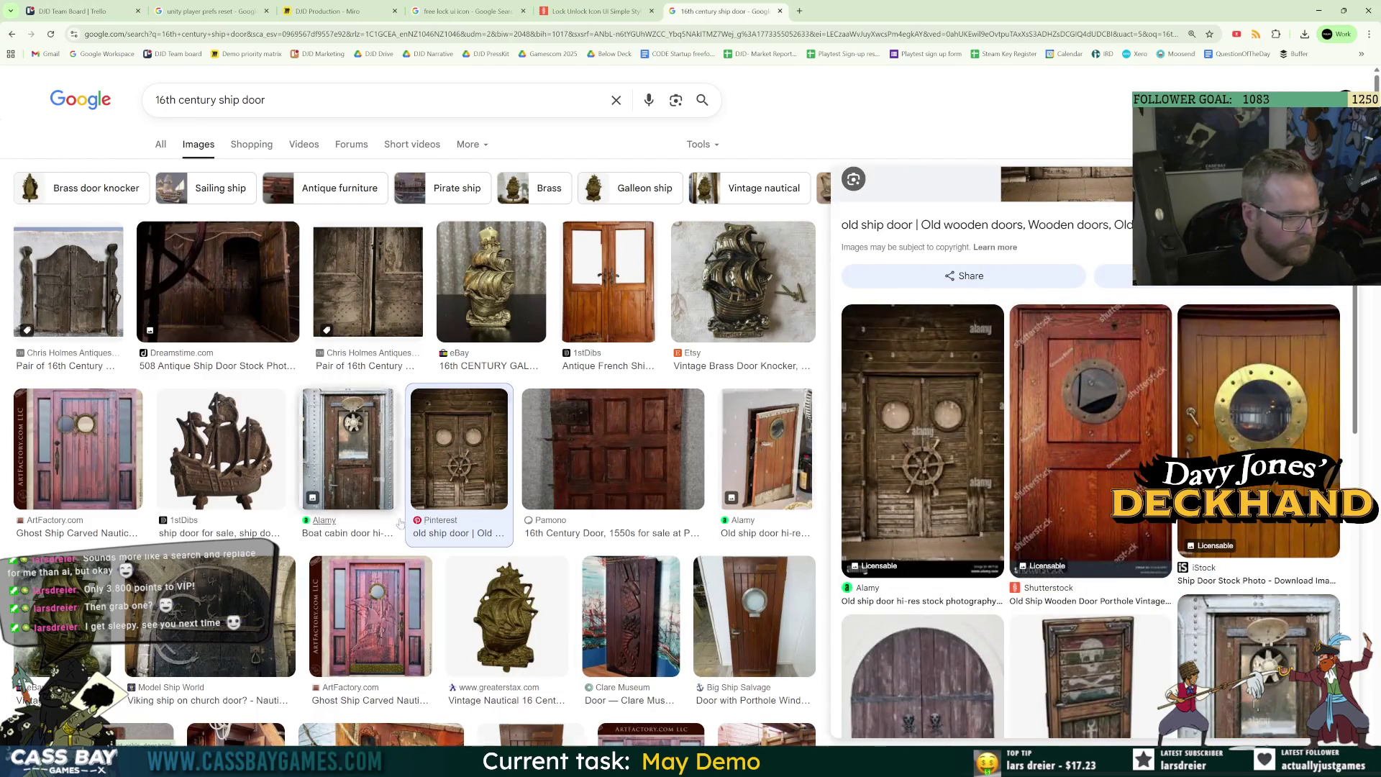
pyautogui.scroll(-5, 436, 511)
pyautogui.scroll(-5, 436, 511)
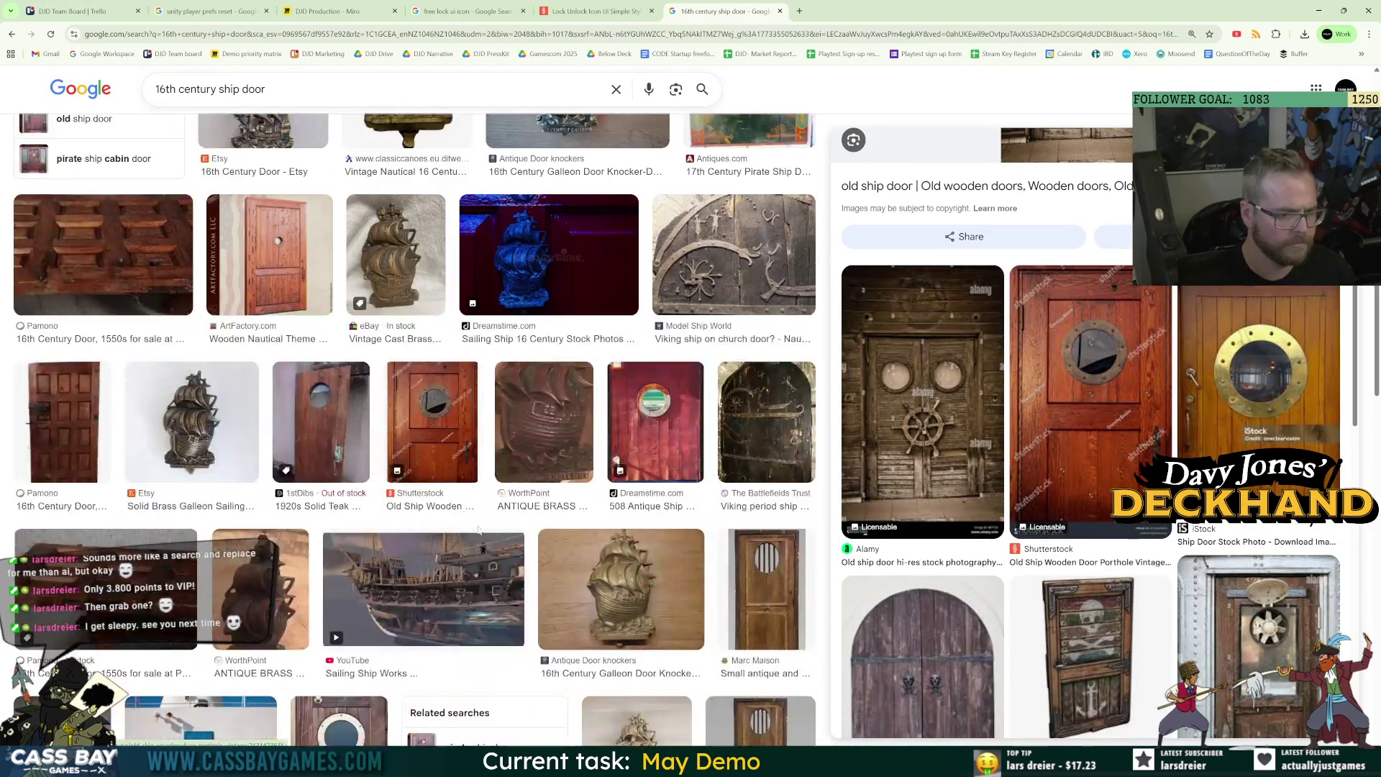
pyautogui.scroll(5, 577, 539)
pyautogui.scroll(5, 577, 539)
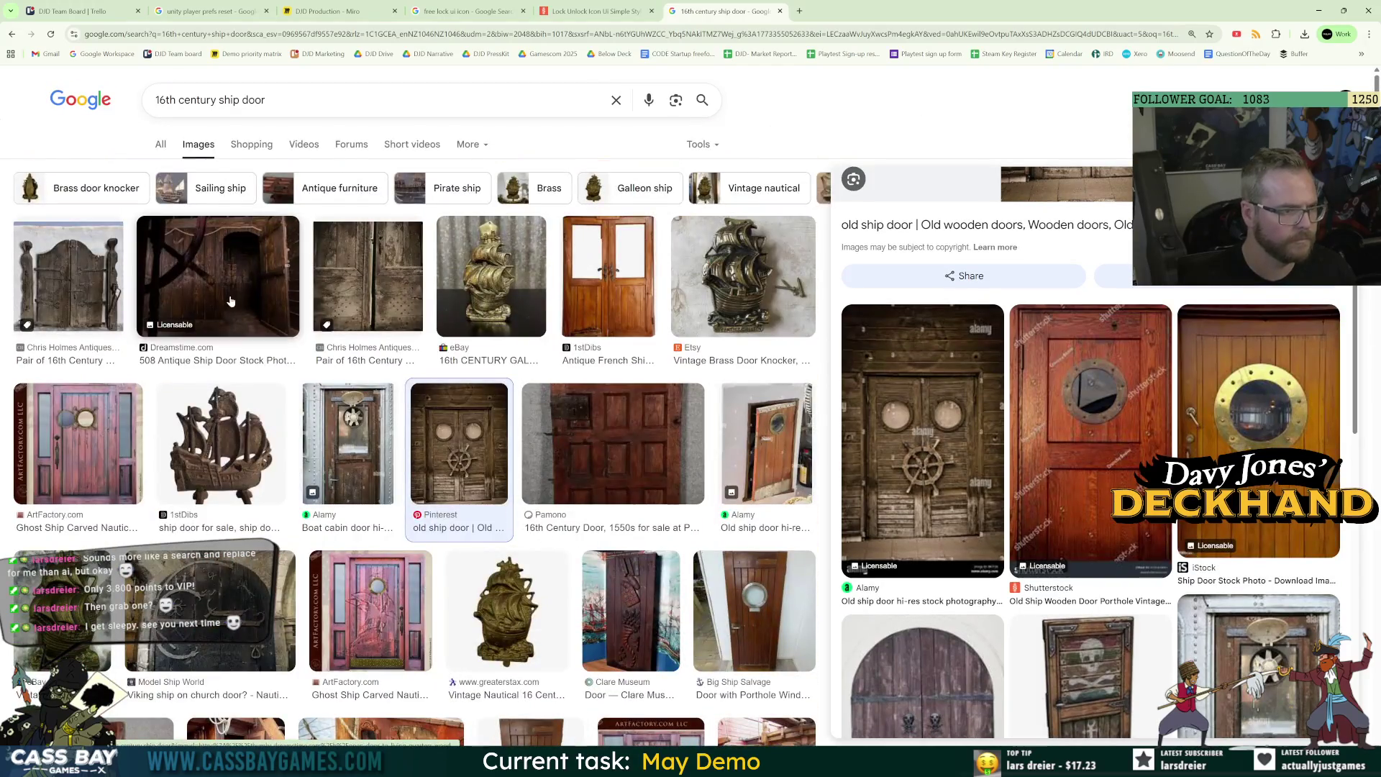
pyautogui.scroll(-4, 1087, 540)
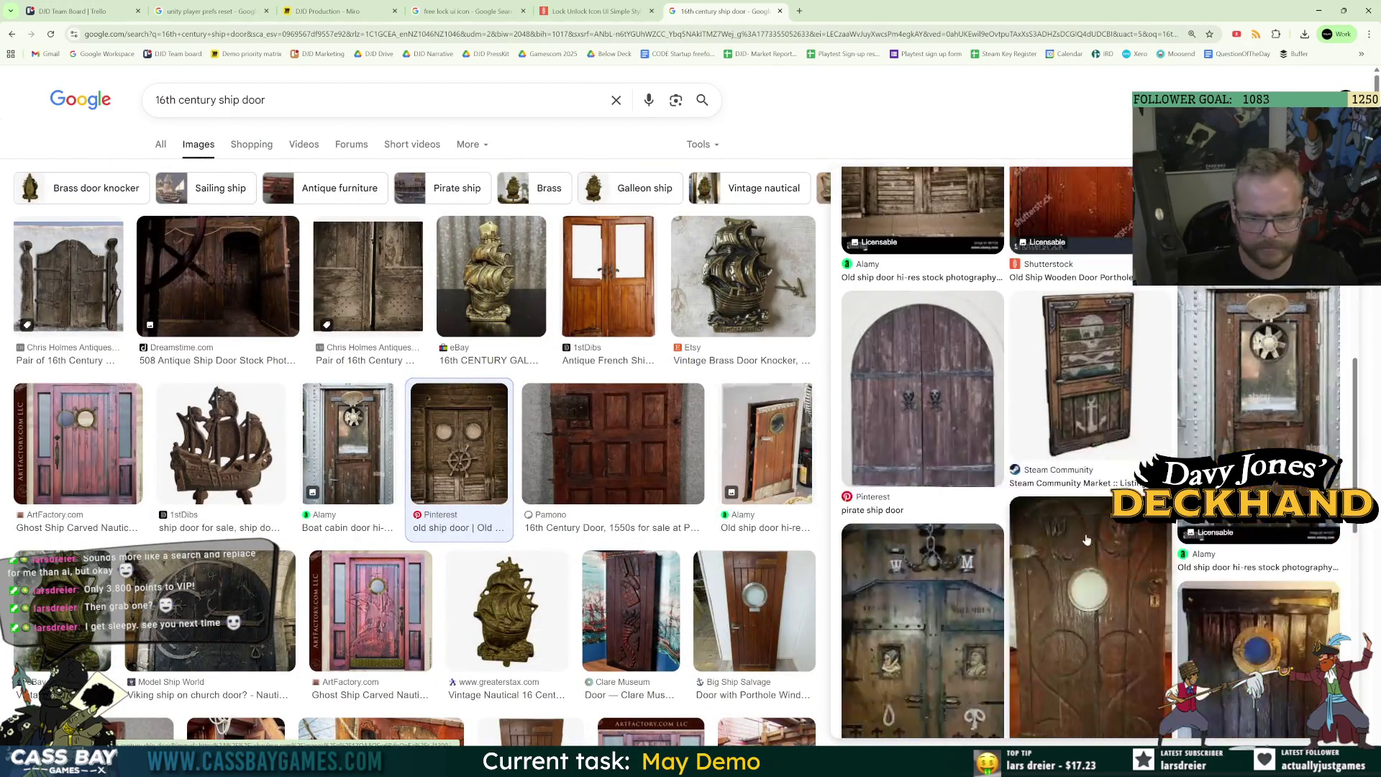
pyautogui.click(1102, 529)
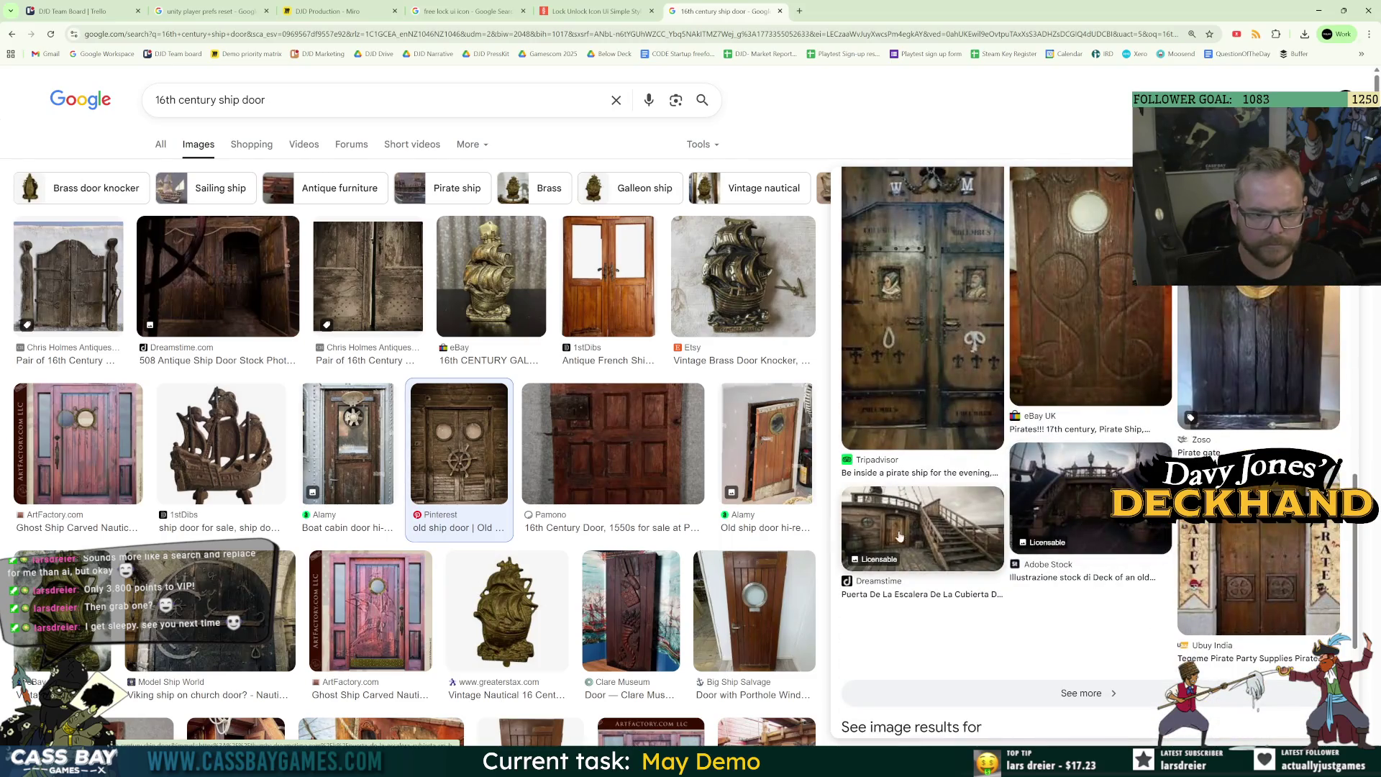
pyautogui.click(922, 536)
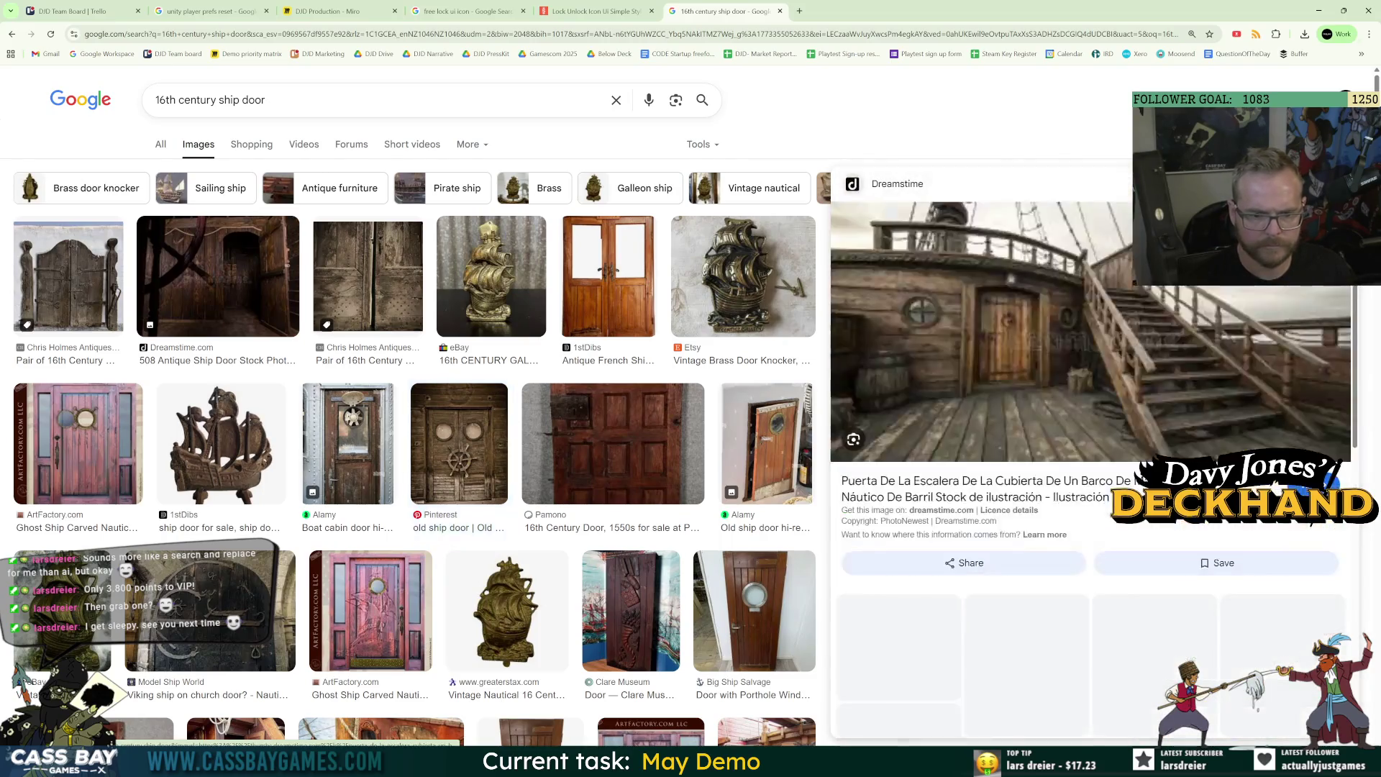
pyautogui.rightClick(1004, 382)
pyautogui.click(1043, 572)
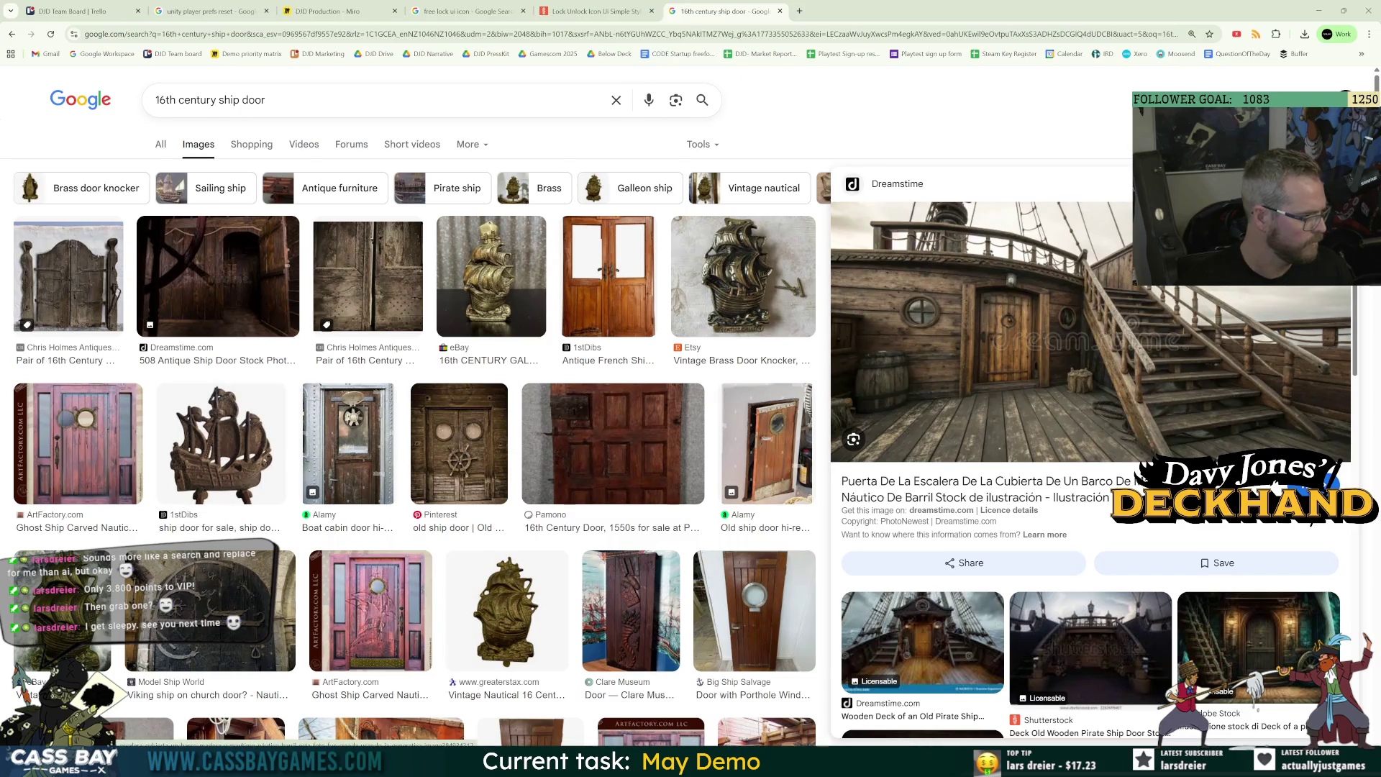
# Copy the Shutterstock pirate ship deck stairs image and preview the Dreamstime old pirate deck.
pyautogui.scroll(-5, 1197, 576)
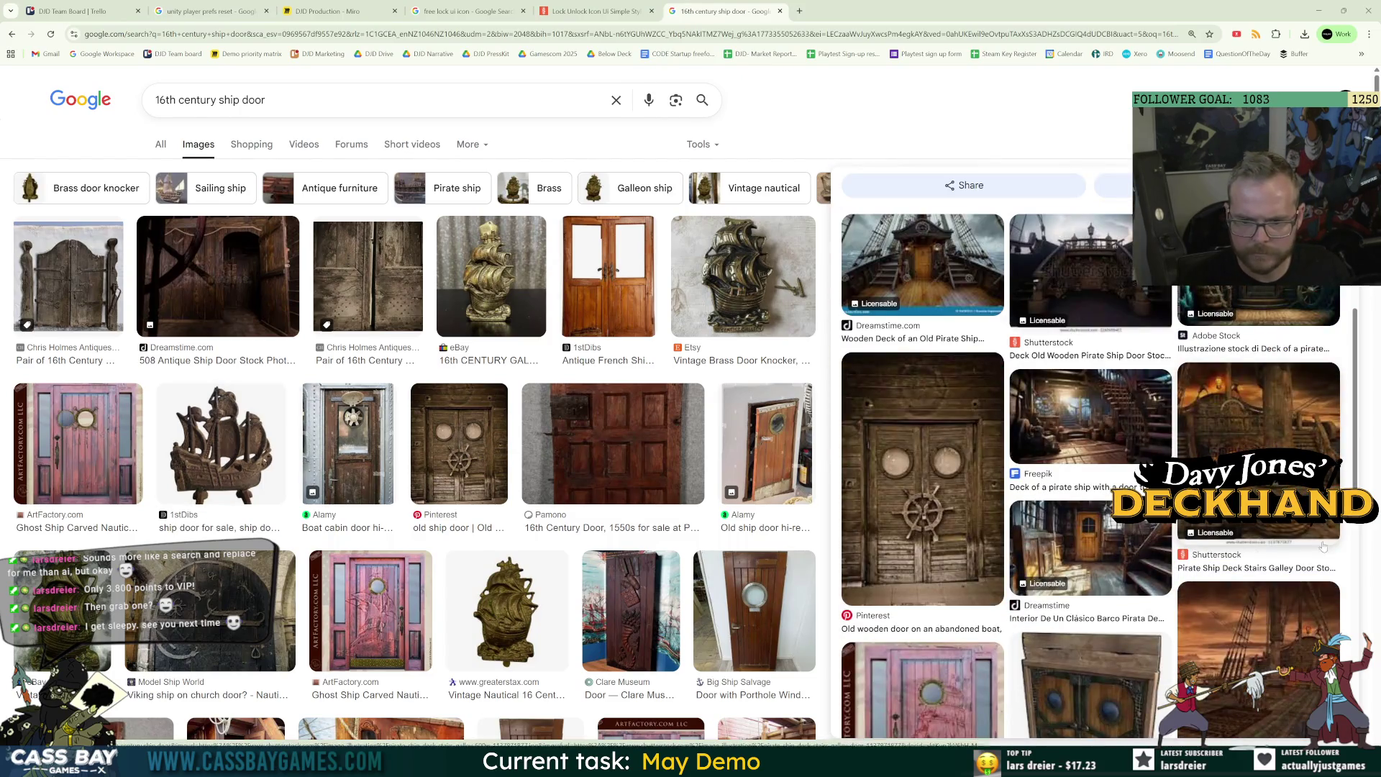
pyautogui.click(1223, 421)
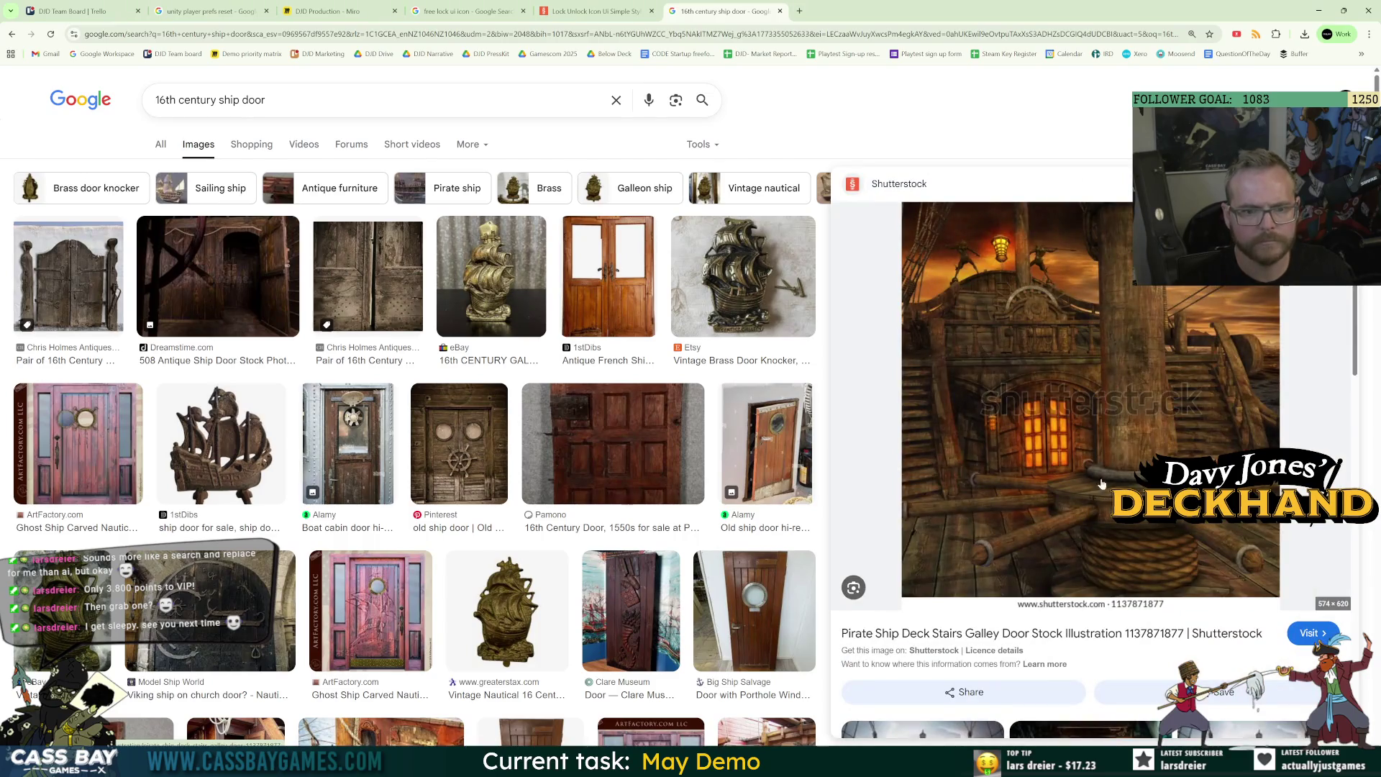
pyautogui.rightClick(1027, 429)
pyautogui.click(1101, 620)
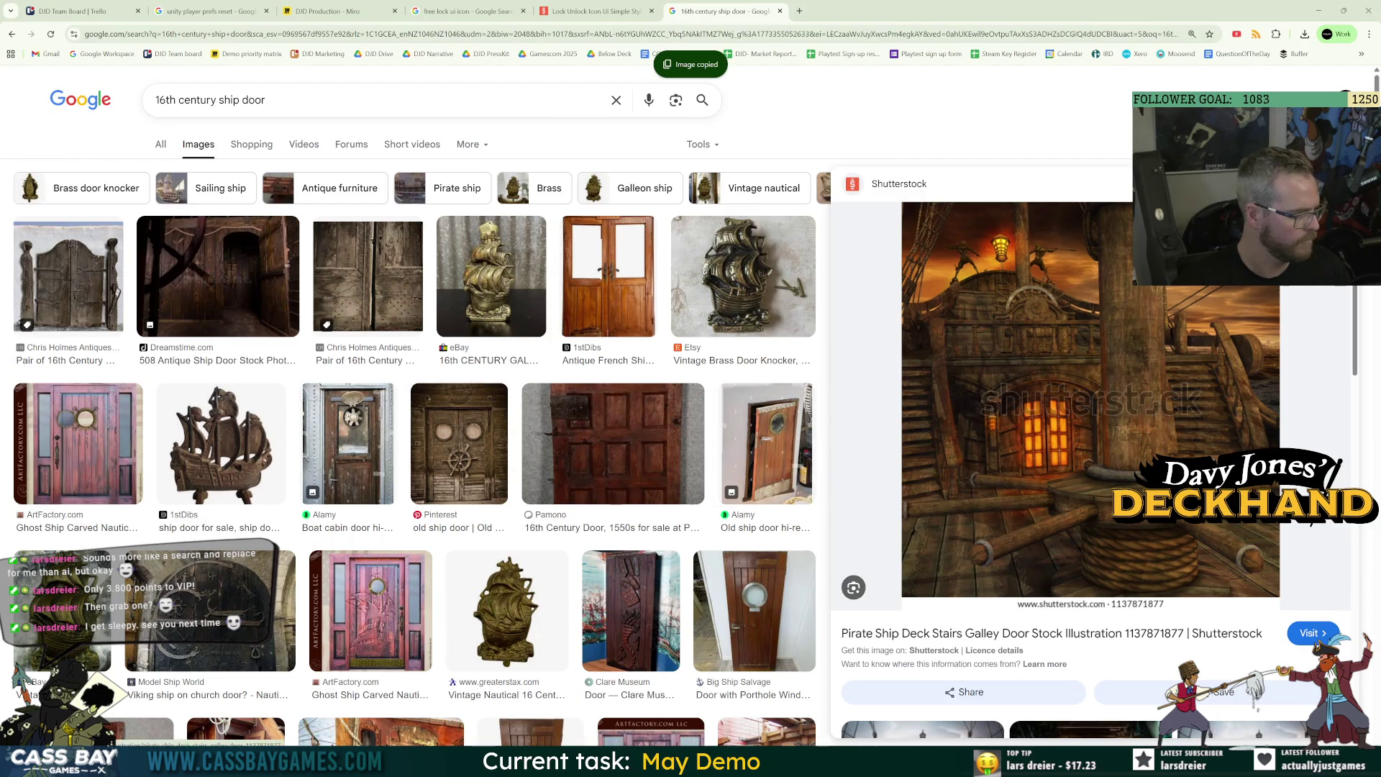
pyautogui.scroll(-5, 1129, 551)
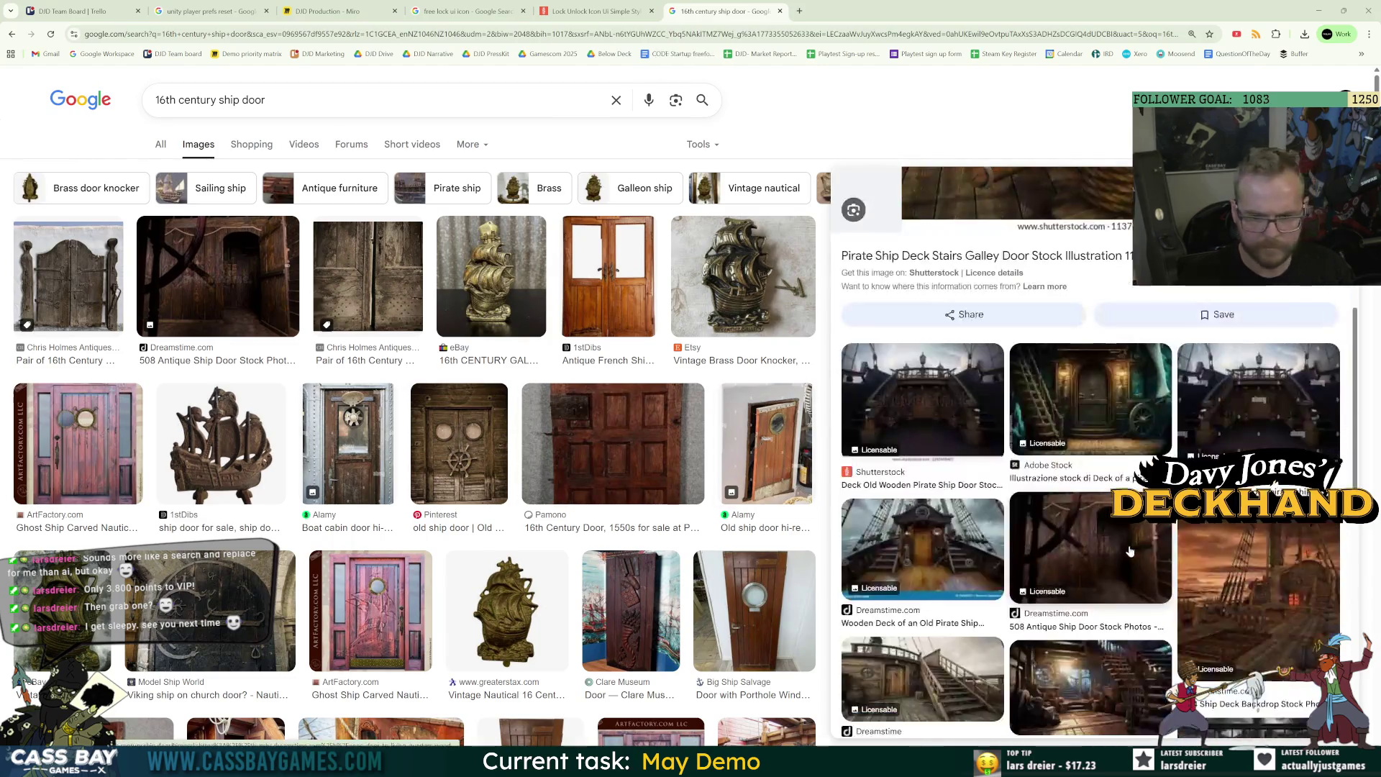
pyautogui.click(996, 525)
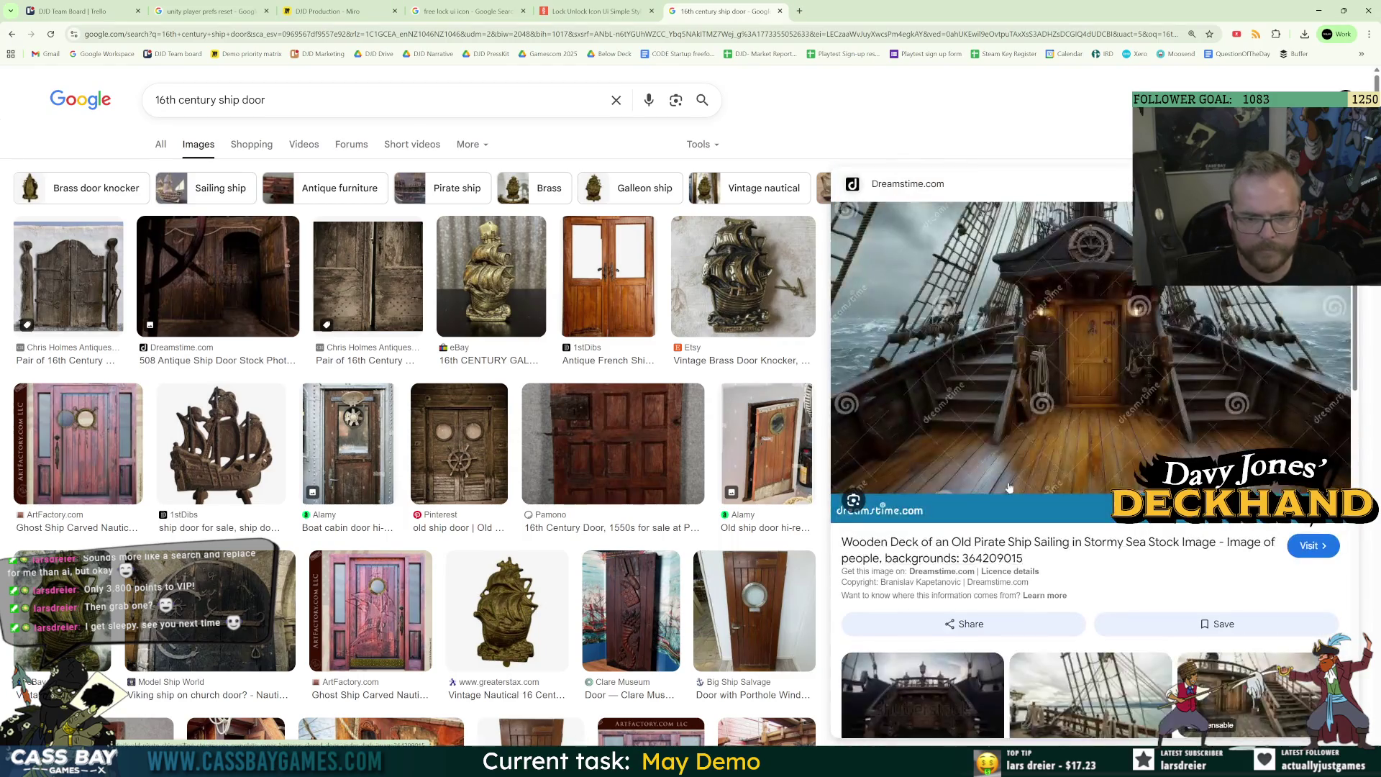
pyautogui.scroll(-5, 1085, 432)
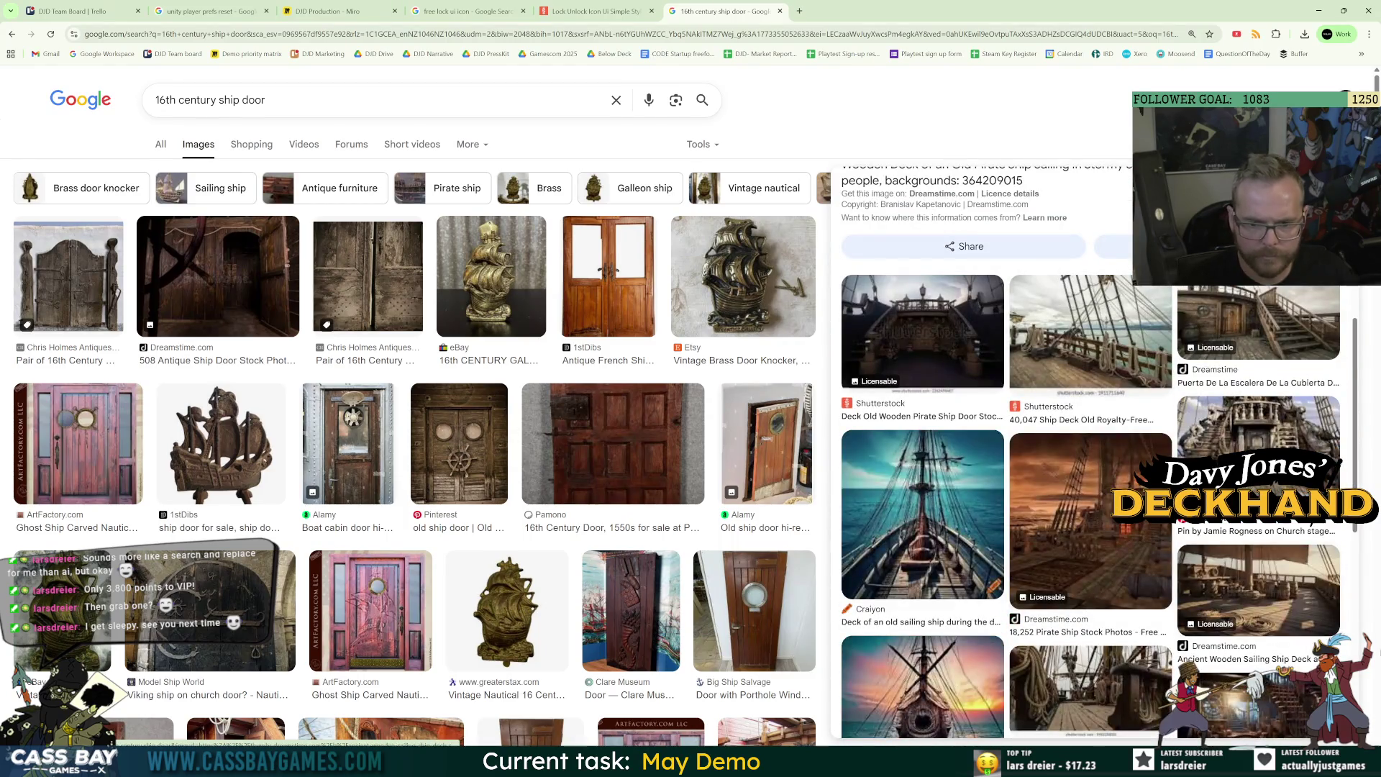
pyautogui.scroll(-5, 1122, 540)
pyautogui.scroll(-2, 1174, 550)
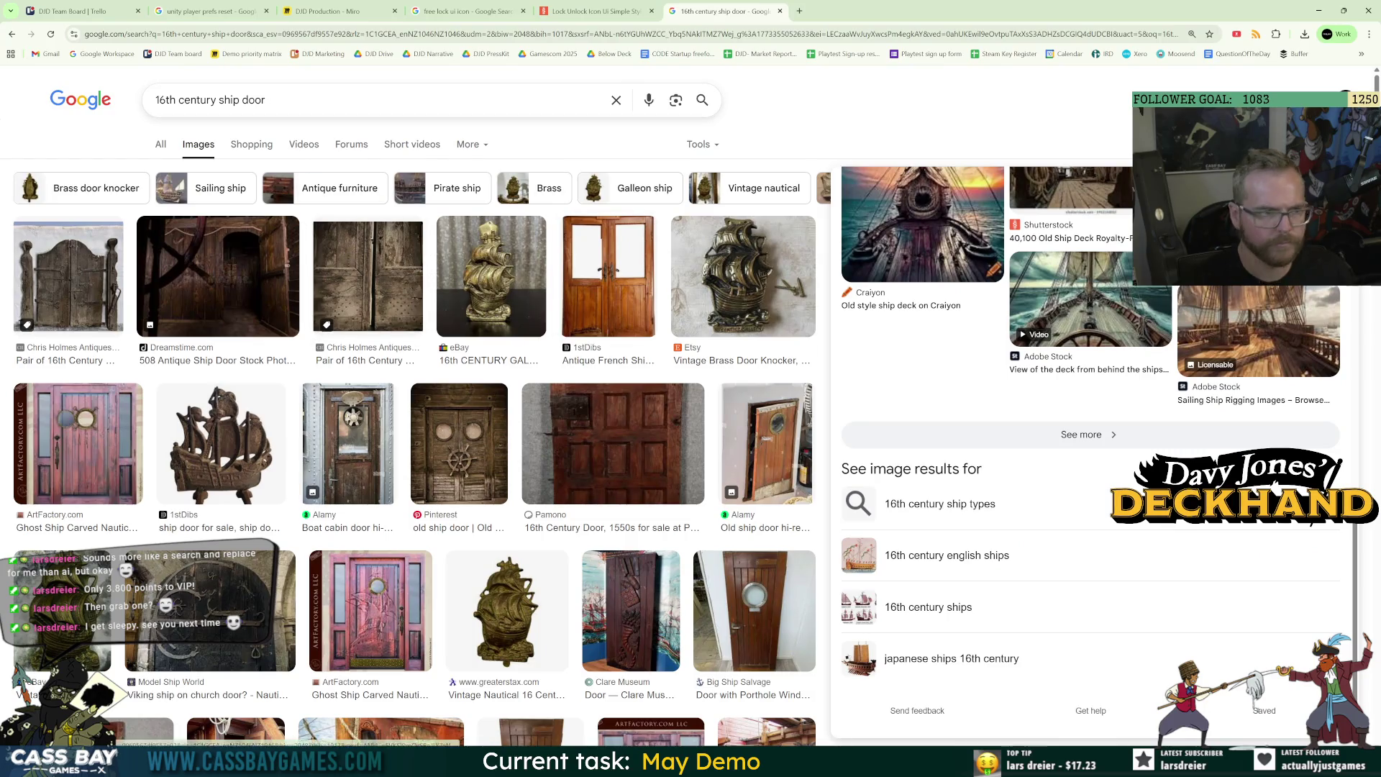
# Search Google Images for 'pirate ship captains door', correcting the misspelled query.
pyautogui.tripleClick(209, 100)
pyautogui.write('pirate s')
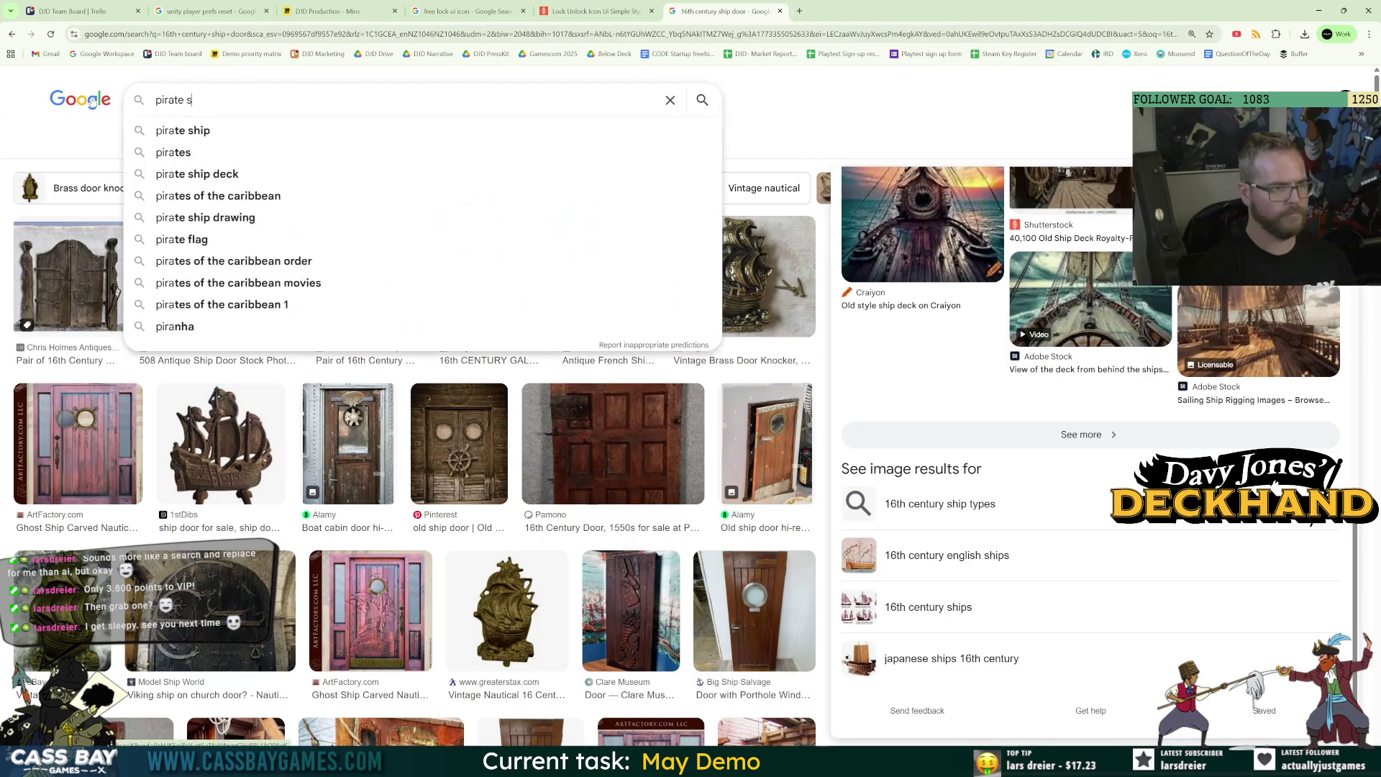
pyautogui.write('hip captions')
pyautogui.press('BackSpace')
pyautogui.press('BackSpace')
pyautogui.press('BackSpace')
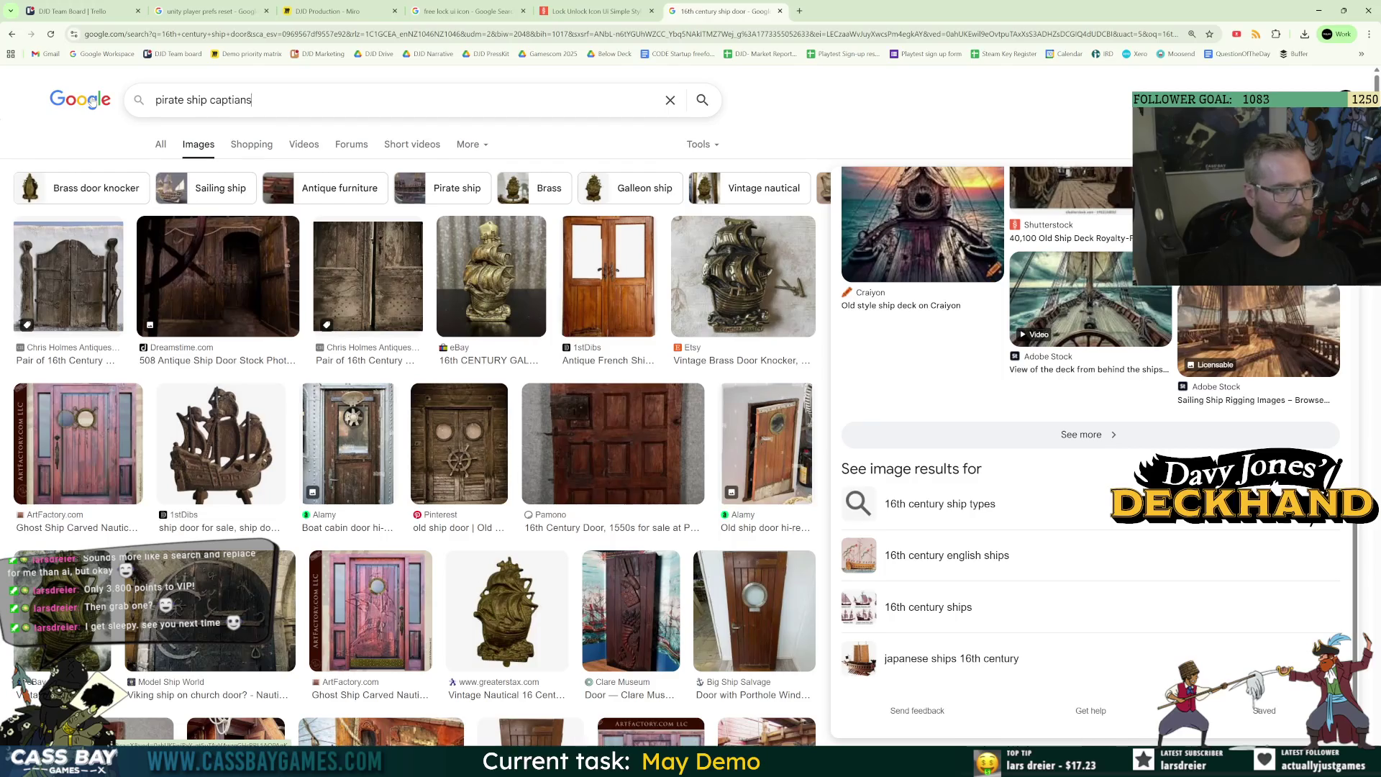
pyautogui.press('BackSpace')
pyautogui.write('ains door')
pyautogui.press('Return')
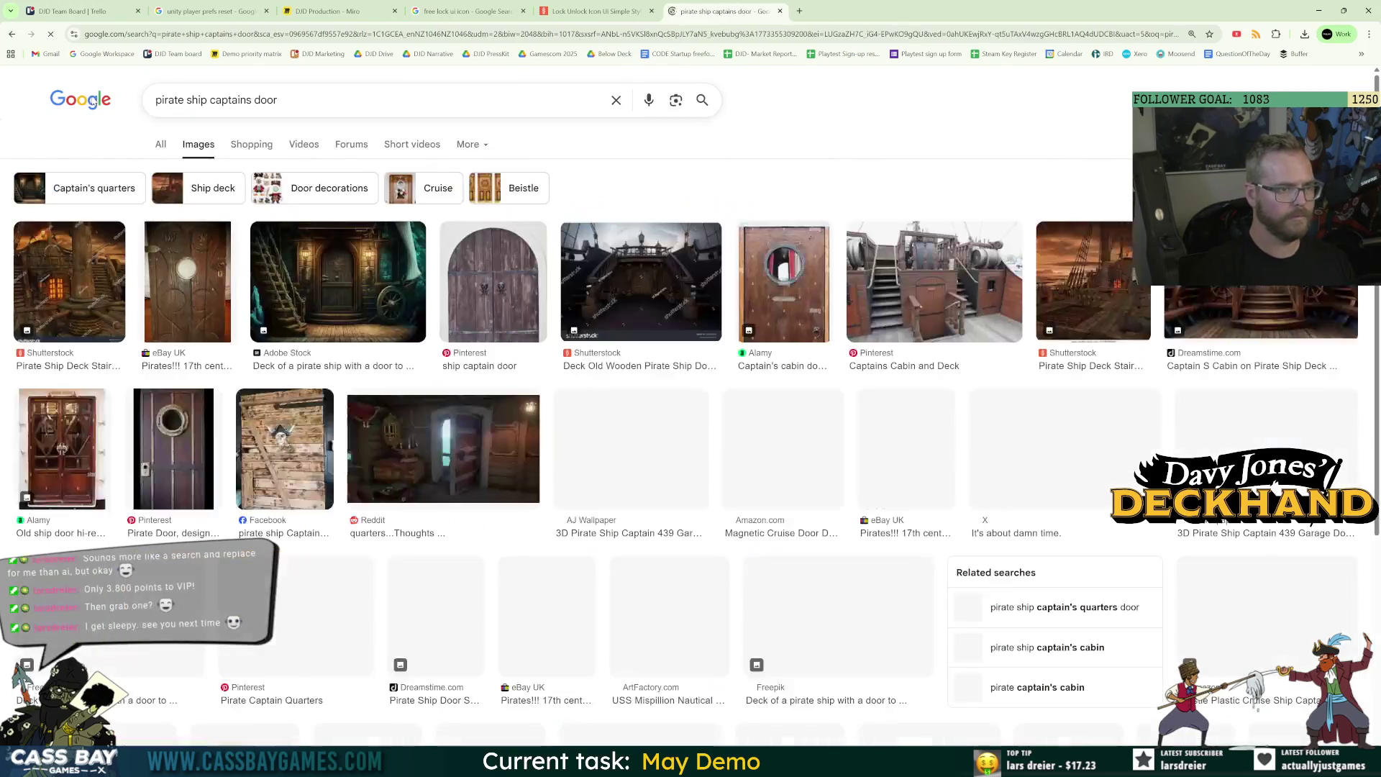
# Preview the Shutterstock pirate ship deck stairs illustrations among the results.
pyautogui.click(69, 280)
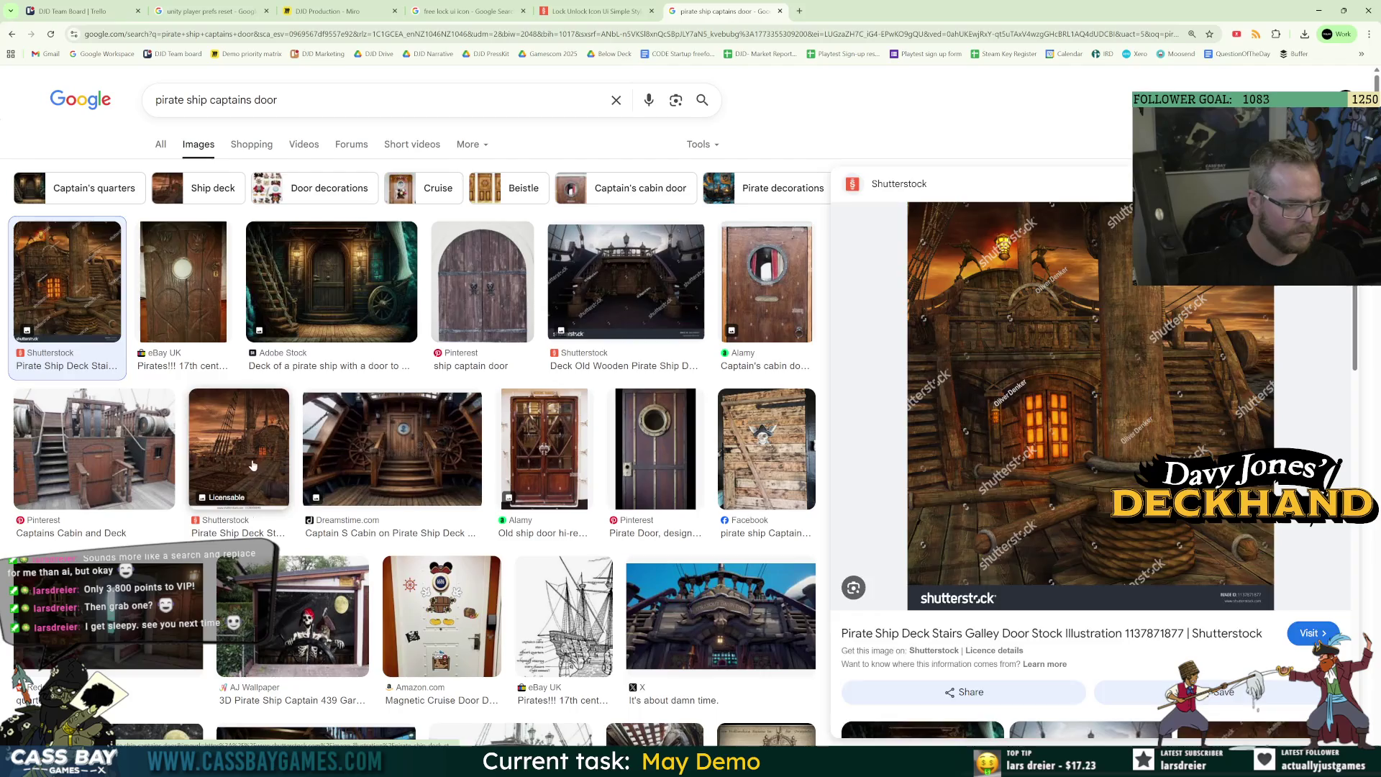
pyautogui.click(243, 439)
pyautogui.scroll(-5, 587, 417)
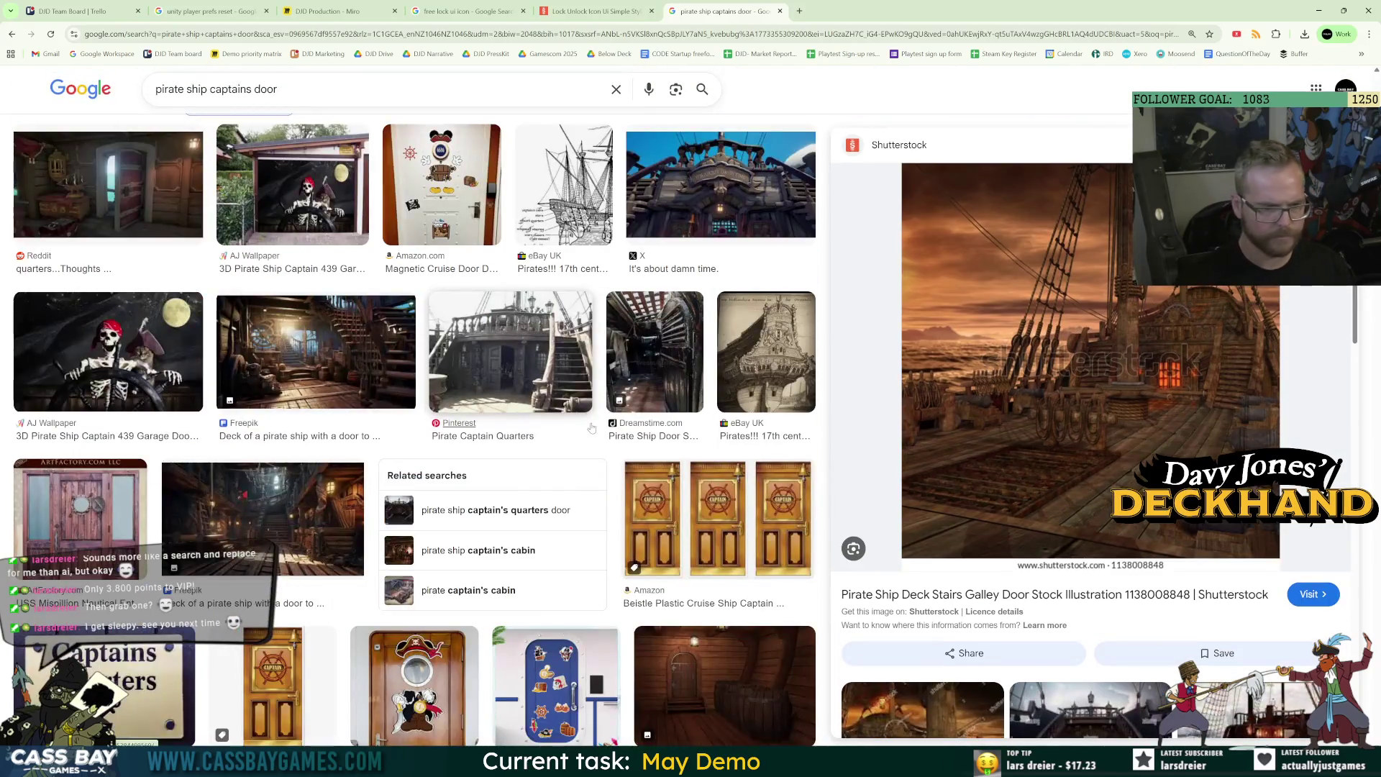
# Refine the image search to 'pirate ship captains quarters door'.
pyautogui.scroll(-7, 317, 369)
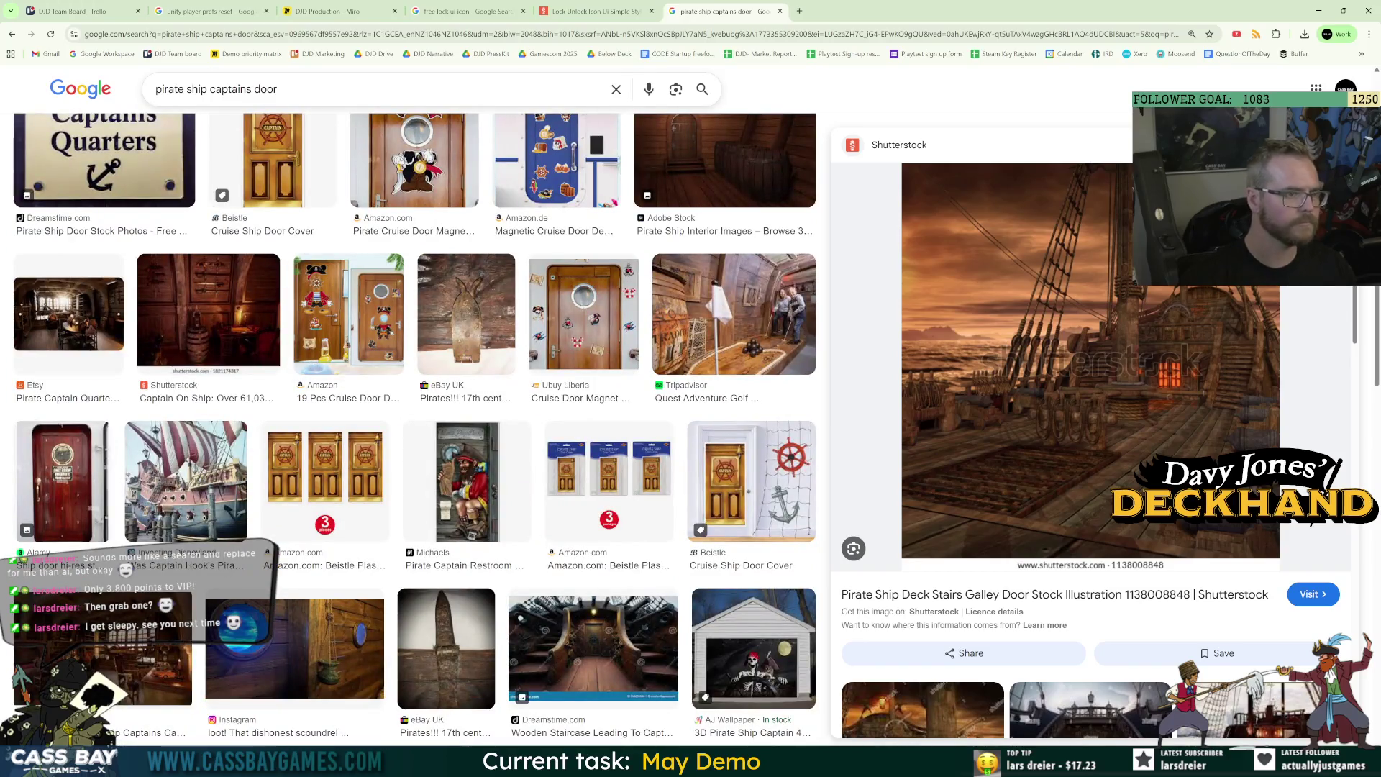
pyautogui.click(250, 89)
pyautogui.write('c')
pyautogui.write('uarters')
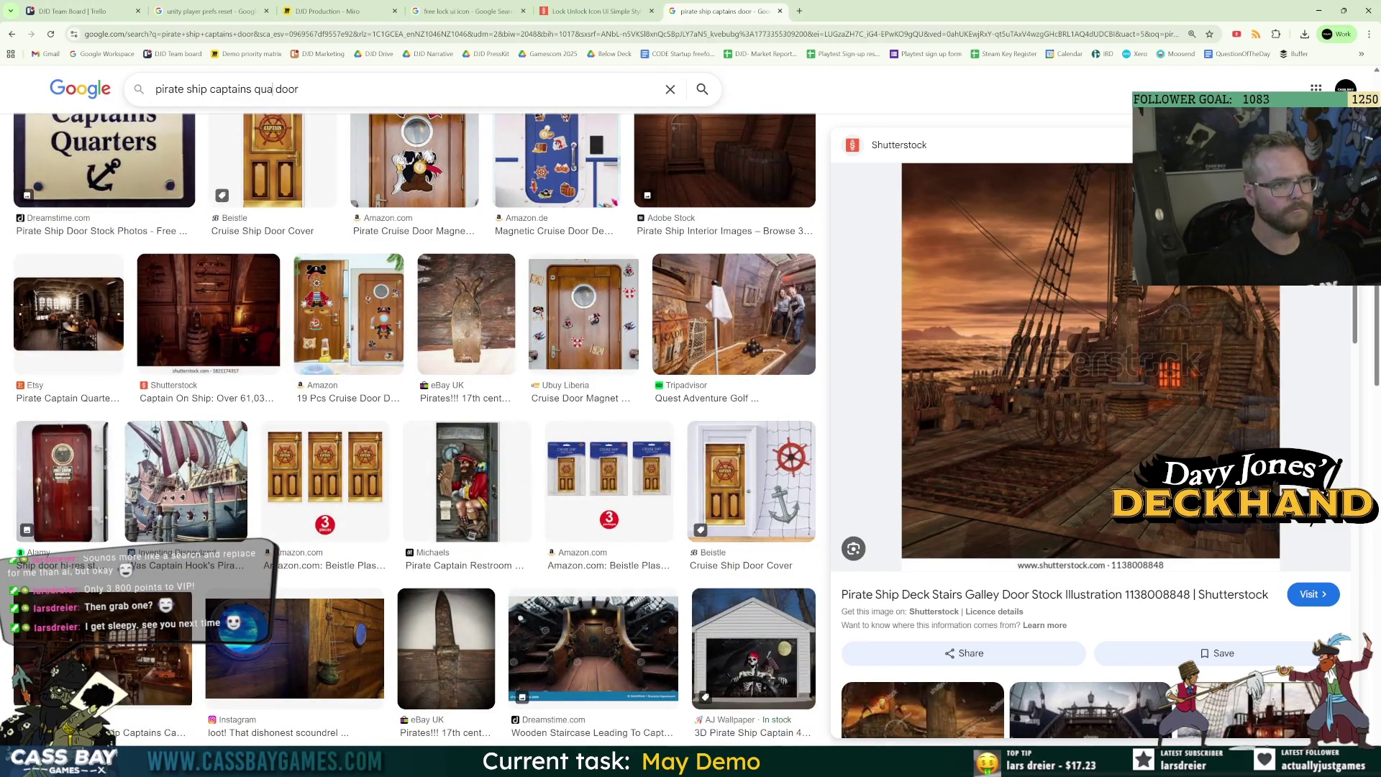
pyautogui.press('Return')
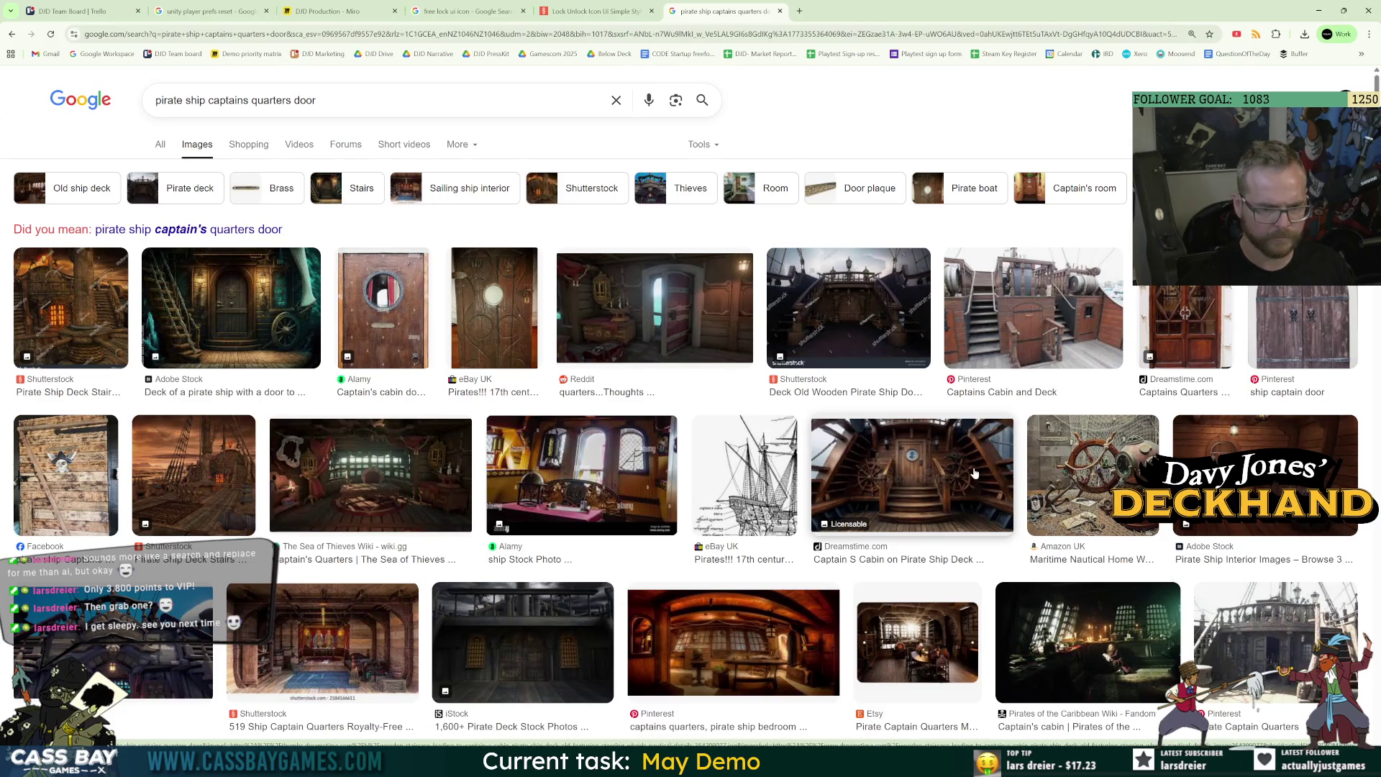
# Preview the 'It's about damn time.' image from X and browse further results.
pyautogui.click(159, 669)
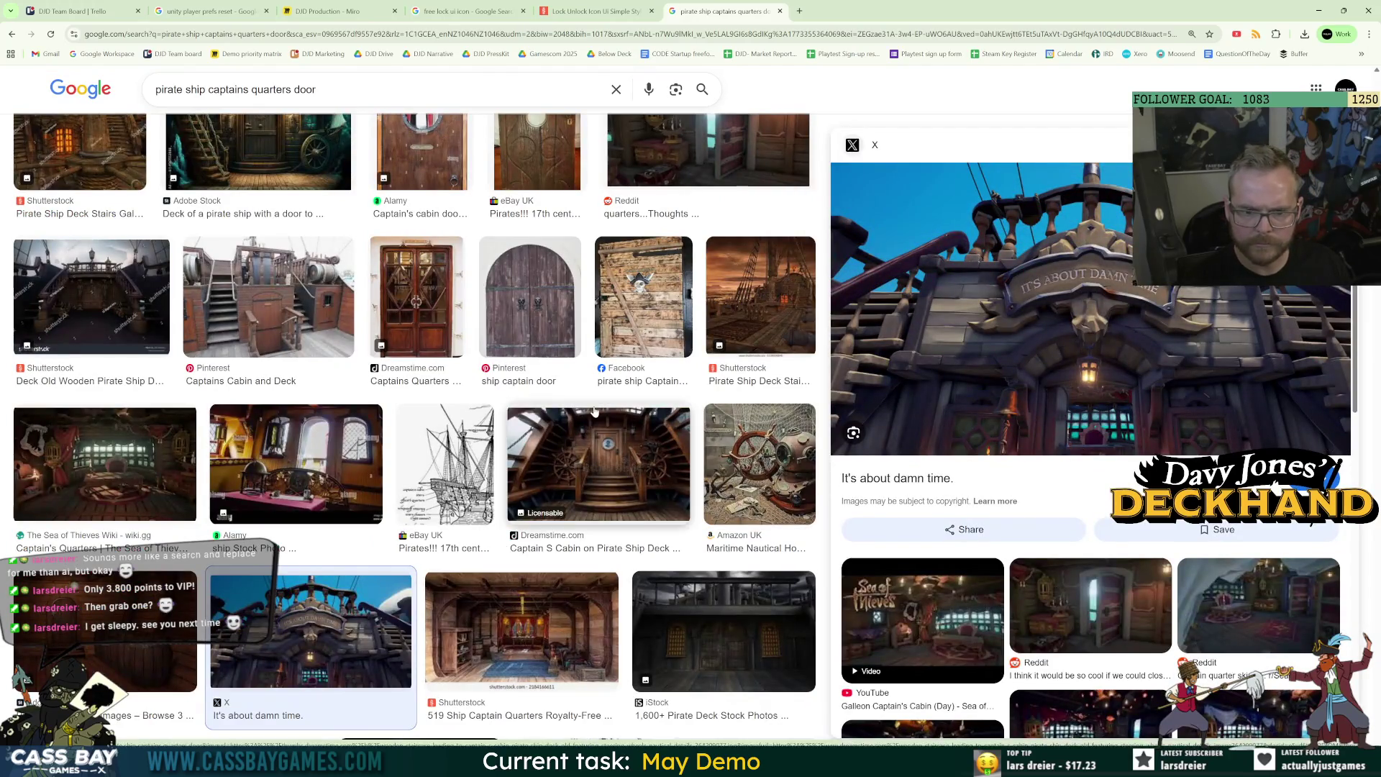
pyautogui.scroll(-5, 640, 388)
pyautogui.scroll(-5, 640, 388)
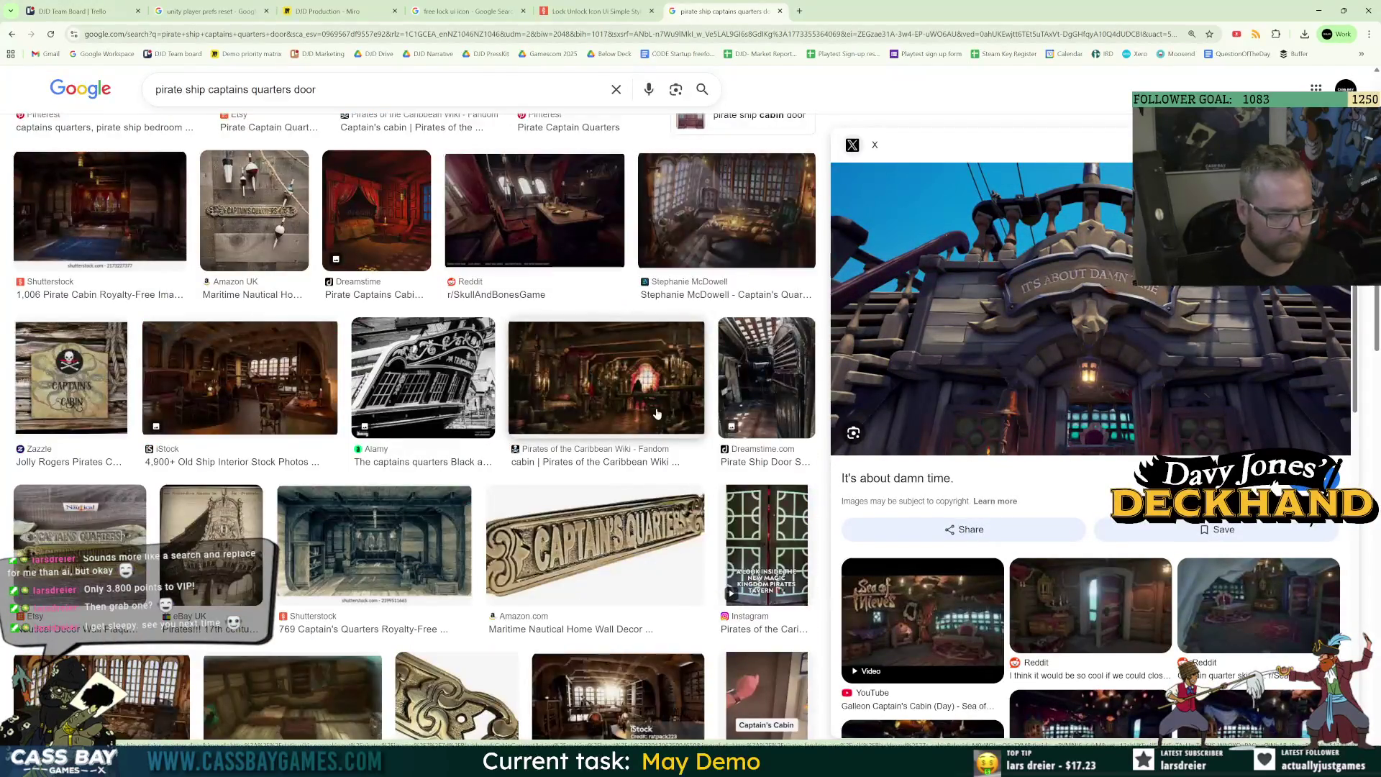
pyautogui.scroll(-8, 662, 412)
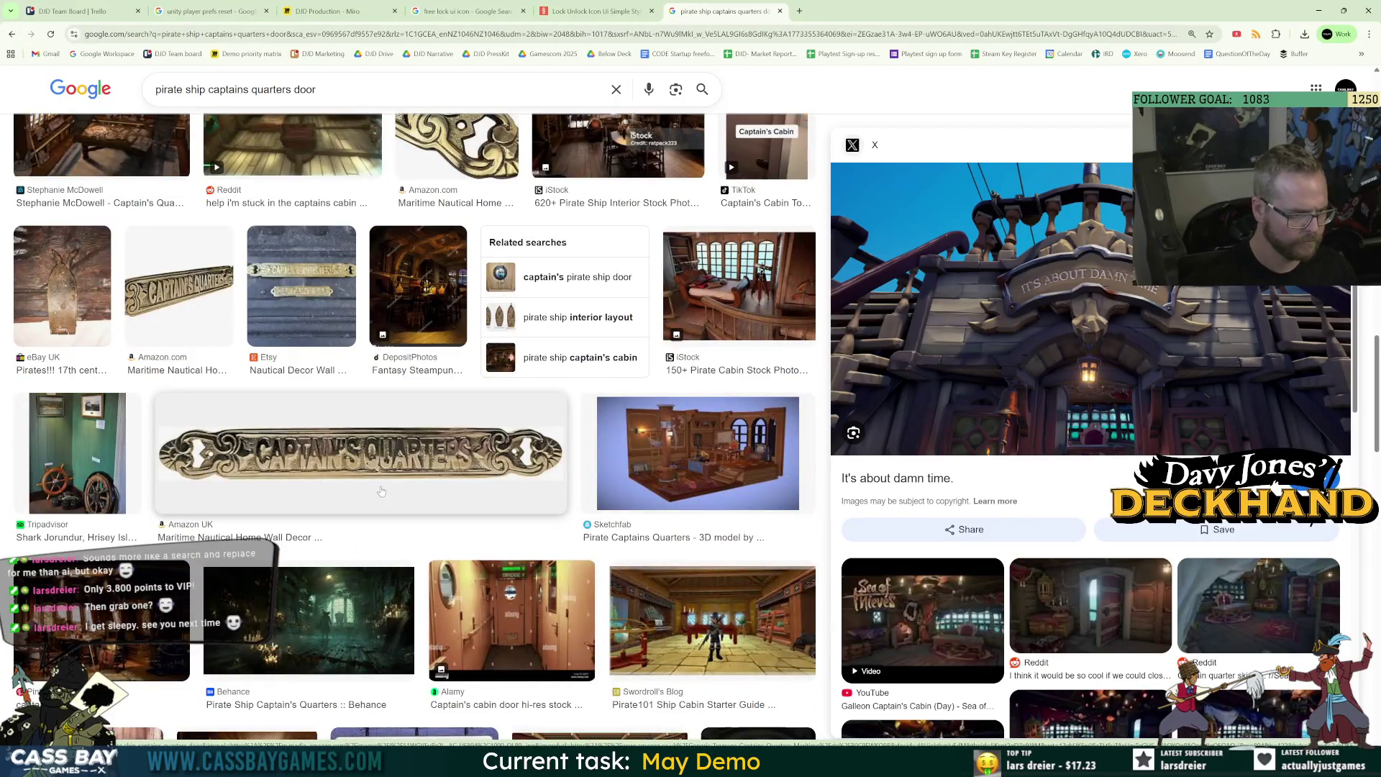
pyautogui.scroll(-6, 382, 491)
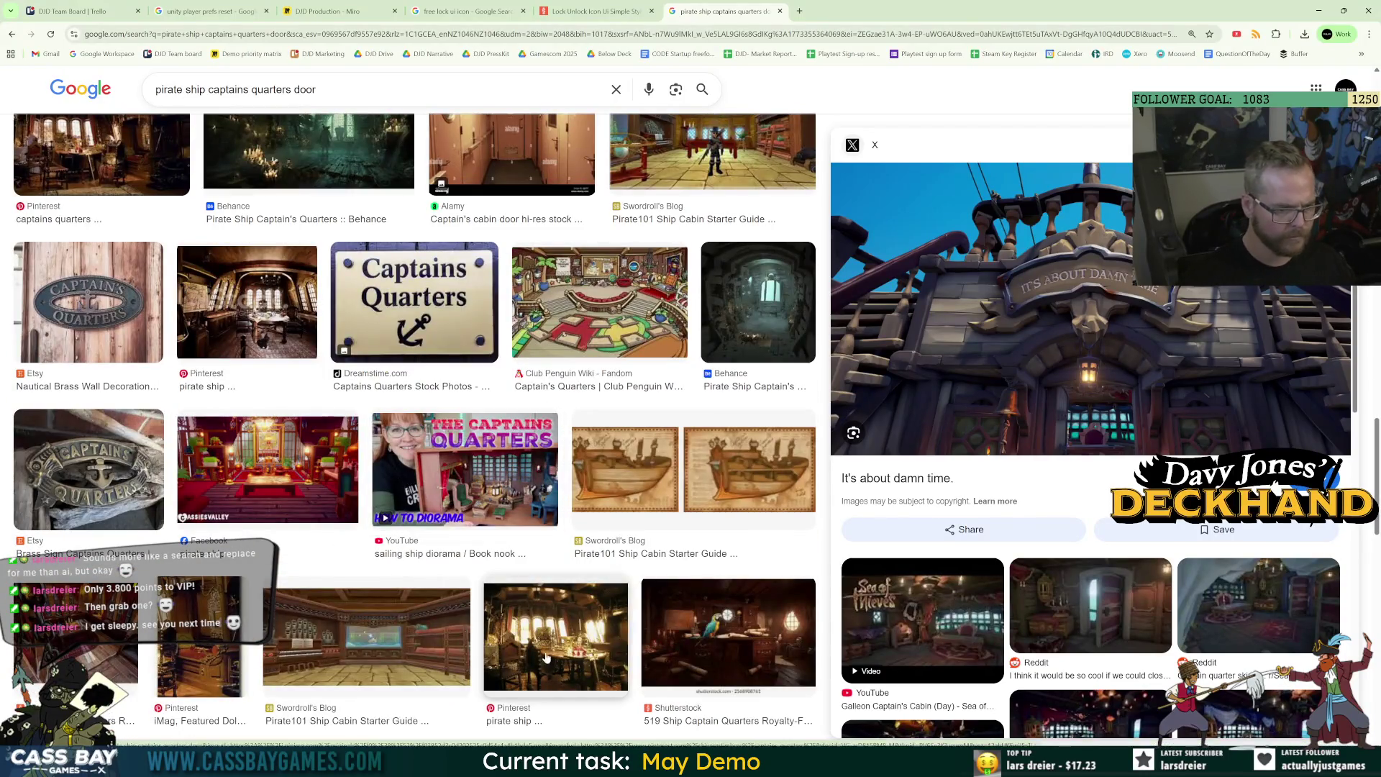
pyautogui.scroll(-8, 408, 488)
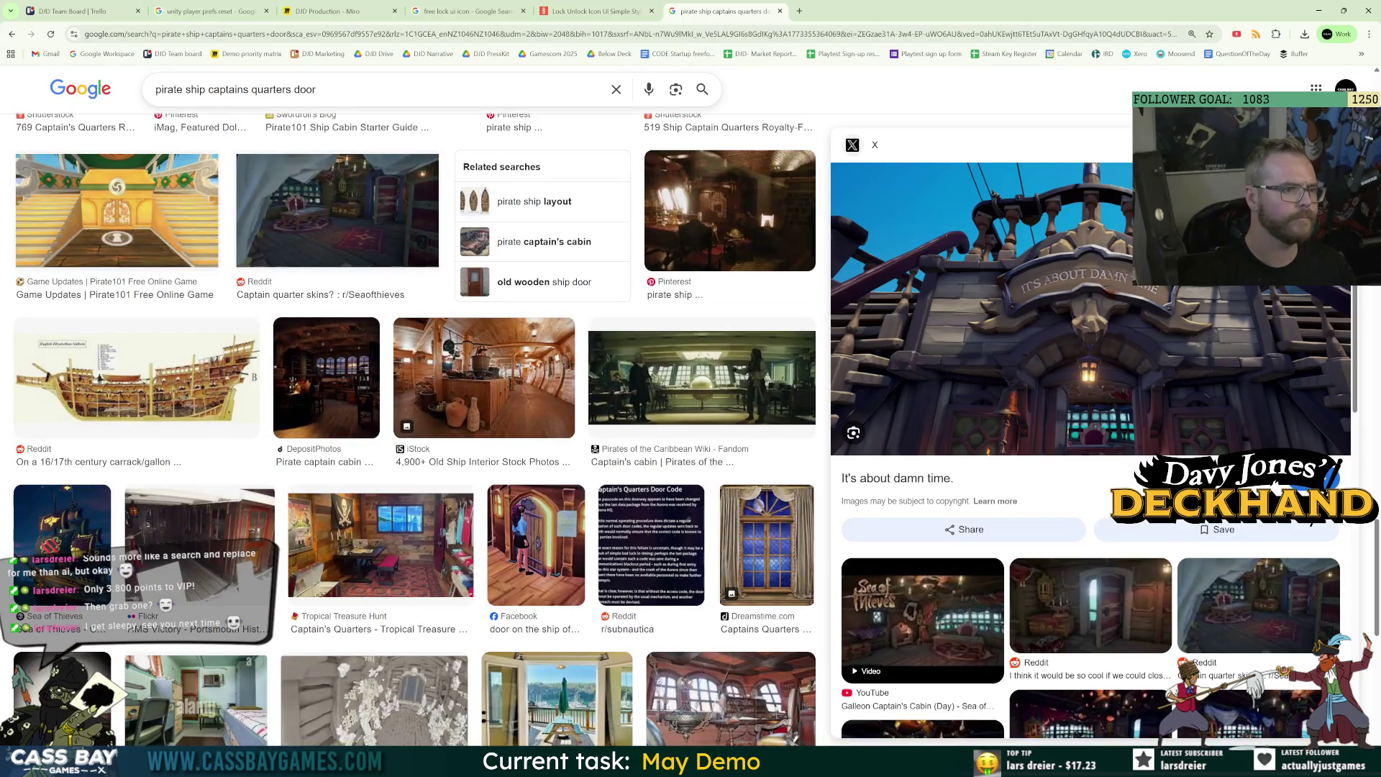
# Change the query to 'pirate ship captains cabin door' and search.
pyautogui.doubleClick(272, 90)
pyautogui.write('cabin')
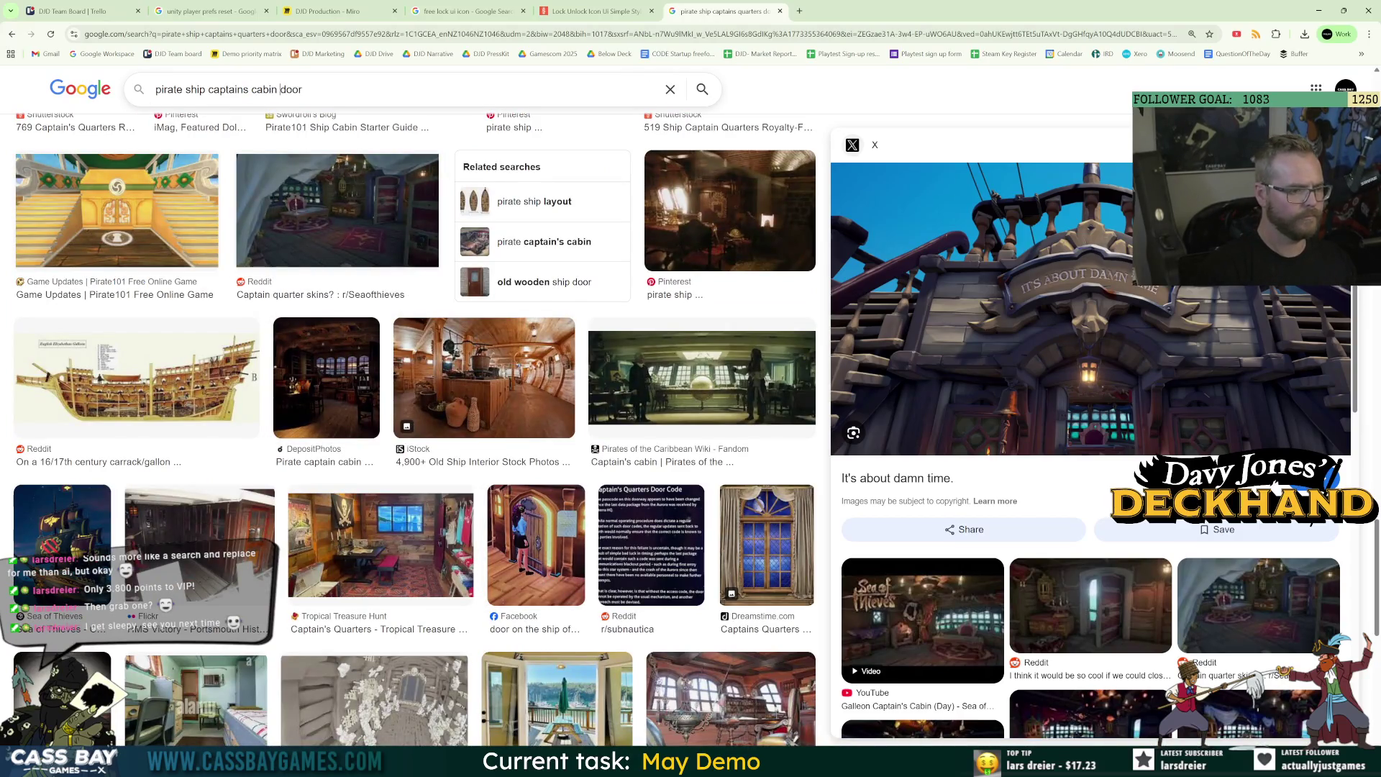
pyautogui.press('Return')
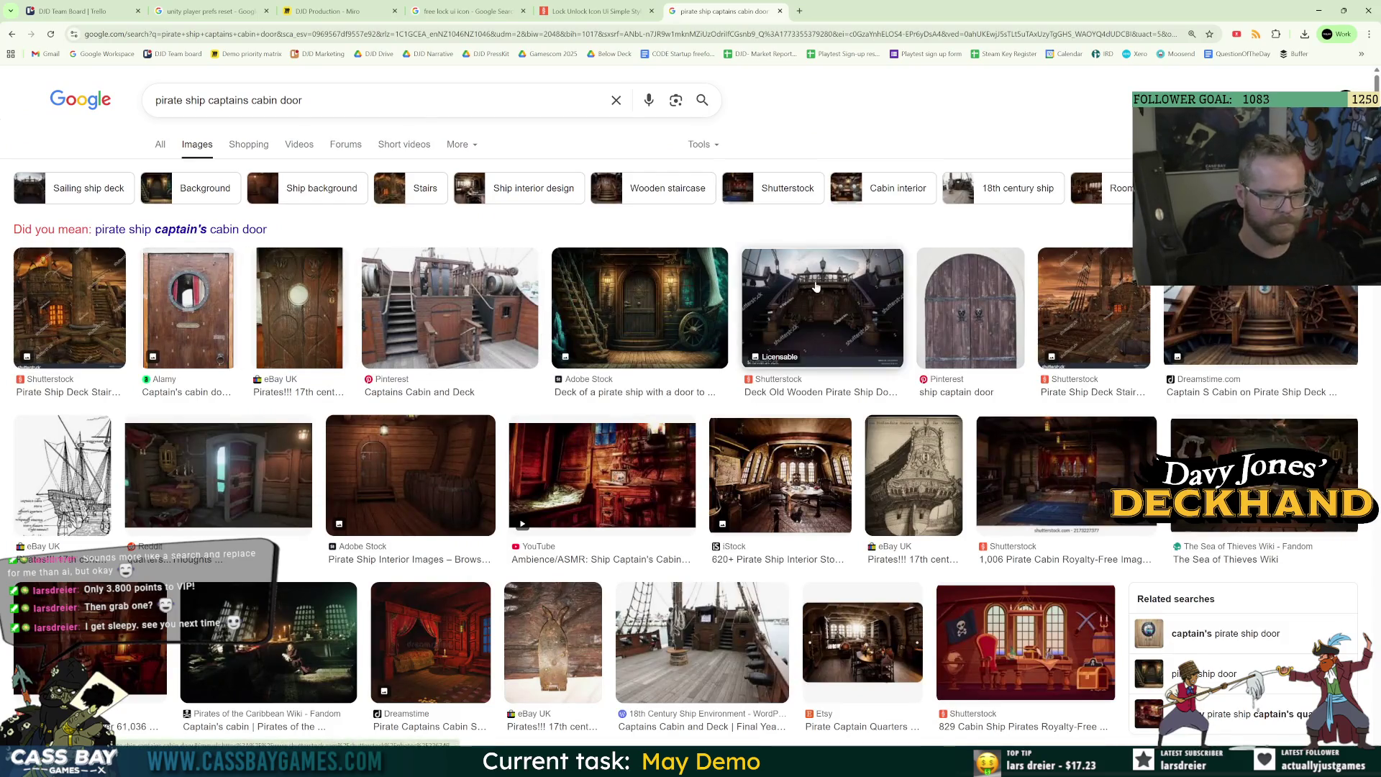
# Preview the Adobe Stock pirate ship deck image and browse the results.
pyautogui.click(647, 316)
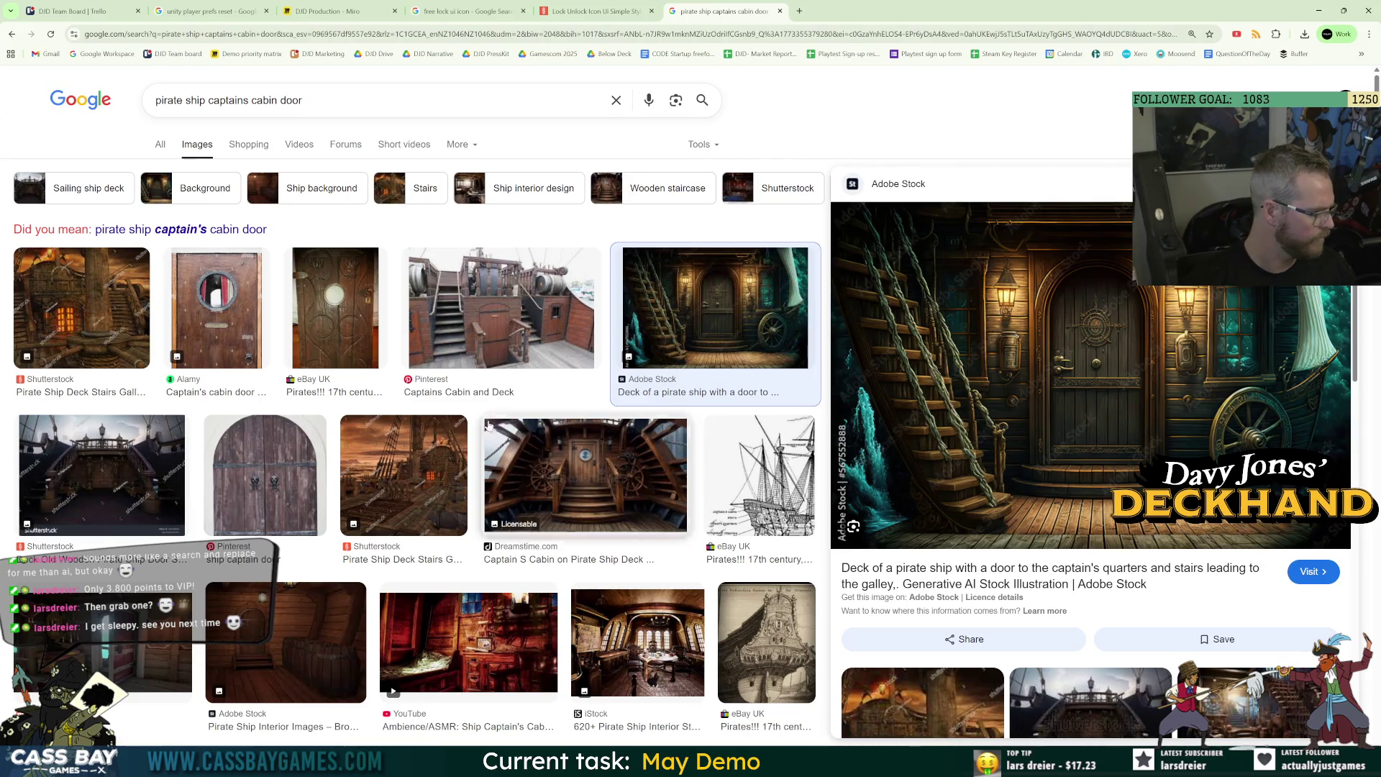
pyautogui.scroll(-5, 779, 539)
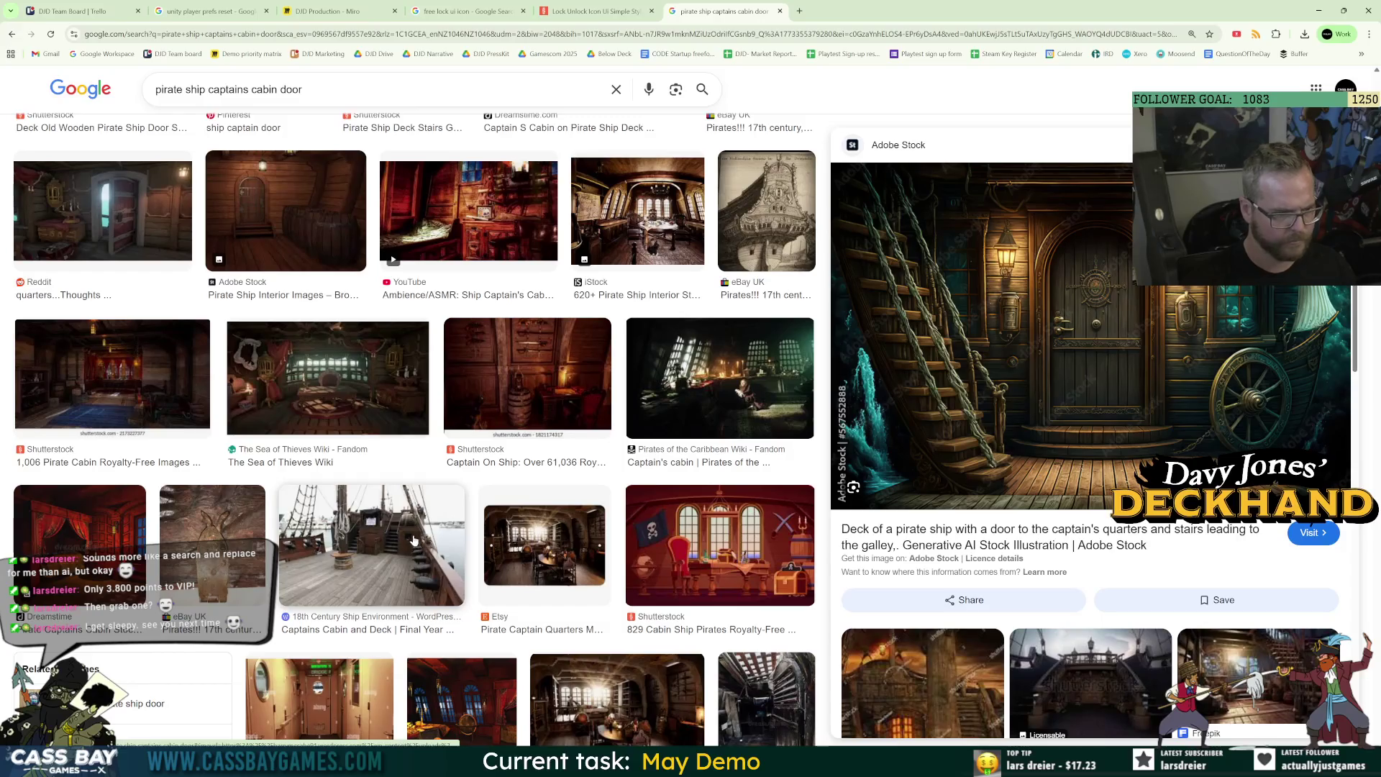
pyautogui.scroll(-6, 415, 545)
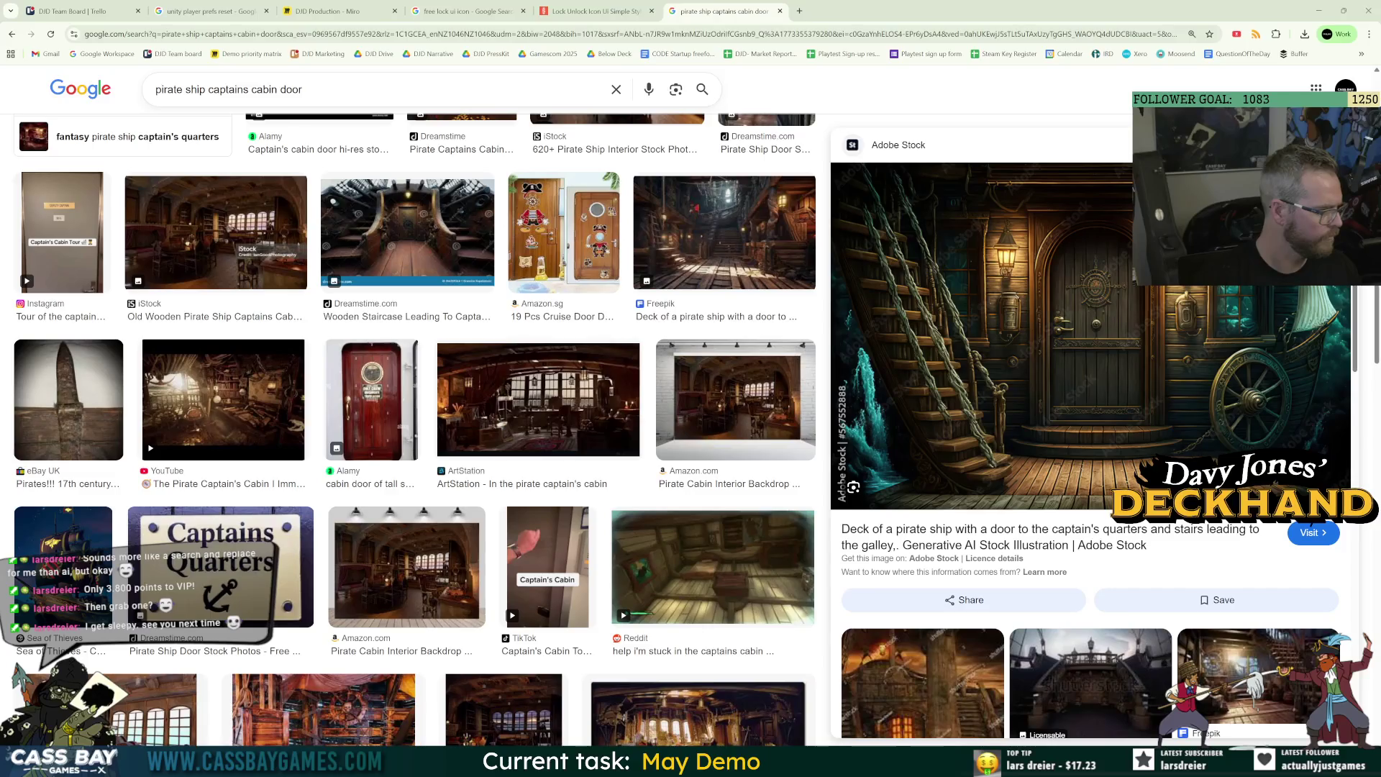
pyautogui.scroll(-5, 592, 440)
pyautogui.scroll(-3, 591, 440)
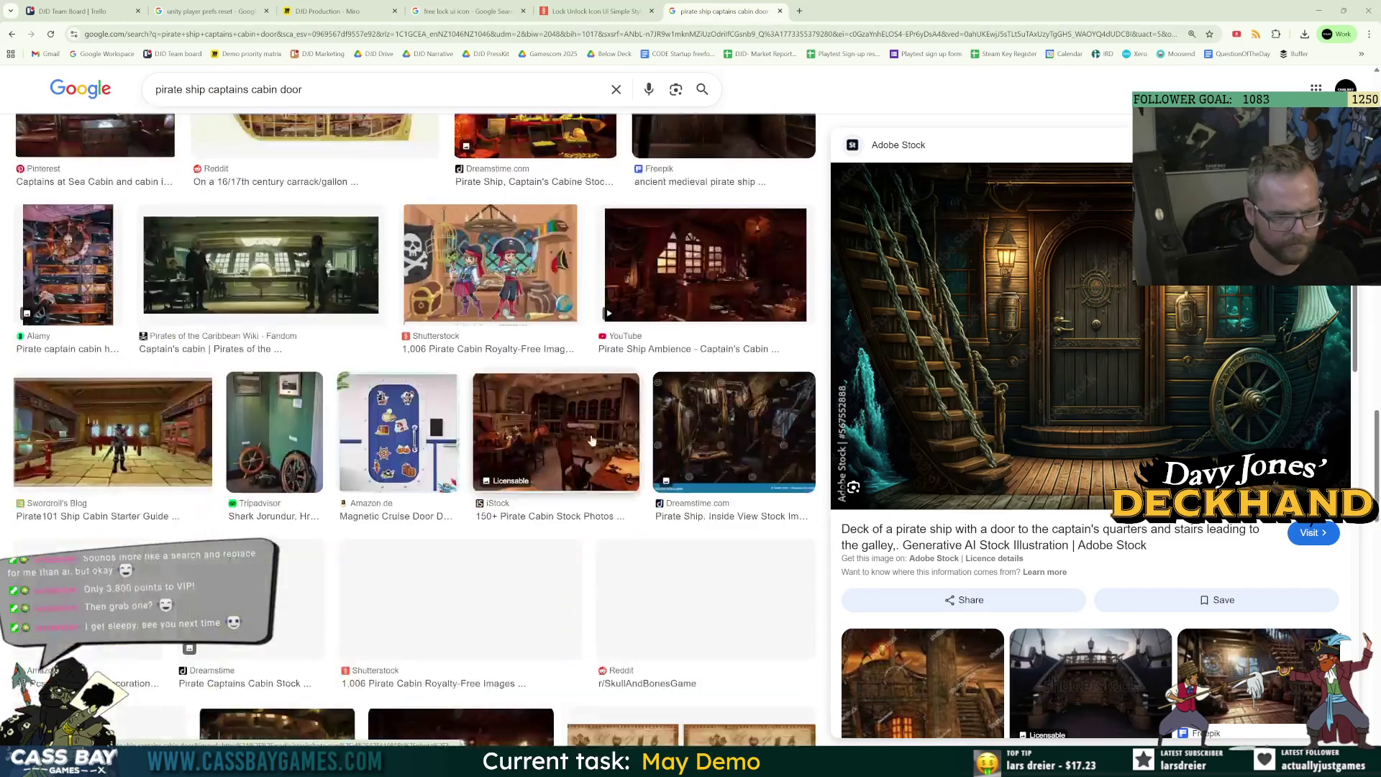
pyautogui.scroll(-5, 591, 440)
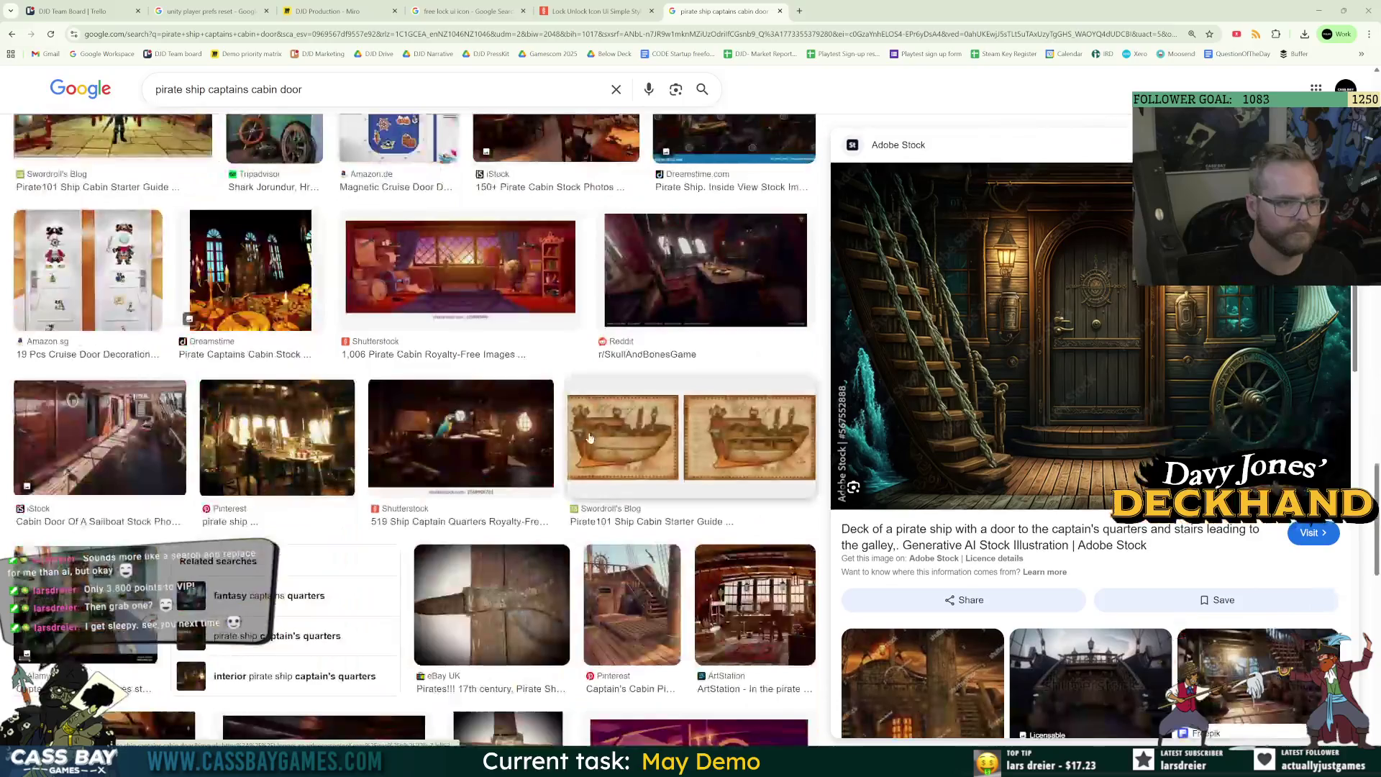
pyautogui.scroll(-10, 600, 432)
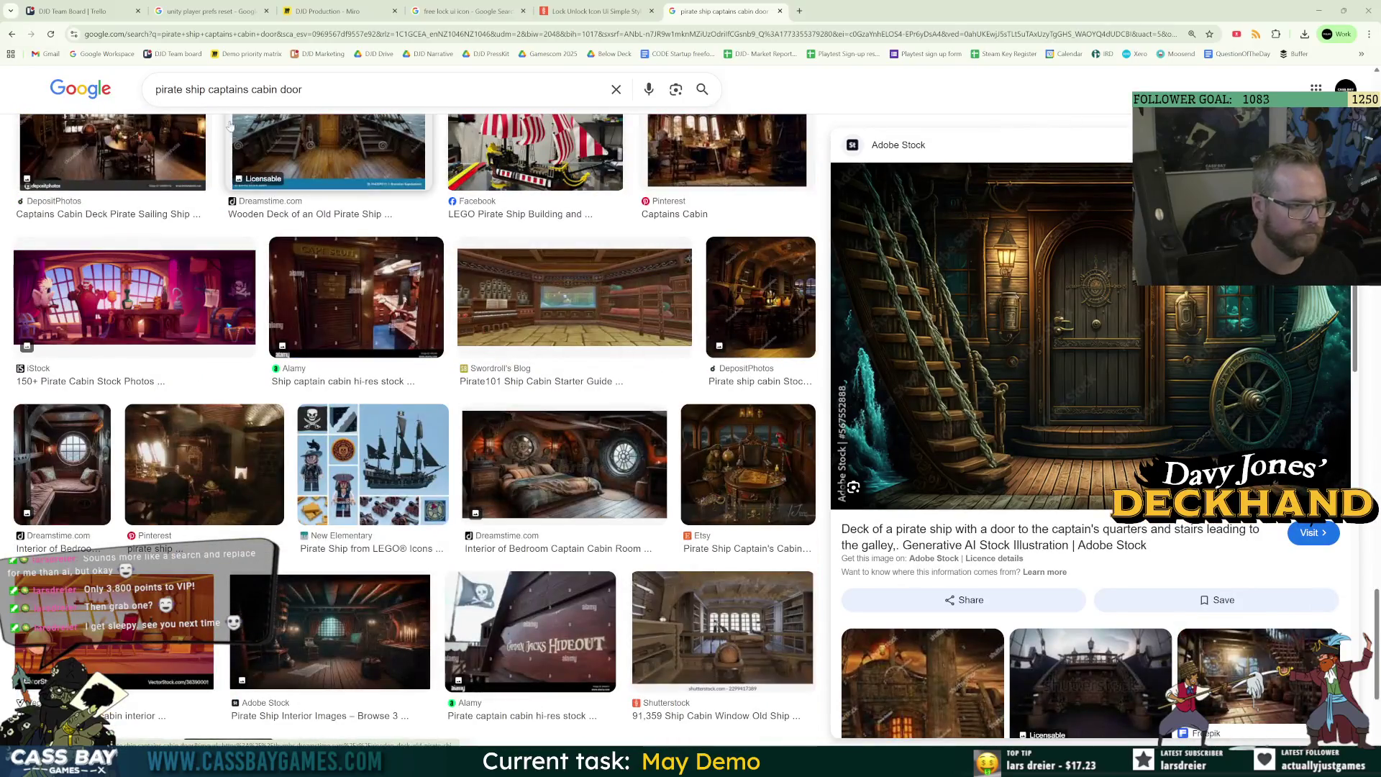
# Search 'pirate captains cabin door' without 'ship' and copy the Adobe Stock deck door image.
pyautogui.doubleClick(195, 89)
pyautogui.press('BackSpace')
pyautogui.press('Return')
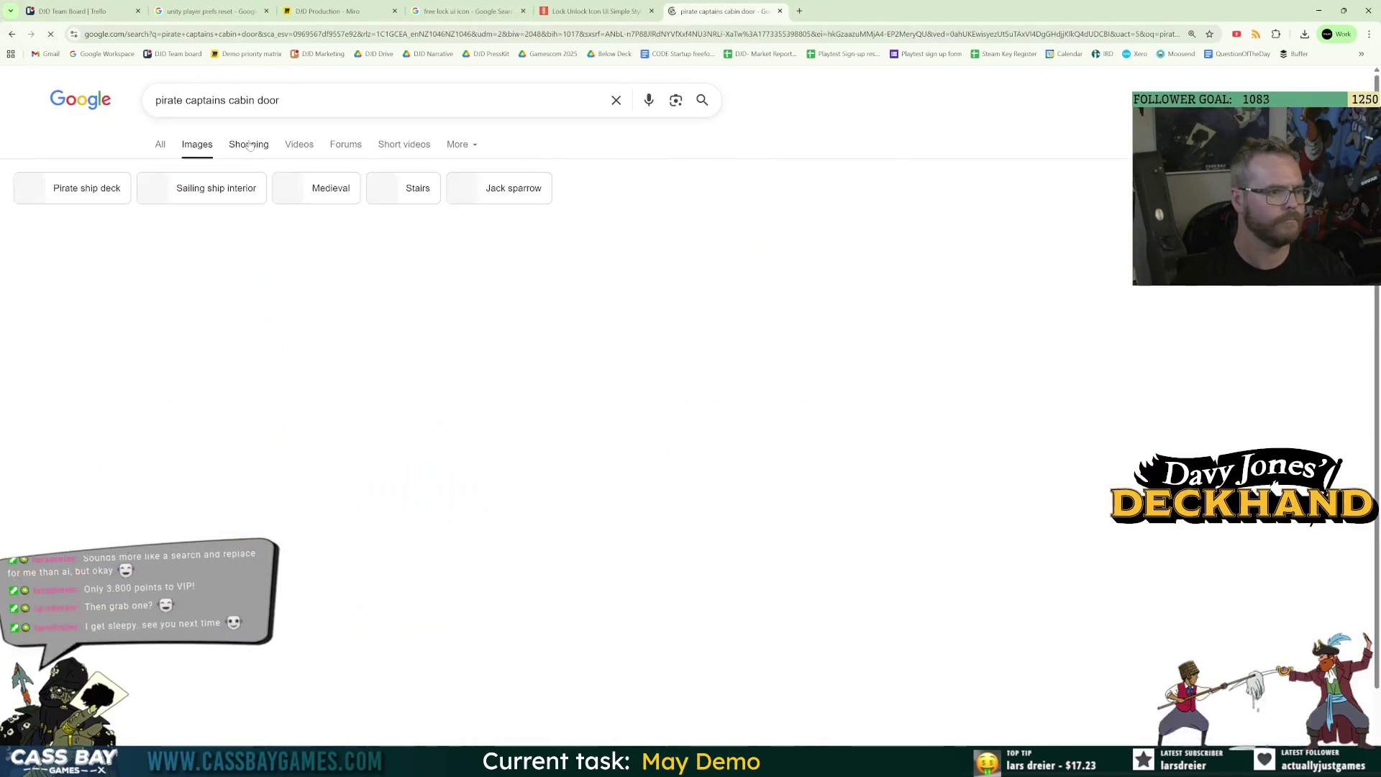
pyautogui.click(468, 287)
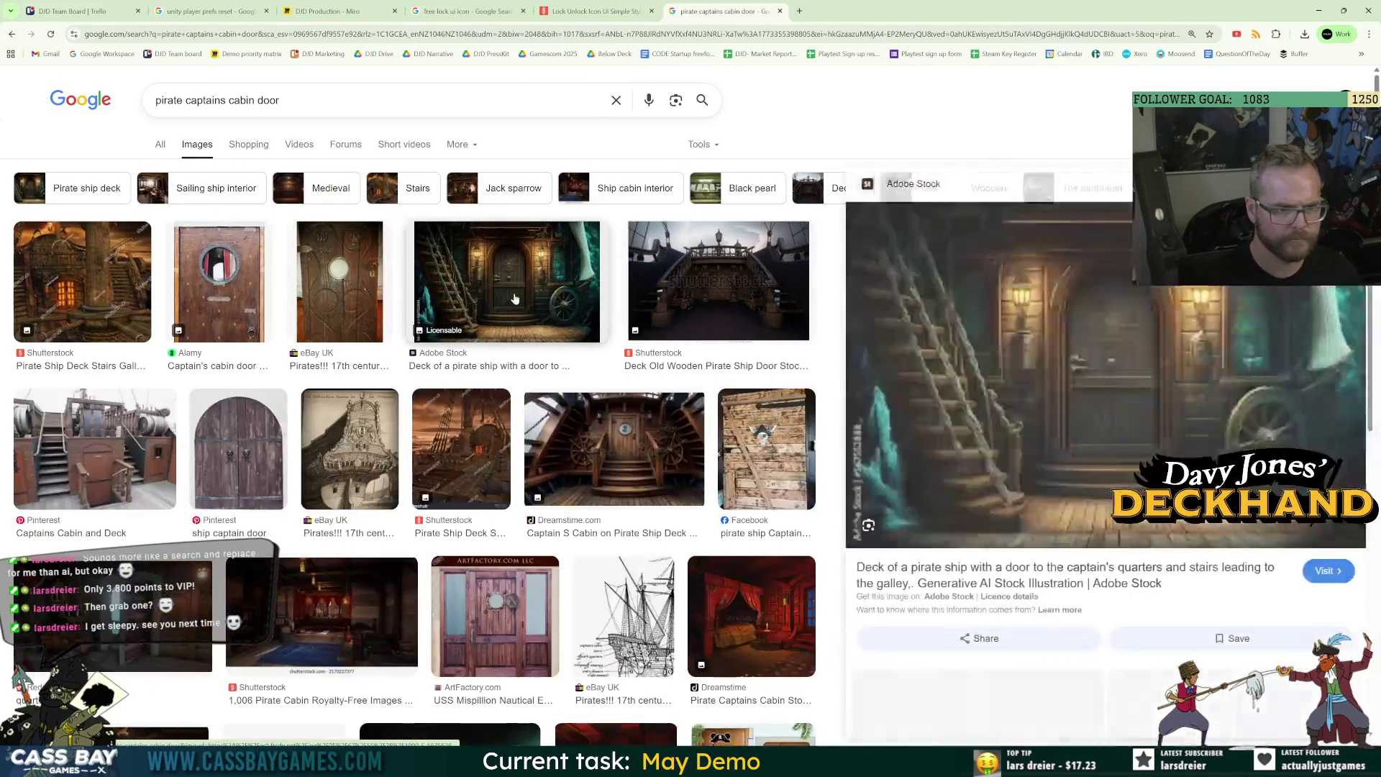
pyautogui.rightClick(1018, 374)
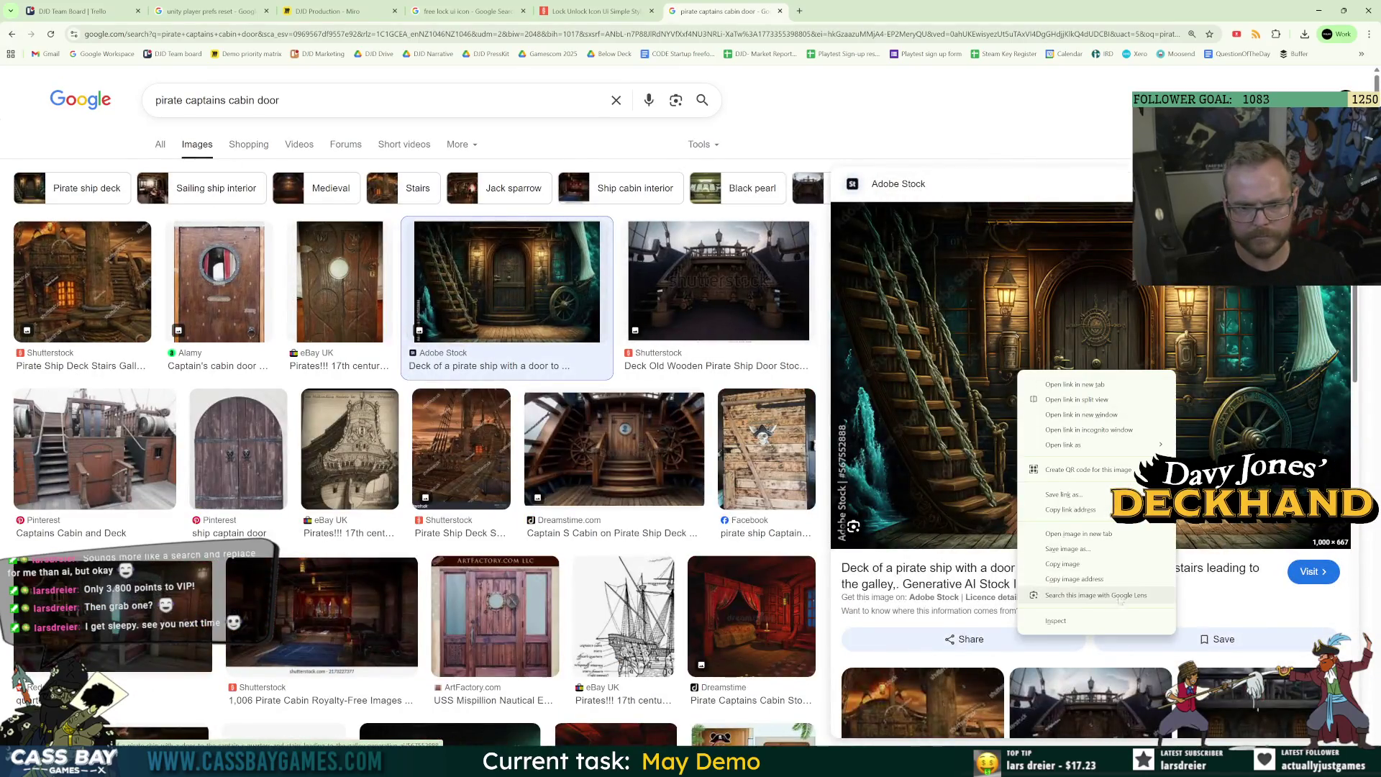
pyautogui.click(1063, 564)
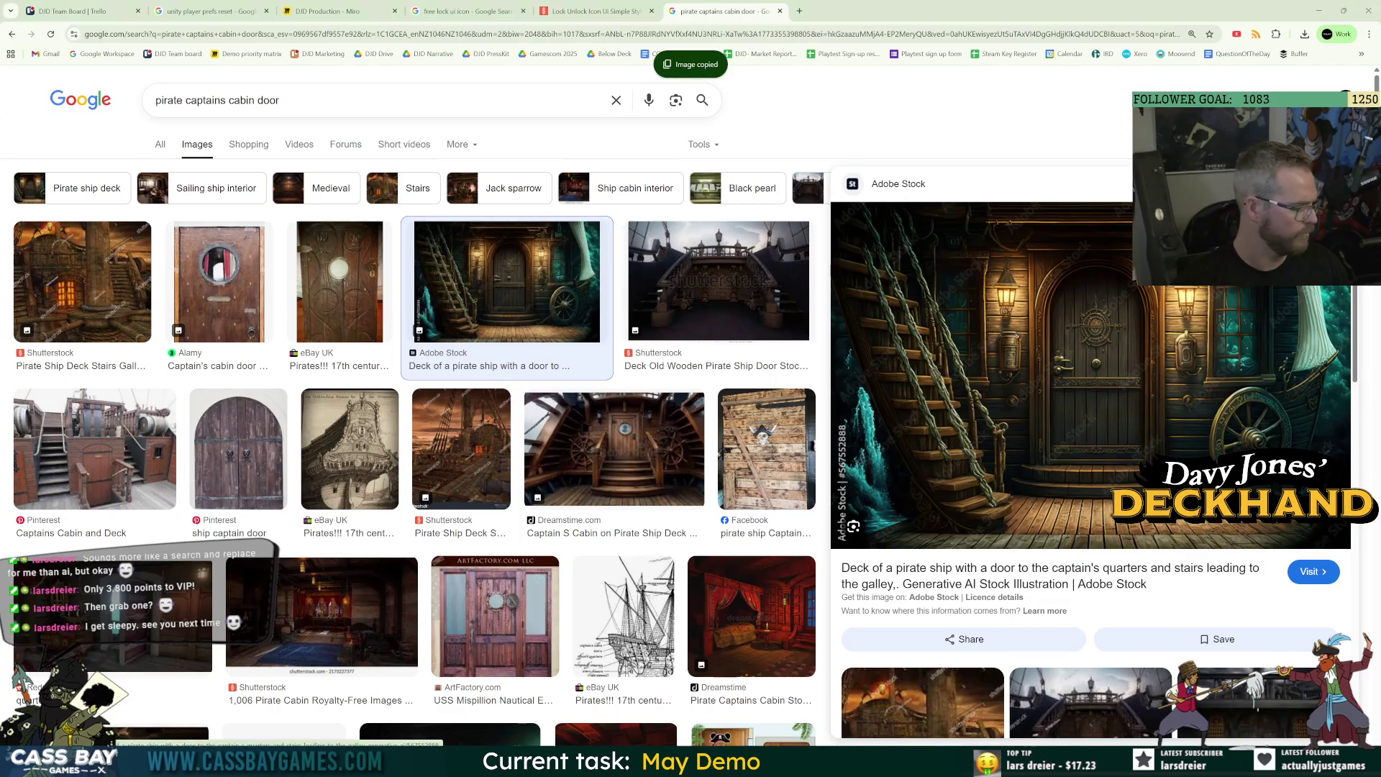
pyautogui.hotkey('alt', 'Tab')
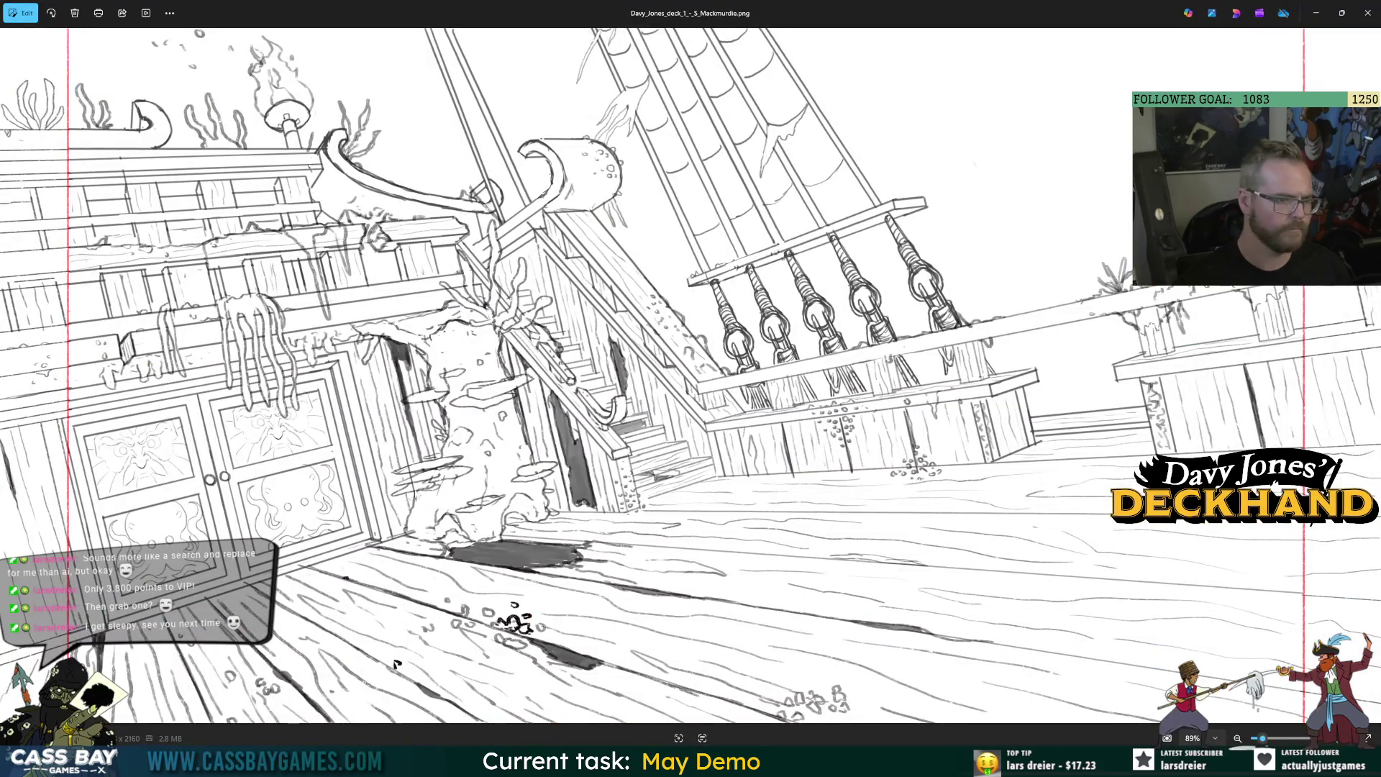
pyautogui.hotkey('alt', 'Tab')
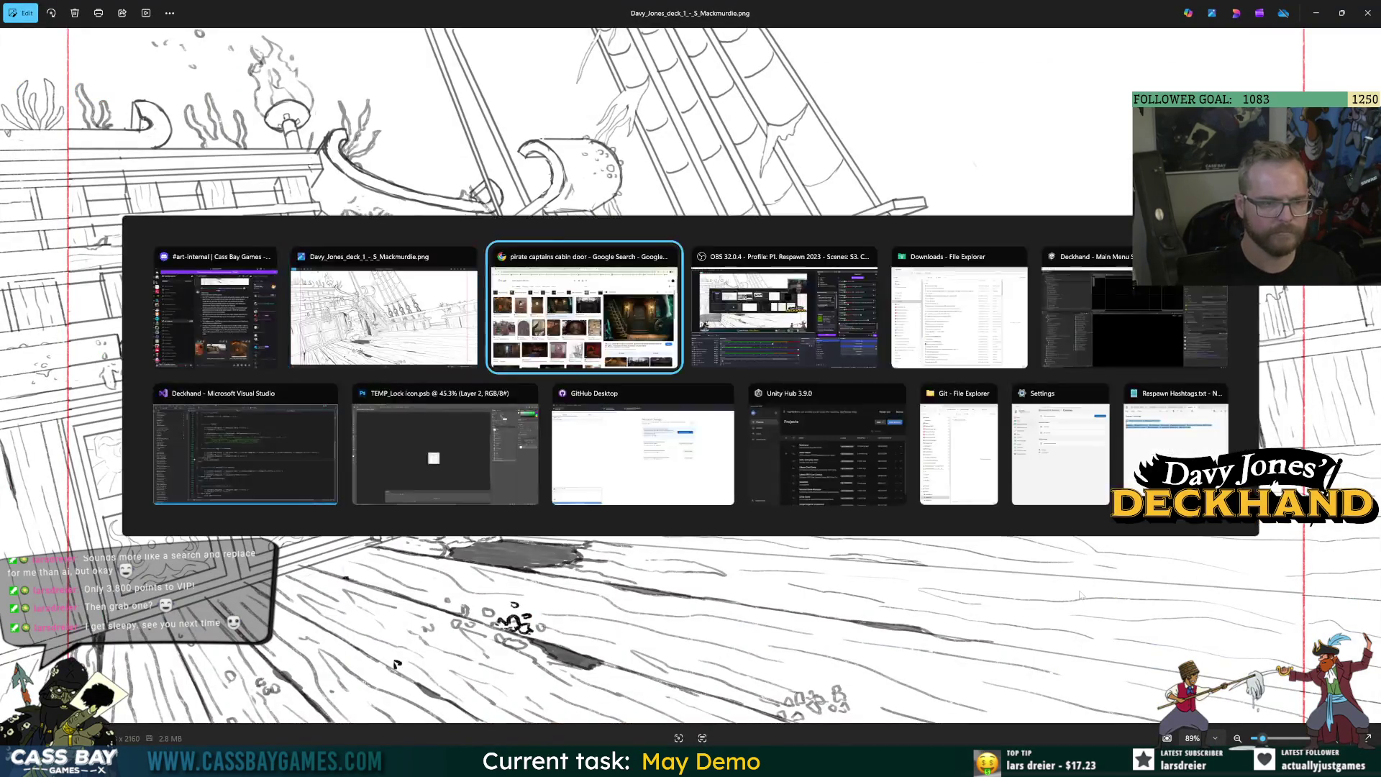
pyautogui.scroll(-5, 1208, 444)
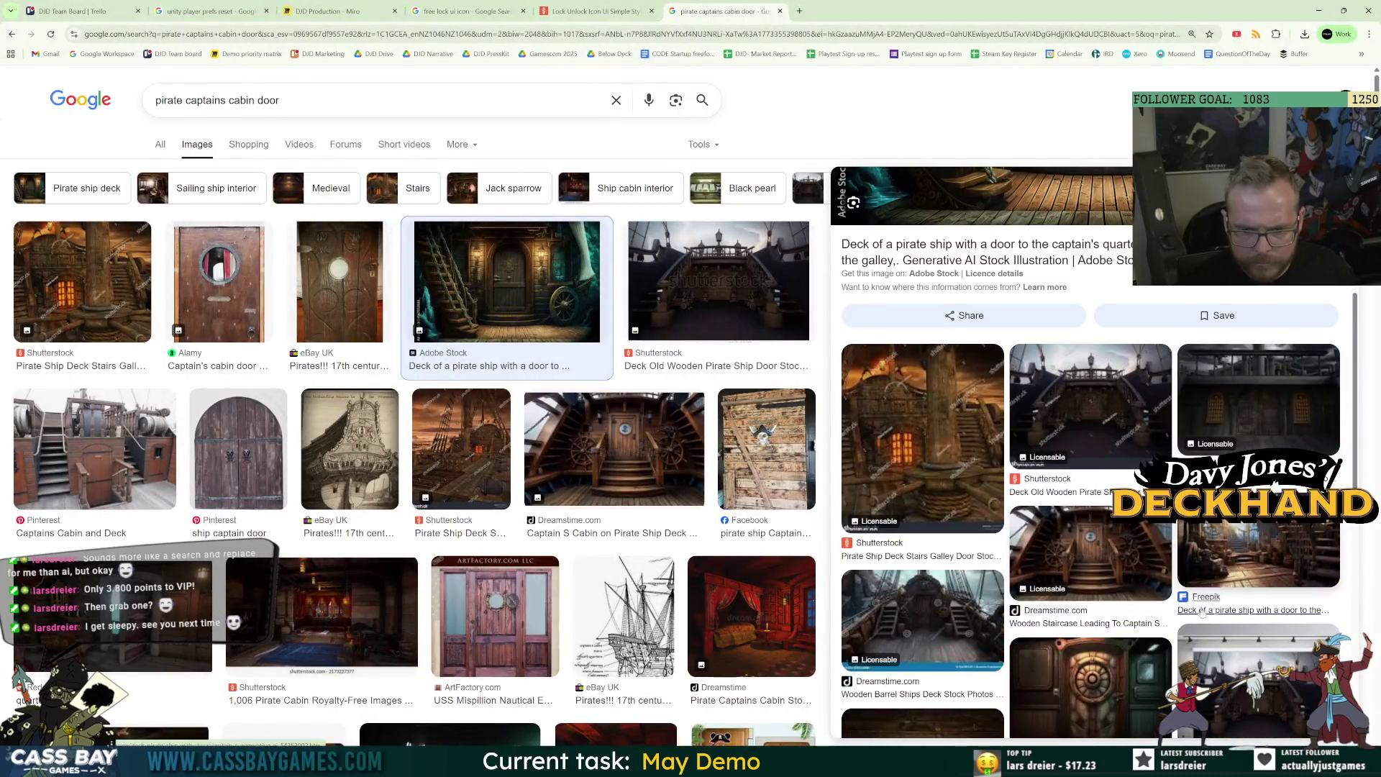
pyautogui.scroll(-5, 1244, 607)
pyautogui.scroll(-5, 1244, 595)
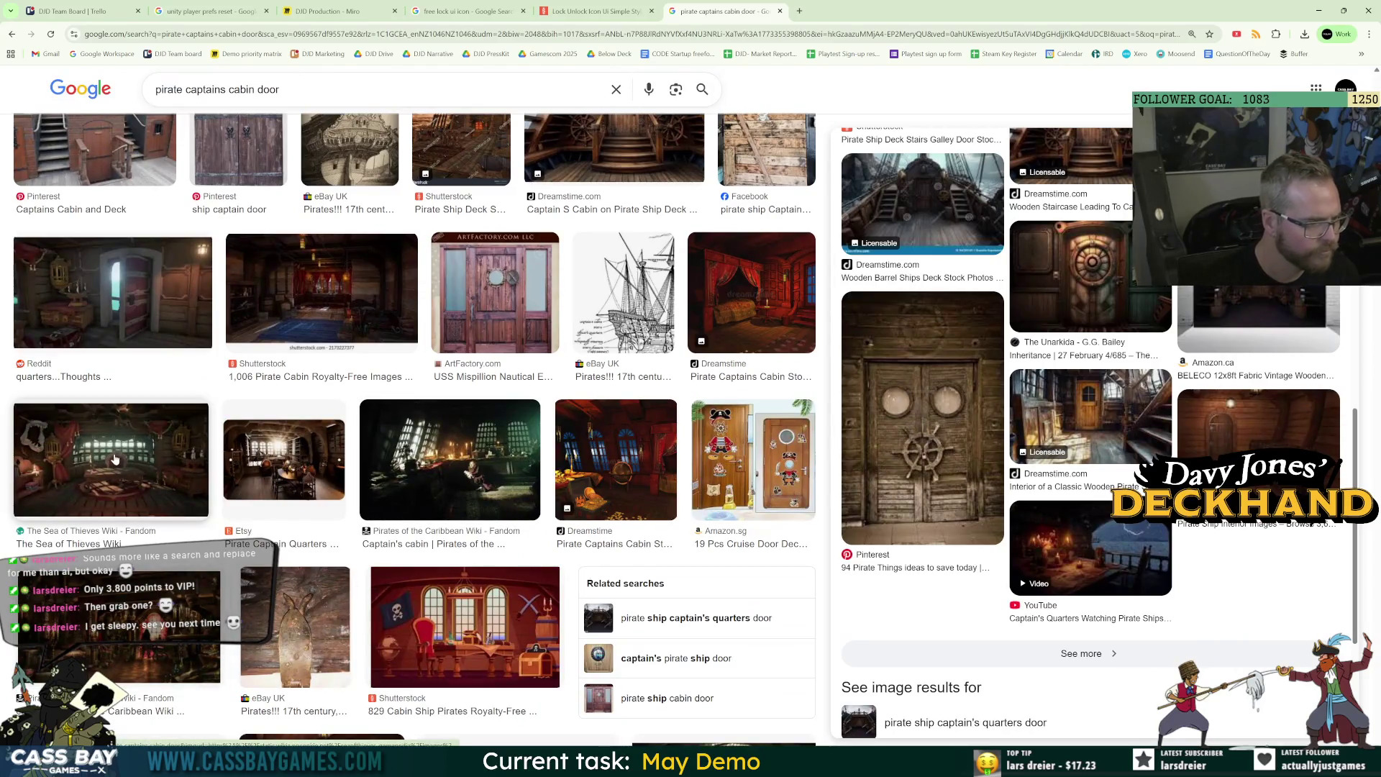
pyautogui.scroll(-5, 157, 662)
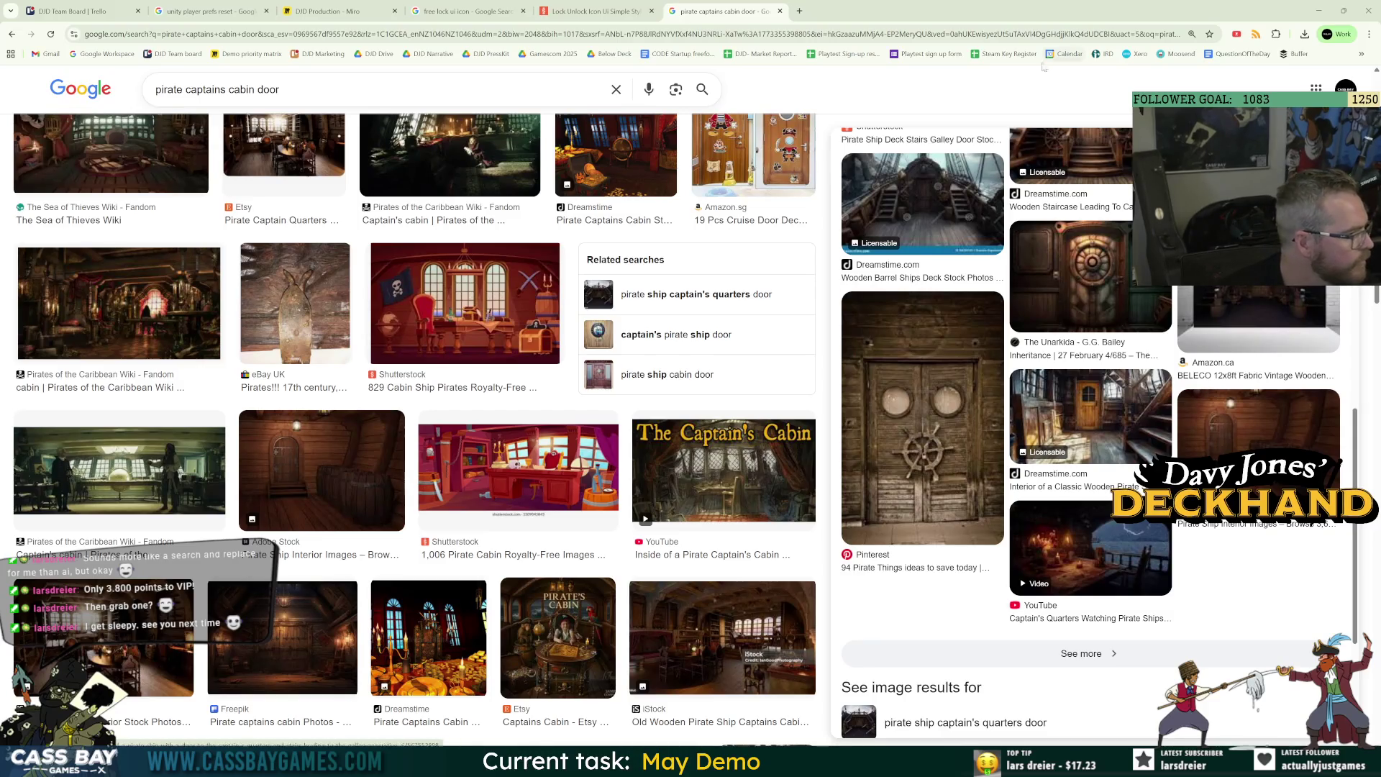
# Check the DJD Team Board in Trello, then return to Unity and enter Play mode.
pyautogui.click(79, 10)
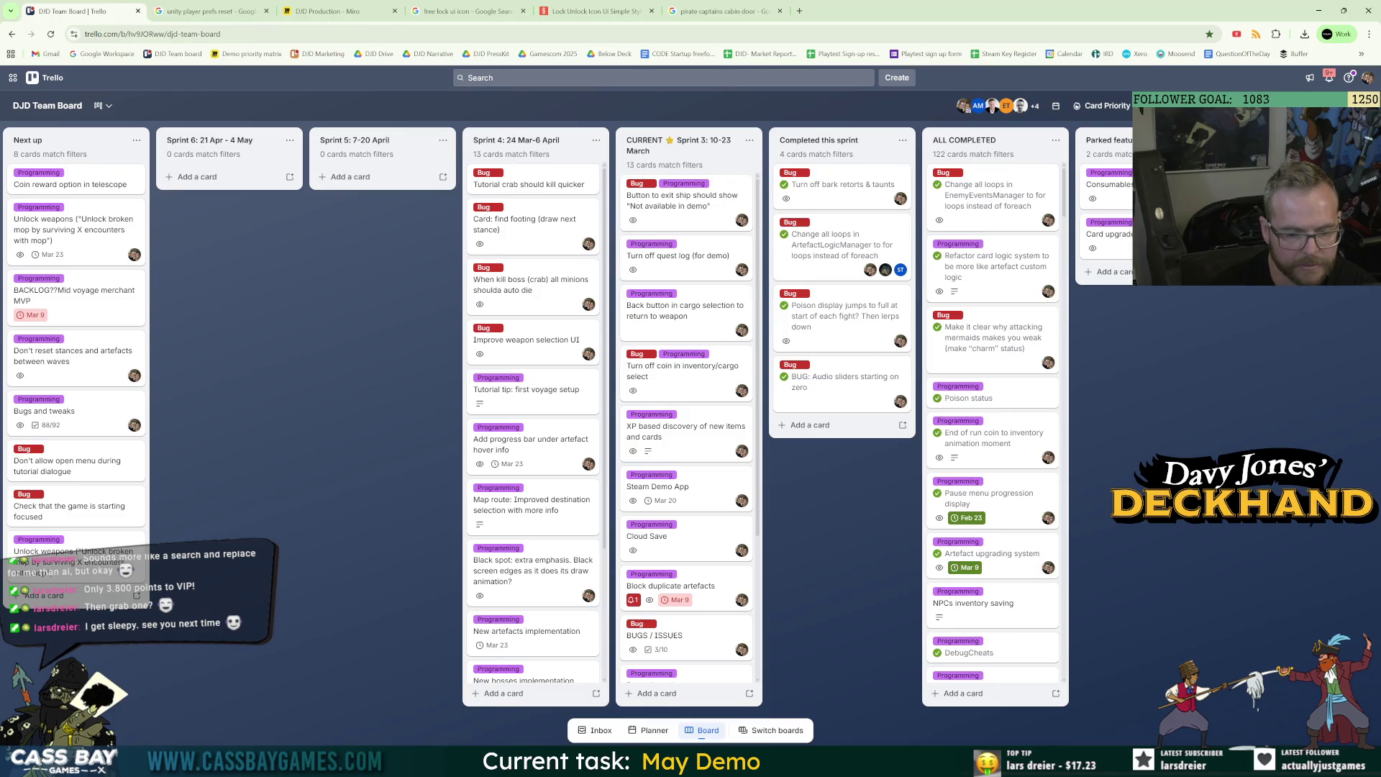
pyautogui.hotkey('alt', 'Tab')
pyautogui.click(723, 541)
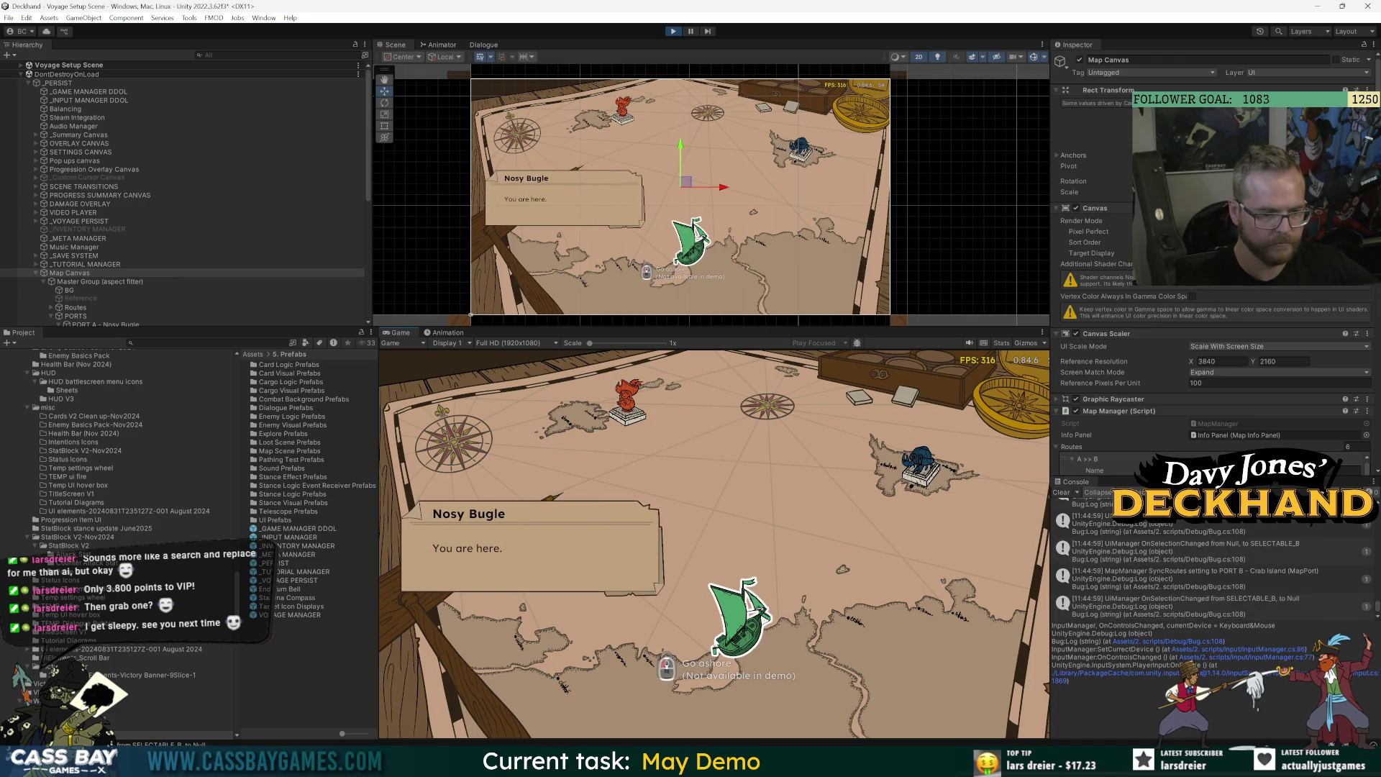
# Stop play mode, open the Input Prompt prefab under PORT C and enable its Lock Icon.
pyautogui.click(674, 31)
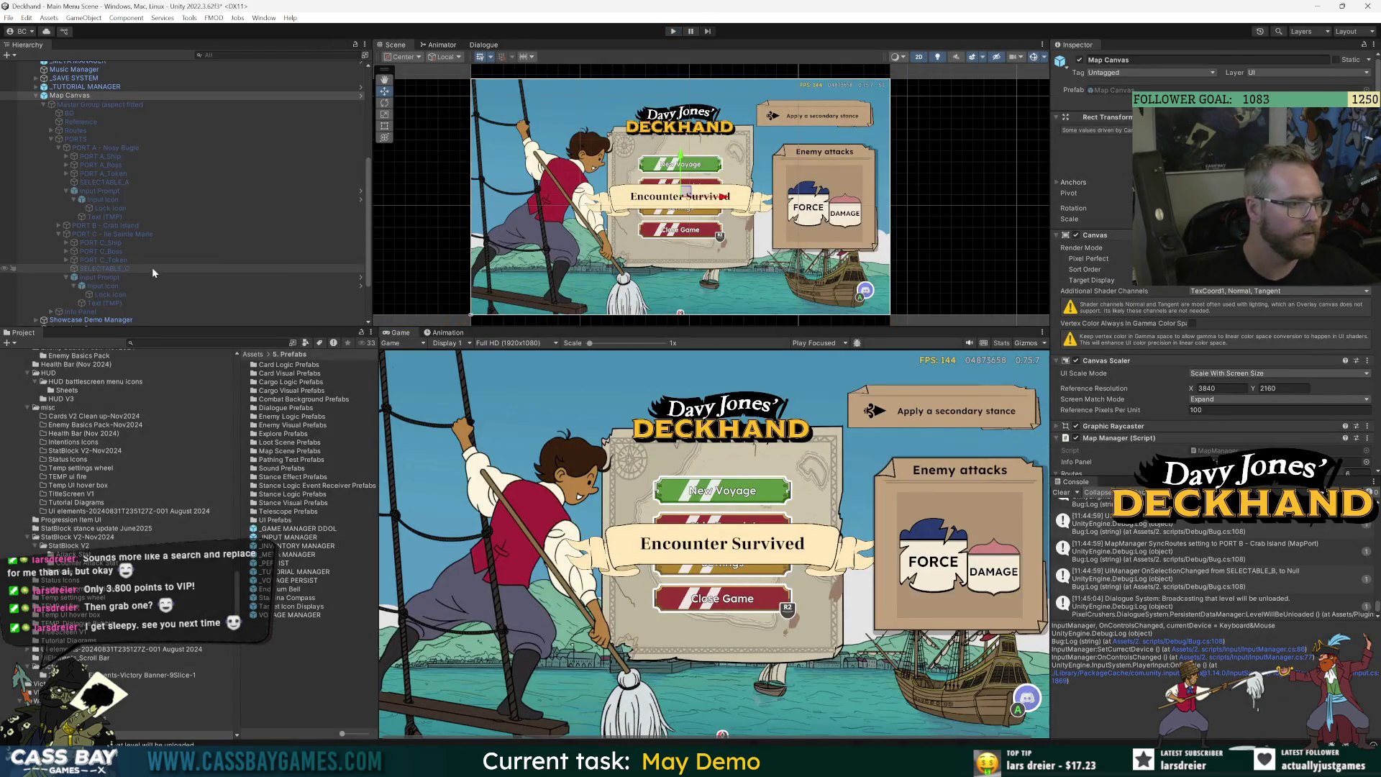
pyautogui.click(100, 278)
pyautogui.click(1295, 90)
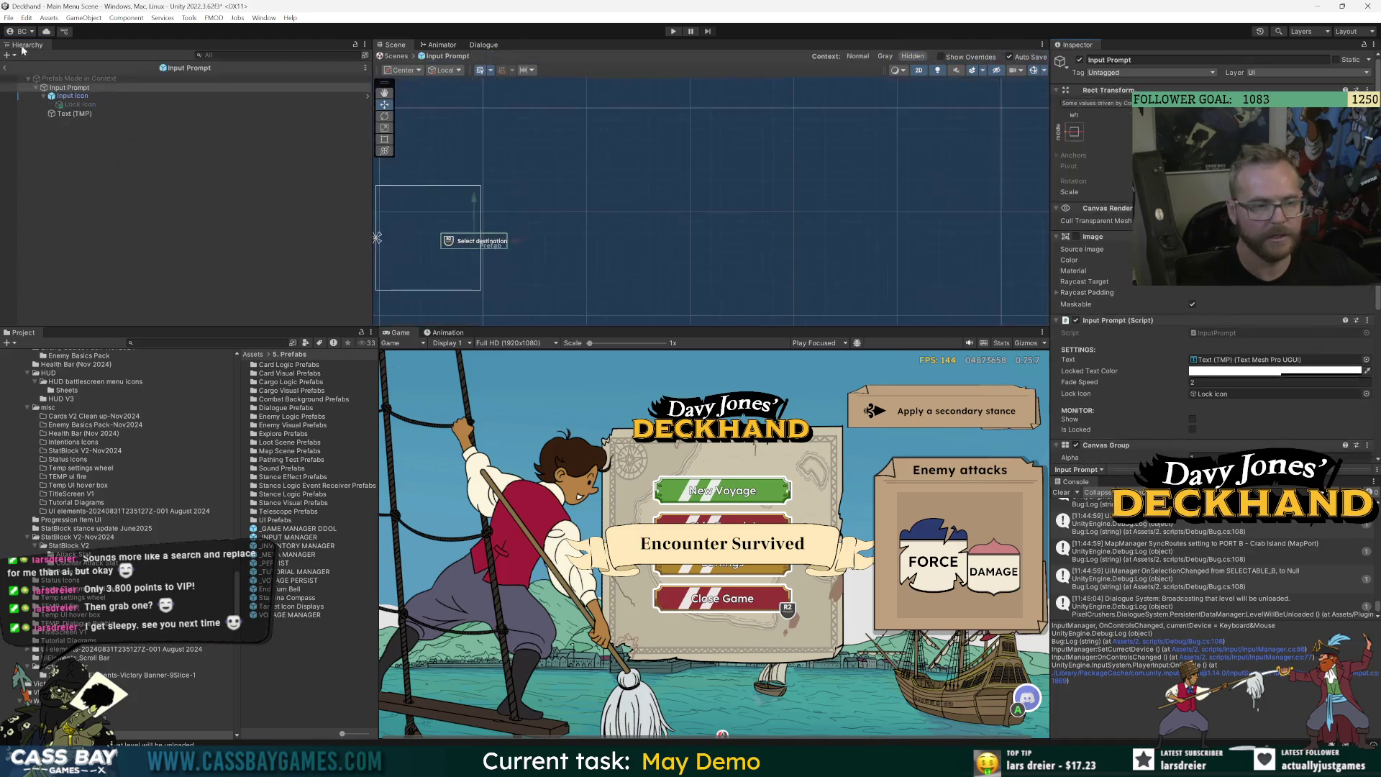
pyautogui.click(1080, 60)
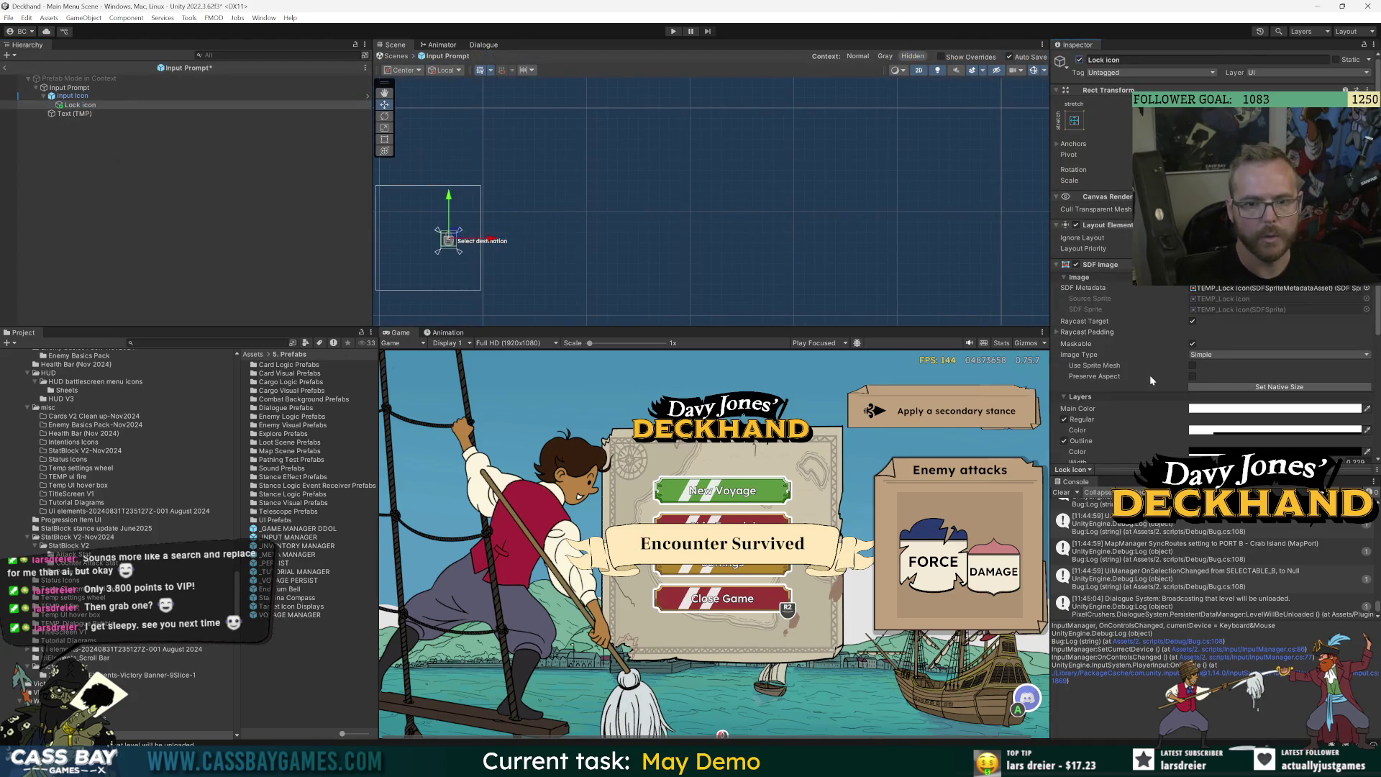
pyautogui.scroll(-5, 1096, 420)
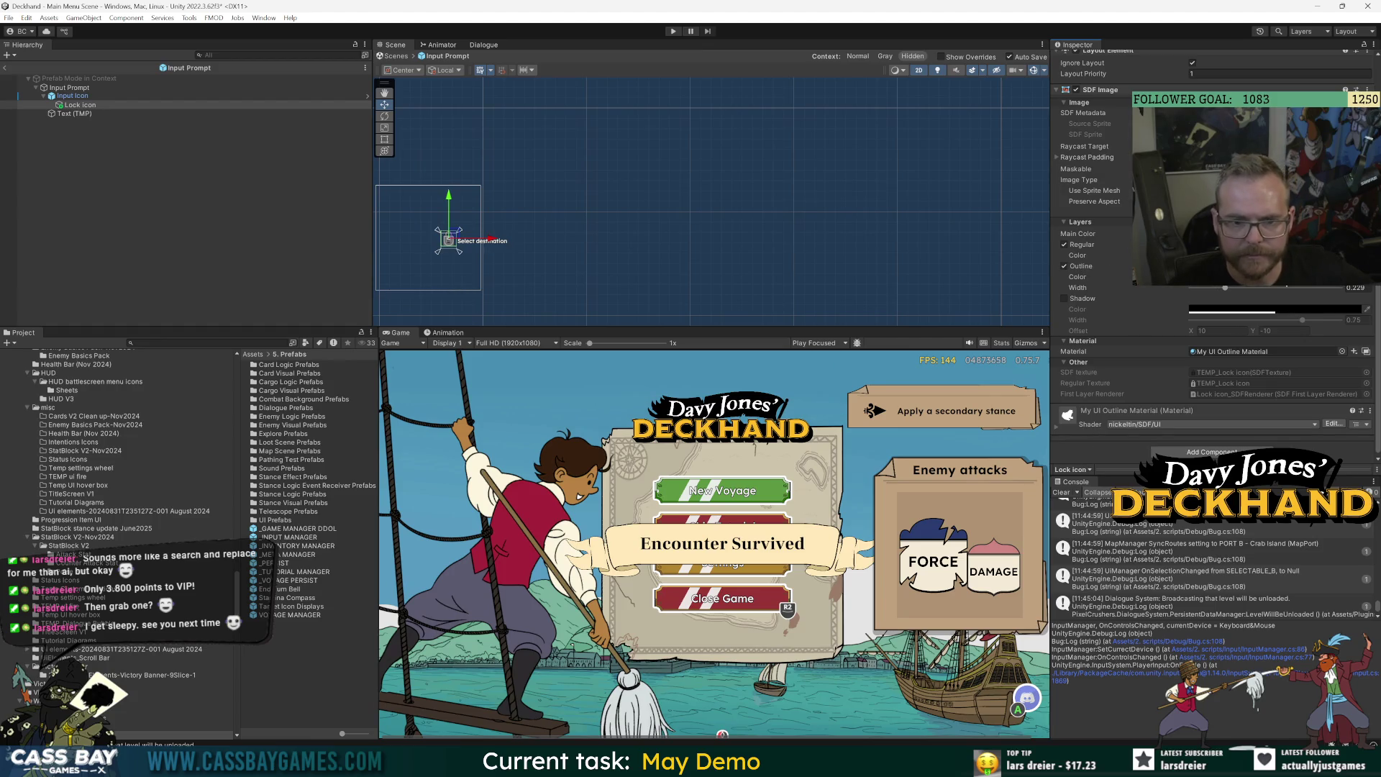
# Frame the lock icon and try a thicker outline, then undo back to width 0.229.
pyautogui.click(1253, 278)
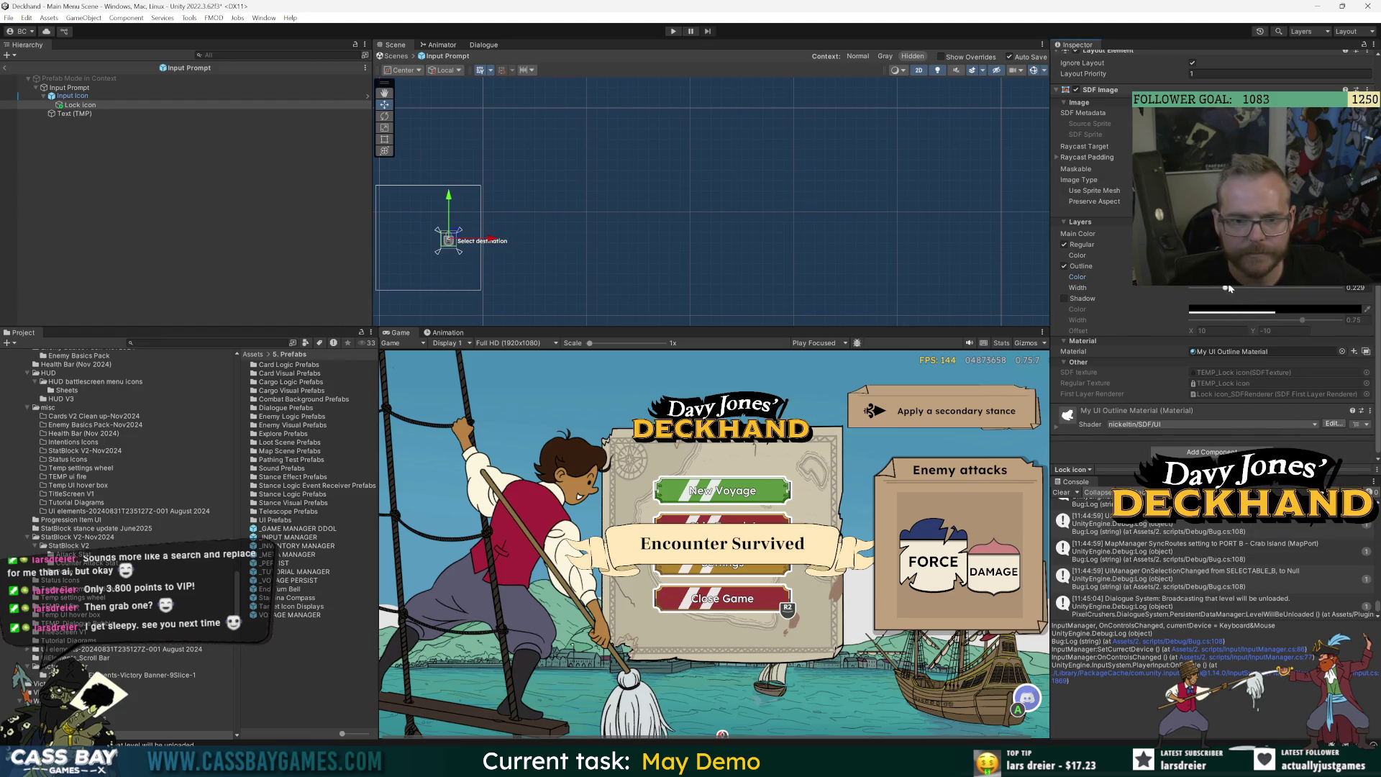
pyautogui.press('f')
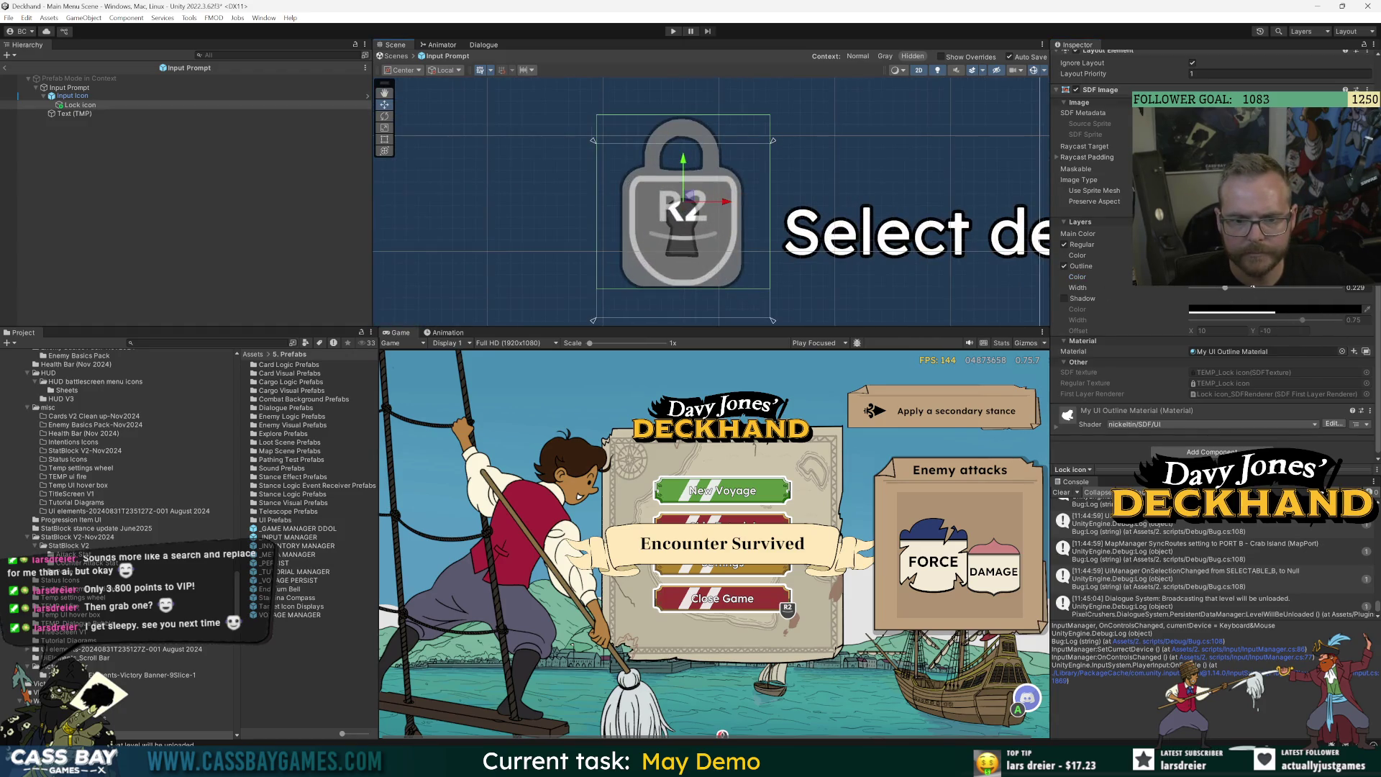
pyautogui.moveTo(1252, 287); pyautogui.dragTo(1295, 289)
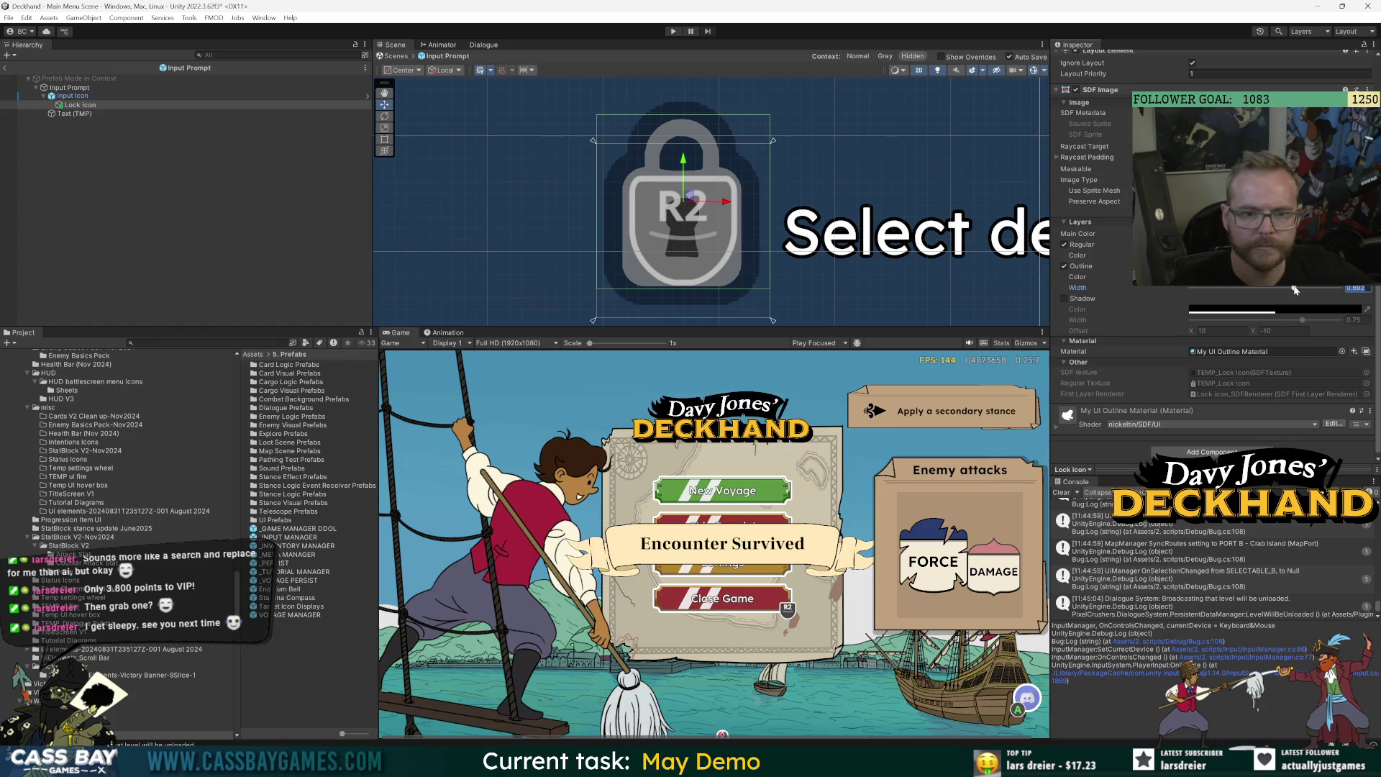
pyautogui.hotkey('ctrl', 'z')
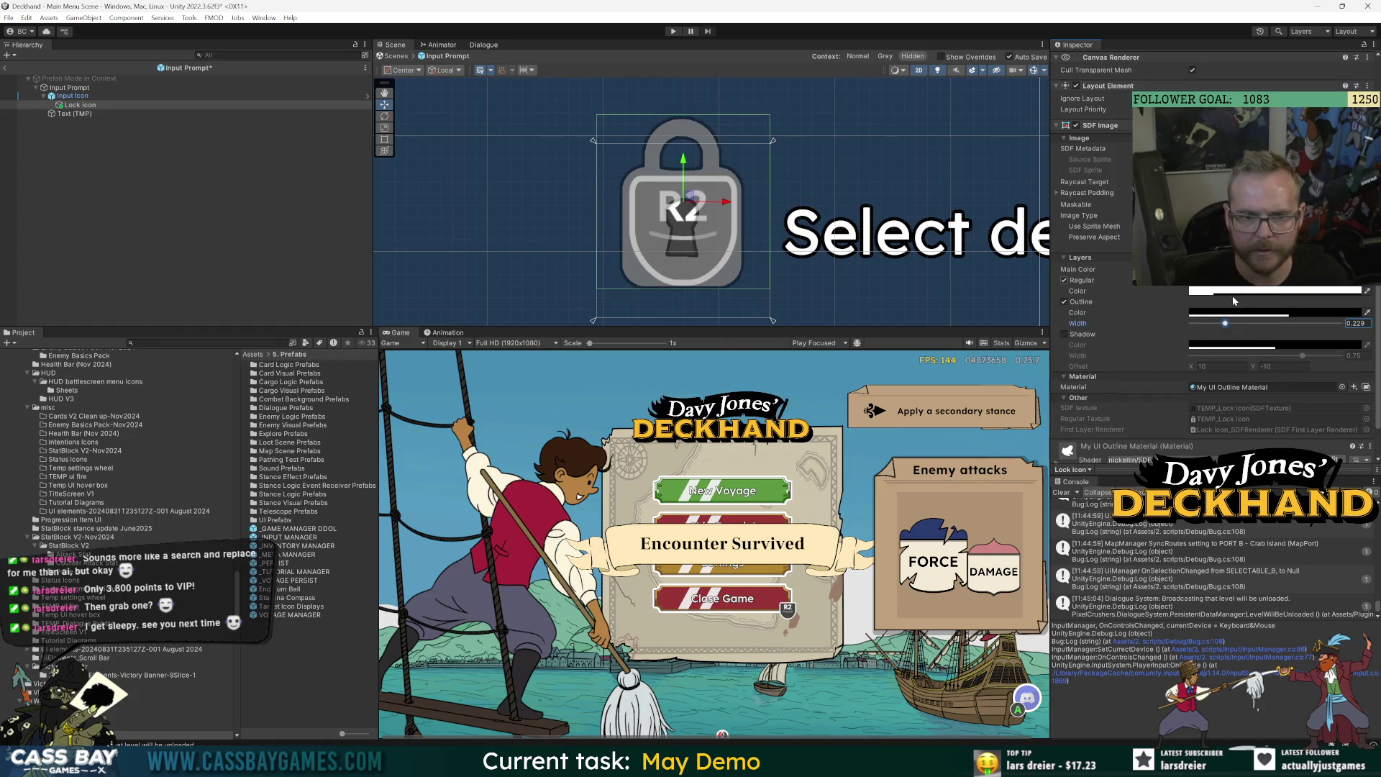
# Set the lock outline colour to light grey D1D1D1 and exit Prefab mode.
pyautogui.click(1231, 314)
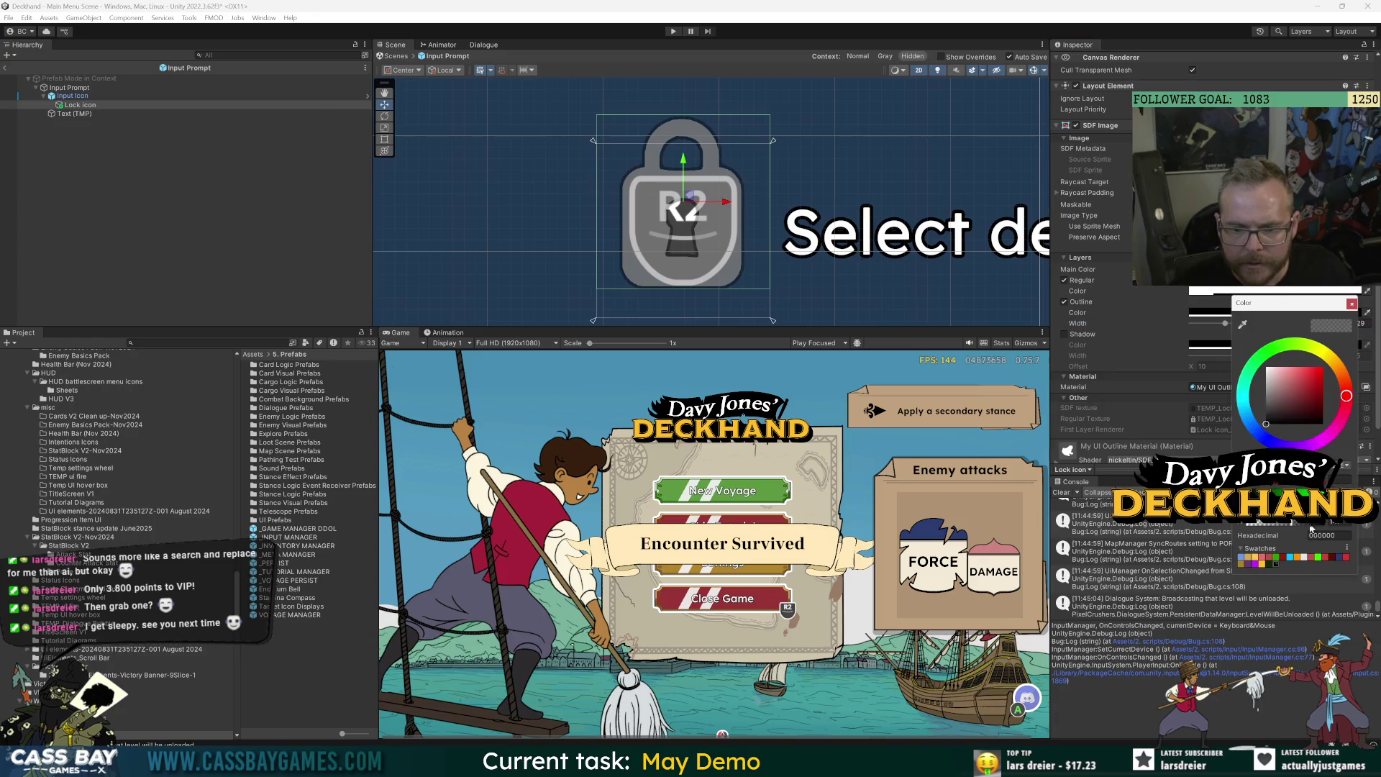
pyautogui.press('Return')
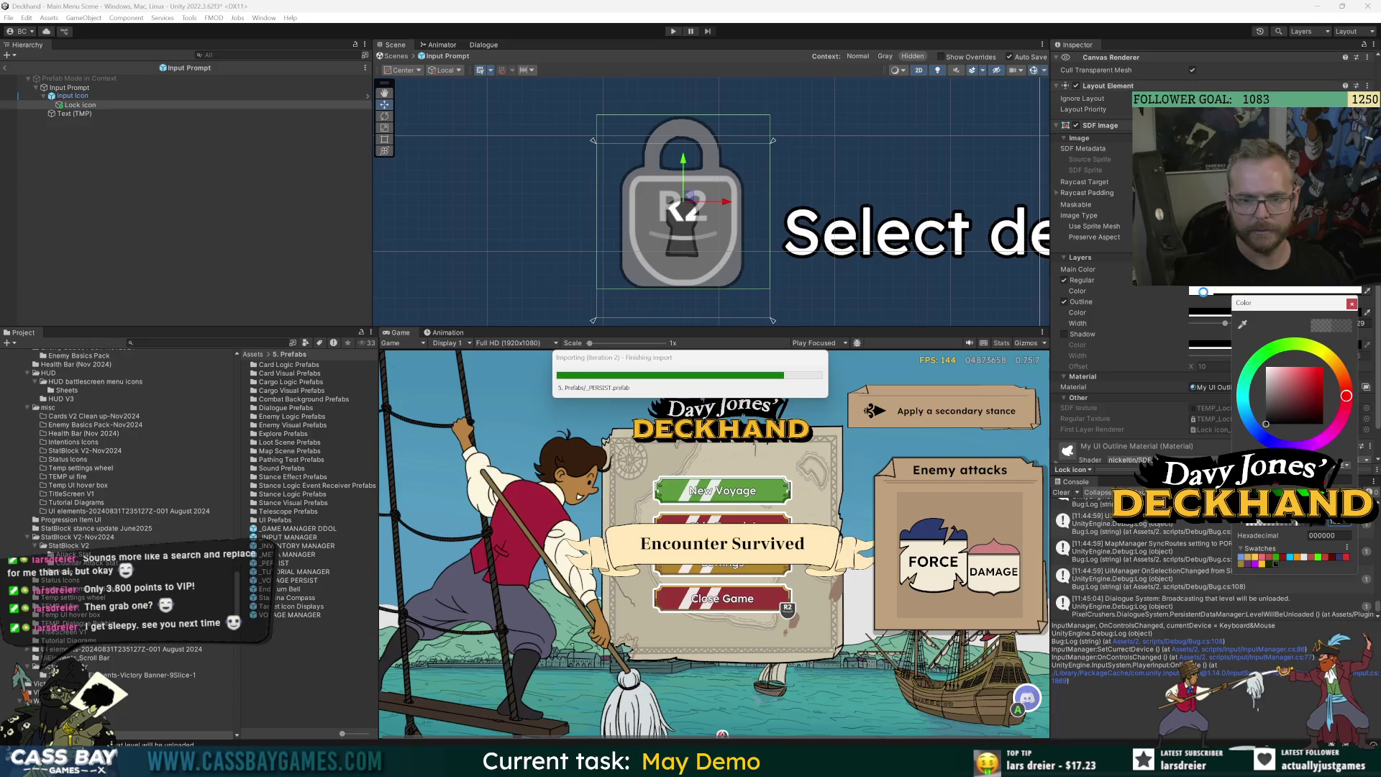
pyautogui.write('FFFFFF')
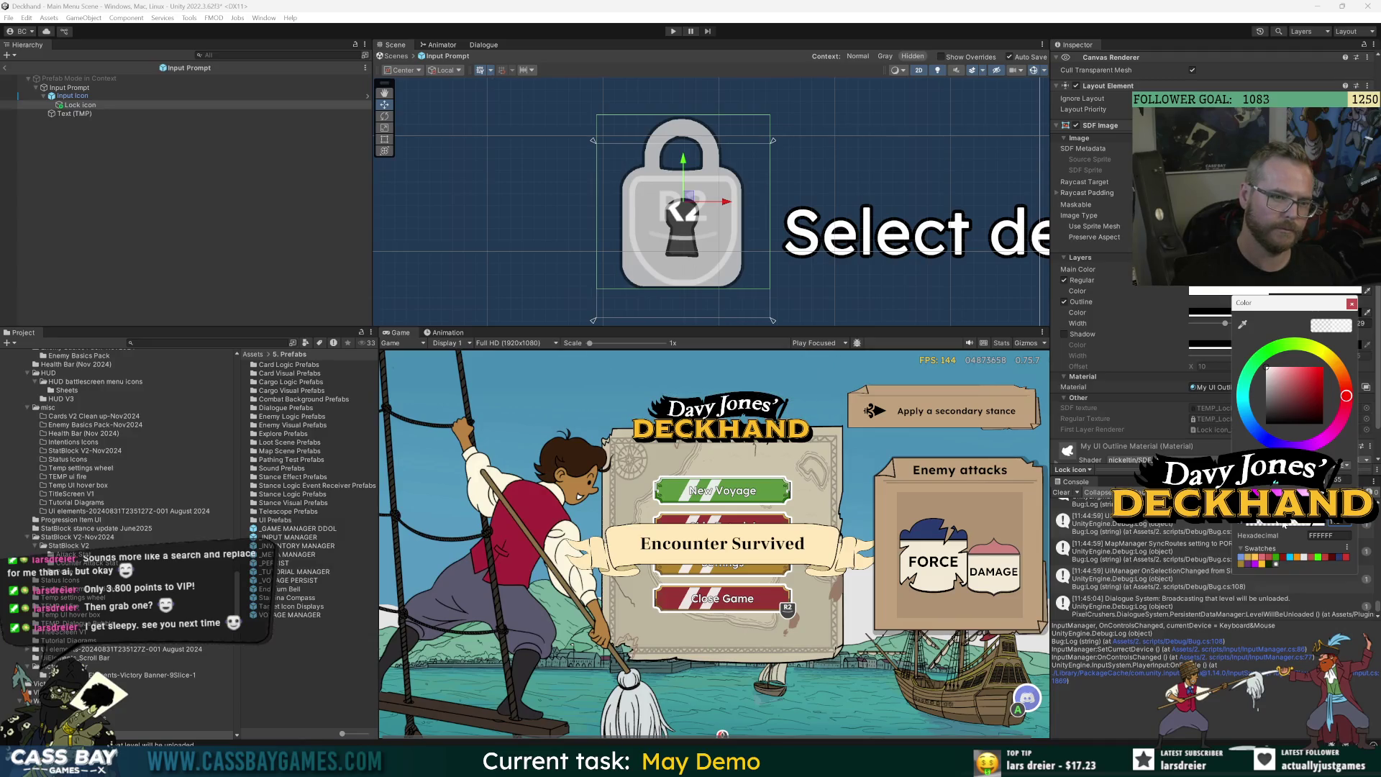
pyautogui.moveTo(1259, 386); pyautogui.dragTo(1266, 387)
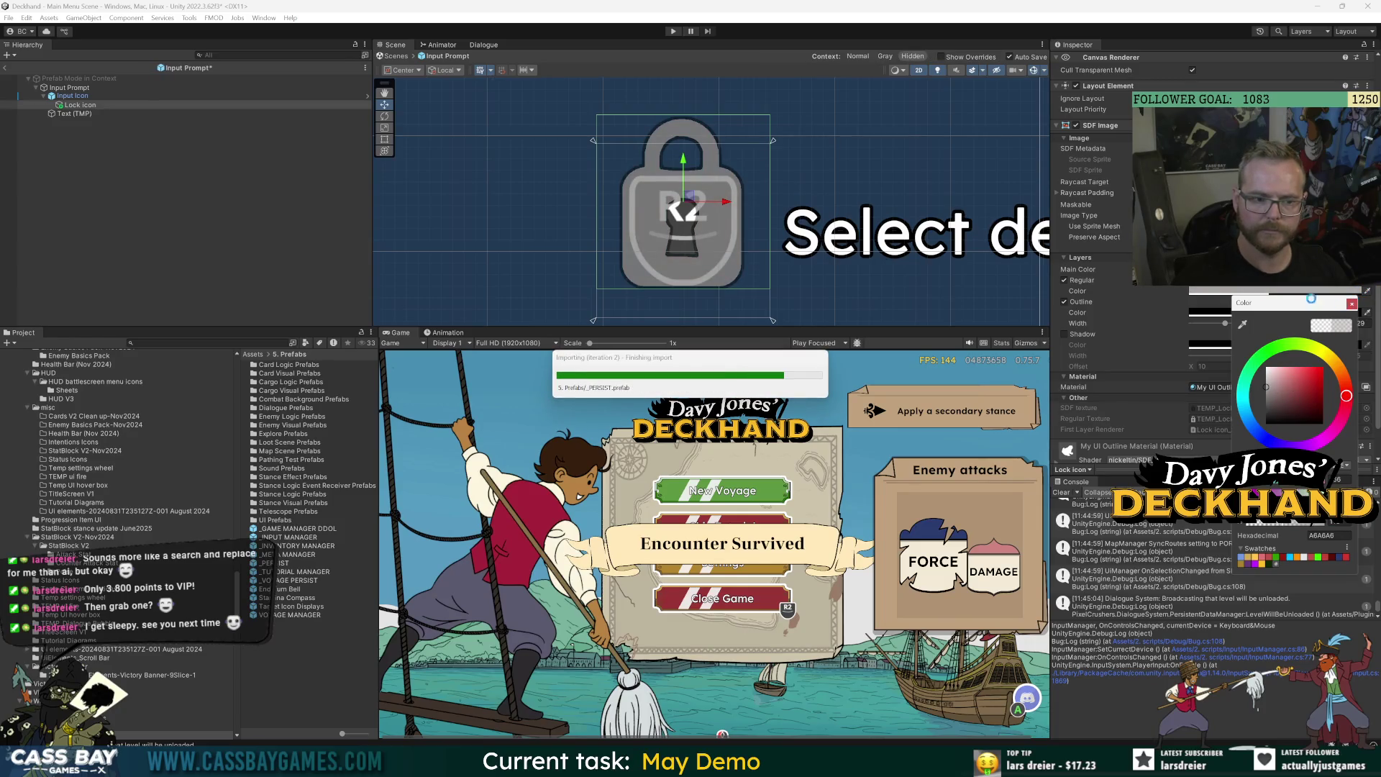
pyautogui.click(5, 68)
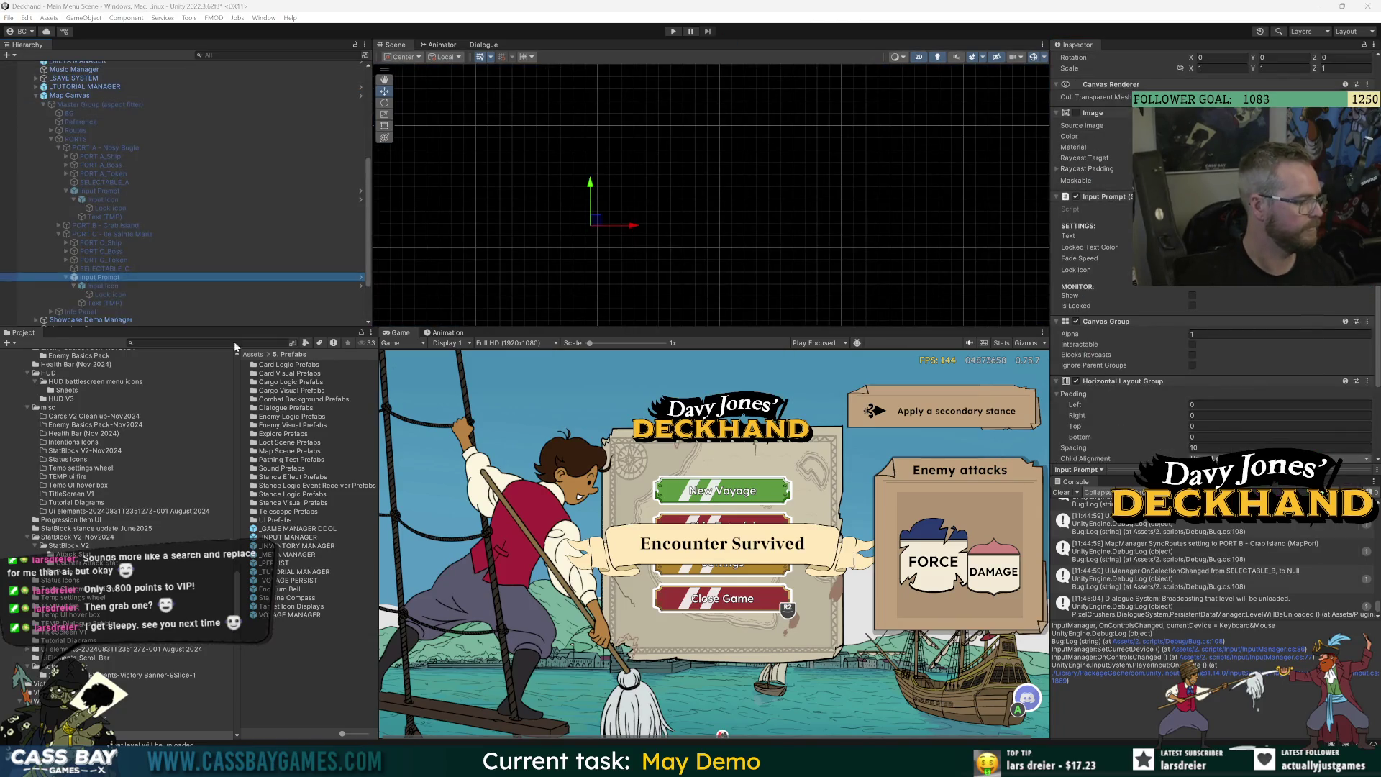
# Play-test from the main menu into a New Voyage, stop, and reopen the Input Prompt prefab.
pyautogui.click(674, 32)
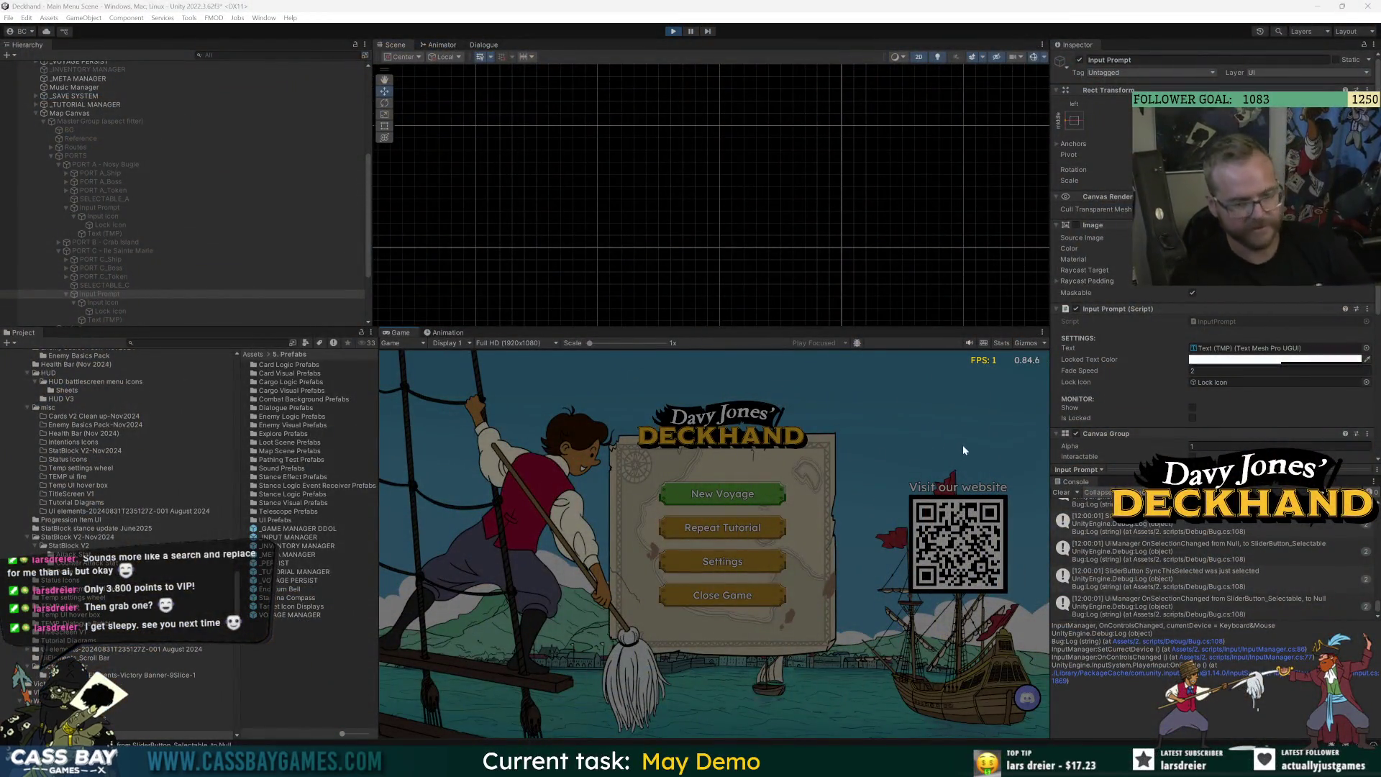
pyautogui.click(723, 493)
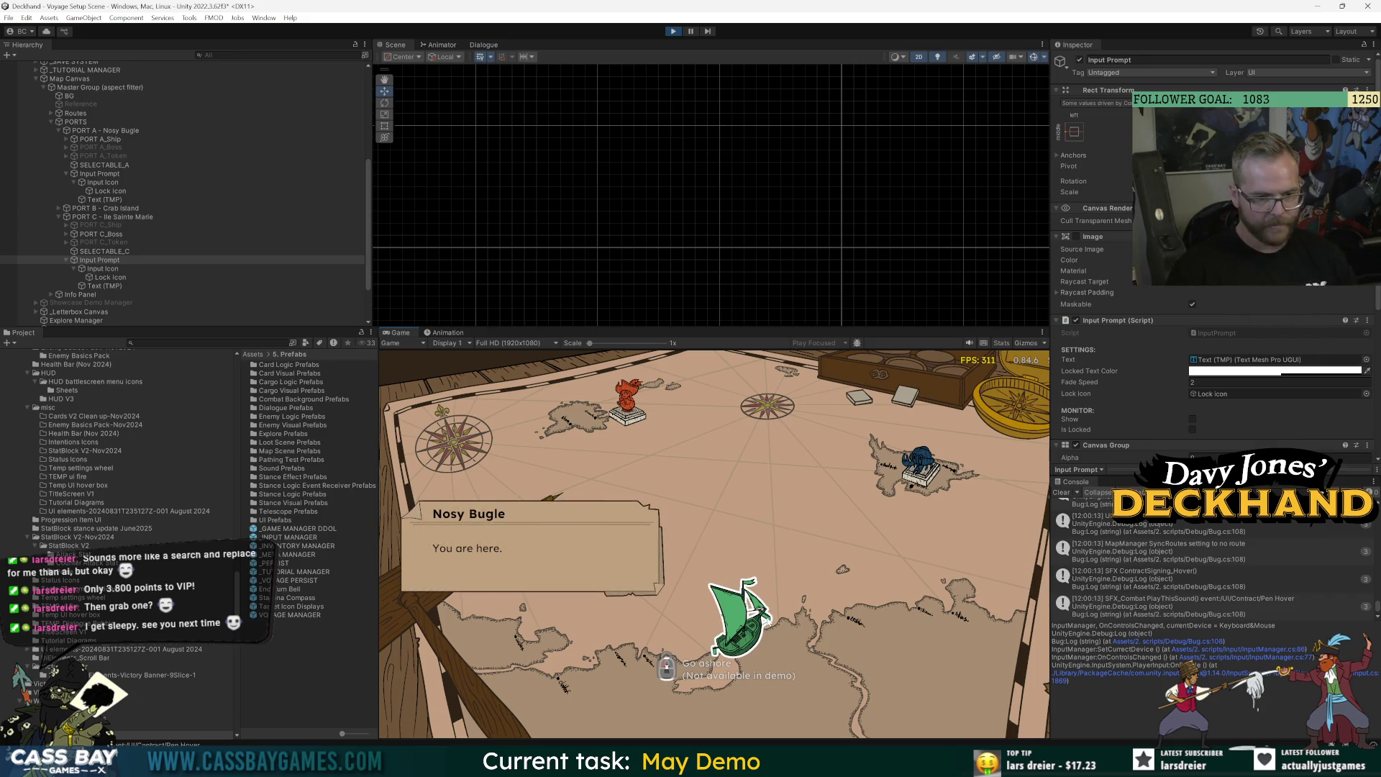
pyautogui.click(672, 31)
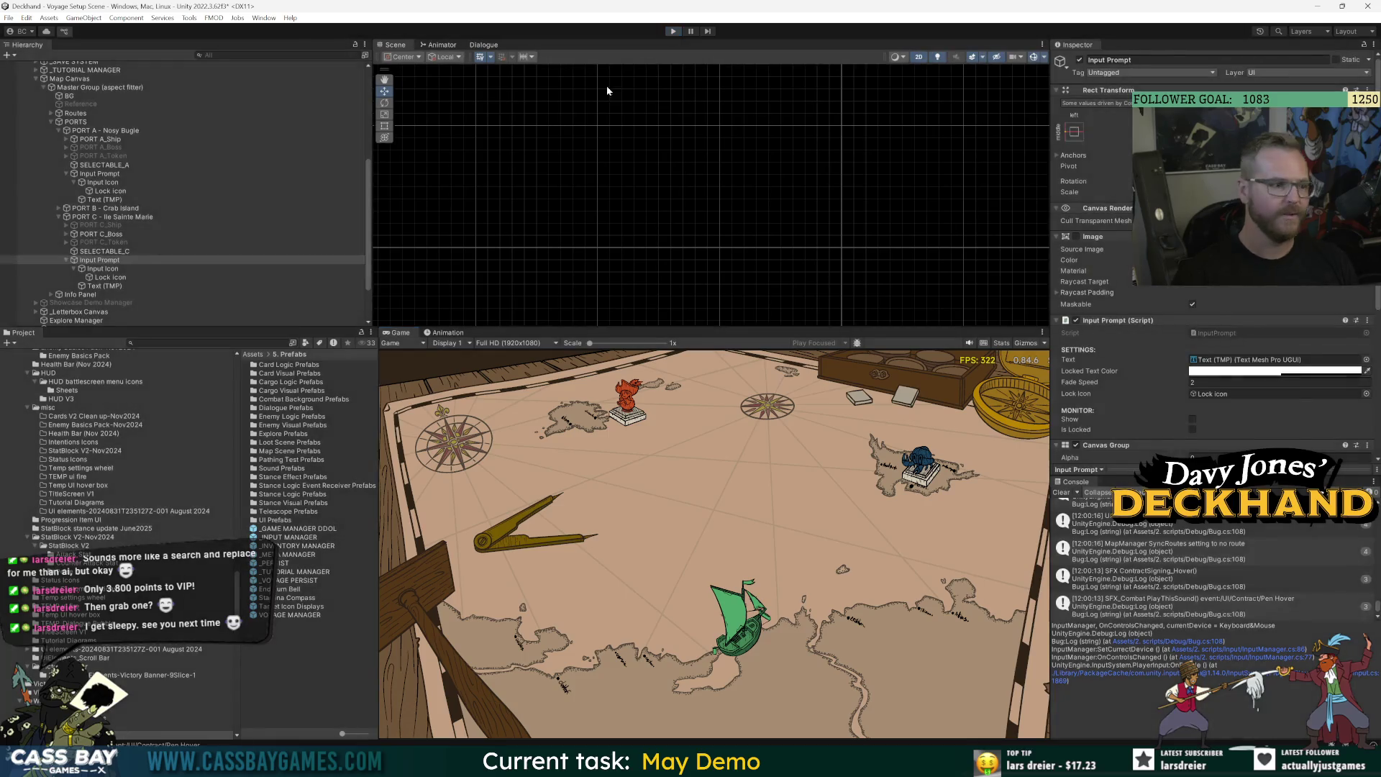
pyautogui.click(361, 277)
# Make the Lock Icon's Regular layer colour more opaque.
pyautogui.click(79, 104)
pyautogui.click(1216, 431)
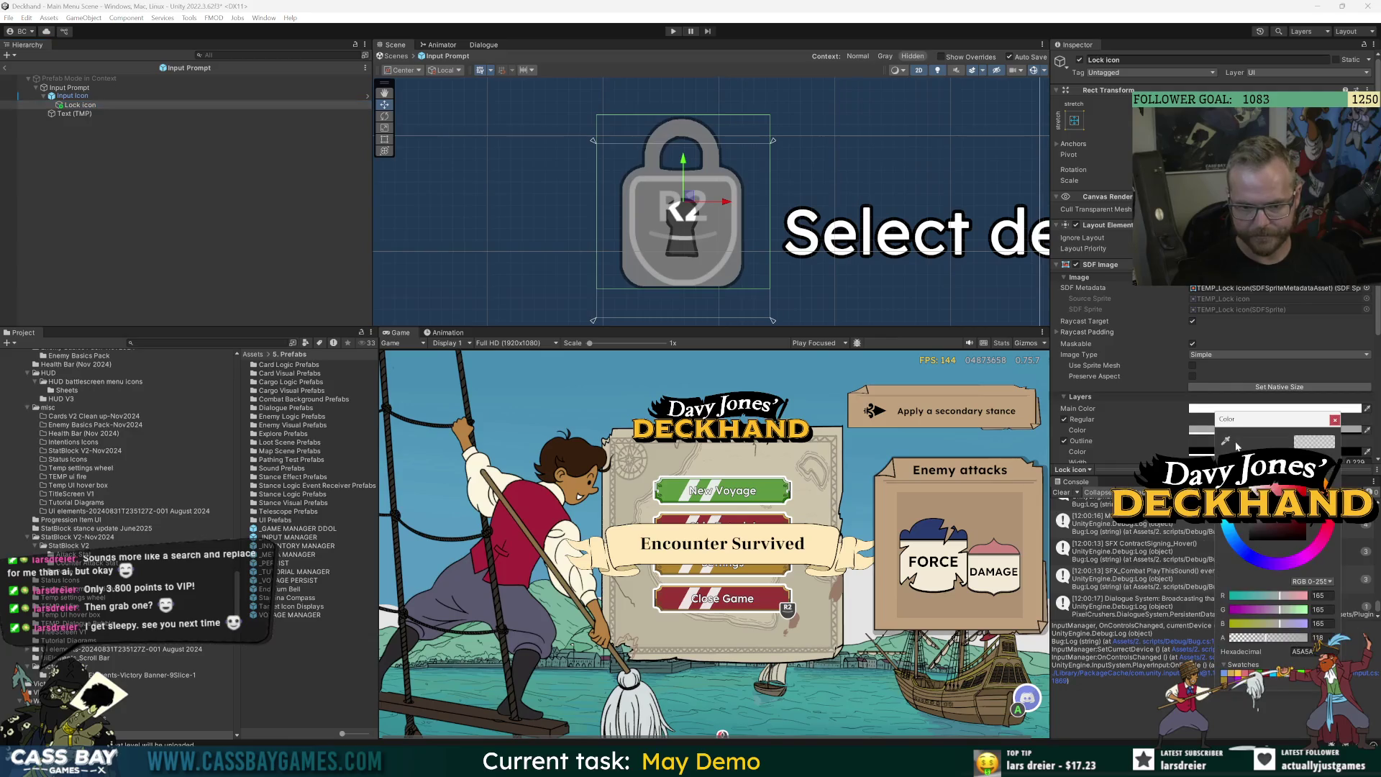
pyautogui.click(1293, 638)
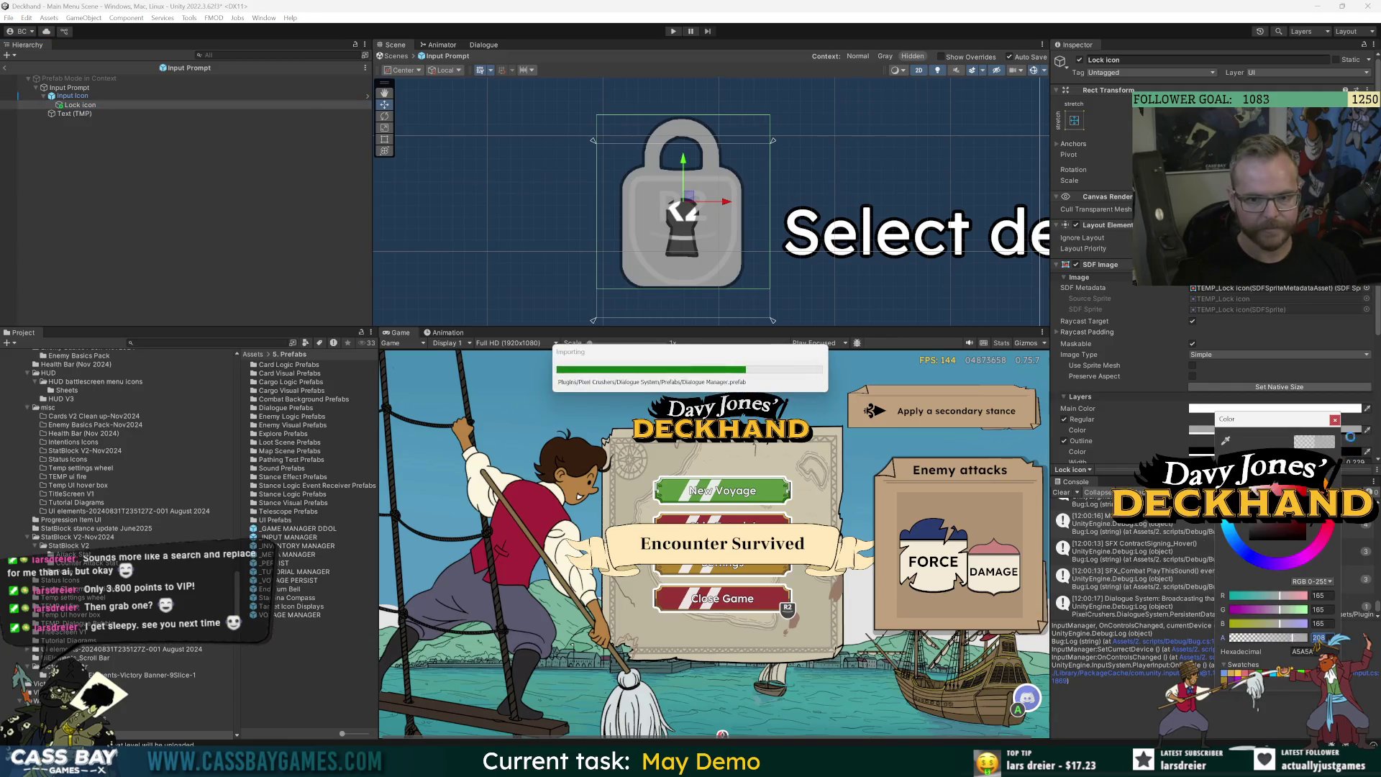
pyautogui.click(1335, 420)
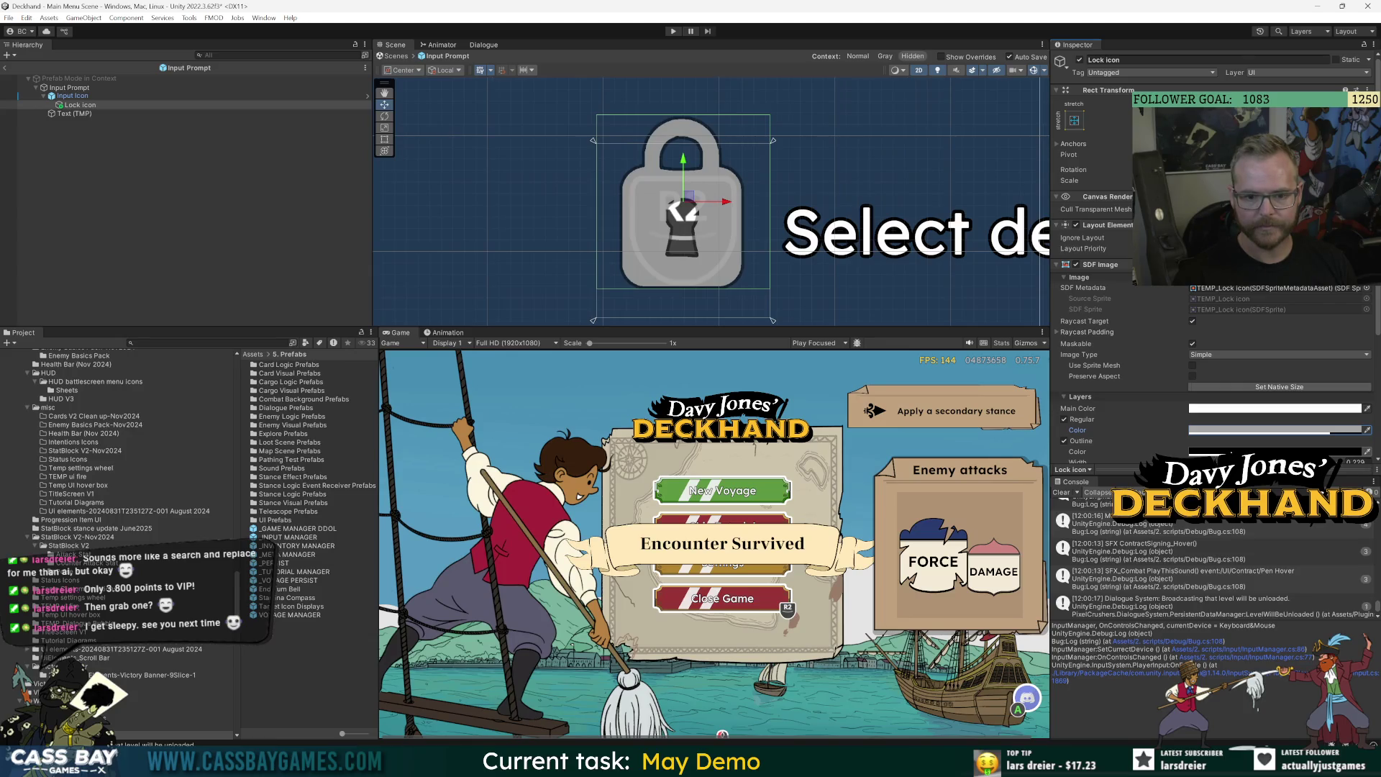
# Turn the lock icon's outline white and play-test again from New Voyage.
pyautogui.click(1273, 429)
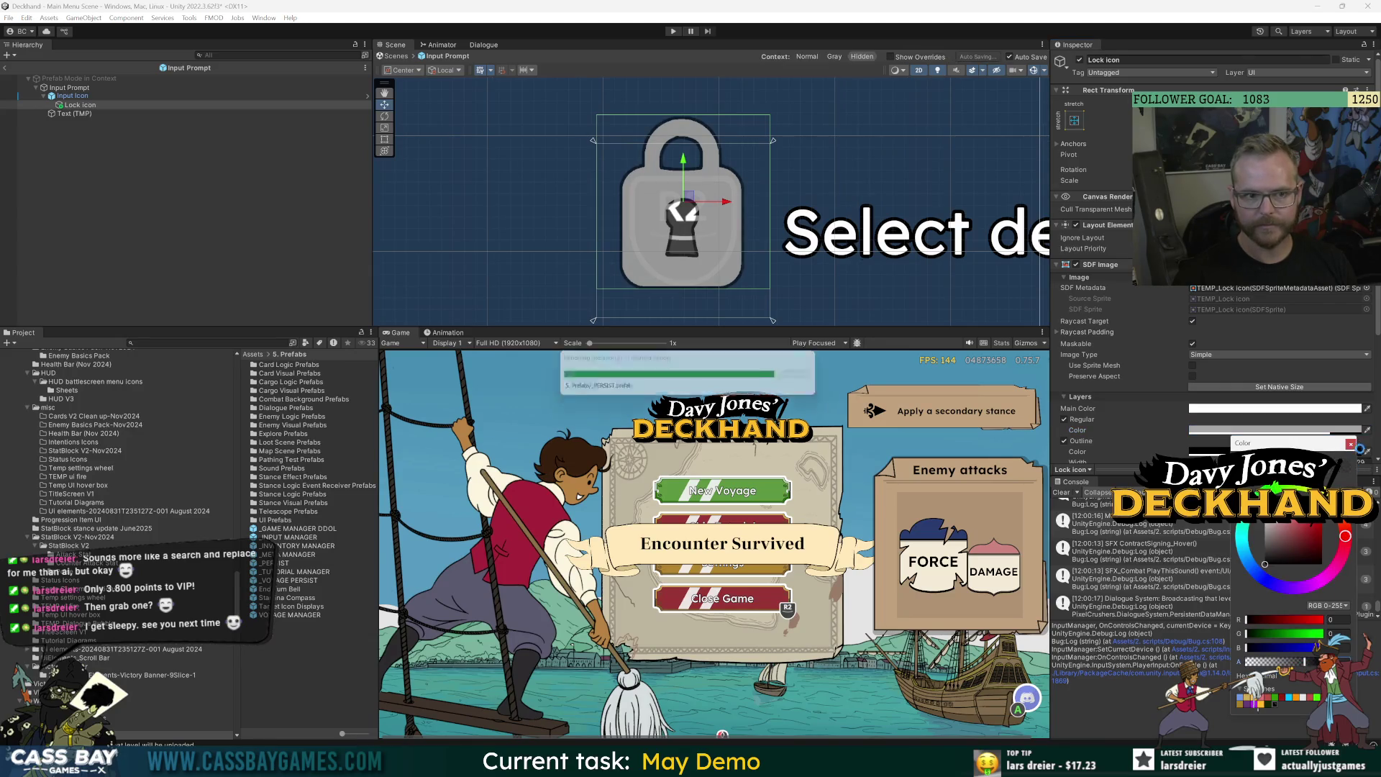
pyautogui.moveTo(1284, 528)
pyautogui.mouseDown()
pyautogui.moveTo(1265, 522)
pyautogui.moveTo(1265, 551)
pyautogui.moveTo(1305, 542)
pyautogui.mouseUp()
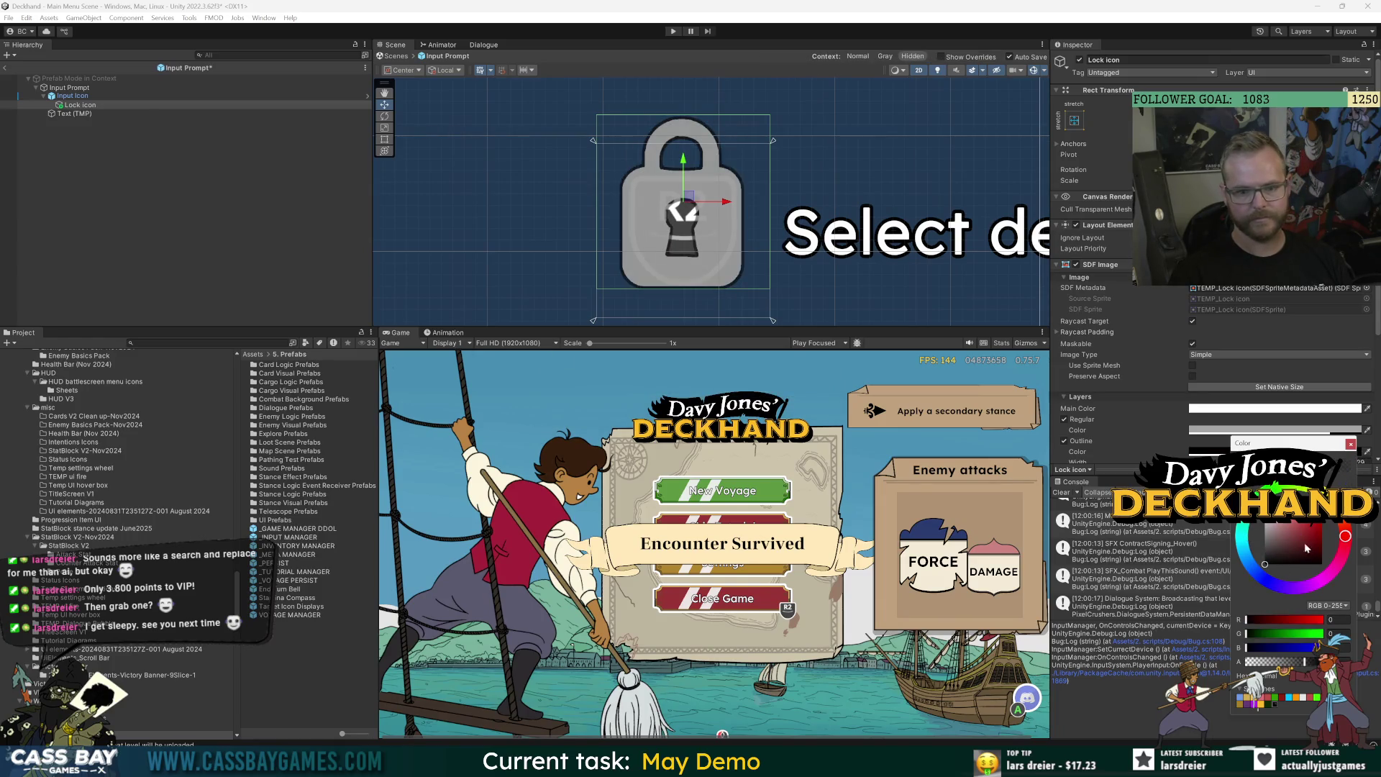
pyautogui.click(1351, 444)
pyautogui.click(675, 31)
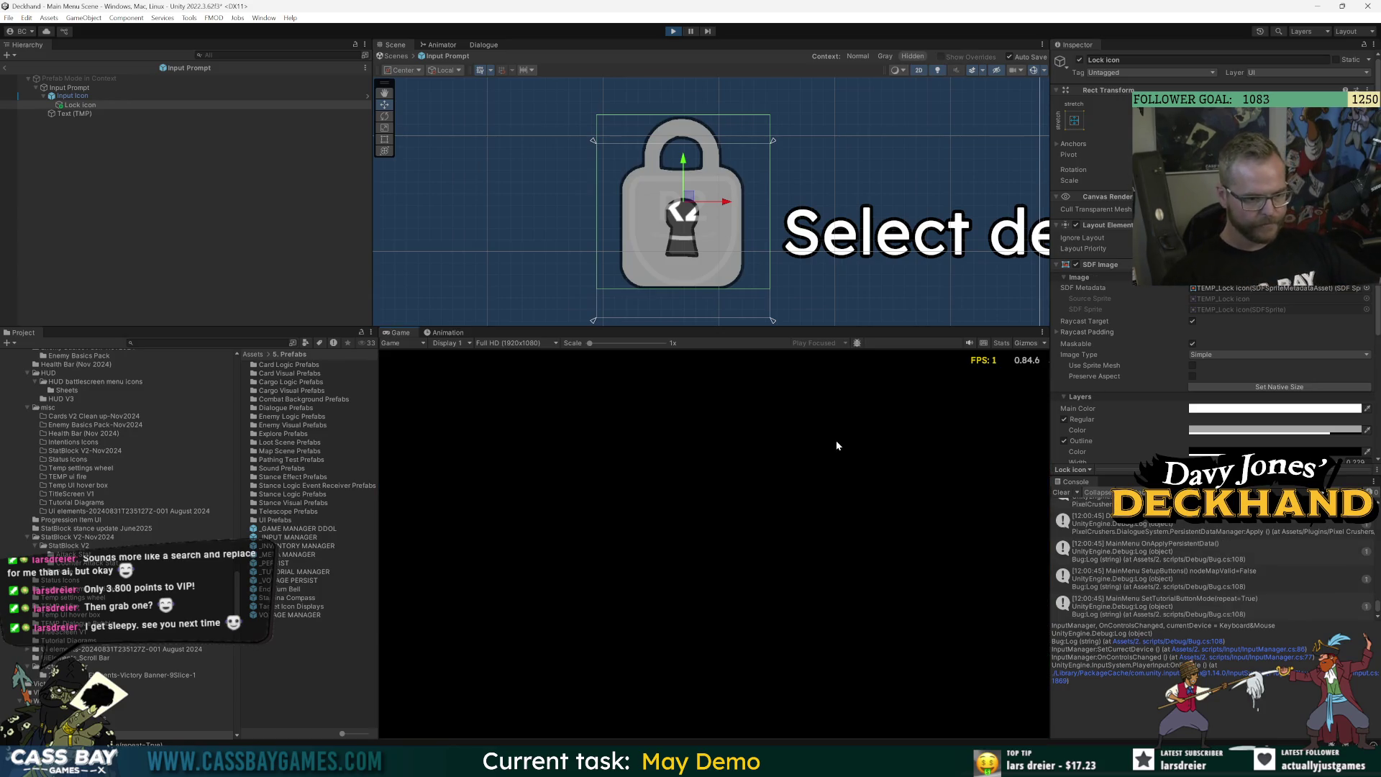
pyautogui.click(761, 490)
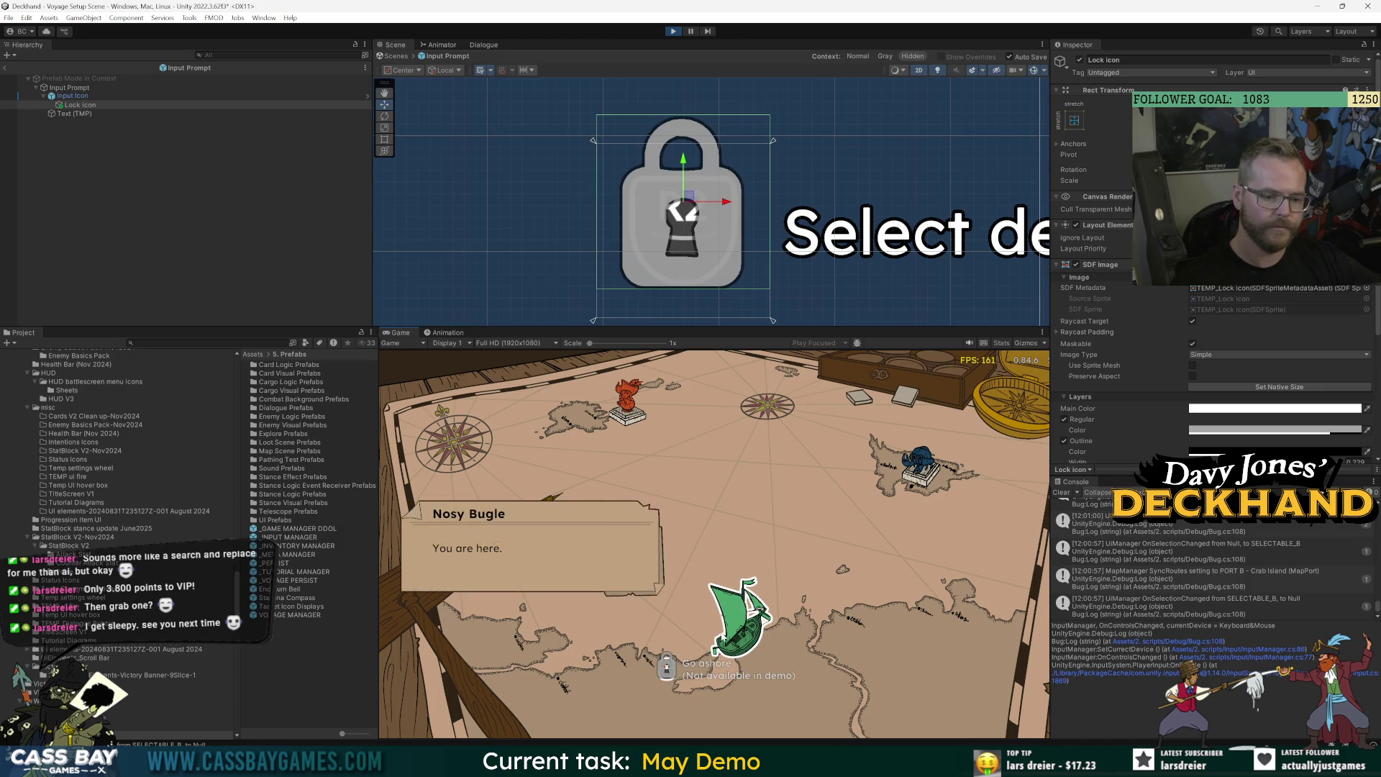
# Inspect the islands on the voyage map and choose Crab Island as the destination.
pyautogui.moveTo(964, 453)
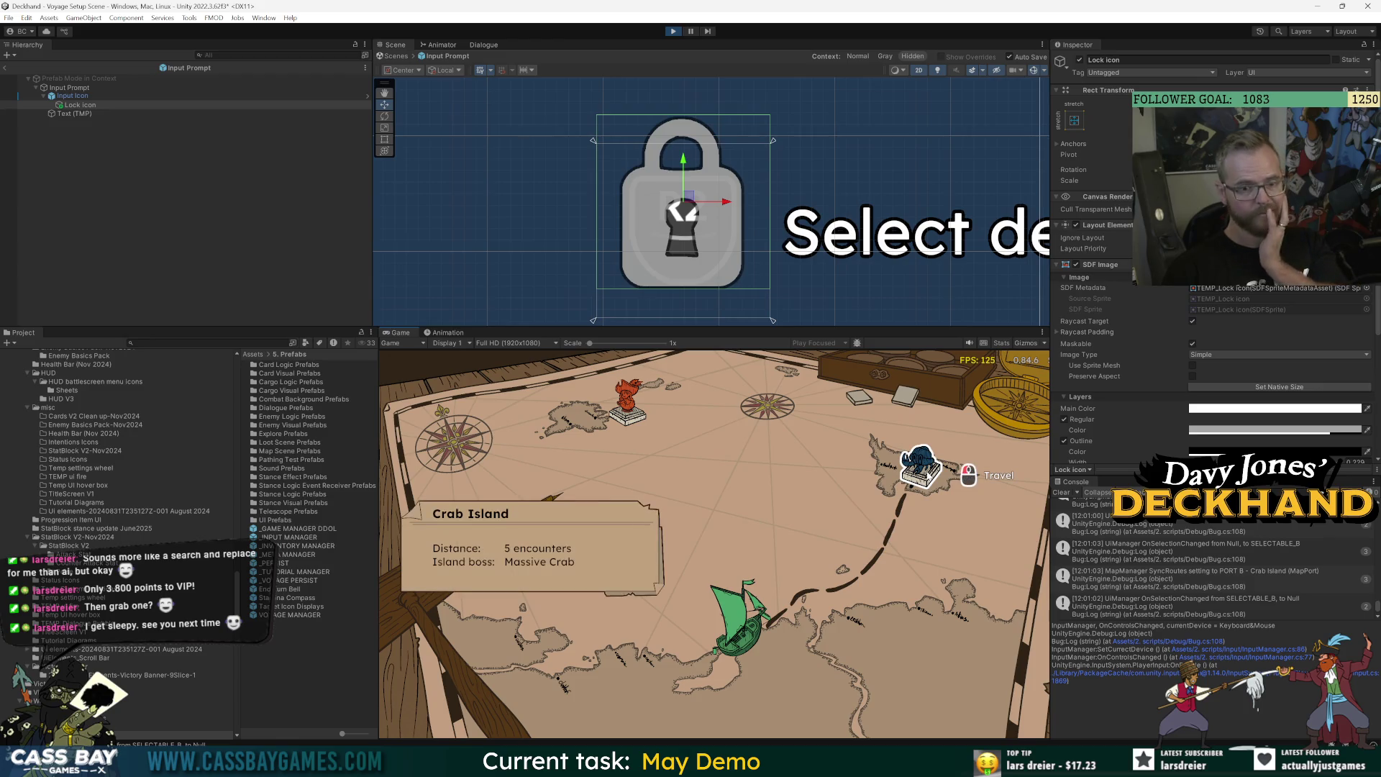
pyautogui.moveTo(921, 464)
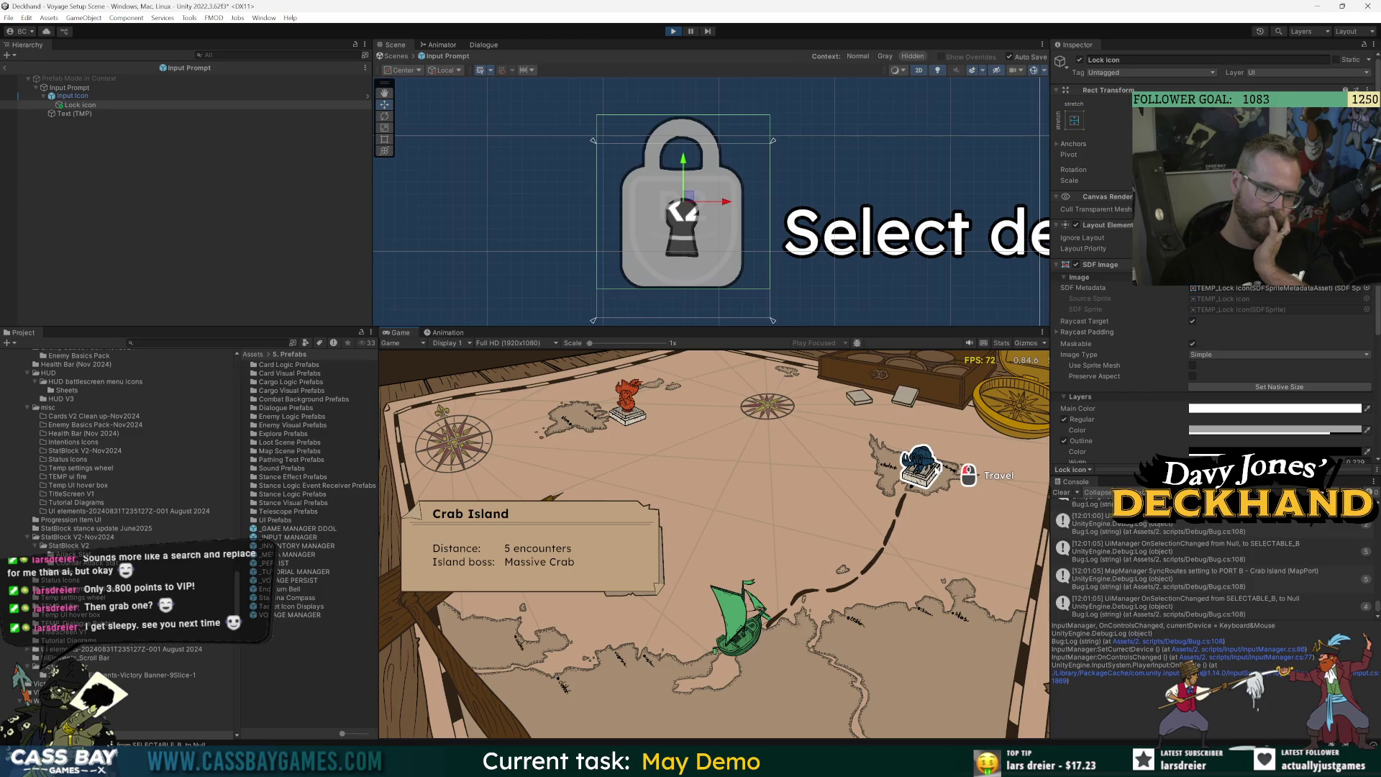
pyautogui.moveTo(627, 390)
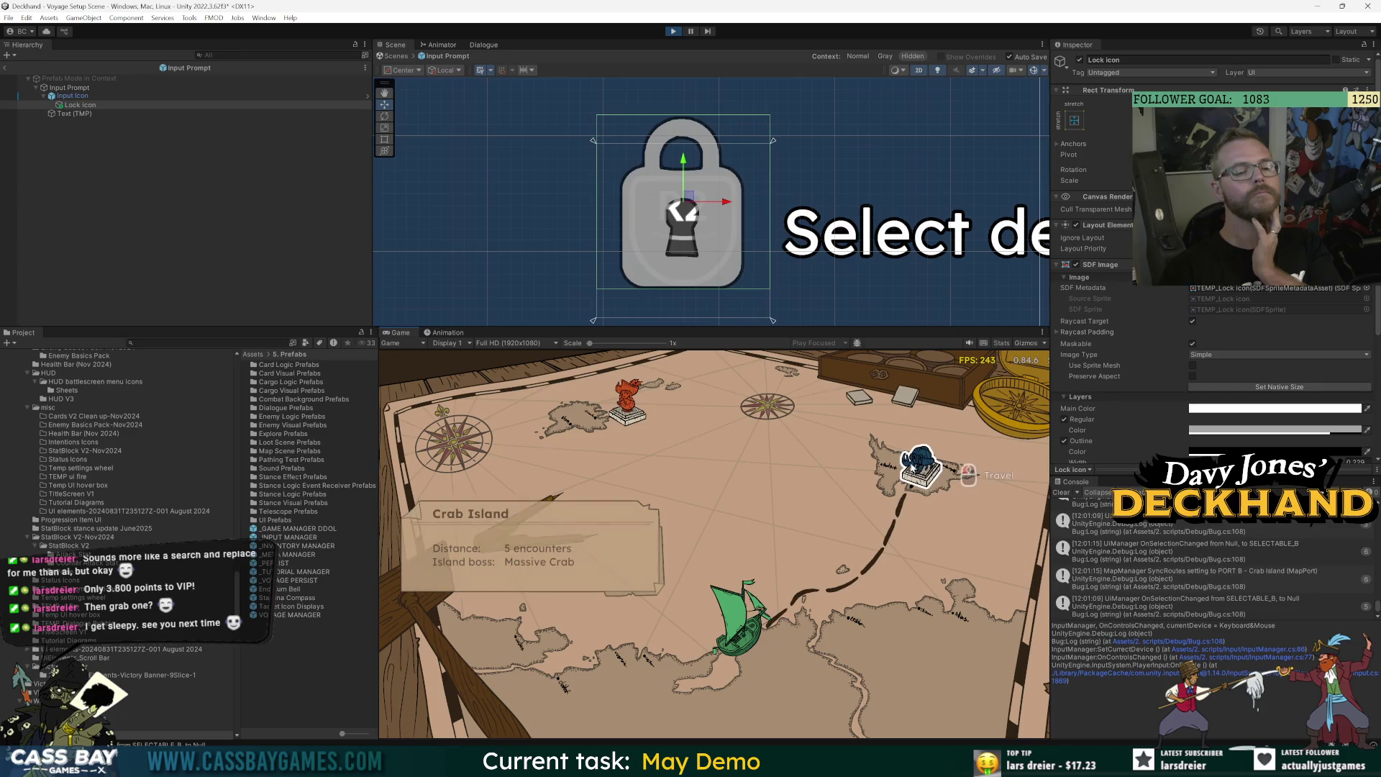
pyautogui.click(922, 472)
# Dismiss the Saber details and load the Ring of Riposte, hook-and-rope and bottle into cargo.
pyautogui.click(926, 558)
pyautogui.click(916, 515)
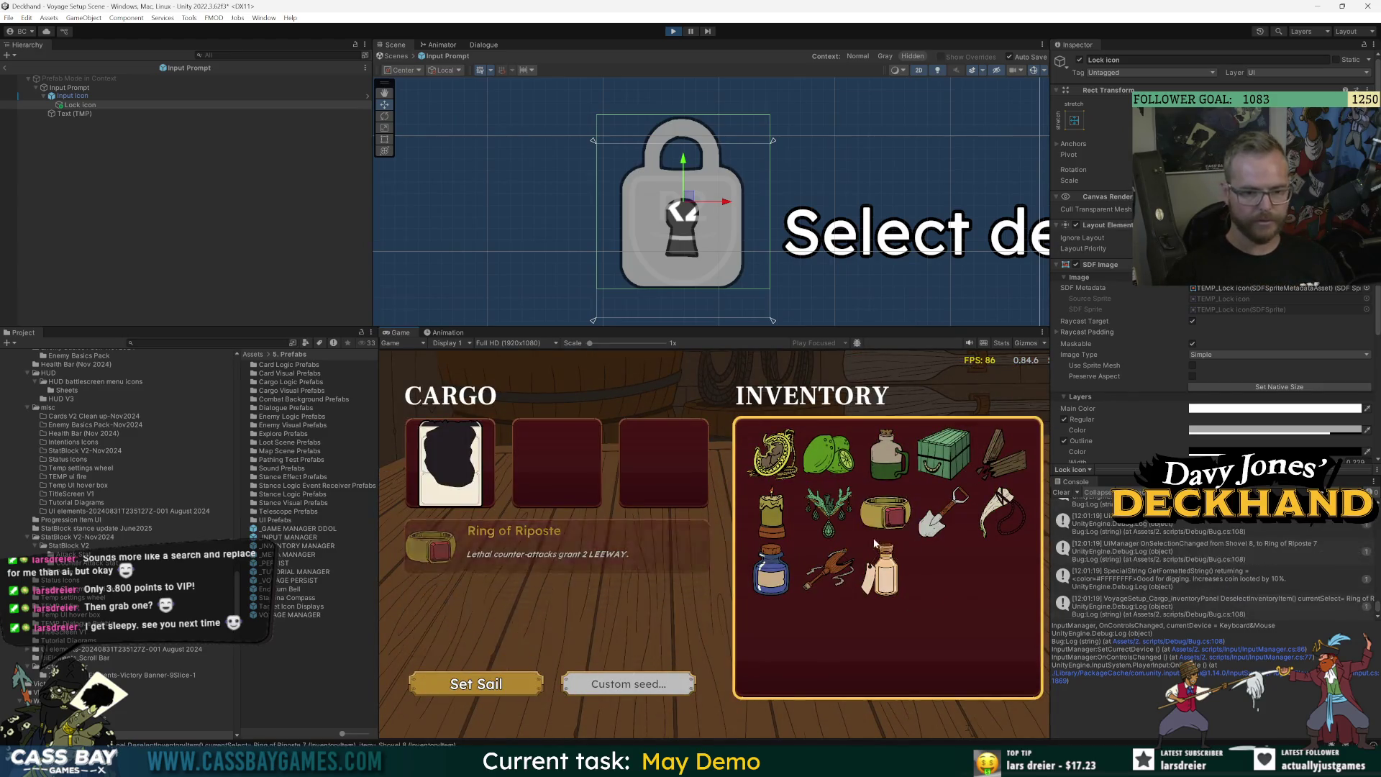
pyautogui.press('Escape')
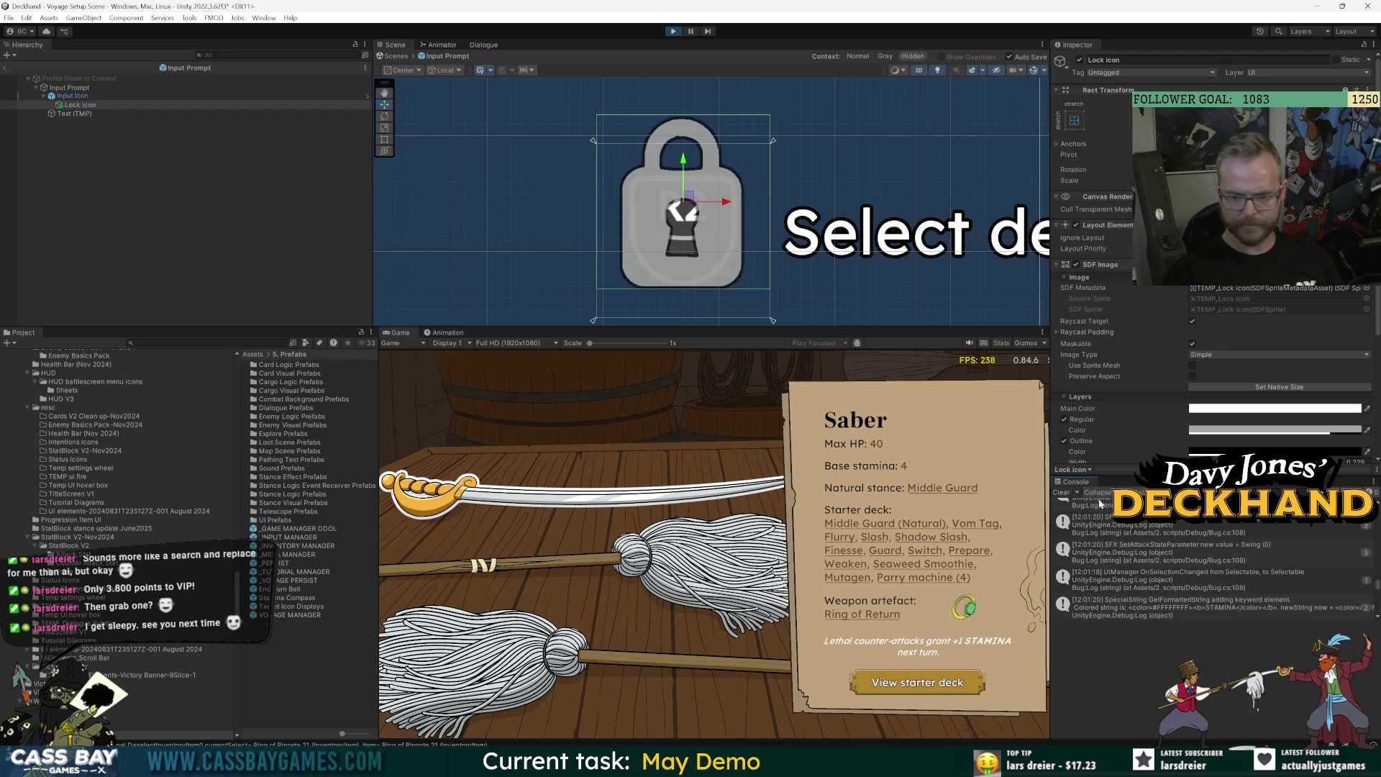
pyautogui.click(651, 467)
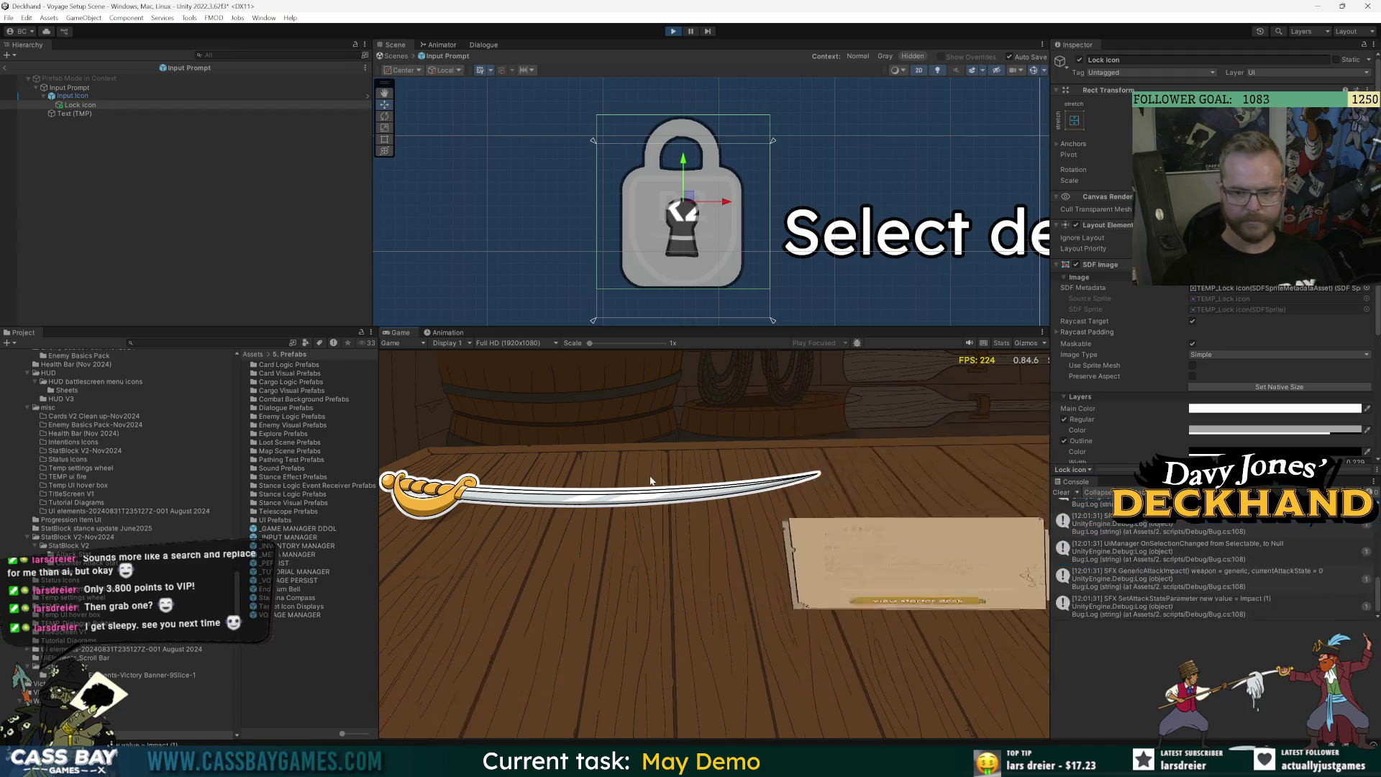
pyautogui.scroll(2, 1337, 574)
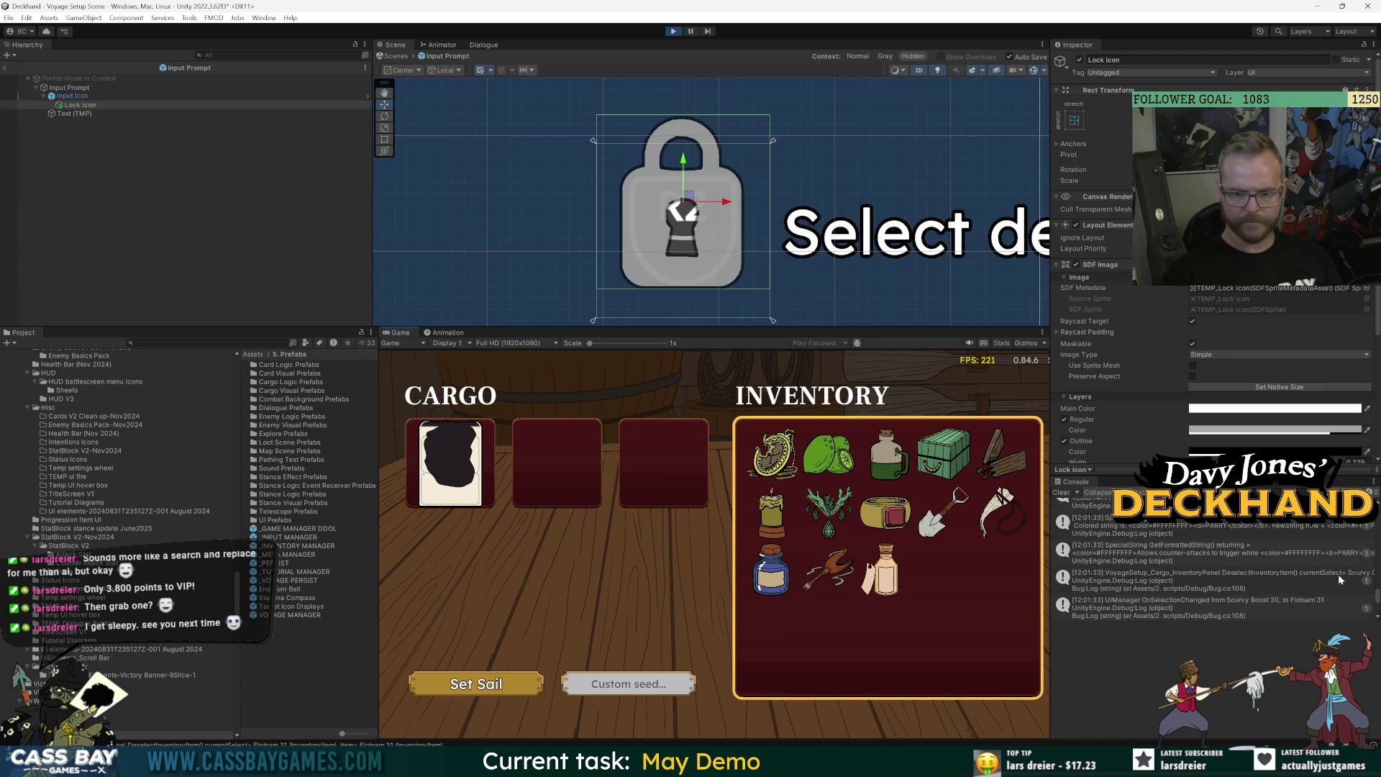
pyautogui.scroll(5, 1340, 574)
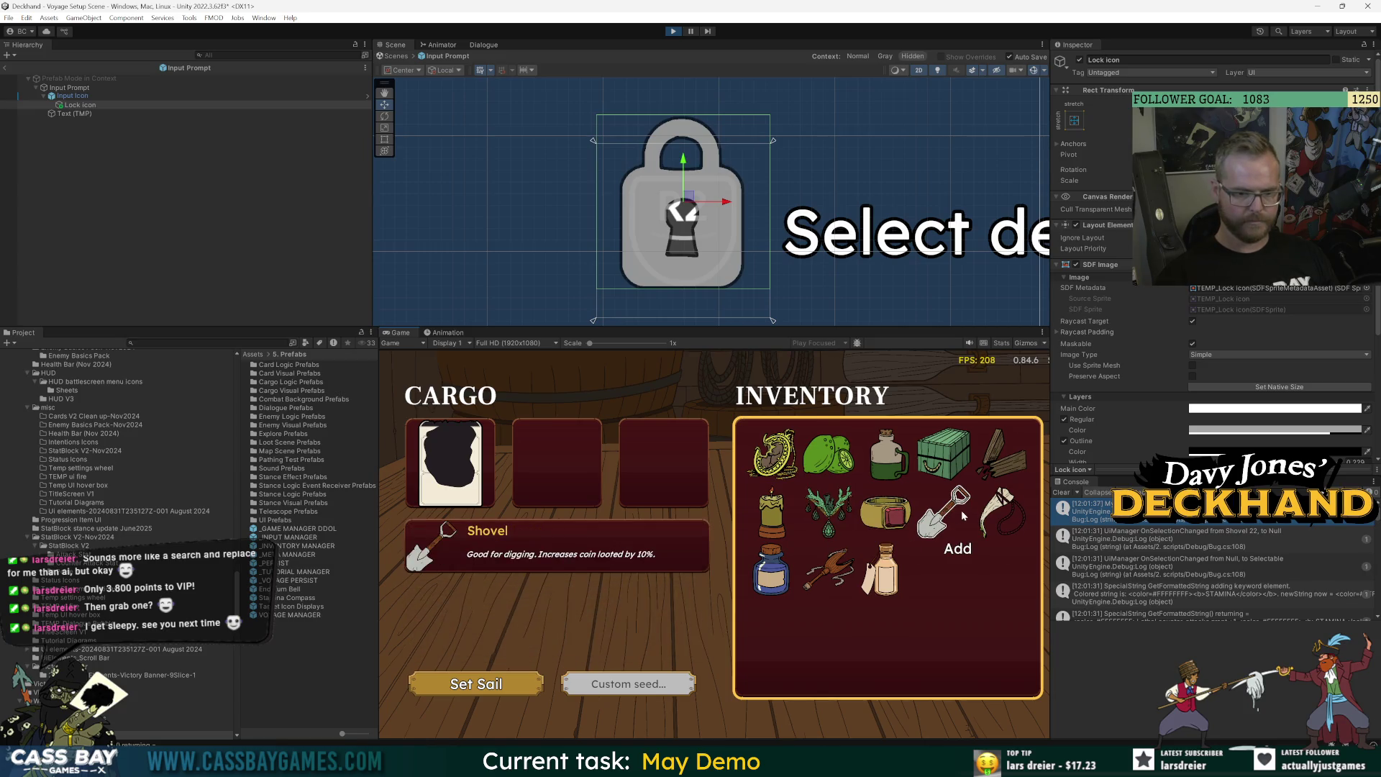
pyautogui.click(1002, 512)
pyautogui.click(884, 570)
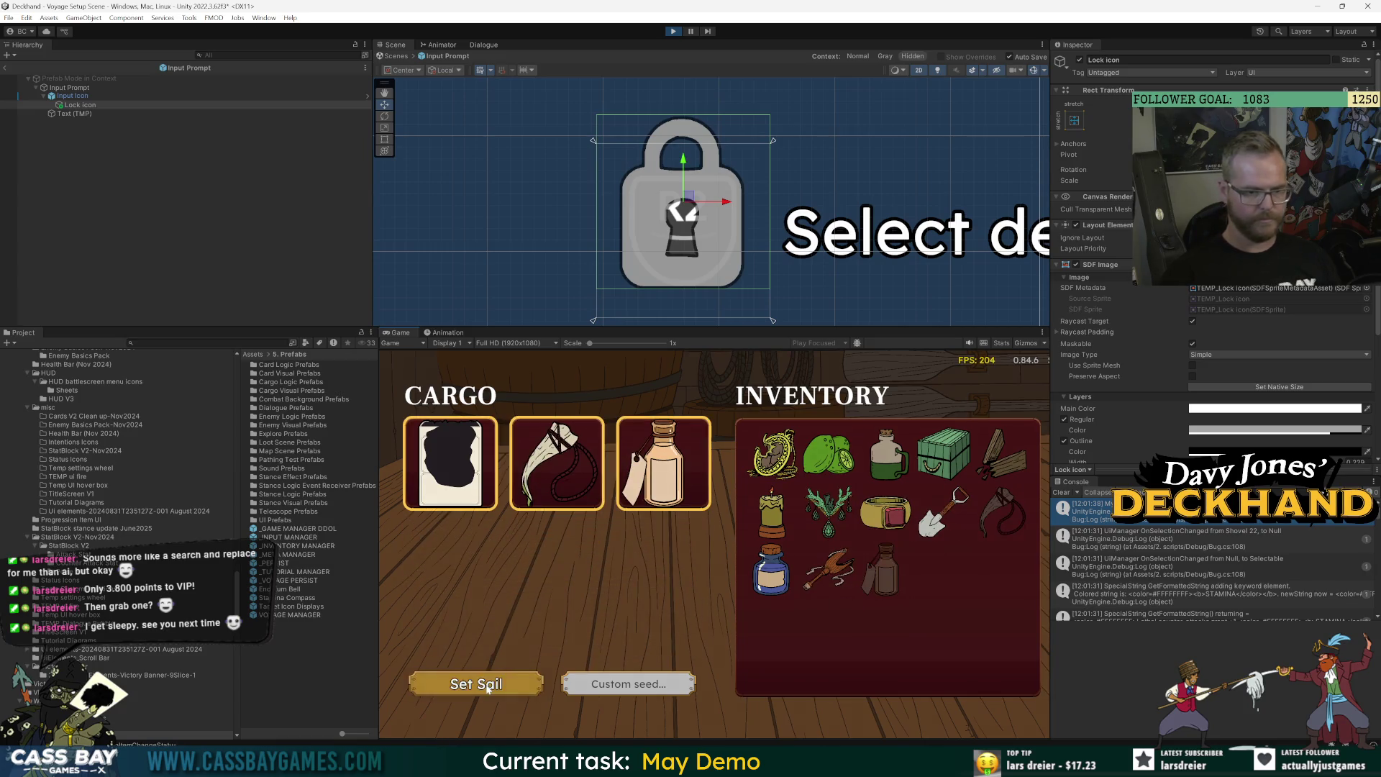
# Set sail and cycle the telescope sightings to the Pirates encounter.
pyautogui.click(489, 687)
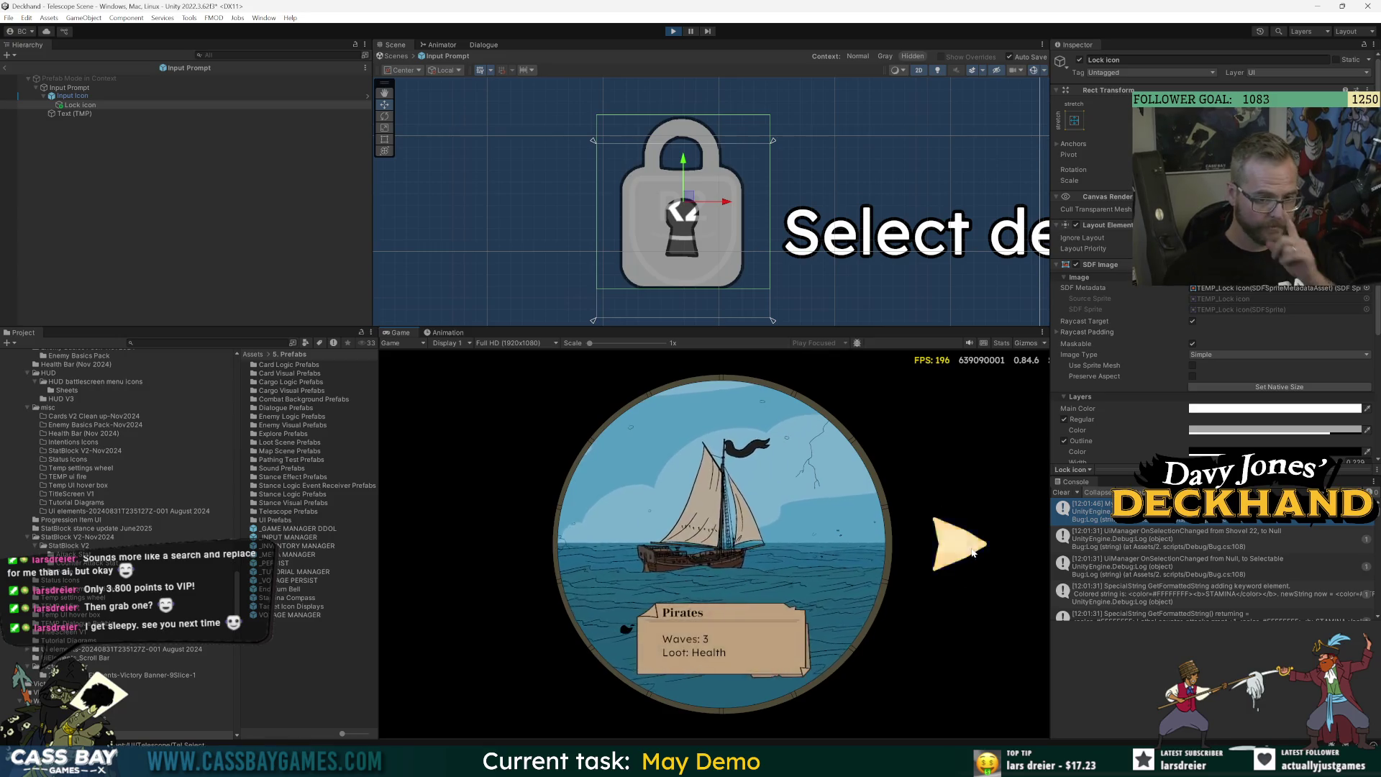
pyautogui.click(964, 547)
pyautogui.click(971, 547)
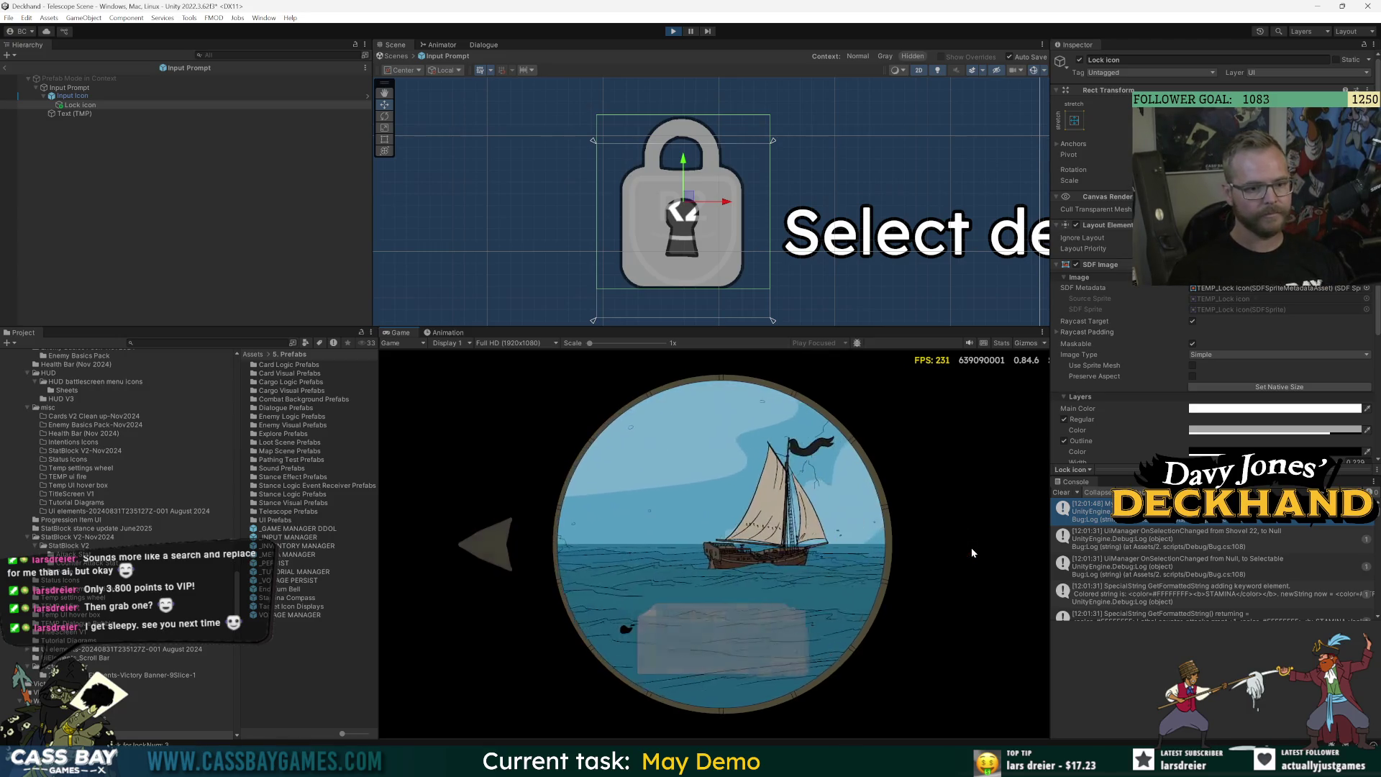
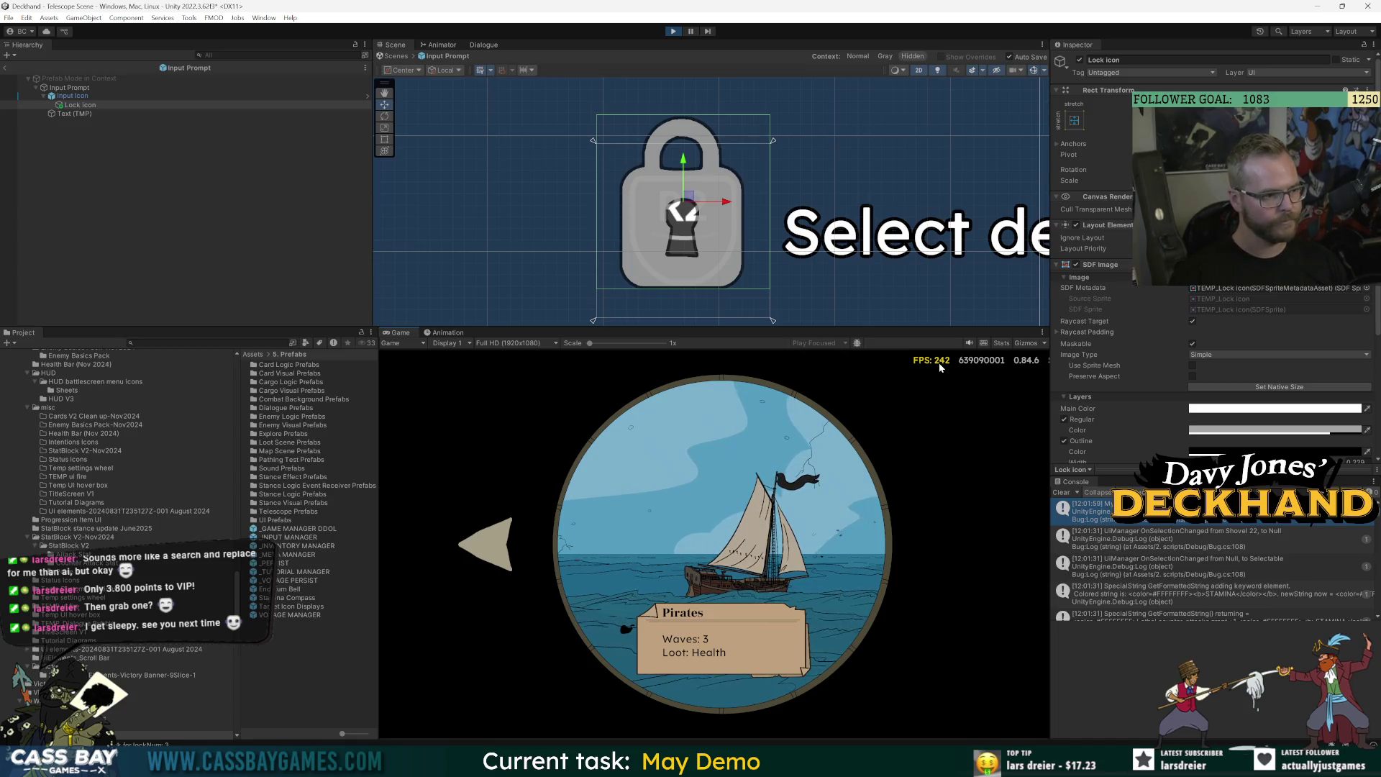
# Pick another encounter in the telescope, sail into it, and win it with the 'win voyage' debug command.
pyautogui.click(474, 554)
pyautogui.click(758, 539)
pyautogui.write('win')
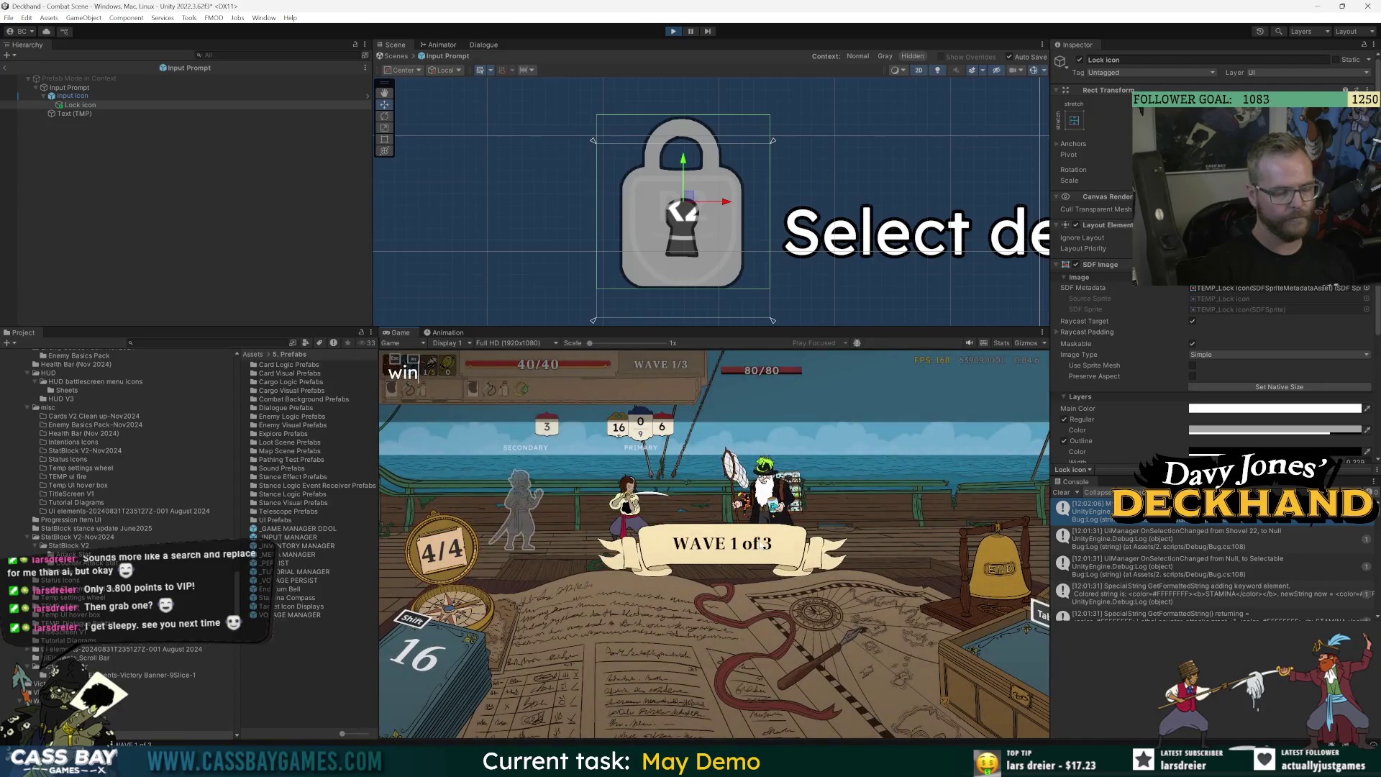
pyautogui.write('voyage')
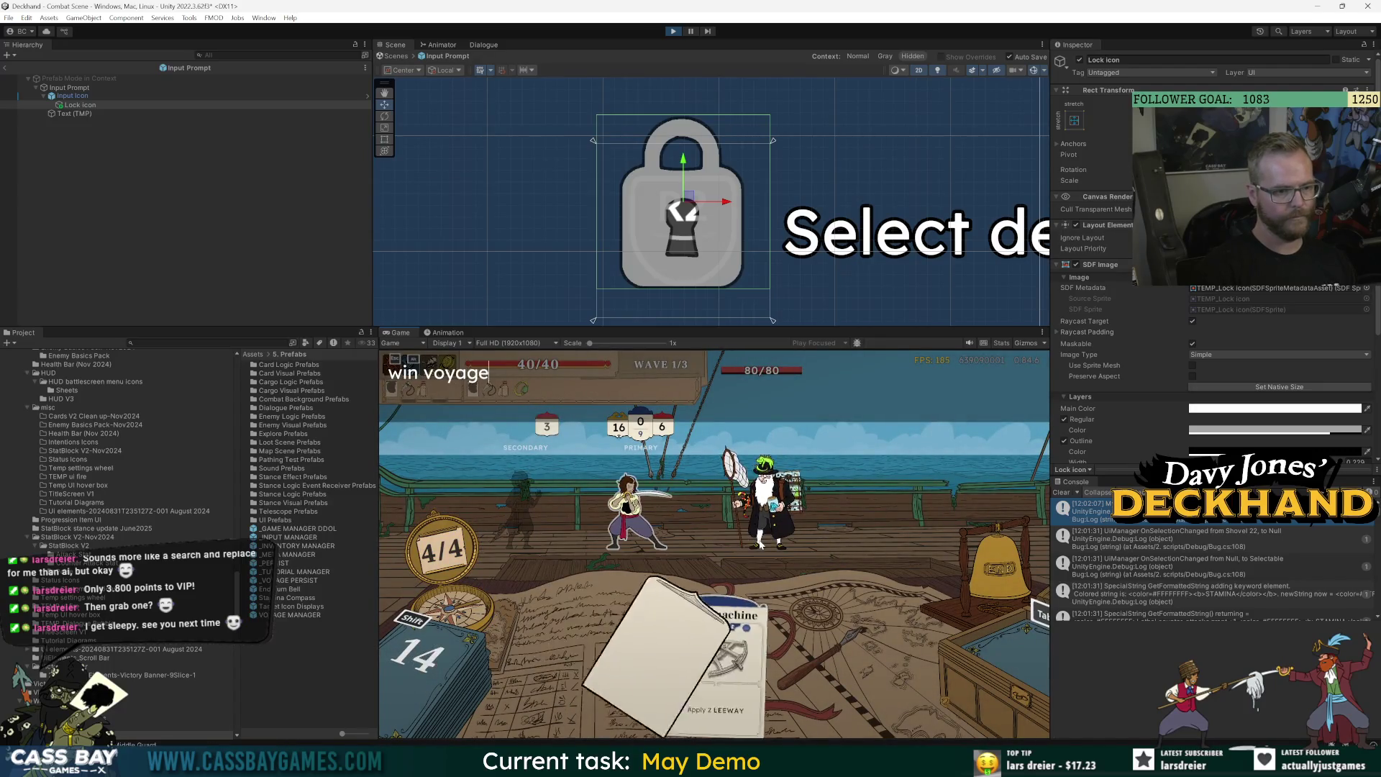
pyautogui.press('Return')
# Continue past the artefact cards and plunder tally, then hold Continue to reach the Sign Contract Scene.
pyautogui.click(734, 698)
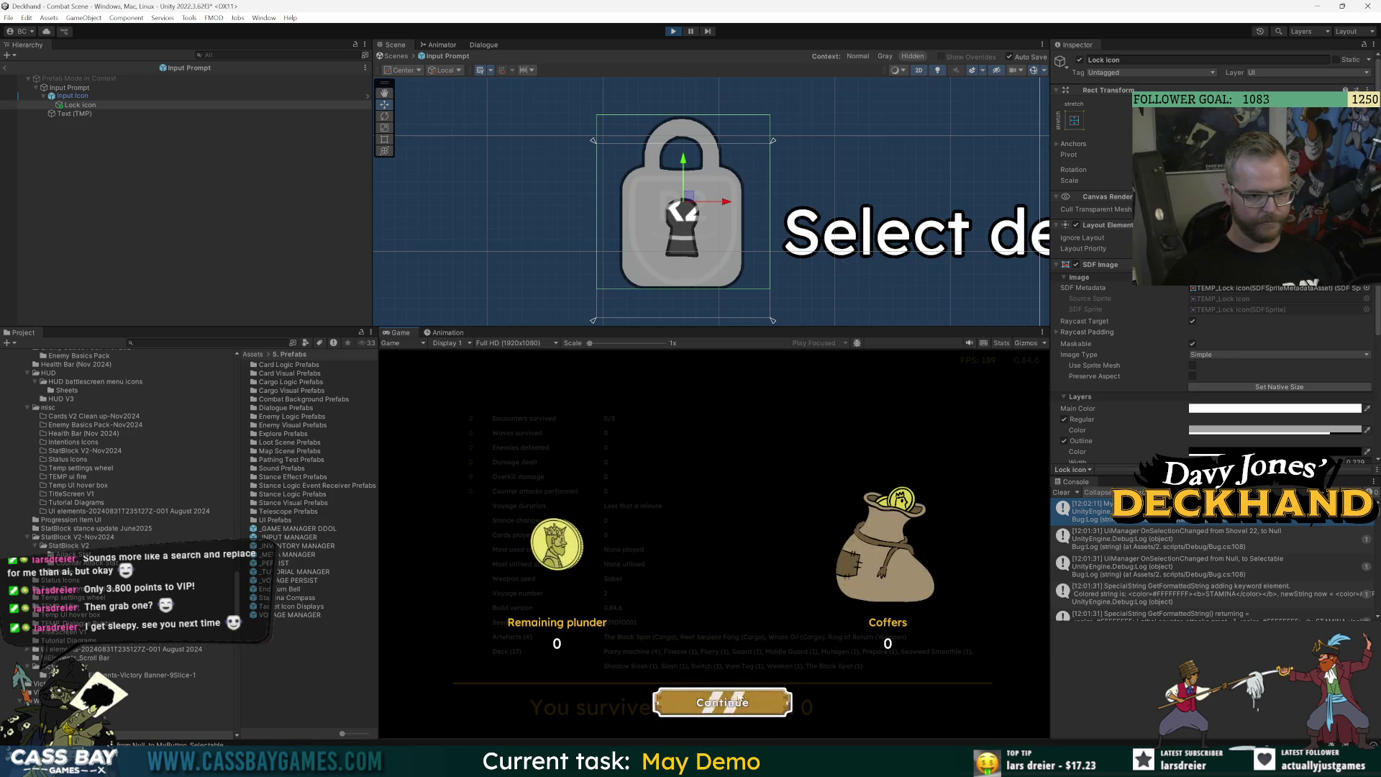
pyautogui.click(741, 703)
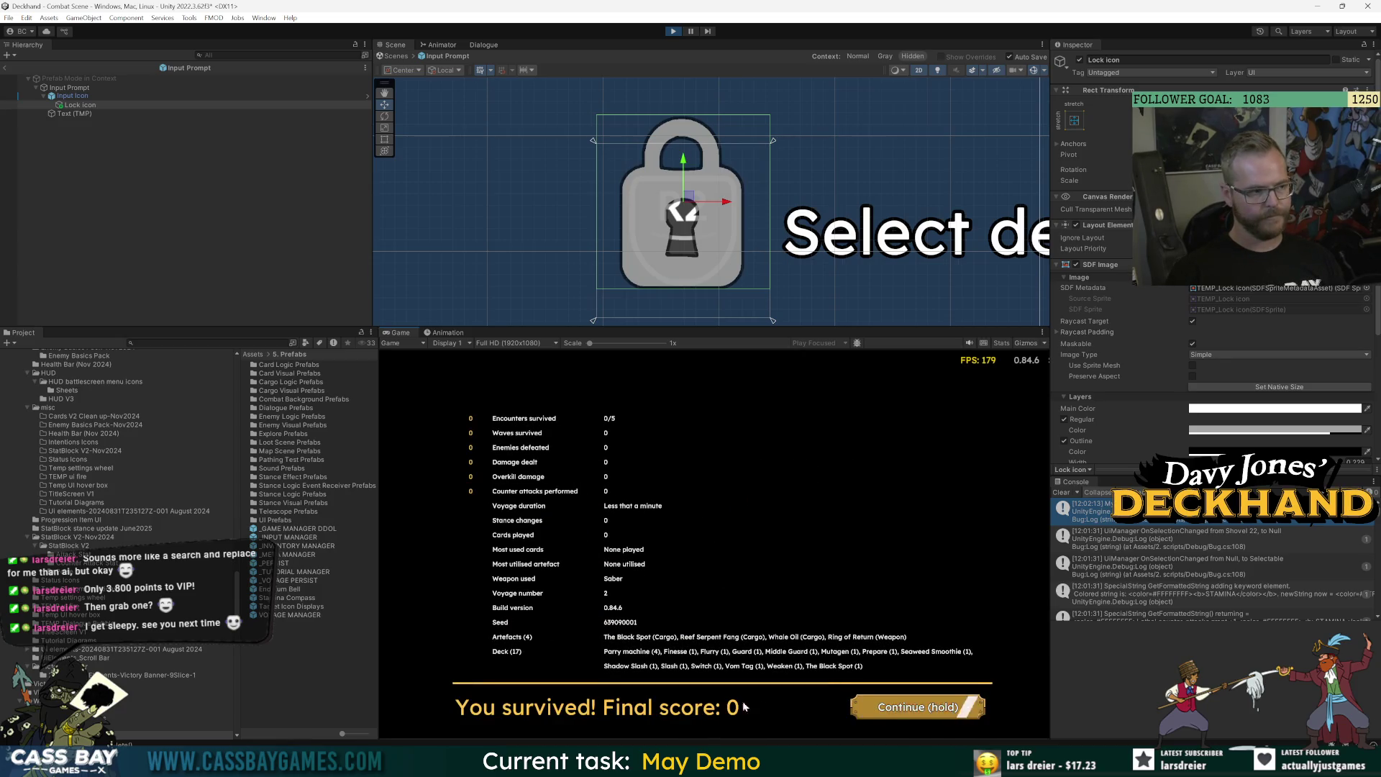
pyautogui.click(912, 707)
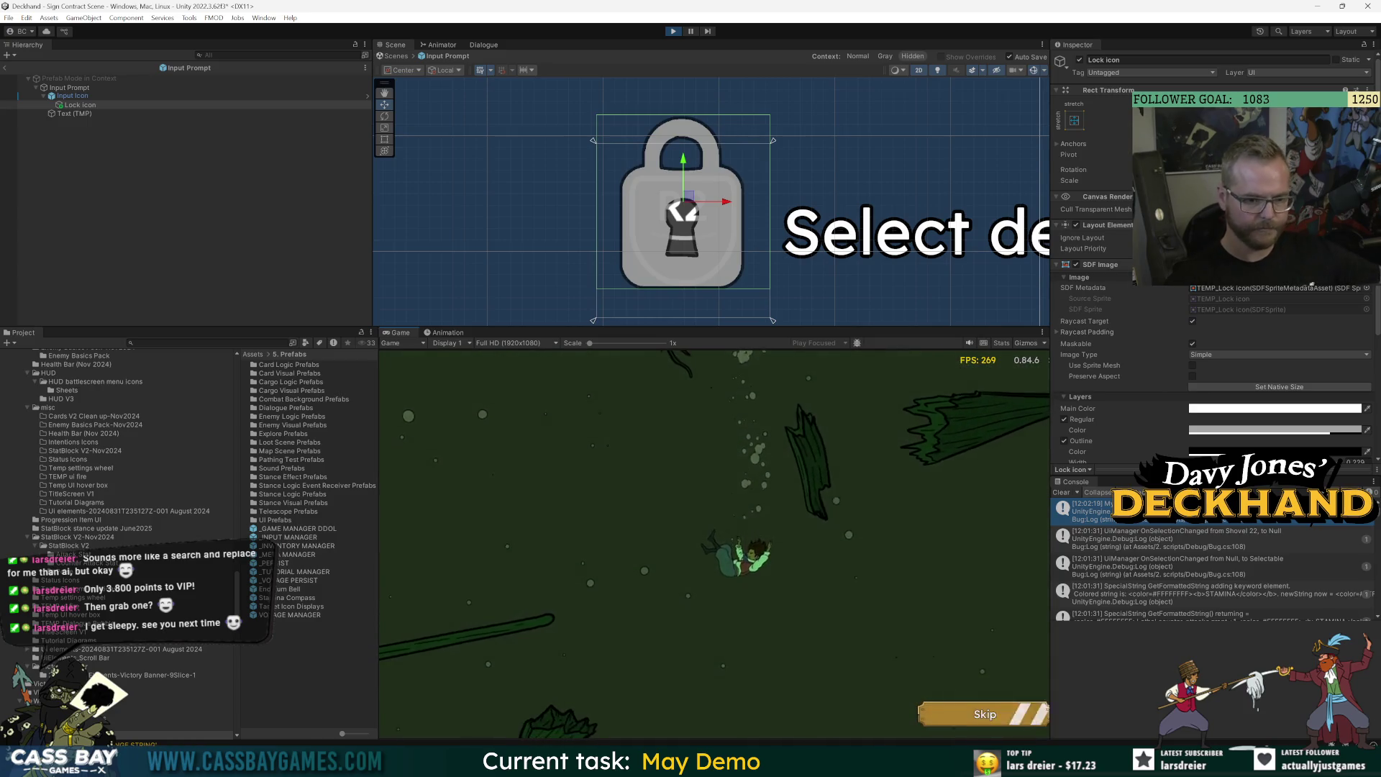
pyautogui.moveTo(704, 326); pyautogui.dragTo(706, 313)
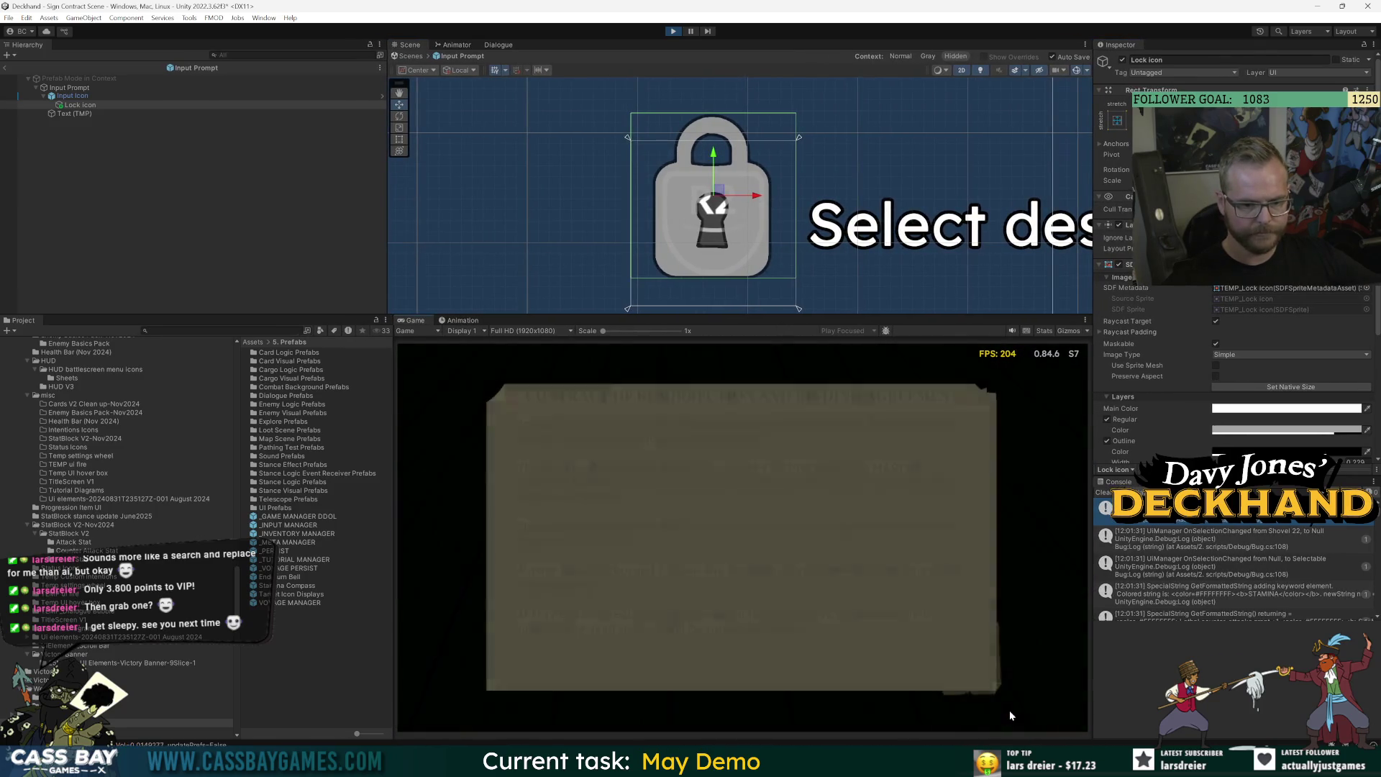
# Sign the contract, check the voyage map's route previews and info cards, then select Input Icon.
pyautogui.click(813, 663)
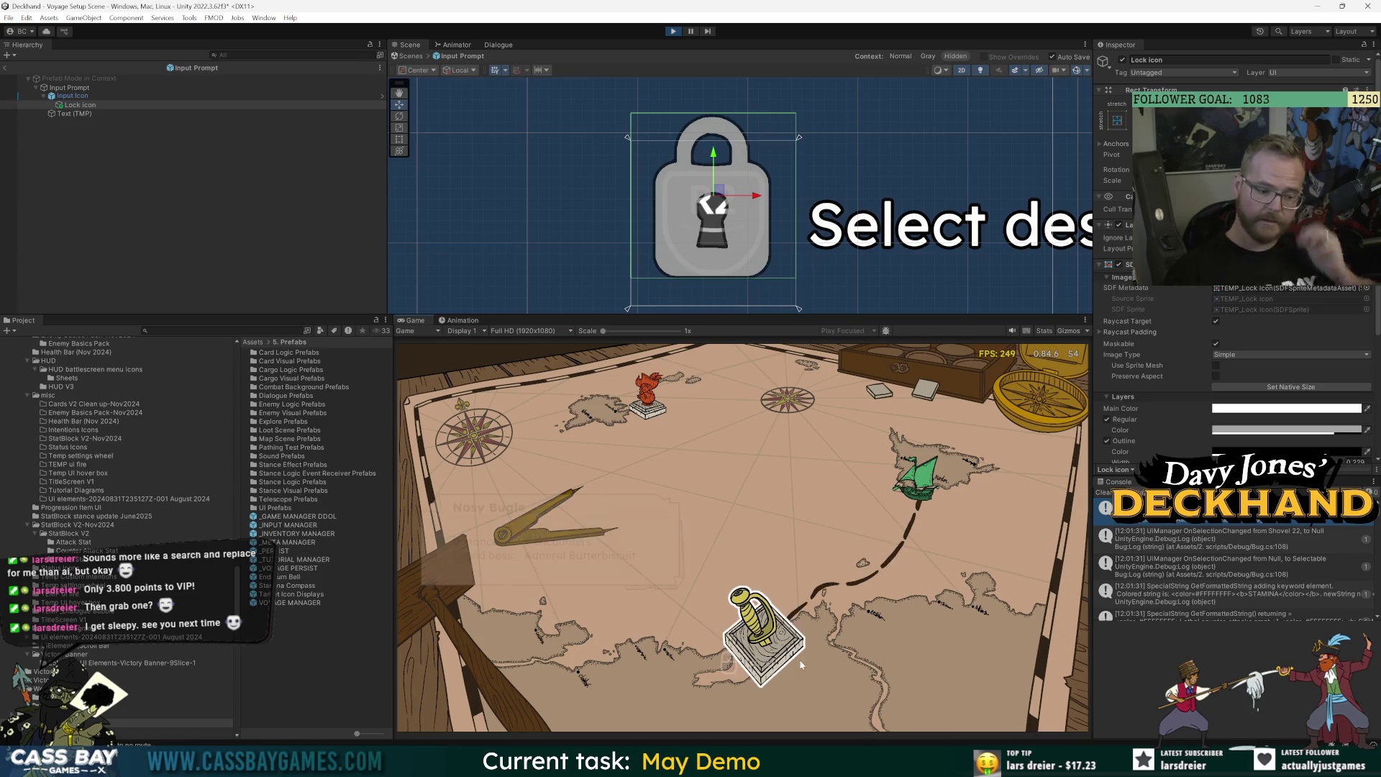
pyautogui.moveTo(647, 392)
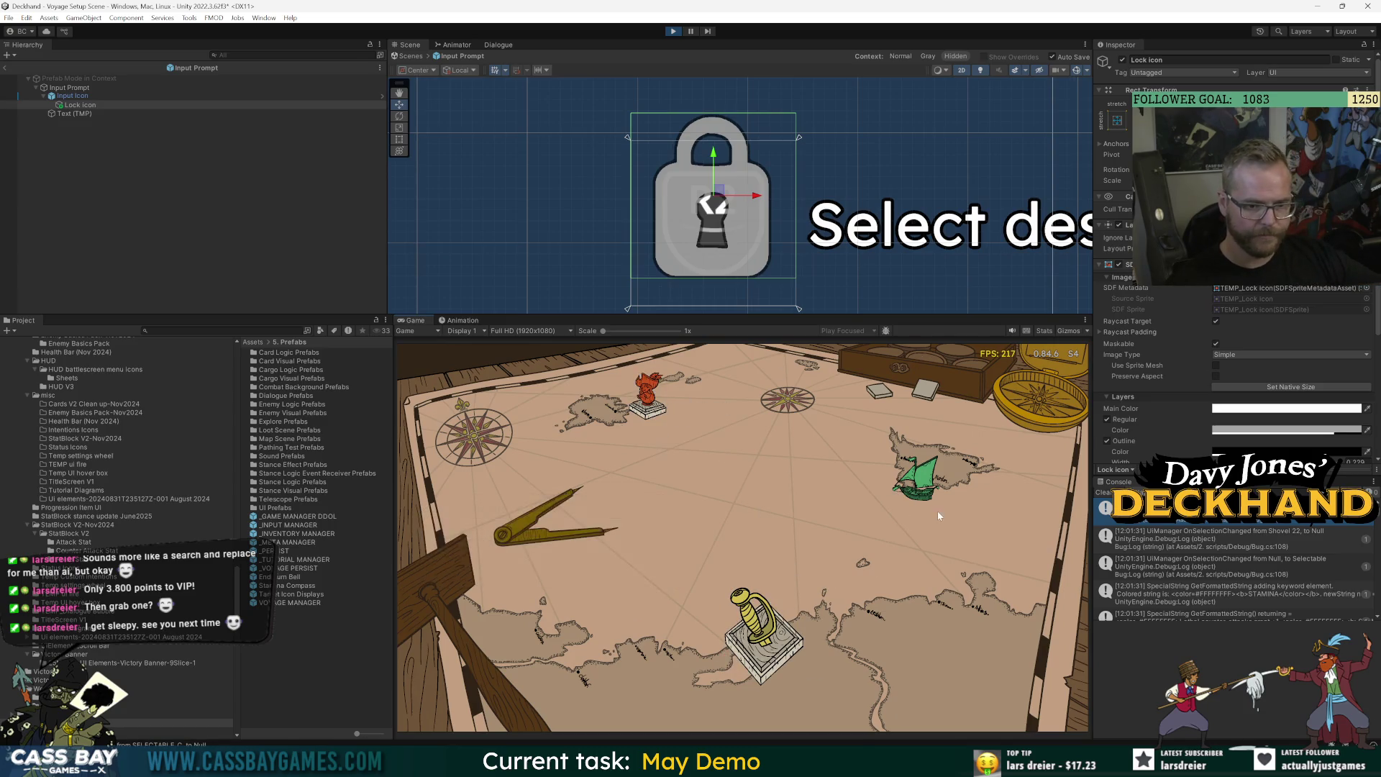
pyautogui.moveTo(918, 479)
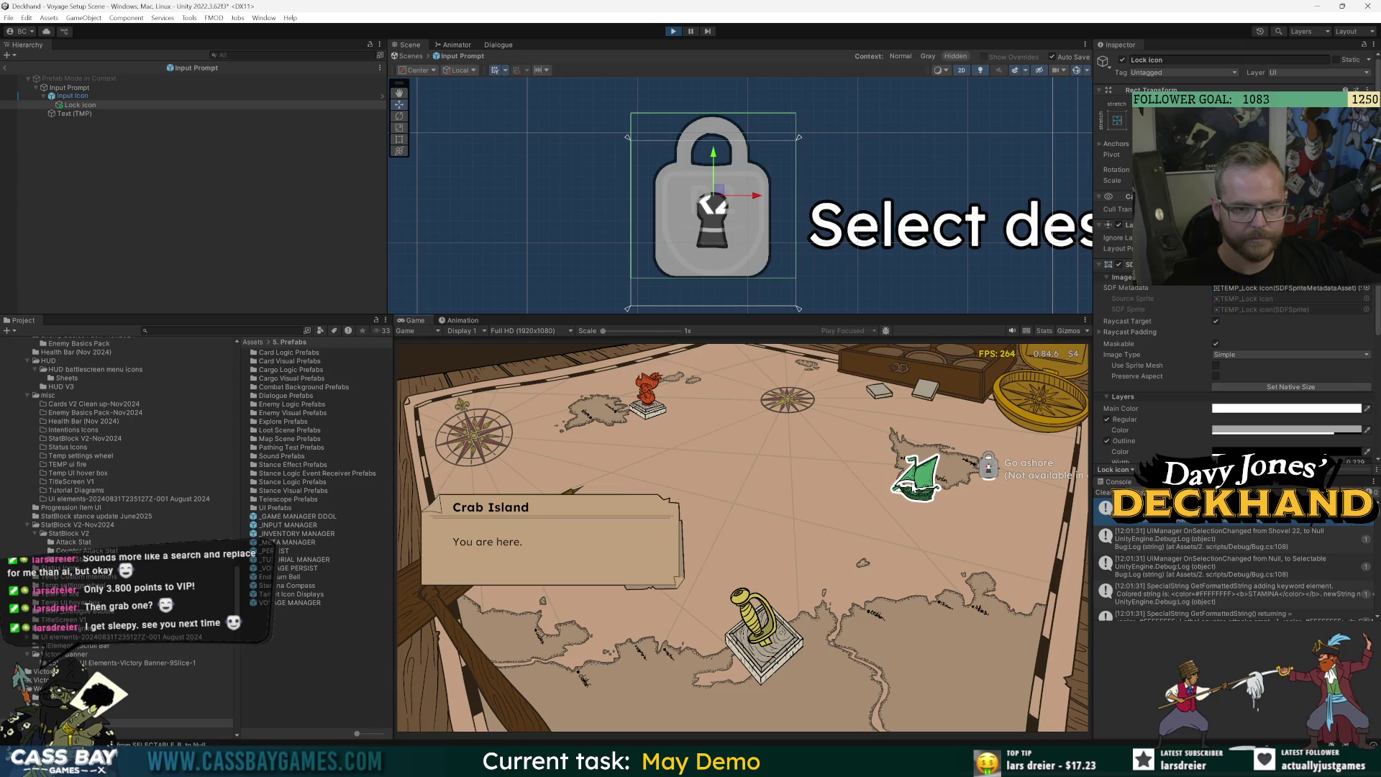
pyautogui.moveTo(766, 645)
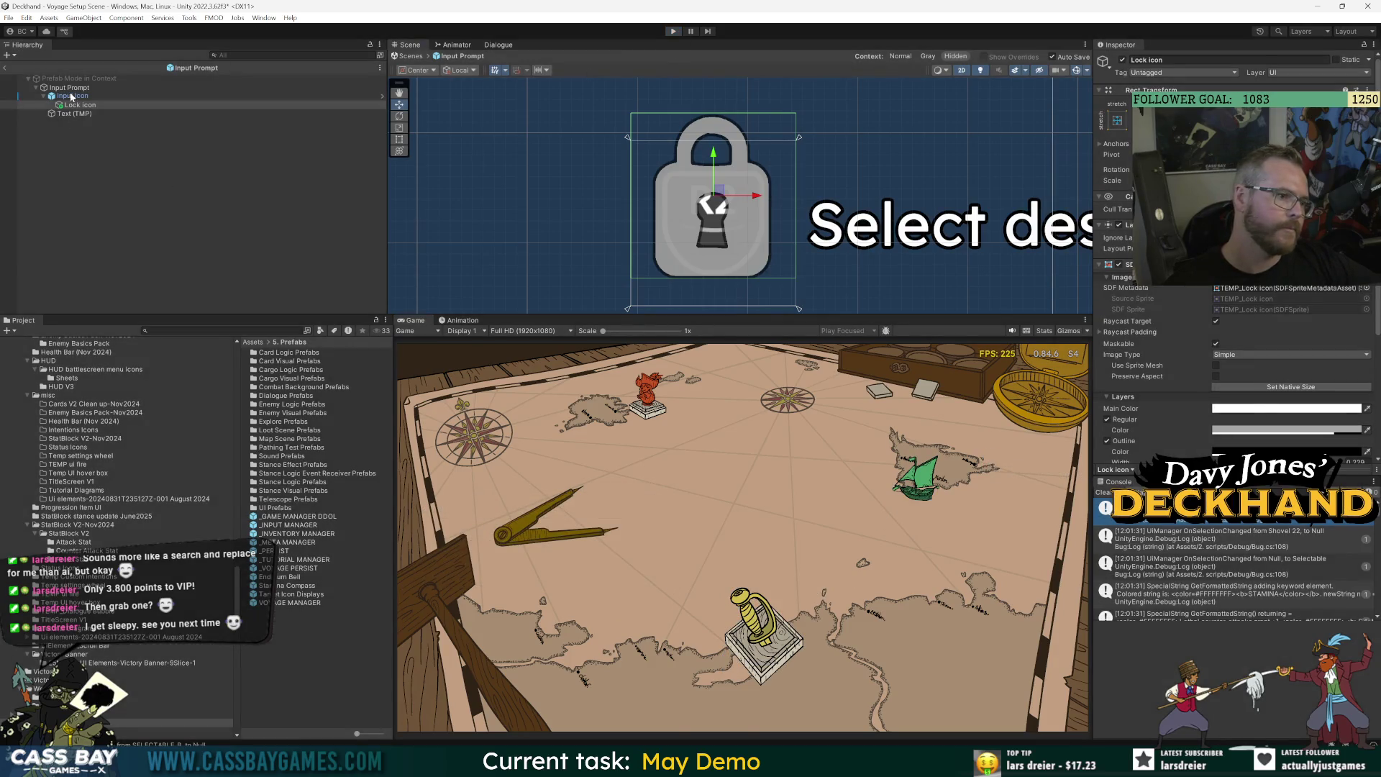
pyautogui.click(73, 97)
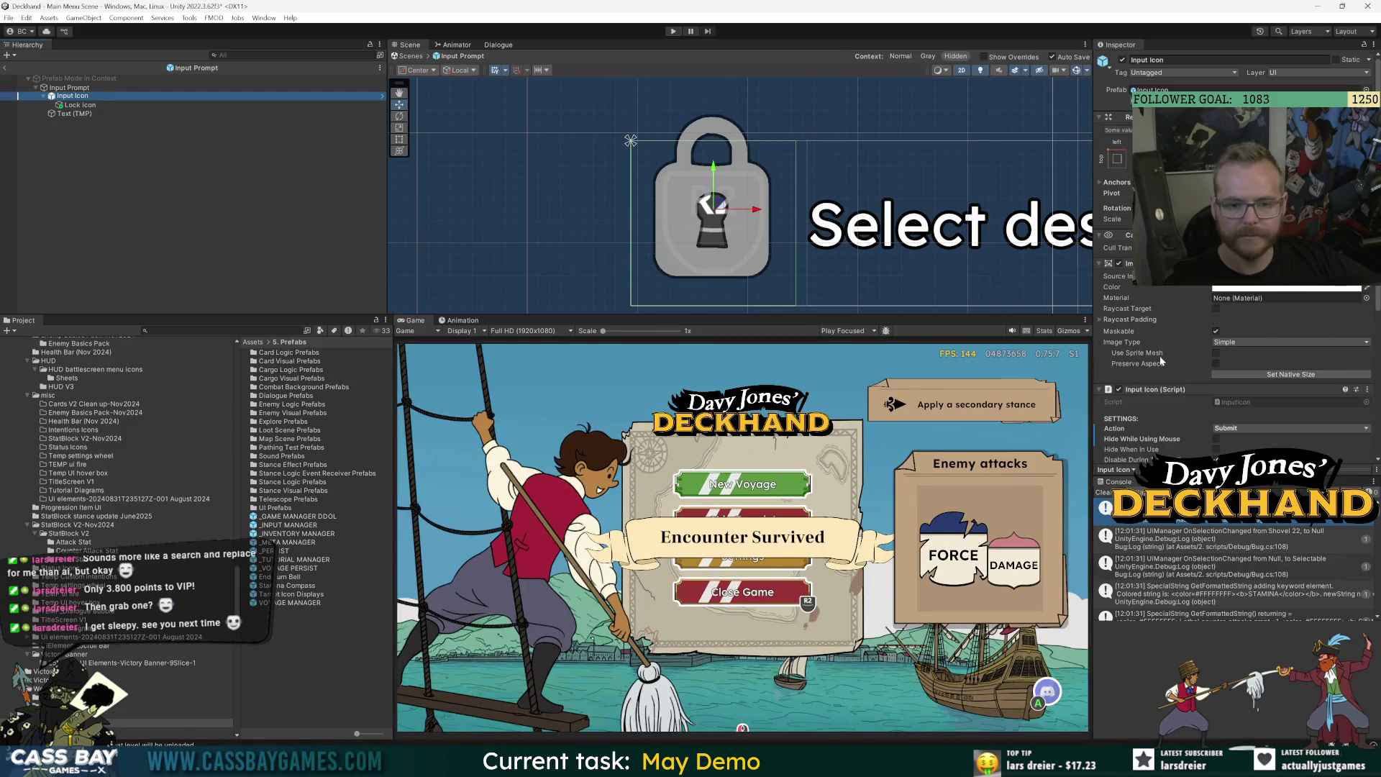
# Inspect the Input Prompt's layout settings, then exit Prefab Mode back to the scene.
pyautogui.scroll(-3, 1174, 361)
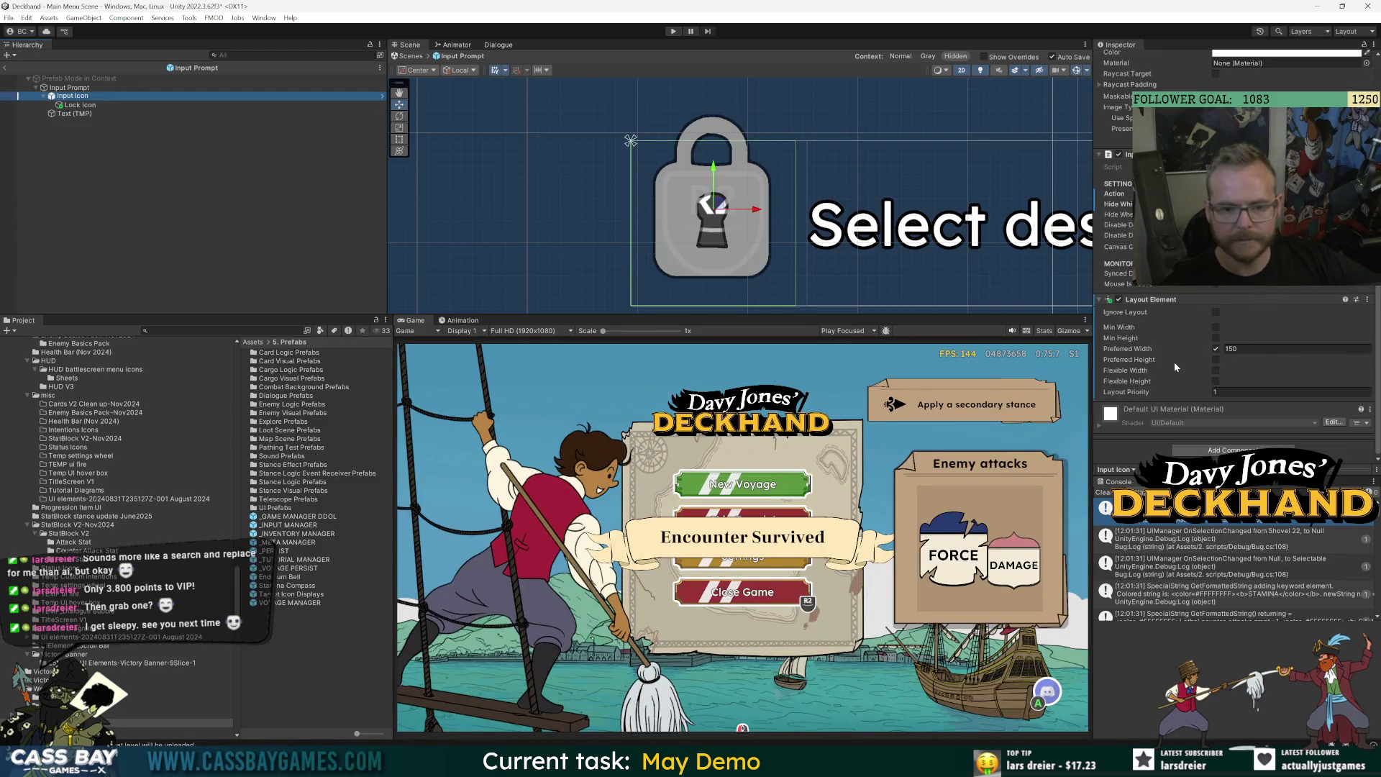
pyautogui.click(69, 87)
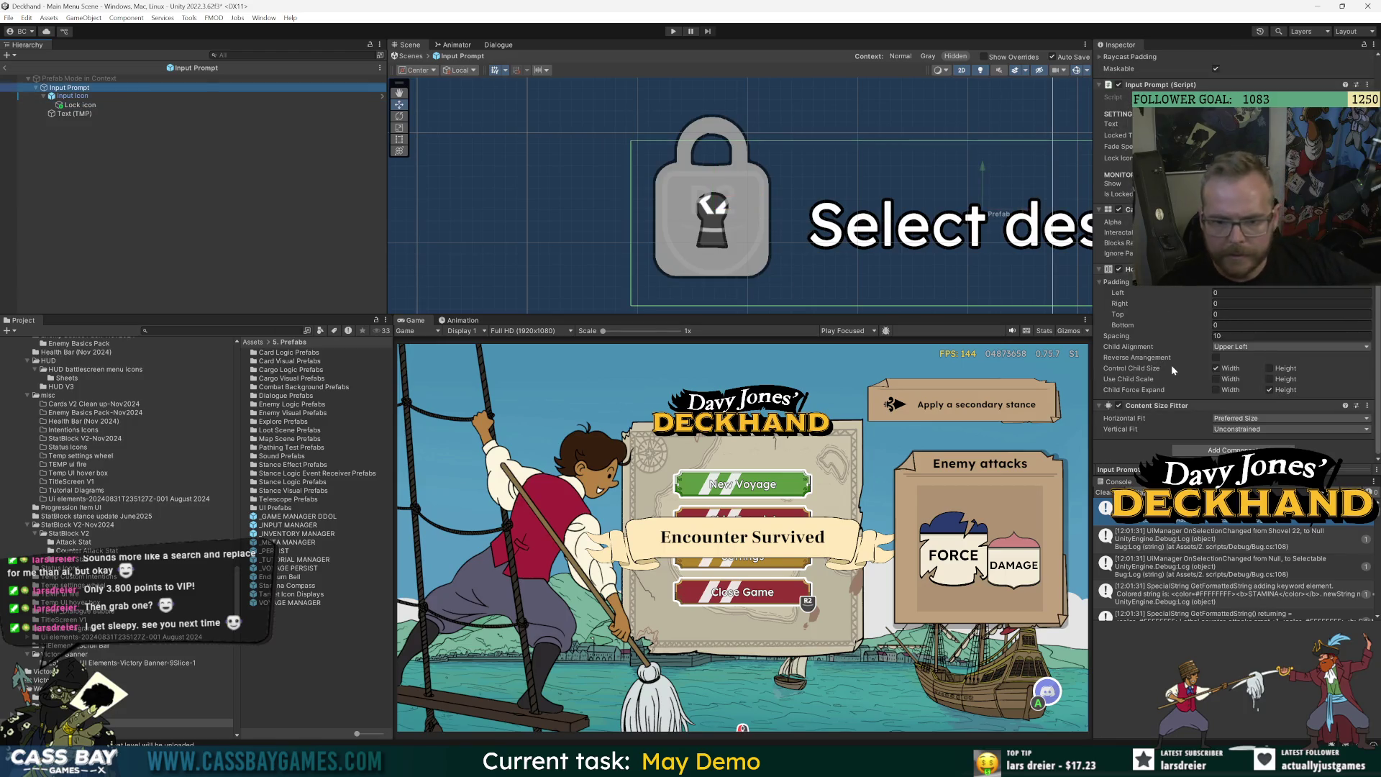
pyautogui.scroll(1, 1140, 347)
pyautogui.scroll(-1, 1144, 353)
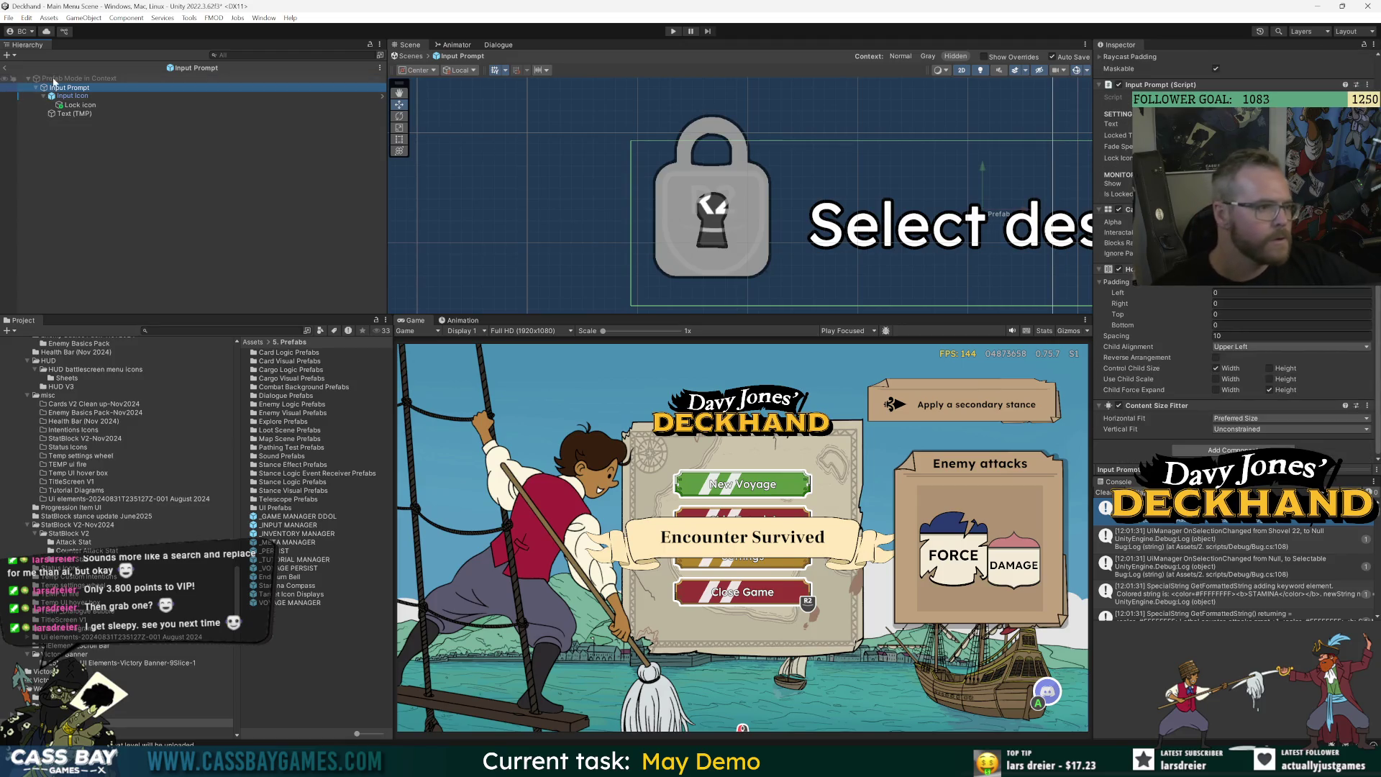
pyautogui.click(5, 67)
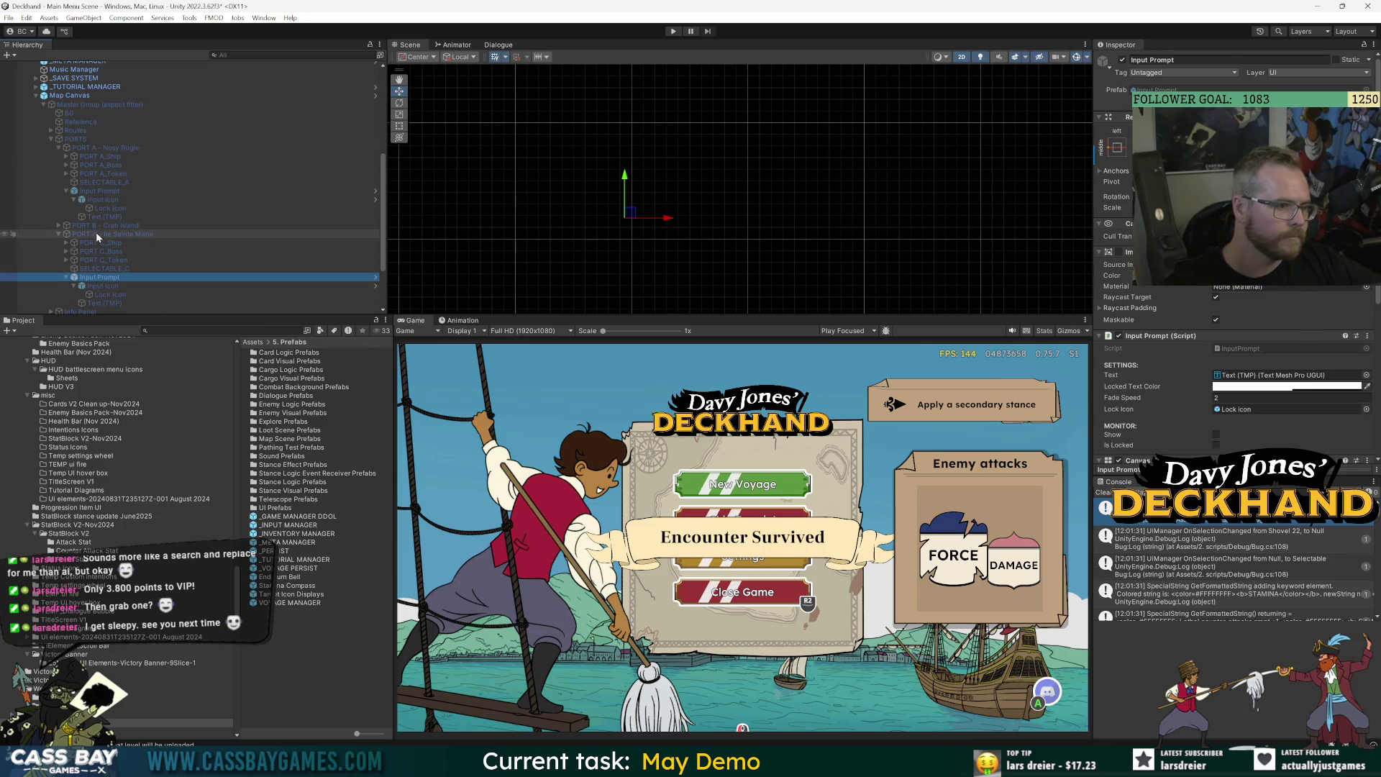
# Open Map Canvas in Prefab Mode and frame PORT A's Input Prompt in the Scene view.
pyautogui.click(70, 102)
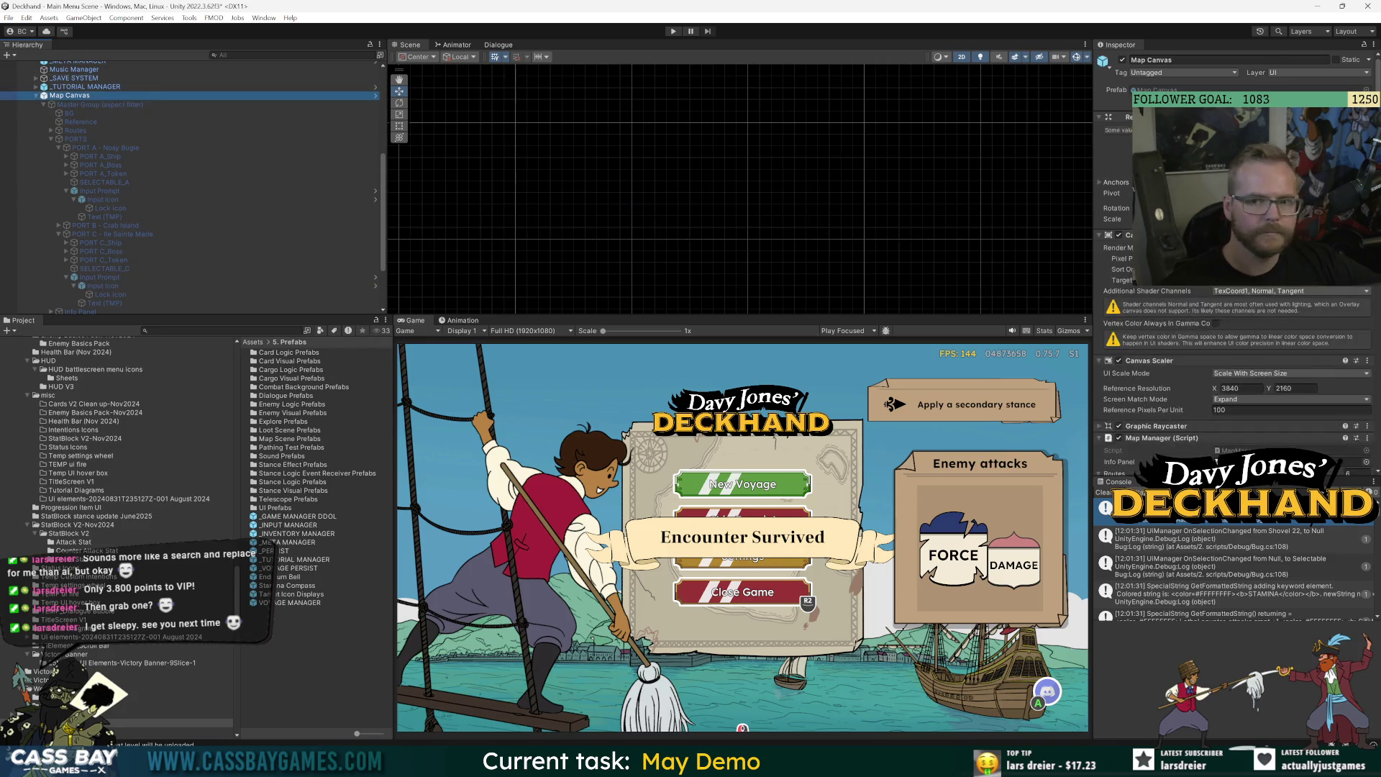
pyautogui.click(376, 95)
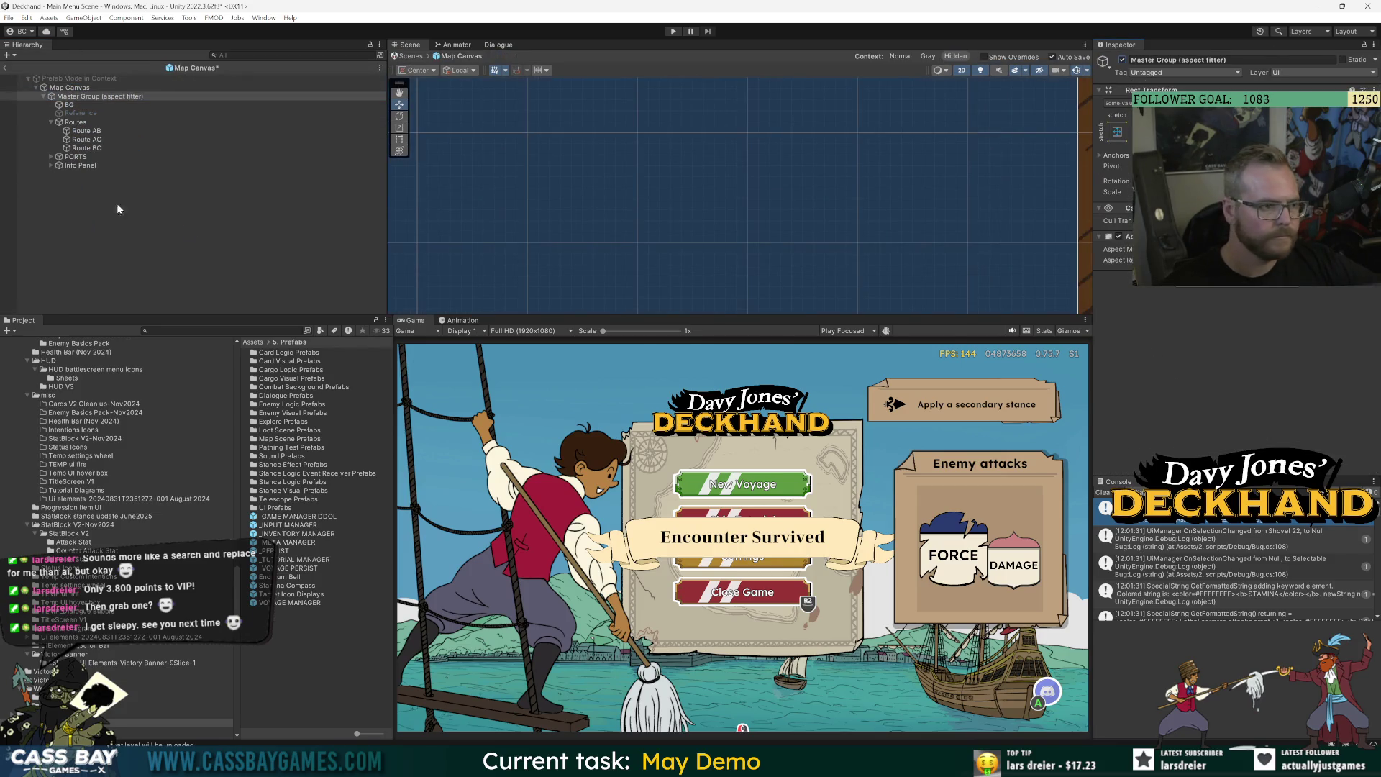
pyautogui.click(50, 157)
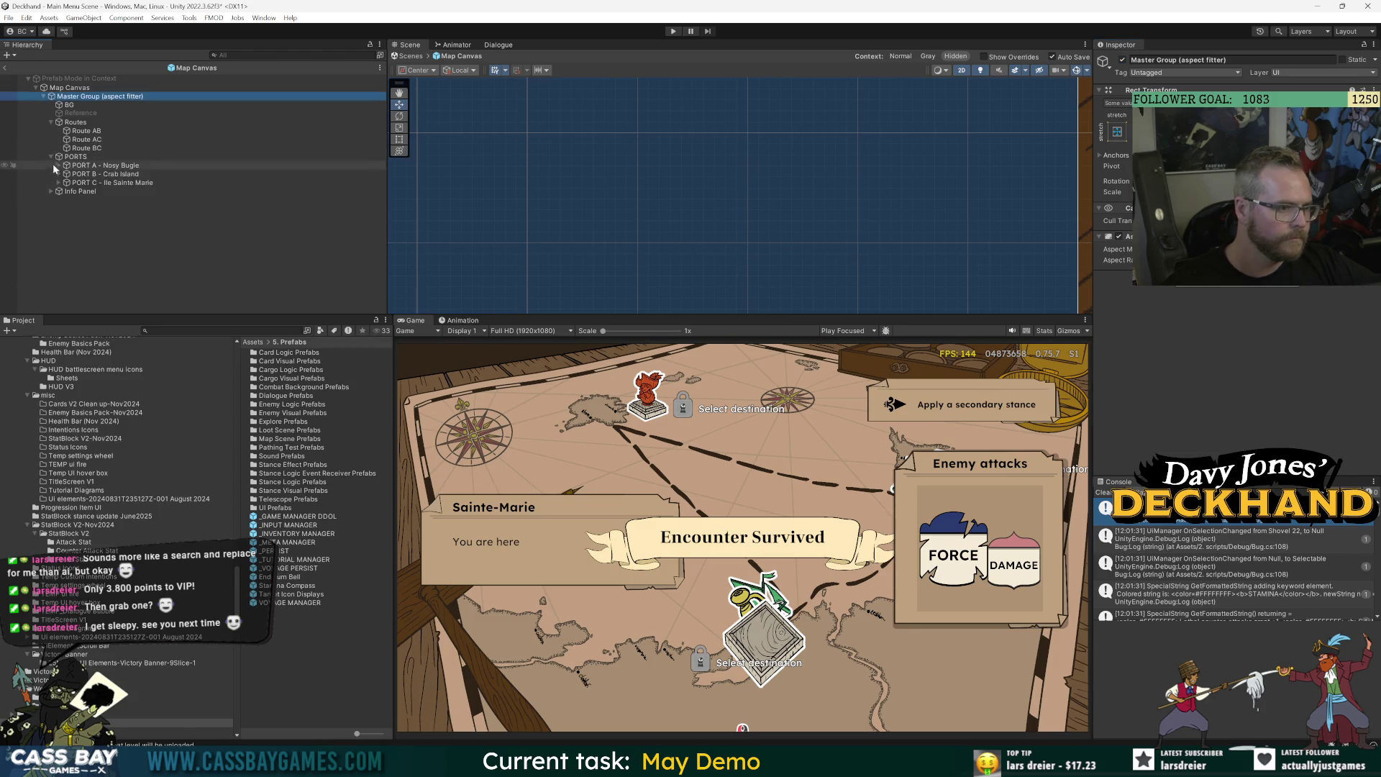
pyautogui.click(100, 208)
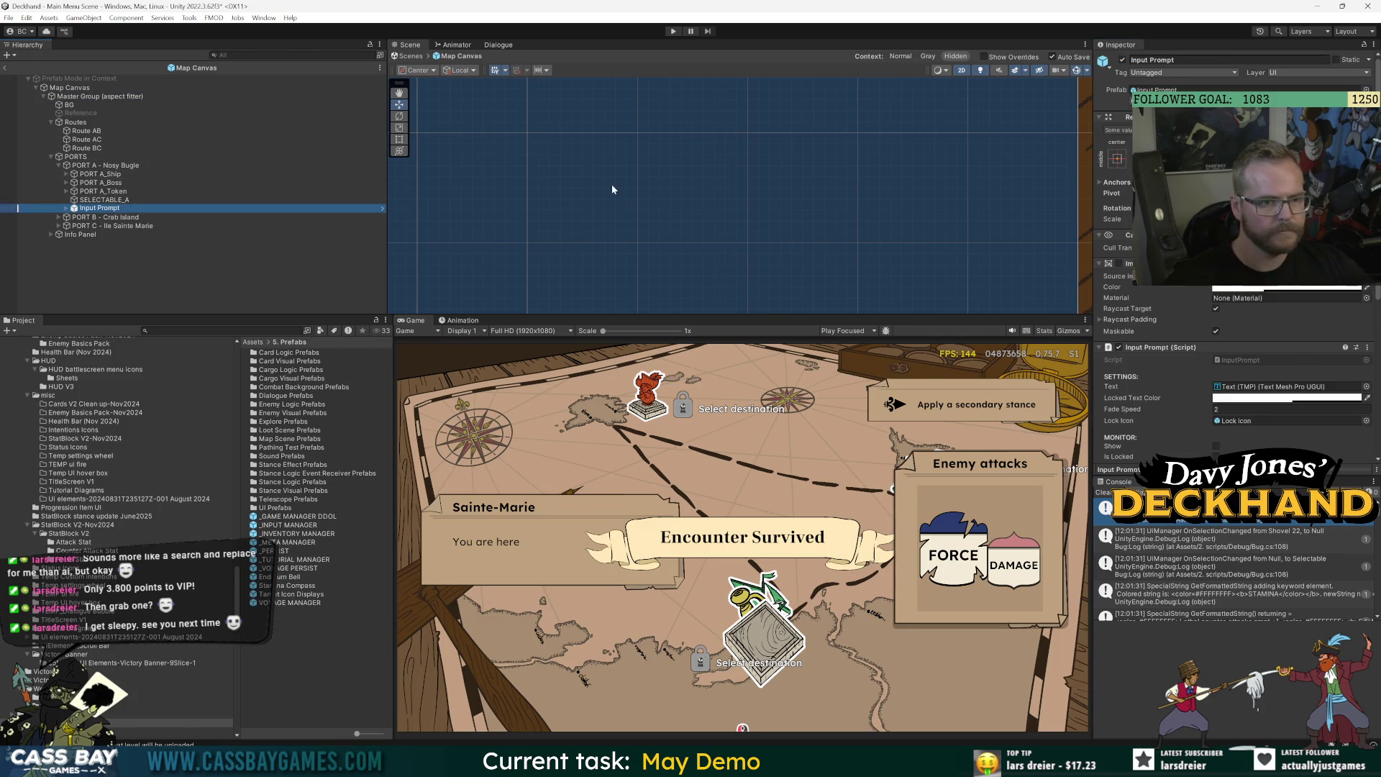
pyautogui.press('f')
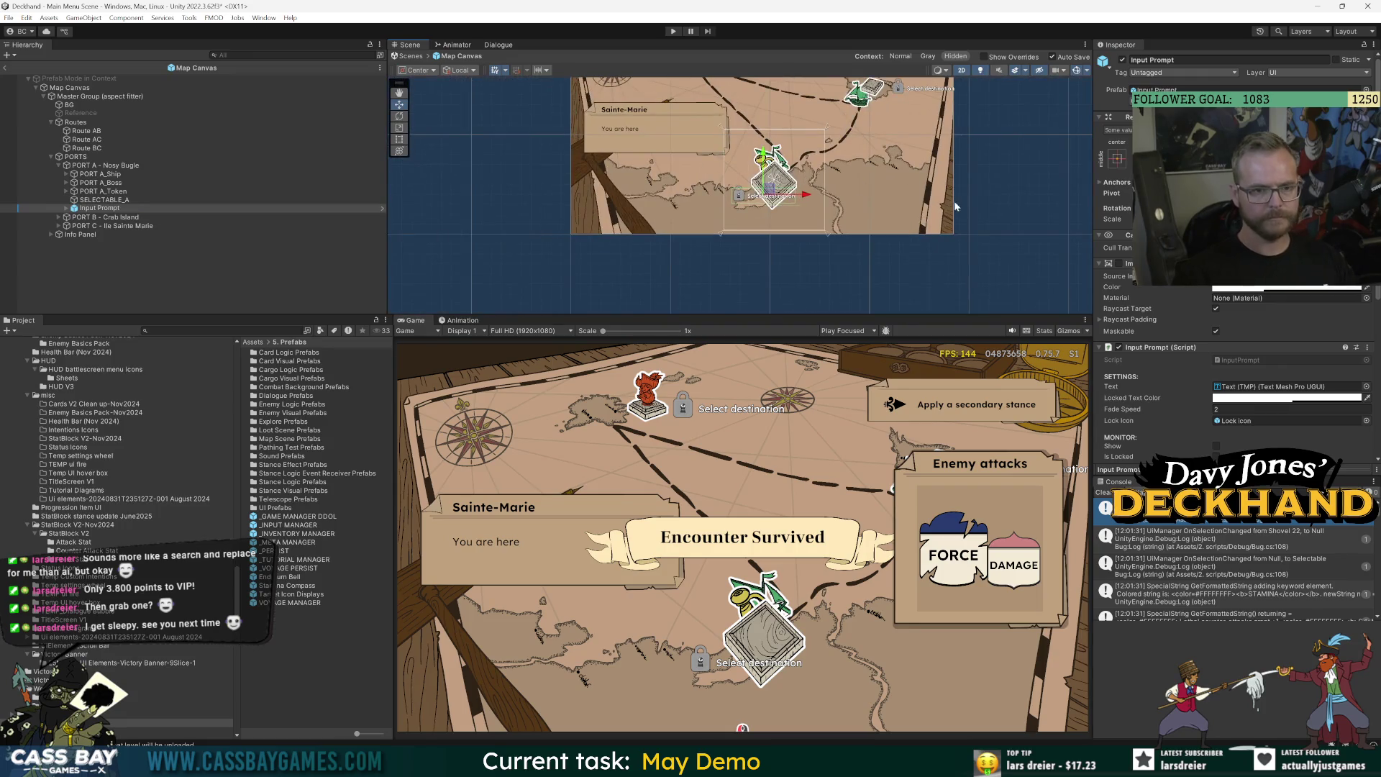
pyautogui.press('f')
# Move PORT A's Select destination prompt up-right beside the port token.
pyautogui.moveTo(761, 316); pyautogui.dragTo(763, 464)
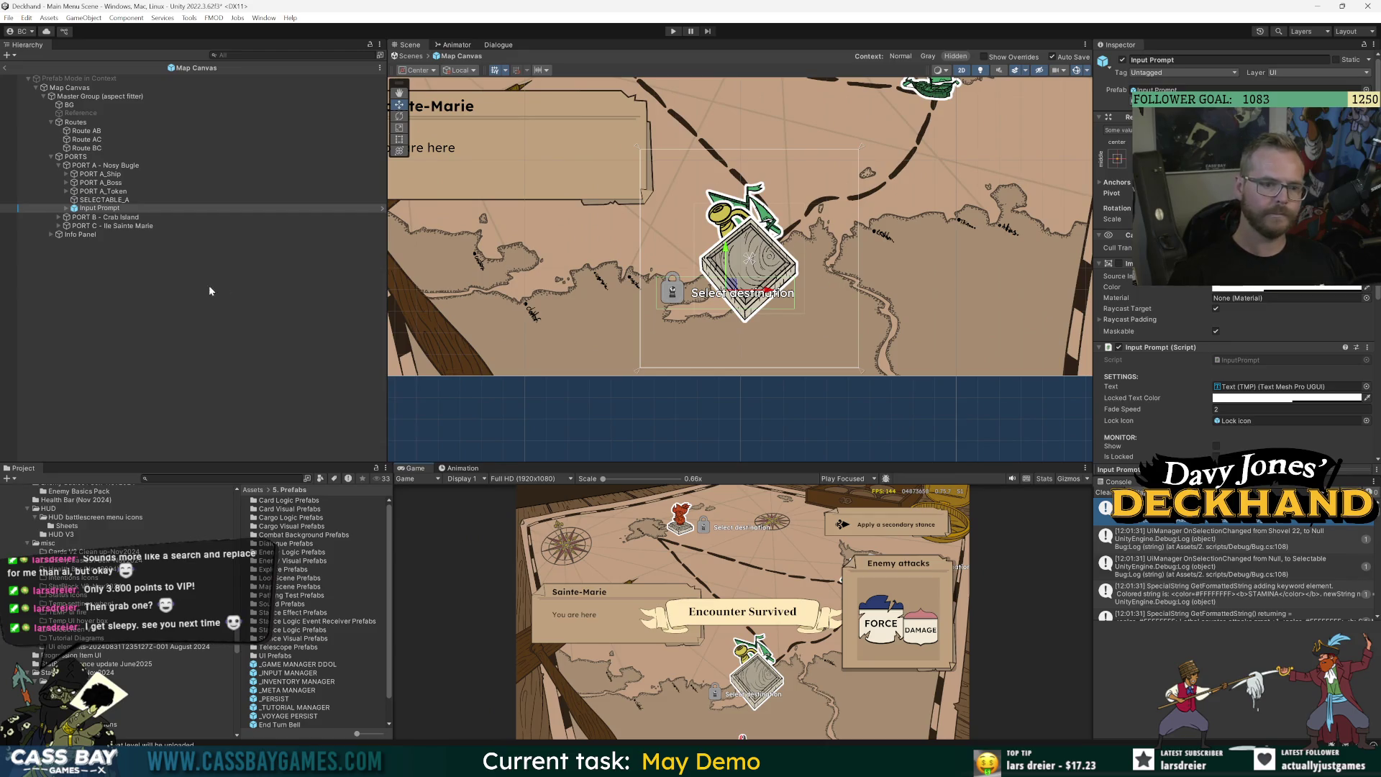
pyautogui.click(208, 208)
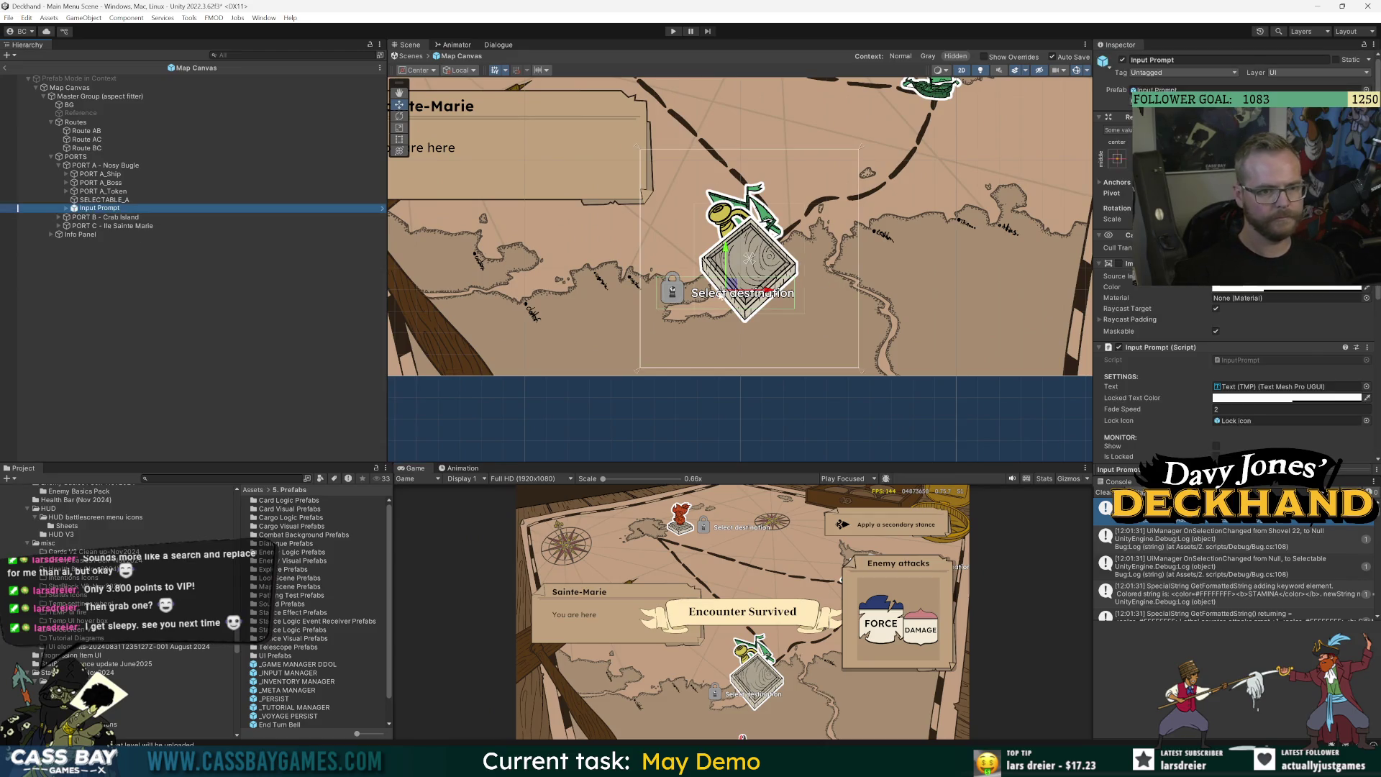
pyautogui.moveTo(731, 286)
pyautogui.mouseDown()
pyautogui.moveTo(885, 244)
pyautogui.moveTo(859, 227)
pyautogui.mouseUp()
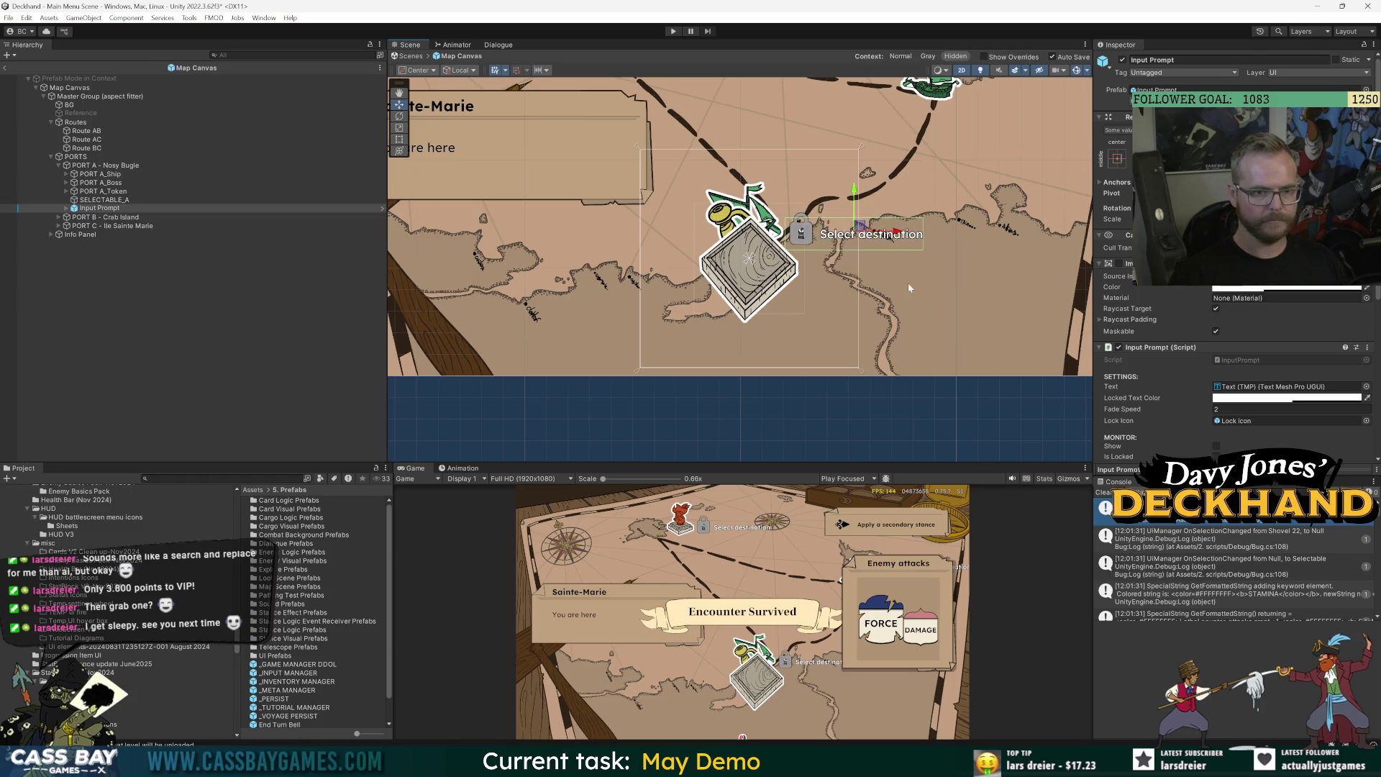
pyautogui.scroll(-3, 911, 291)
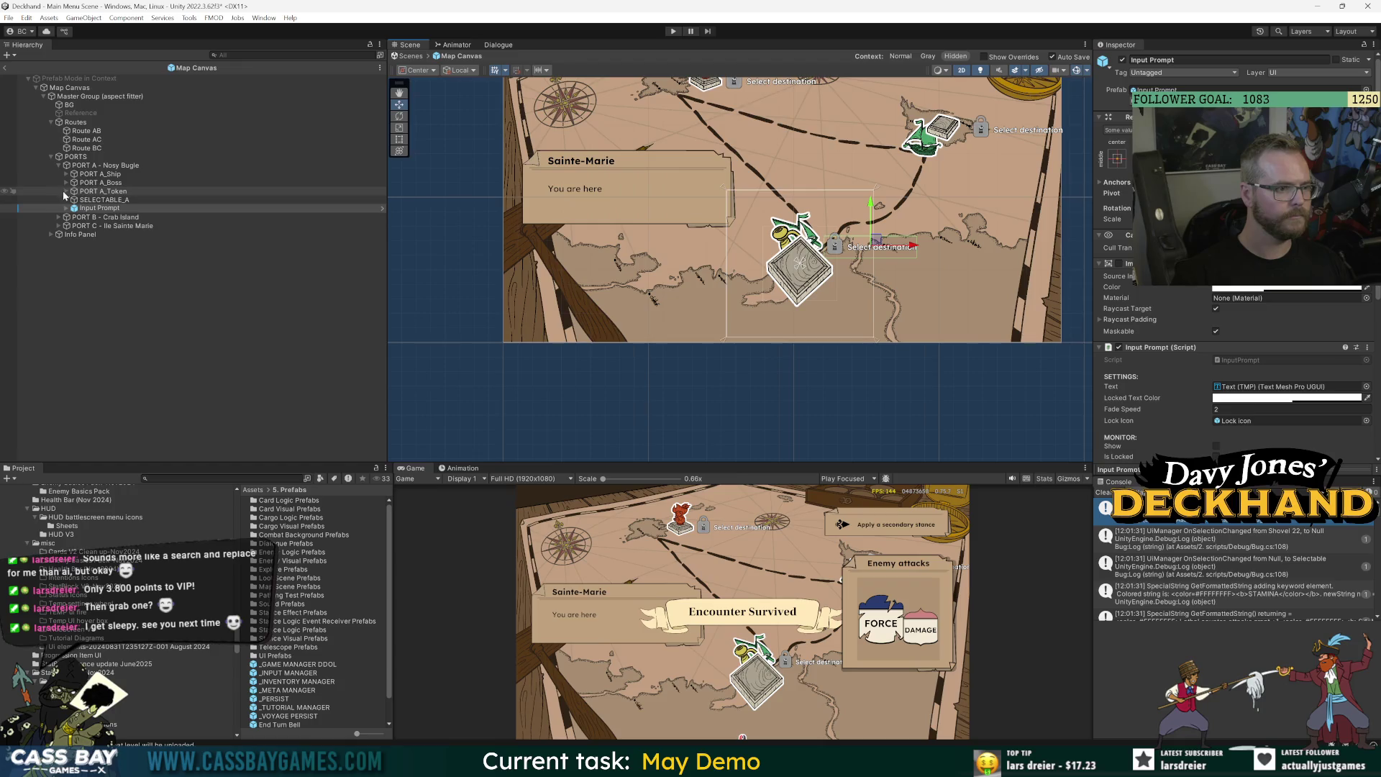
# Check the contents of PORT A_Boss and PORT A_Token, then duplicate the Input Prompt.
pyautogui.click(67, 182)
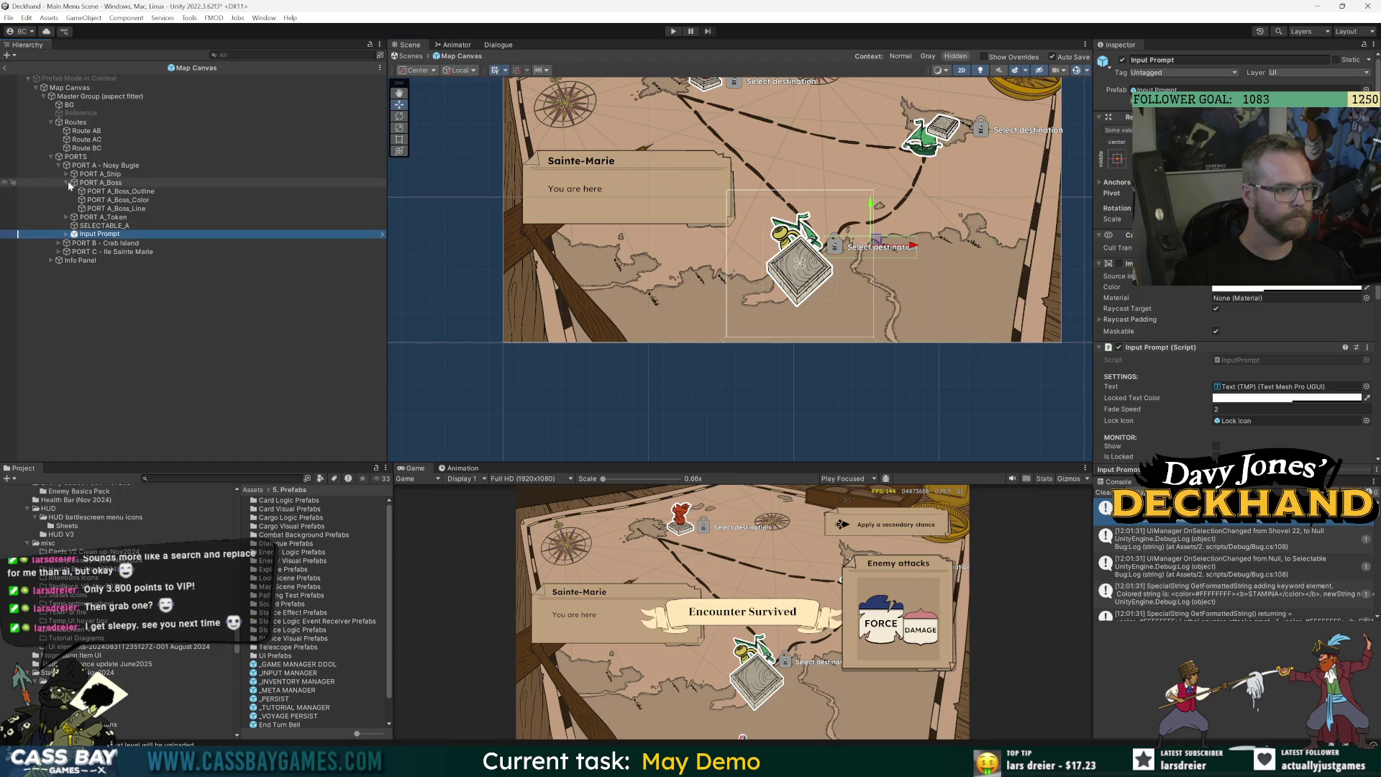
pyautogui.click(66, 217)
pyautogui.click(67, 217)
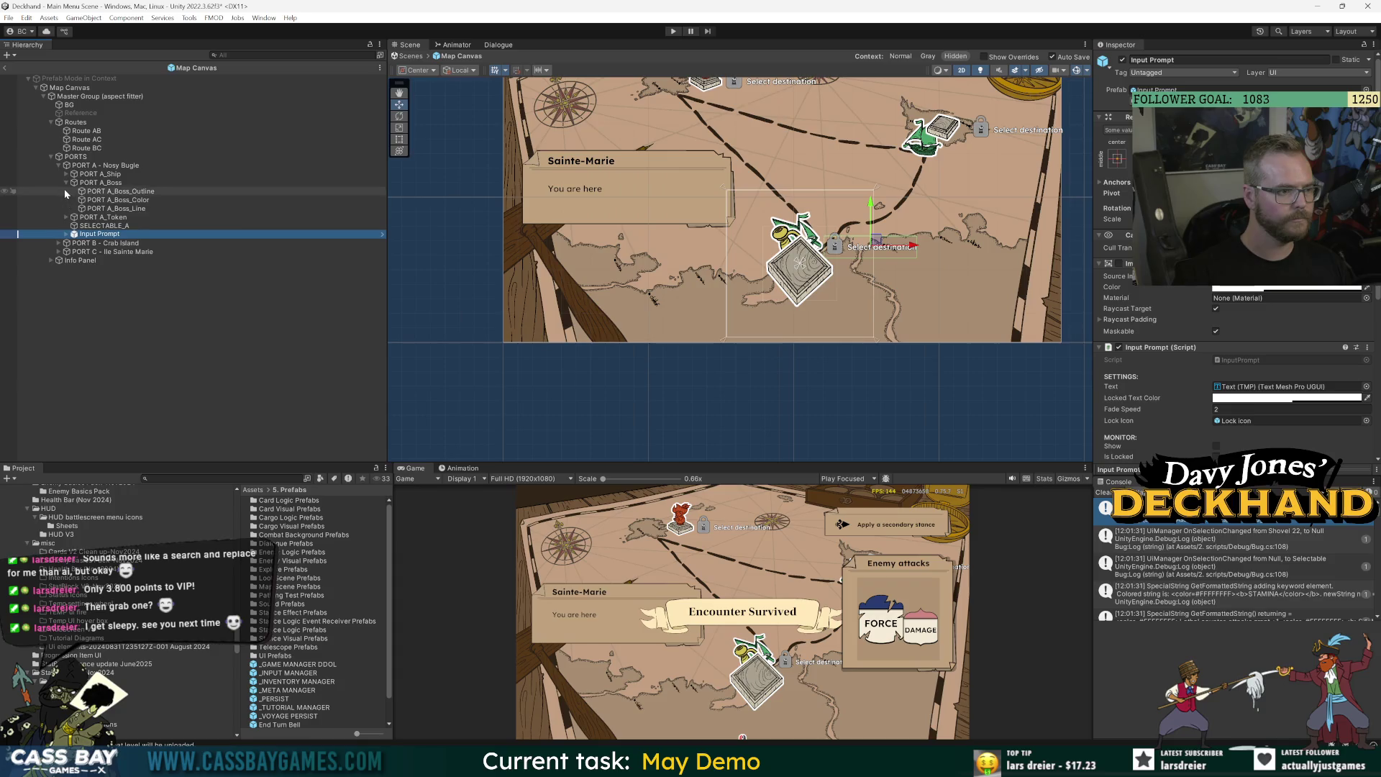
pyautogui.click(65, 183)
pyautogui.hotkey('ctrl', 'd')
pyautogui.moveTo(97, 217); pyautogui.dragTo(112, 263)
pyautogui.scroll(3, 1034, 164)
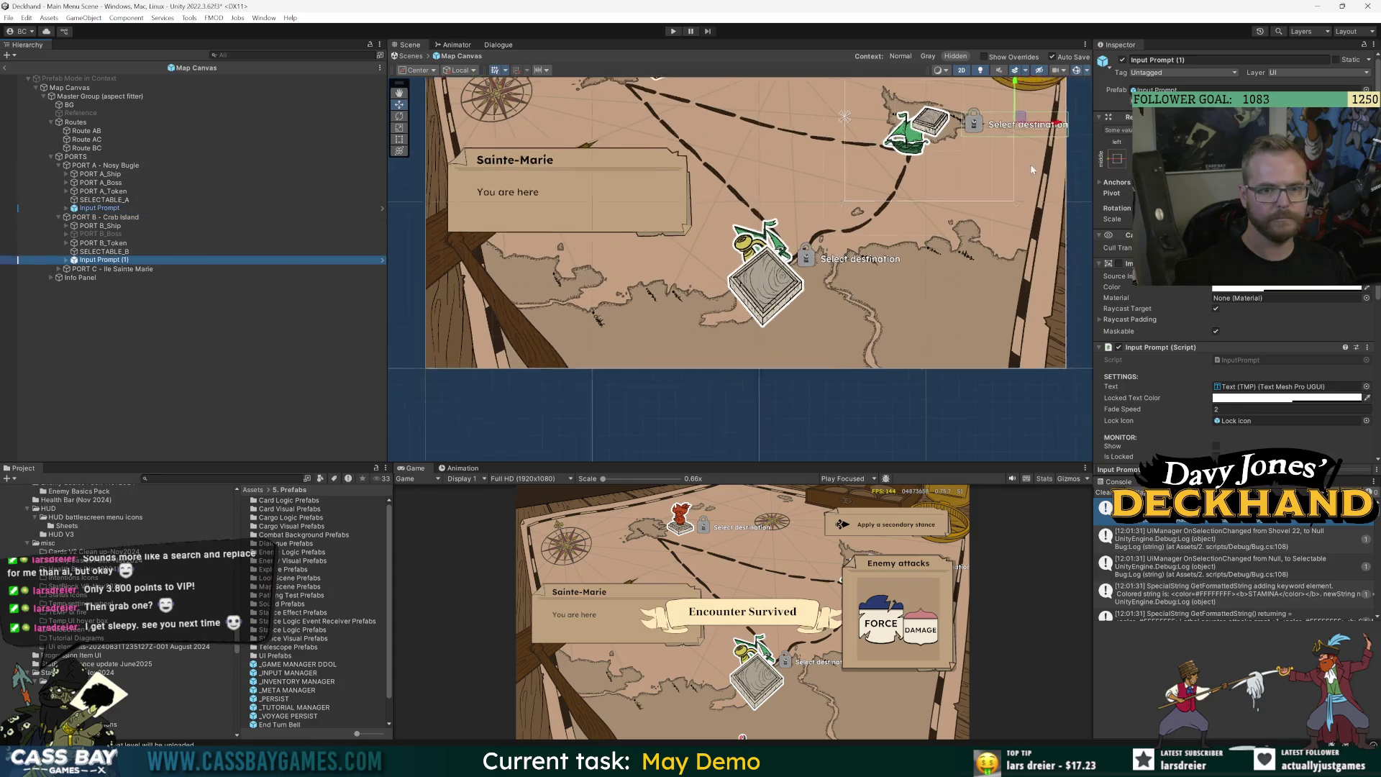
pyautogui.moveTo(982, 117)
pyautogui.mouseDown()
pyautogui.moveTo(982, 153)
pyautogui.moveTo(869, 260)
pyautogui.moveTo(881, 229)
pyautogui.moveTo(845, 235)
pyautogui.mouseUp()
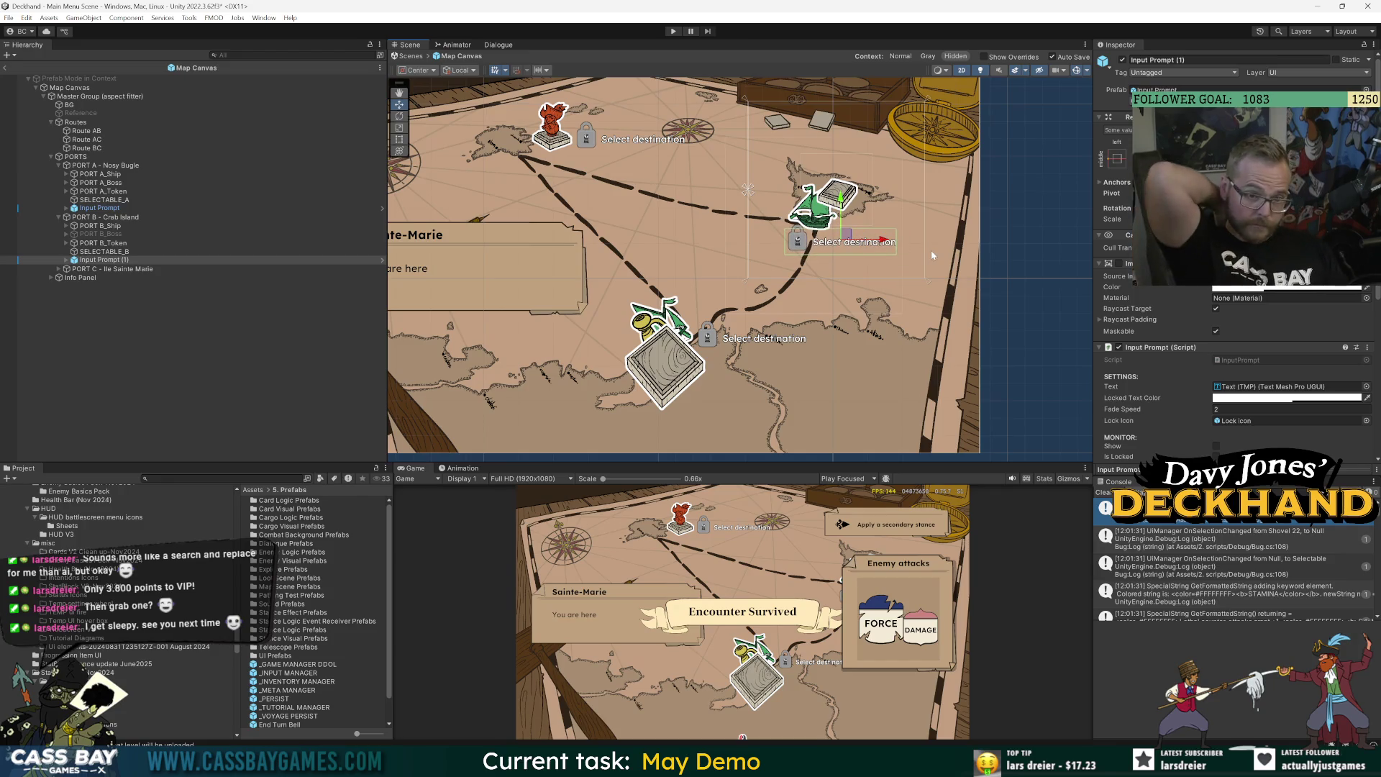
pyautogui.click(101, 243)
pyautogui.scroll(3, 899, 209)
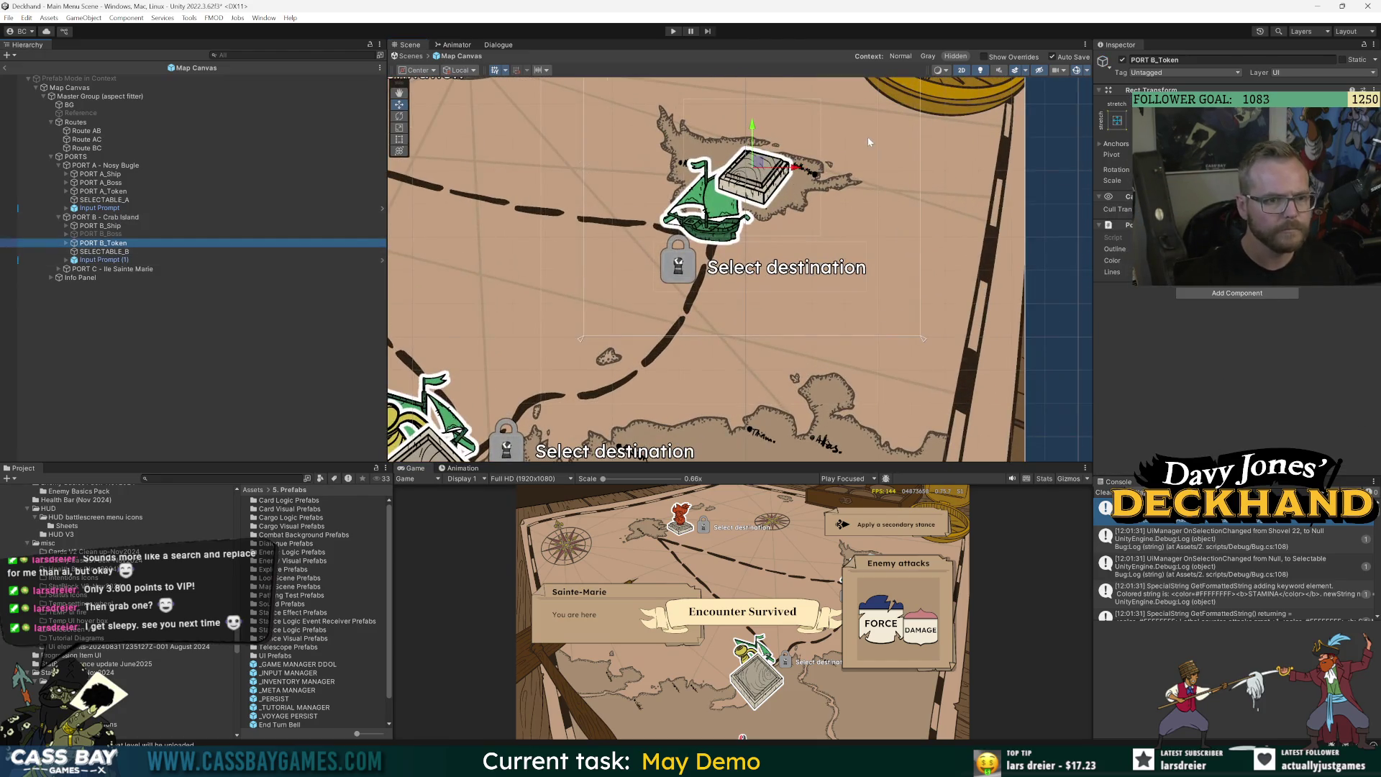
pyautogui.moveTo(756, 167); pyautogui.dragTo(721, 190)
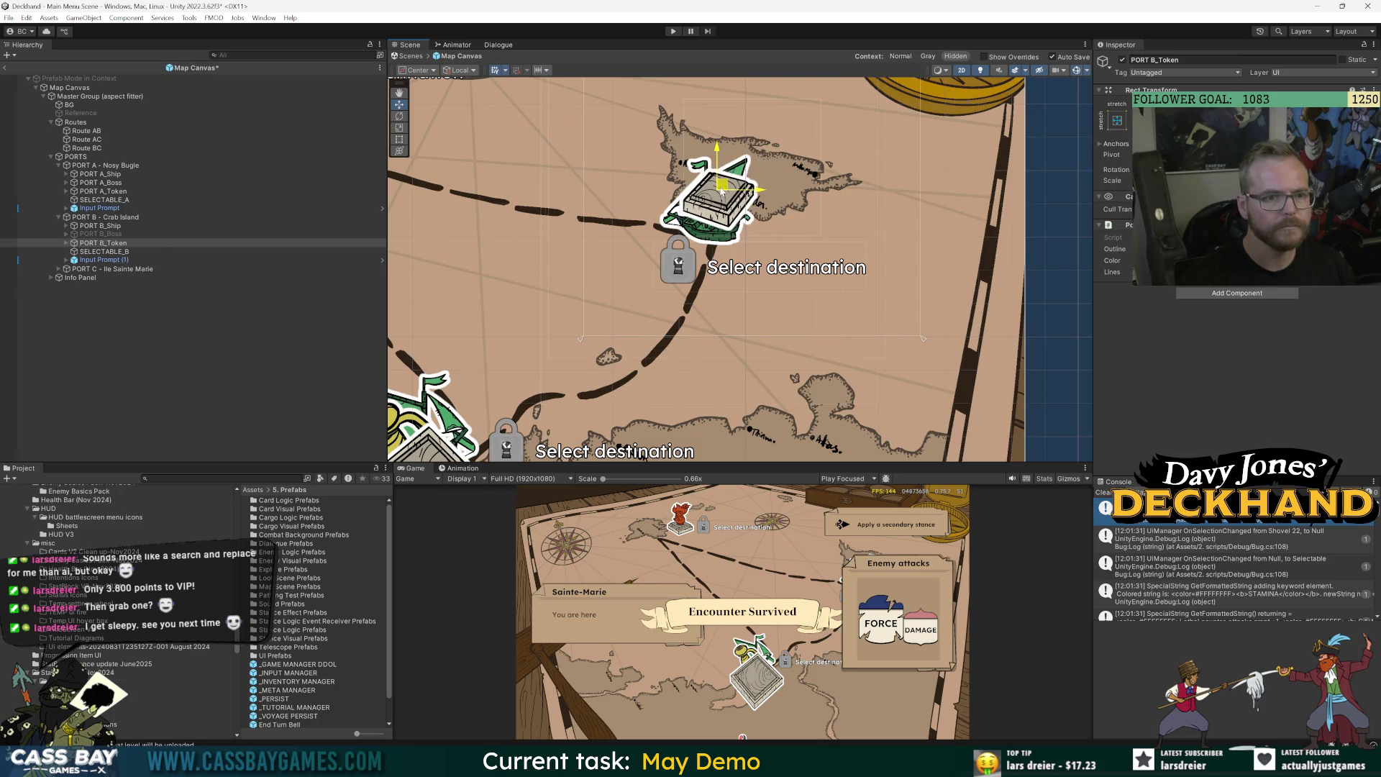
pyautogui.click(119, 234)
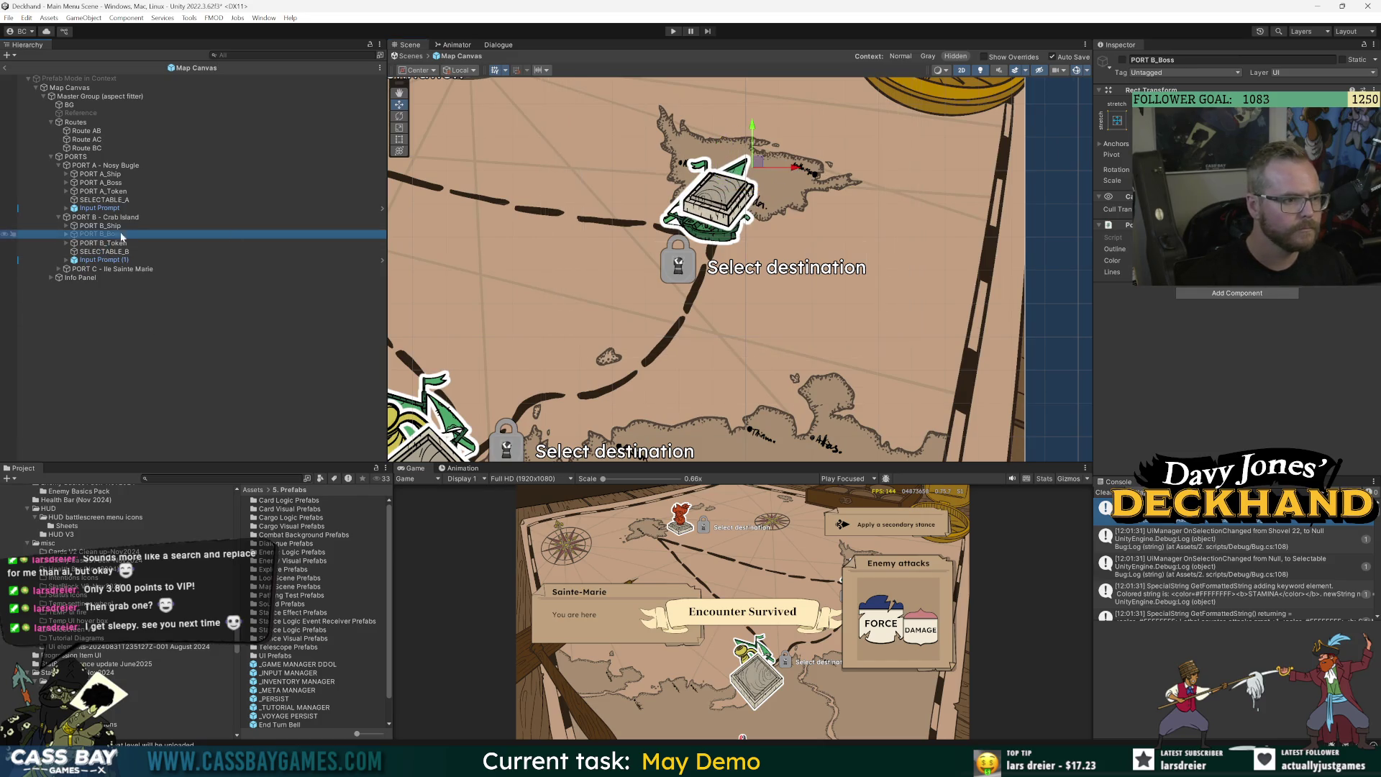
pyautogui.click(1122, 60)
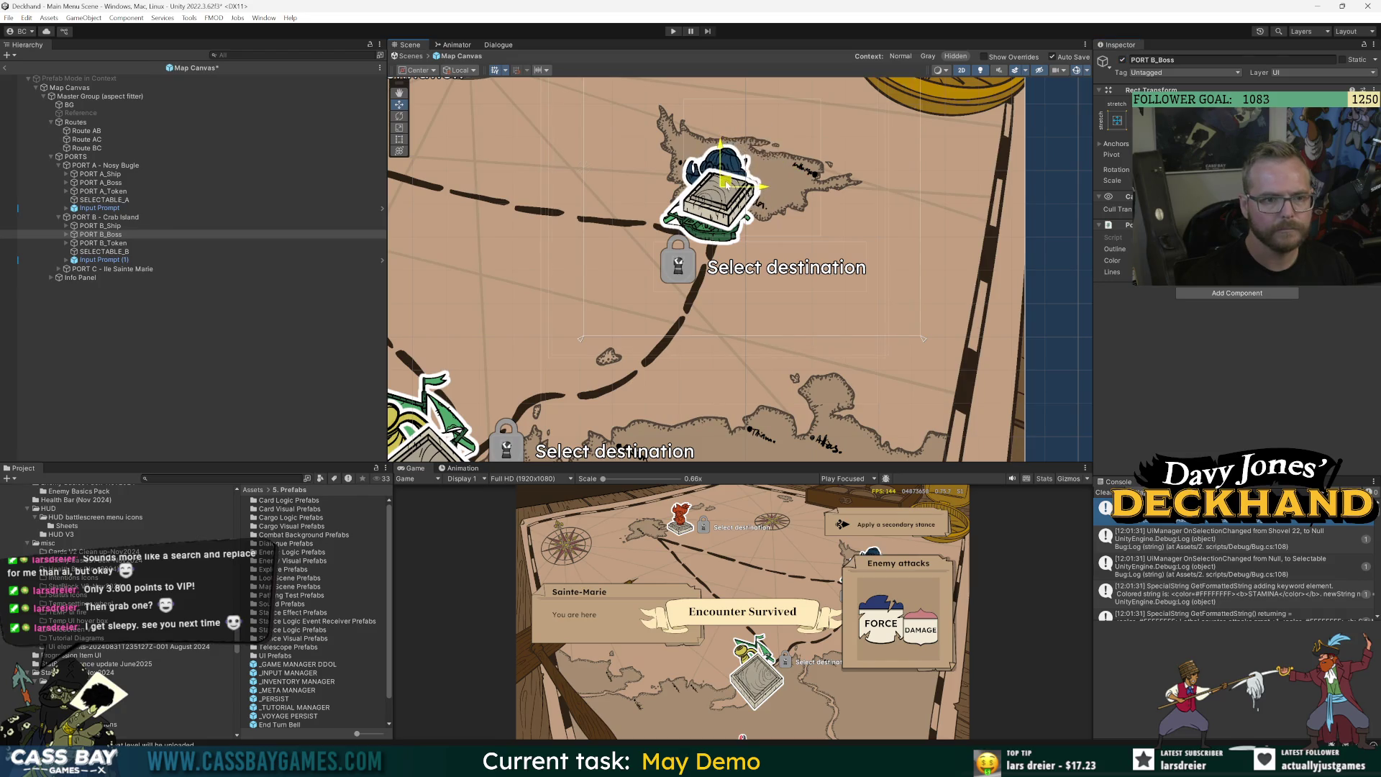
pyautogui.click(123, 227)
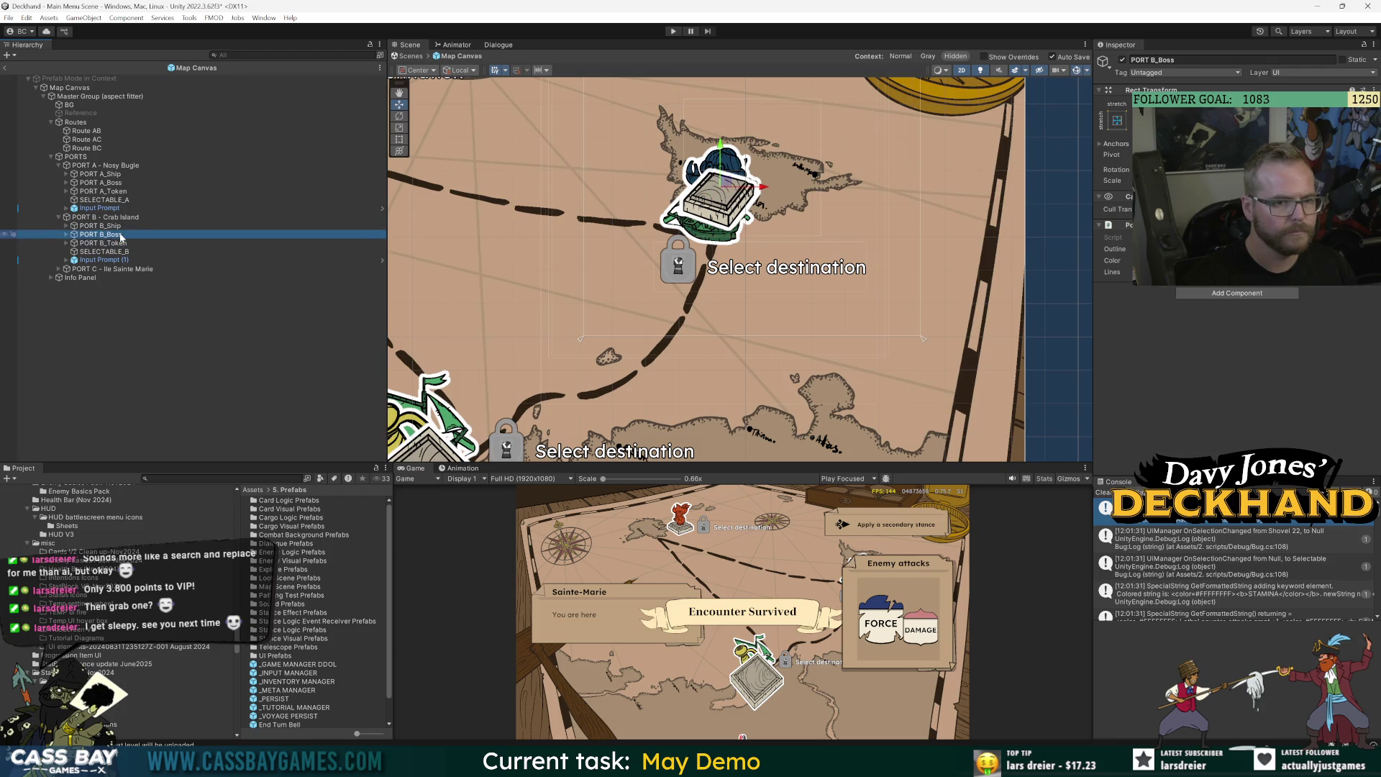
pyautogui.click(100, 191)
pyautogui.press('f')
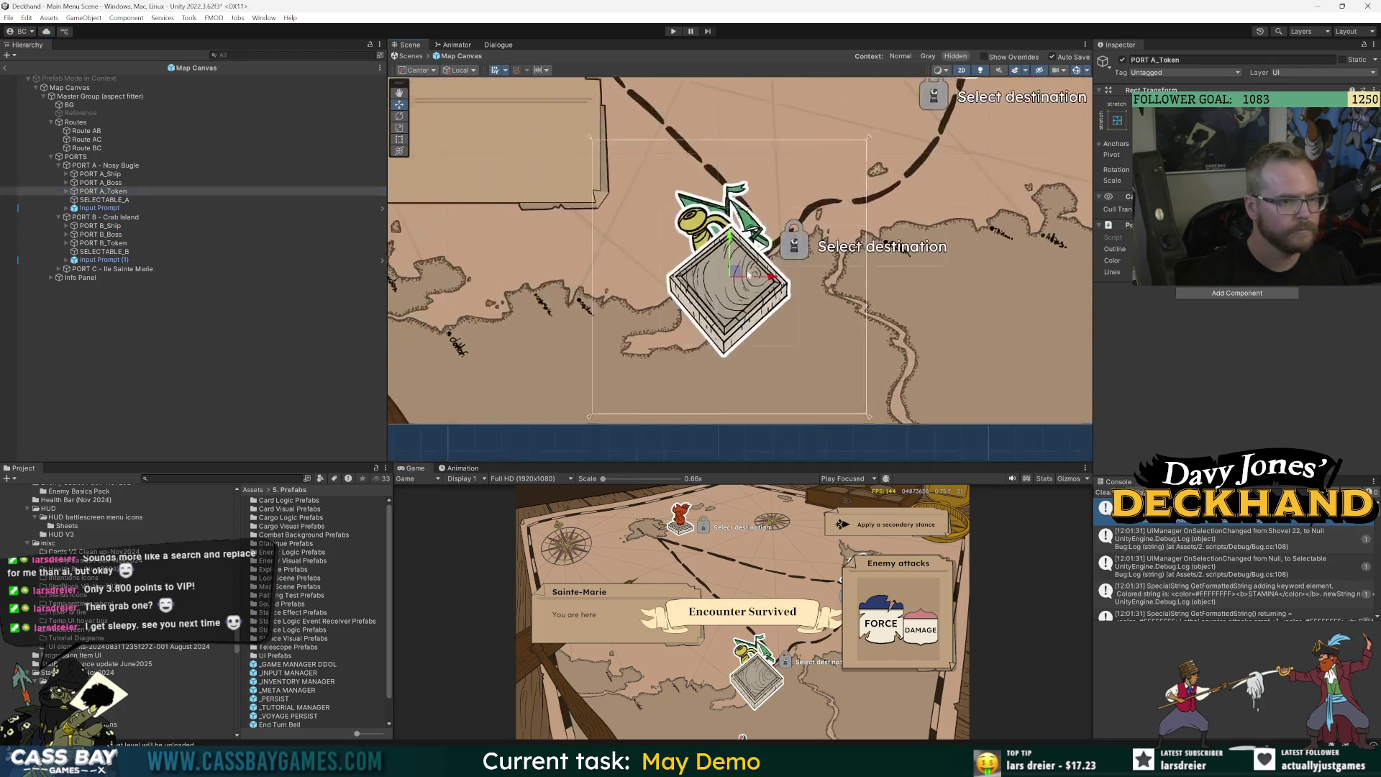
pyautogui.click(115, 183)
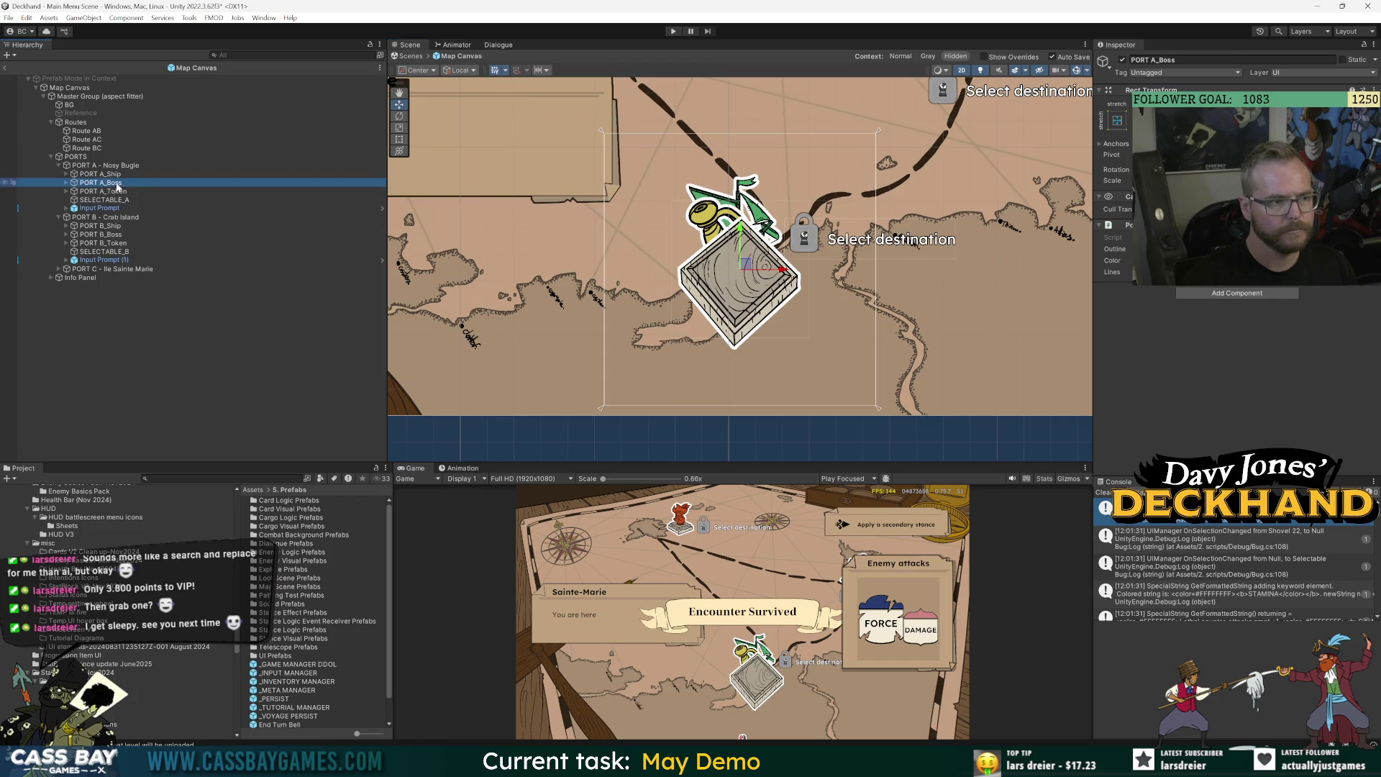
pyautogui.moveTo(751, 274); pyautogui.dragTo(881, 295)
pyautogui.hotkey('ctrl', 'z')
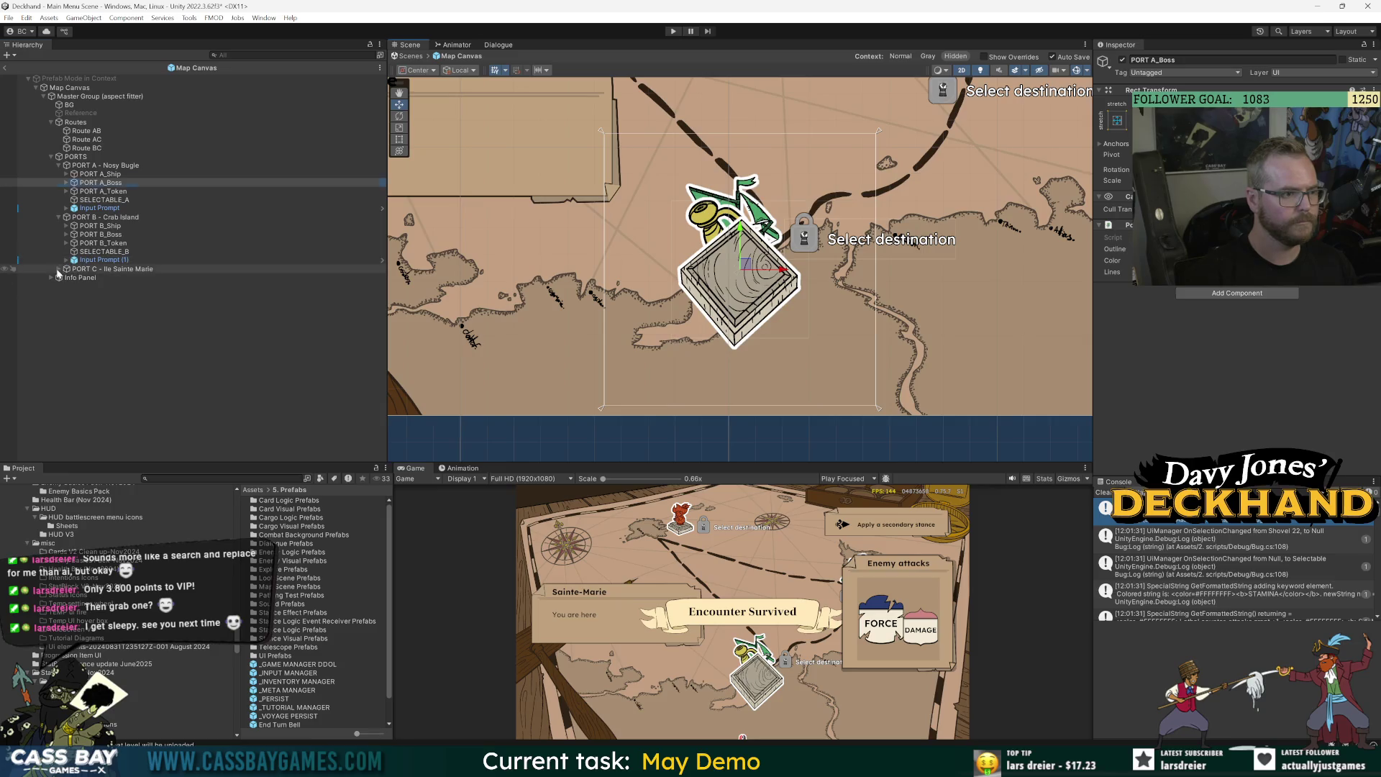
pyautogui.click(58, 269)
# Enable PORT C_Ship and shift Port C's boss statue and ship to the left.
pyautogui.doubleClick(101, 287)
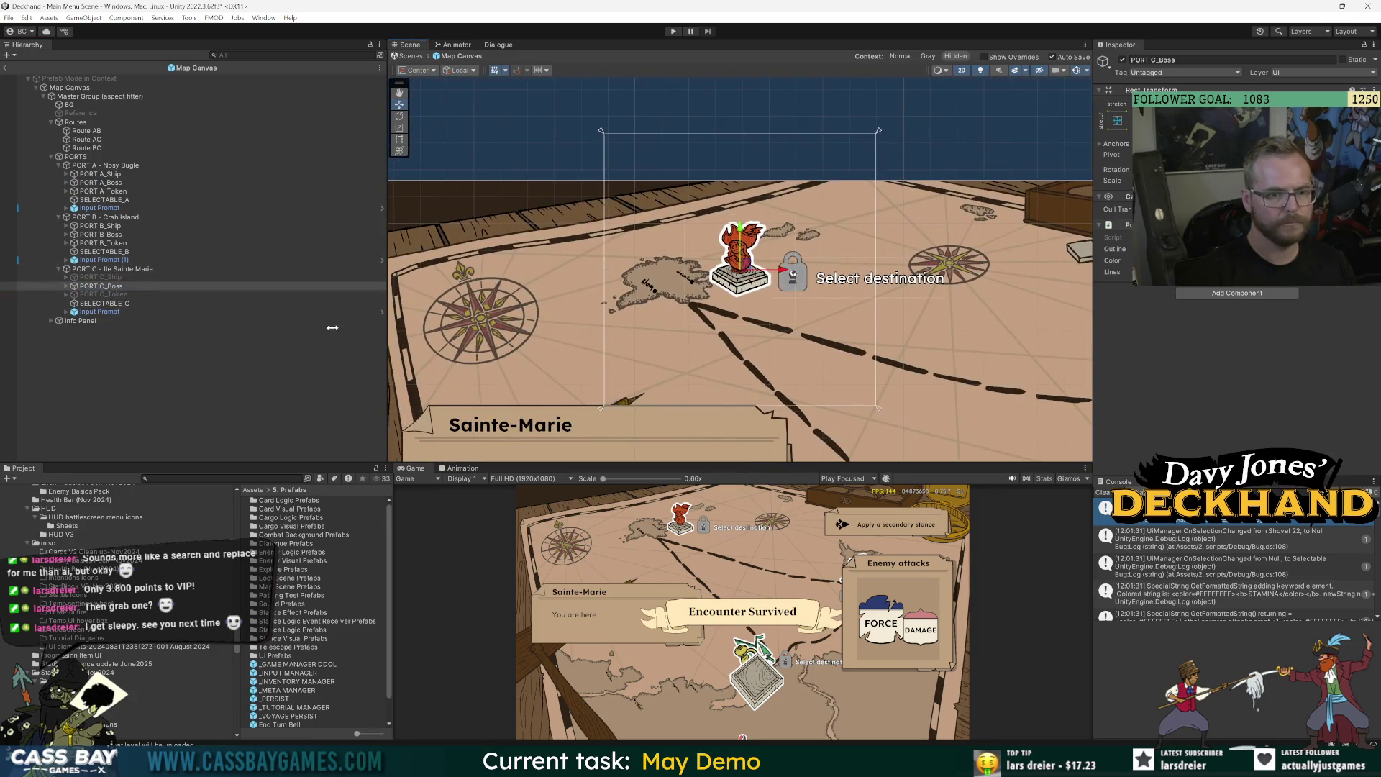
pyautogui.click(101, 277)
pyautogui.click(1123, 60)
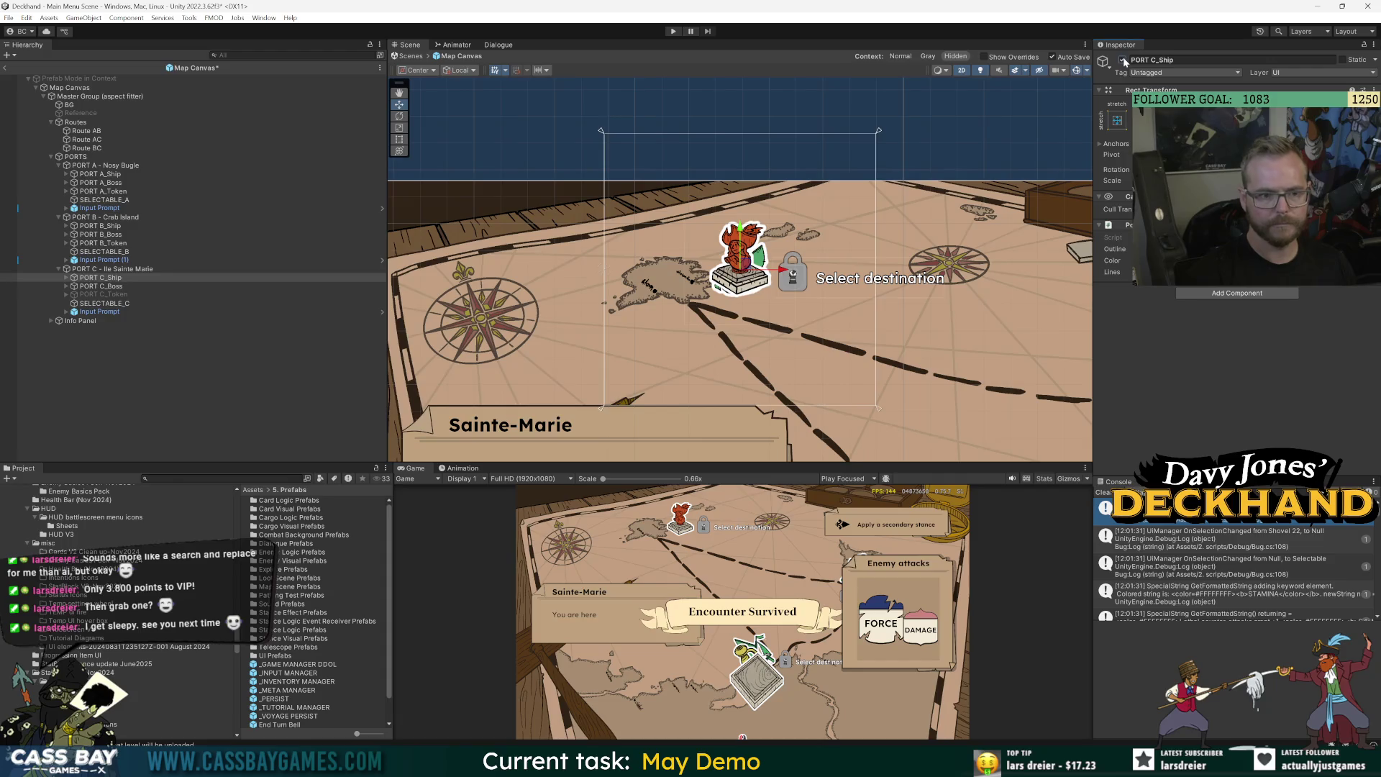
pyautogui.click(95, 287)
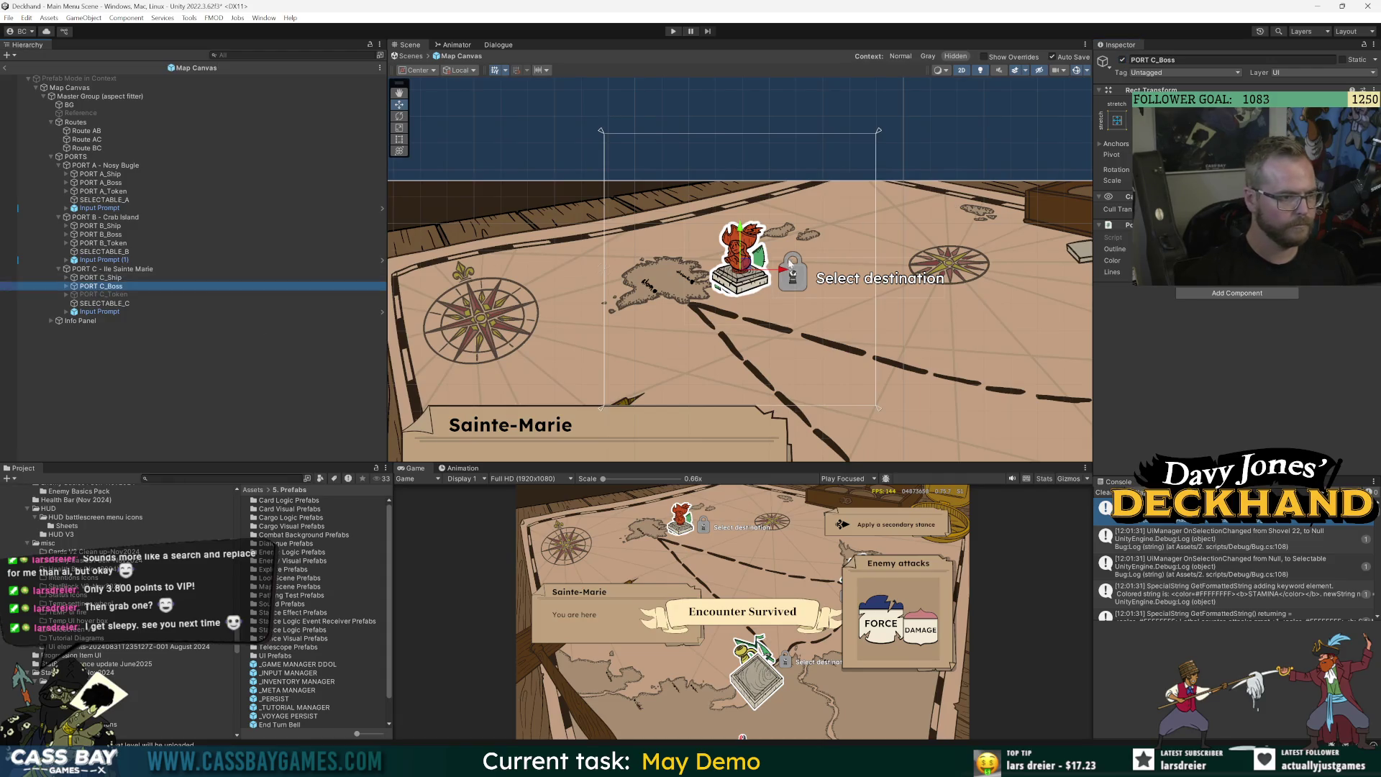
pyautogui.moveTo(746, 268)
pyautogui.mouseDown()
pyautogui.moveTo(709, 270)
pyautogui.moveTo(661, 227)
pyautogui.moveTo(715, 264)
pyautogui.moveTo(707, 273)
pyautogui.mouseUp()
pyautogui.click(101, 278)
pyautogui.moveTo(748, 270); pyautogui.dragTo(728, 274)
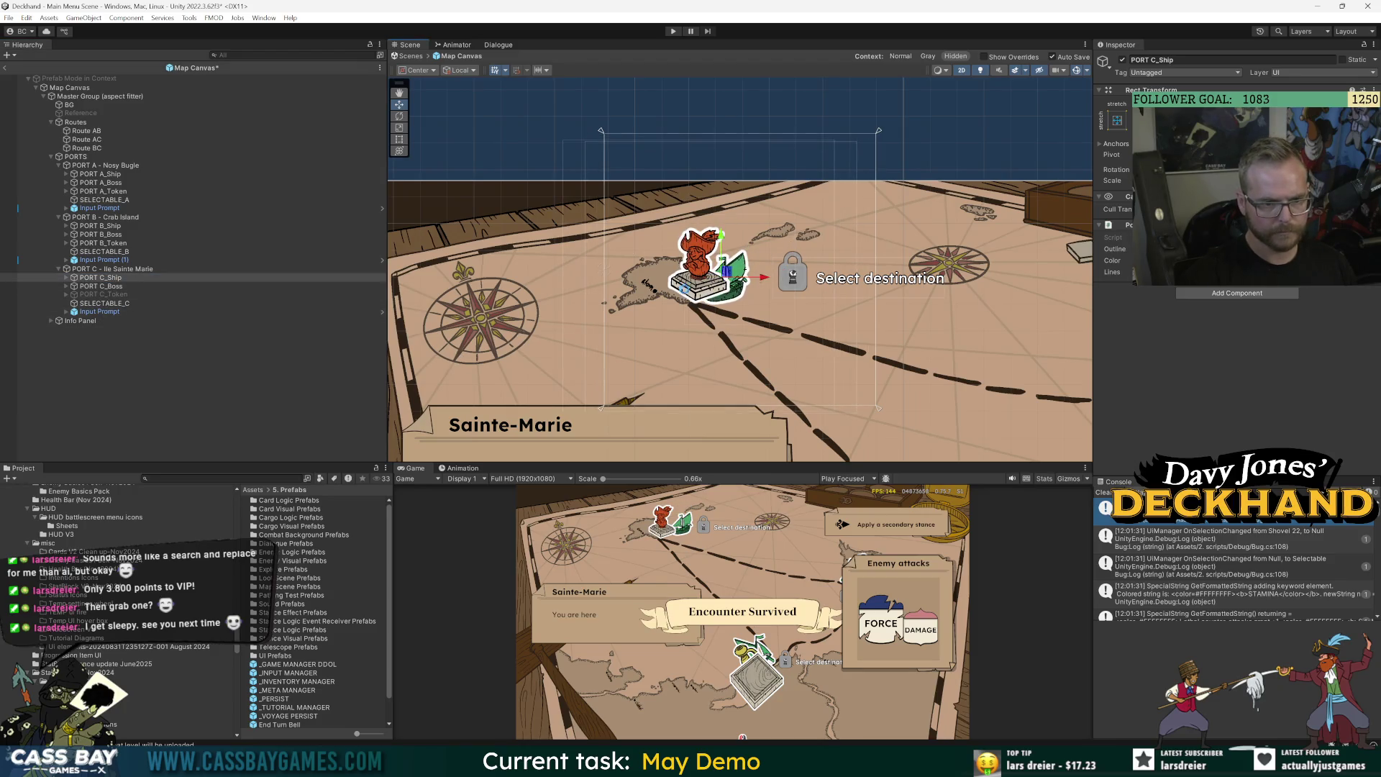
# Enable PORT C_Token and select Port C's selectable hit area.
pyautogui.click(101, 294)
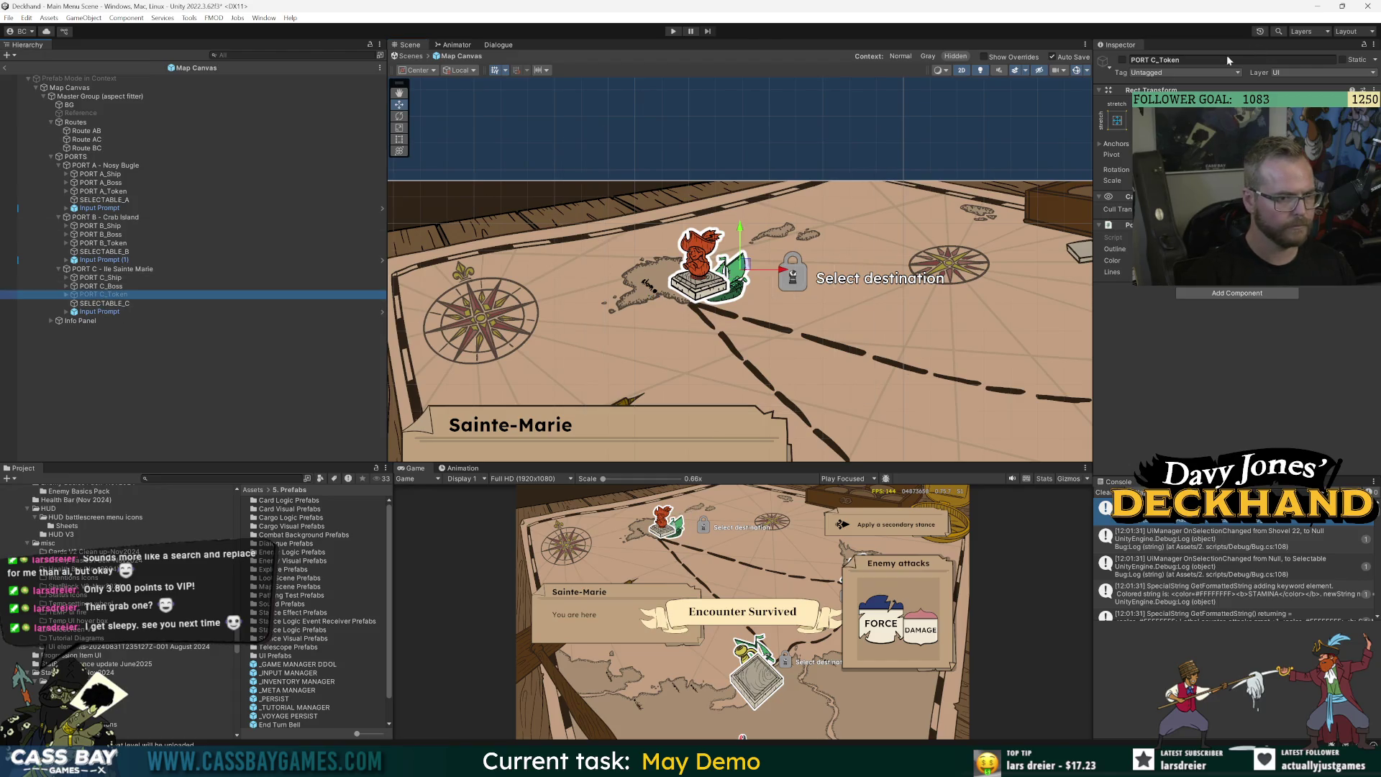
pyautogui.click(1122, 61)
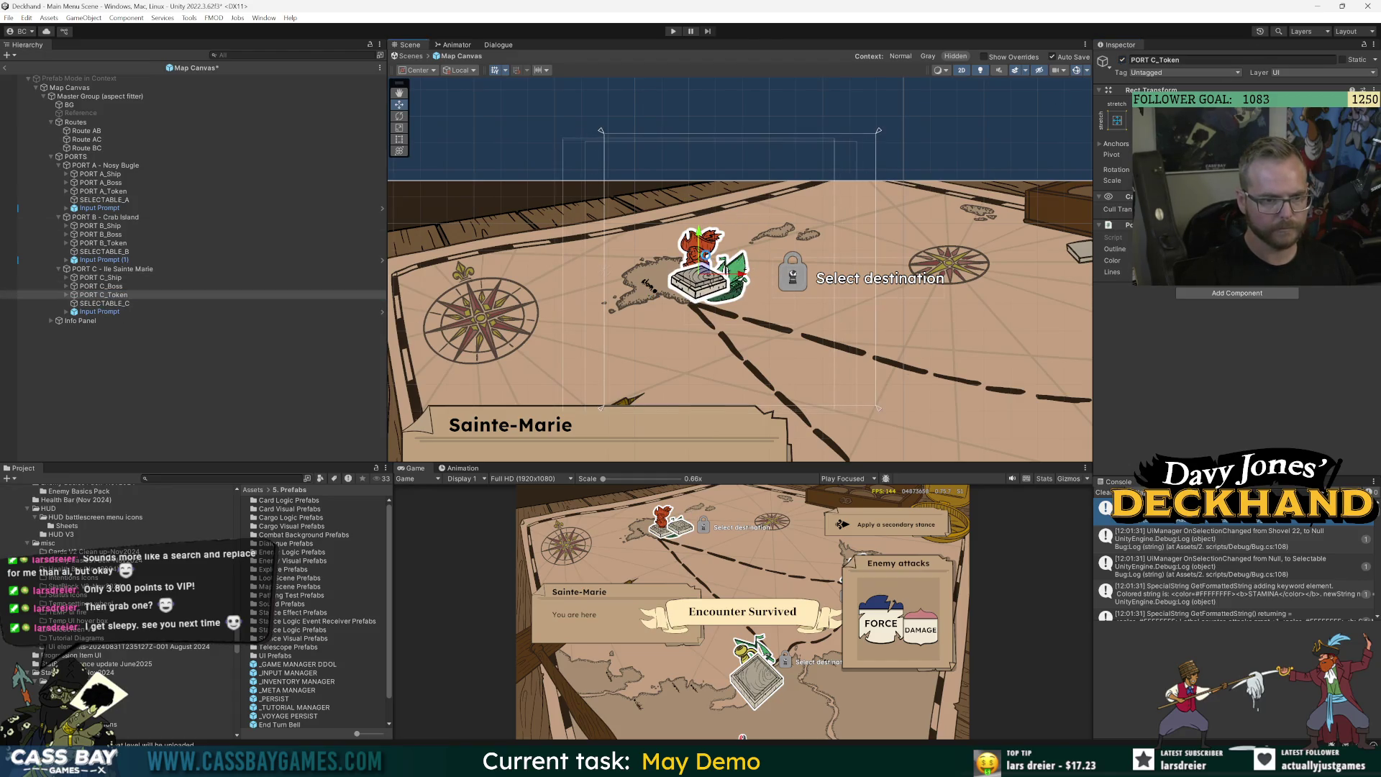
pyautogui.click(106, 303)
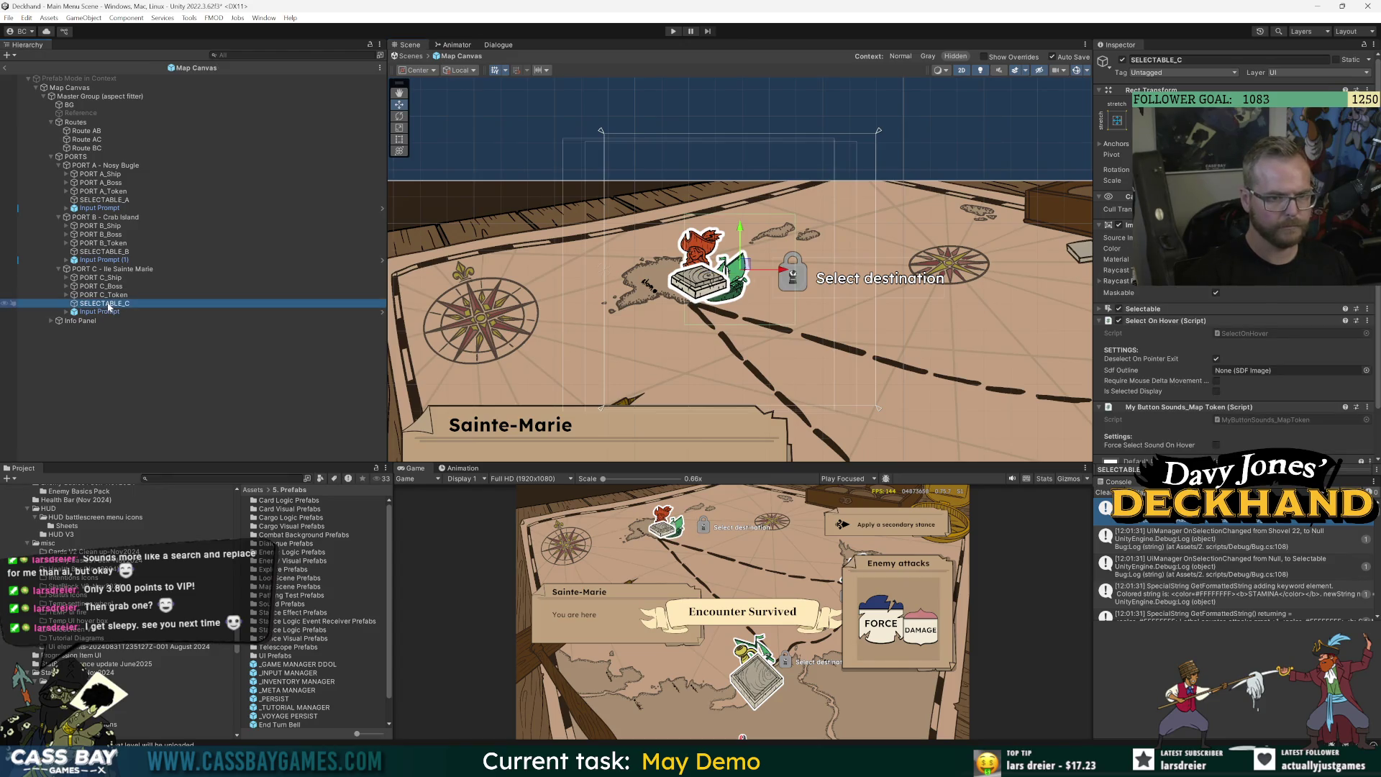
# Shift SELECTABLE_C about 40px left and nudge SELECTABLE_B into place, saving after each.
pyautogui.moveTo(746, 264); pyautogui.dragTo(716, 264)
pyautogui.hotkey('ctrl', 's')
pyautogui.doubleClick(104, 251)
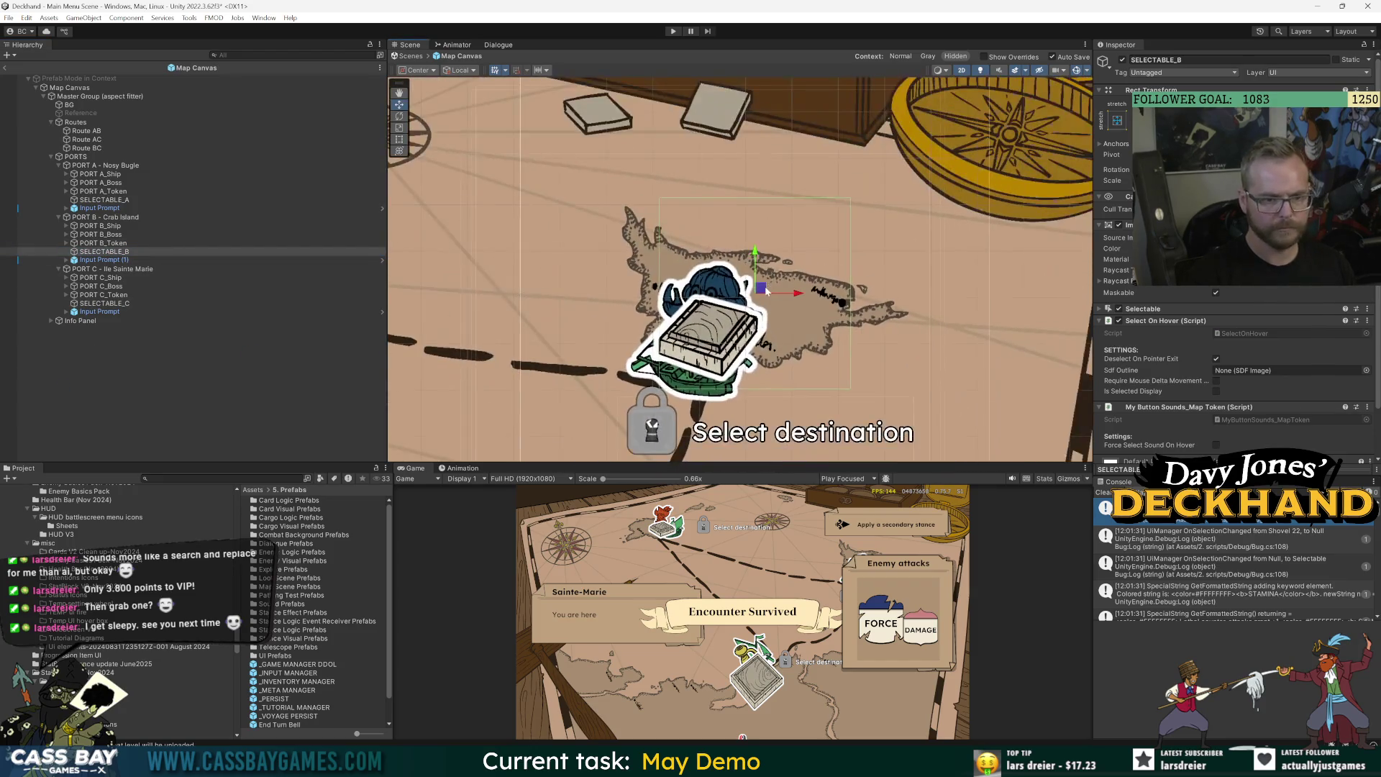
pyautogui.moveTo(725, 325); pyautogui.dragTo(721, 322)
pyautogui.hotkey('ctrl', 's')
# Position SELECTABLE_A over Port A's token, undoing a stray left shift and moving it slightly down.
pyautogui.doubleClick(104, 200)
pyautogui.moveTo(724, 250); pyautogui.dragTo(725, 251)
pyautogui.hotkey('ctrl', 's')
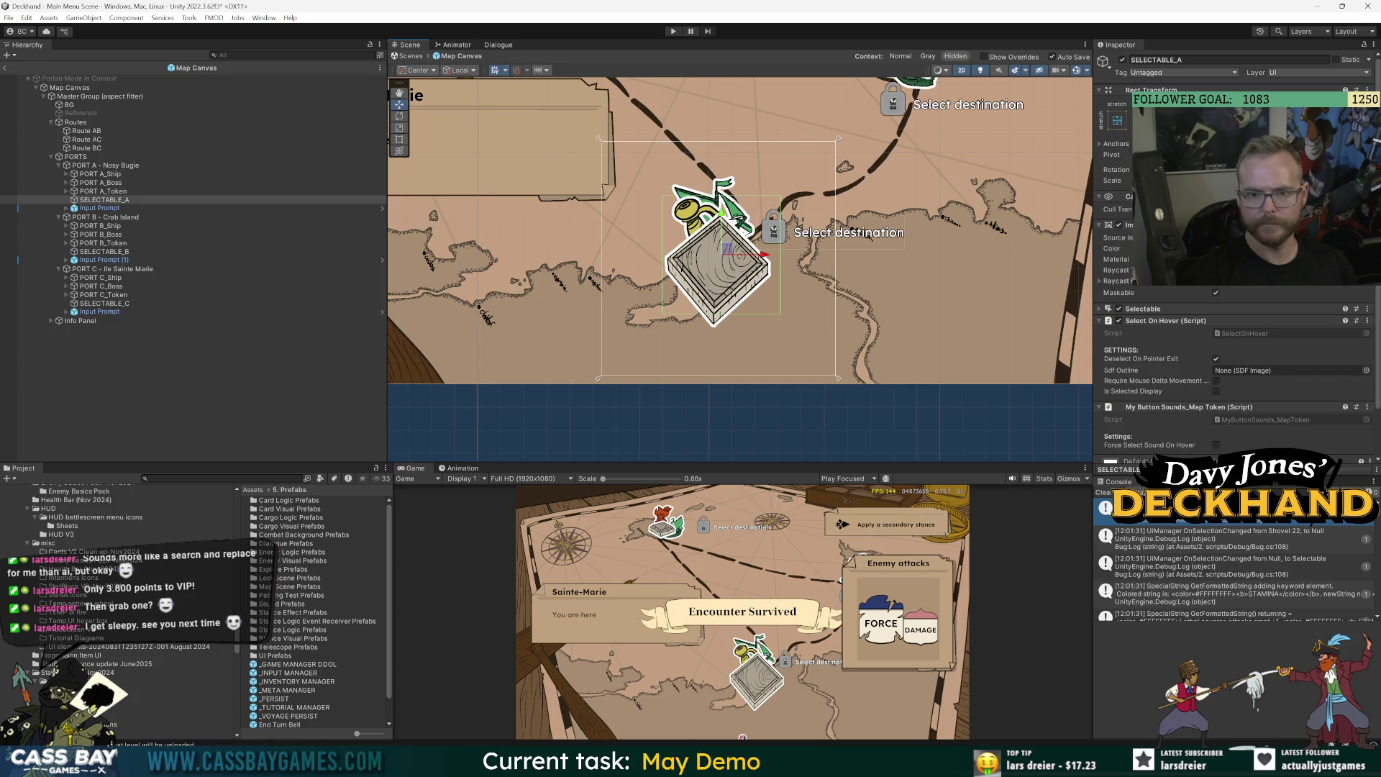
pyautogui.moveTo(725, 251); pyautogui.dragTo(718, 251)
pyautogui.hotkey('ctrl', 'z')
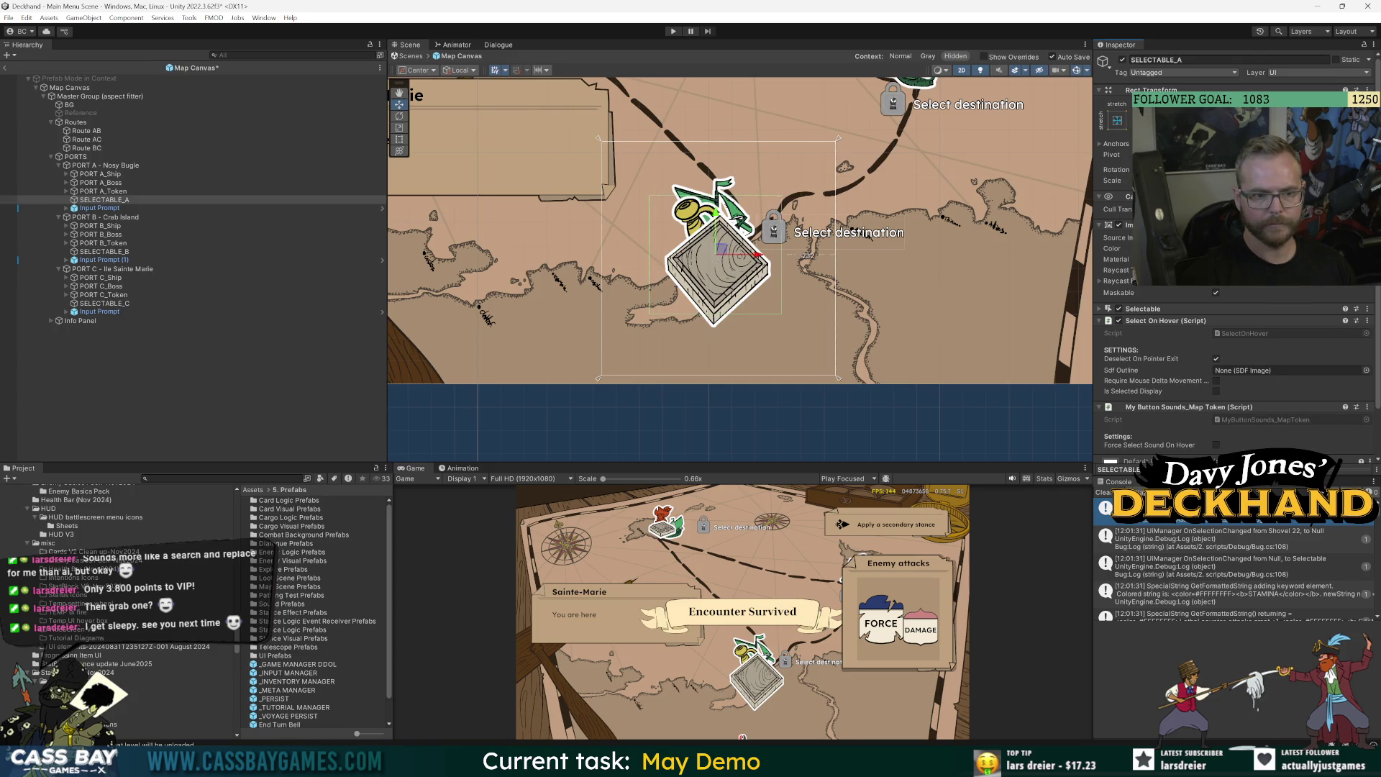
pyautogui.hotkey('ctrl', 'z')
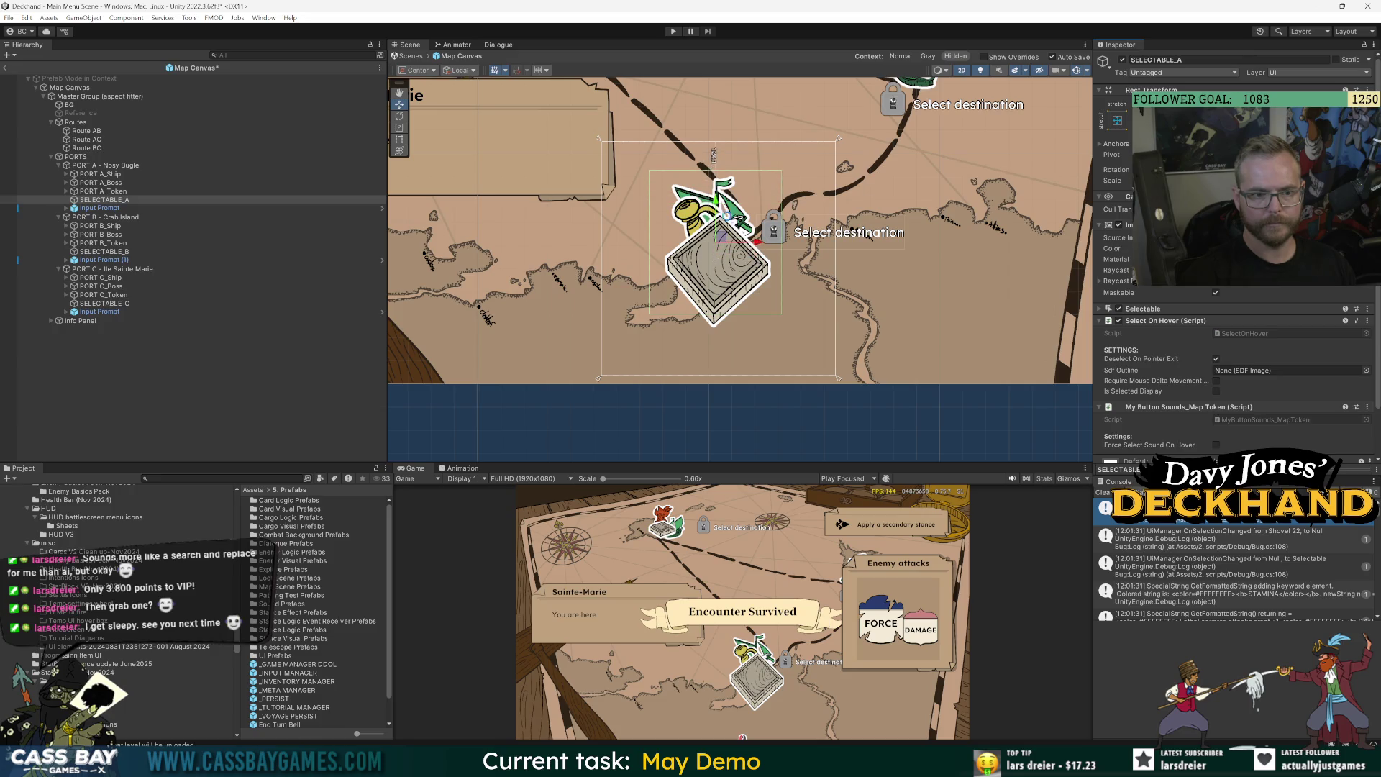
pyautogui.moveTo(721, 248); pyautogui.dragTo(721, 257)
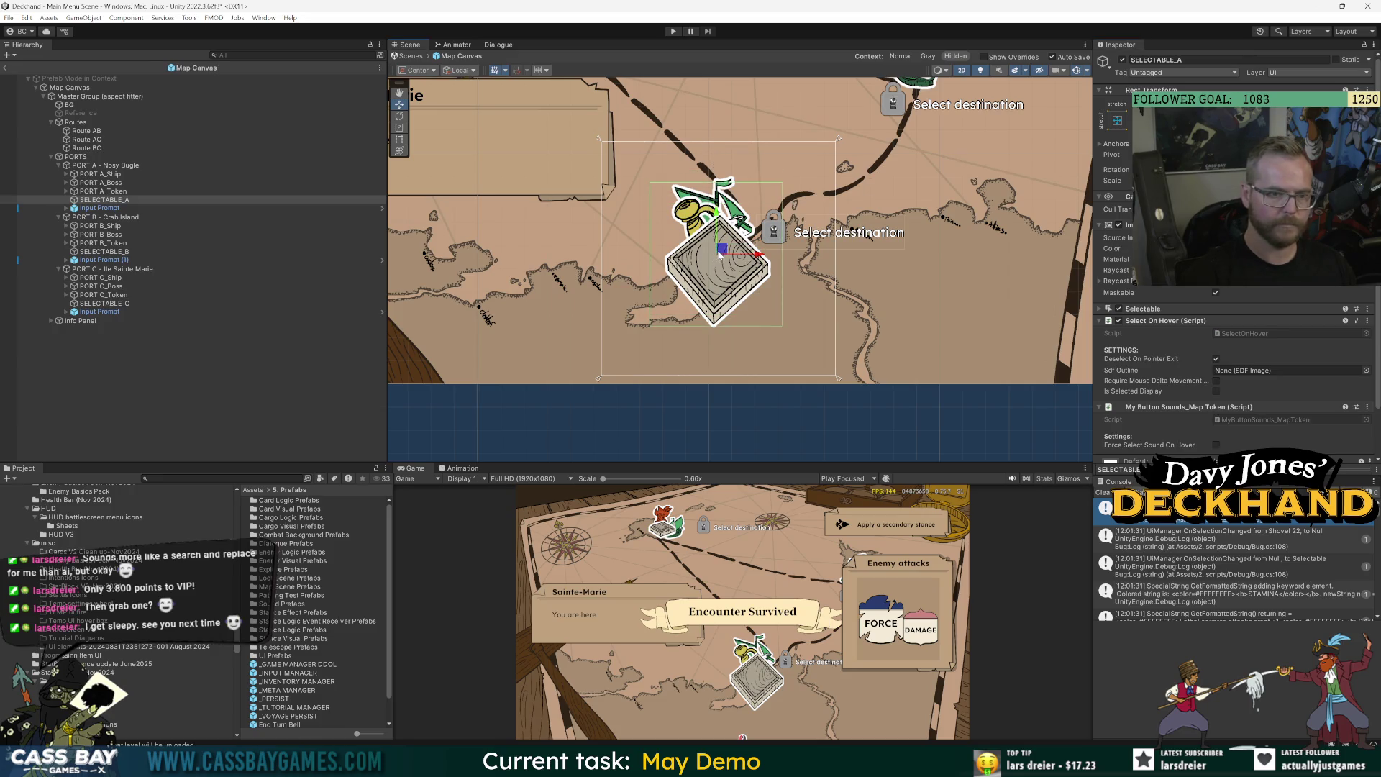
# Nudge Port B's selectable area slightly down-left.
pyautogui.click(105, 251)
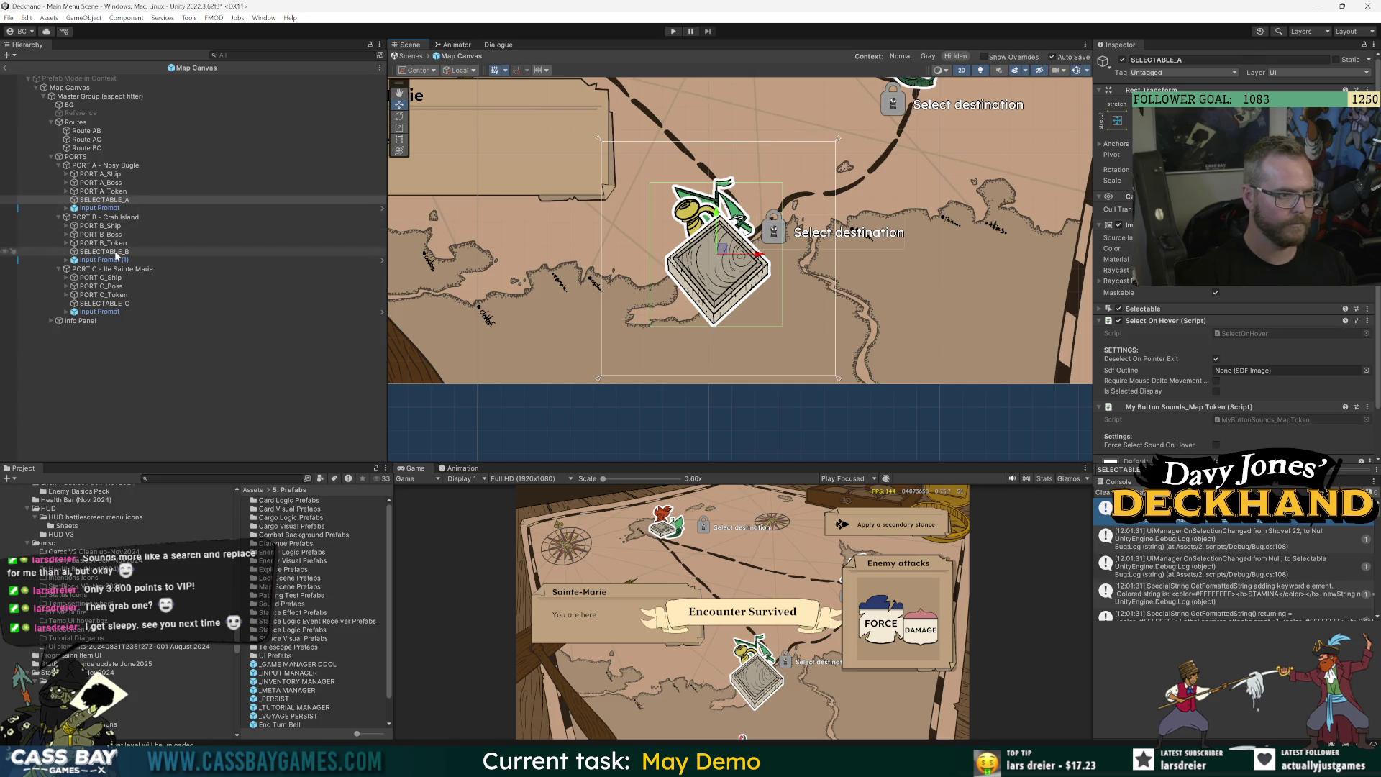
pyautogui.press('f')
pyautogui.press('f')
pyautogui.scroll(-2, 732, 190)
pyautogui.moveTo(766, 243); pyautogui.dragTo(762, 249)
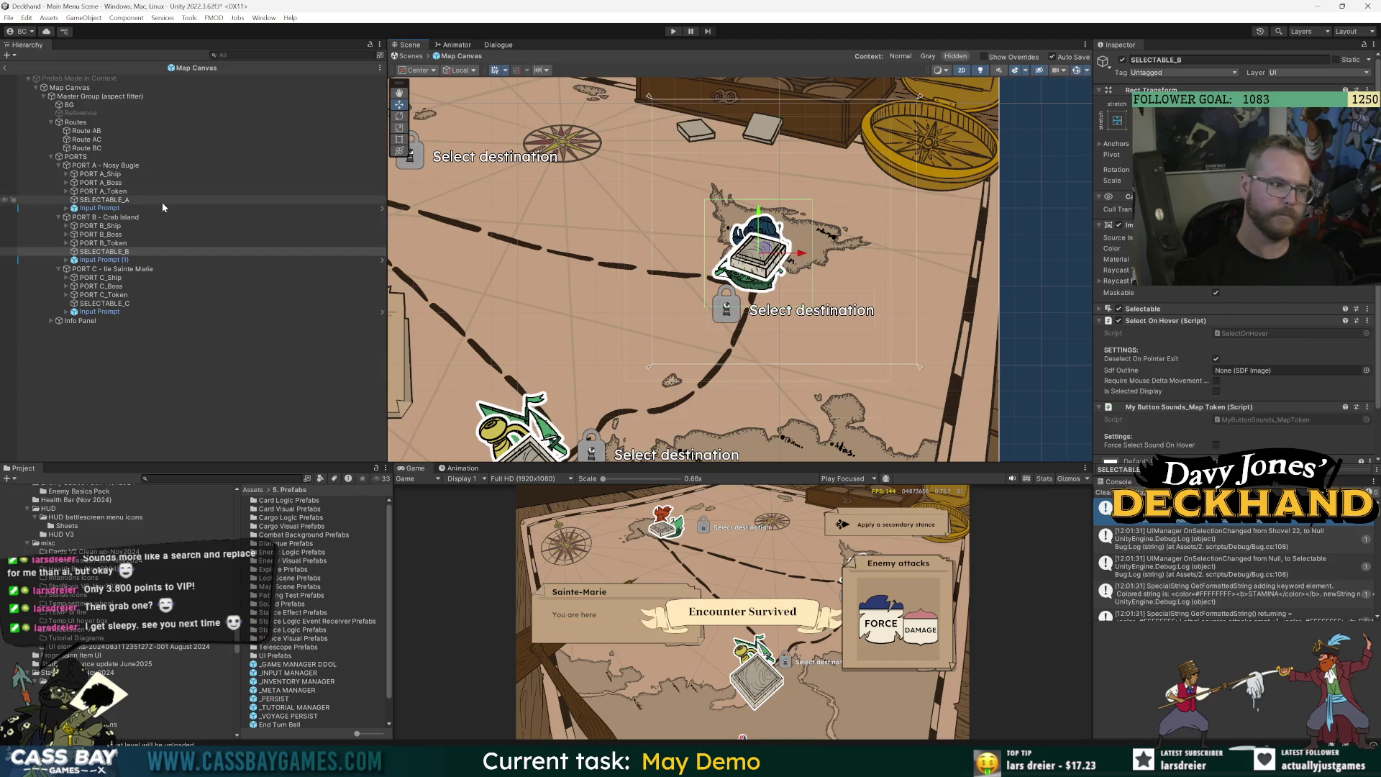
# Move Port C's Select destination prompt left and check its Text (TMP) content.
pyautogui.doubleClick(100, 208)
pyautogui.doubleClick(100, 312)
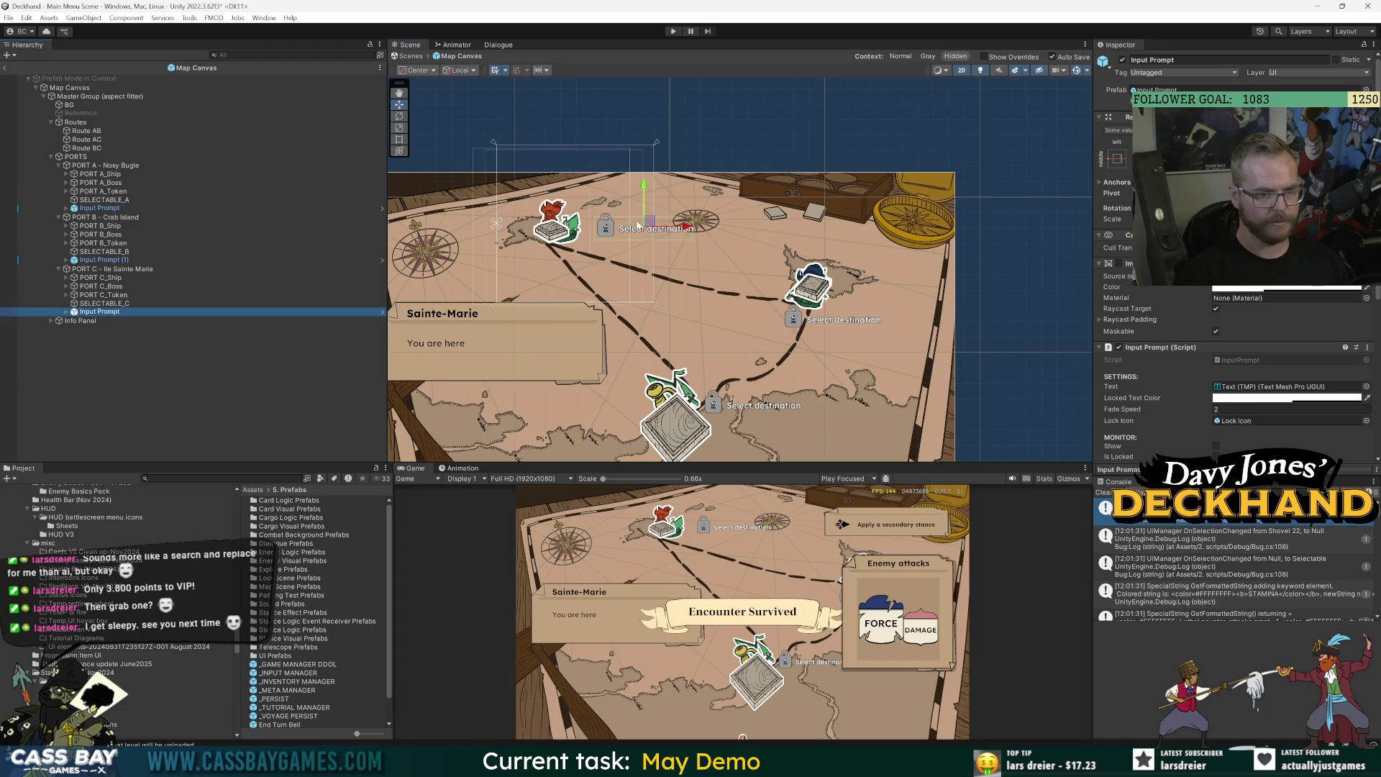
pyautogui.moveTo(647, 220); pyautogui.dragTo(637, 221)
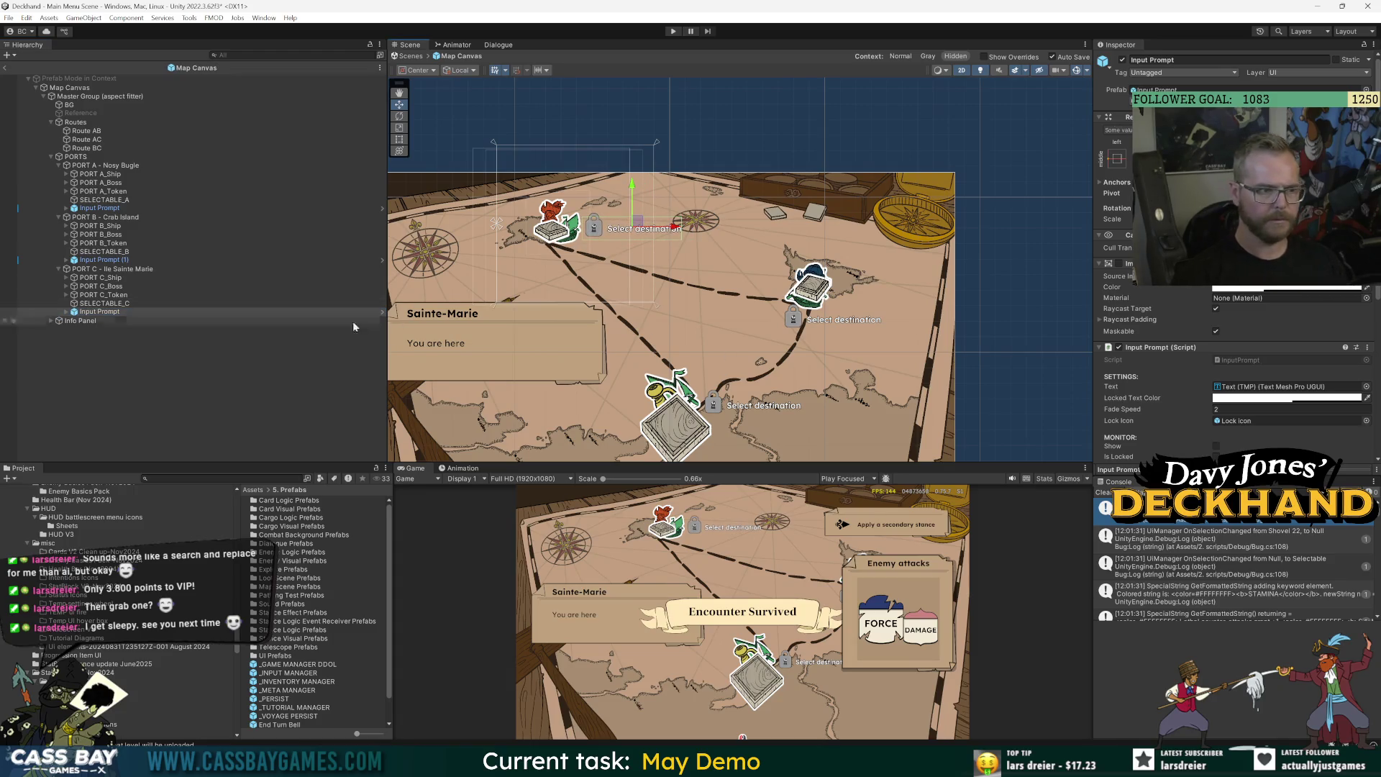
pyautogui.click(65, 312)
pyautogui.click(103, 329)
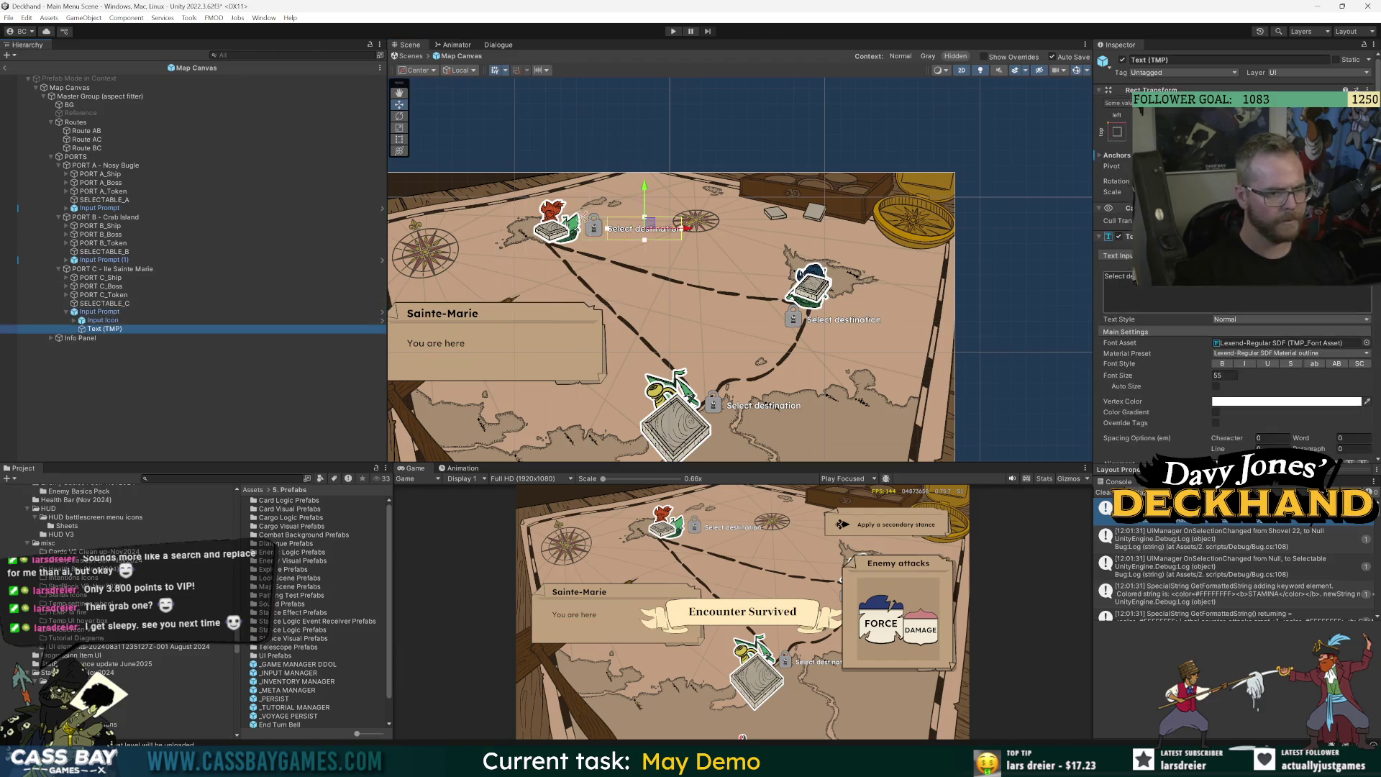
pyautogui.click(1118, 276)
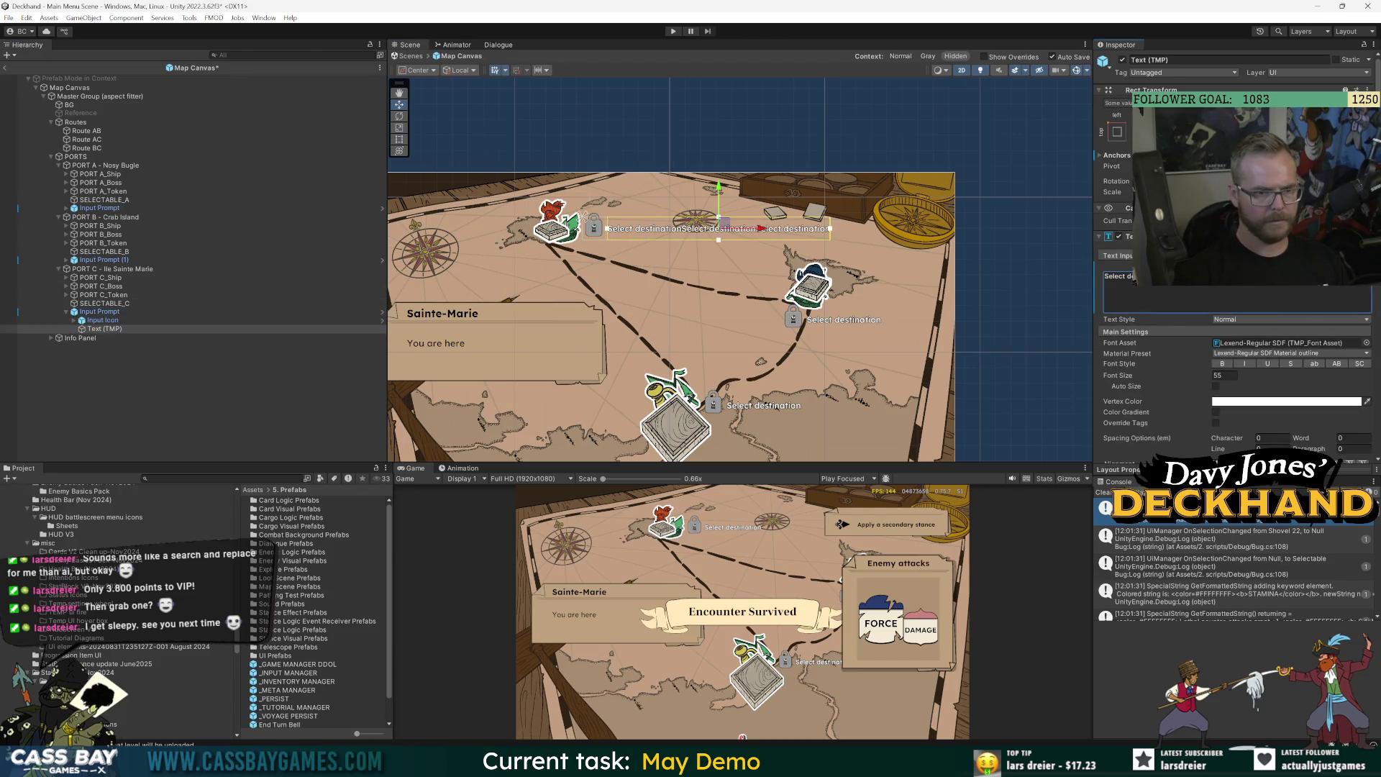
pyautogui.click(651, 223)
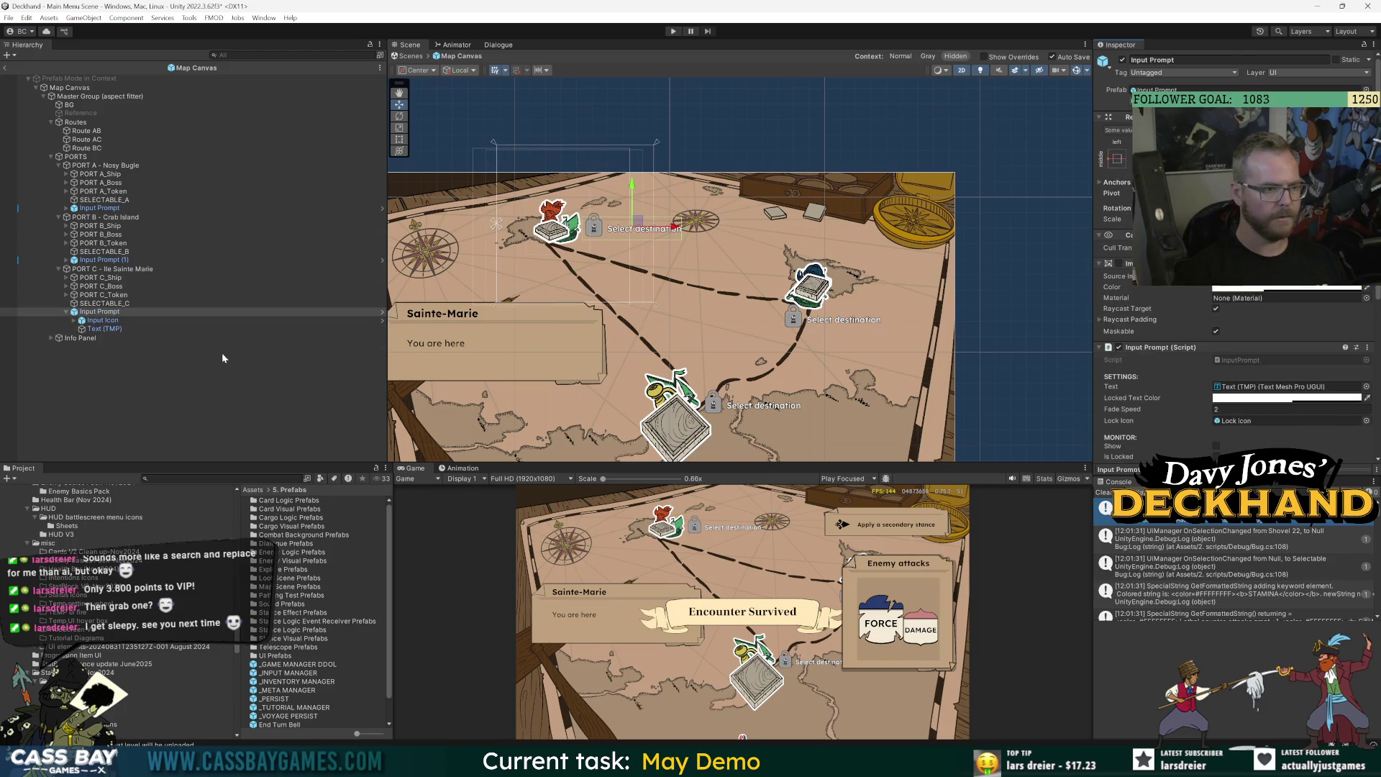
pyautogui.click(226, 389)
# Disable the Master Group object and start Play mode.
pyautogui.click(86, 96)
pyautogui.click(1122, 60)
pyautogui.hotkey('ctrl', 'p')
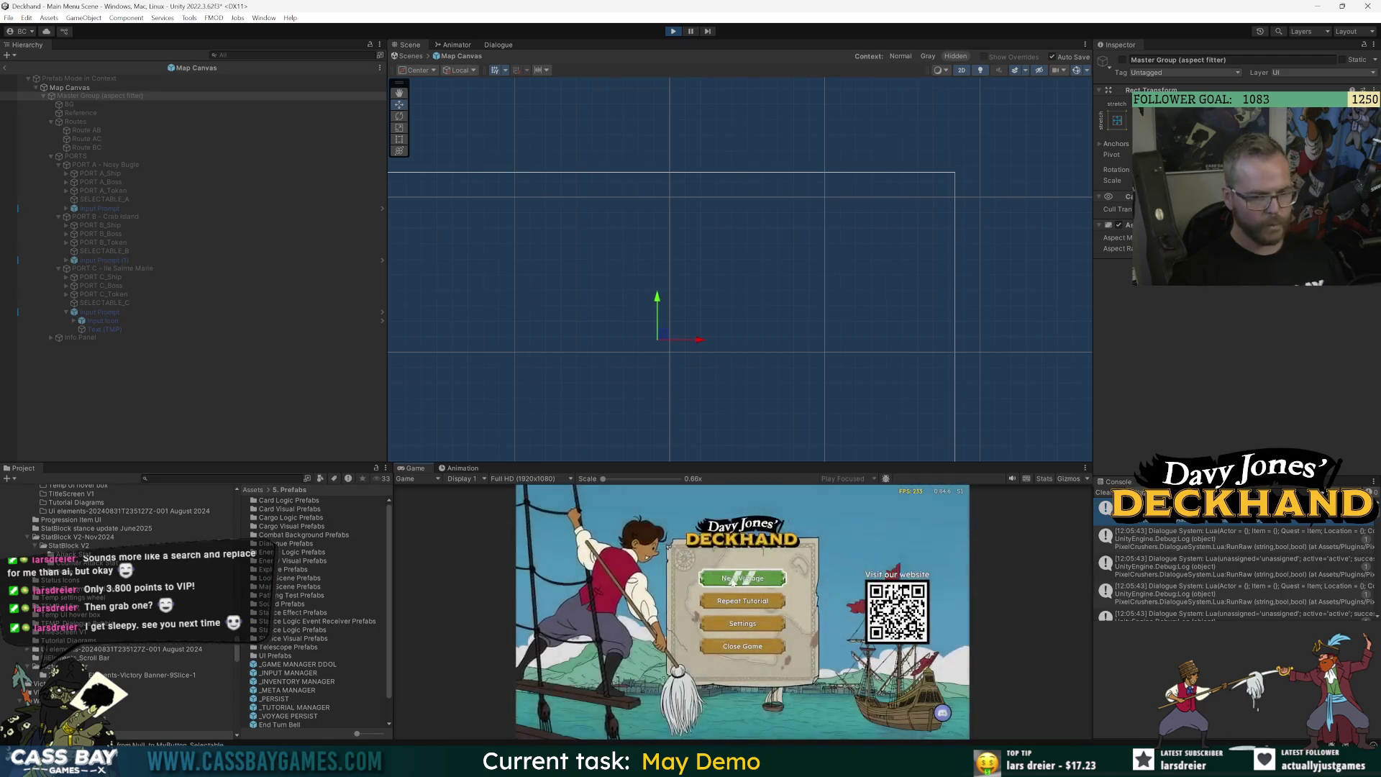
# Start a New Voyage and travel to the Nosy Bugle port on the map.
pyautogui.moveTo(788, 460); pyautogui.dragTo(789, 307)
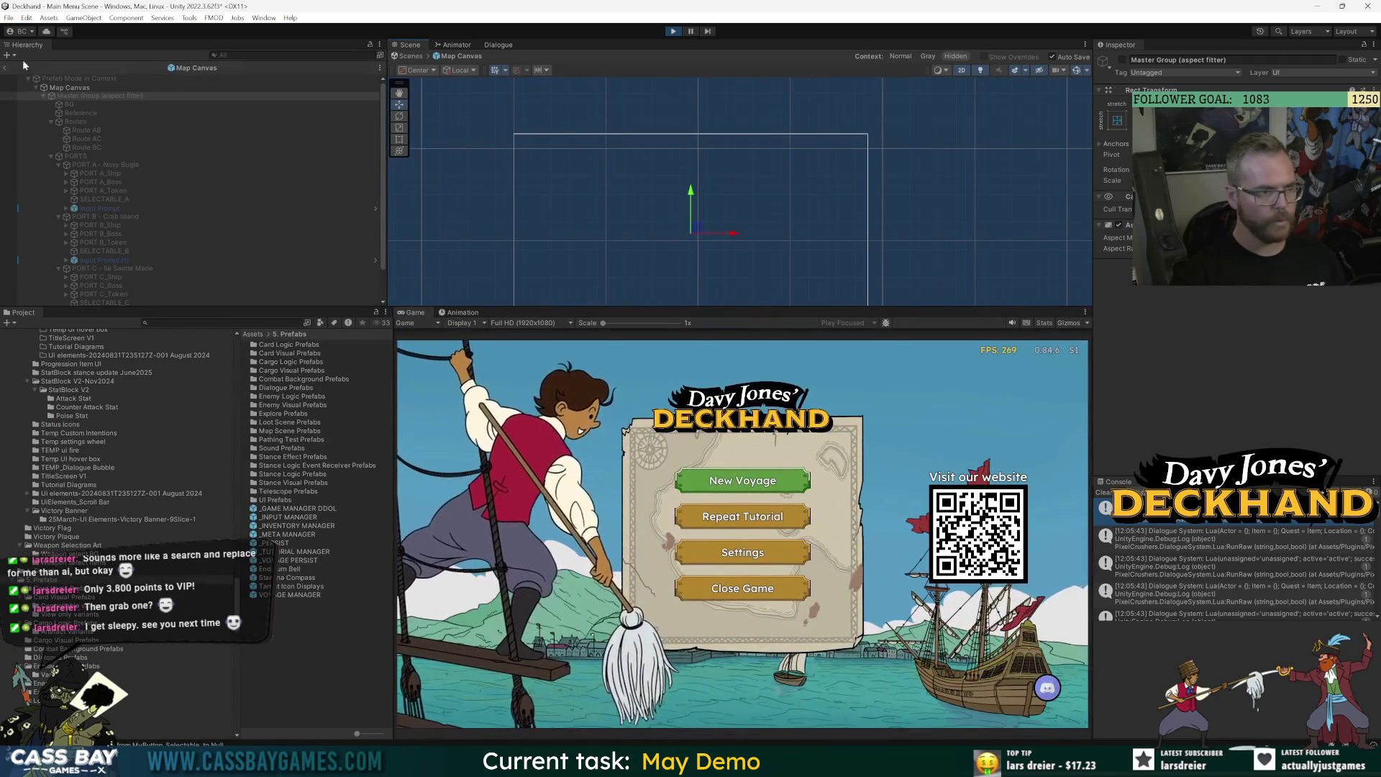
pyautogui.click(815, 489)
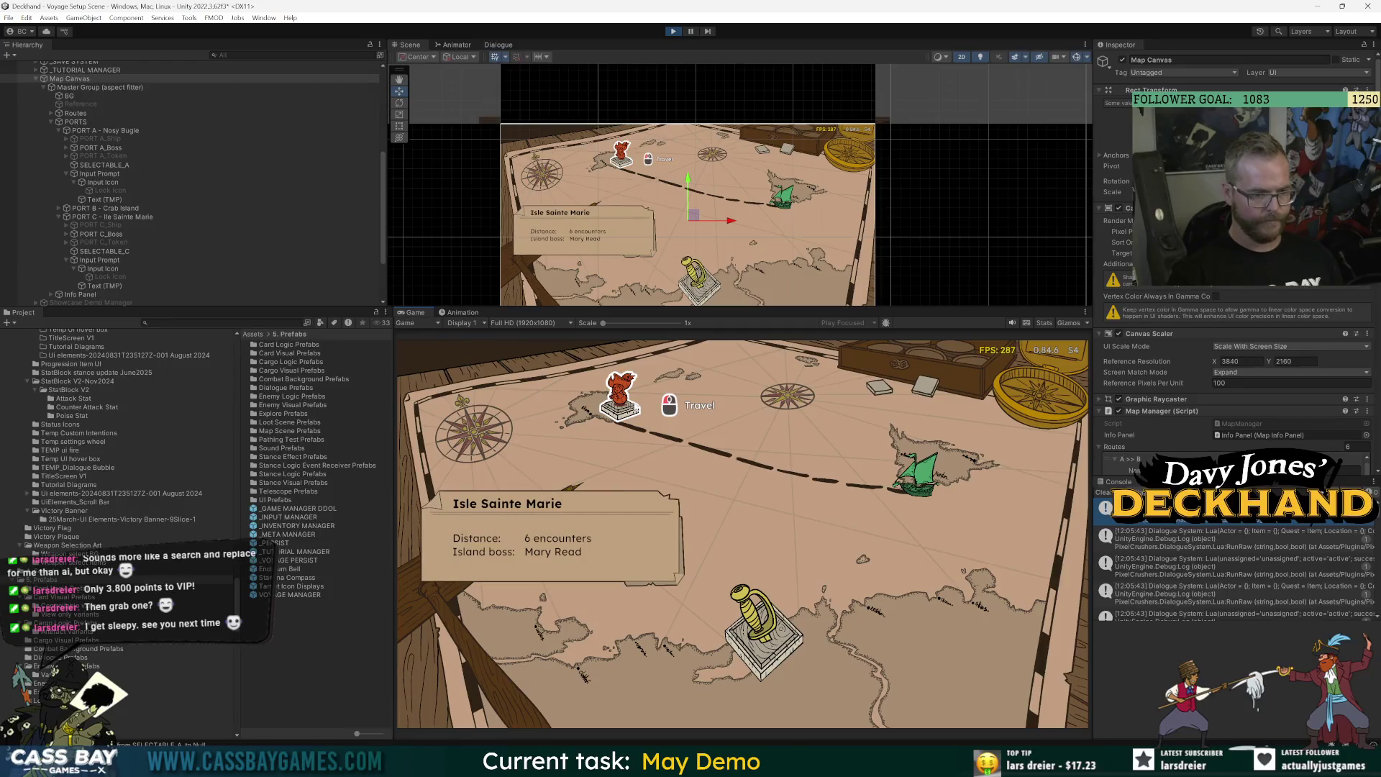
pyautogui.moveTo(764, 633)
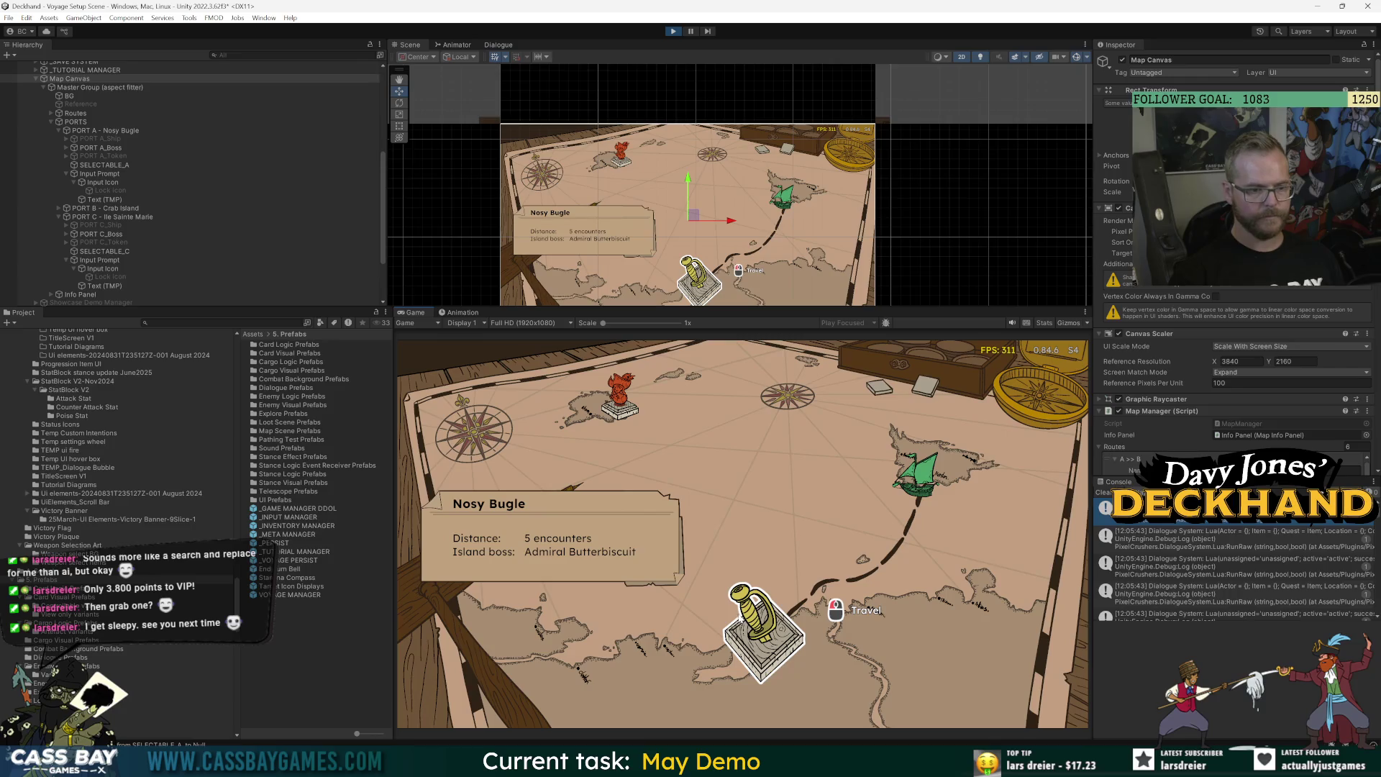
pyautogui.moveTo(620, 394)
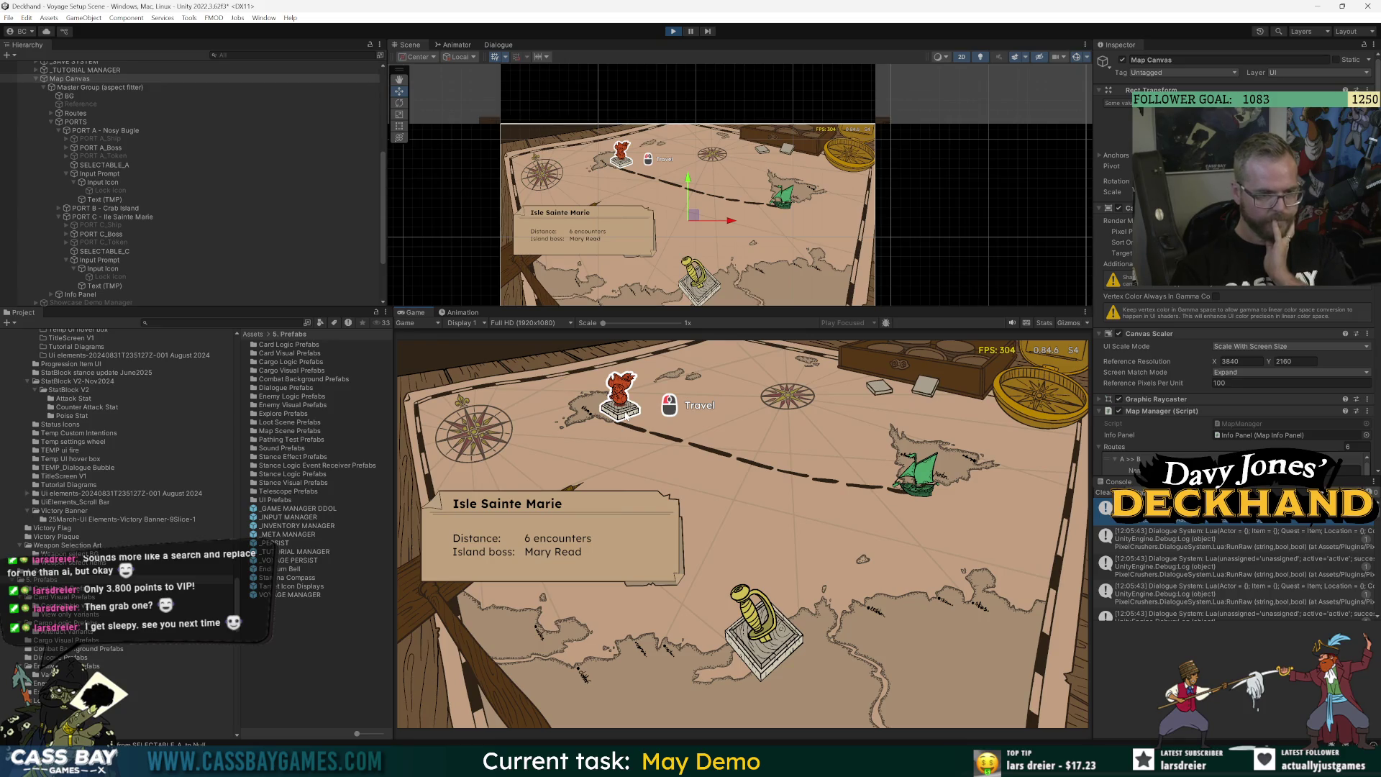
pyautogui.click(624, 414)
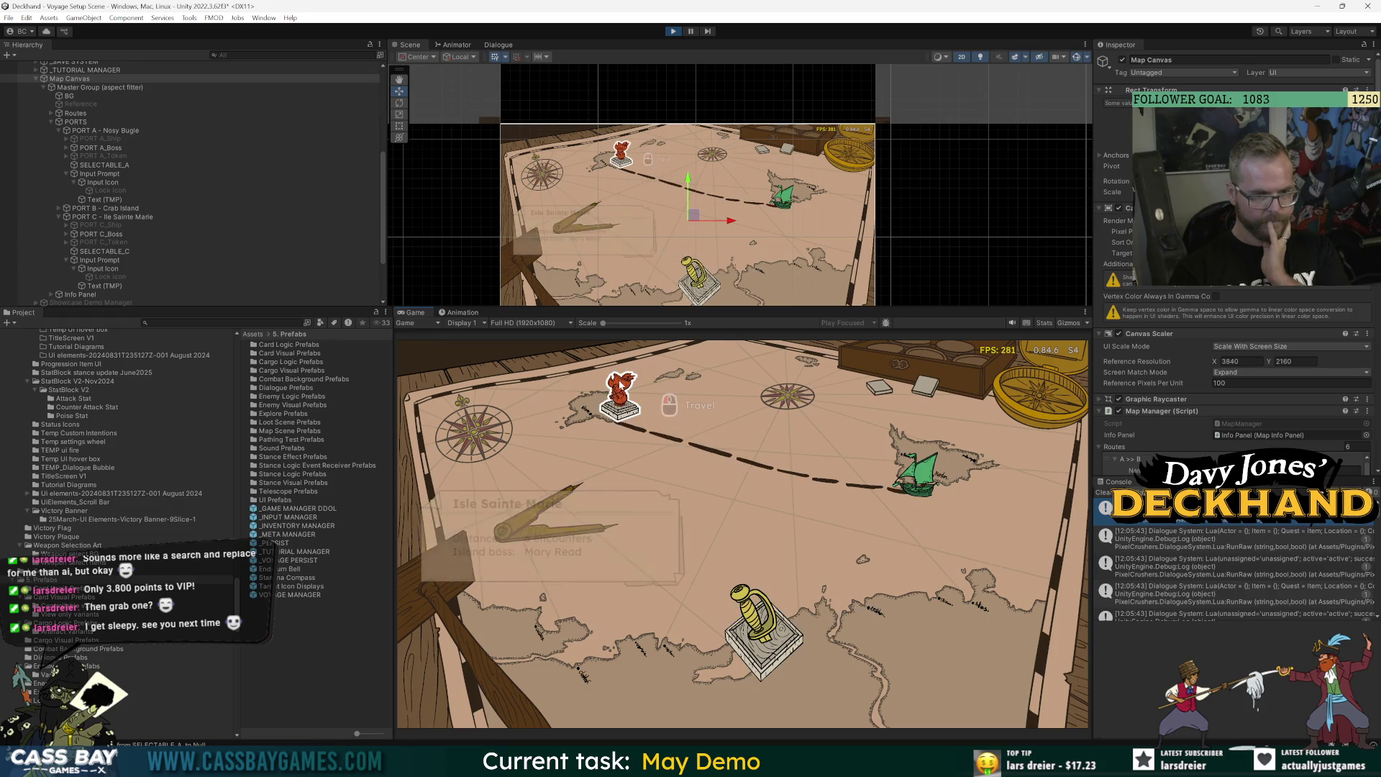
pyautogui.click(818, 612)
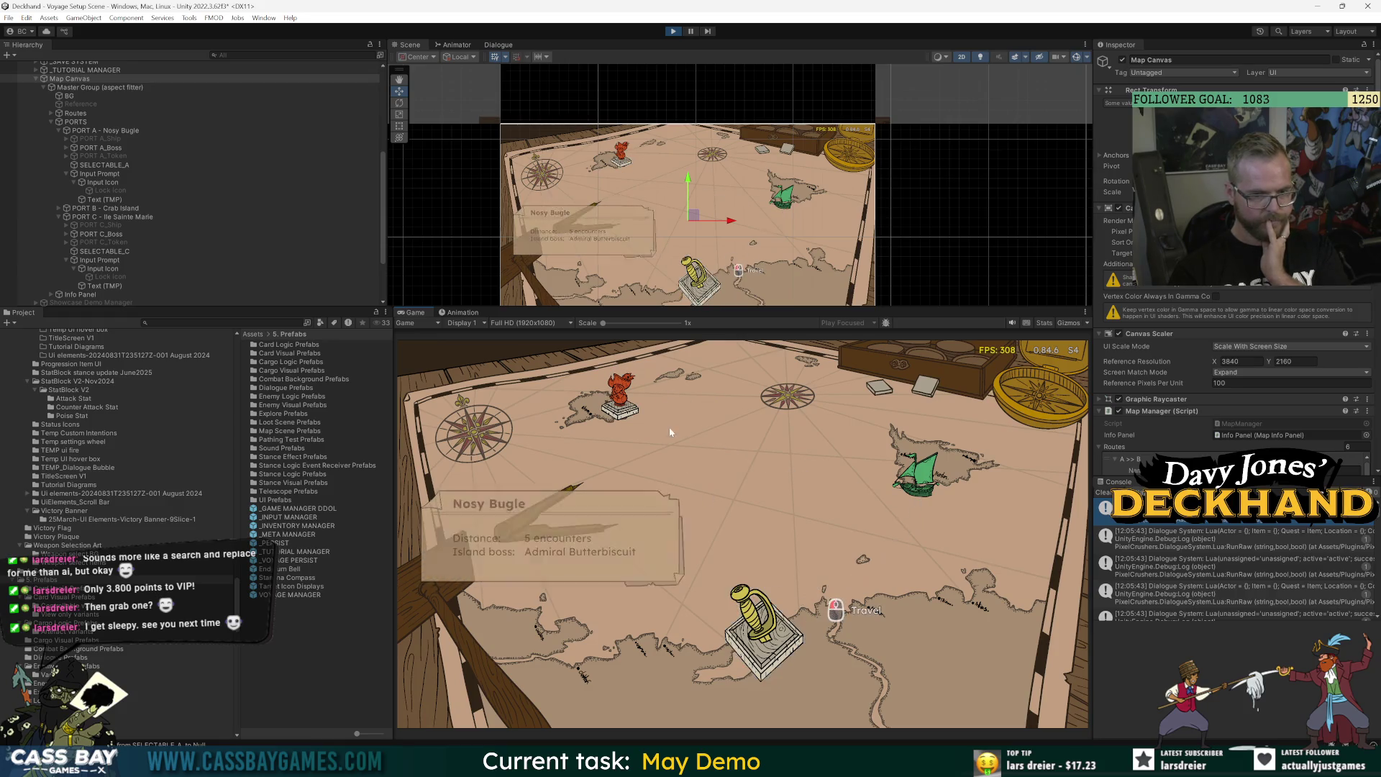
# Test selecting Isle Sainte Marie and Nosy Bugle, then return to the main menu scene.
pyautogui.click(619, 397)
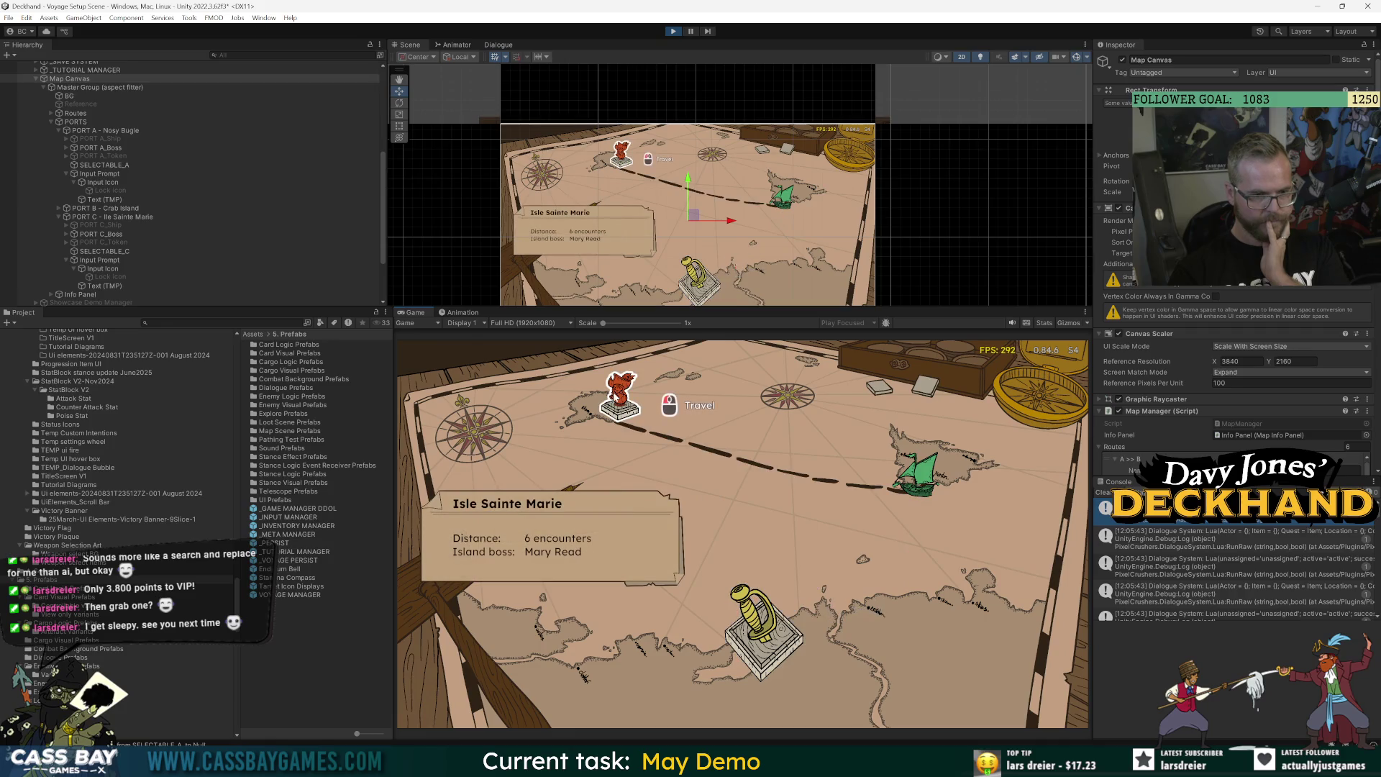
pyautogui.click(769, 624)
pyautogui.click(619, 397)
pyautogui.click(764, 624)
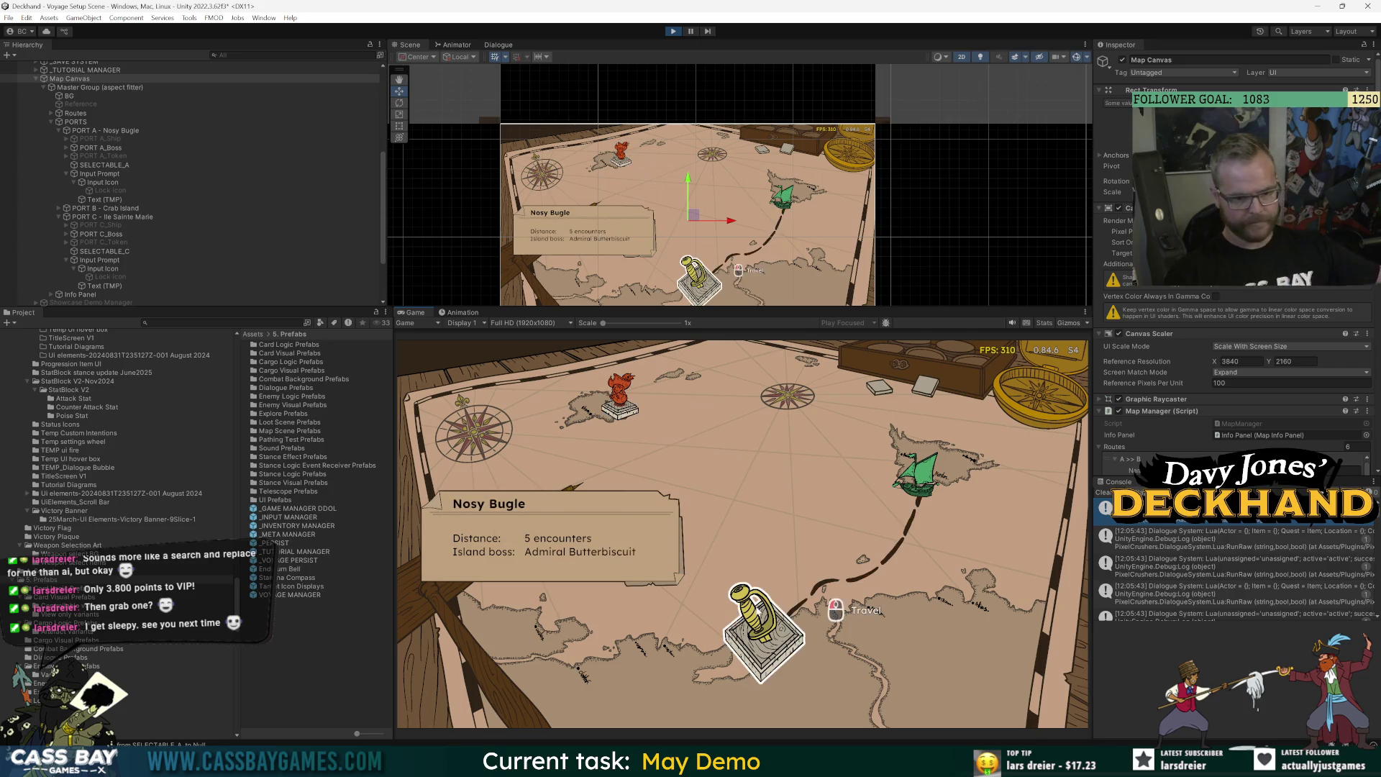
pyautogui.click(763, 624)
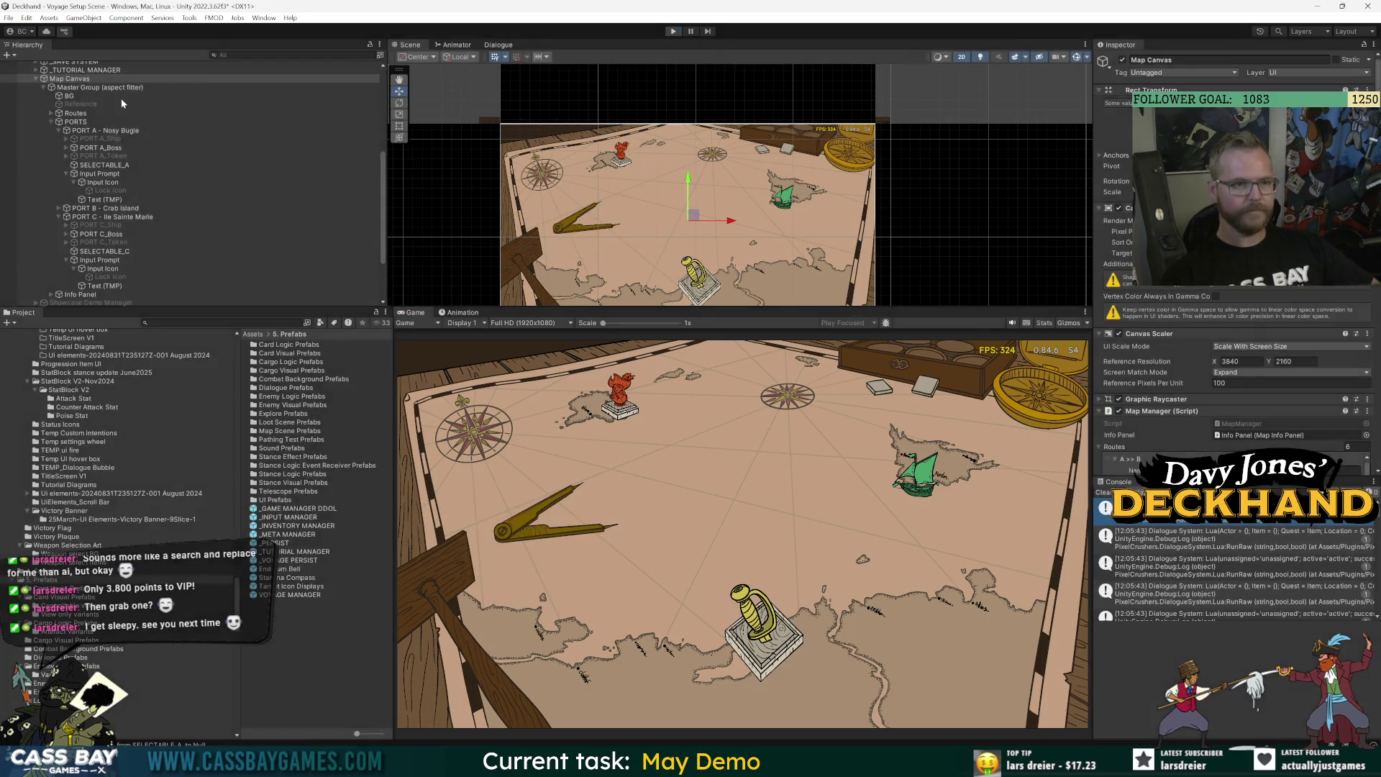
# Open Map Canvas in Prefab Mode and bring the canvas into view.
pyautogui.click(376, 95)
pyautogui.click(101, 95)
pyautogui.moveTo(698, 211); pyautogui.dragTo(639, 84)
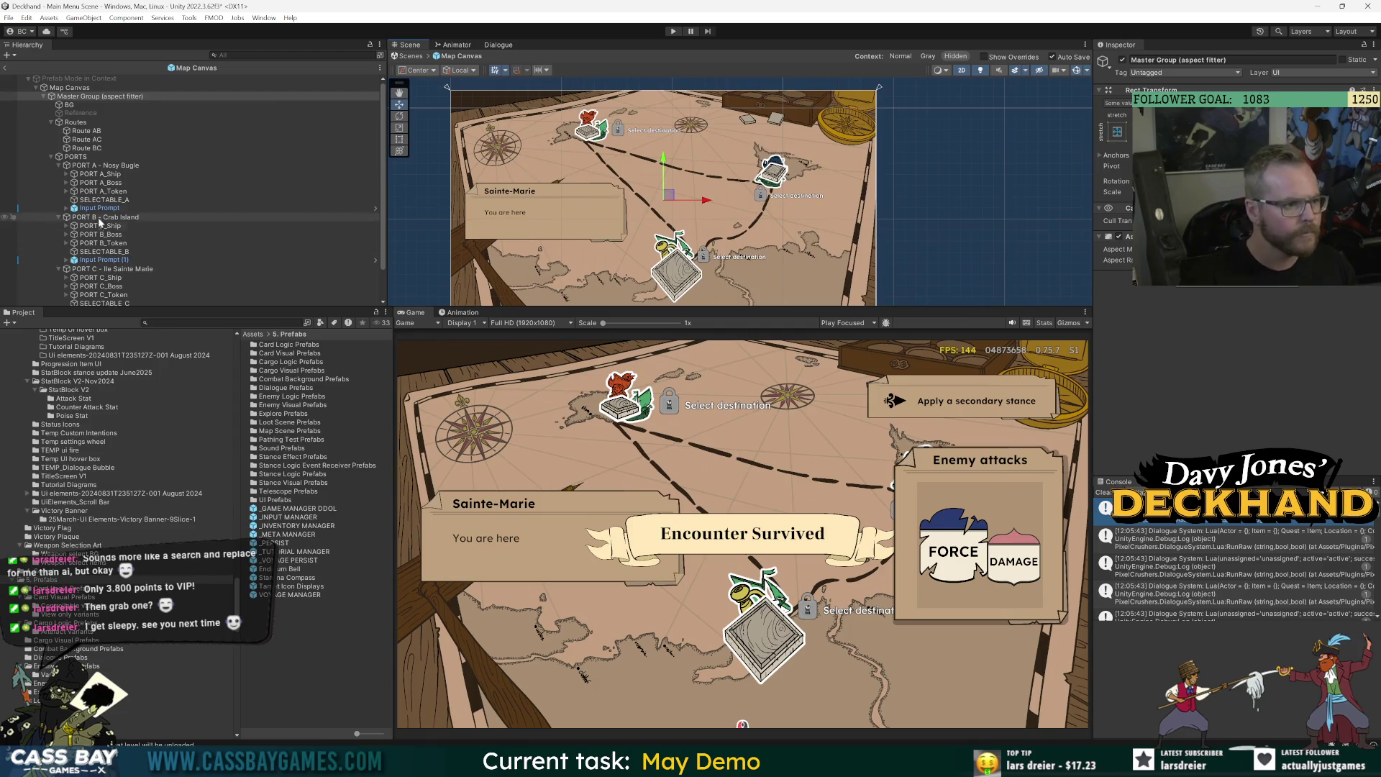
# Nudge Port A's destination prompt down and shift Port C's prompt left.
pyautogui.click(100, 208)
pyautogui.moveTo(738, 259); pyautogui.dragTo(733, 272)
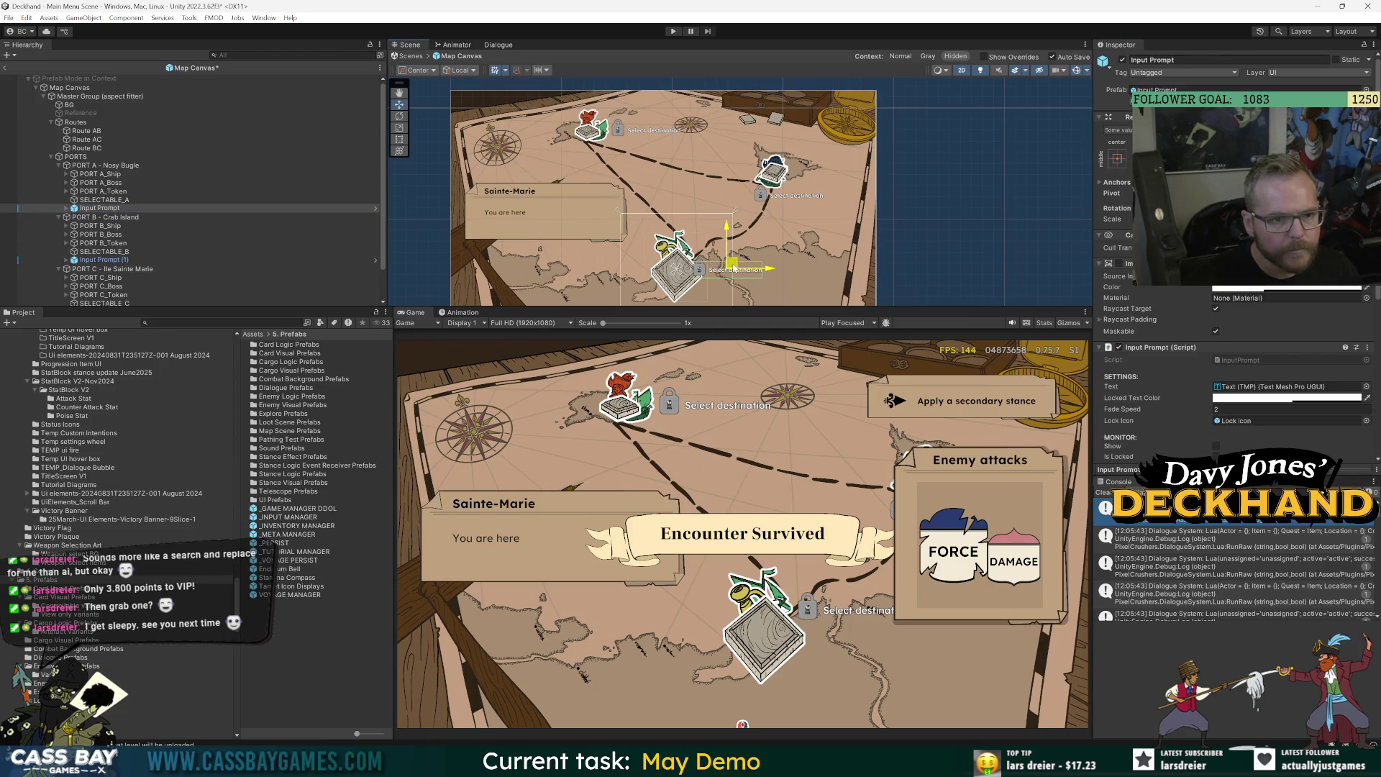
pyautogui.click(108, 260)
pyautogui.scroll(-2, 144, 266)
pyautogui.click(180, 276)
pyautogui.click(66, 276)
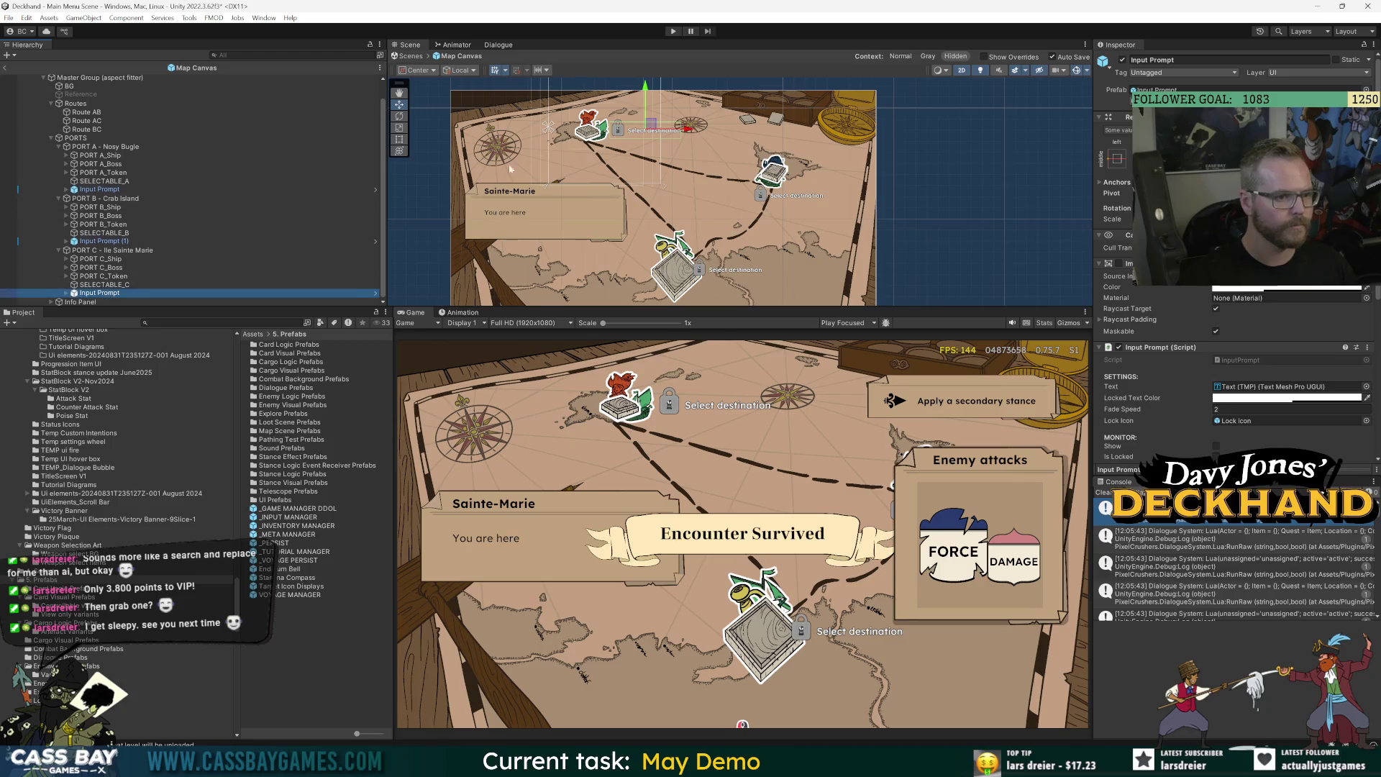
pyautogui.scroll(2, 772, 213)
pyautogui.moveTo(761, 226); pyautogui.dragTo(716, 226)
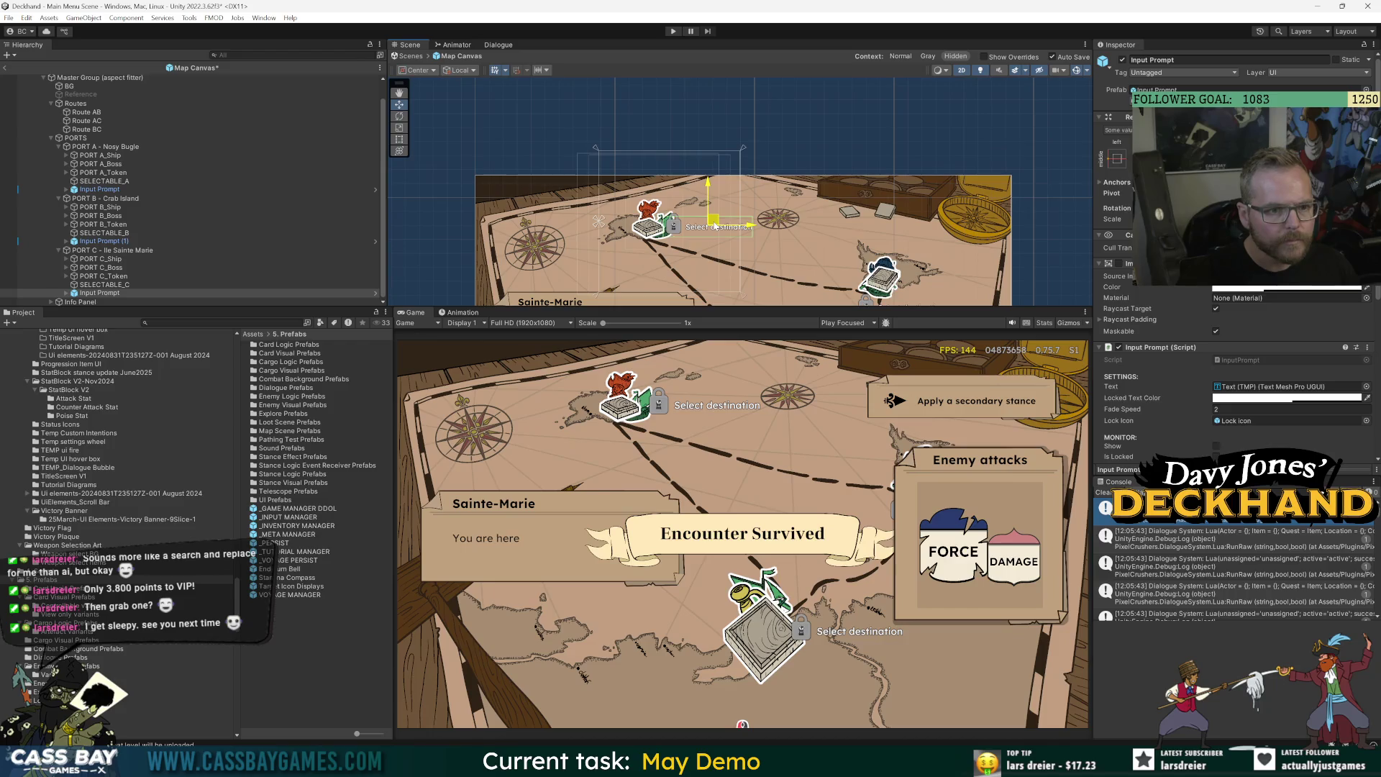
pyautogui.scroll(2, 715, 226)
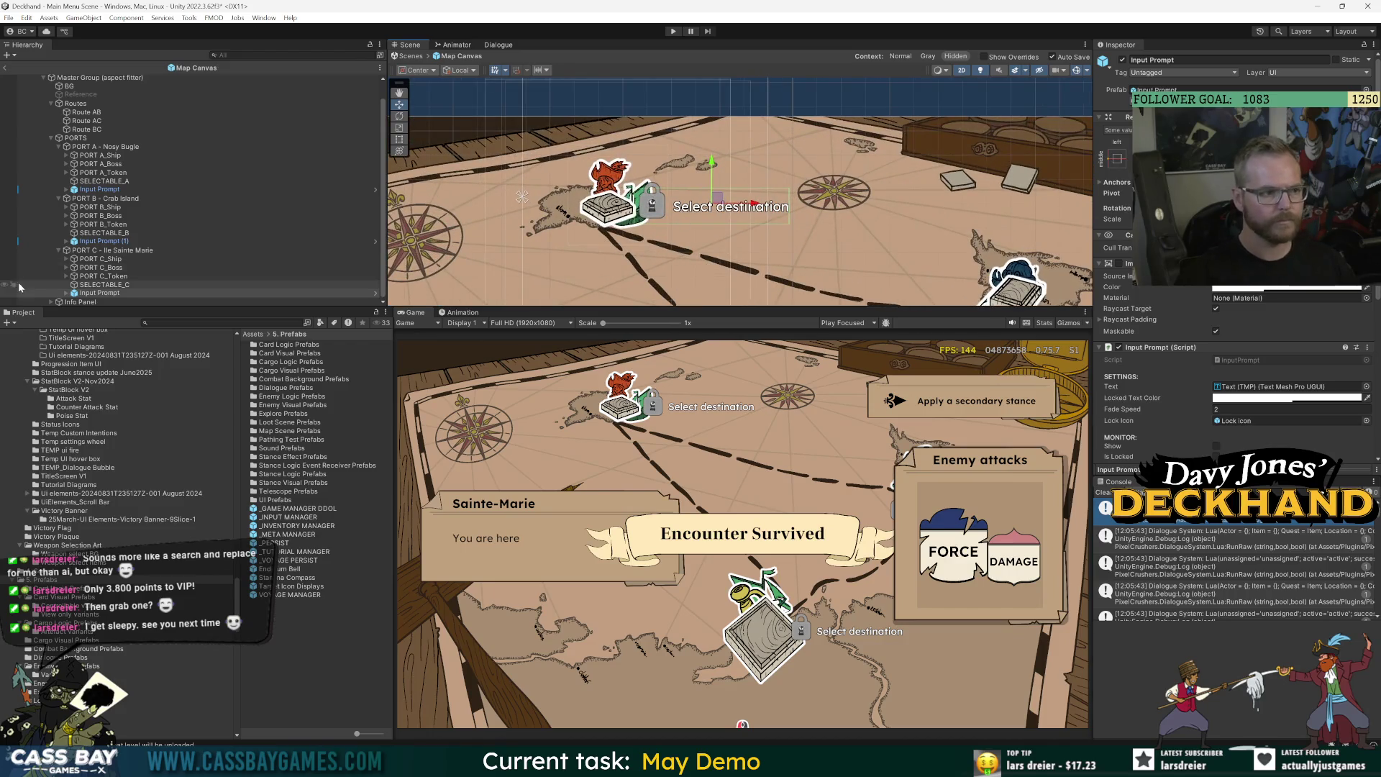
# Deactivate PORT C_Token and PORT C_Boss, undo the accidental ship move, and select Master Group.
pyautogui.click(101, 259)
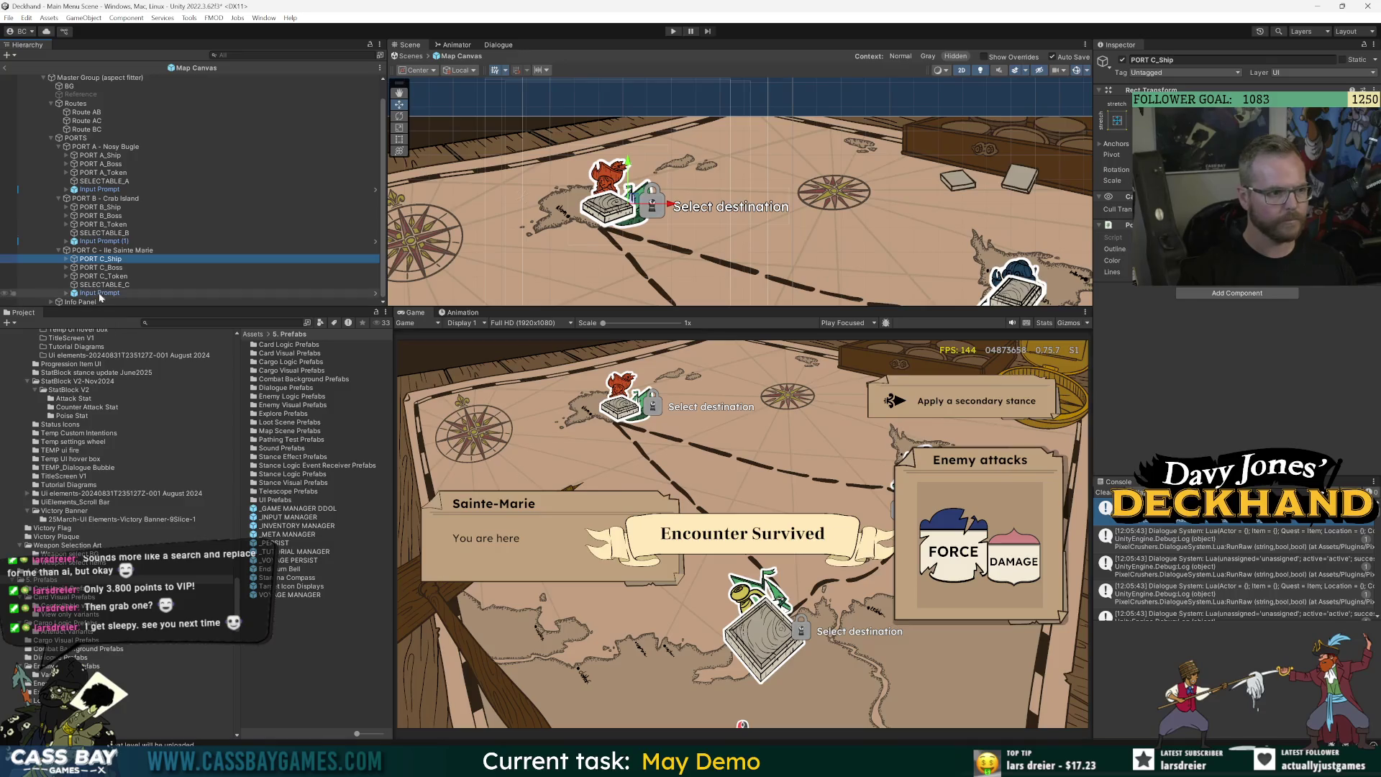
pyautogui.click(115, 275)
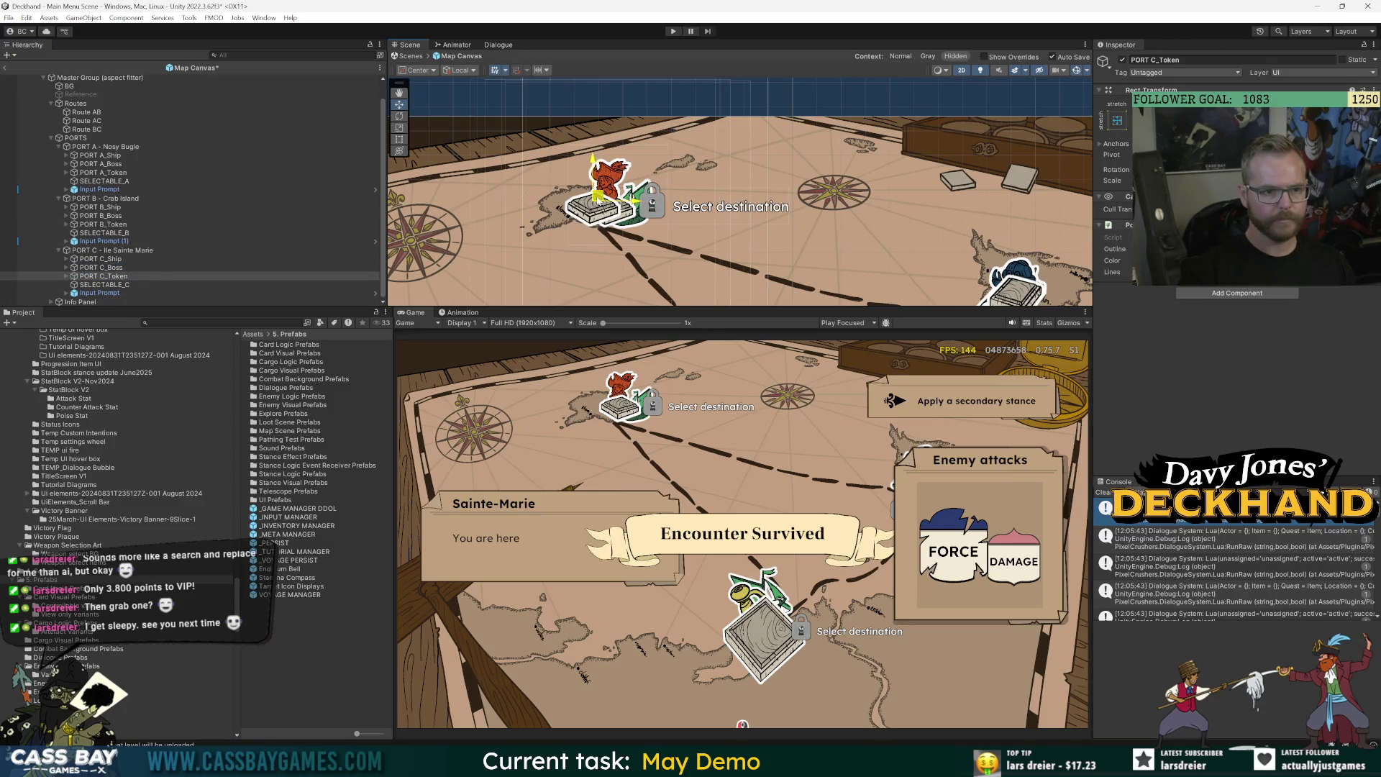
pyautogui.click(1122, 60)
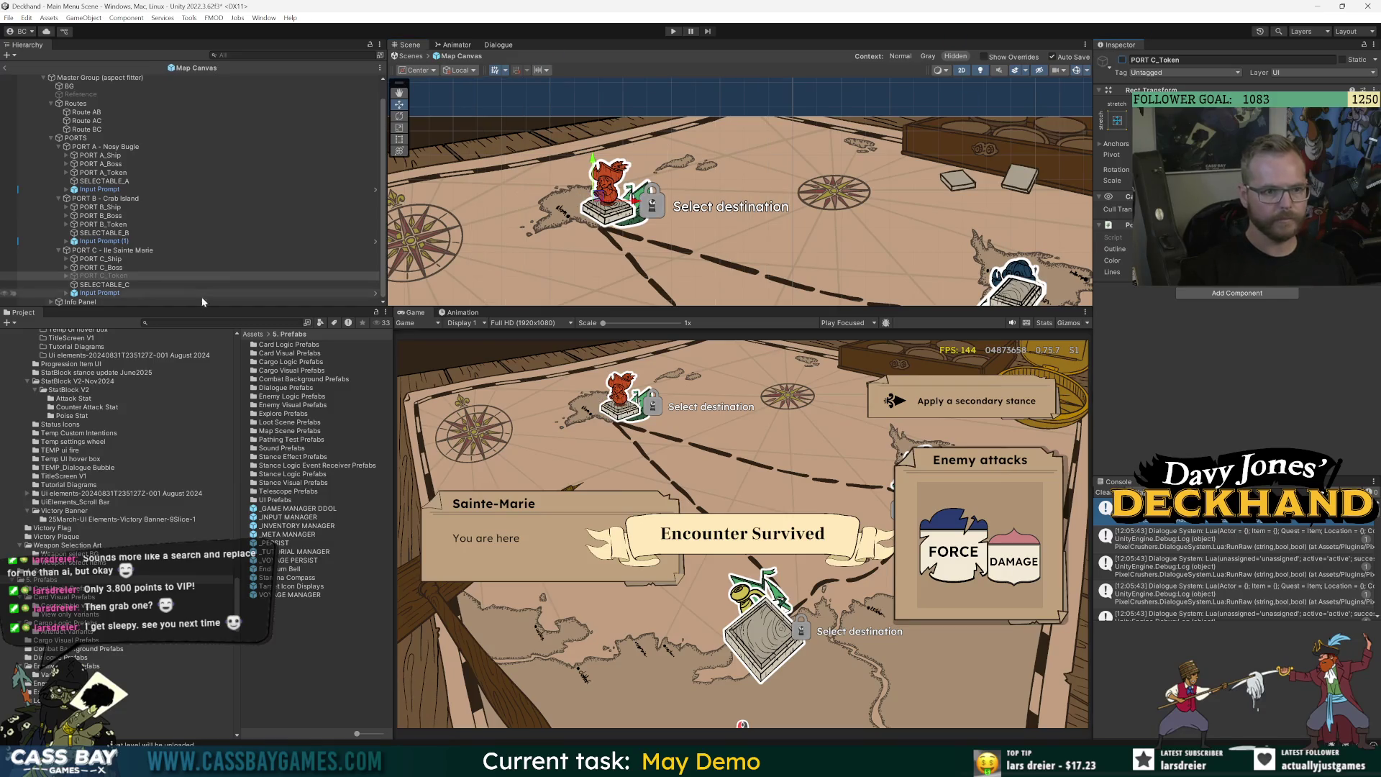
pyautogui.click(212, 267)
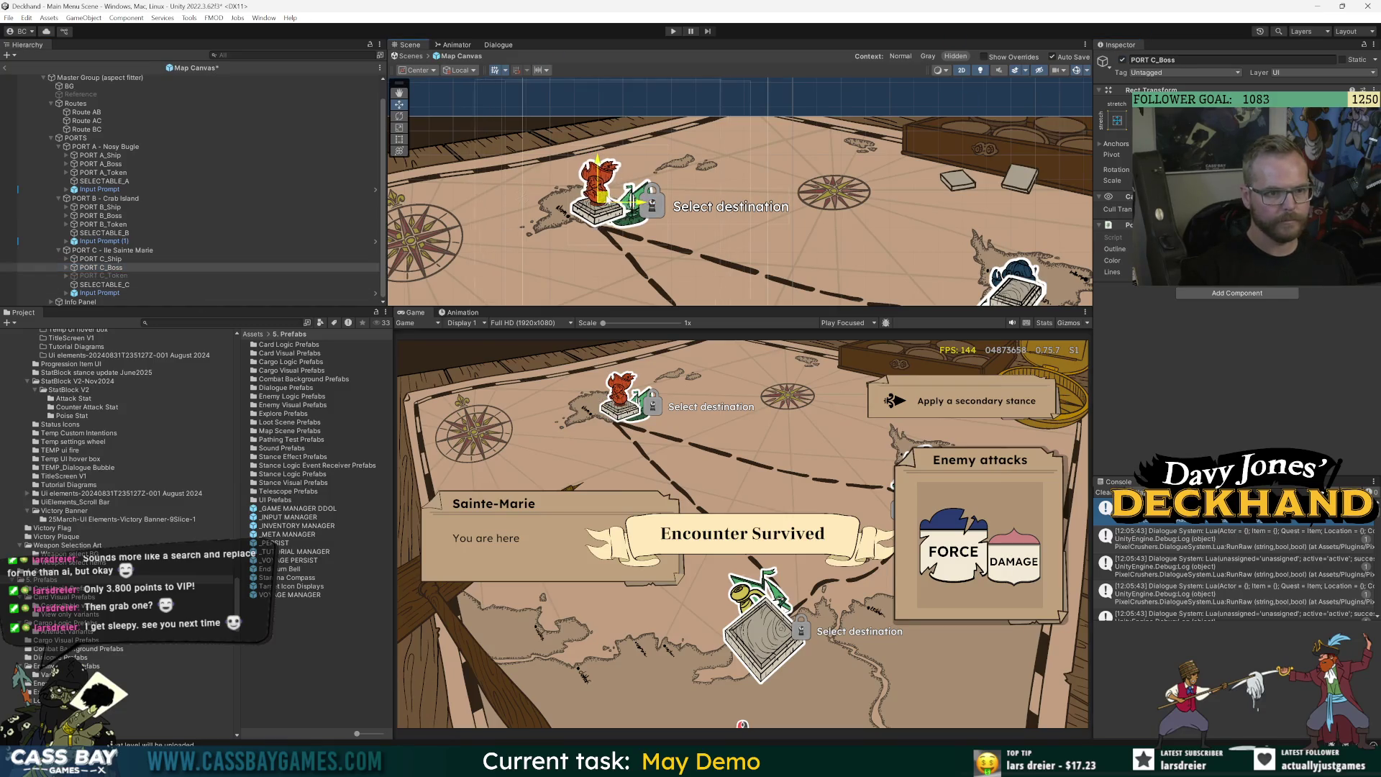
pyautogui.click(1124, 60)
pyautogui.click(571, 231)
pyautogui.moveTo(635, 204); pyautogui.dragTo(636, 209)
pyautogui.hotkey('ctrl', 'z')
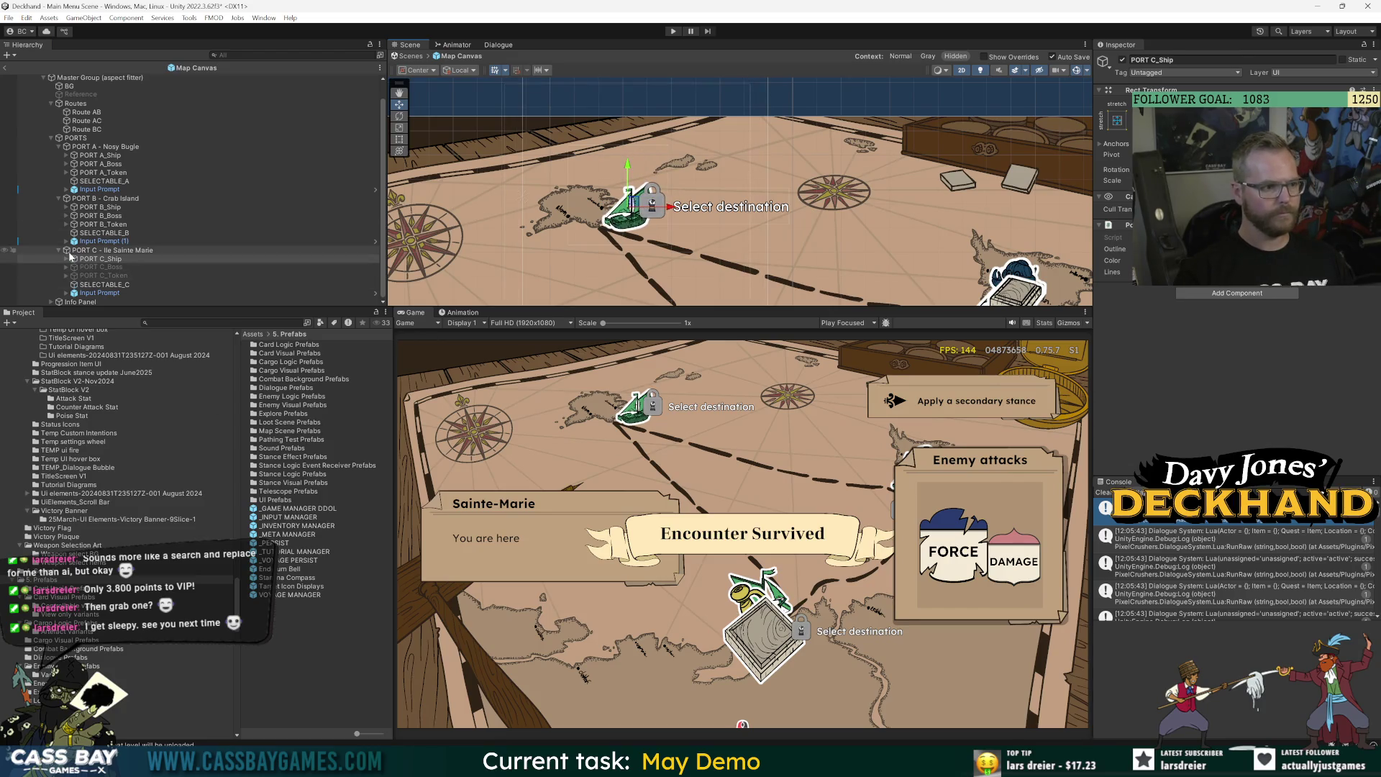
pyautogui.click(101, 96)
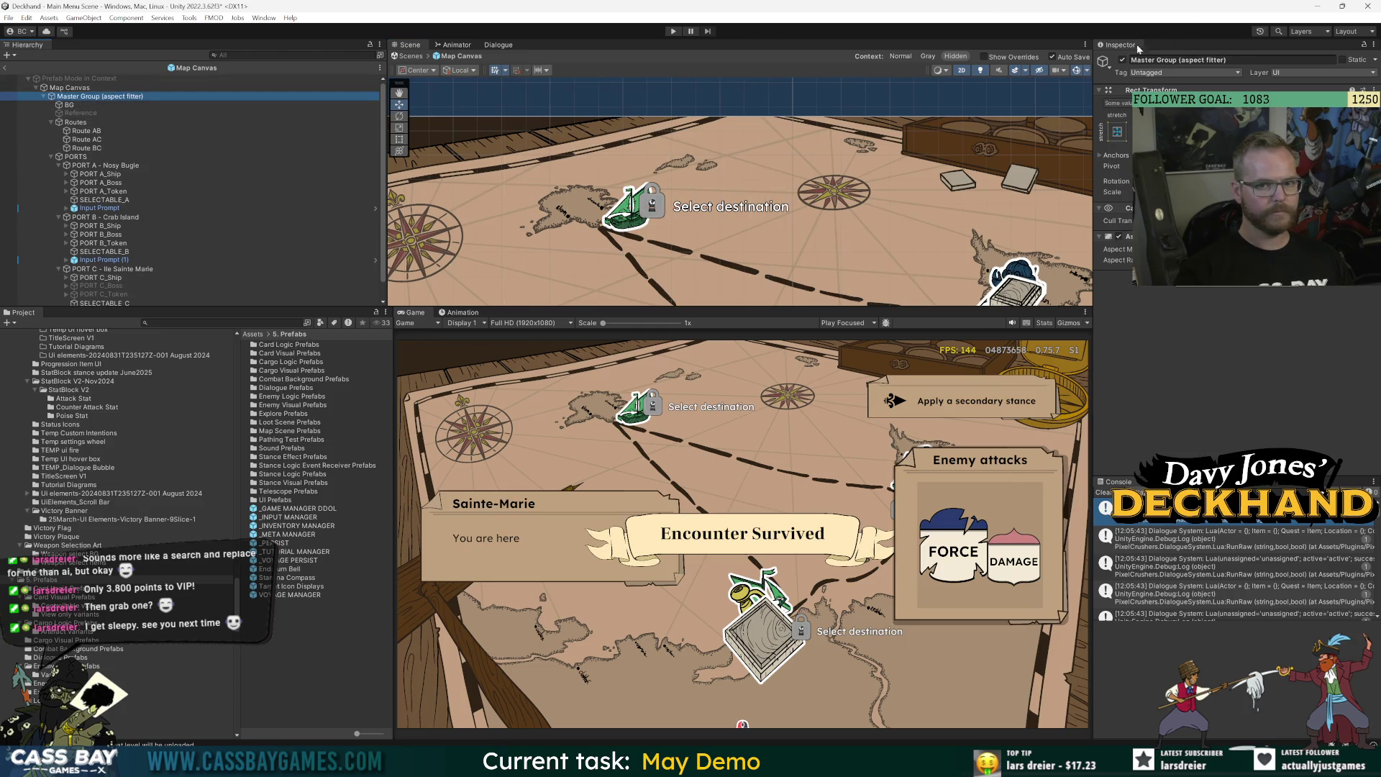
pyautogui.click(673, 31)
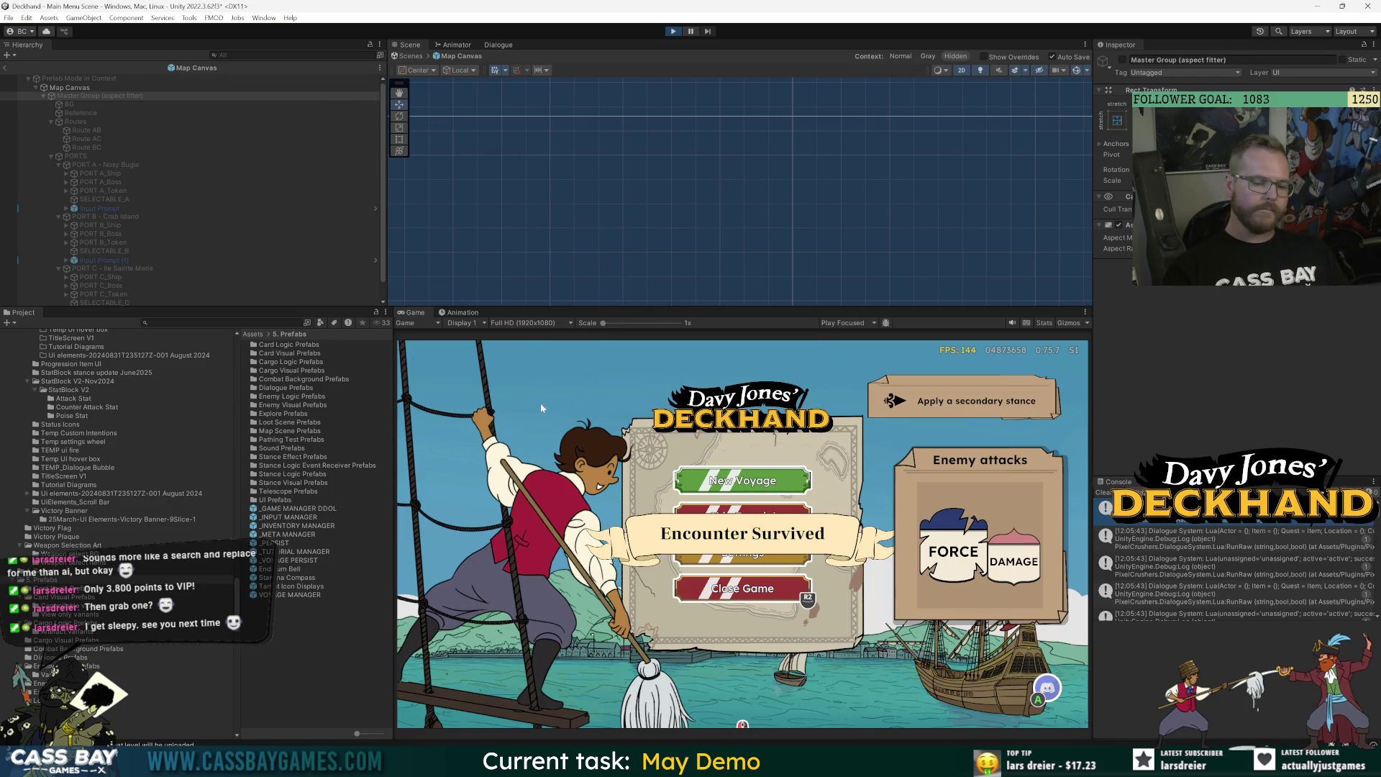
# Start a New Voyage, confirm Isle Sainte Marie shows not available in demo, and return to the main menu.
pyautogui.click(756, 477)
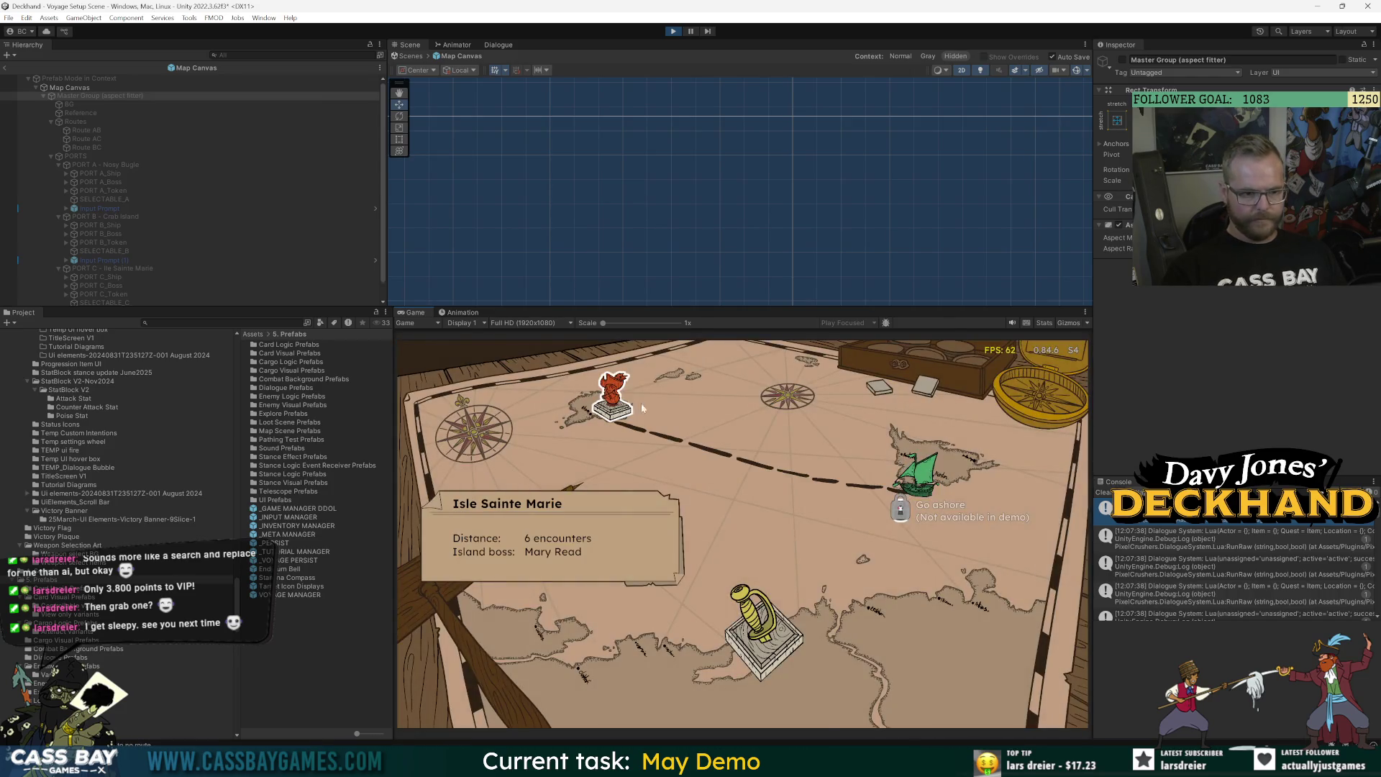
pyautogui.moveTo(782, 647)
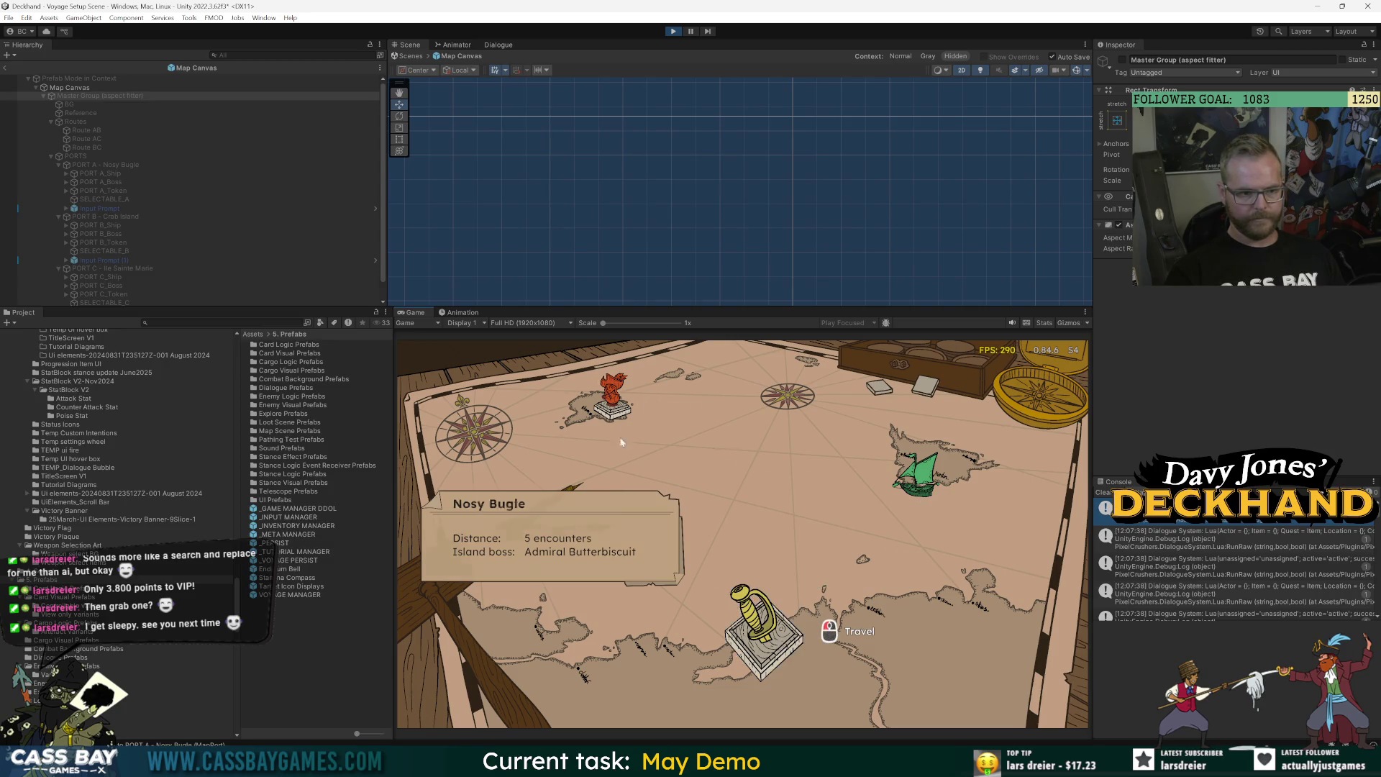
pyautogui.moveTo(983, 475)
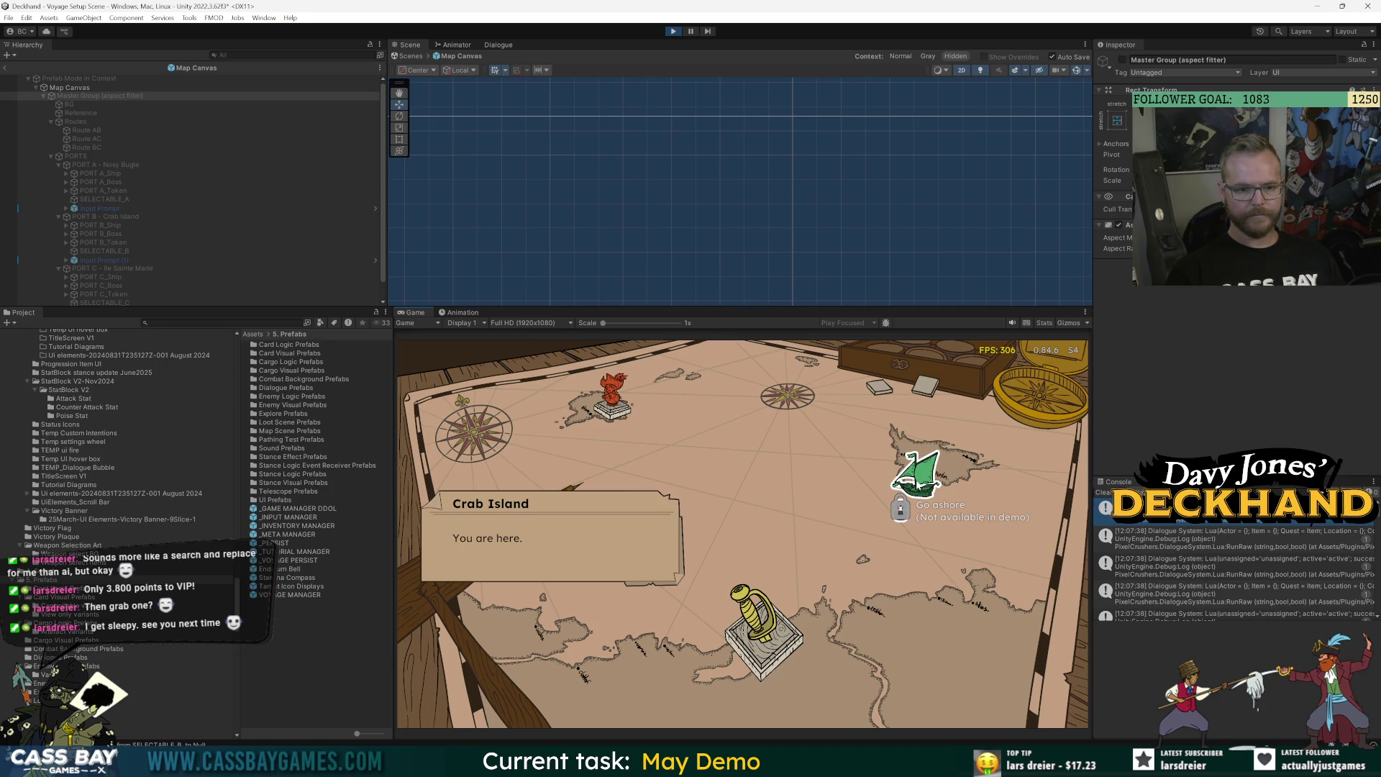
pyautogui.click(919, 487)
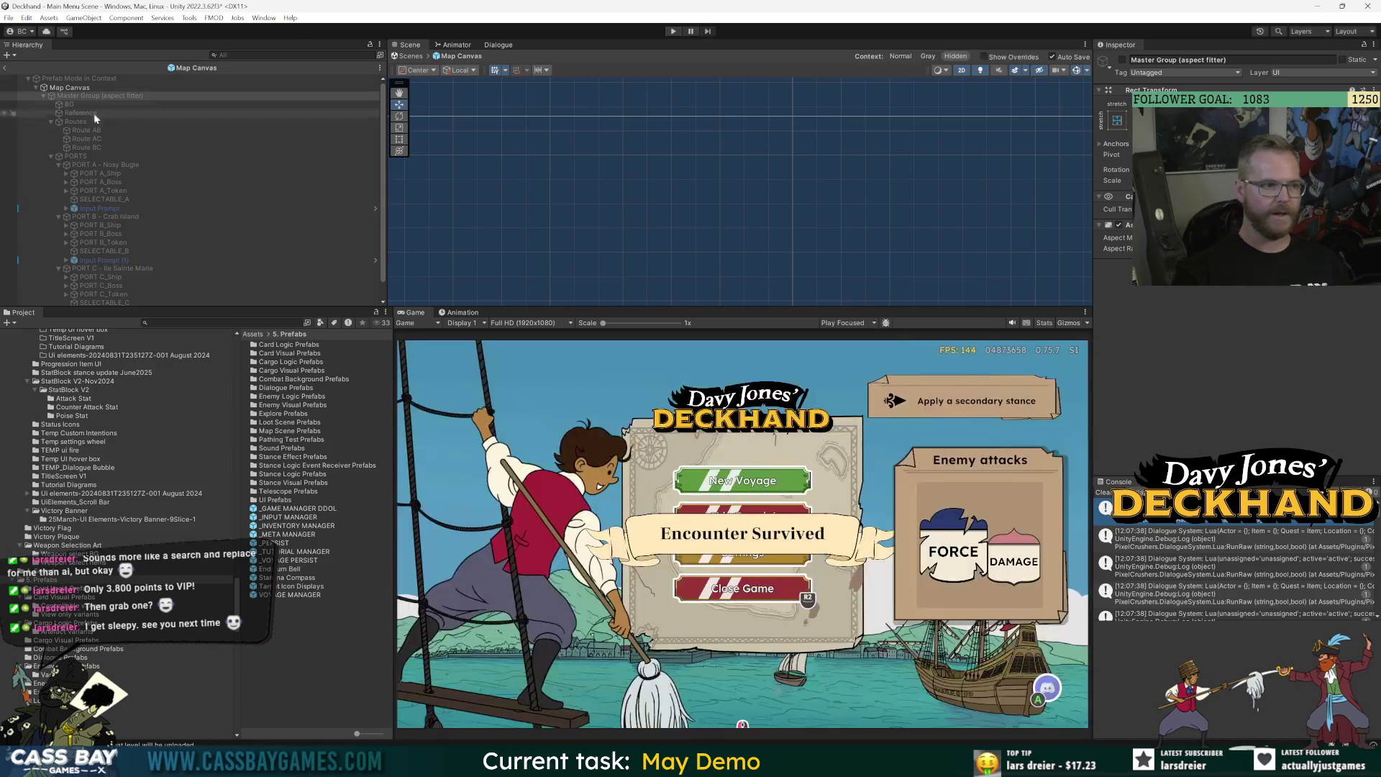
# Exit Prefab Mode and inspect the Pop ups canvas and Map Canvas in the scene.
pyautogui.click(11, 71)
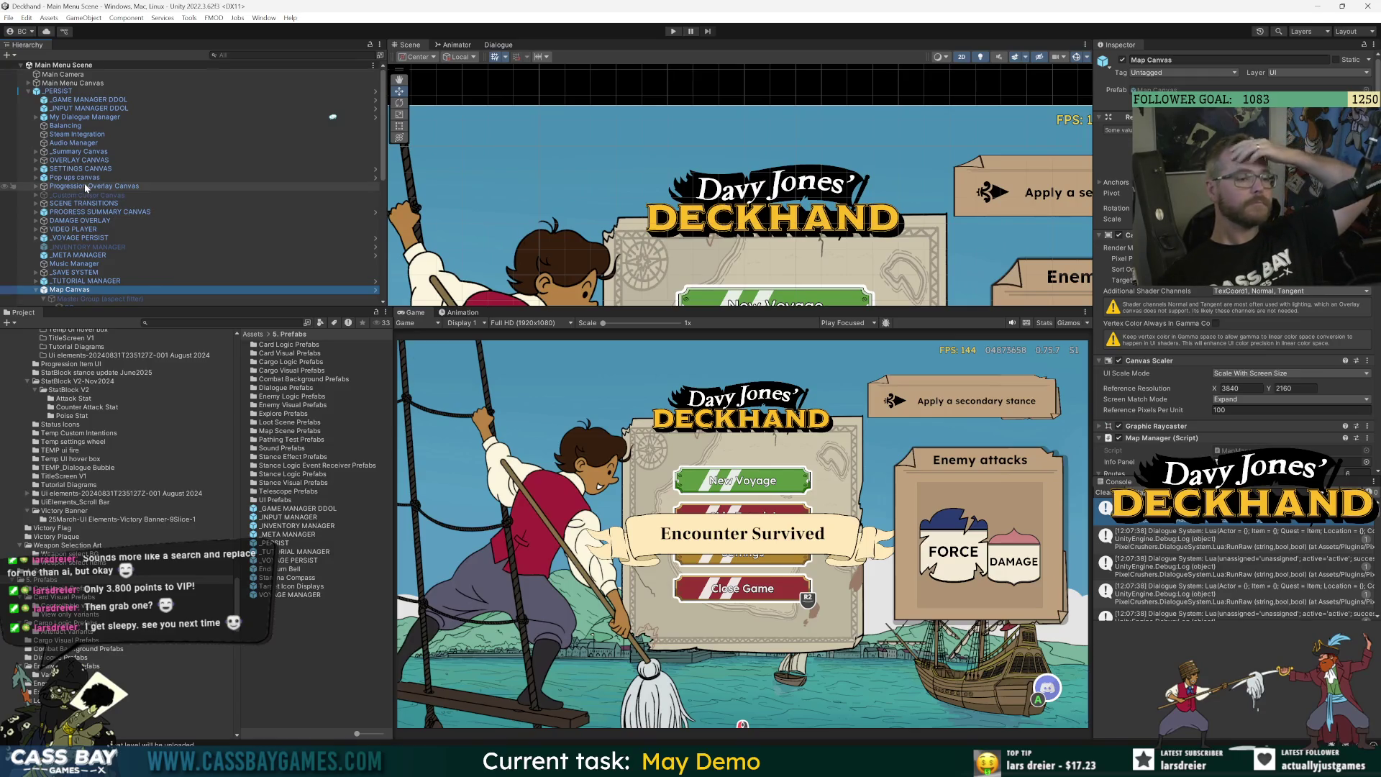
pyautogui.click(46, 179)
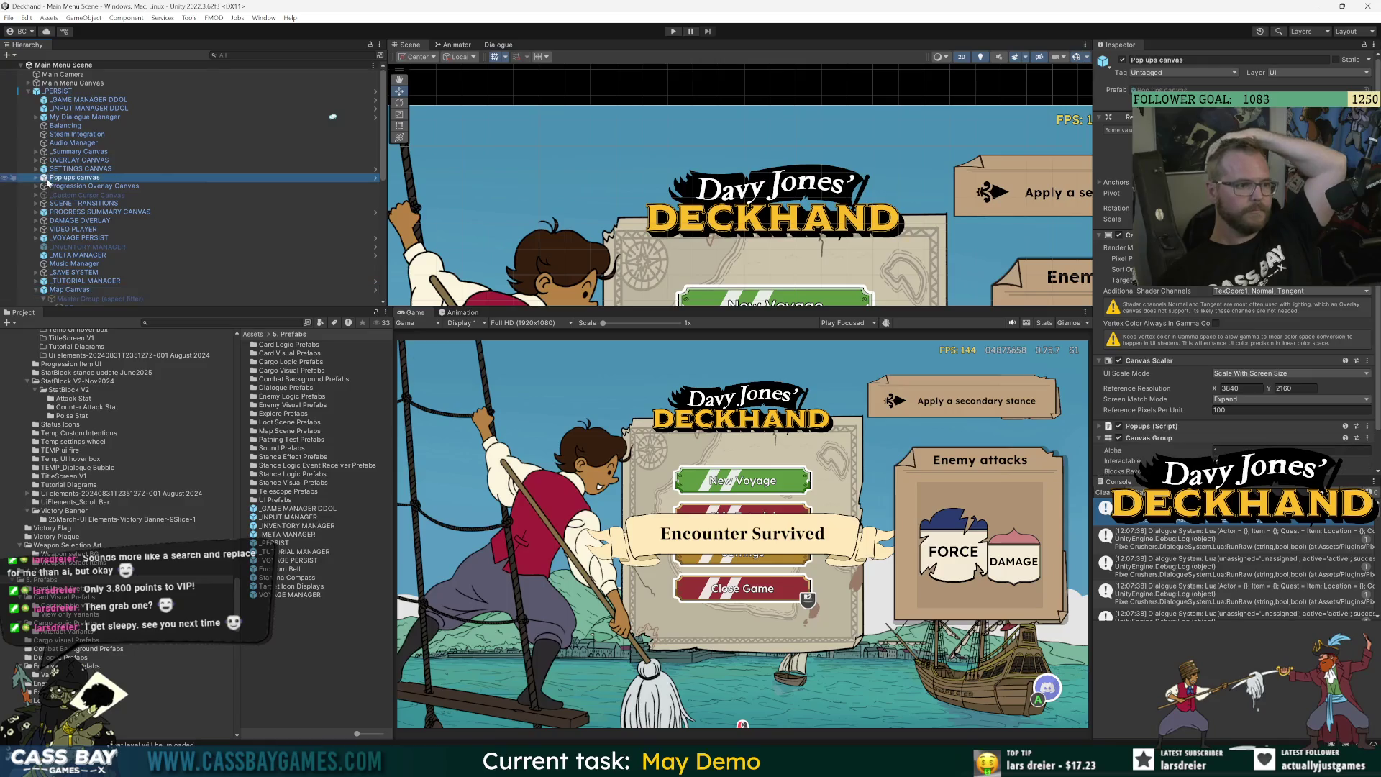
pyautogui.click(35, 178)
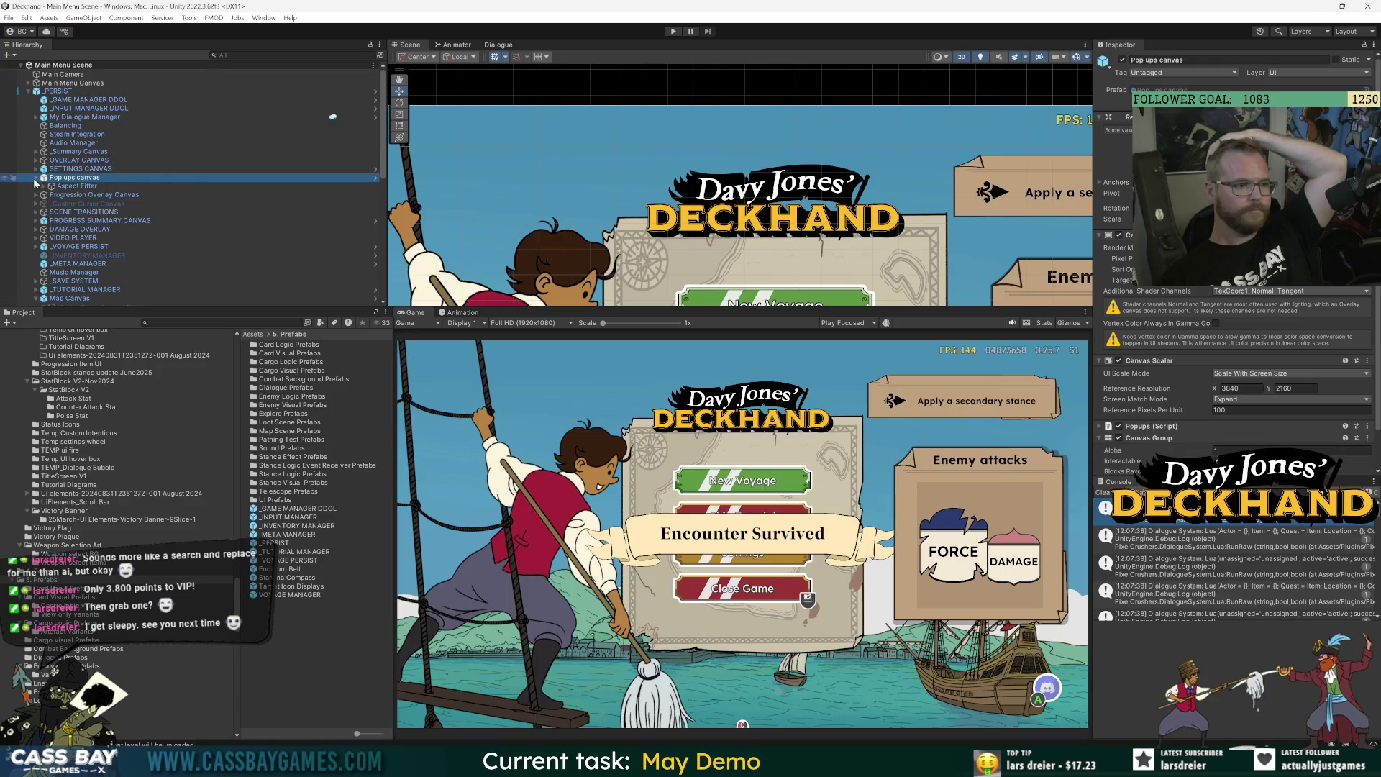
pyautogui.click(35, 177)
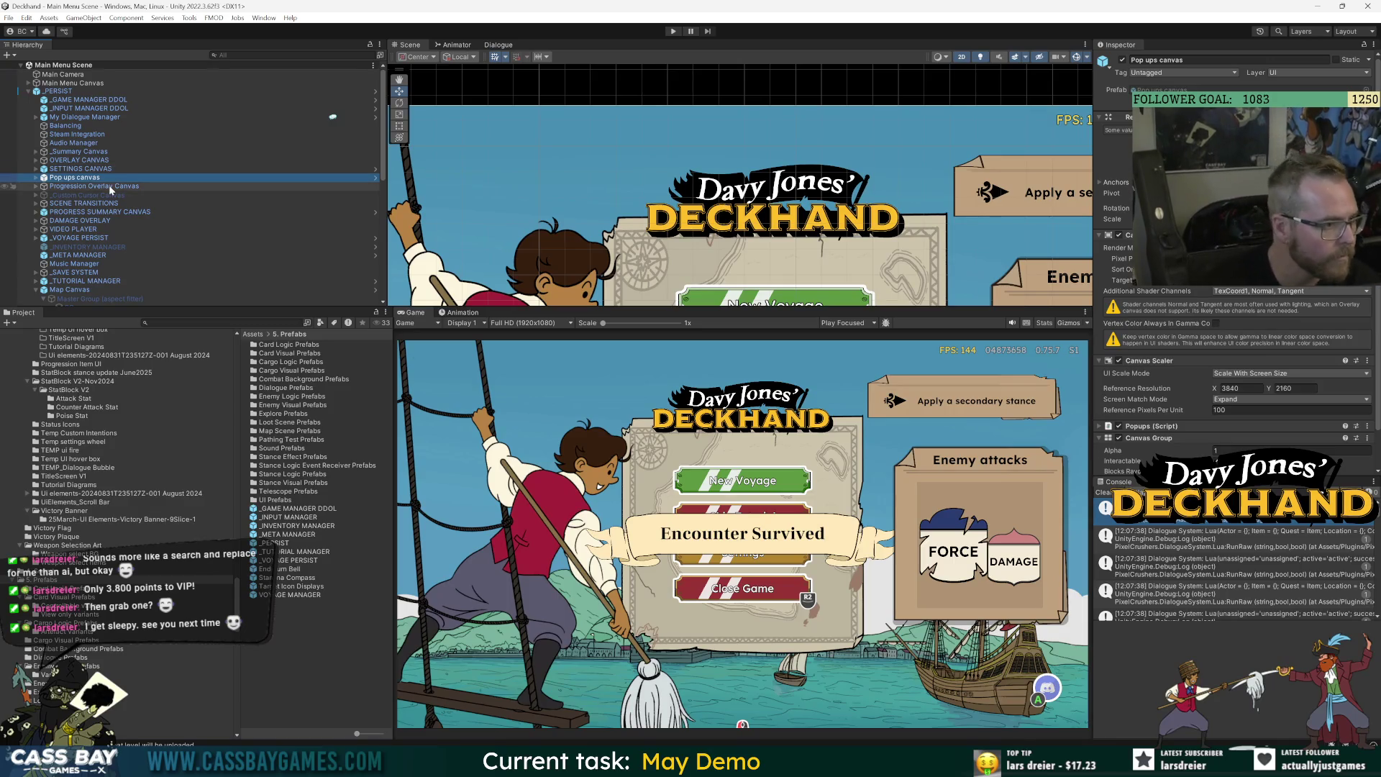
pyautogui.click(28, 287)
pyautogui.click(35, 289)
# Make the Hierarchy panel taller, select Map Canvas, and open a new browser tab.
pyautogui.moveTo(153, 309); pyautogui.dragTo(115, 394)
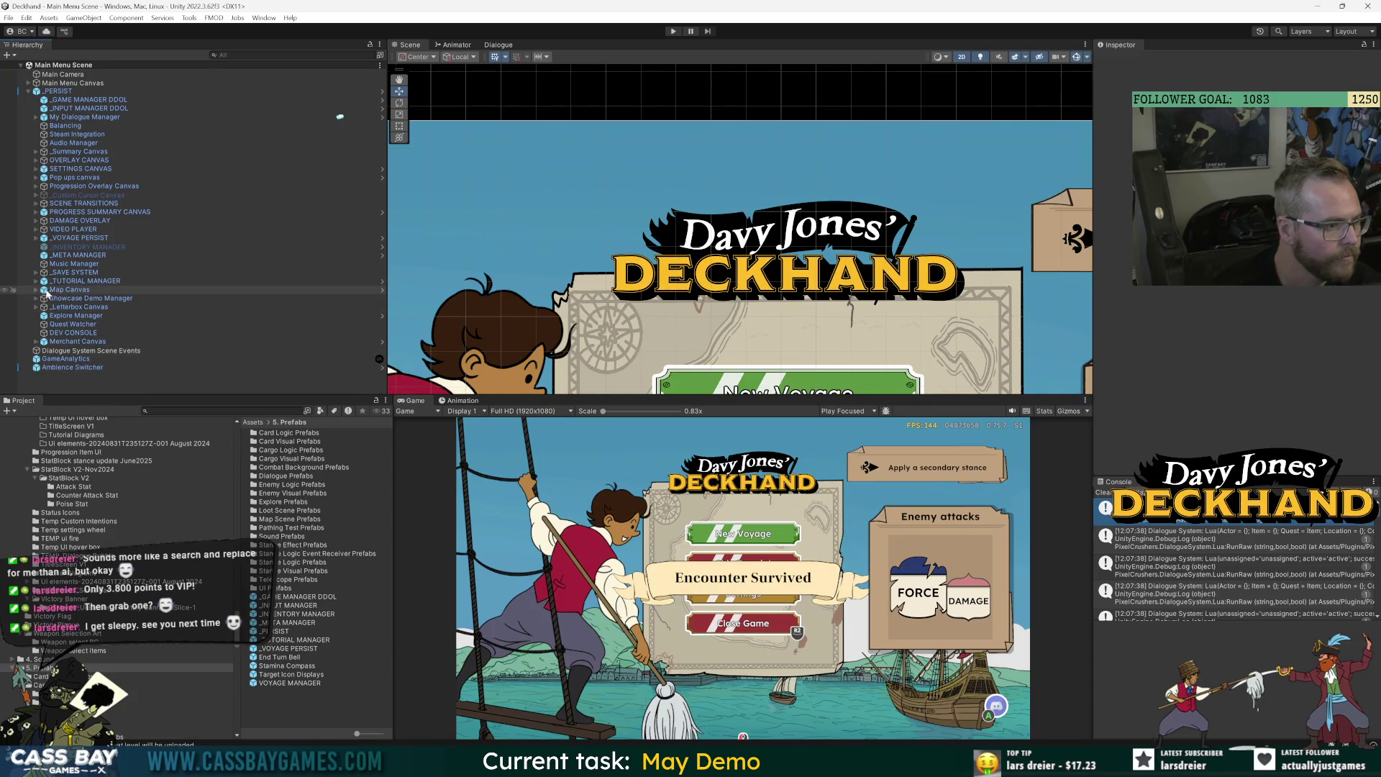
pyautogui.click(52, 290)
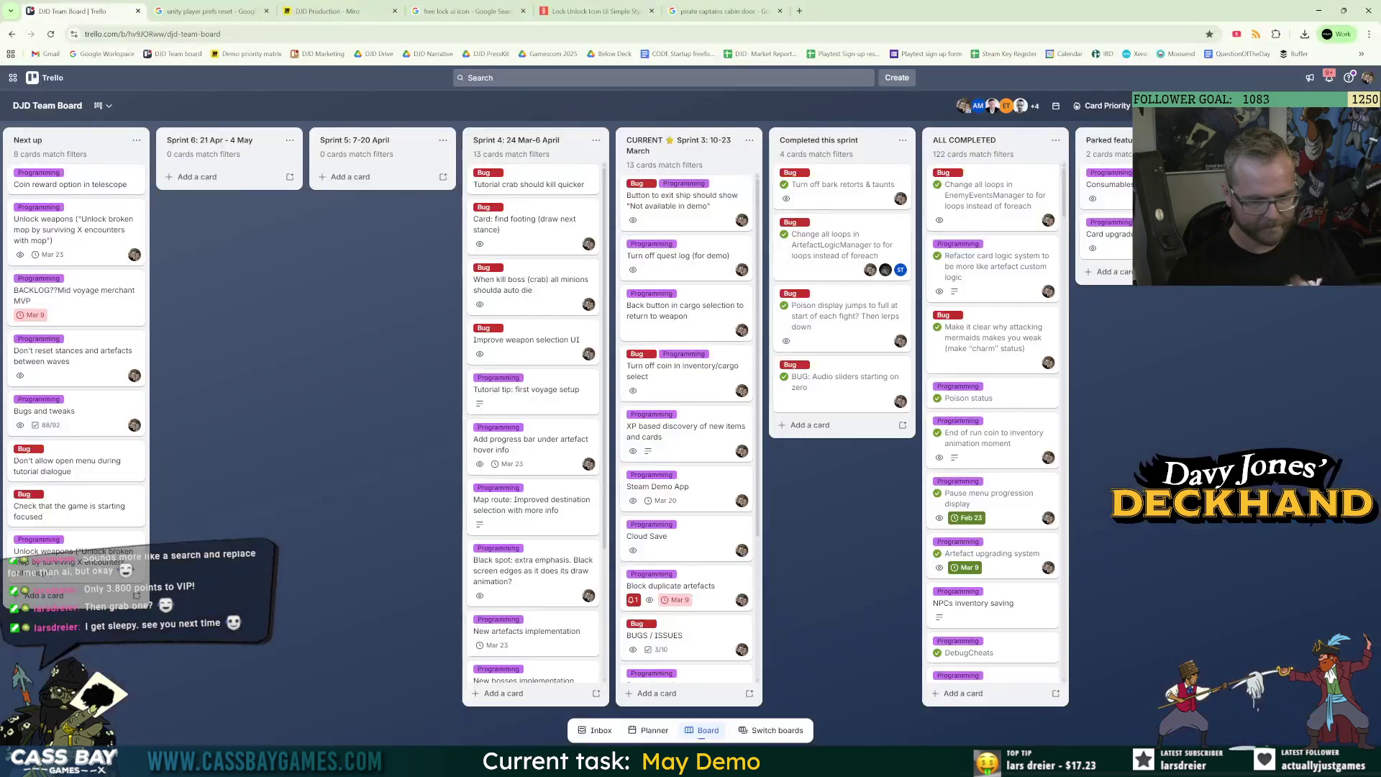
pyautogui.hotkey('alt', 'Tab')
pyautogui.click(799, 12)
# Search Google for 'put wishlist link in steam unity game'.
pyautogui.write('put wishlist link in google ga')
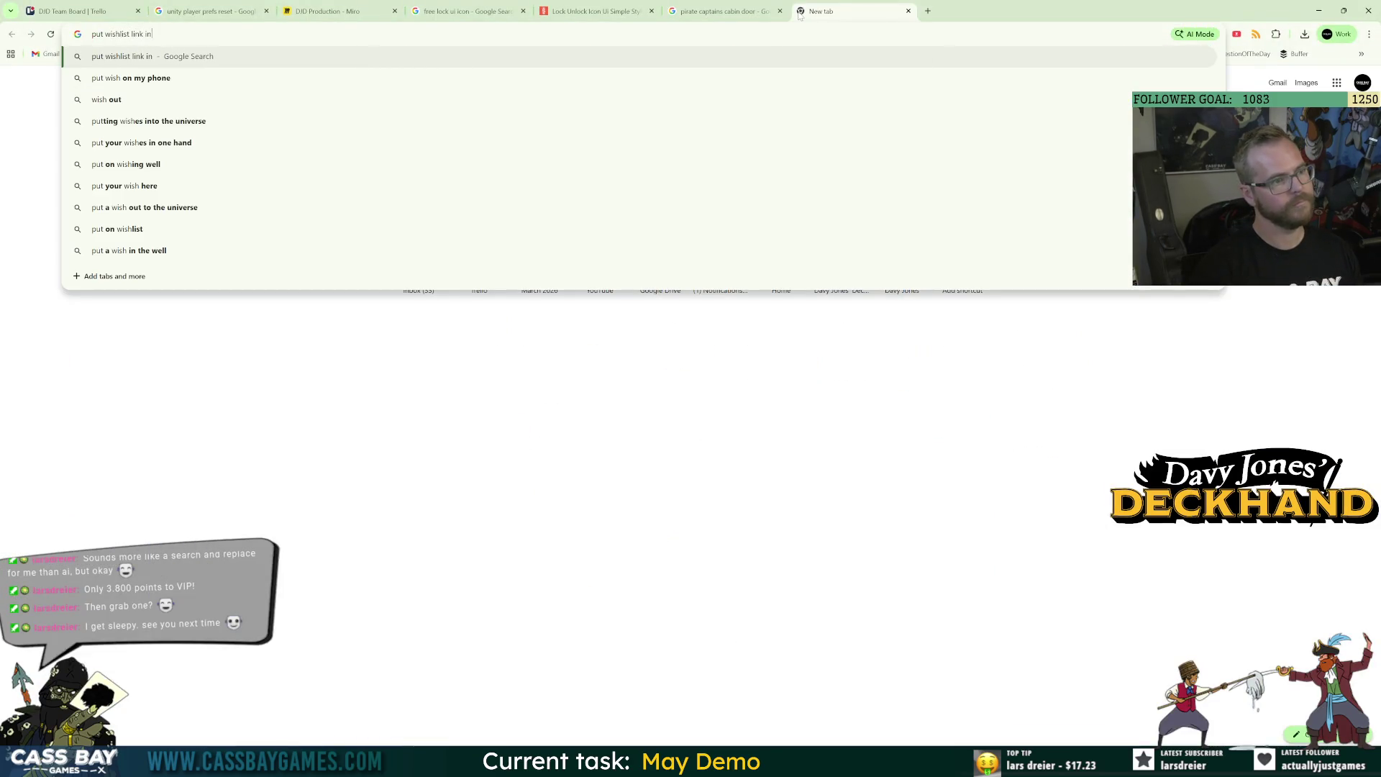
pyautogui.write('me')
pyautogui.press('Return')
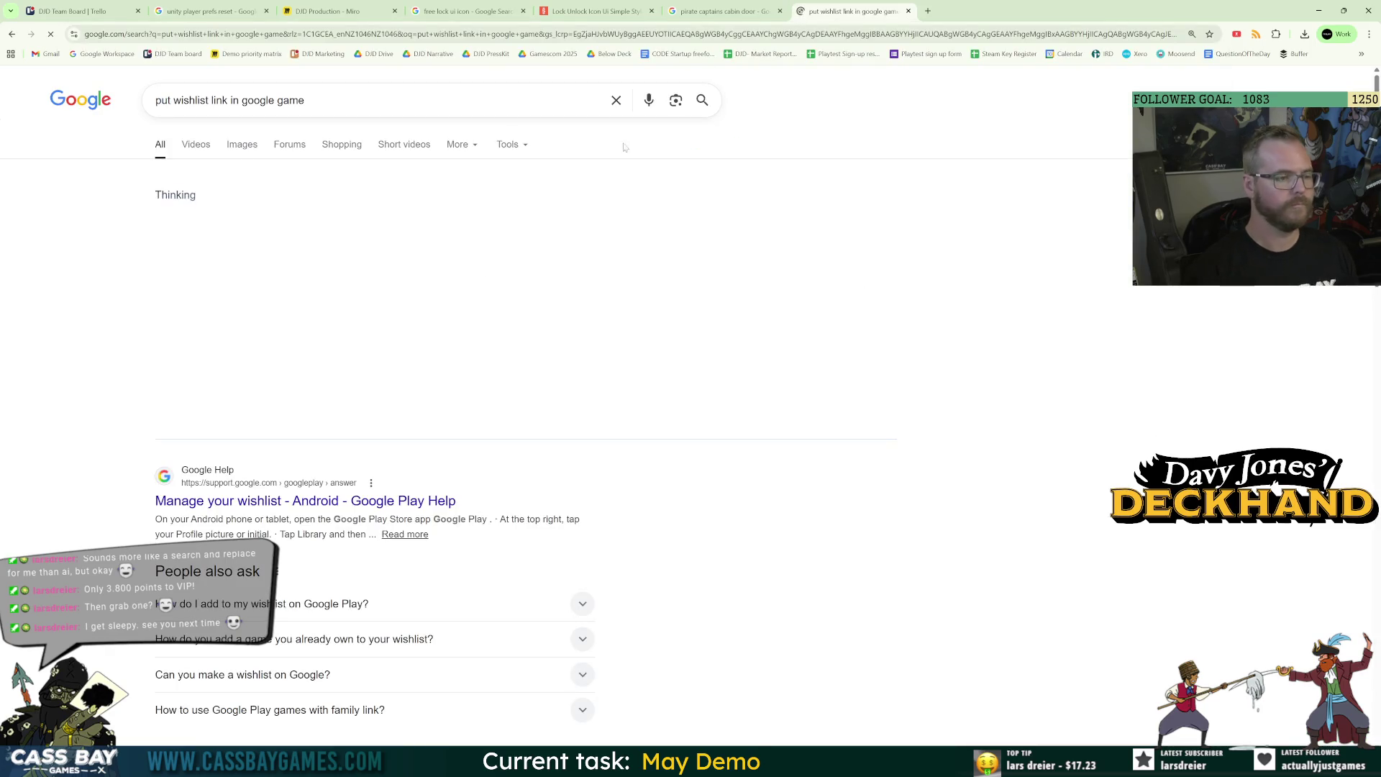
pyautogui.click(425, 394)
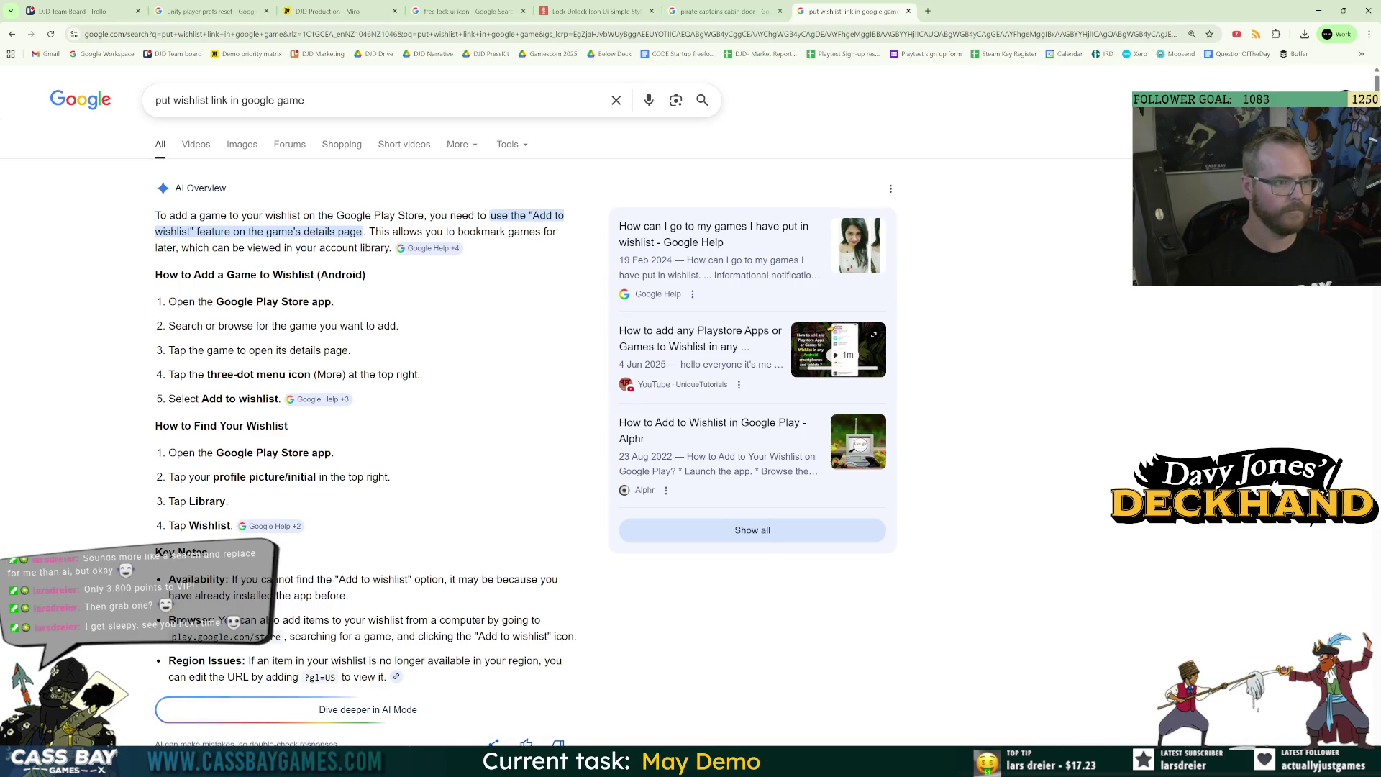
pyautogui.doubleClick(258, 100)
pyautogui.write('steam')
pyautogui.press('Return')
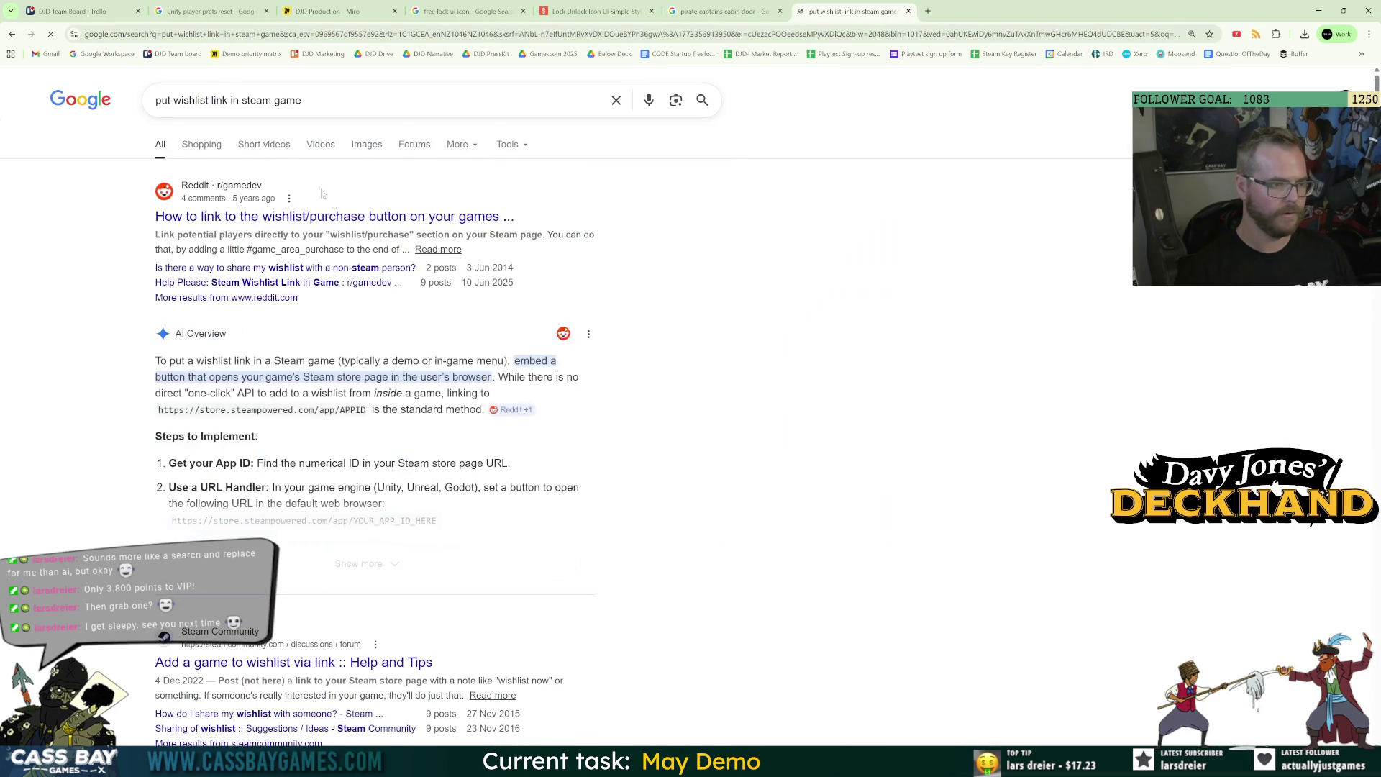
pyautogui.click(273, 100)
pyautogui.write('unity')
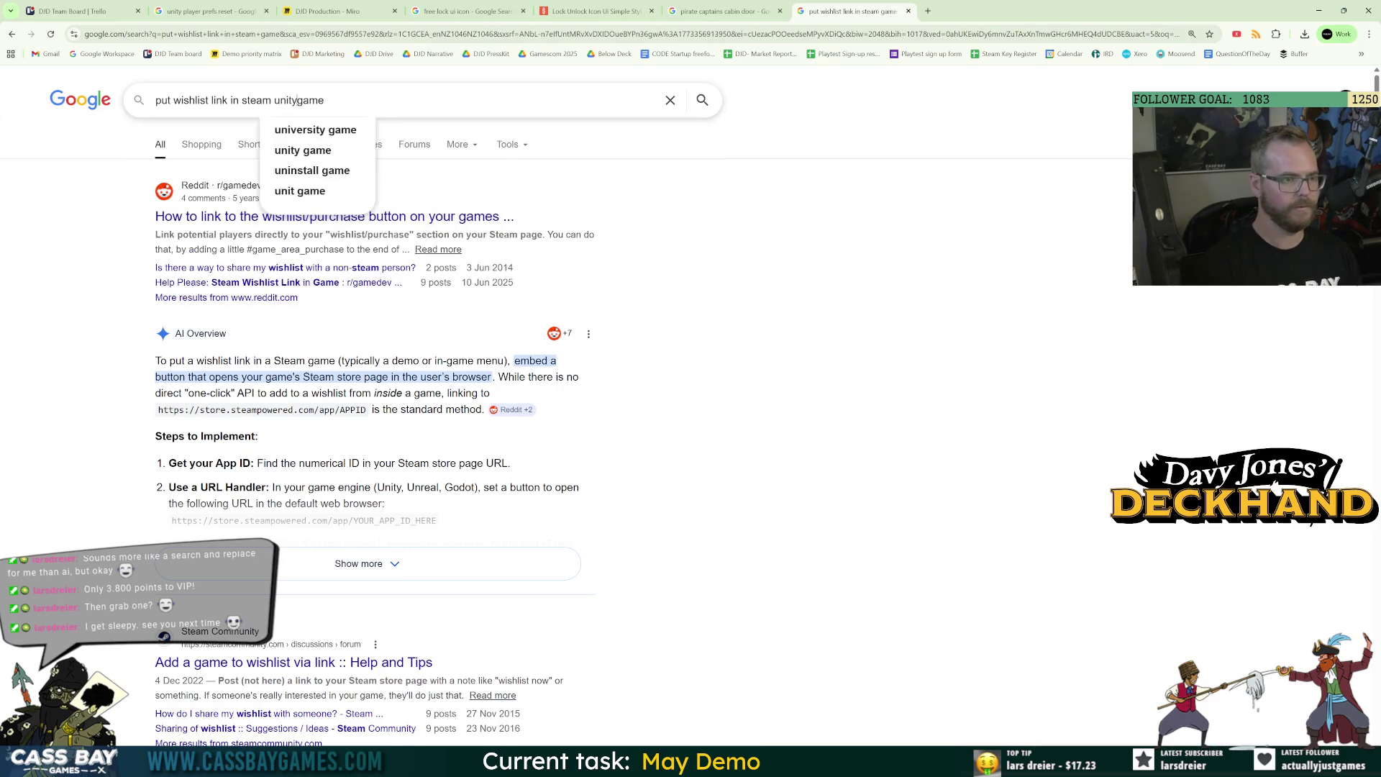
pyautogui.press('Return')
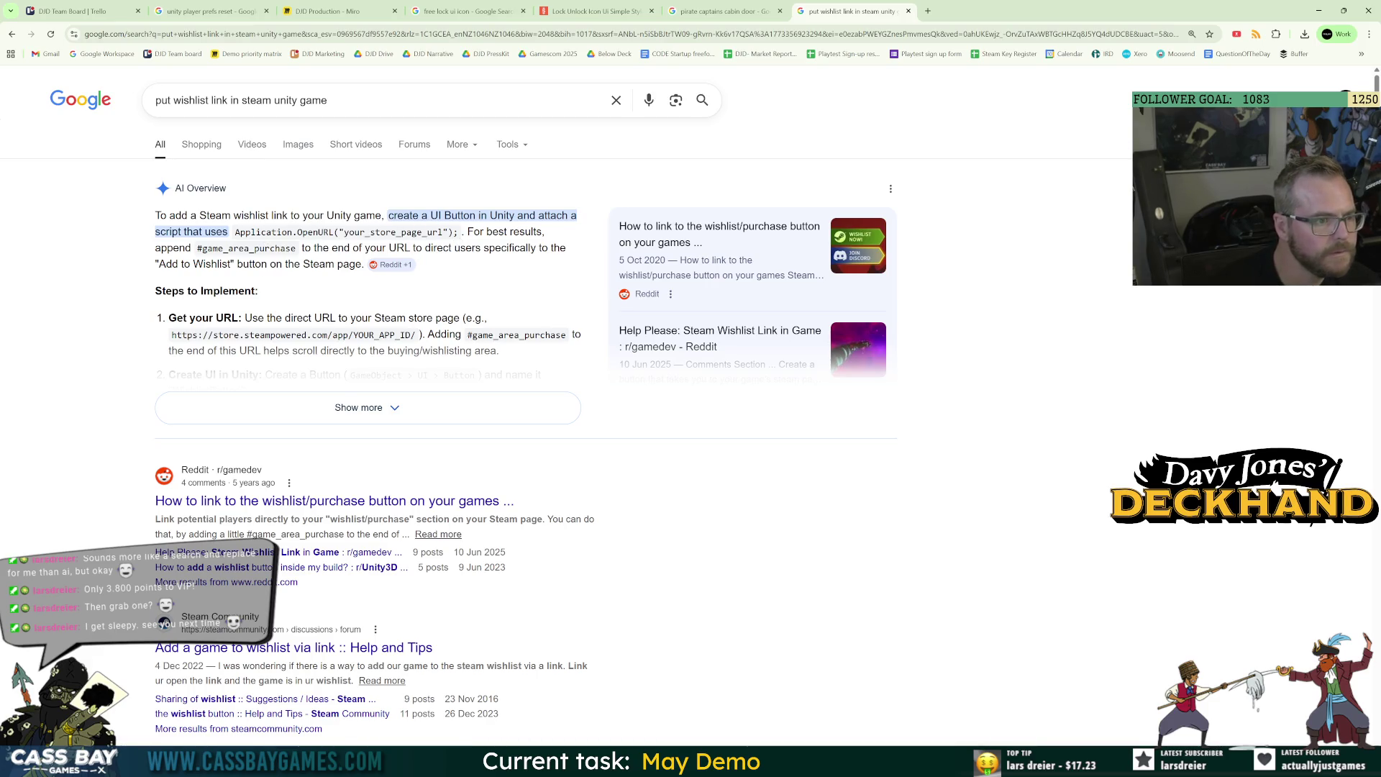
# Expand the AI Overview and select the #game_area_purchase anchor text.
pyautogui.click(310, 407)
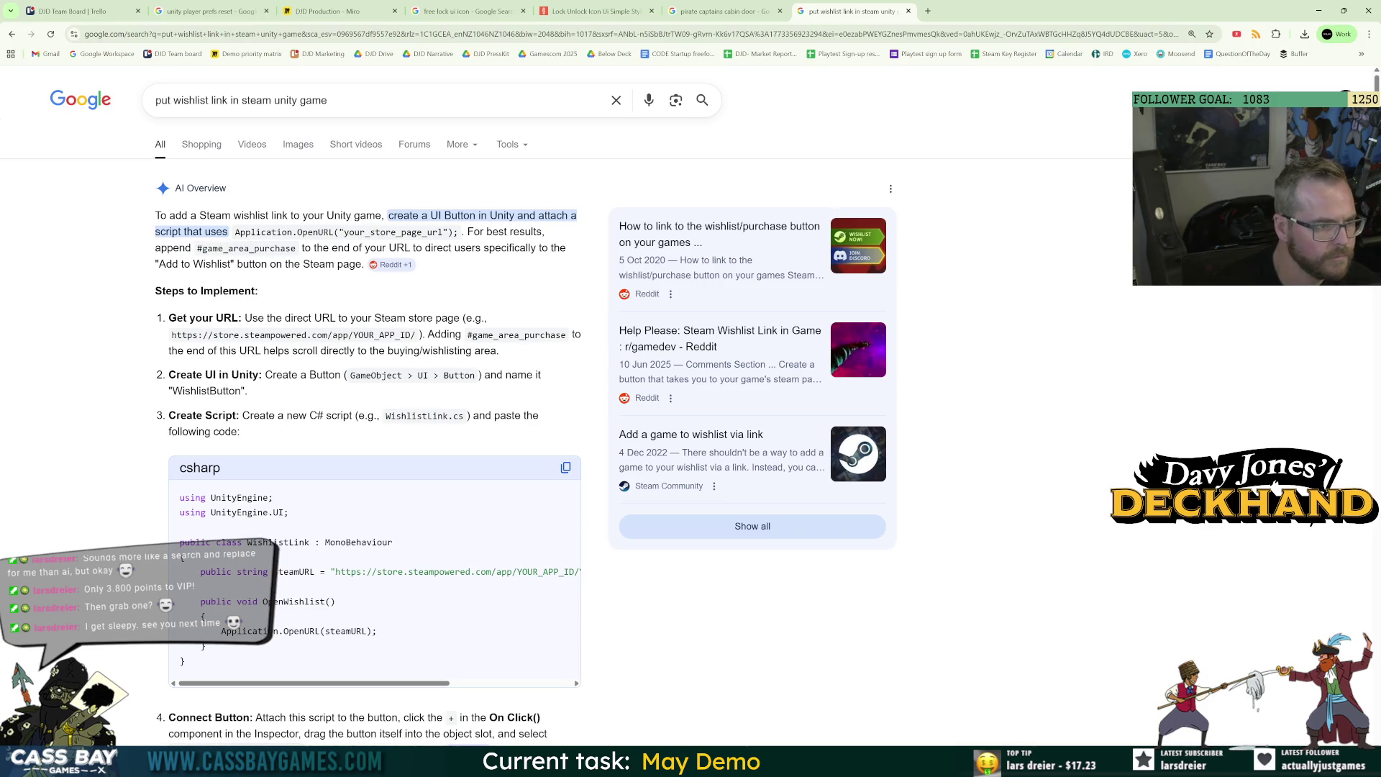
pyautogui.moveTo(396, 248); pyautogui.dragTo(501, 247)
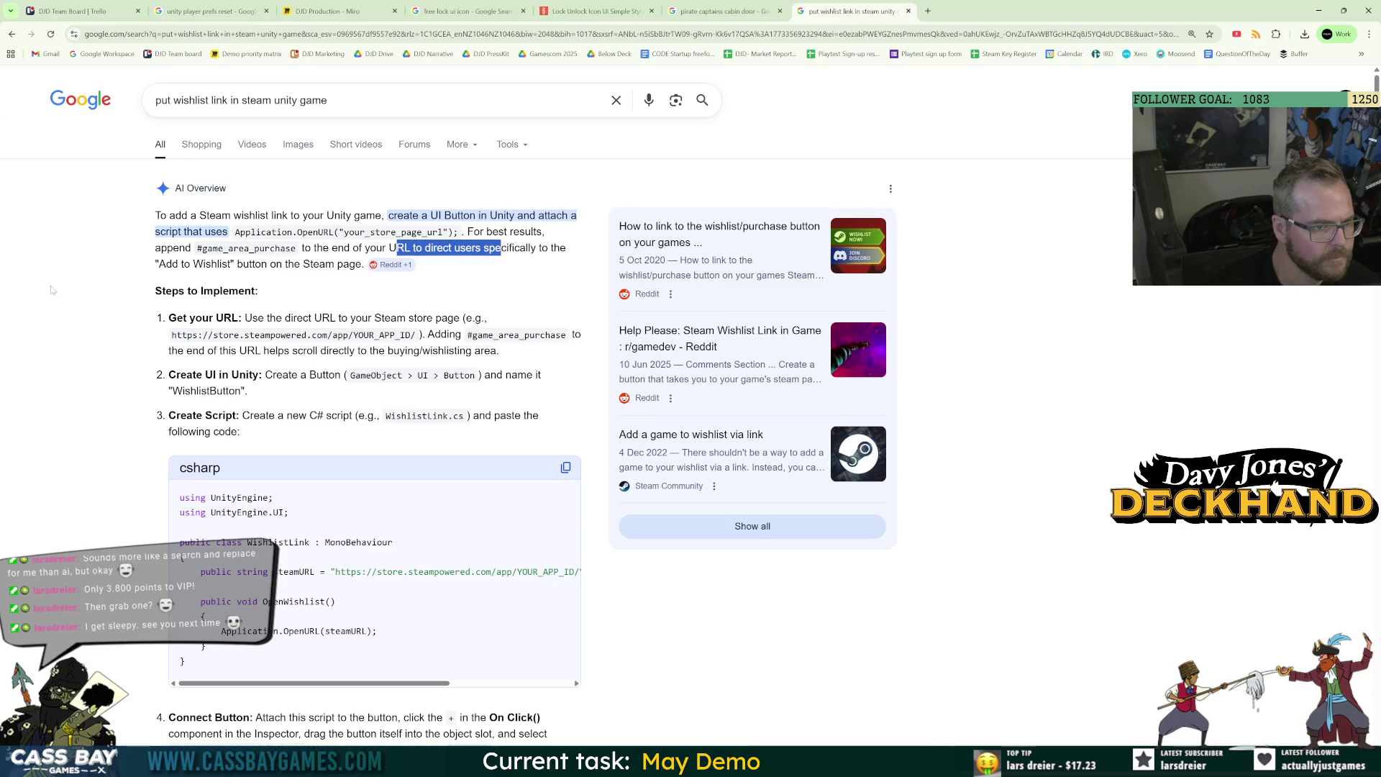
pyautogui.click(99, 267)
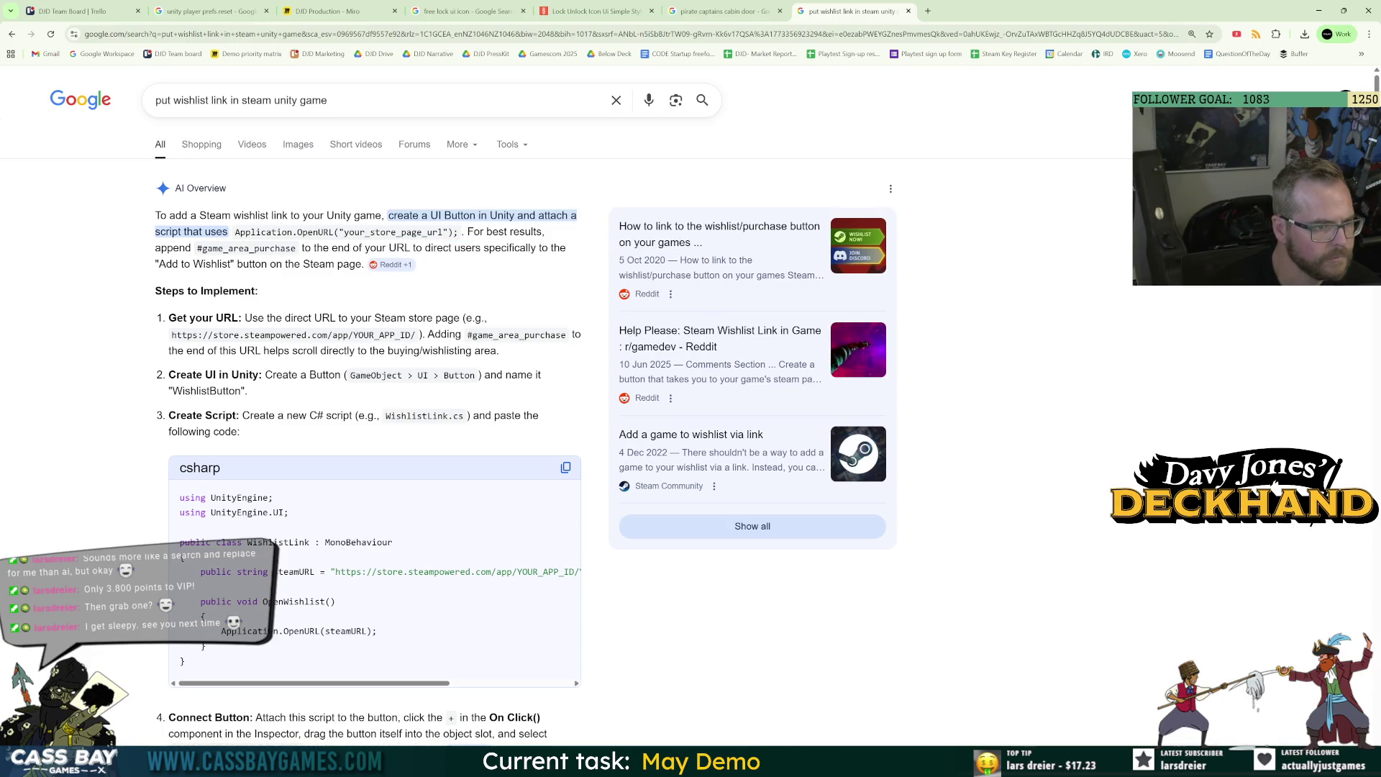
pyautogui.moveTo(288, 248); pyautogui.dragTo(207, 247)
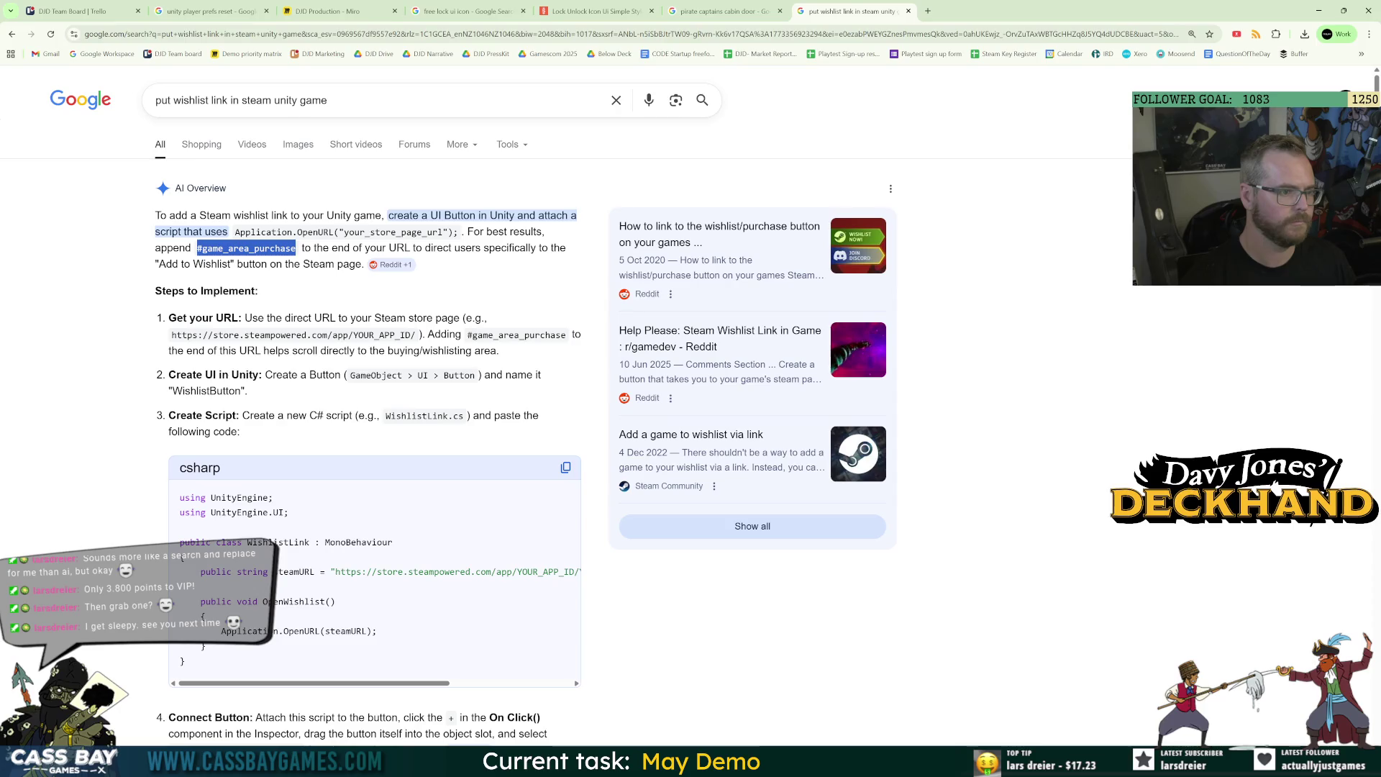
# Open the DJD Steam app link bookmark in a new tab and view the store page.
pyautogui.click(928, 11)
pyautogui.click(1370, 34)
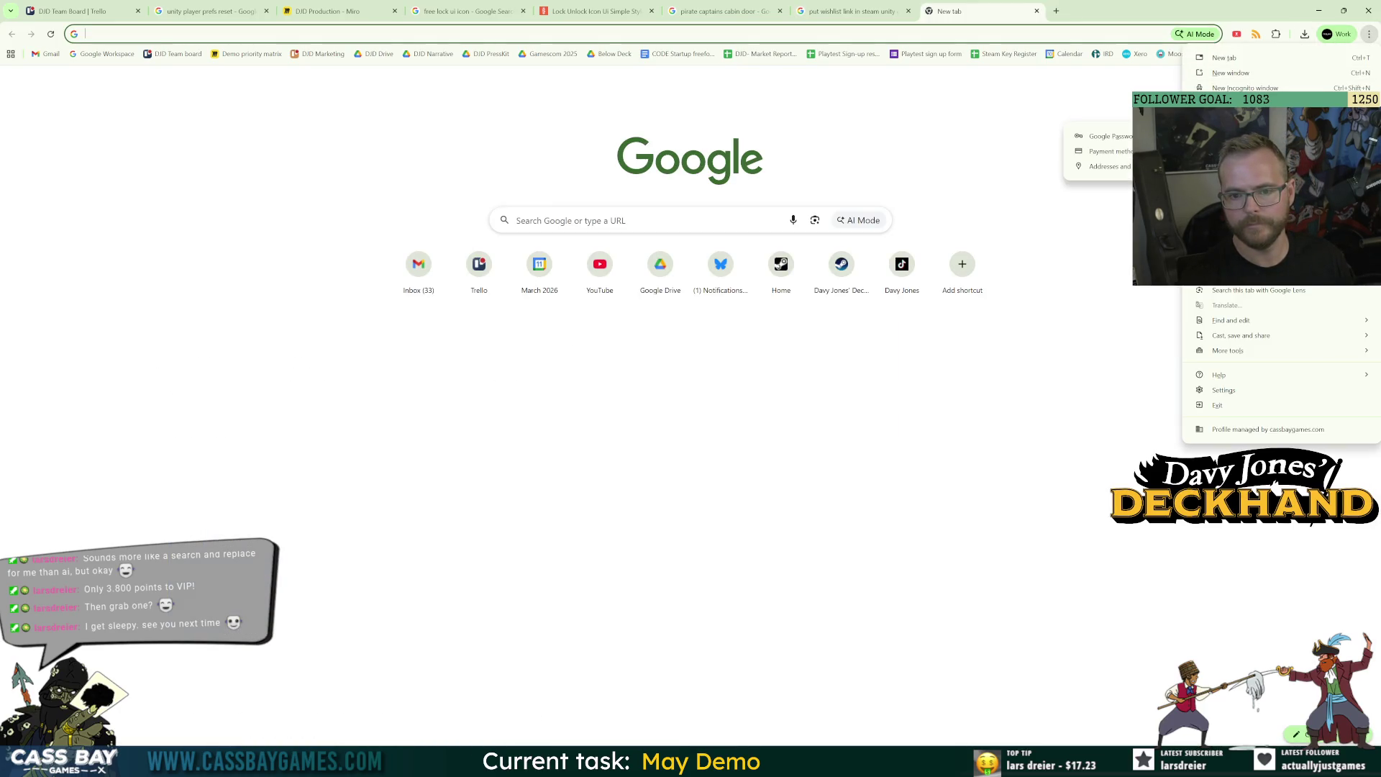
pyautogui.click(1370, 34)
pyautogui.click(1361, 54)
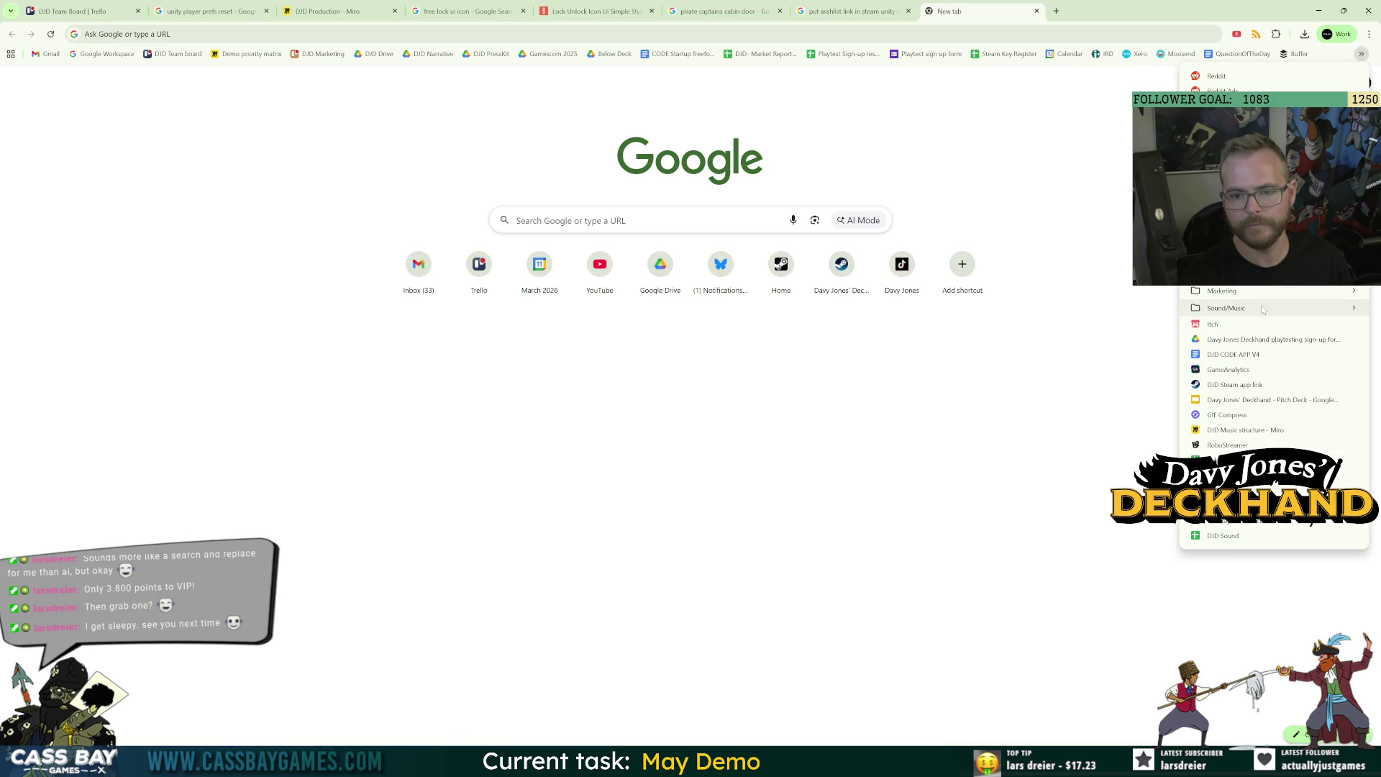
pyautogui.click(1234, 385)
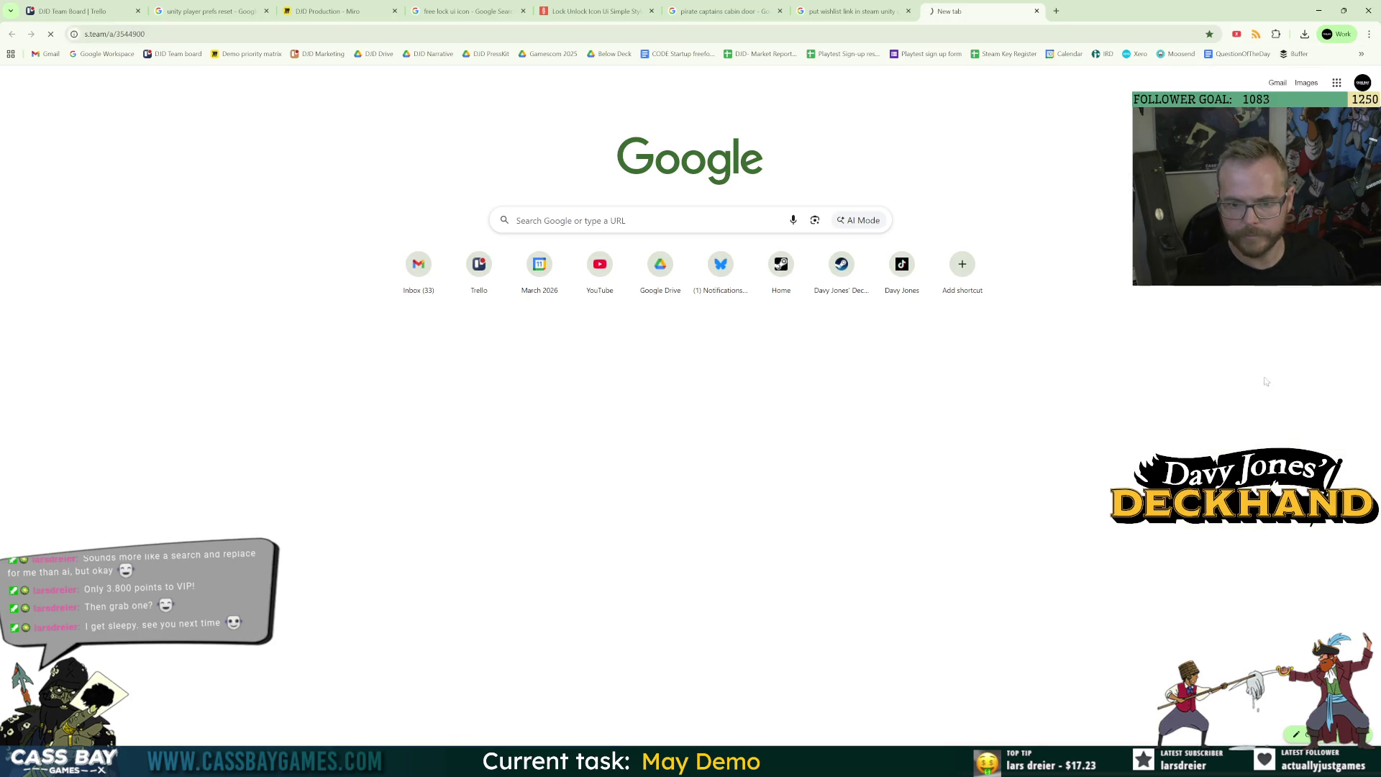
pyautogui.click(853, 12)
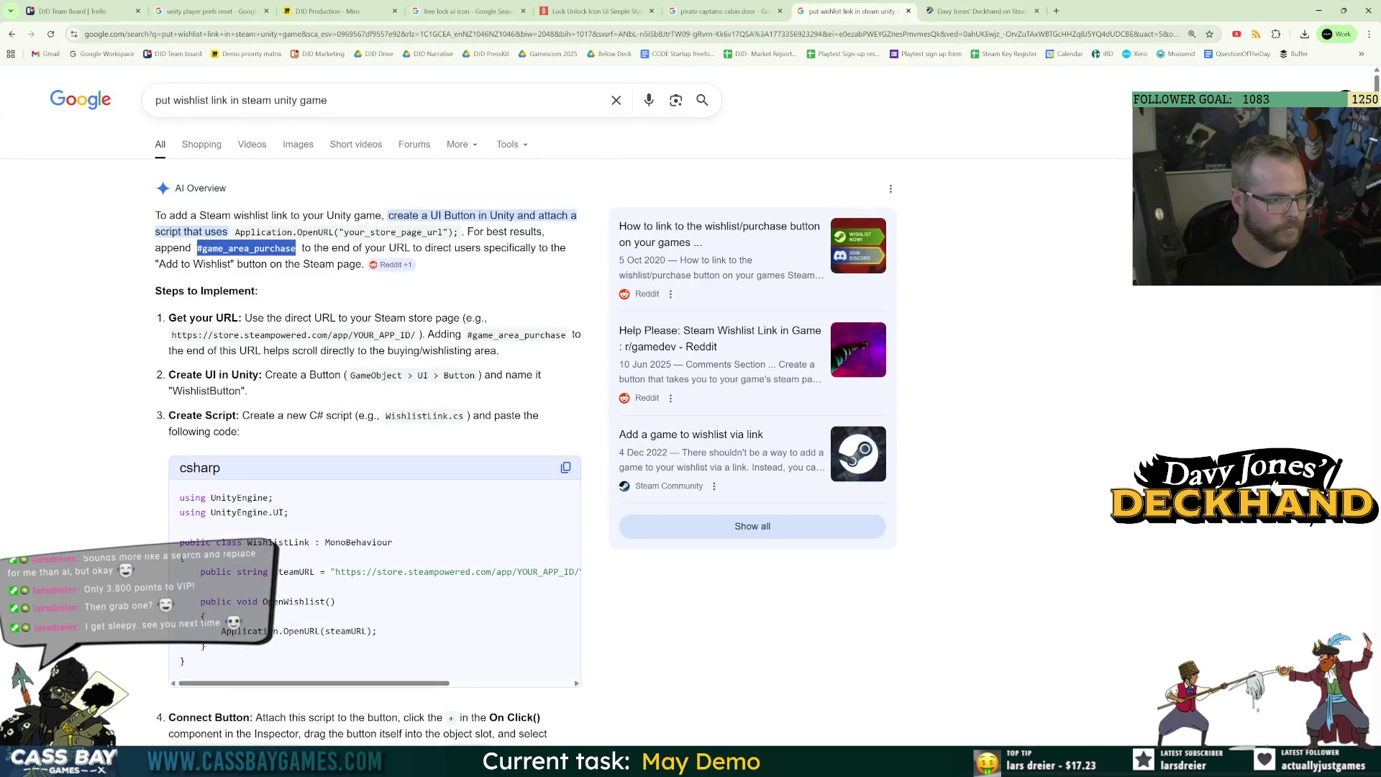
pyautogui.hotkey('ctrl', 'Tab')
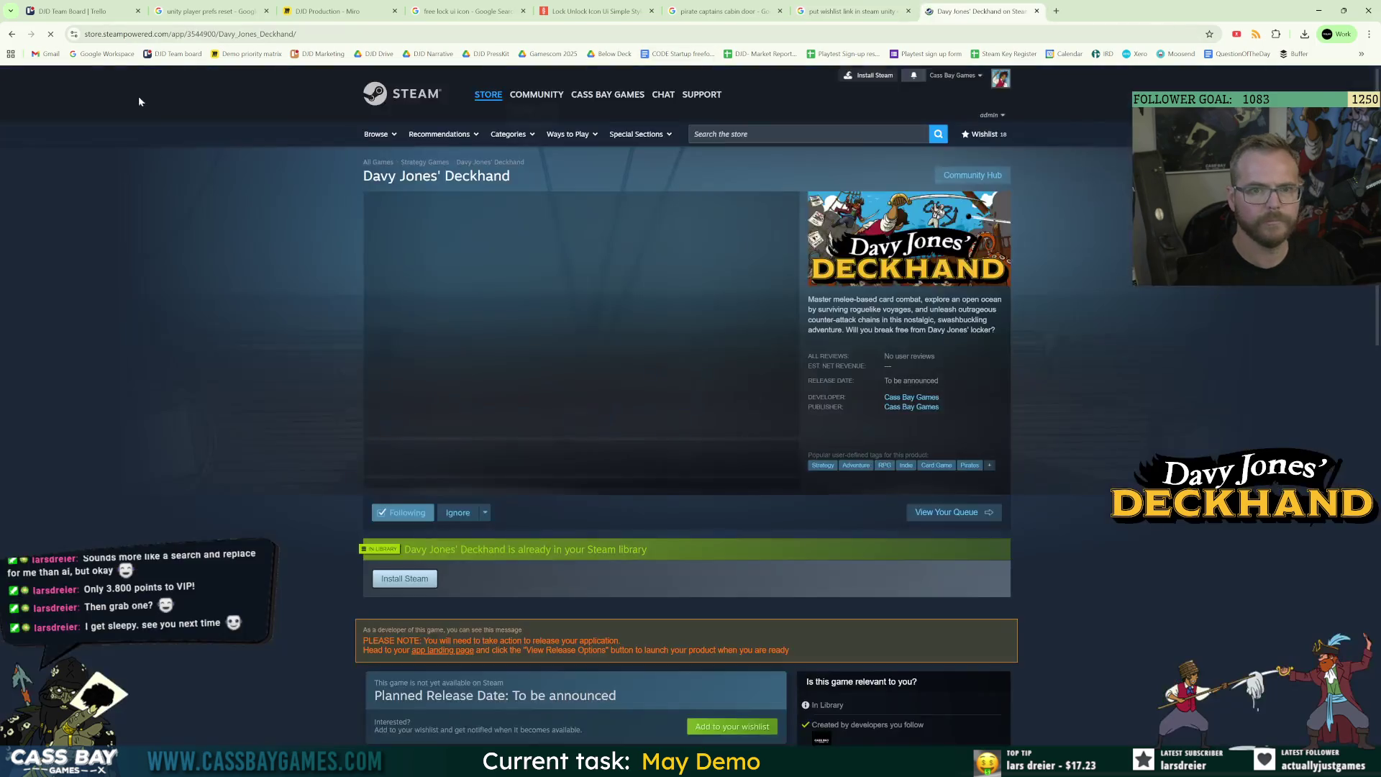
# Load and reload the store URL ending in #game_area_purchase to test the anchor jump.
pyautogui.click(377, 36)
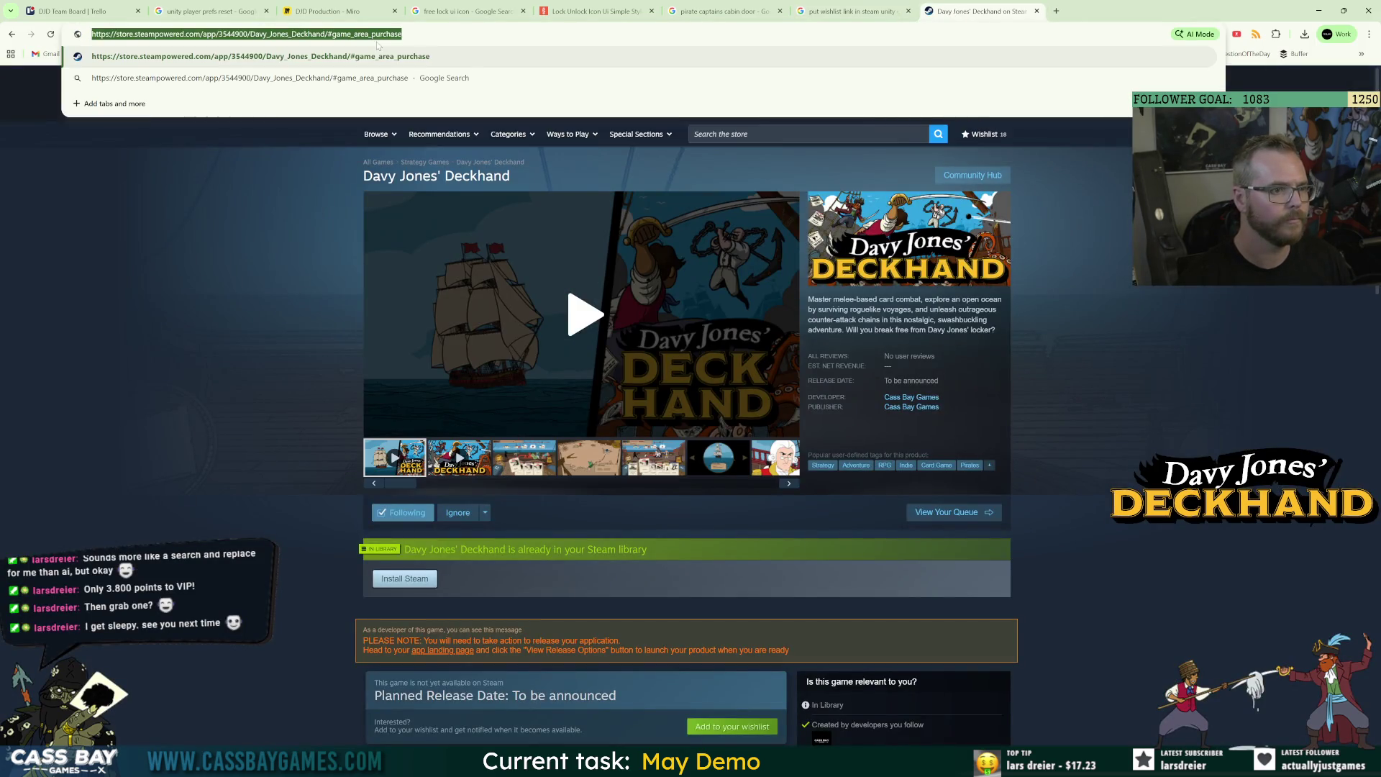
pyautogui.press('Return')
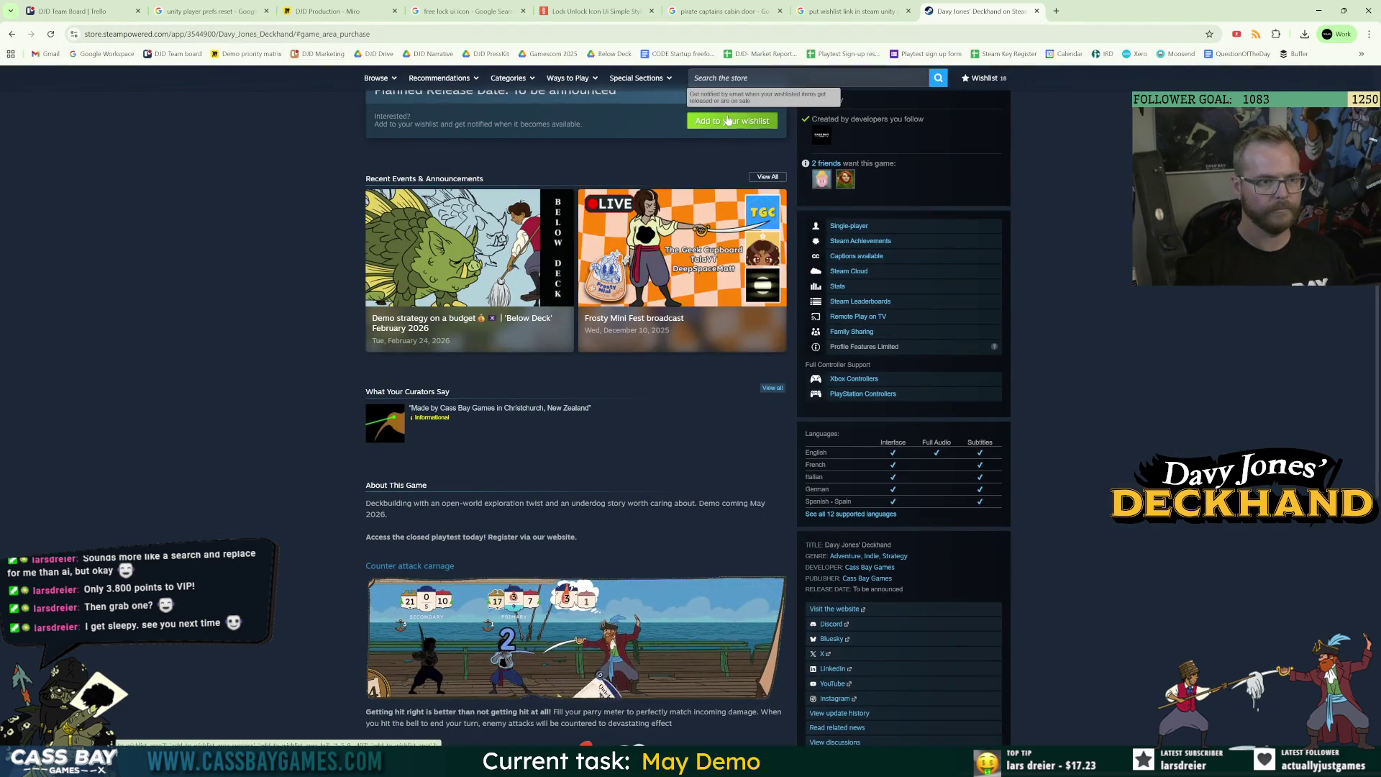
pyautogui.scroll(5, 748, 128)
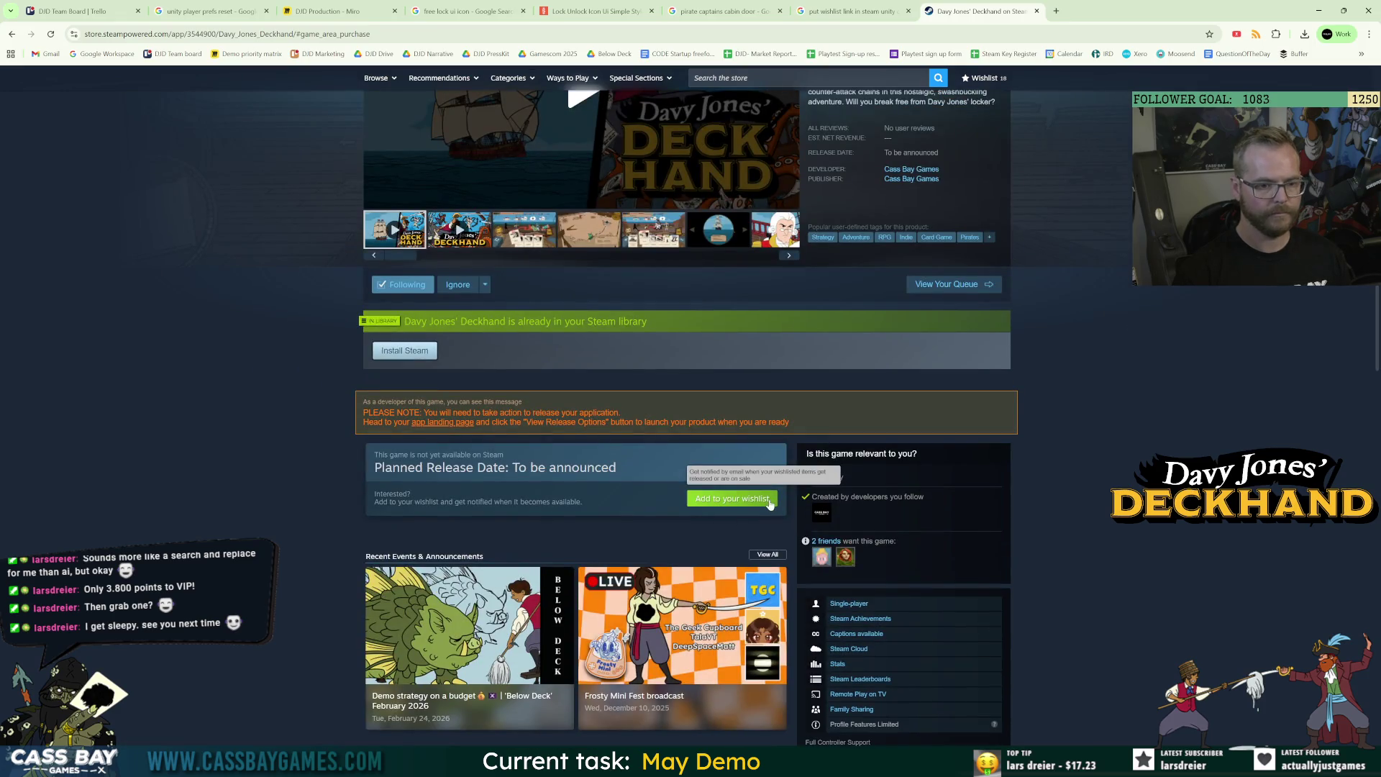
pyautogui.scroll(3, 769, 504)
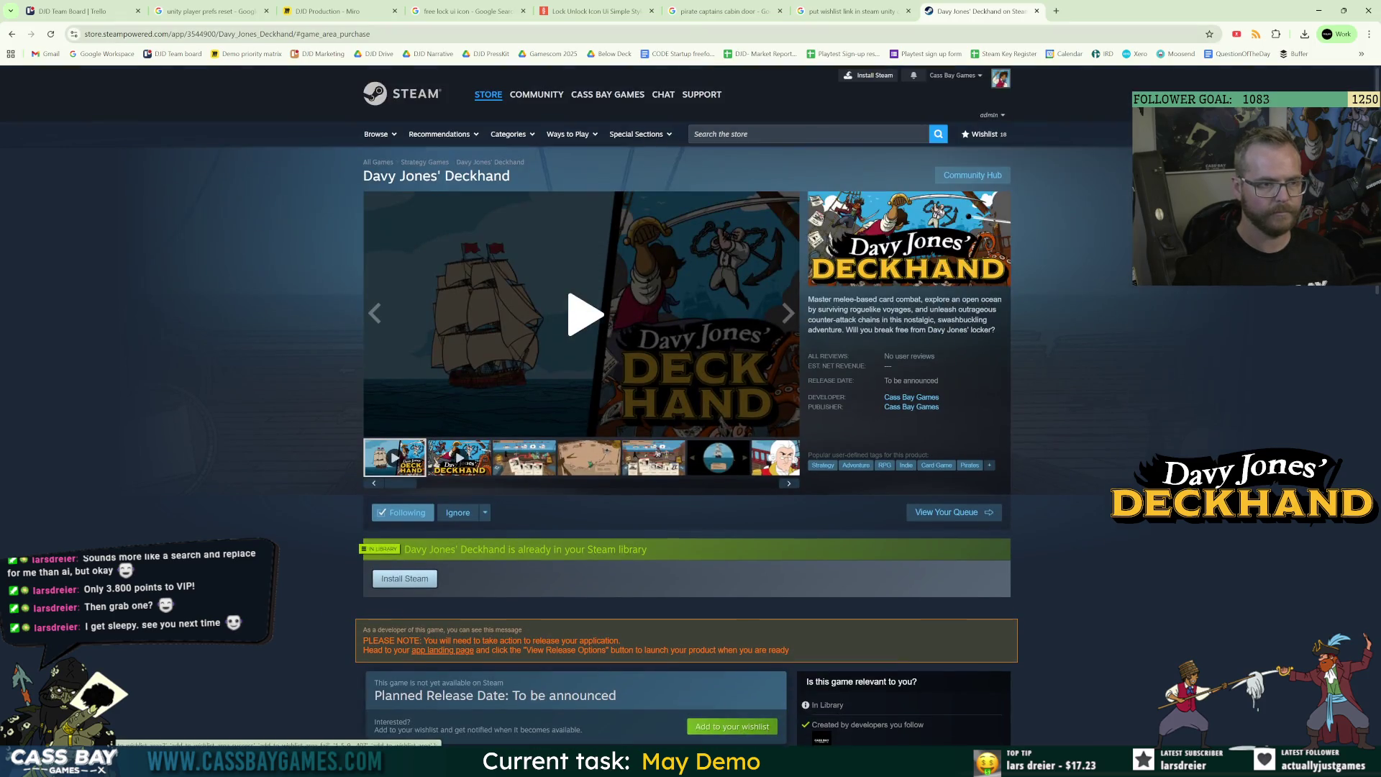
pyautogui.click(50, 34)
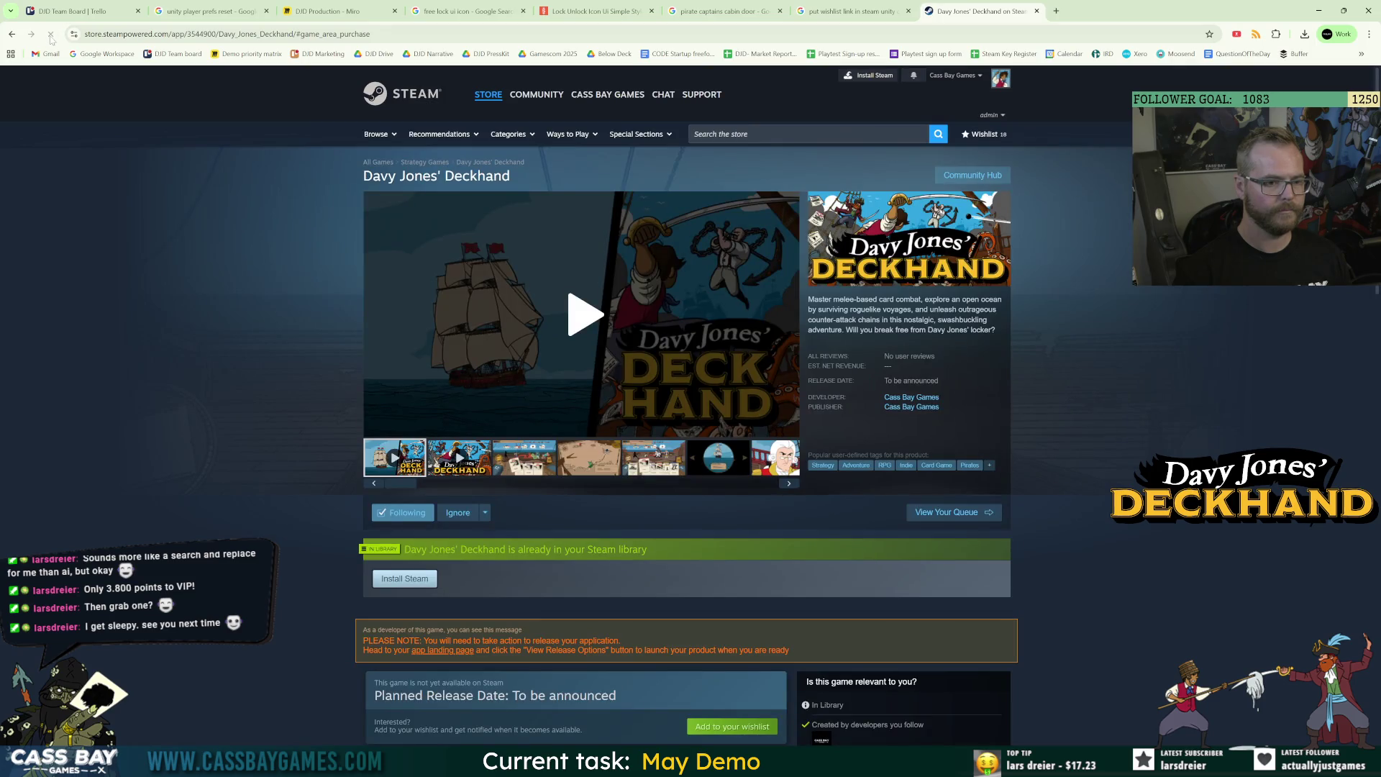
pyautogui.click(411, 40)
pyautogui.press('Return')
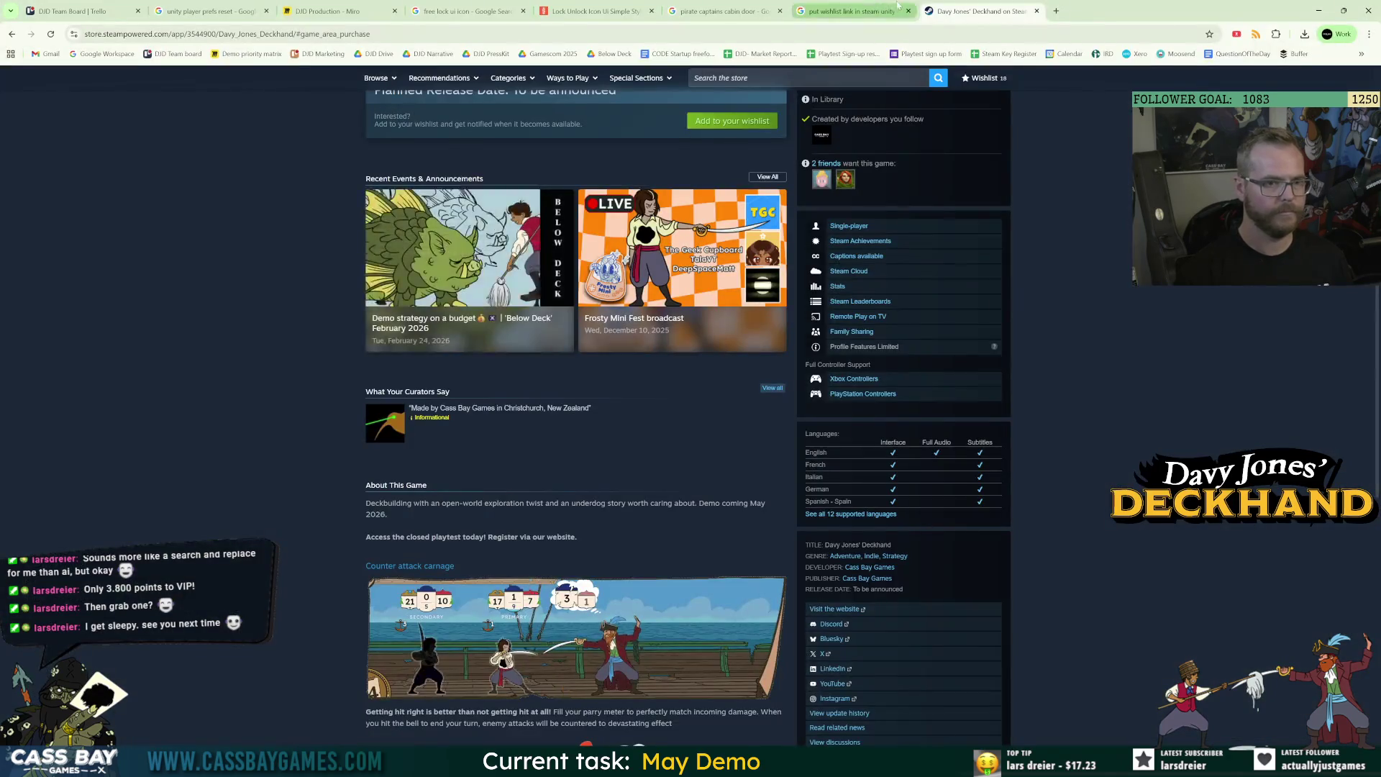
pyautogui.click(898, 8)
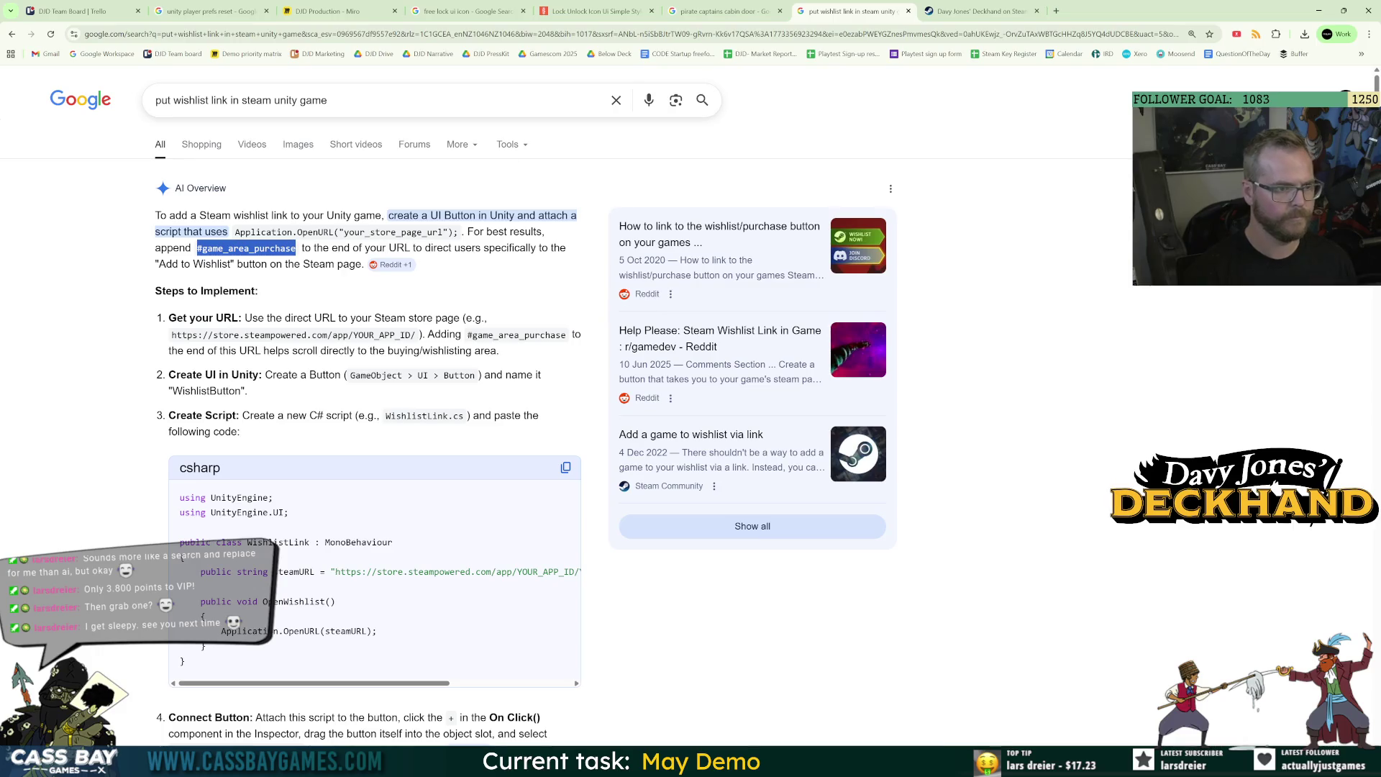
pyautogui.hotkey('alt', 'Tab')
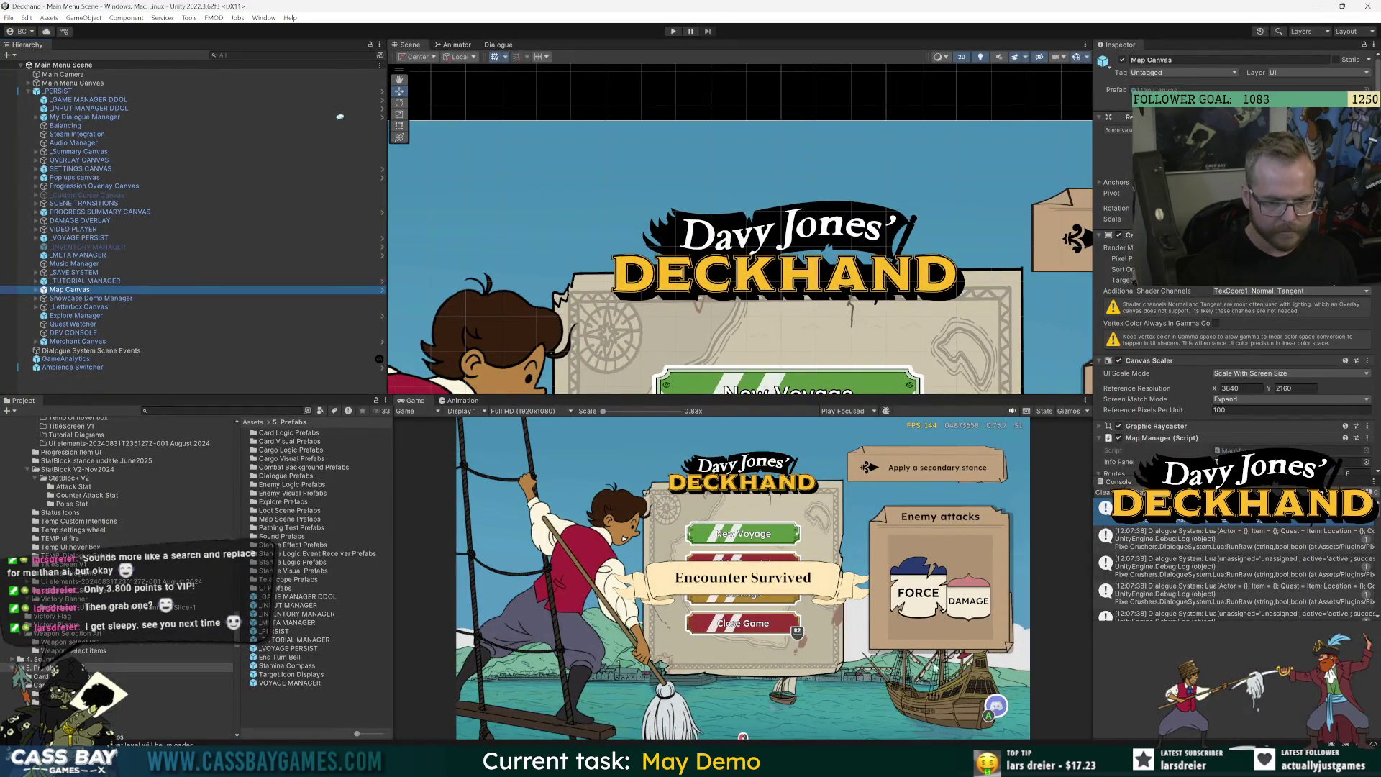
# Enlarge the Game view and inspect the _GAME MANAGER DDOL object's components.
pyautogui.click(1058, 669)
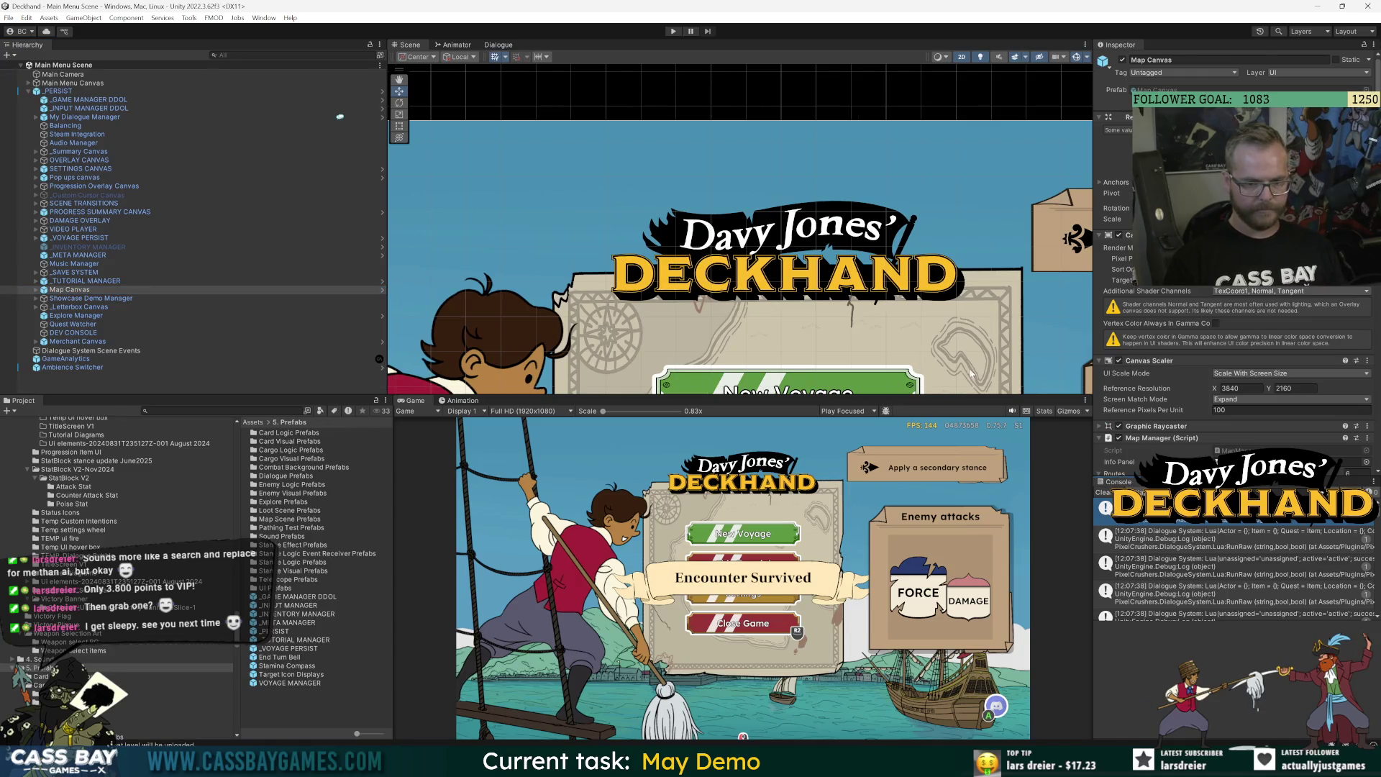
pyautogui.moveTo(969, 395); pyautogui.dragTo(979, 340)
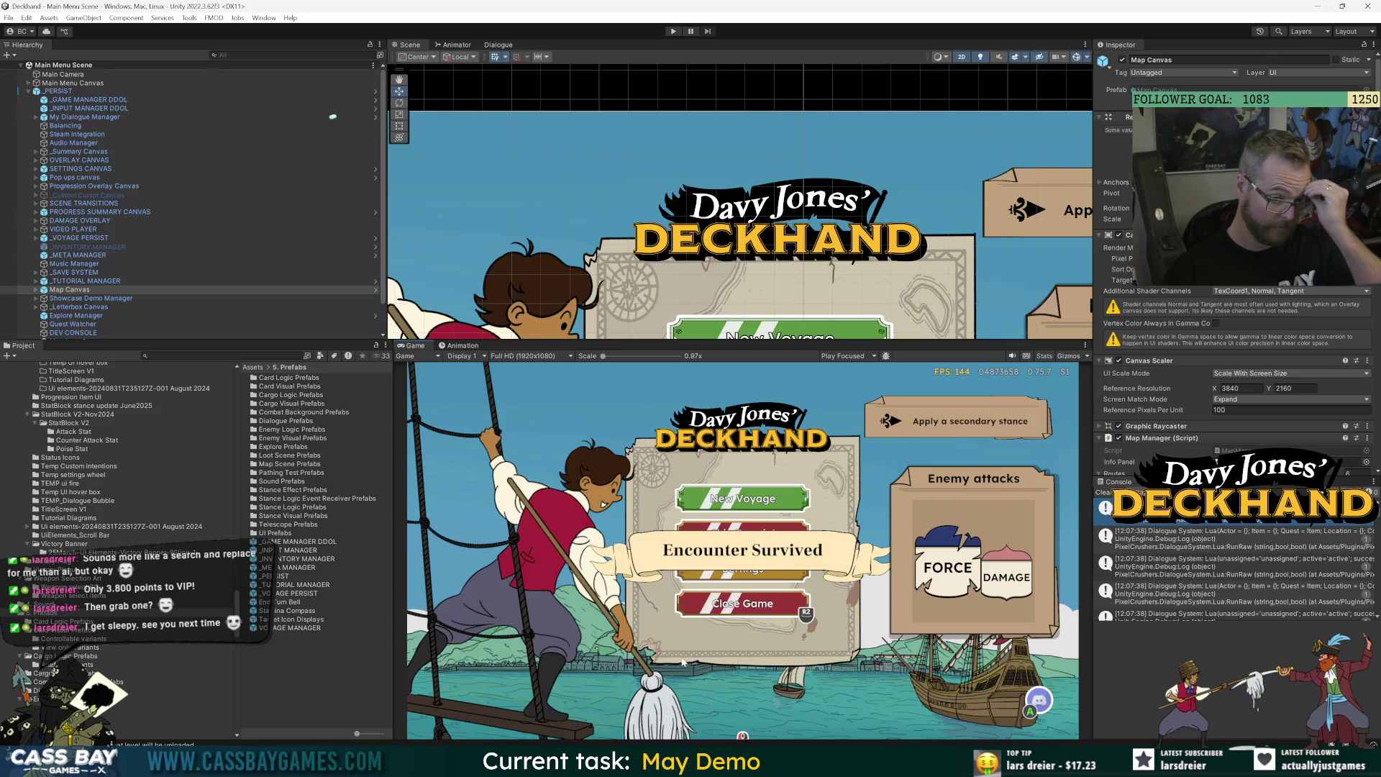
pyautogui.click(79, 99)
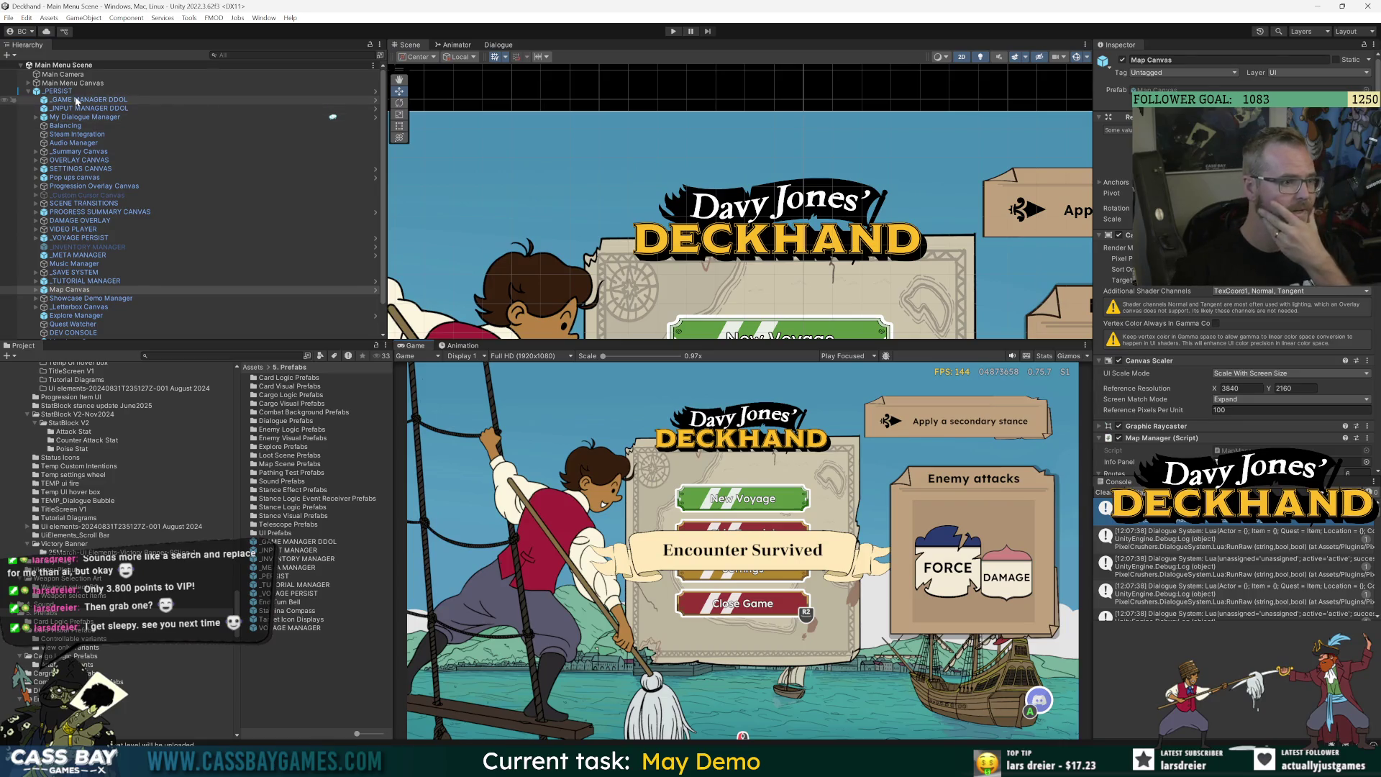
pyautogui.click(1099, 191)
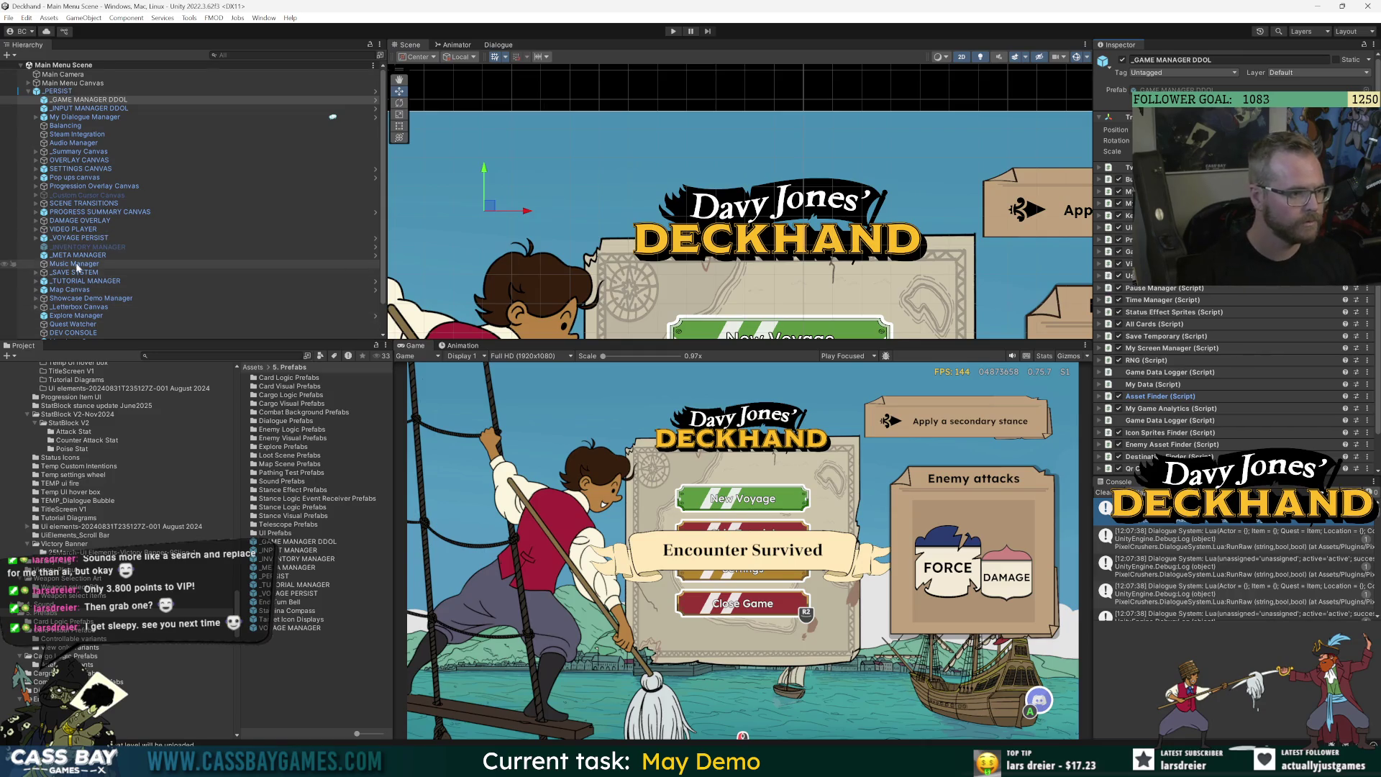
# Expand Main Menu Canvas through Environment and MenuPanel to list Menu_Base's buttons.
pyautogui.click(223, 356)
pyautogui.write('t:main men')
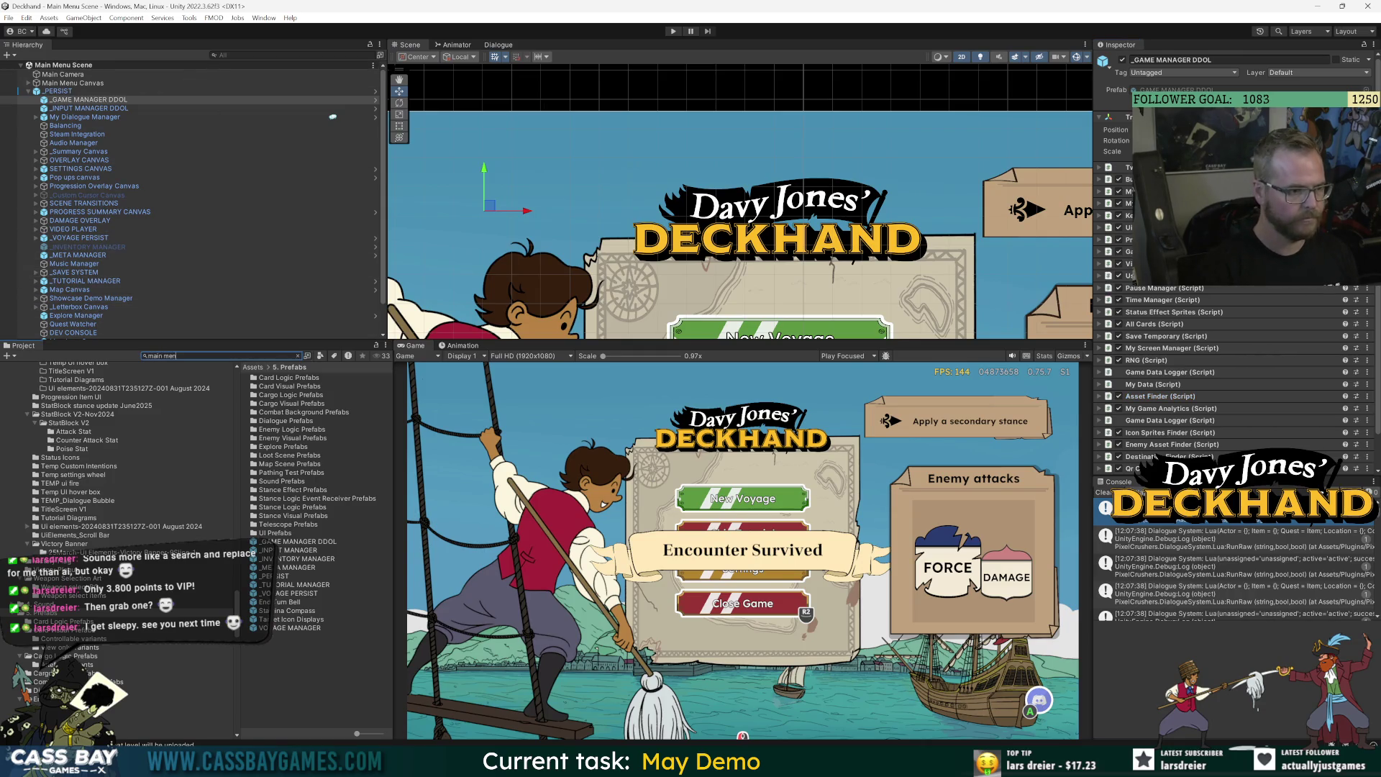
pyautogui.write('u')
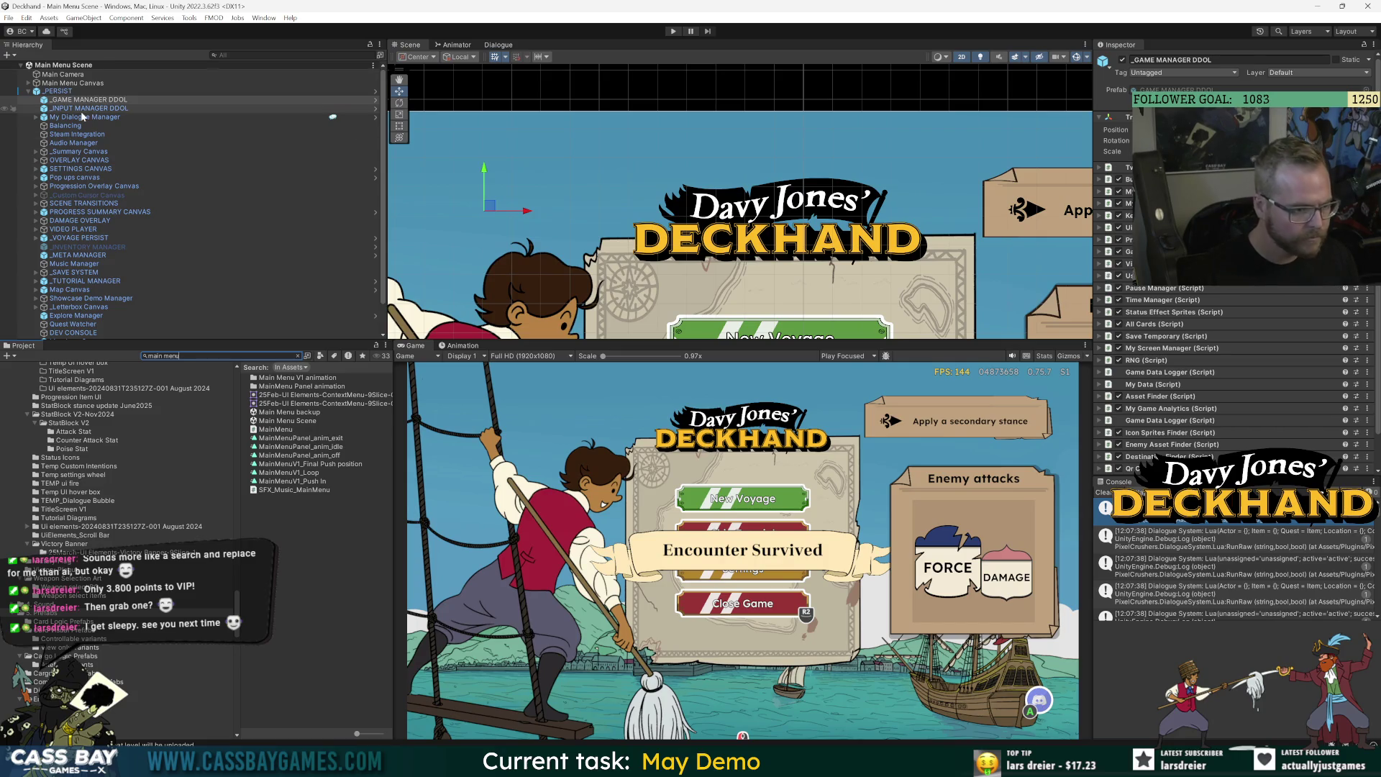
pyautogui.click(29, 83)
pyautogui.click(35, 91)
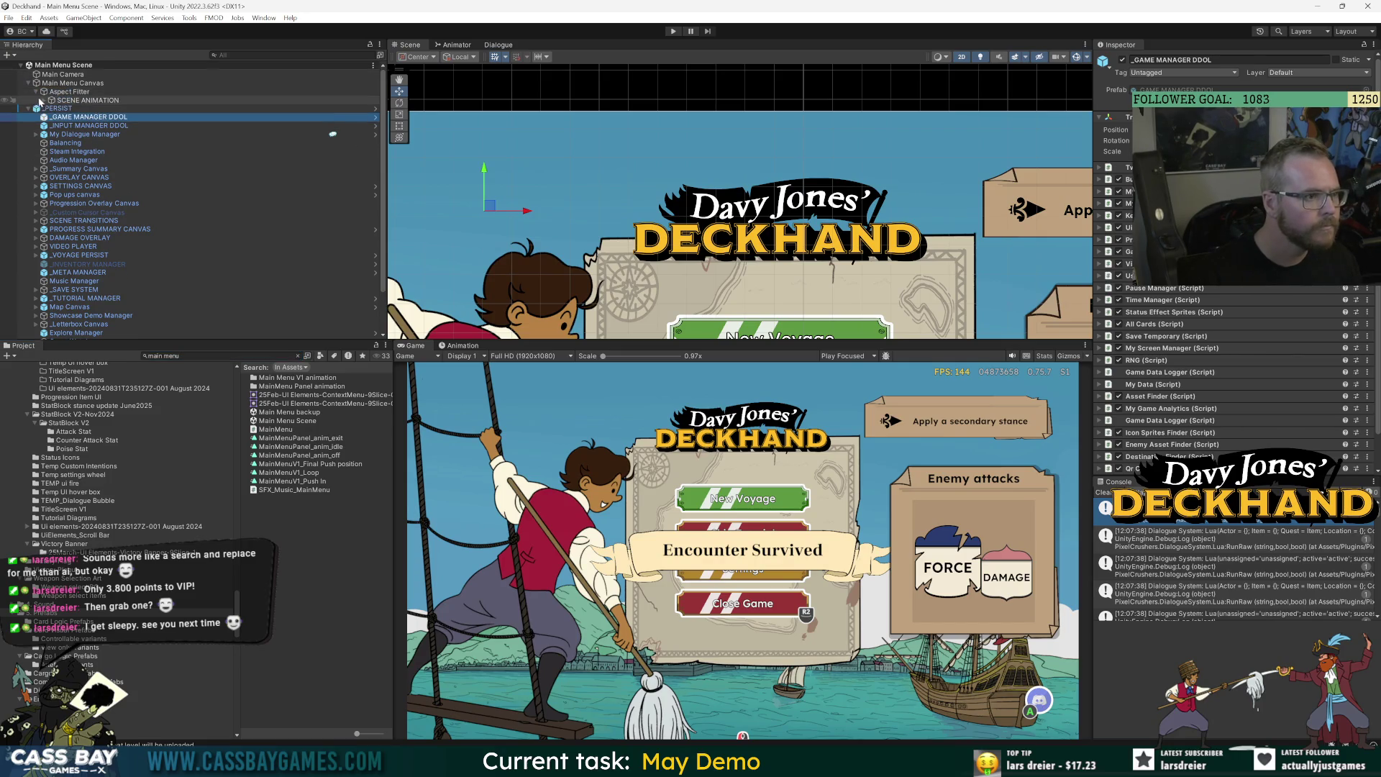
pyautogui.click(44, 100)
pyautogui.click(51, 135)
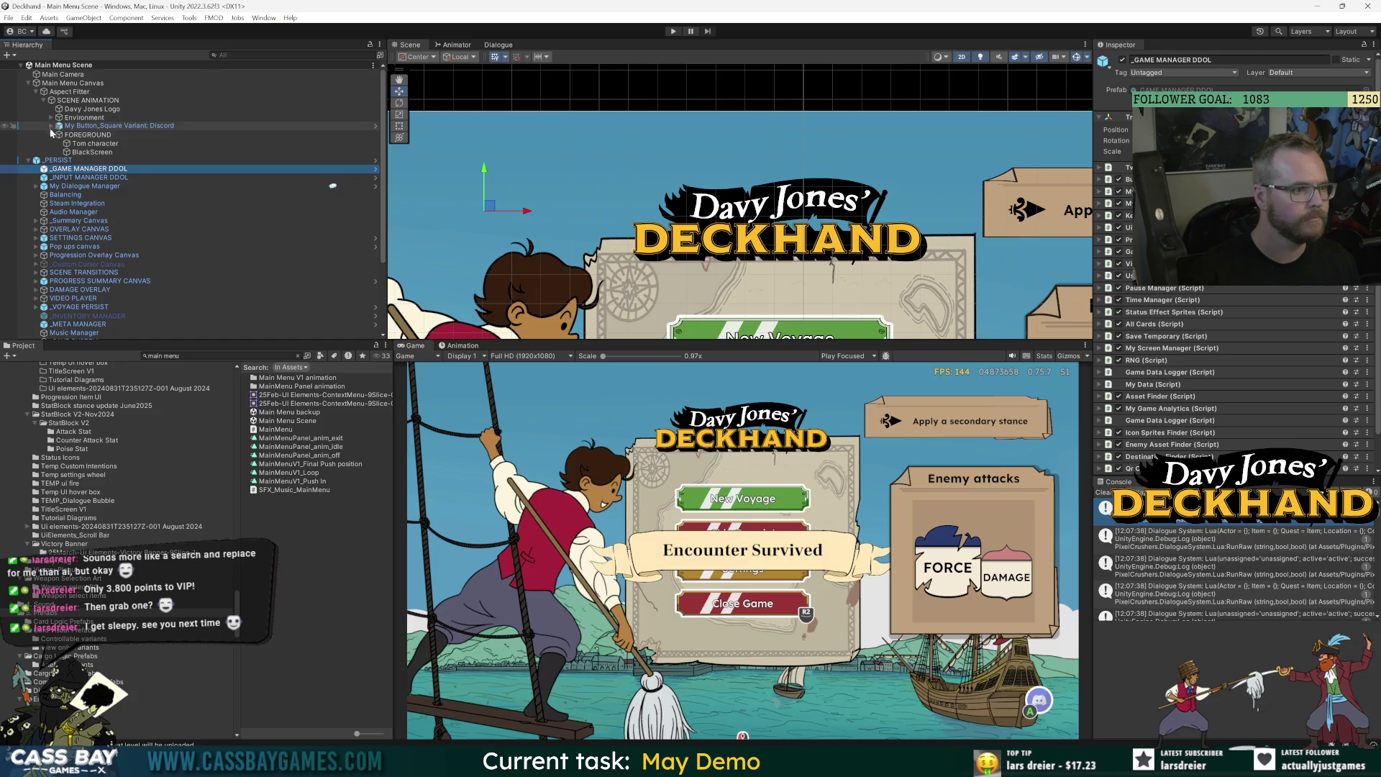
pyautogui.click(51, 117)
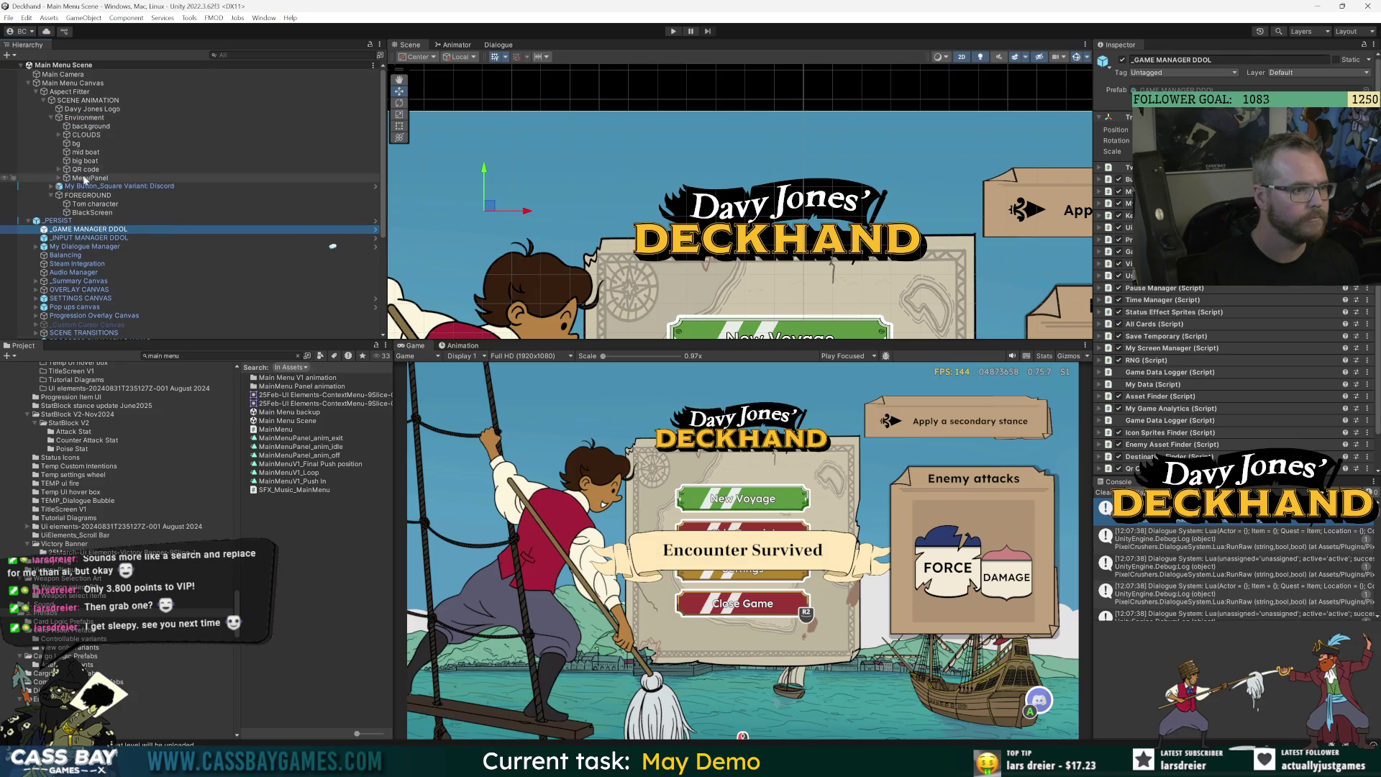
pyautogui.click(59, 178)
pyautogui.click(66, 195)
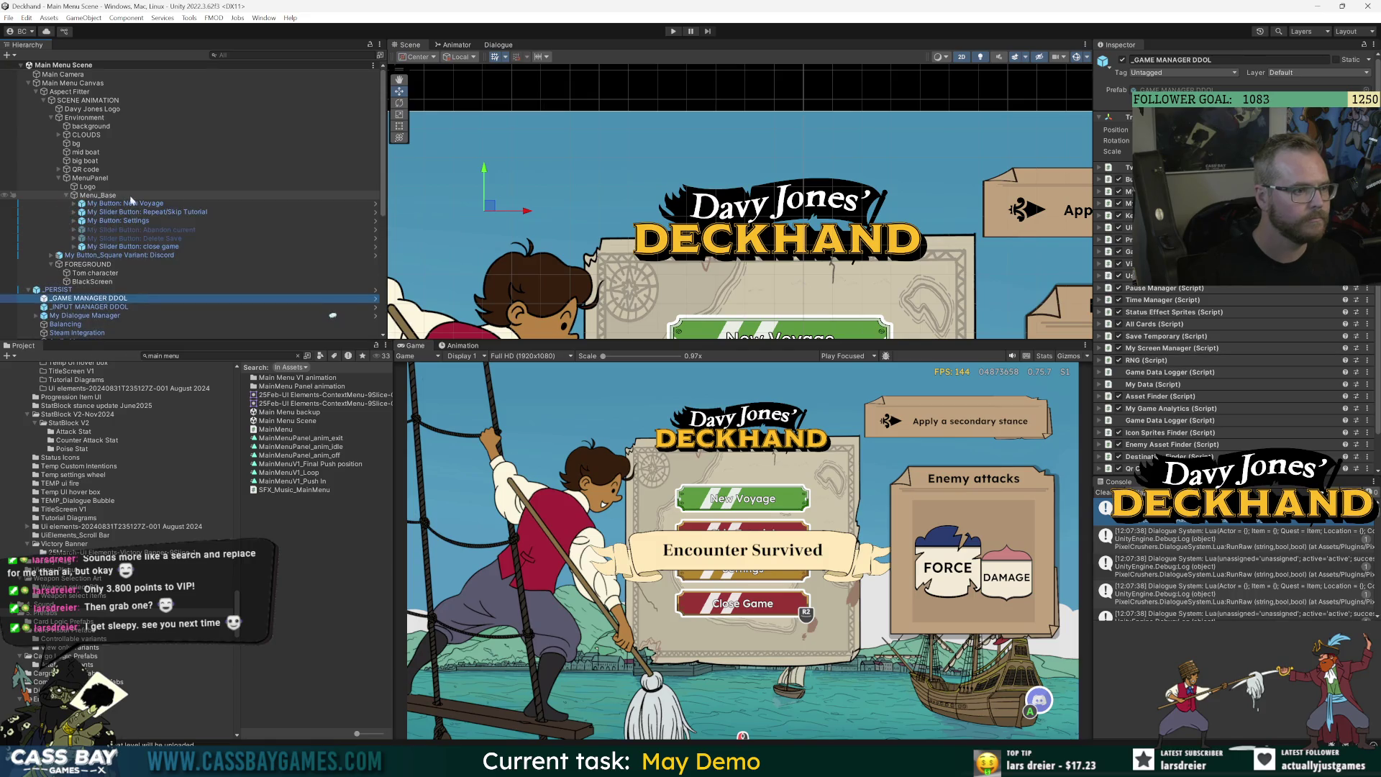
# Frame the Settings button in the Scene view and enlarge the scene area.
pyautogui.click(147, 230)
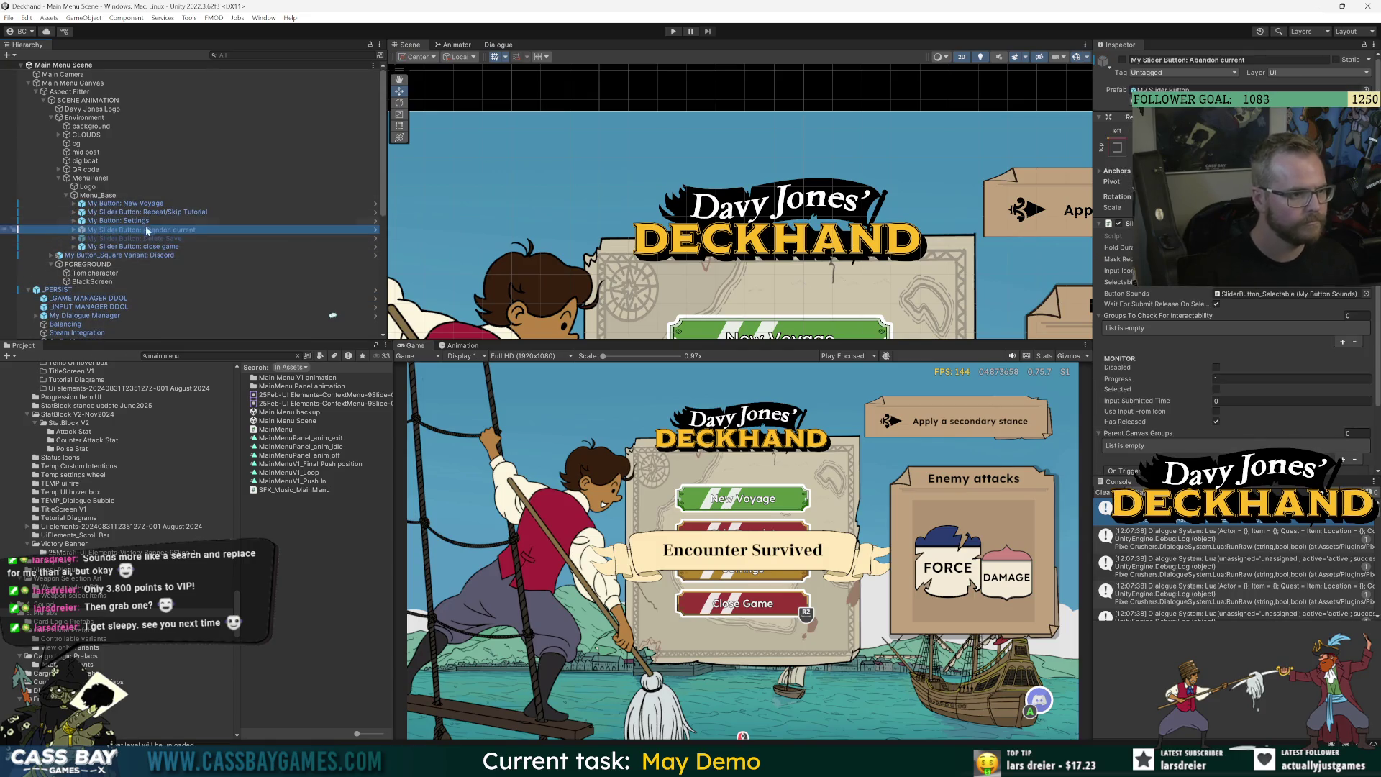
pyautogui.click(137, 221)
pyautogui.press('f')
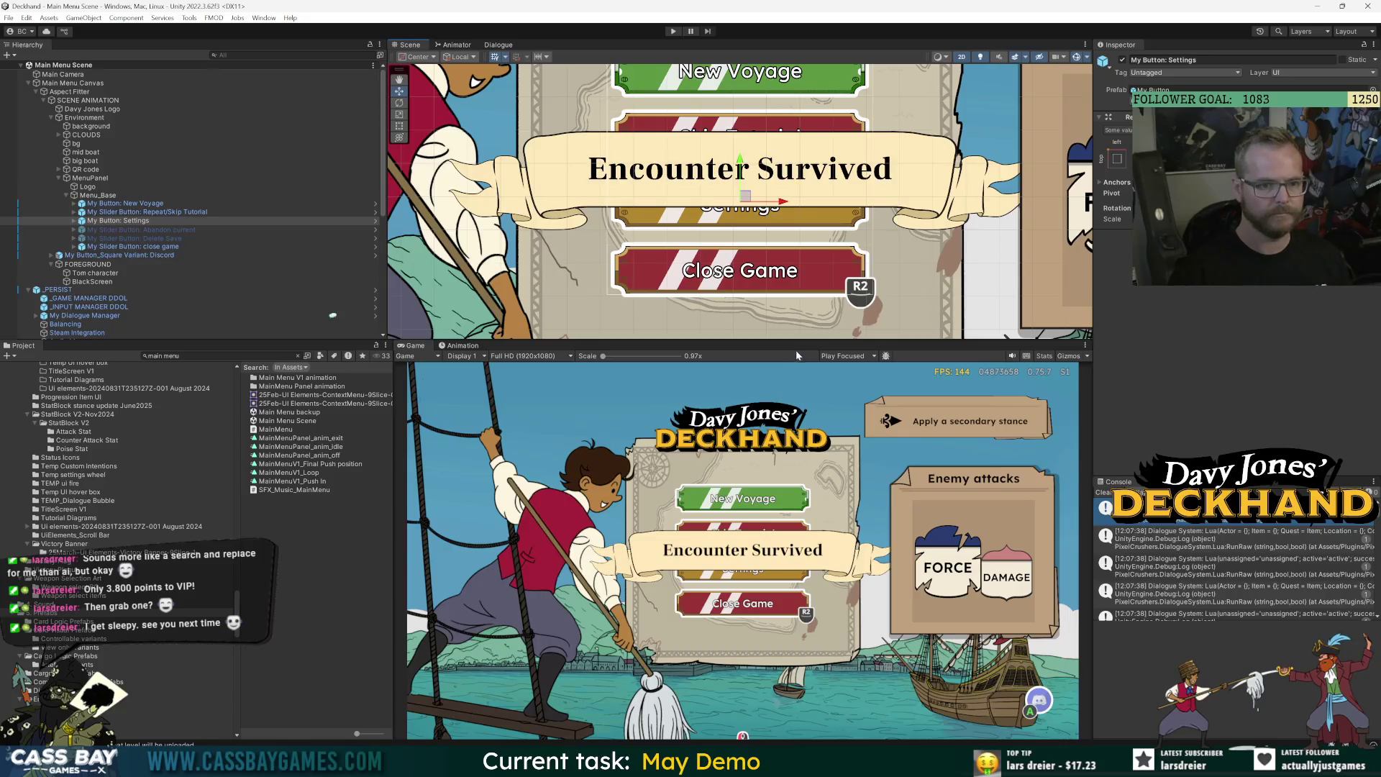
pyautogui.moveTo(800, 339); pyautogui.dragTo(800, 525)
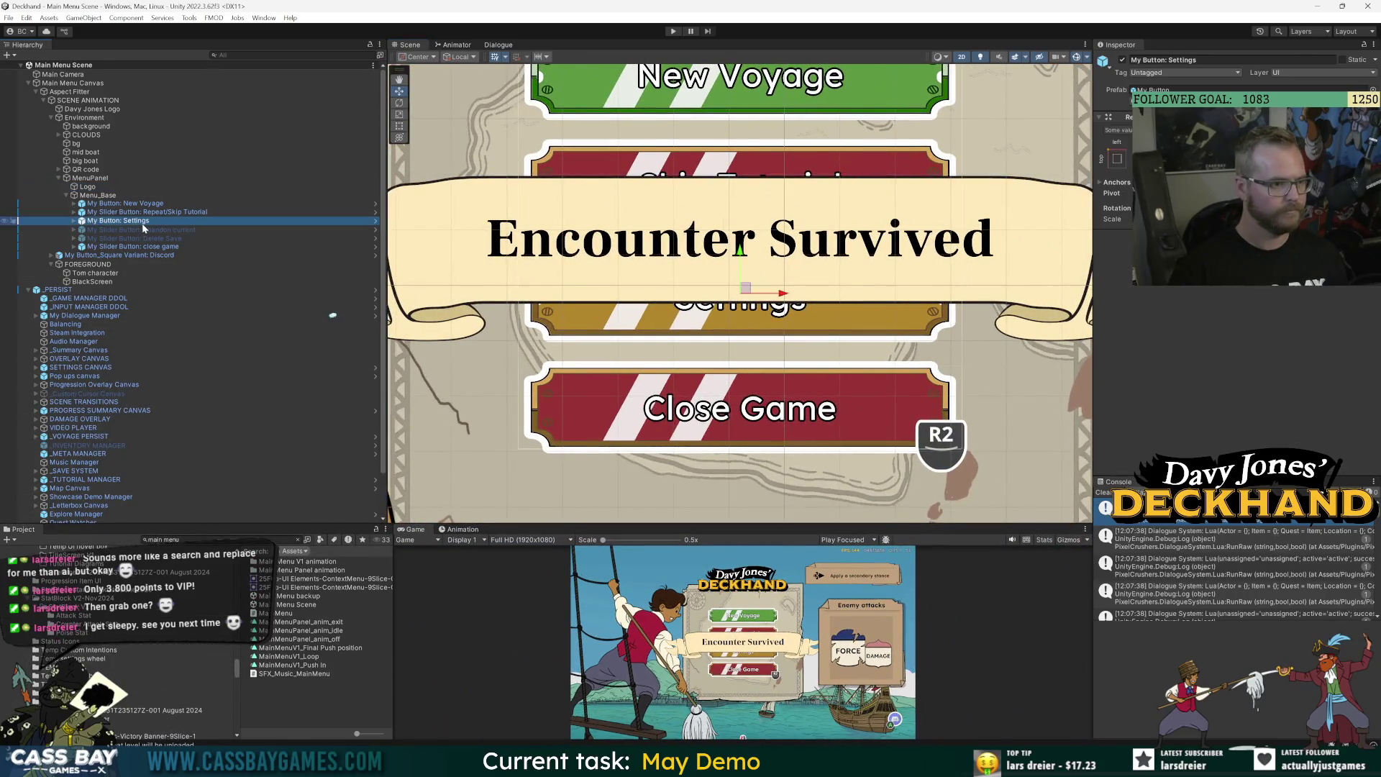
# Duplicate the Settings button and rename the copy My Button: Wishlist.
pyautogui.hotkey('ctrl', 'd')
pyautogui.click(140, 229)
pyautogui.moveTo(159, 230); pyautogui.dragTo(123, 229)
pyautogui.write('Wis')
pyautogui.press('Return')
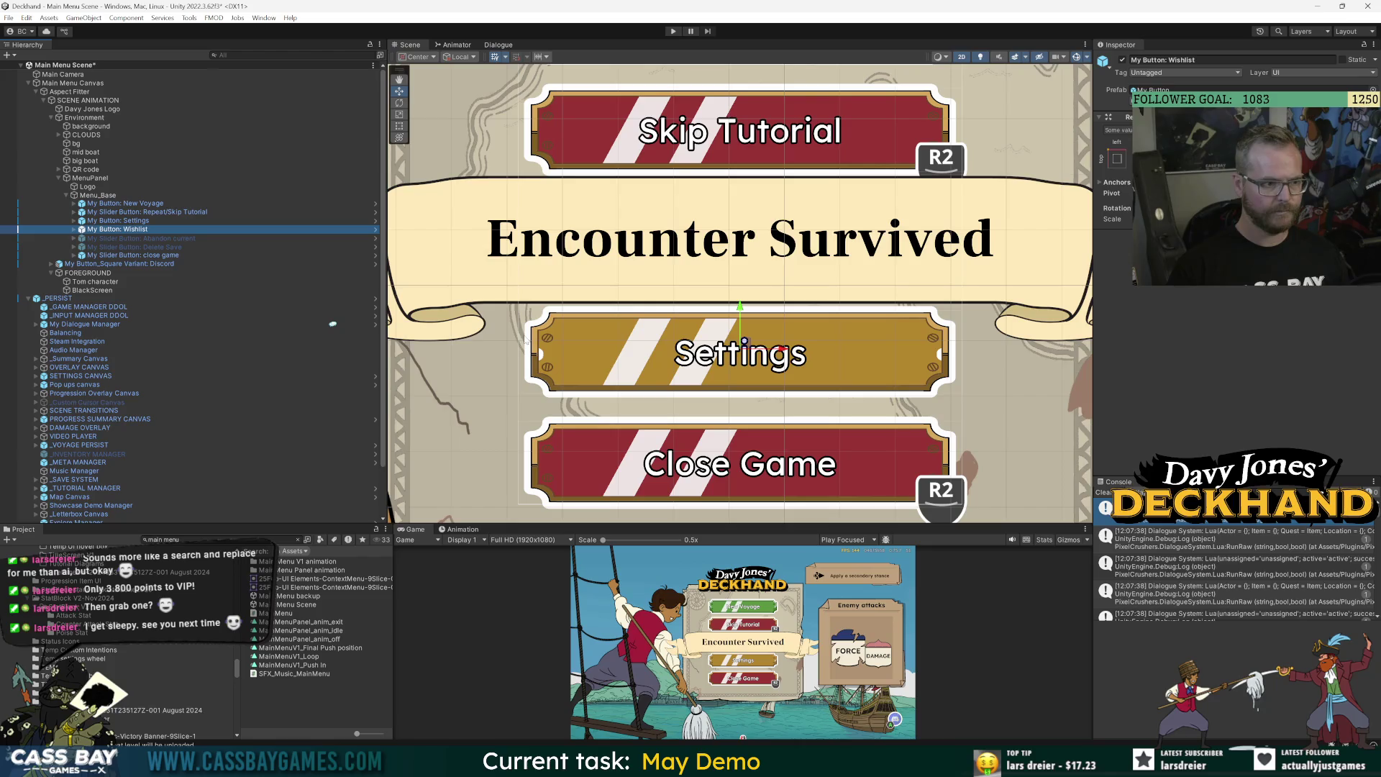
# Check the click actions on the Settings button's MyButton_Selectable child.
pyautogui.click(142, 220)
pyautogui.click(74, 220)
pyautogui.click(137, 230)
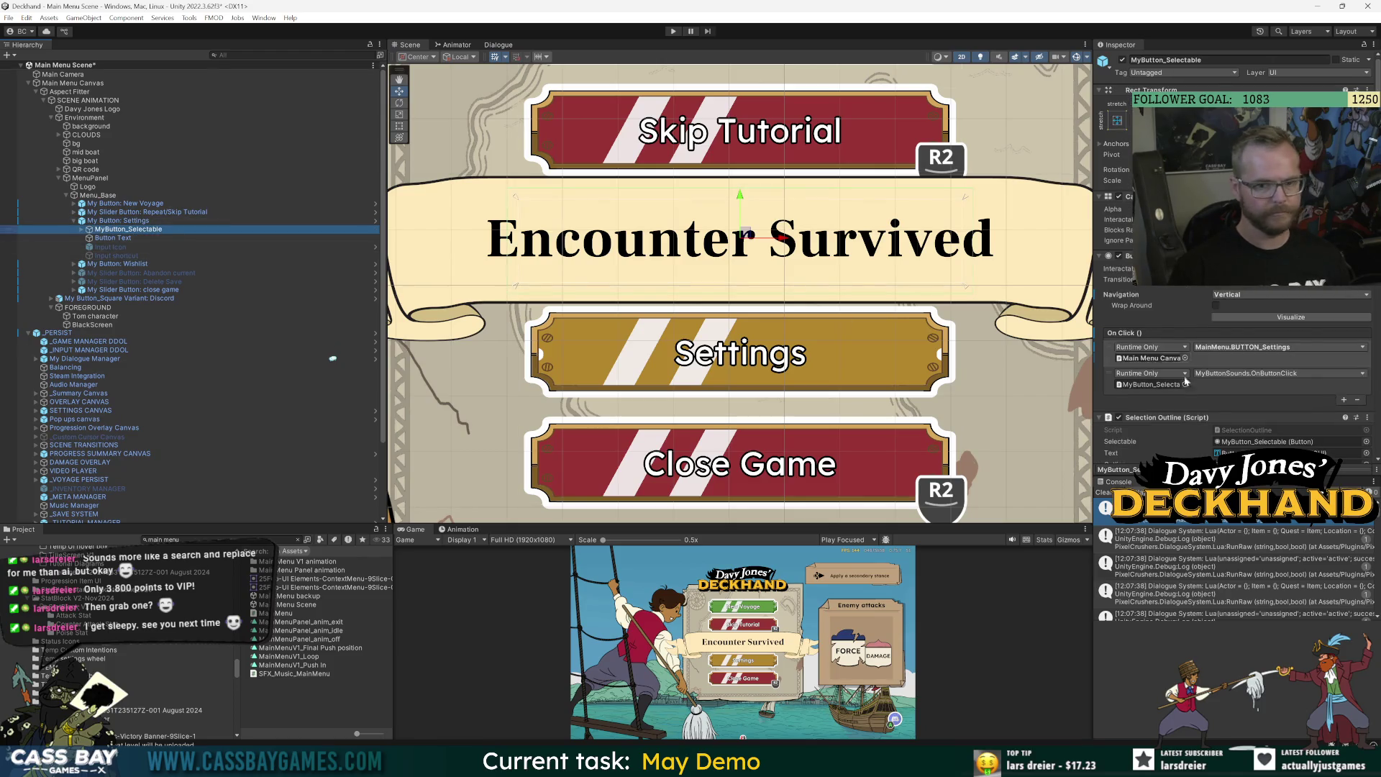
pyautogui.scroll(-5, 1210, 420)
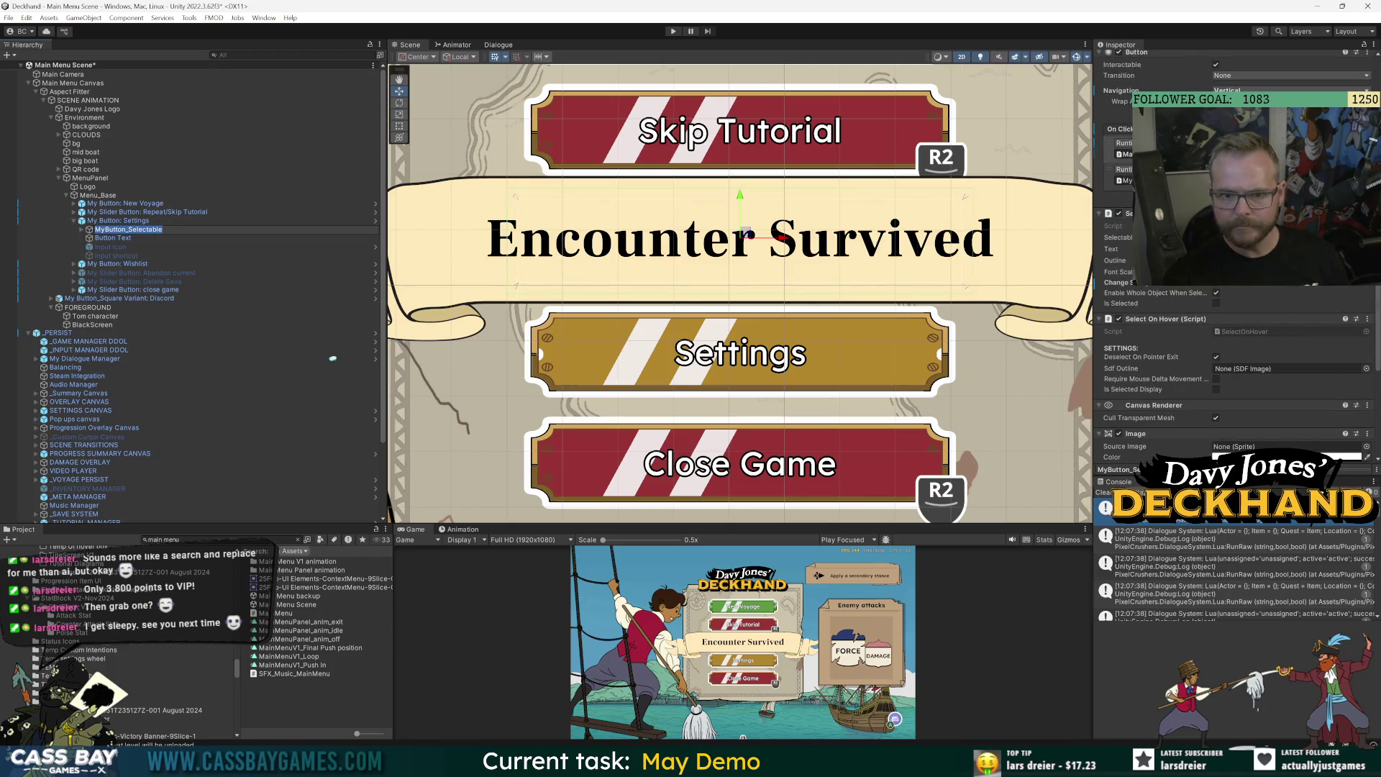
pyautogui.scroll(3, 1151, 303)
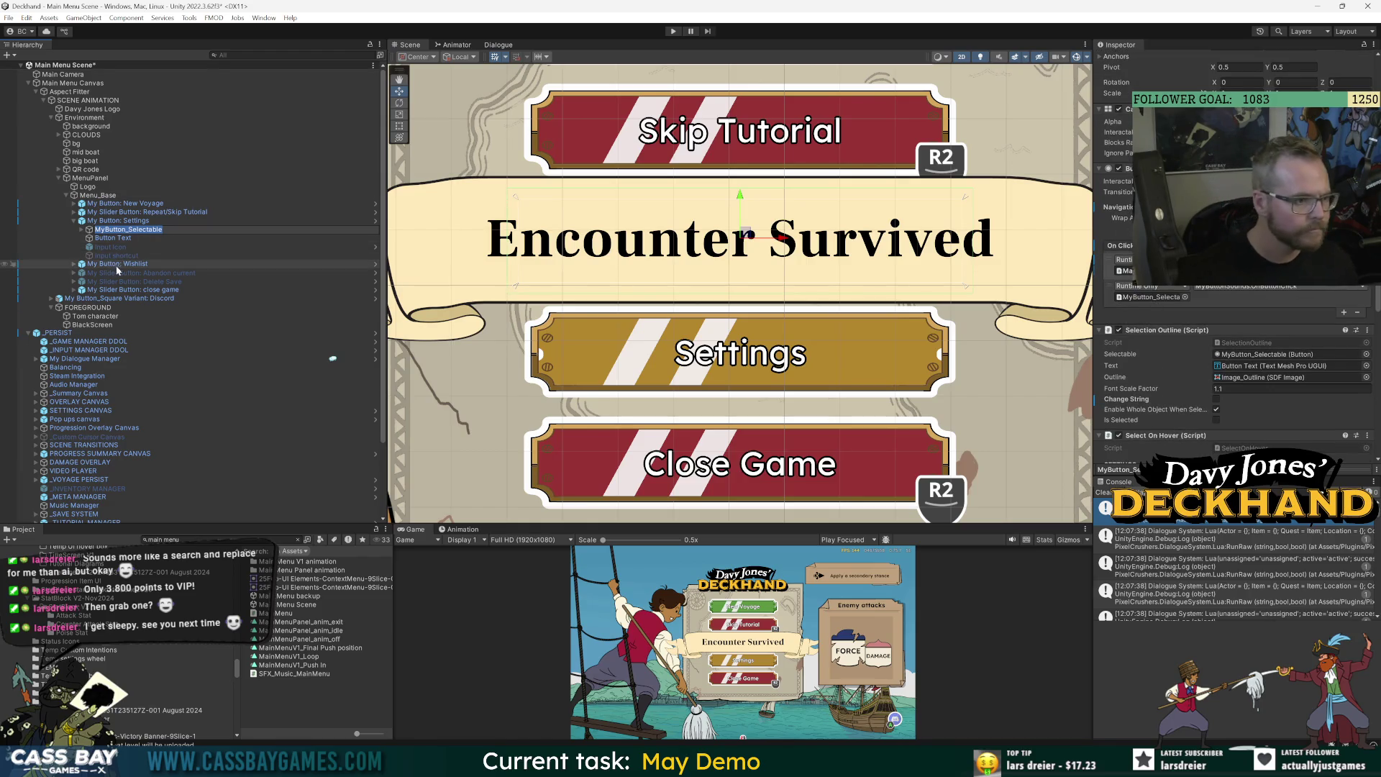
# Set the Wishlist button's label text to 'Wishlist'.
pyautogui.click(115, 264)
pyautogui.click(75, 264)
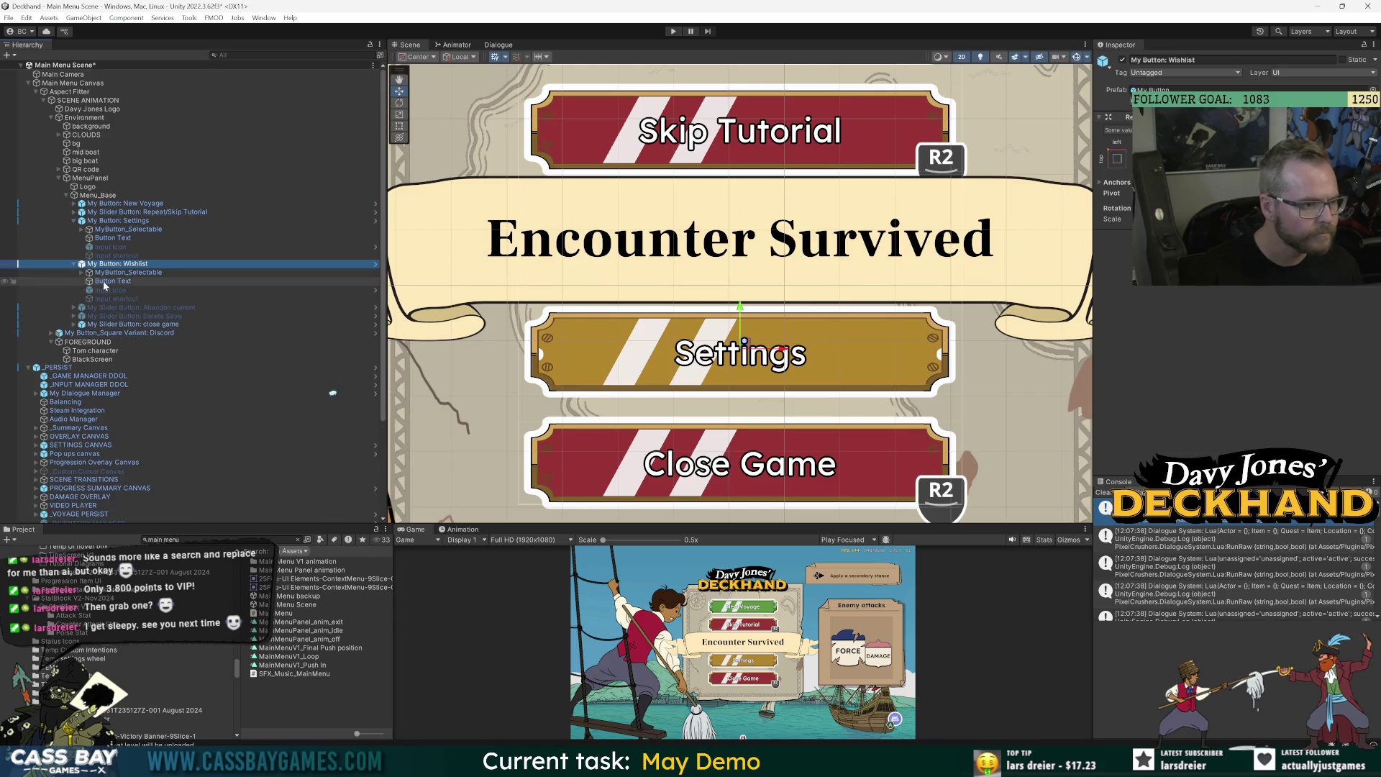
pyautogui.click(108, 282)
pyautogui.write('Wishlist')
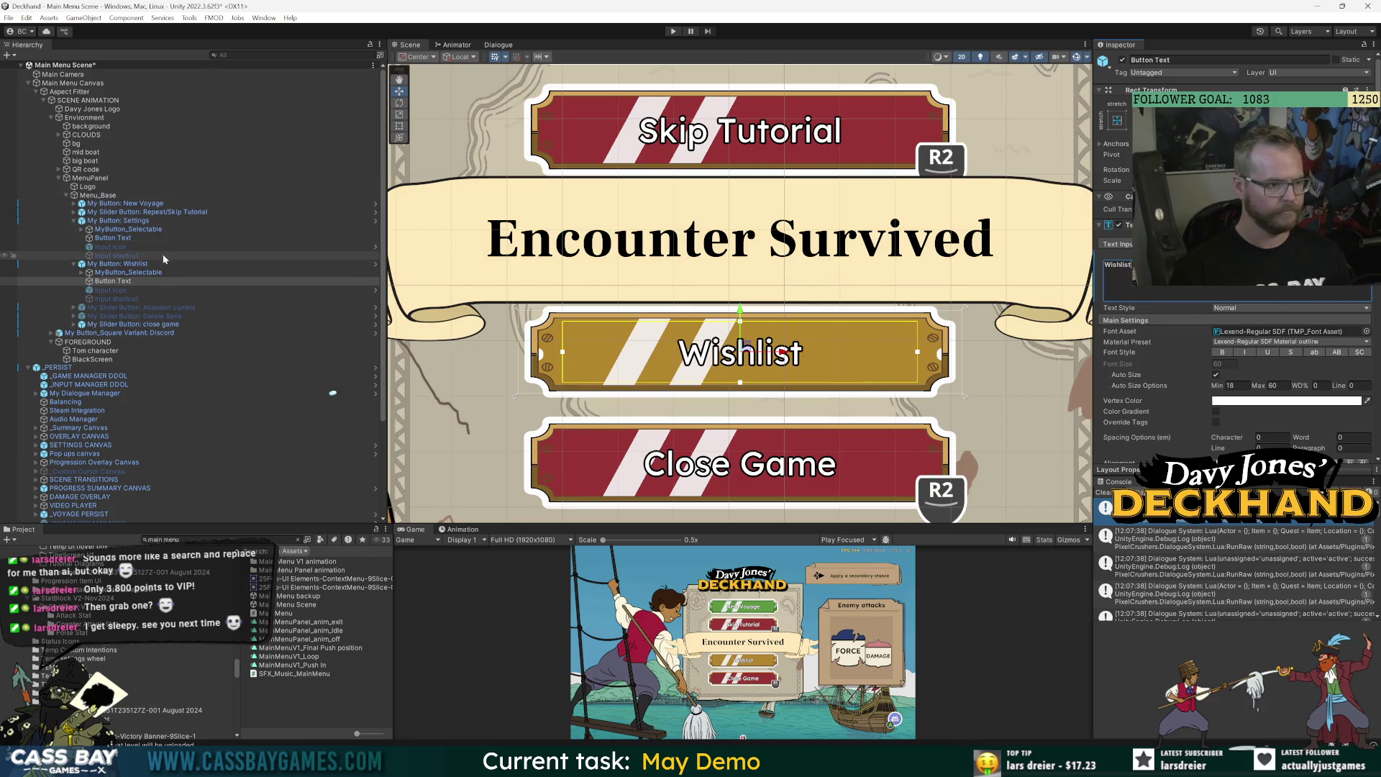
pyautogui.click(148, 263)
pyautogui.press('Left')
# Duplicate the Wishlist button and rename the copy My Button: Feedback.
pyautogui.hotkey('ctrl', 'd')
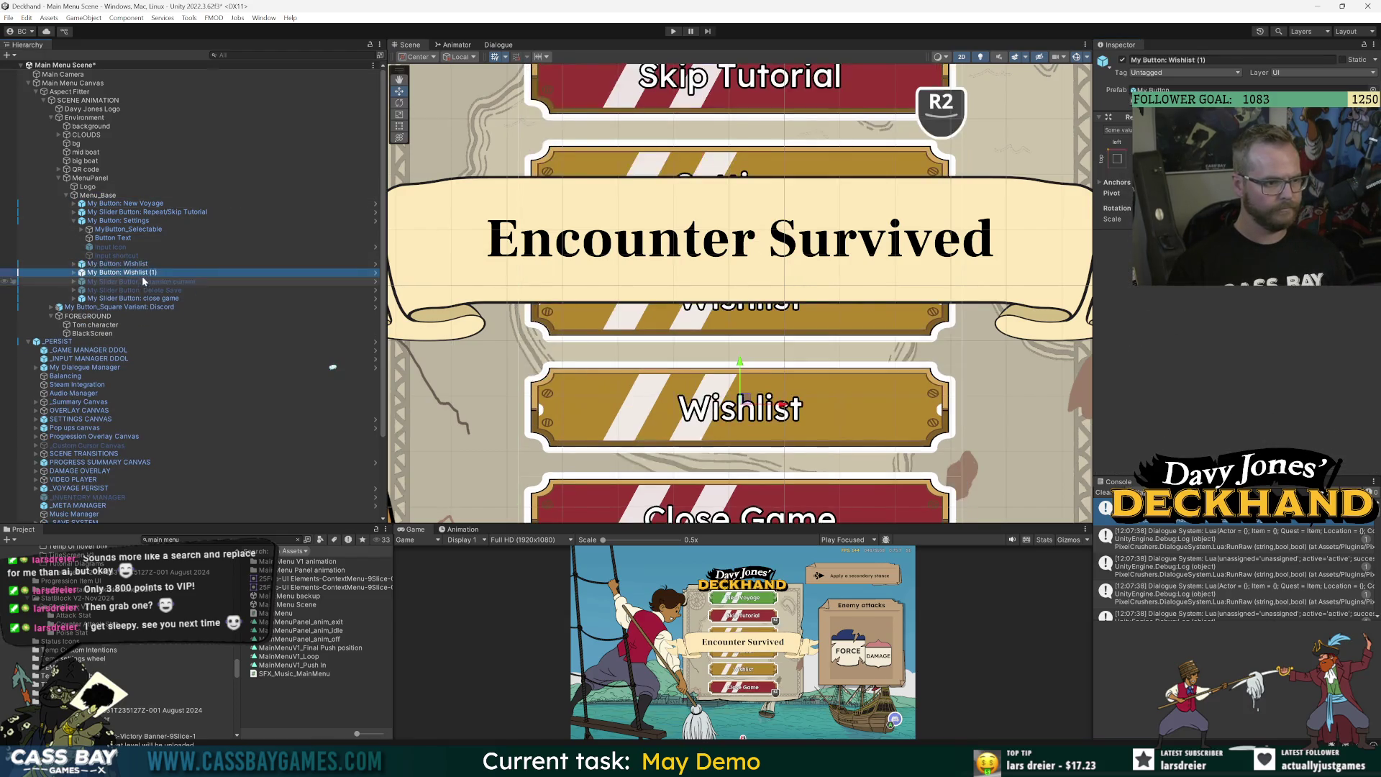
pyautogui.click(120, 273)
pyautogui.write('Feedback')
pyautogui.click(187, 367)
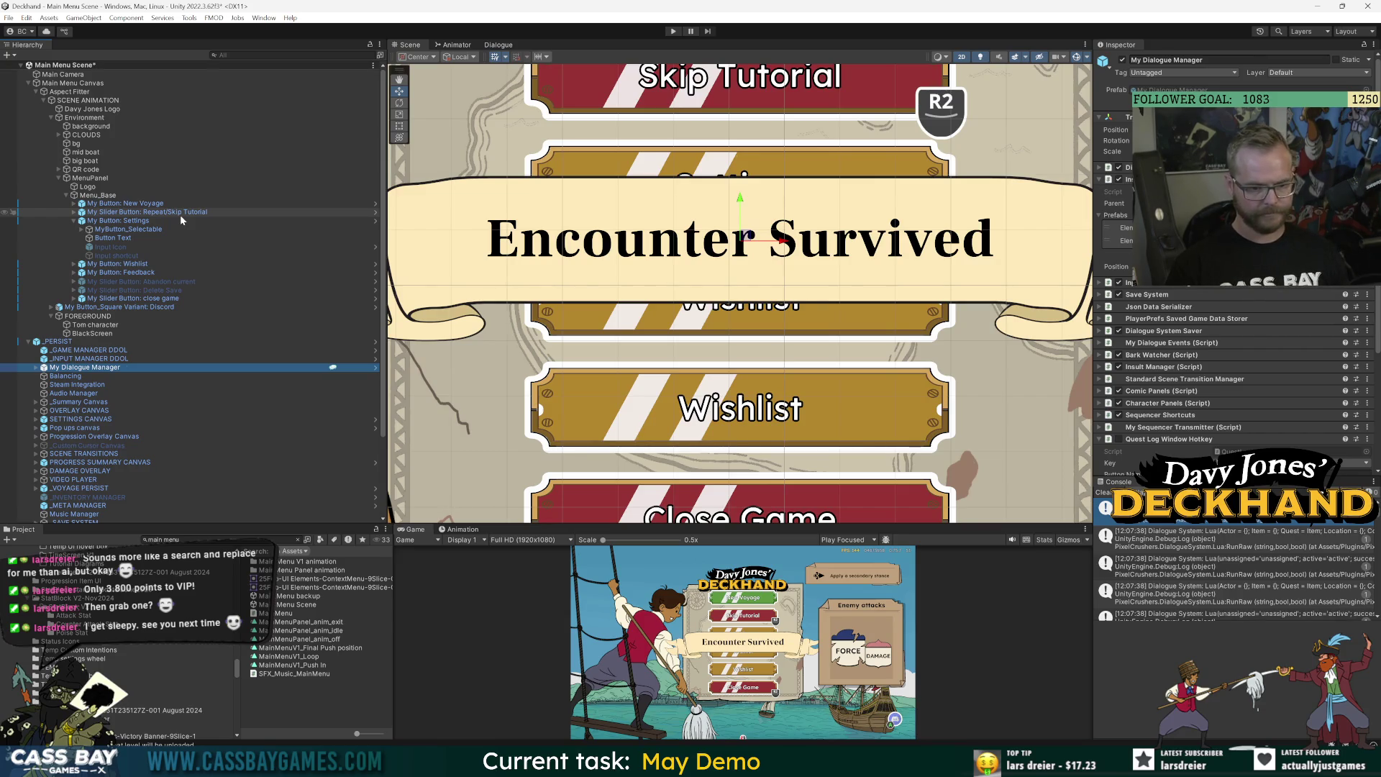
# Change the Feedback button's label text to 'Feedback'.
pyautogui.click(144, 274)
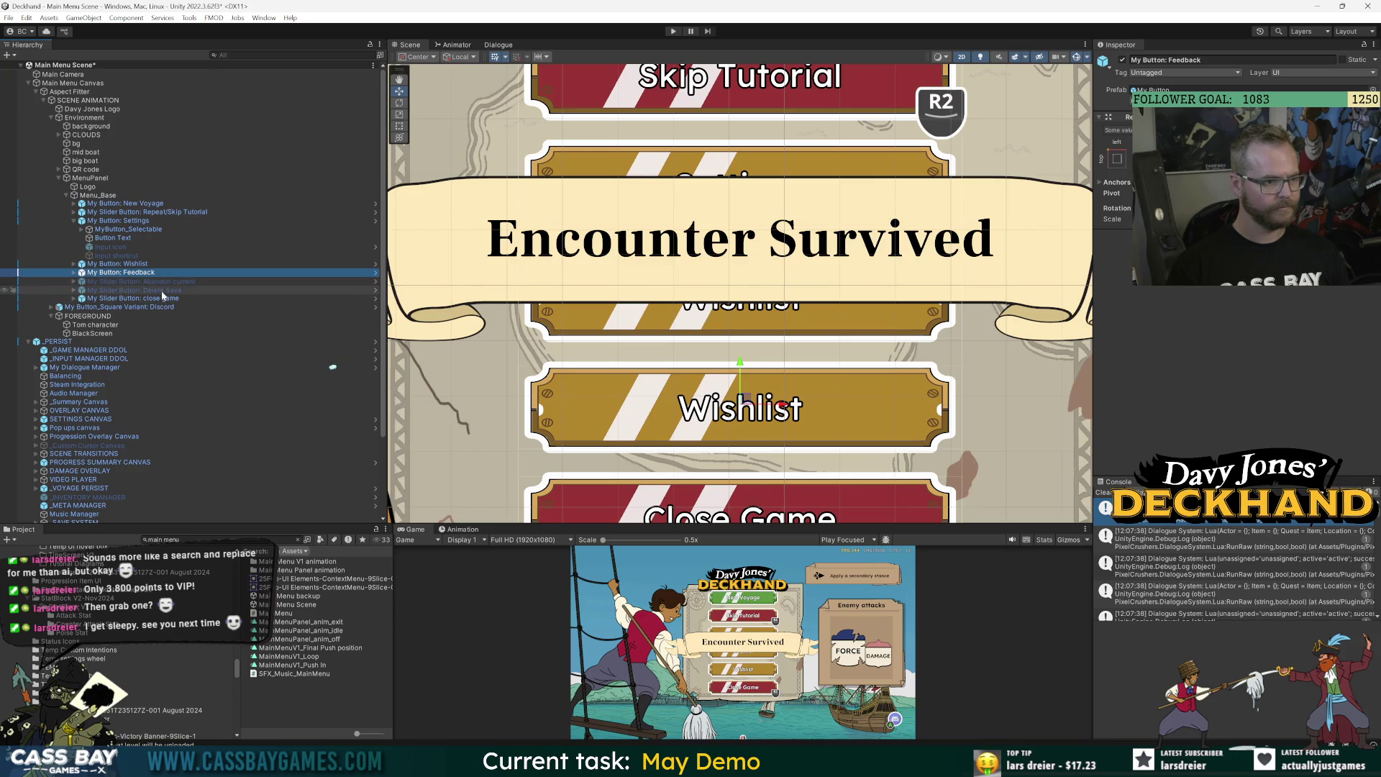
pyautogui.click(81, 272)
pyautogui.click(113, 289)
pyautogui.click(1151, 273)
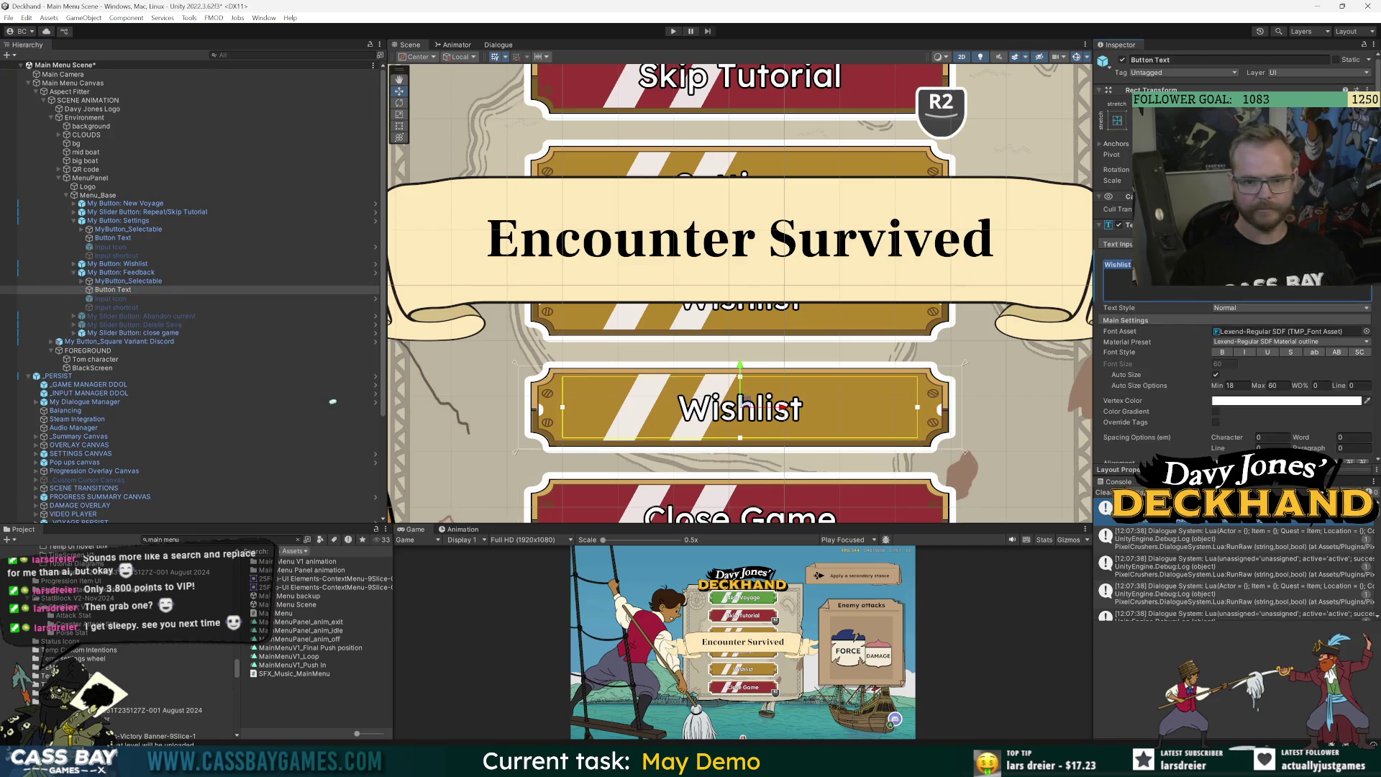
pyautogui.write('Feedback')
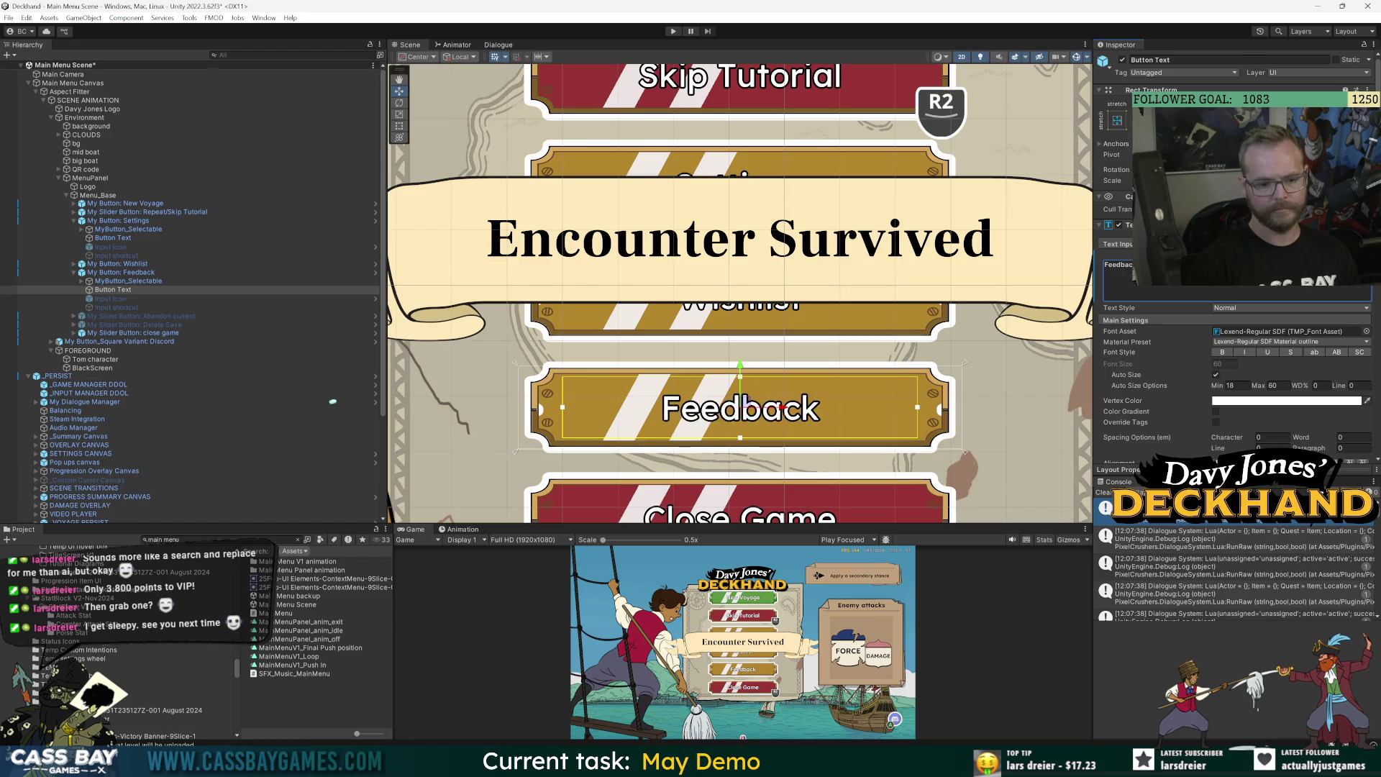
pyautogui.click(239, 149)
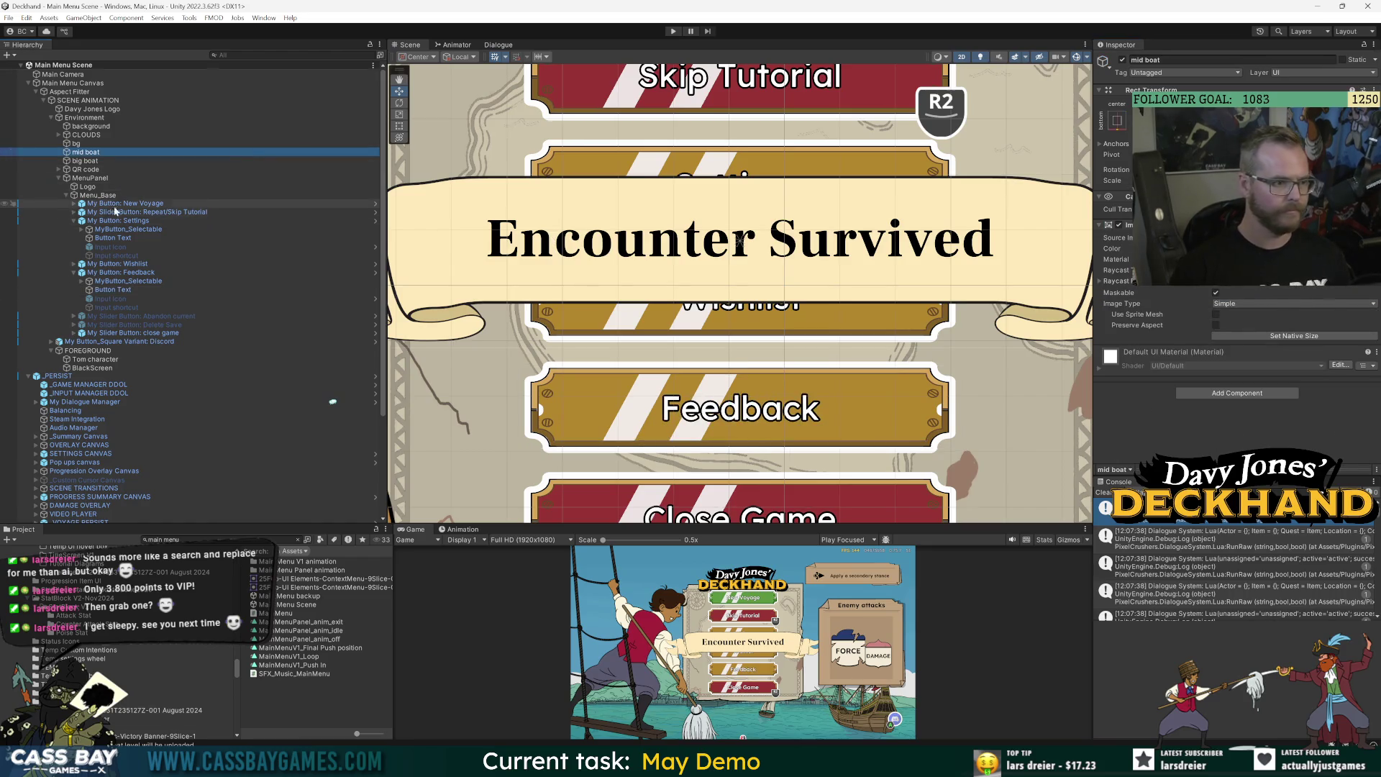
# Review the layout settings of Menu_Base, MenuPanel and Main Menu Canvas without changing them.
pyautogui.click(130, 204)
pyautogui.click(98, 195)
pyautogui.scroll(-3, 1309, 305)
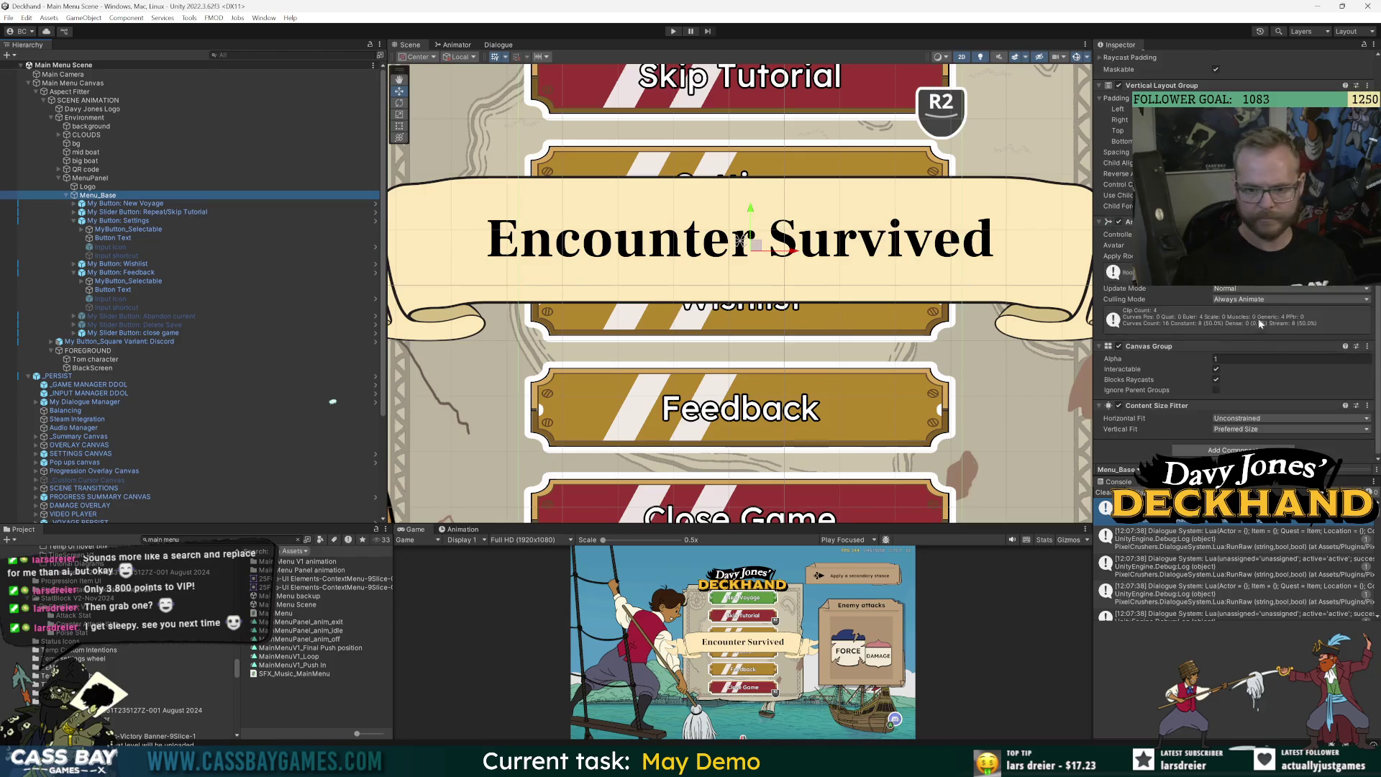
pyautogui.press('Up')
pyautogui.press('Up')
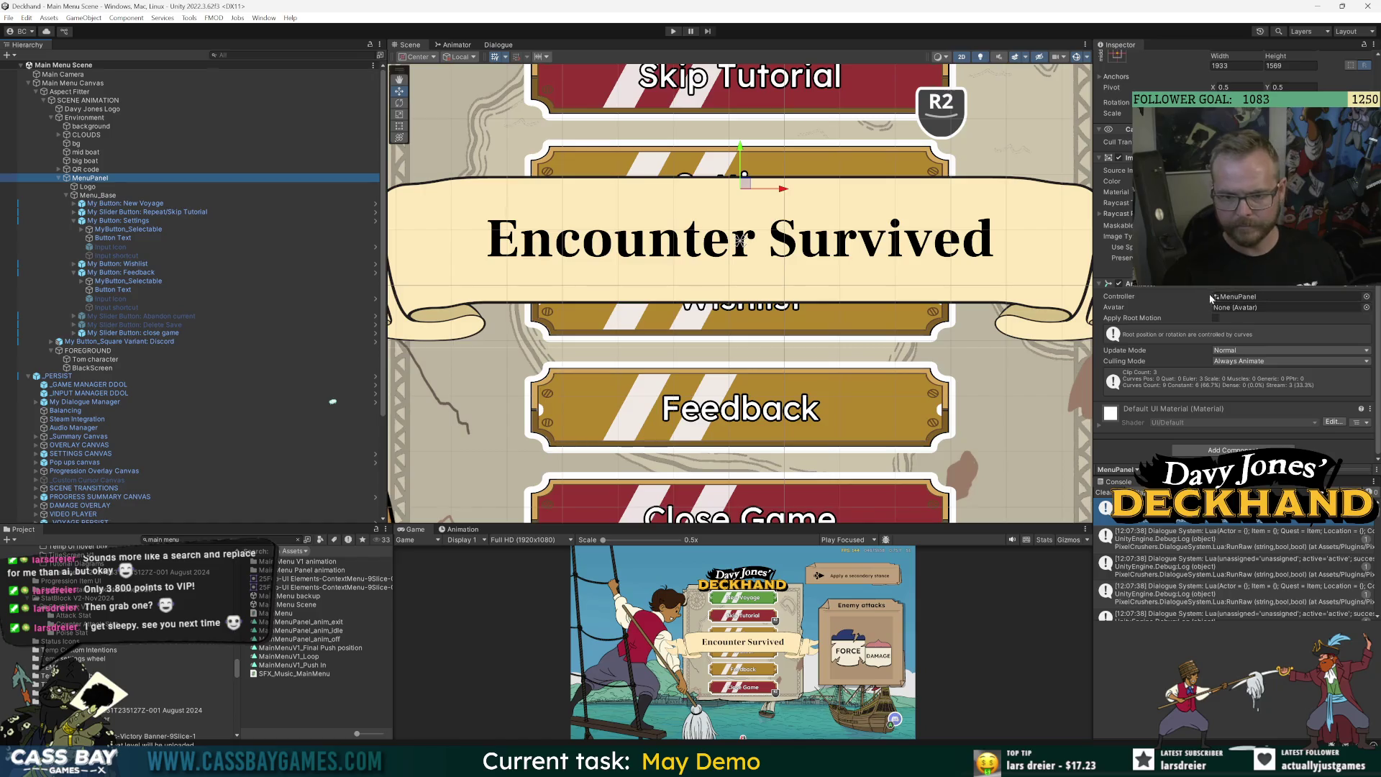
pyautogui.scroll(3, 1176, 300)
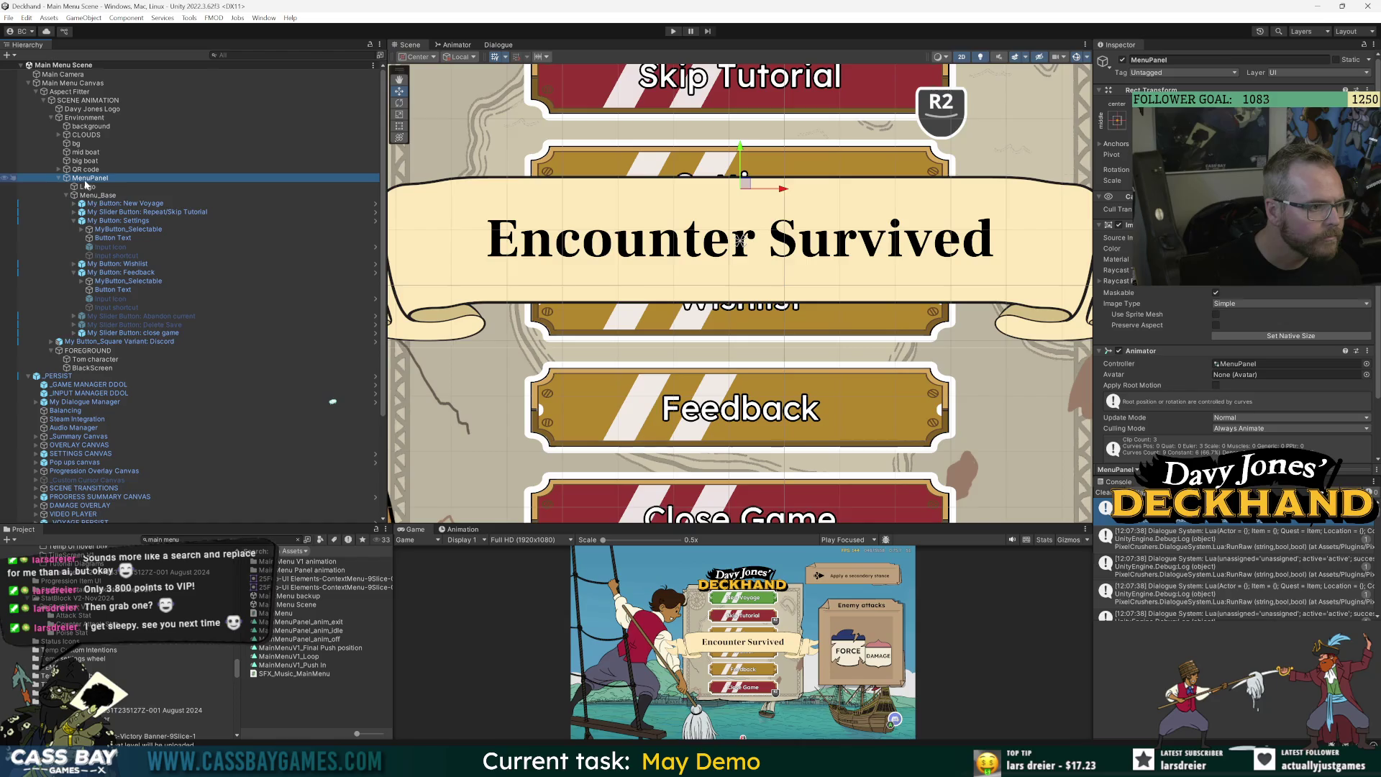
pyautogui.click(109, 196)
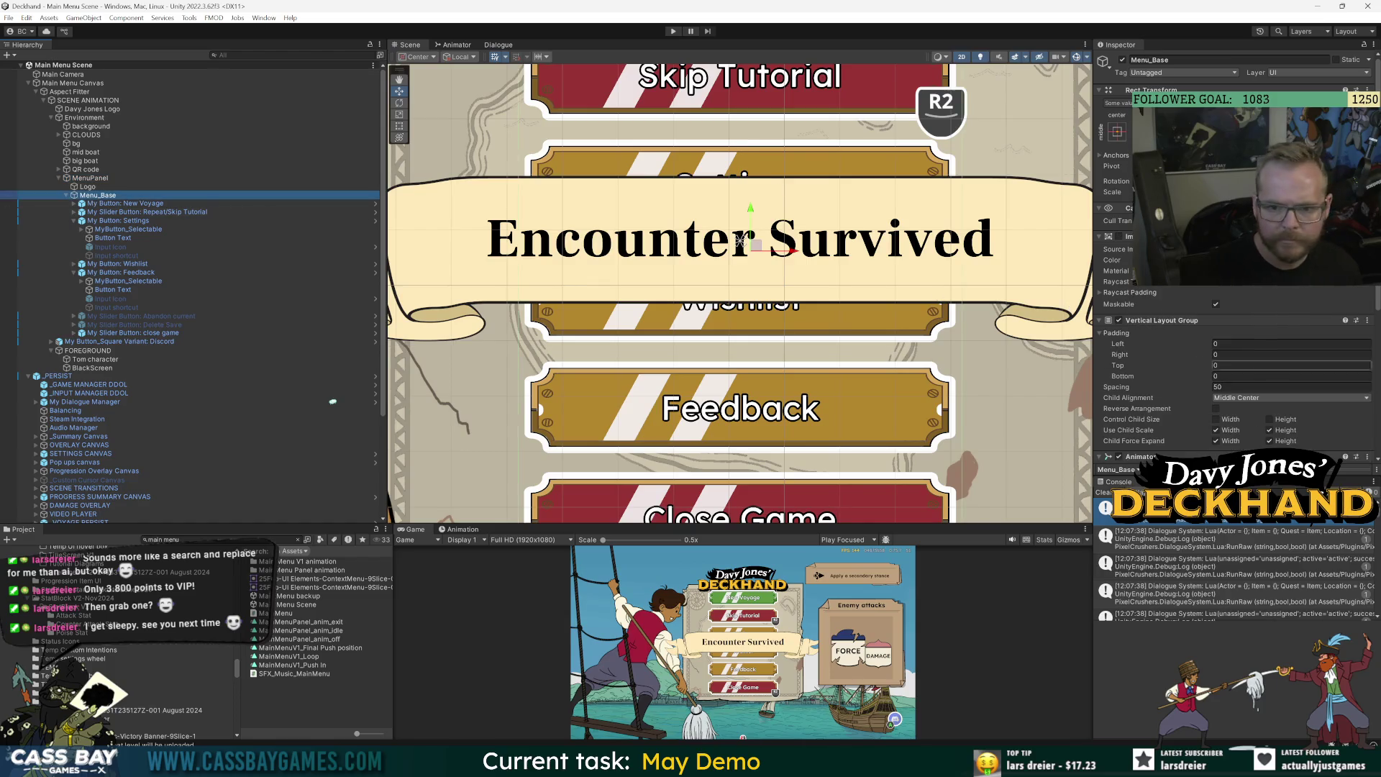
pyautogui.scroll(-5, 1175, 357)
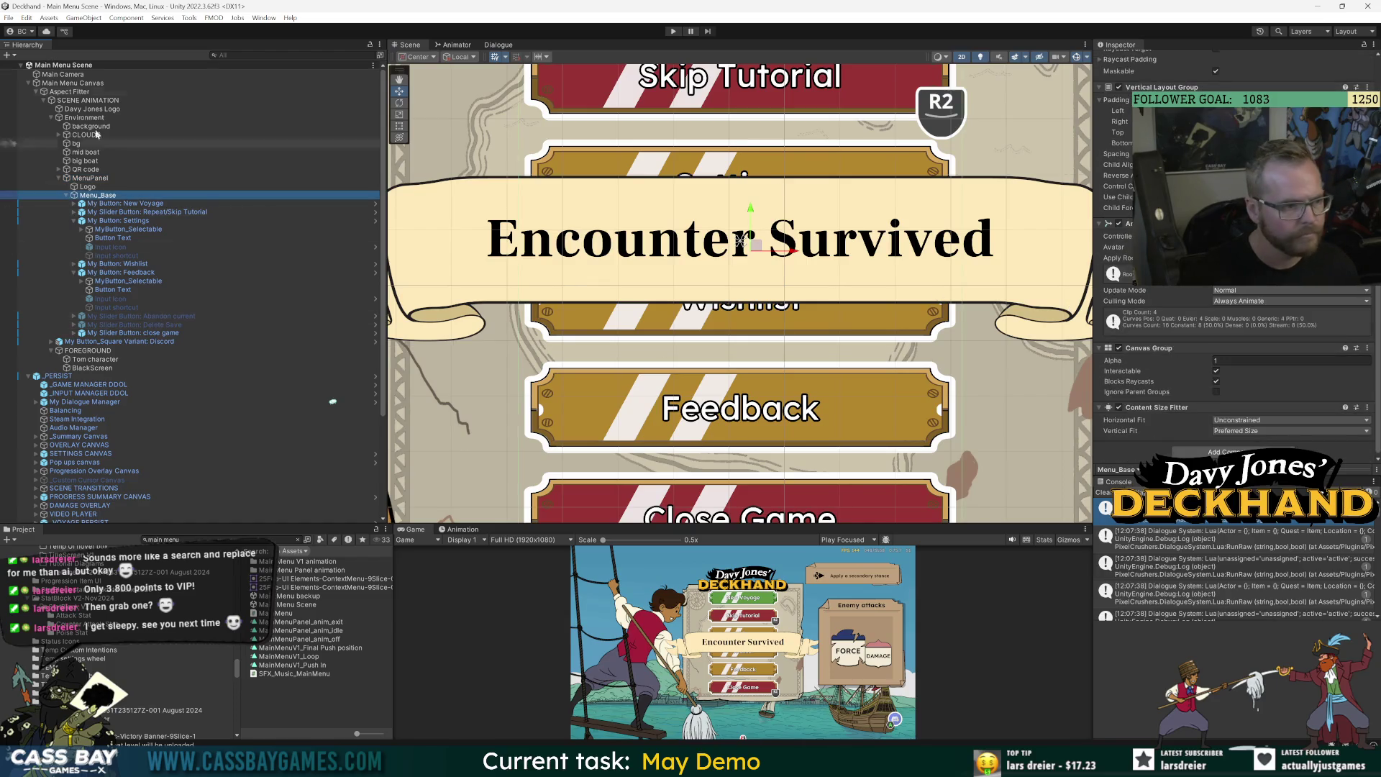
pyautogui.click(73, 82)
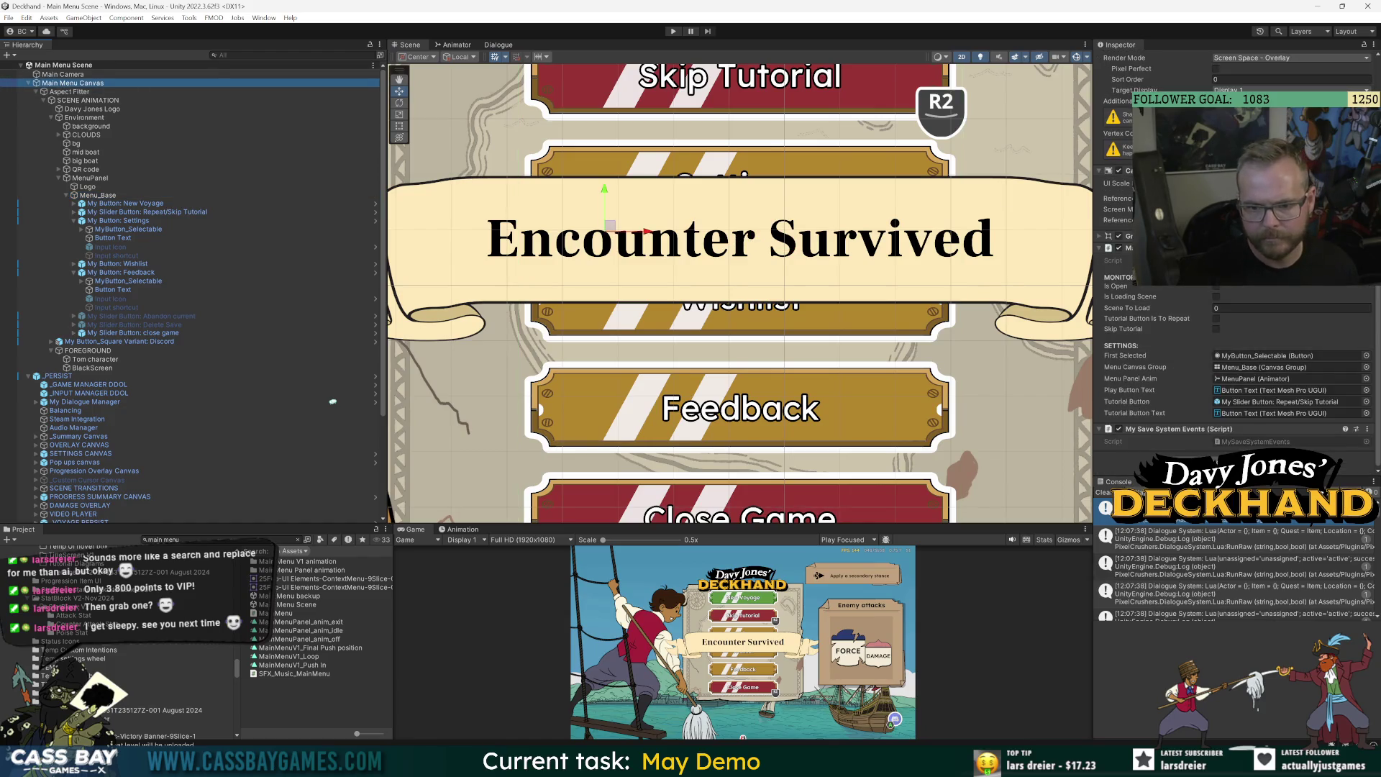
pyautogui.hotkey('alt', 'Tab')
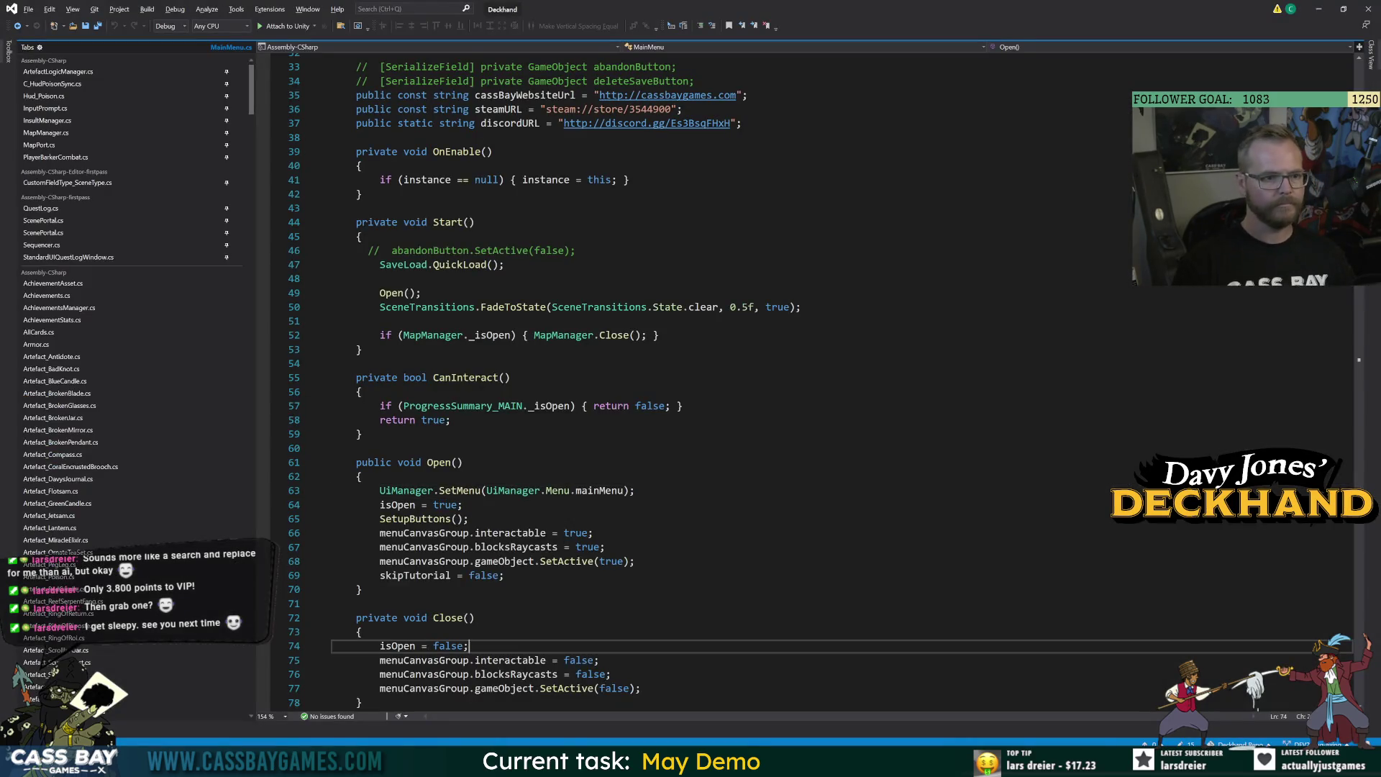
pyautogui.scroll(-8, 631, 371)
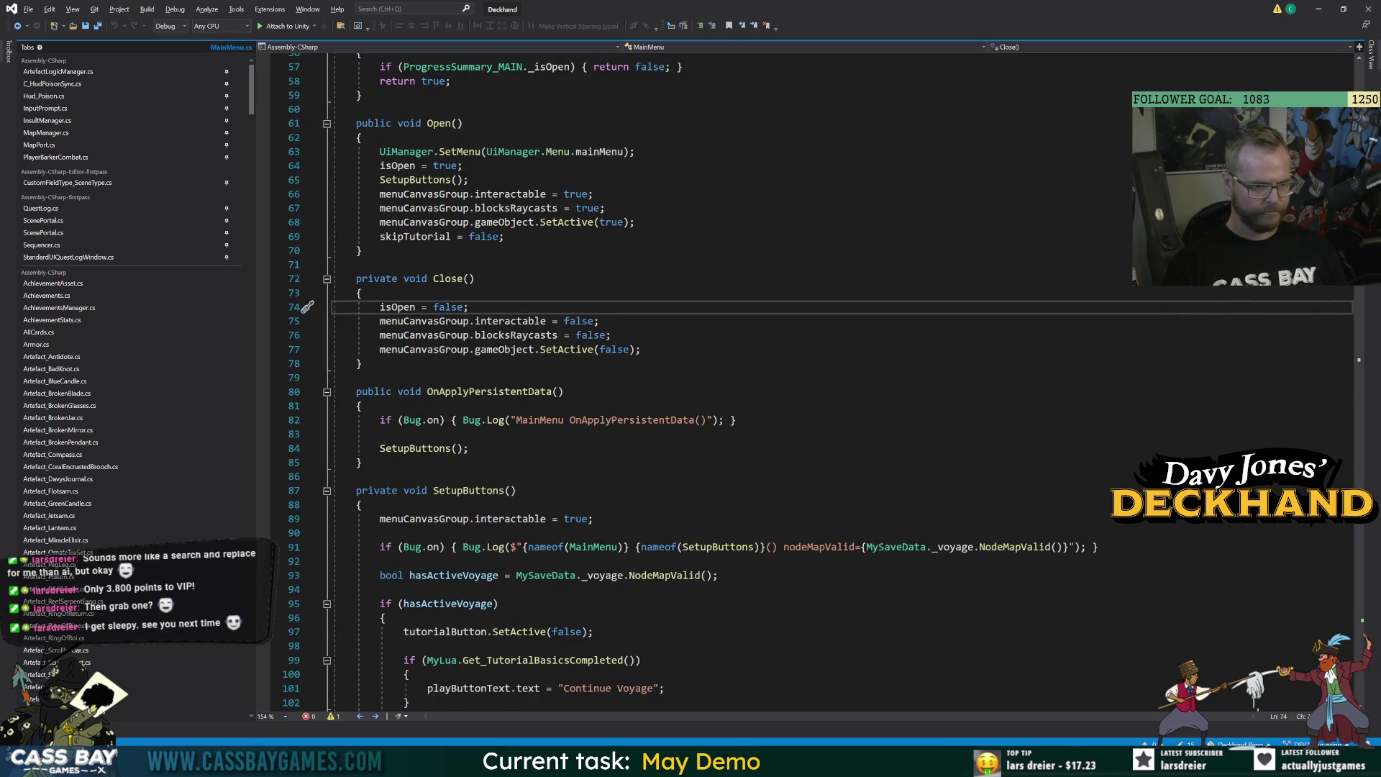
pyautogui.scroll(-11, 631, 371)
pyautogui.scroll(7, 632, 371)
pyautogui.click(356, 306)
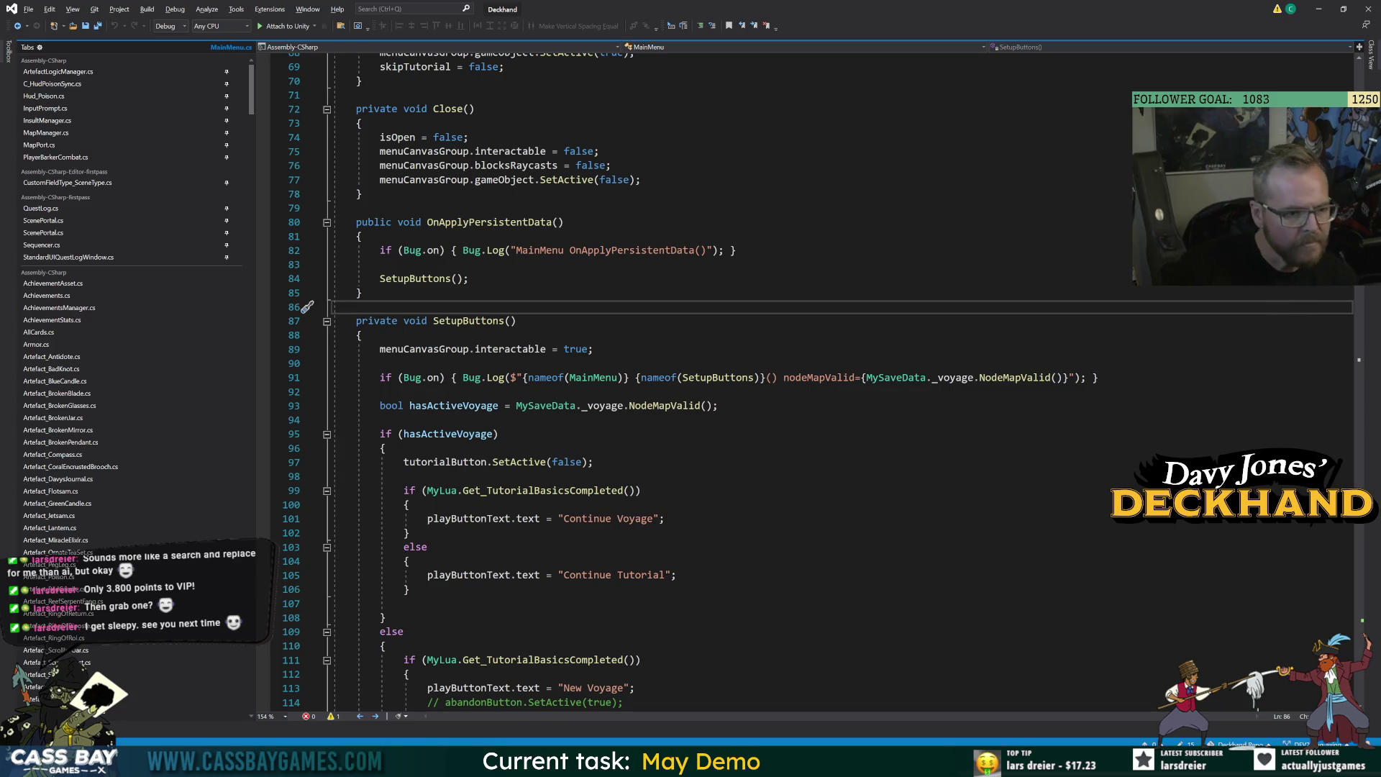
pyautogui.scroll(-7, 813, 381)
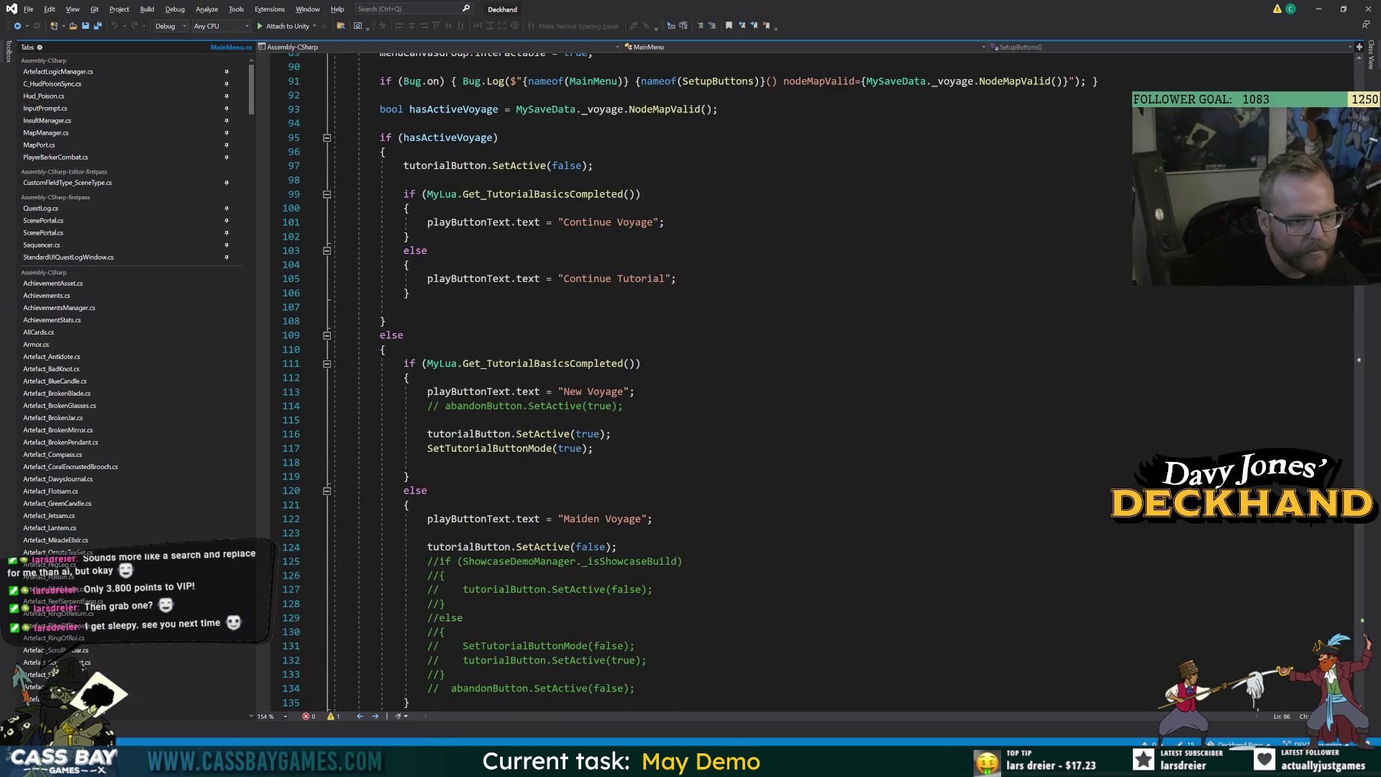
pyautogui.scroll(-8, 813, 381)
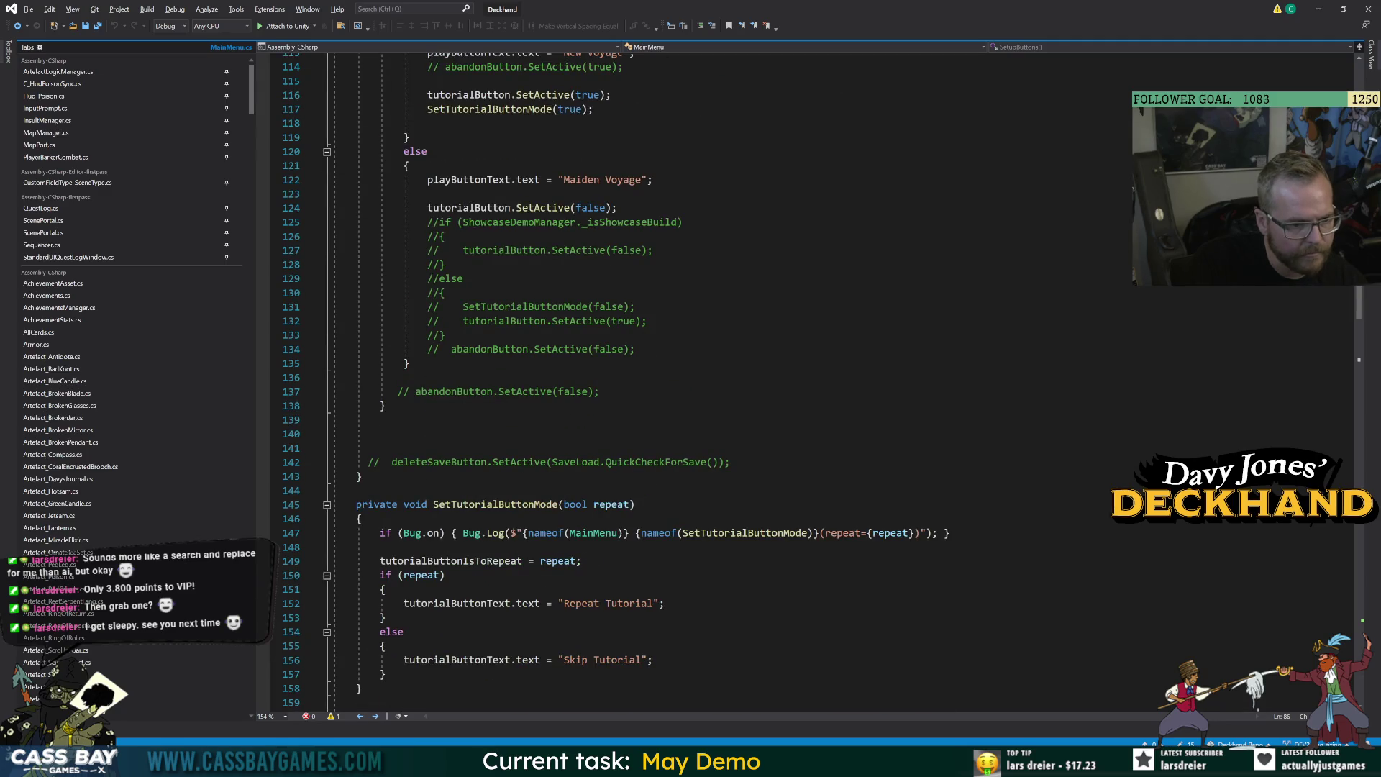
pyautogui.scroll(-9, 813, 382)
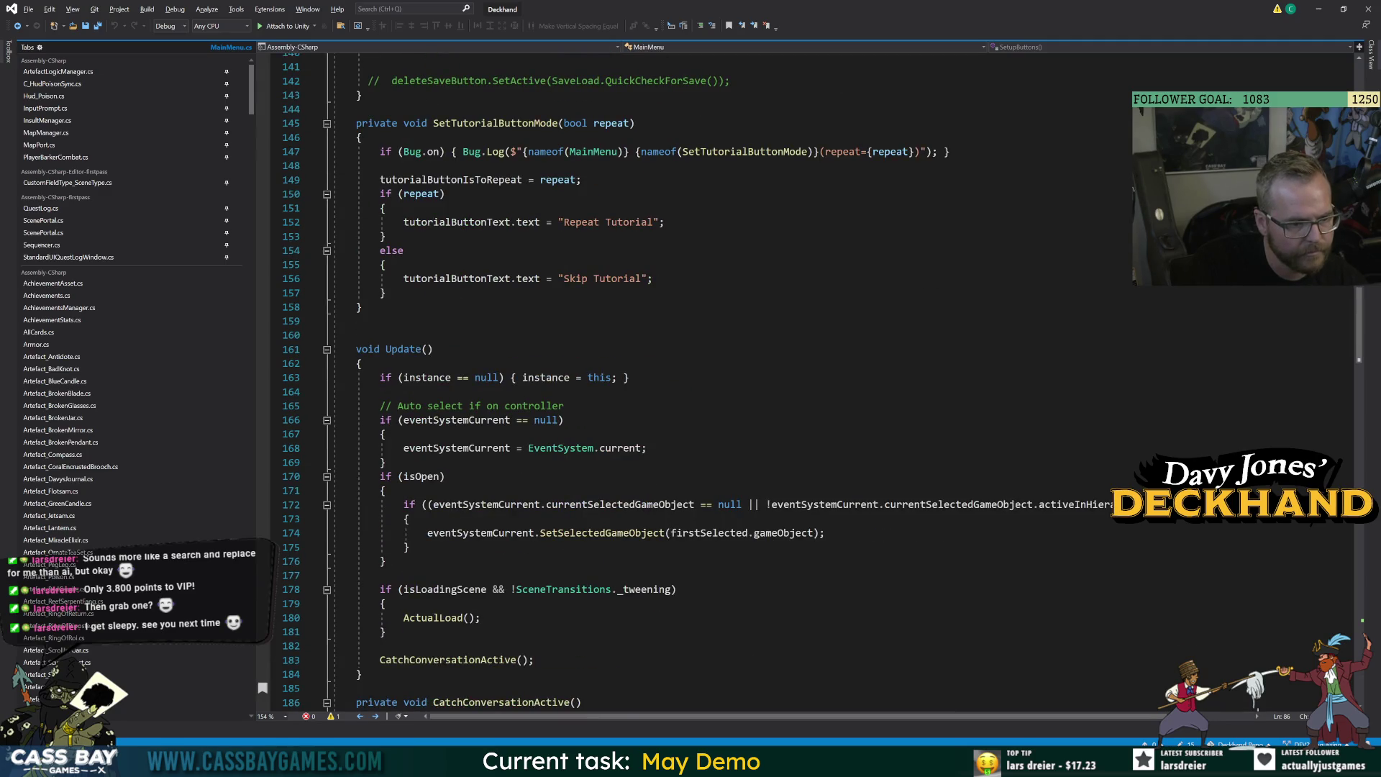
pyautogui.doubleClick(602, 532)
pyautogui.scroll(-4, 603, 547)
pyautogui.scroll(-7, 597, 605)
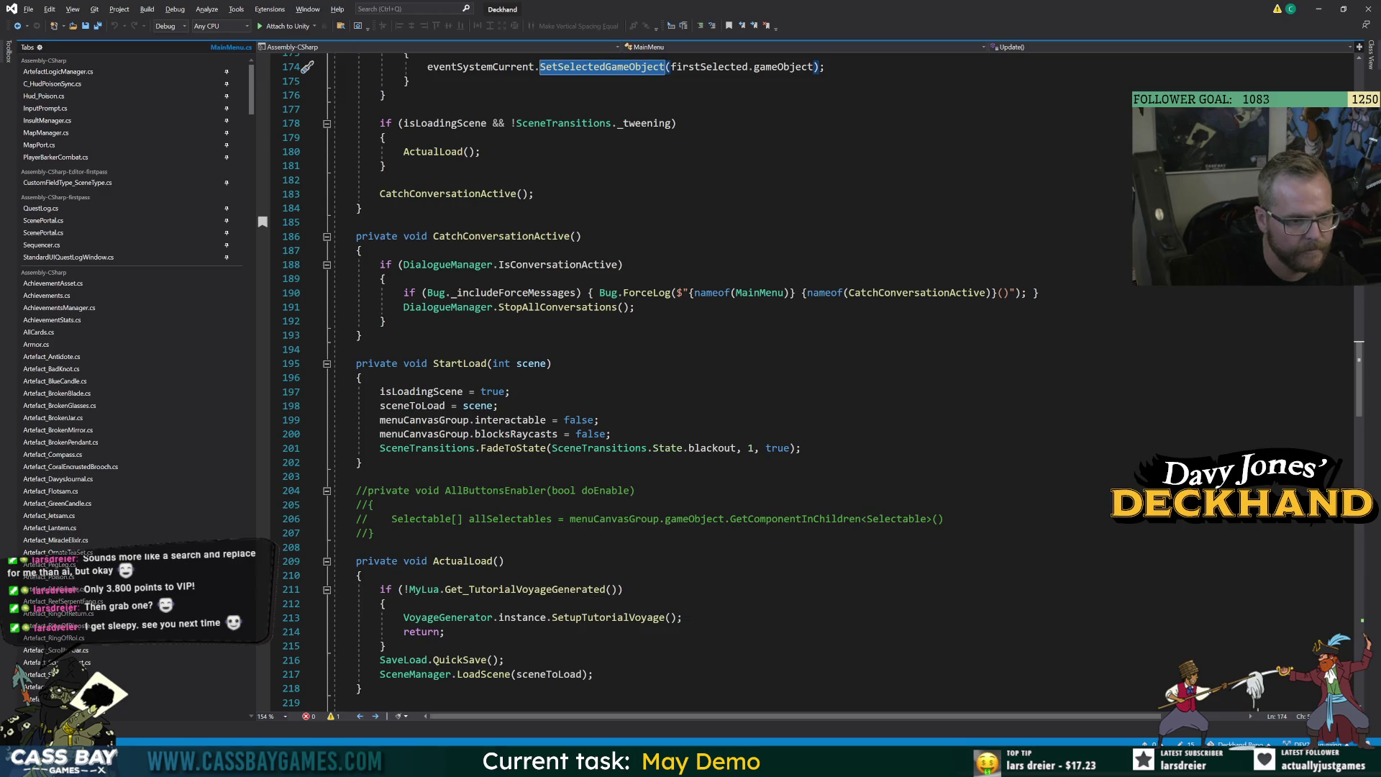
pyautogui.scroll(-9, 597, 604)
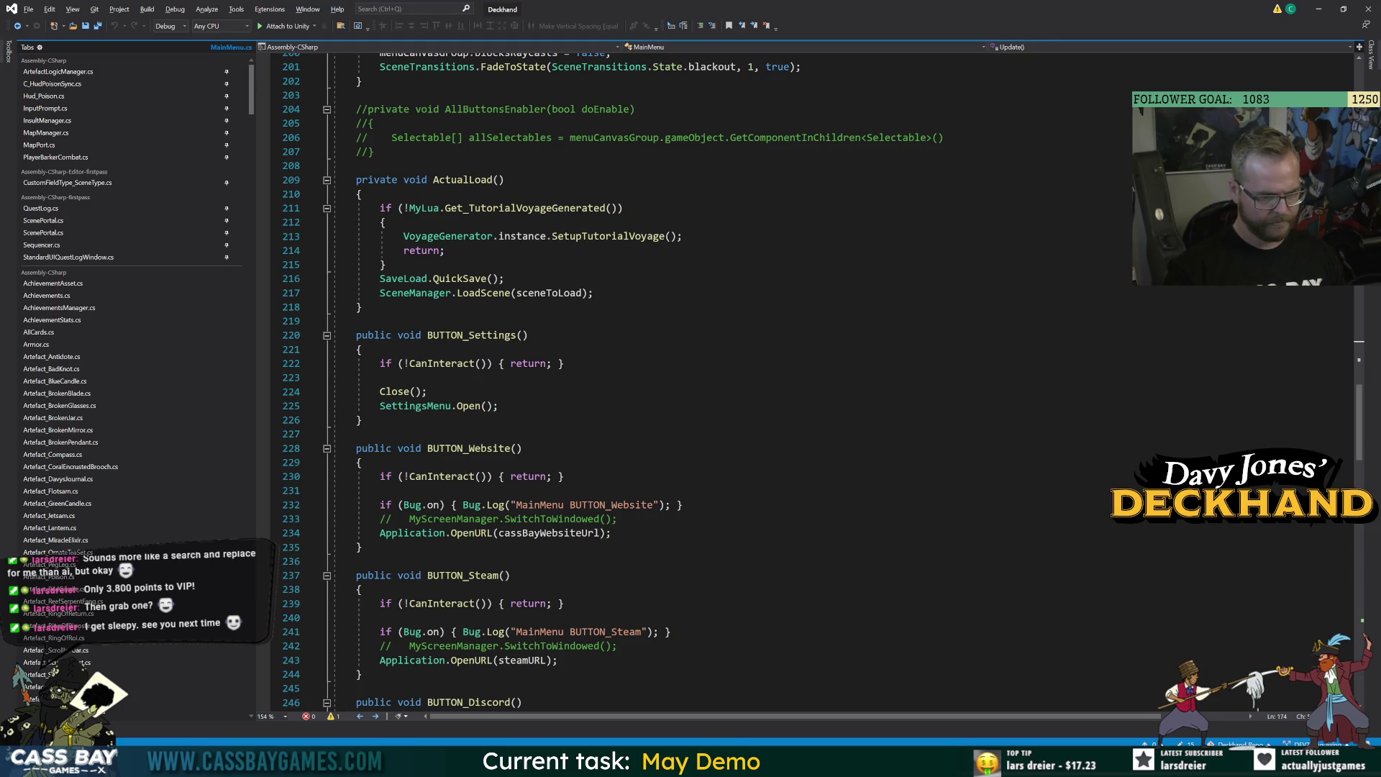
pyautogui.click(362, 547)
# Add an empty public void BUTTON_Wishlist() method below BUTTON_Website.
pyautogui.press('Return')
pyautogui.press('Return')
pyautogui.write('public void BUTTON_')
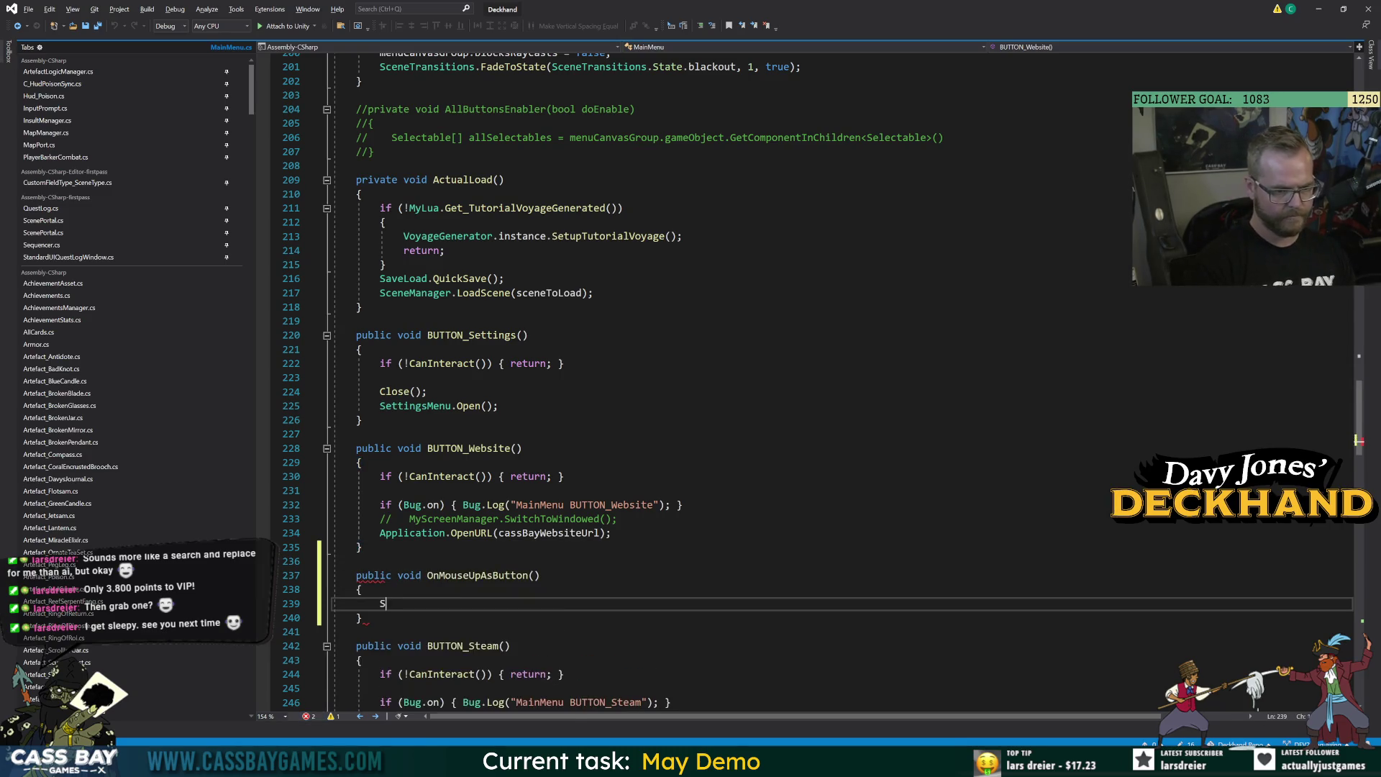
pyautogui.hotkey('ctrl', 'z')
pyautogui.write('_Wishlist()')
pyautogui.press('Return')
pyautogui.write('{')
pyautogui.press('Return')
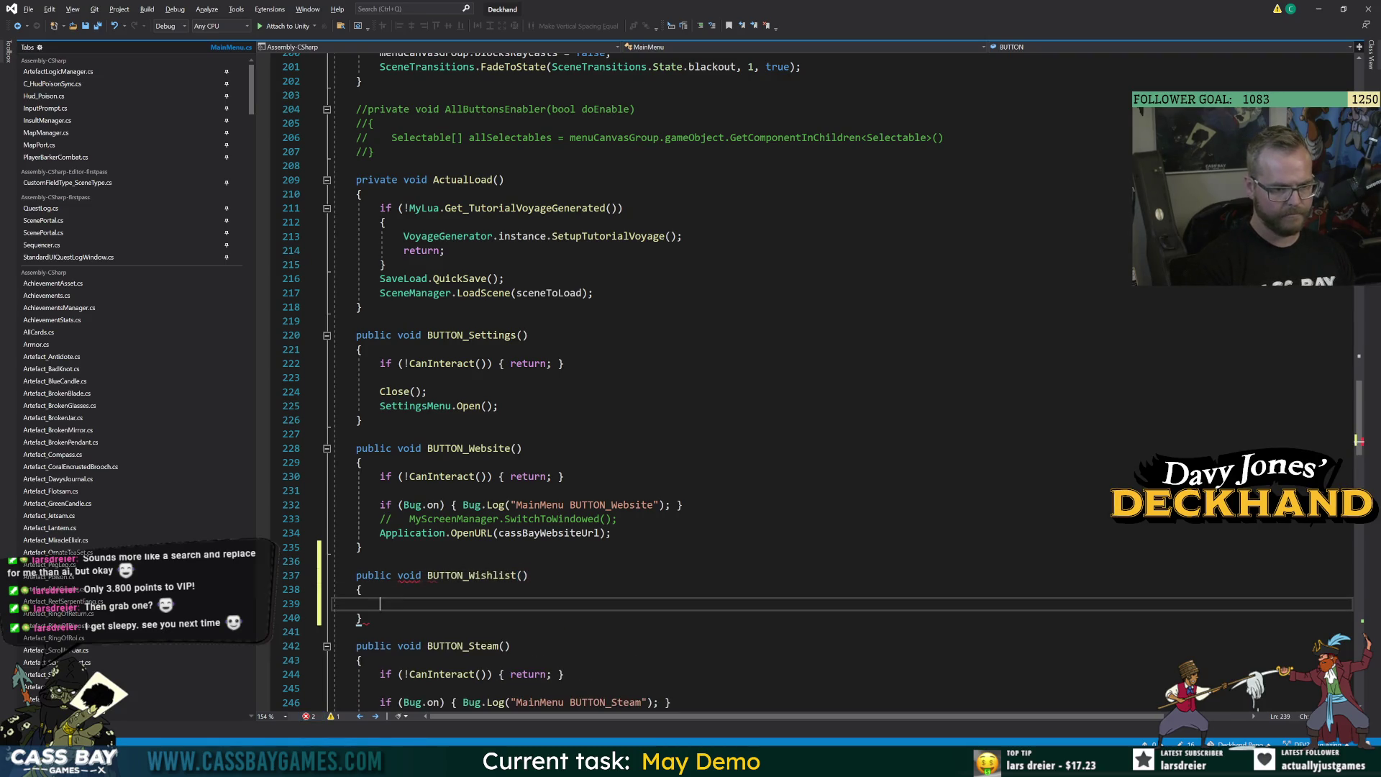
# Copy BUTTON_Steam's body into the BUTTON_Wishlist method.
pyautogui.scroll(-4, 719, 381)
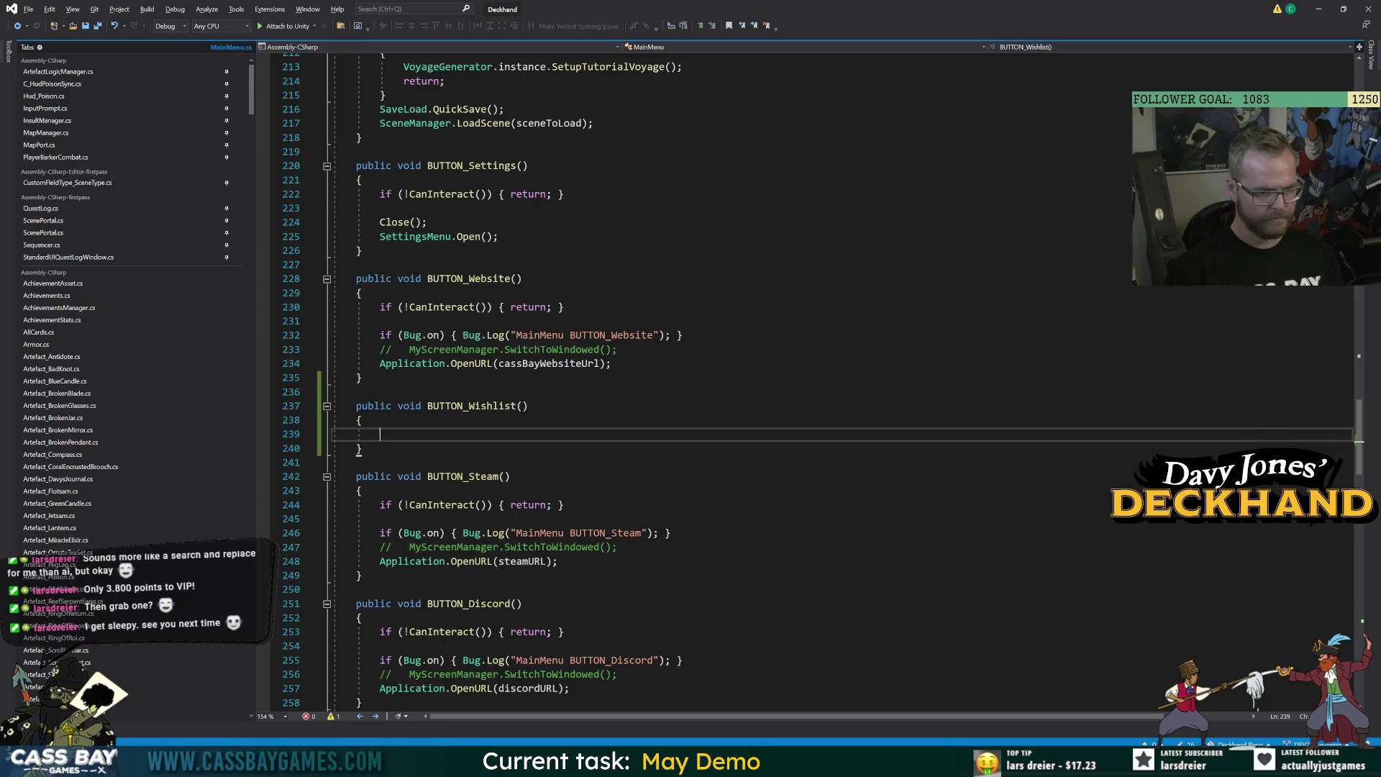
pyautogui.moveTo(380, 505)
pyautogui.mouseDown()
pyautogui.moveTo(569, 519)
pyautogui.moveTo(558, 561)
pyautogui.mouseUp()
pyautogui.hotkey('ctrl', 'c')
pyautogui.click(380, 433)
pyautogui.hotkey('ctrl', 'v')
# Change the copied log text to 'MainMenu BUTTON_Wishlist' and go to steamURL's definition.
pyautogui.click(363, 420)
pyautogui.doubleClick(471, 405)
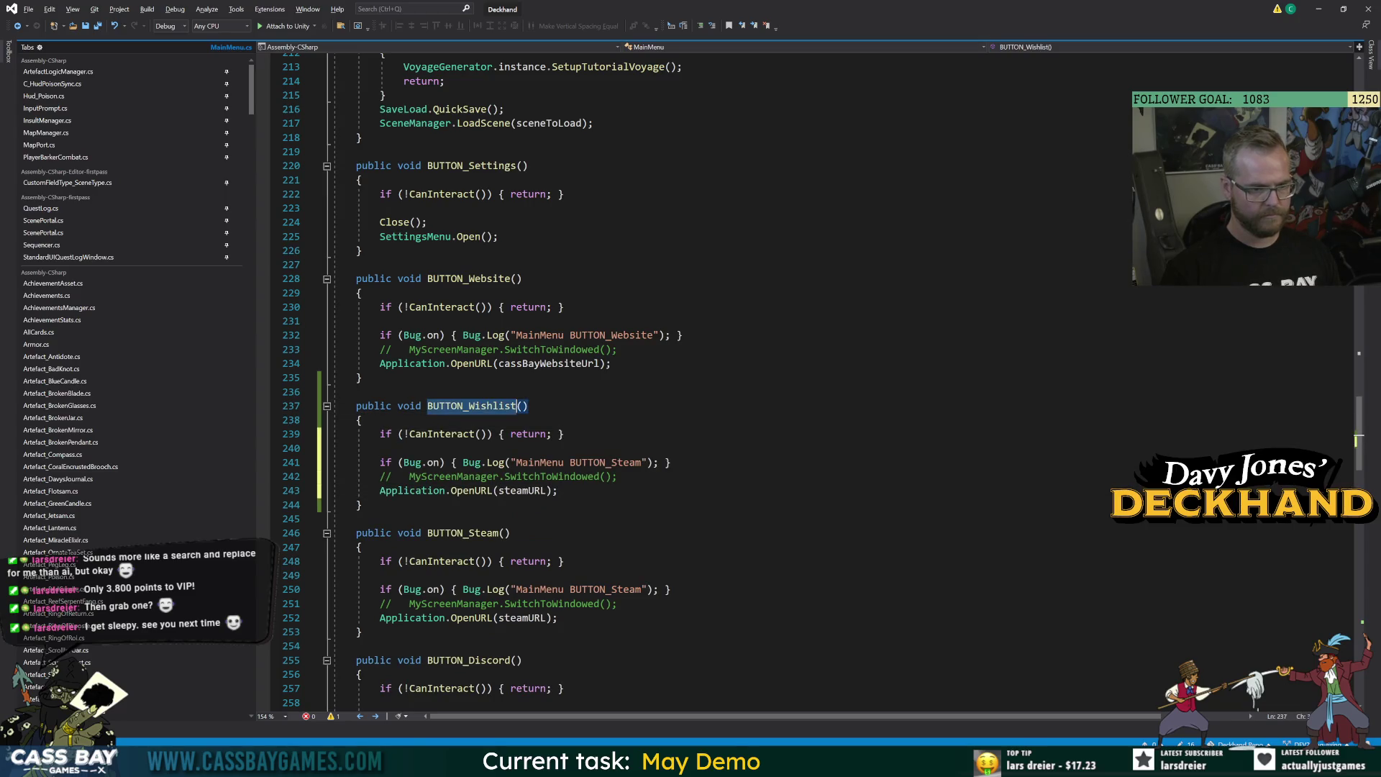
pyautogui.click(607, 462)
pyautogui.doubleClick(606, 462)
pyautogui.hotkey('ctrl', 'v')
pyautogui.click(380, 519)
pyautogui.click(521, 617)
pyautogui.press('F12')
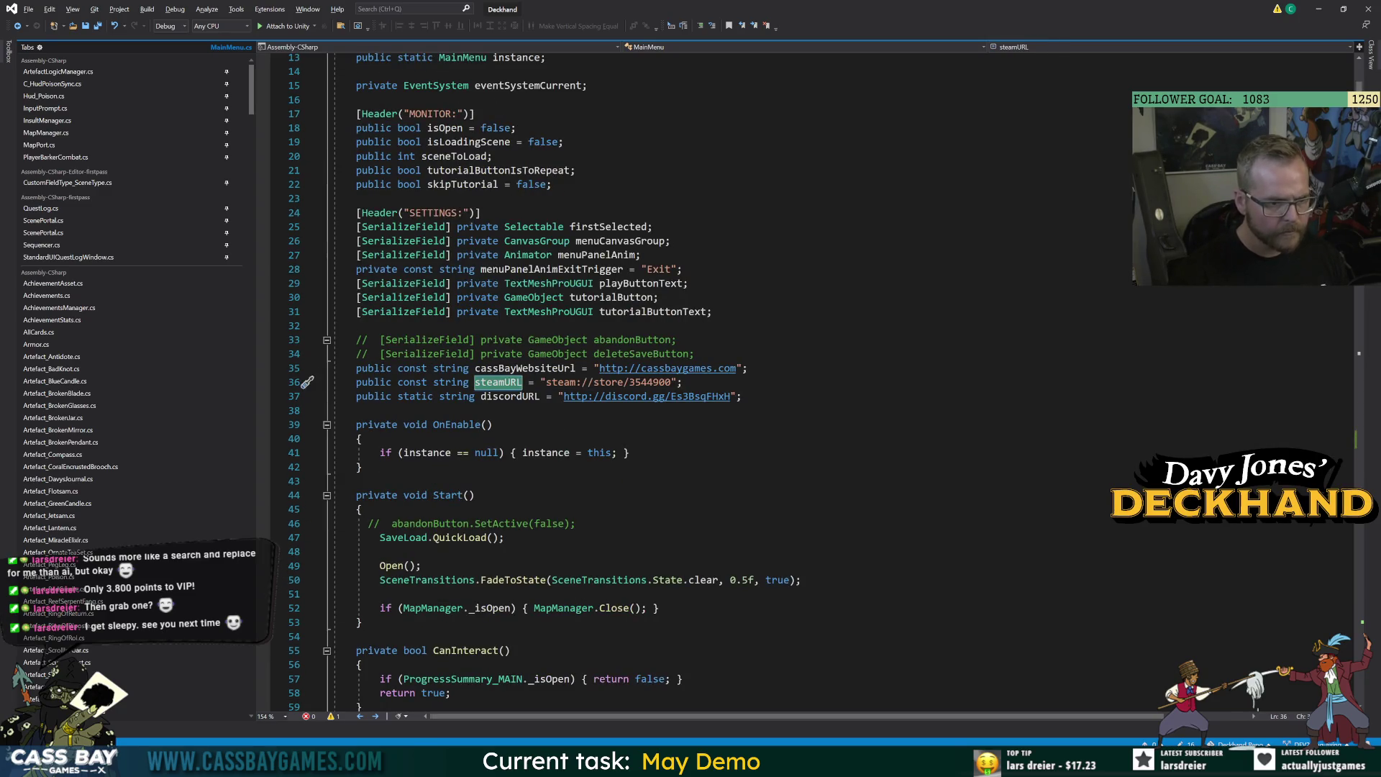
# Add a wishlistURL constant holding the Steam store address copied from steamURL.
pyautogui.click(682, 382)
pyautogui.press('Return')
pyautogui.write('public ')
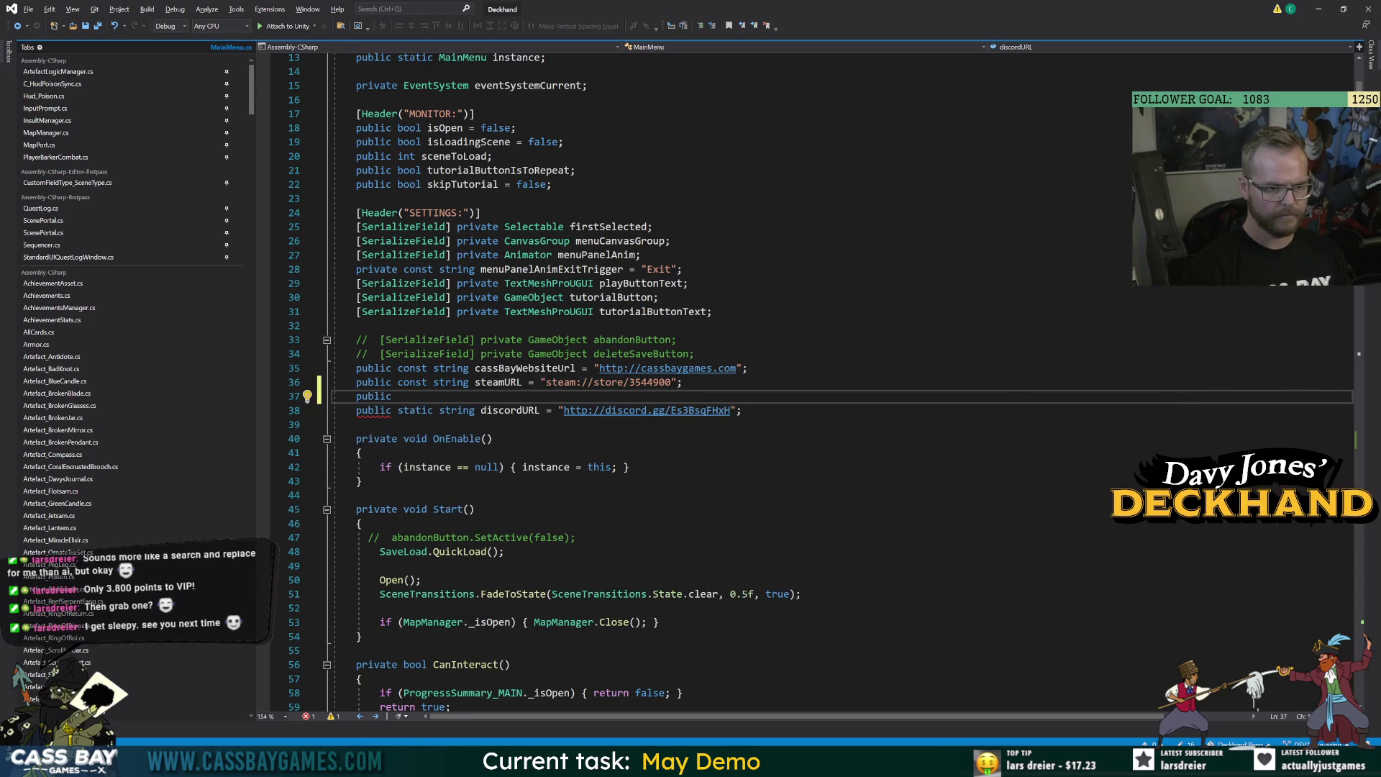
pyautogui.write('const string wishlist')
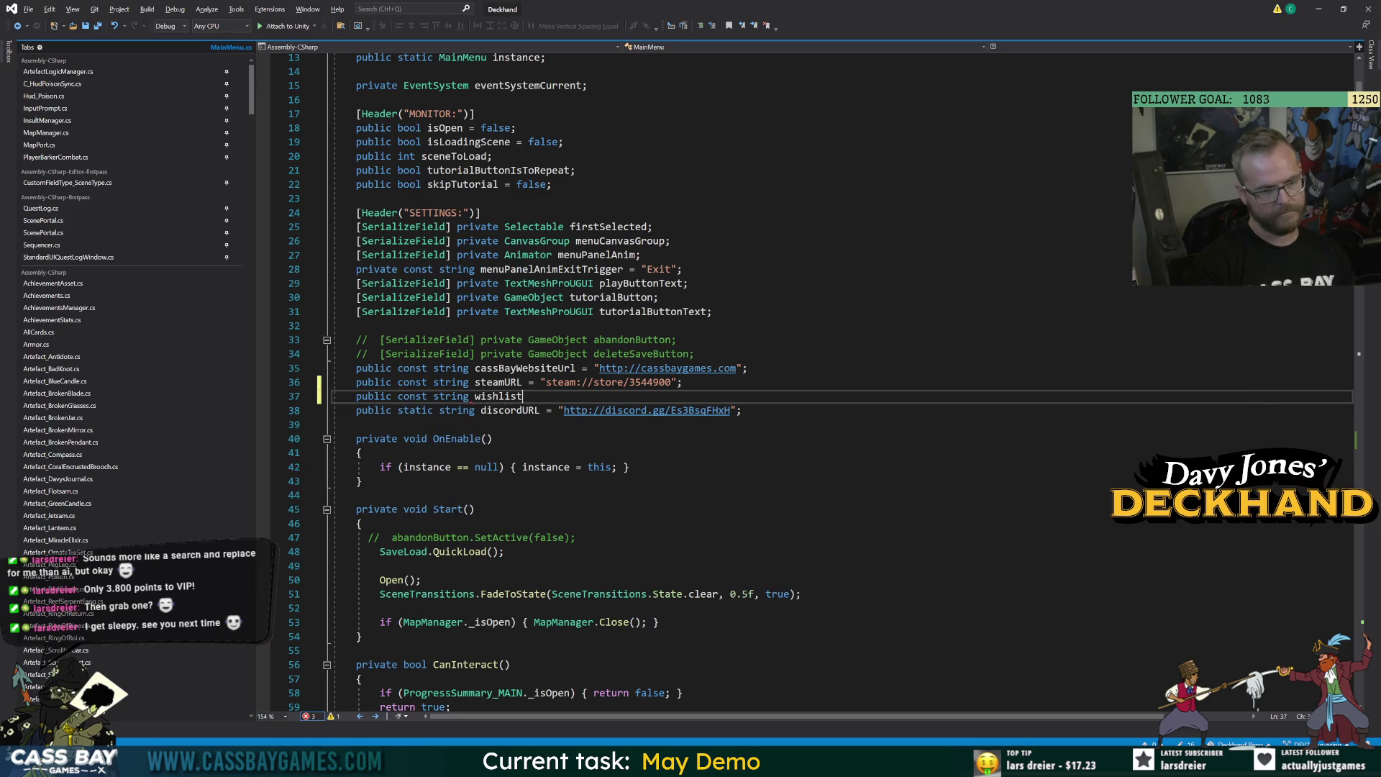
pyautogui.write('URL = "')
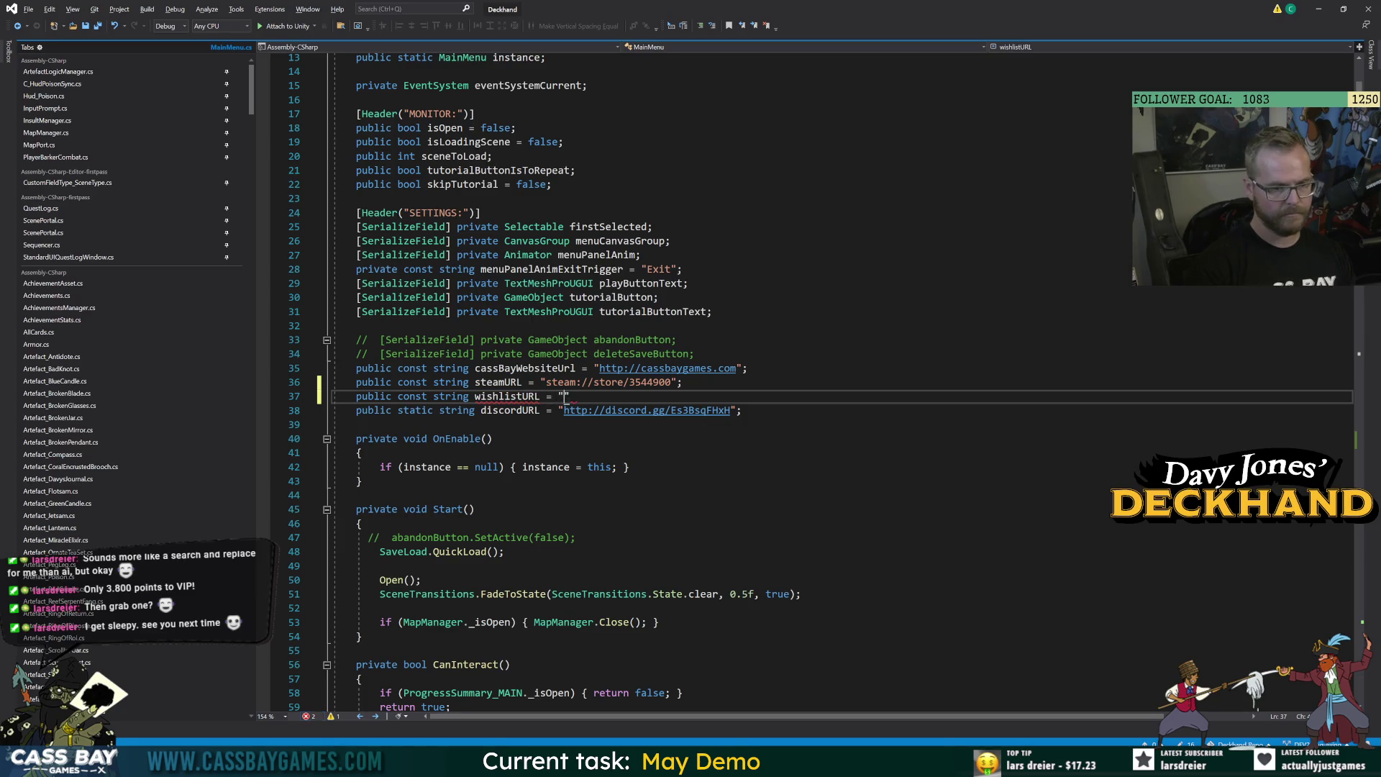
pyautogui.moveTo(671, 382); pyautogui.dragTo(550, 382)
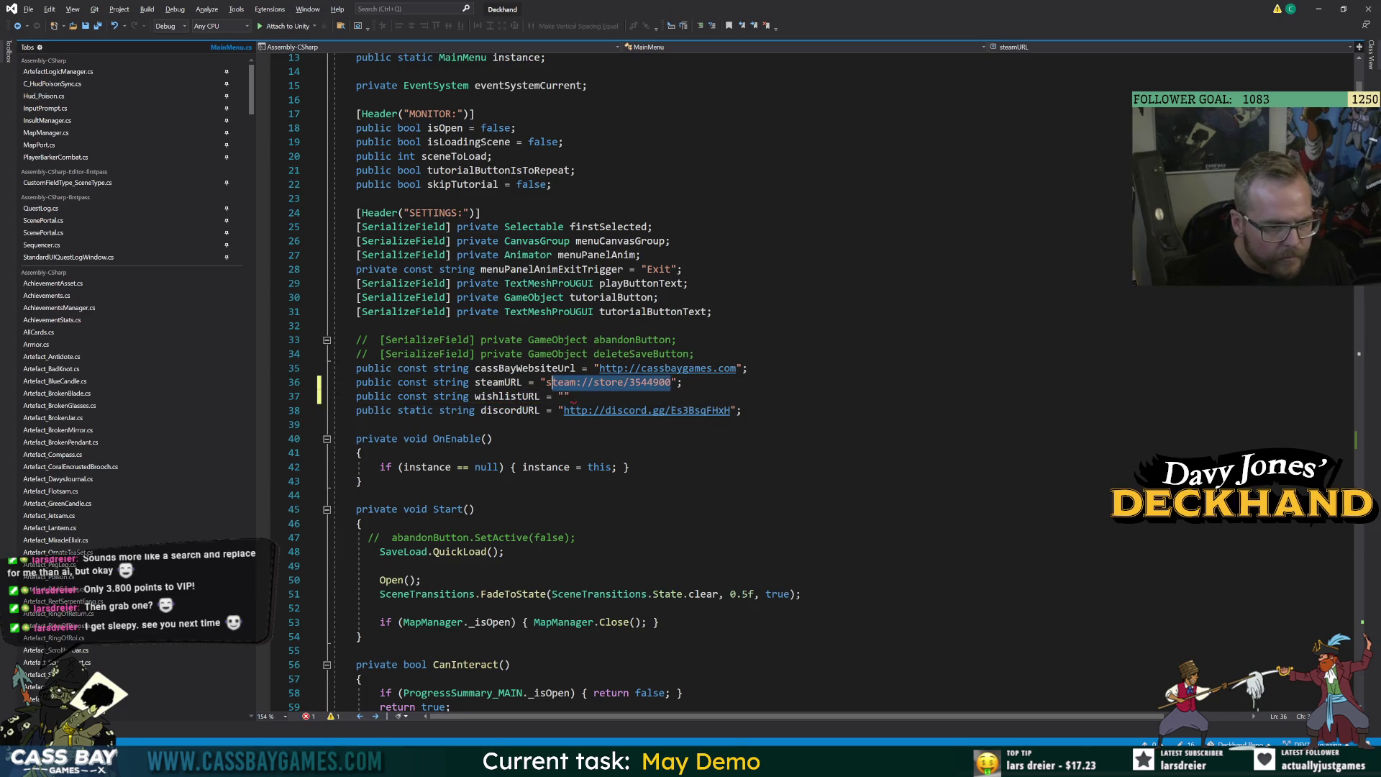
pyautogui.hotkey('ctrl', 'c')
pyautogui.click(563, 396)
pyautogui.hotkey('ctrl', 'v')
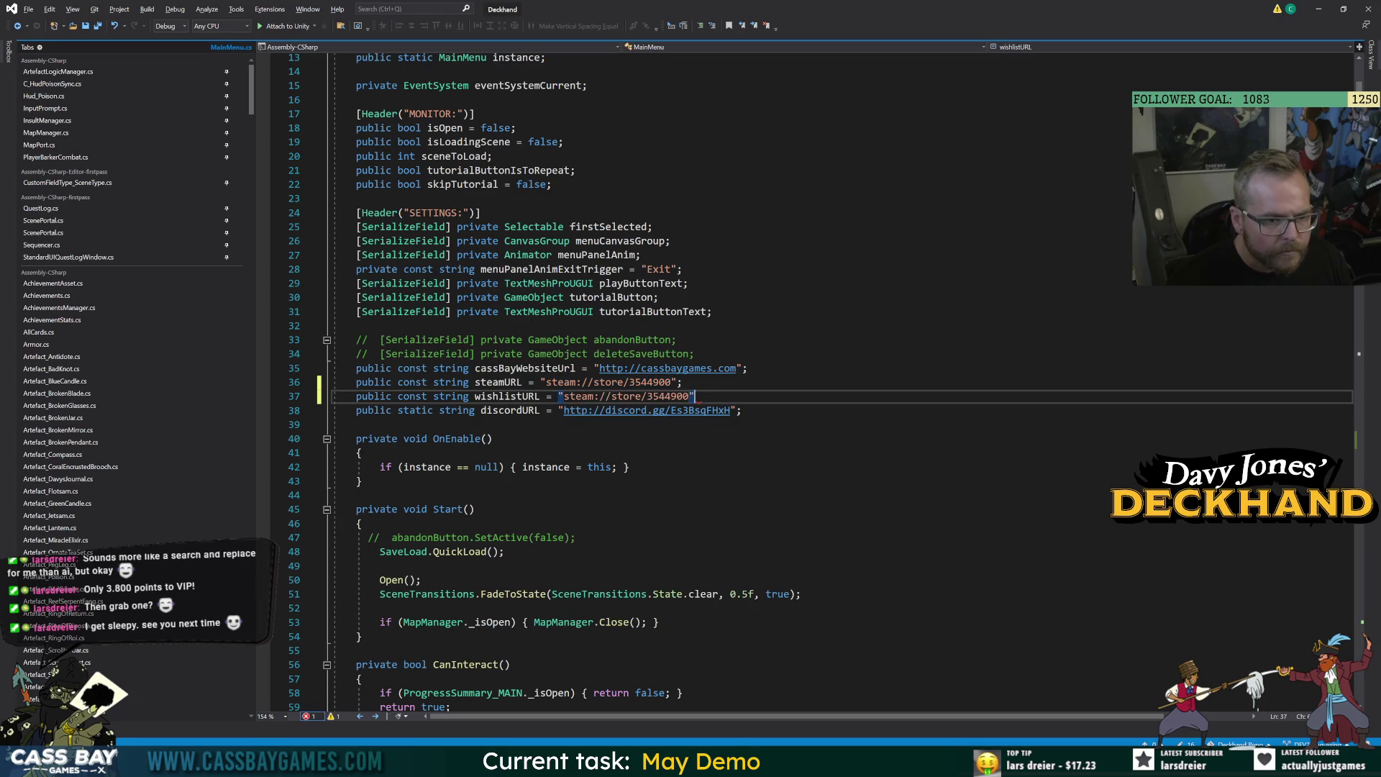
# Make BUTTON_Wishlist open wishlistURL instead of steamURL, then select its URL string.
pyautogui.click(503, 382)
pyautogui.scroll(-20, 504, 382)
pyautogui.scroll(-20, 503, 382)
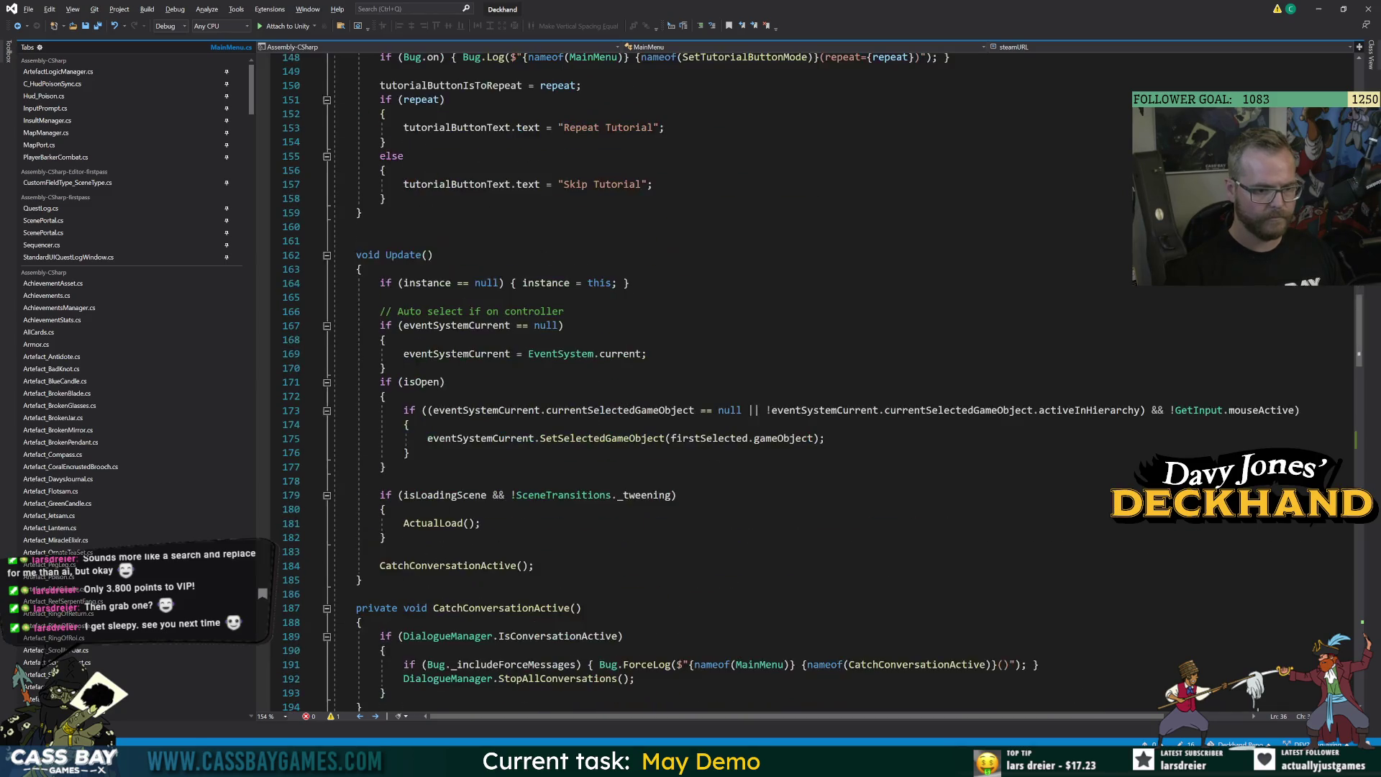
pyautogui.doubleClick(532, 567)
pyautogui.write('wishlistURL')
pyautogui.keyDown('ctrl'); pyautogui.click(532, 566); pyautogui.keyUp('ctrl')
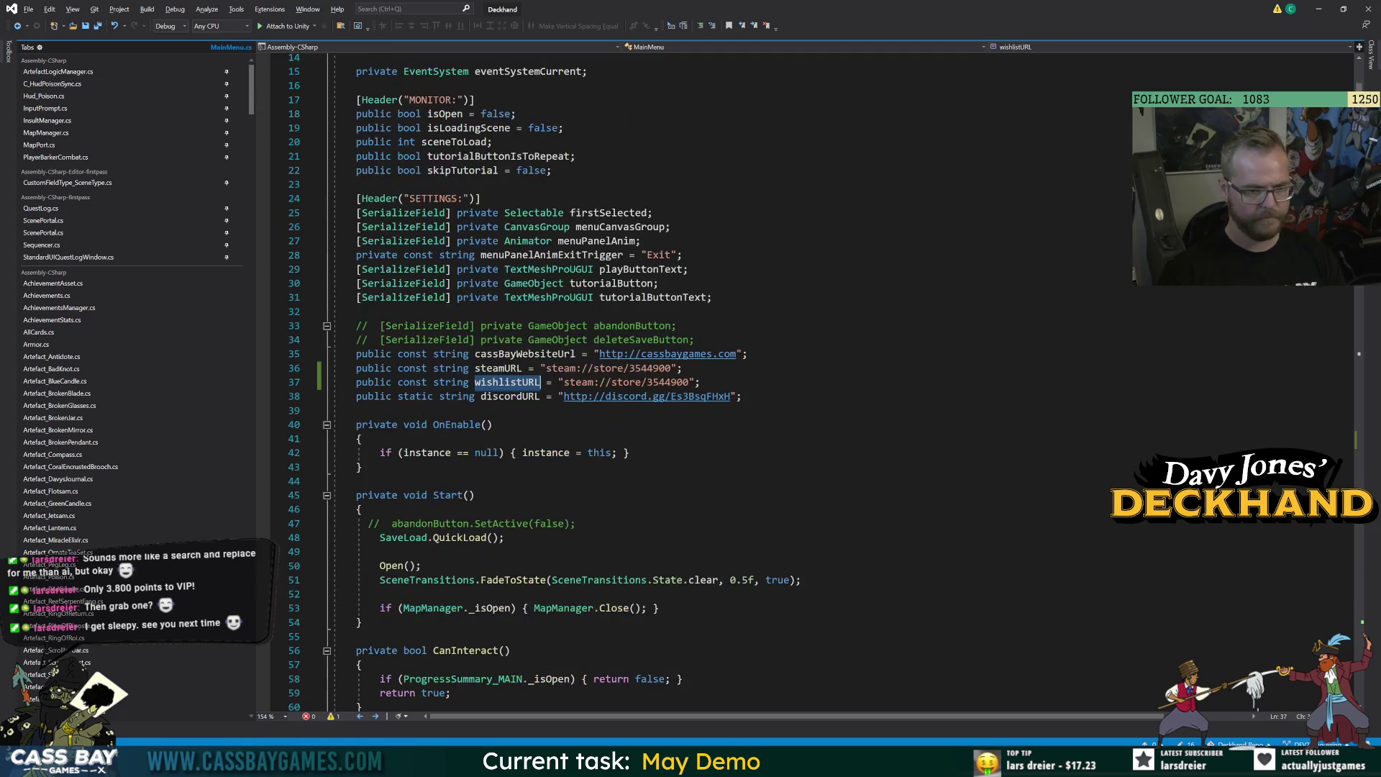
pyautogui.moveTo(688, 382); pyautogui.dragTo(563, 382)
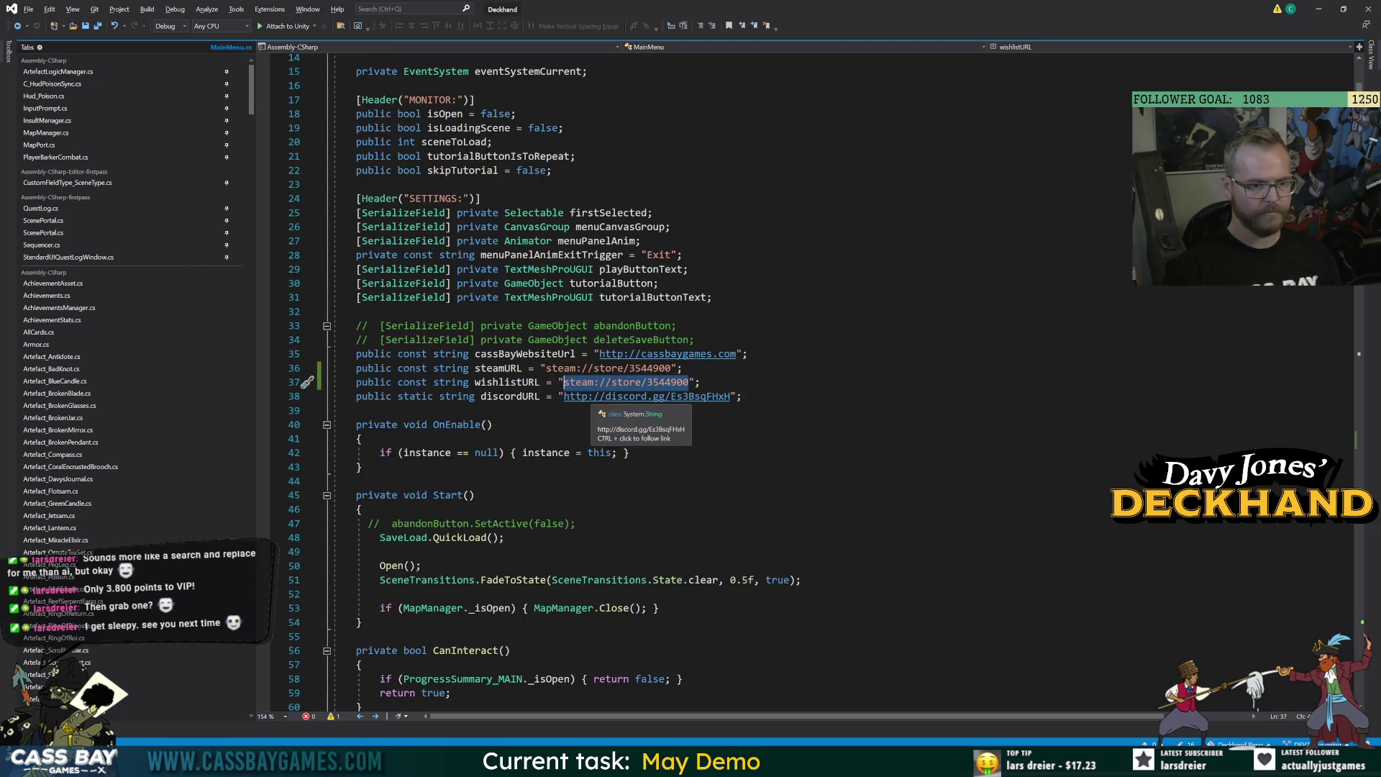
pyautogui.hotkey('alt', 'Tab')
pyautogui.click(405, 42)
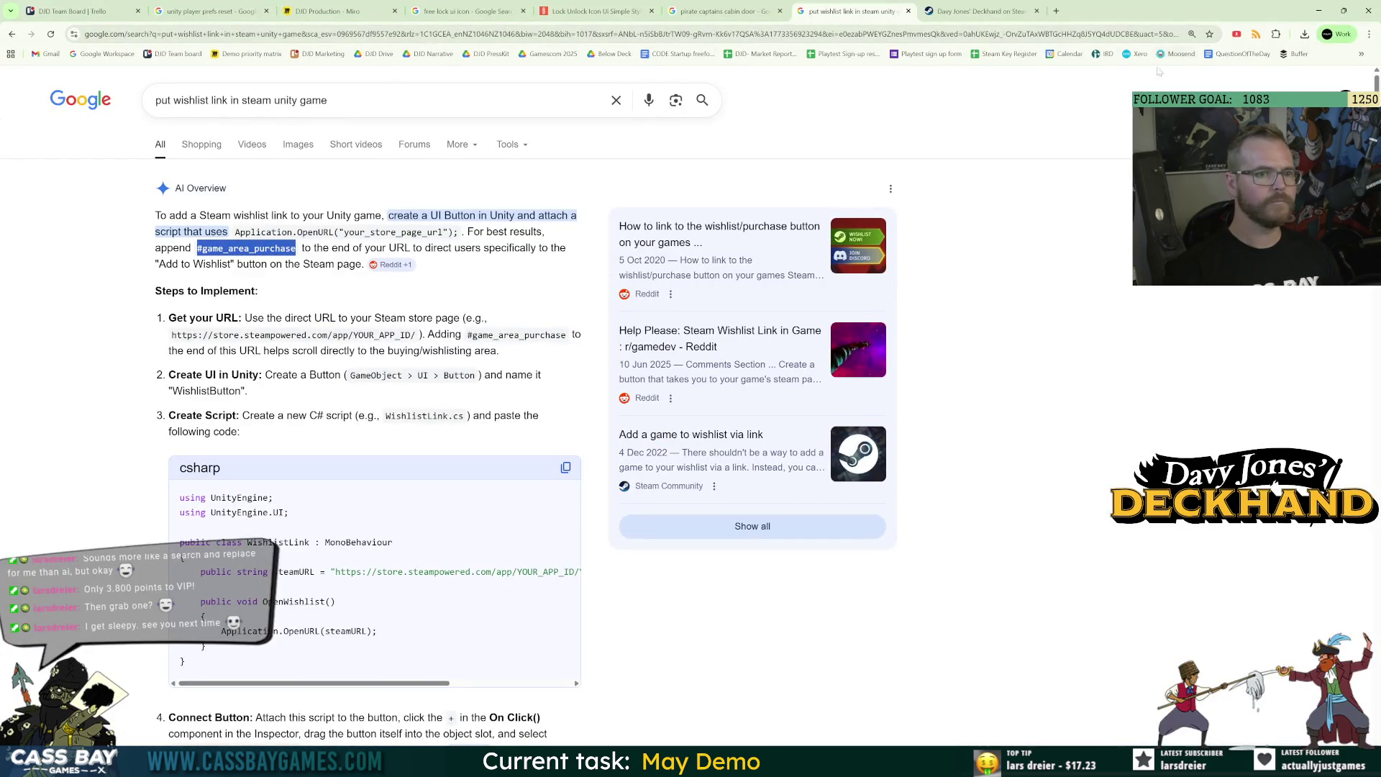
# Paste the steam://store/3544900 URL into the address bar and select #game_area_purchase in the AI answer.
pyautogui.hotkey('ctrl', 'v')
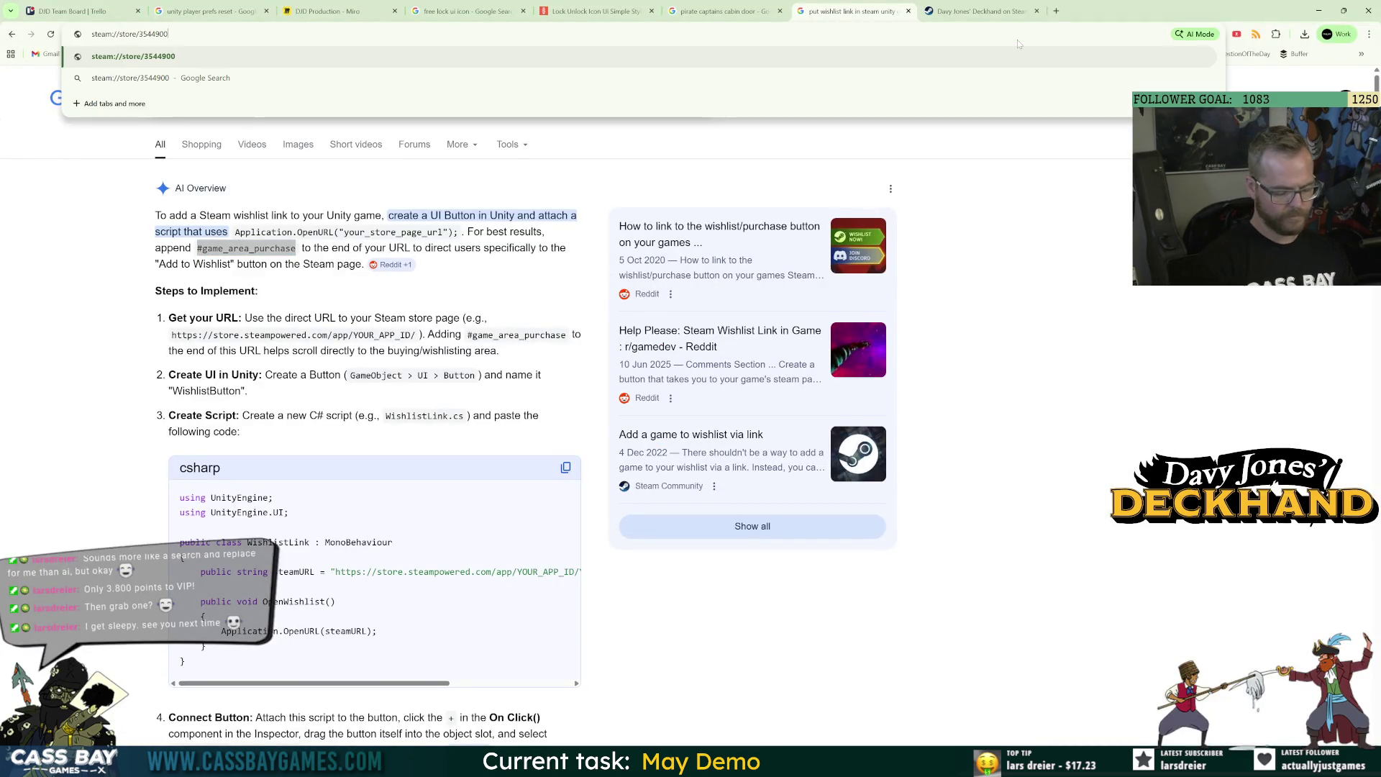
pyautogui.click(720, 11)
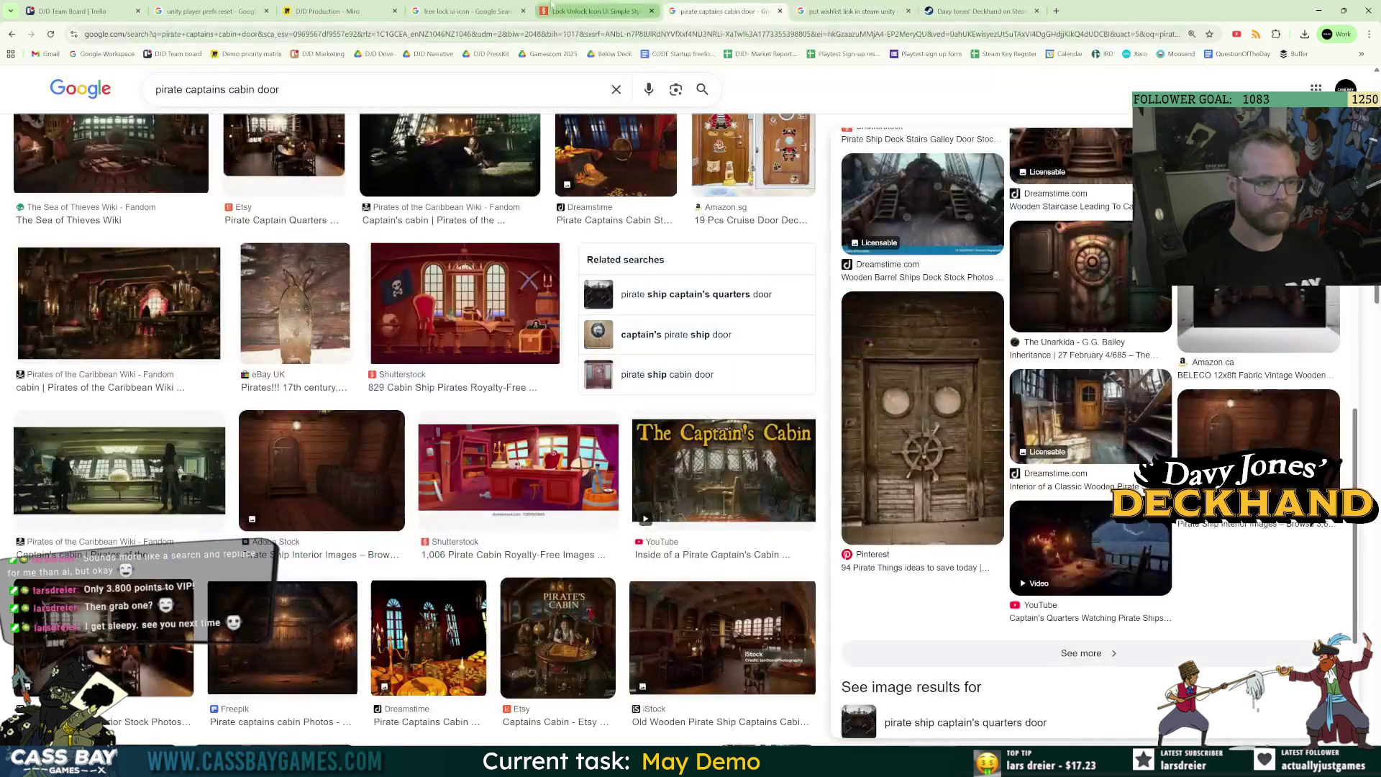
pyautogui.click(455, 9)
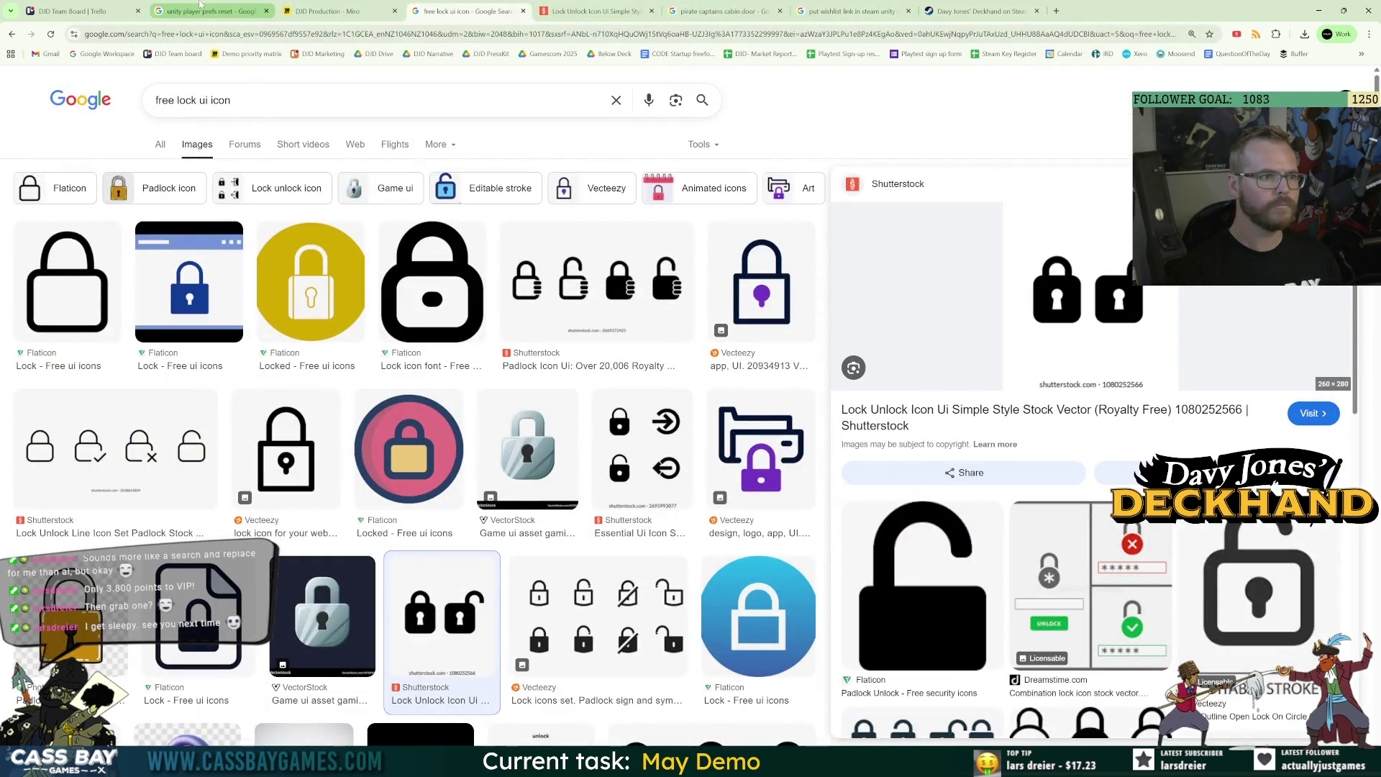
pyautogui.click(241, 10)
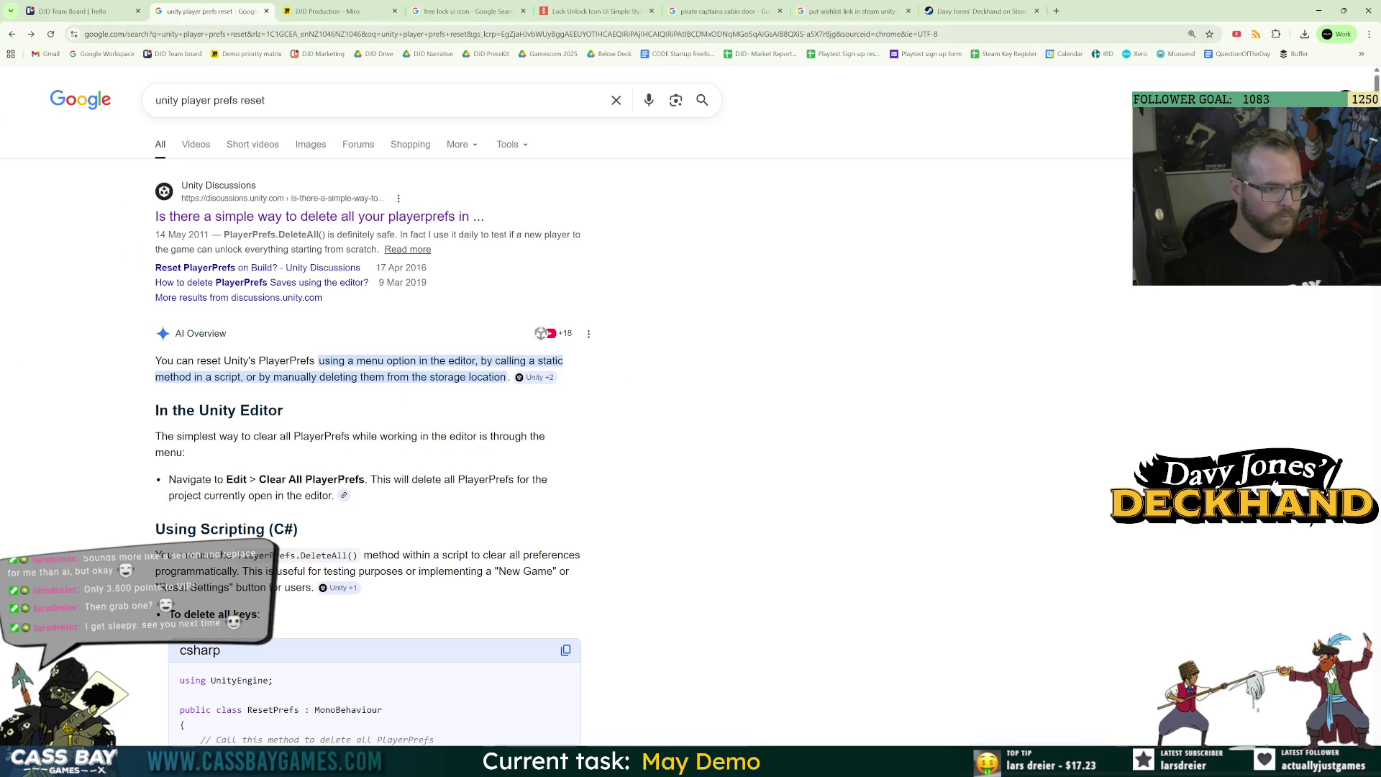
pyautogui.click(852, 11)
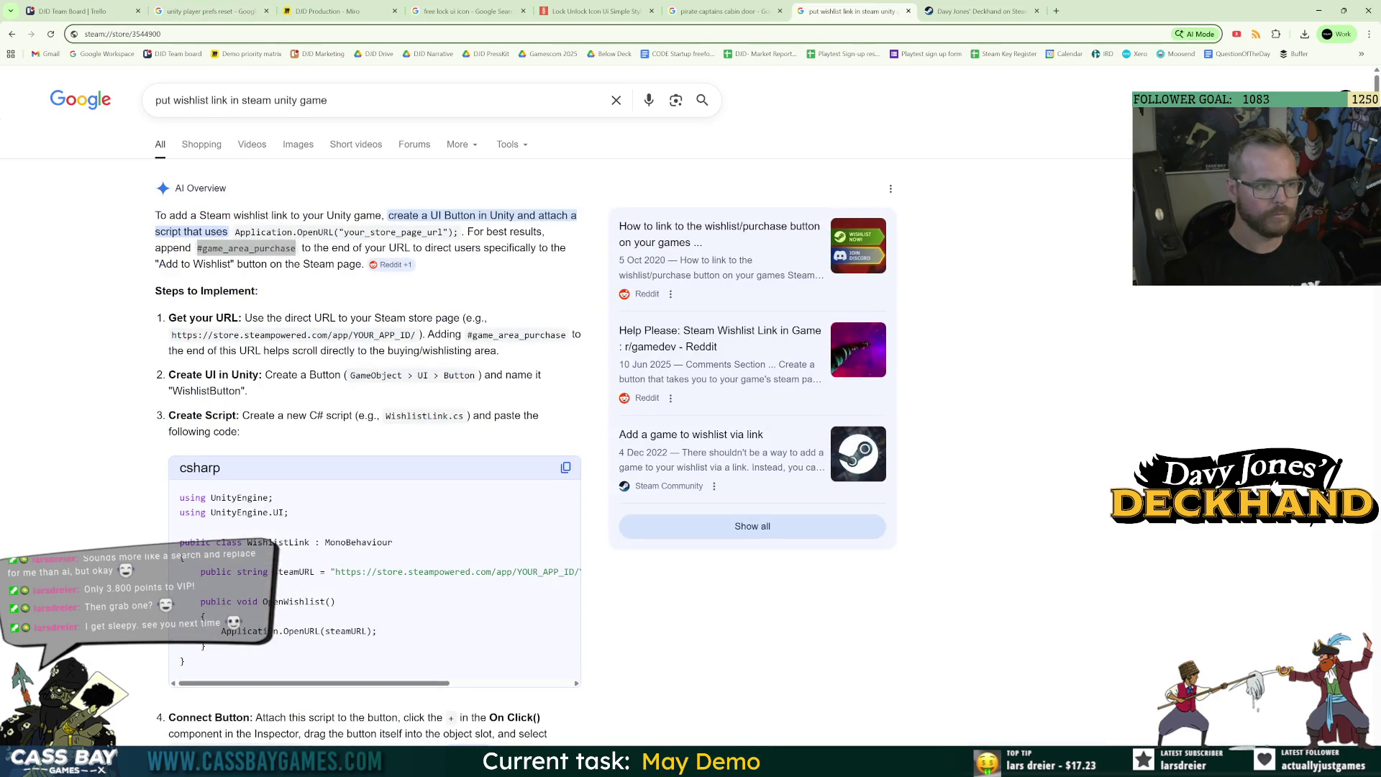
pyautogui.click(376, 305)
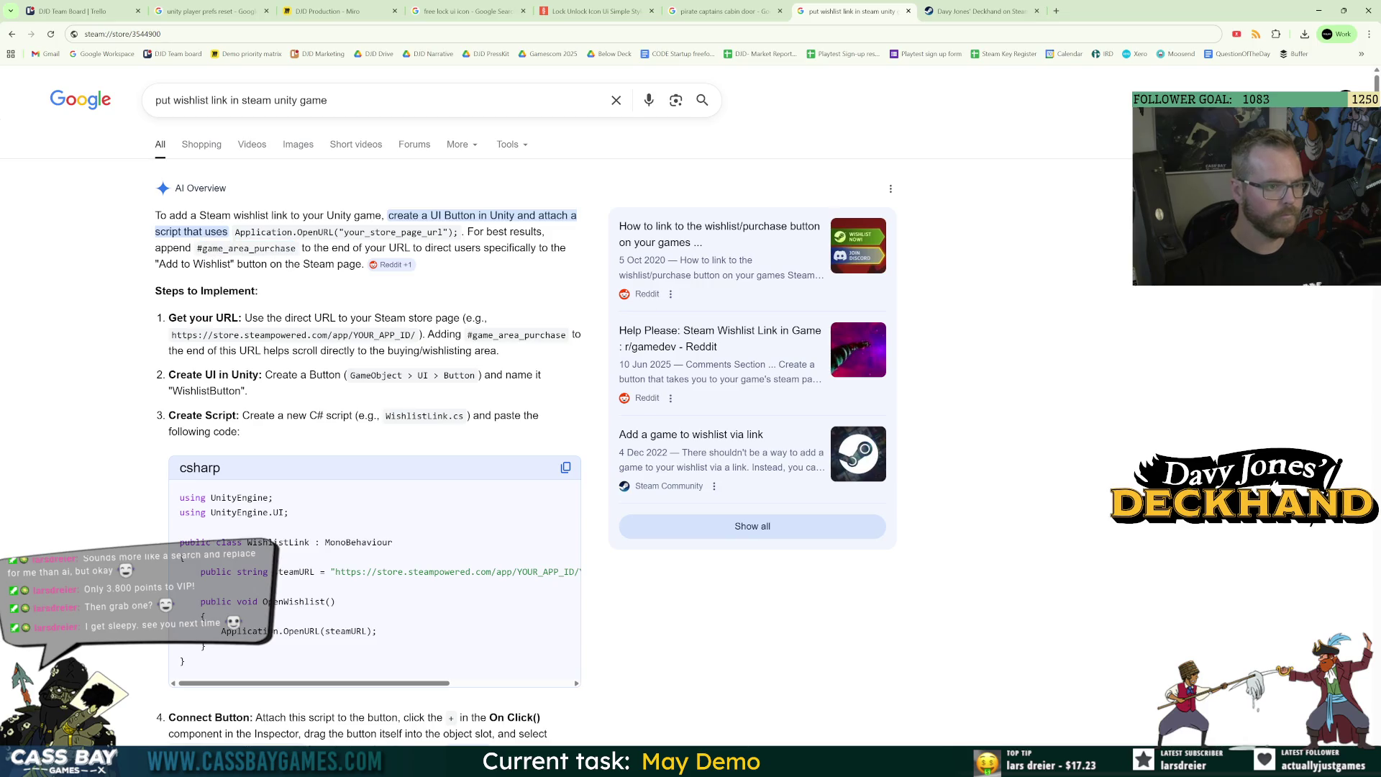
pyautogui.moveTo(296, 249); pyautogui.dragTo(196, 248)
pyautogui.hotkey('ctrl', 'c')
# Append #game_area_purchase to the steam URL, copy the full link, and let it launch Steam.
pyautogui.click(978, 11)
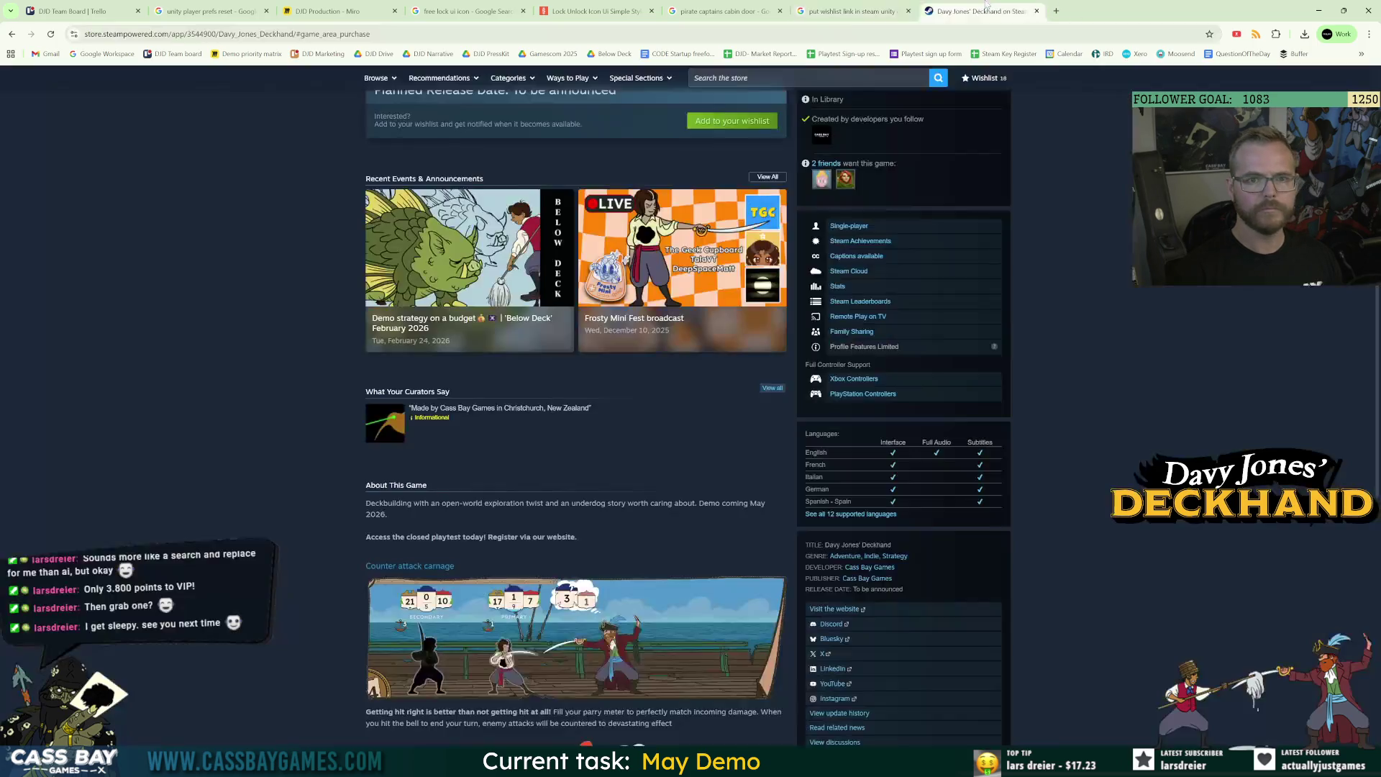
pyautogui.click(723, 11)
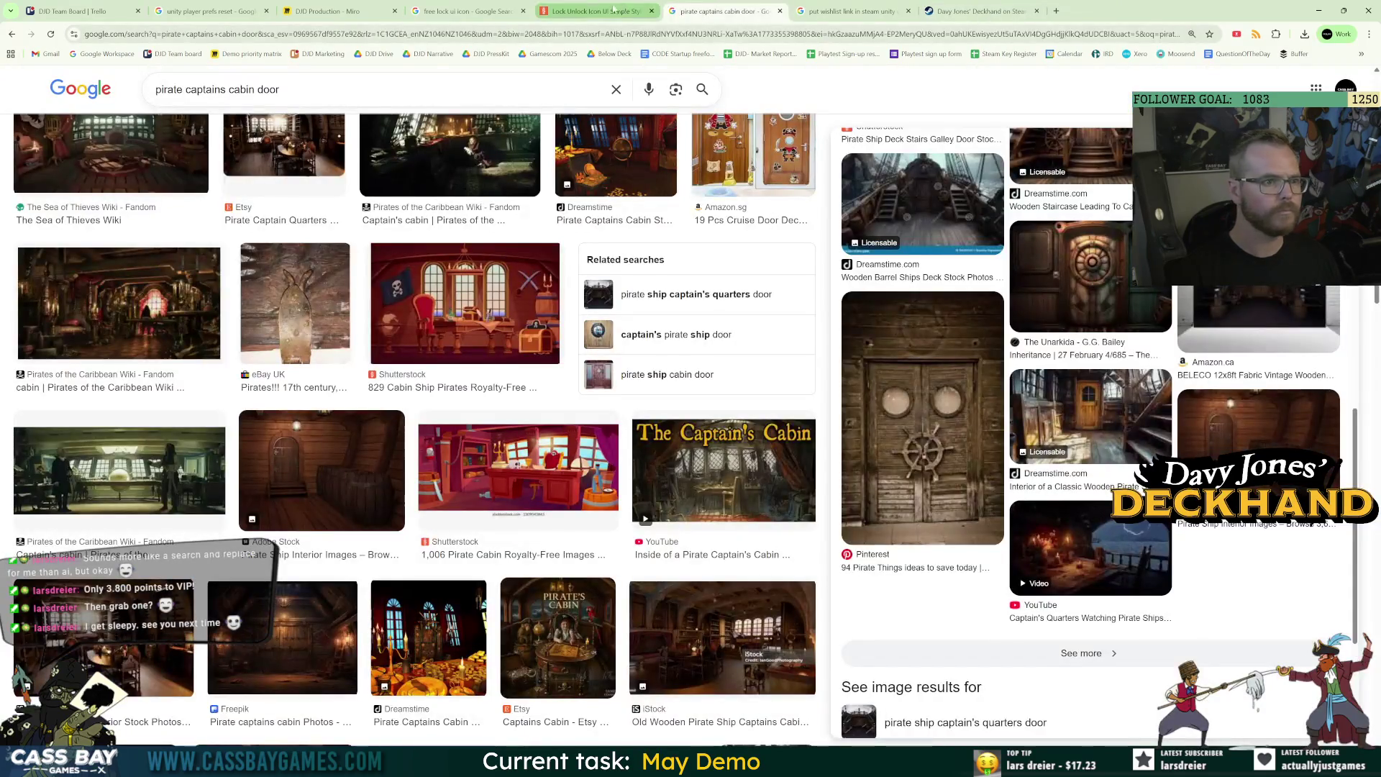
pyautogui.click(590, 9)
pyautogui.click(652, 11)
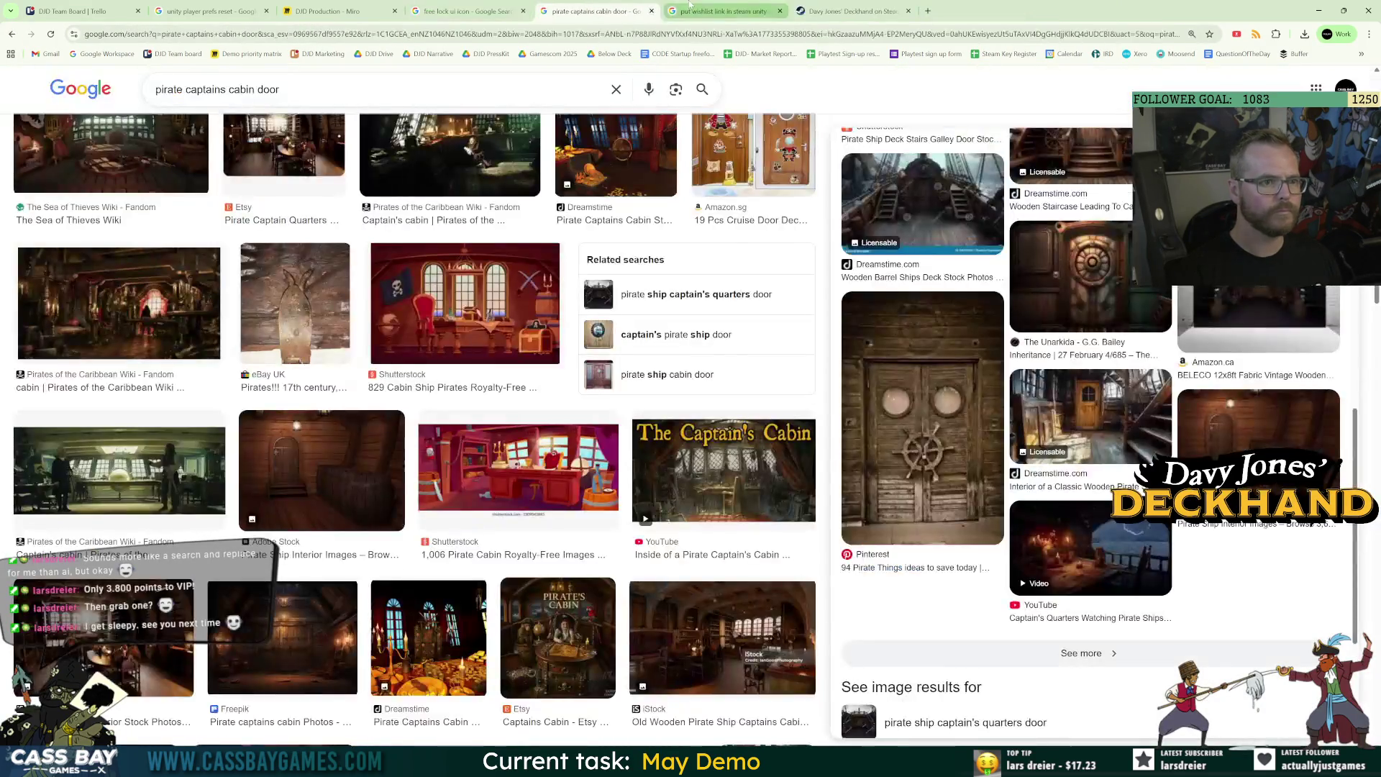
pyautogui.click(723, 10)
pyautogui.hotkey('ctrl', 'l')
pyautogui.press('End')
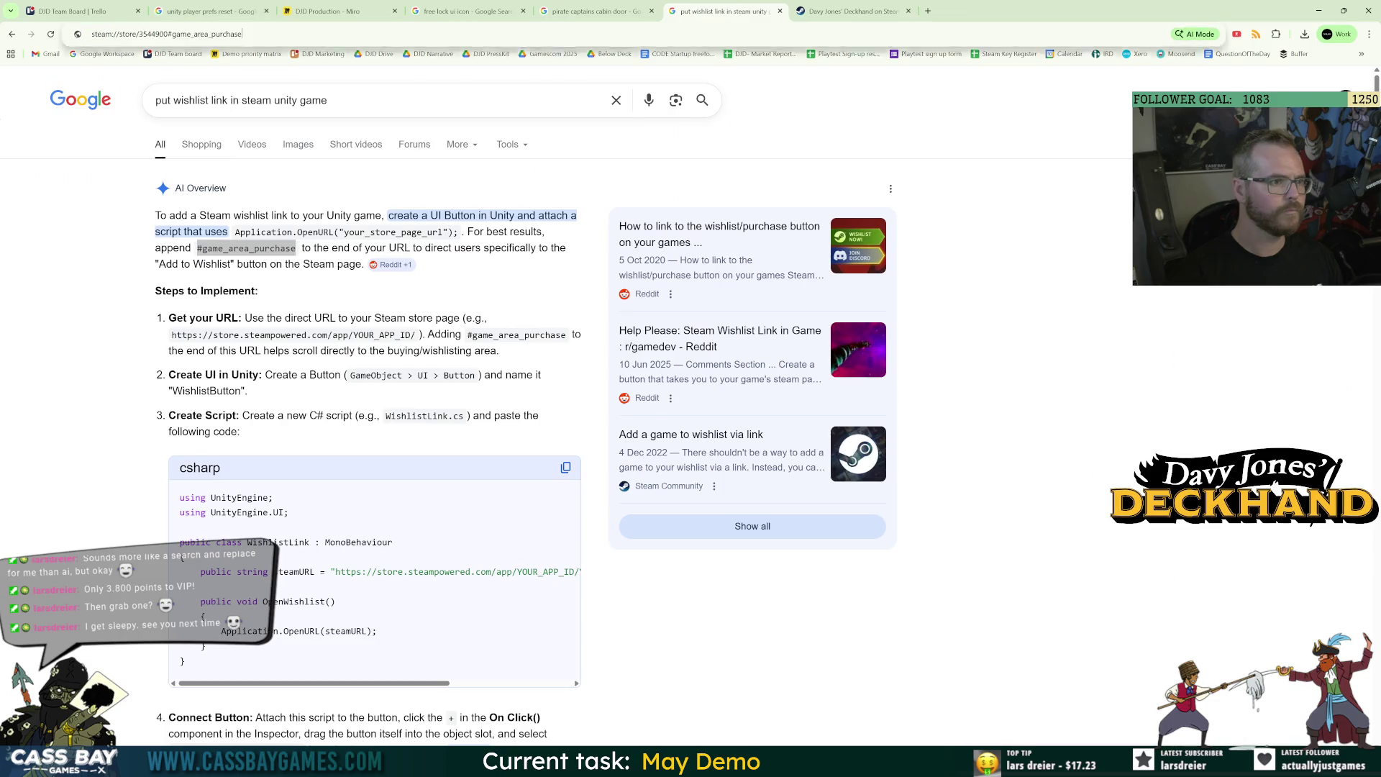
pyautogui.hotkey('ctrl', 'v')
pyautogui.hotkey('ctrl', 'a')
pyautogui.hotkey('ctrl', 'c')
pyautogui.press('Return')
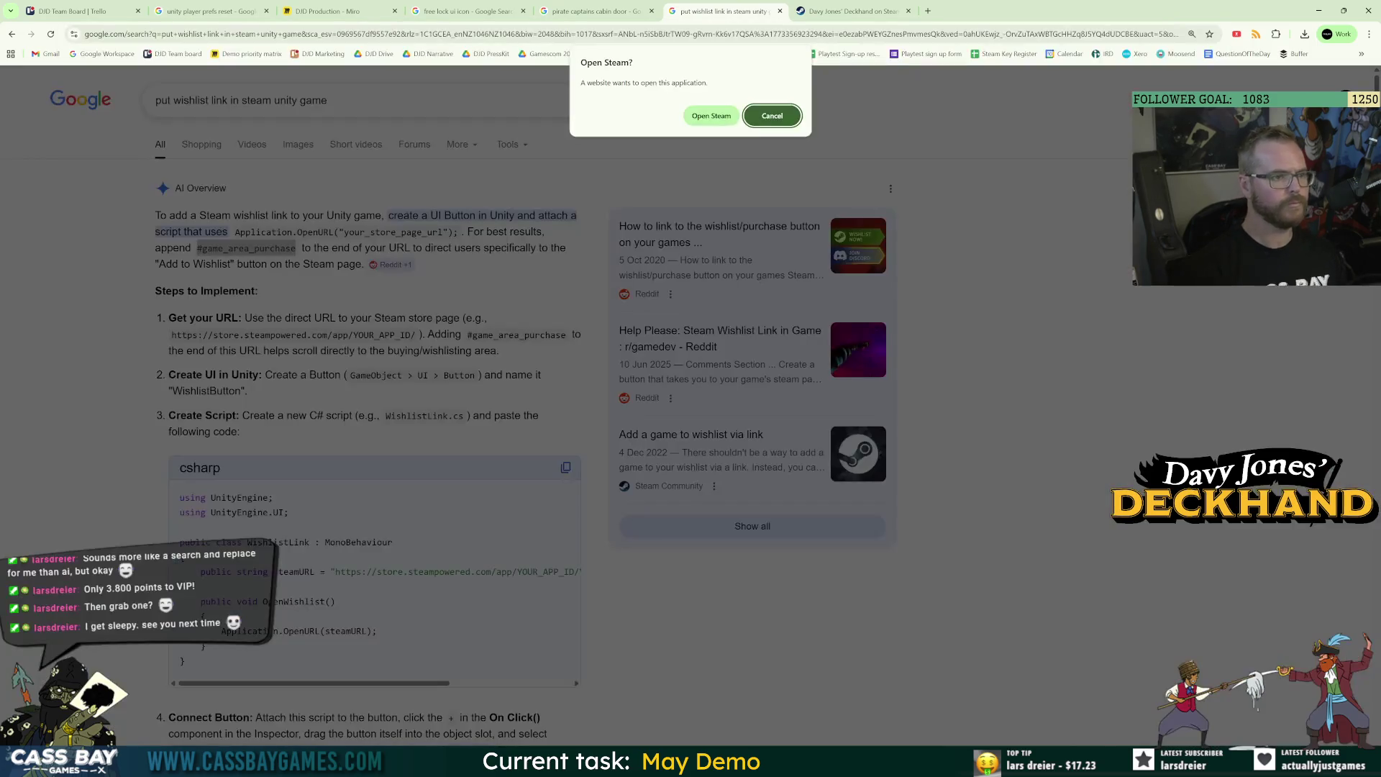
pyautogui.click(710, 116)
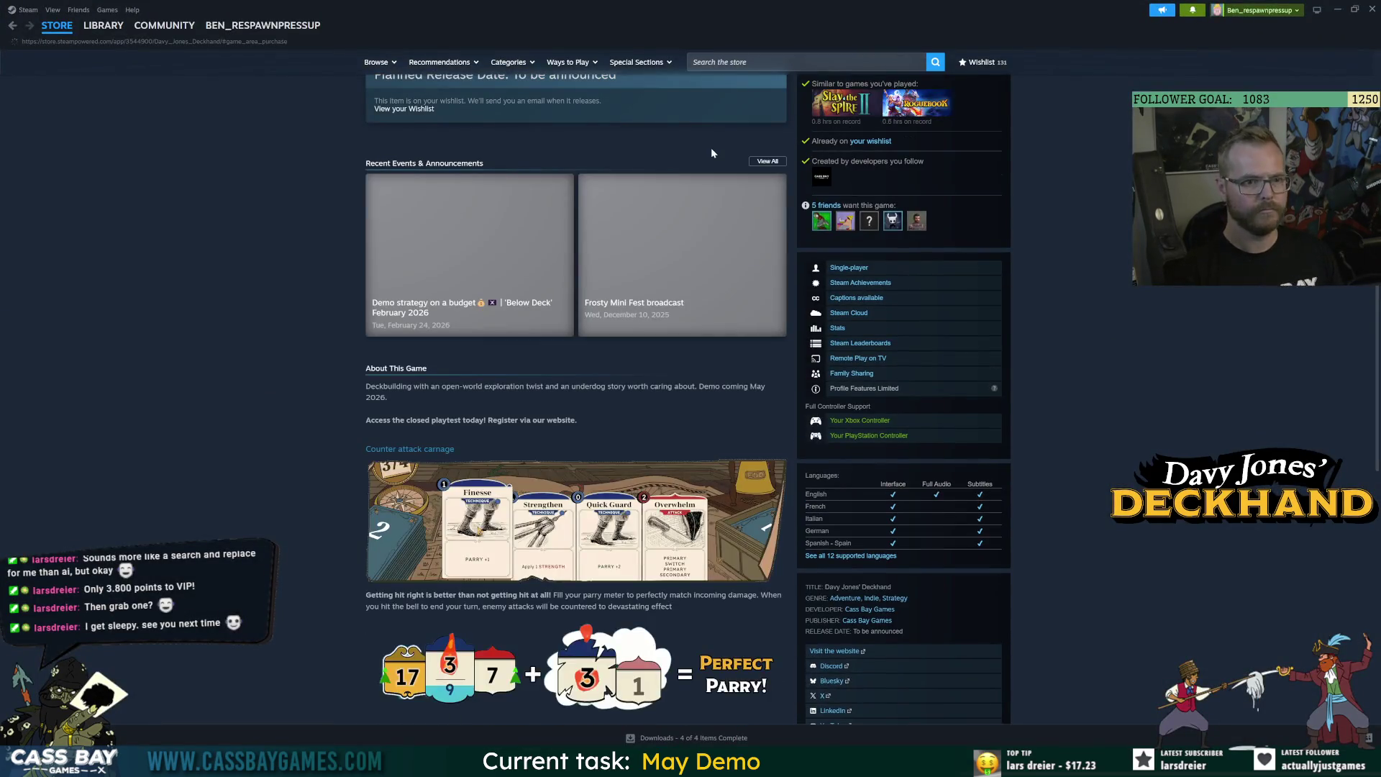
# Paste the full steam://store/3544900#game_area_purchase URL into wishlistURL in Visual Studio.
pyautogui.scroll(5, 581, 239)
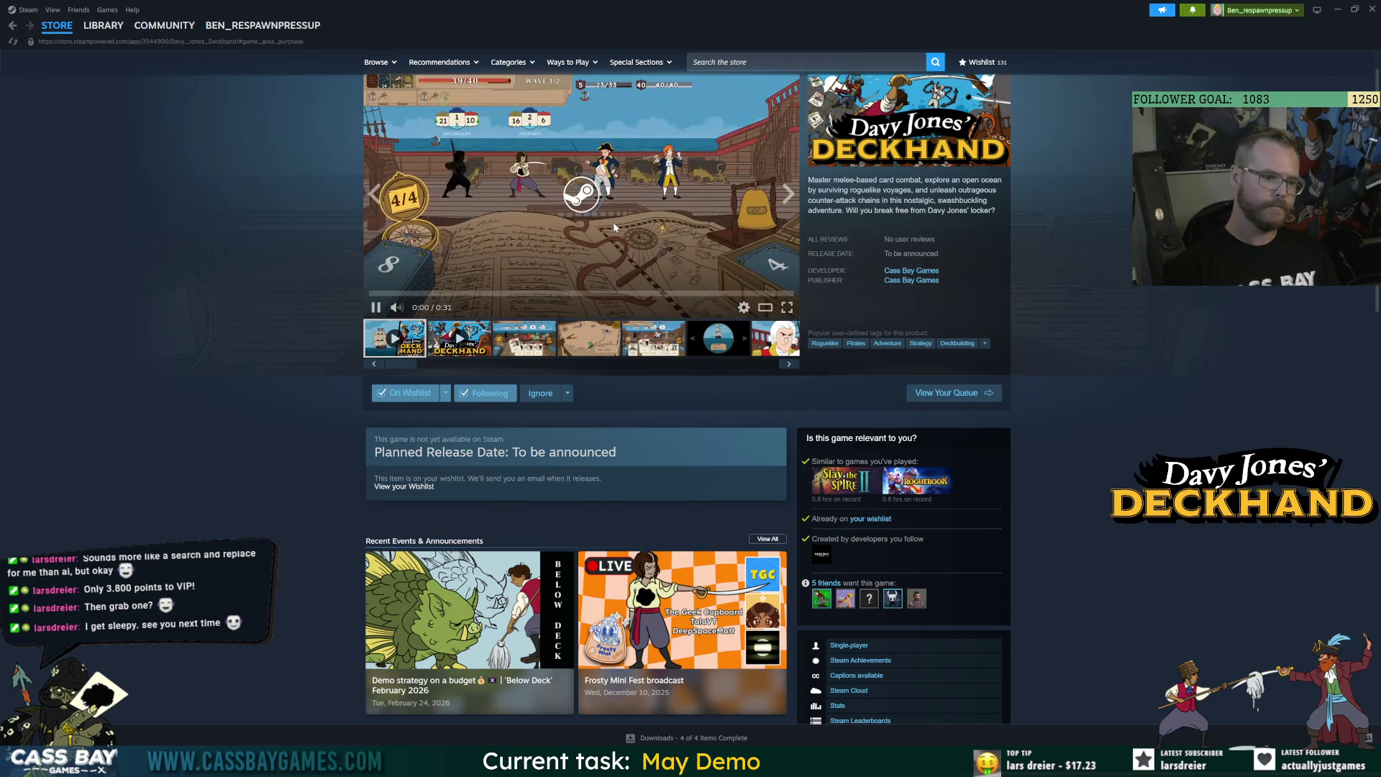
pyautogui.hotkey('alt', 'Tab')
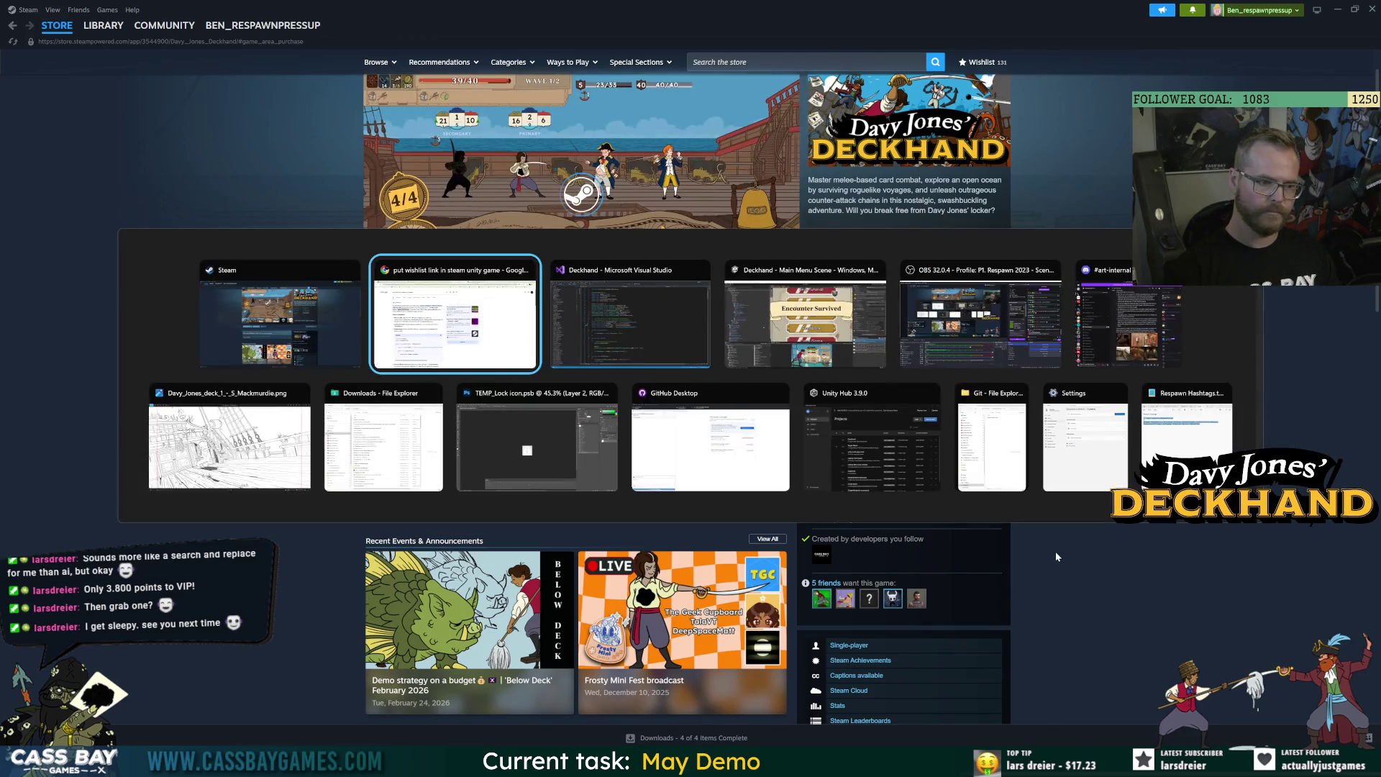
pyautogui.hotkey('alt', 'Tab')
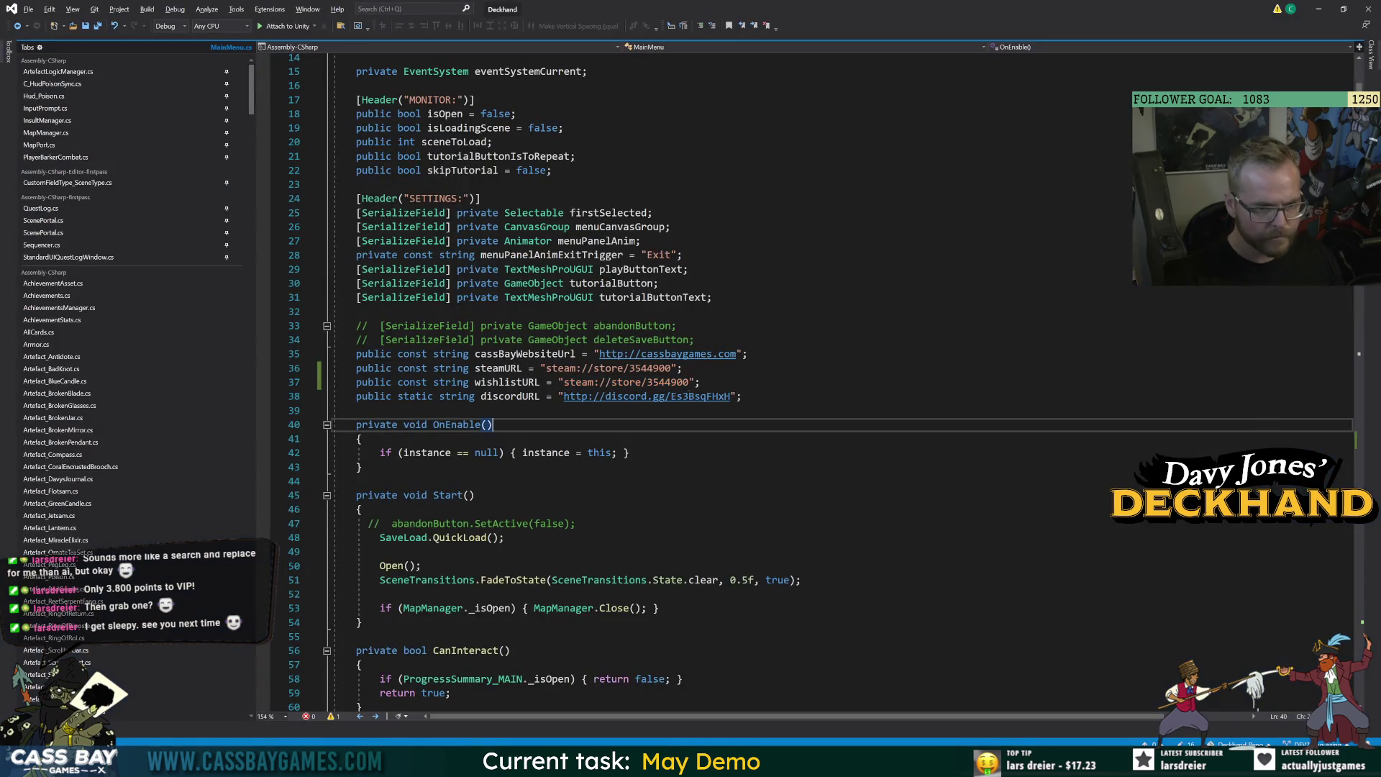
pyautogui.hotkey('ctrl', 'v')
pyautogui.click(748, 480)
# Remove Davy Jones' Deckhand from the Steam wishlist, dropping the count from 131 to 130.
pyautogui.click(361, 439)
pyautogui.click(928, 764)
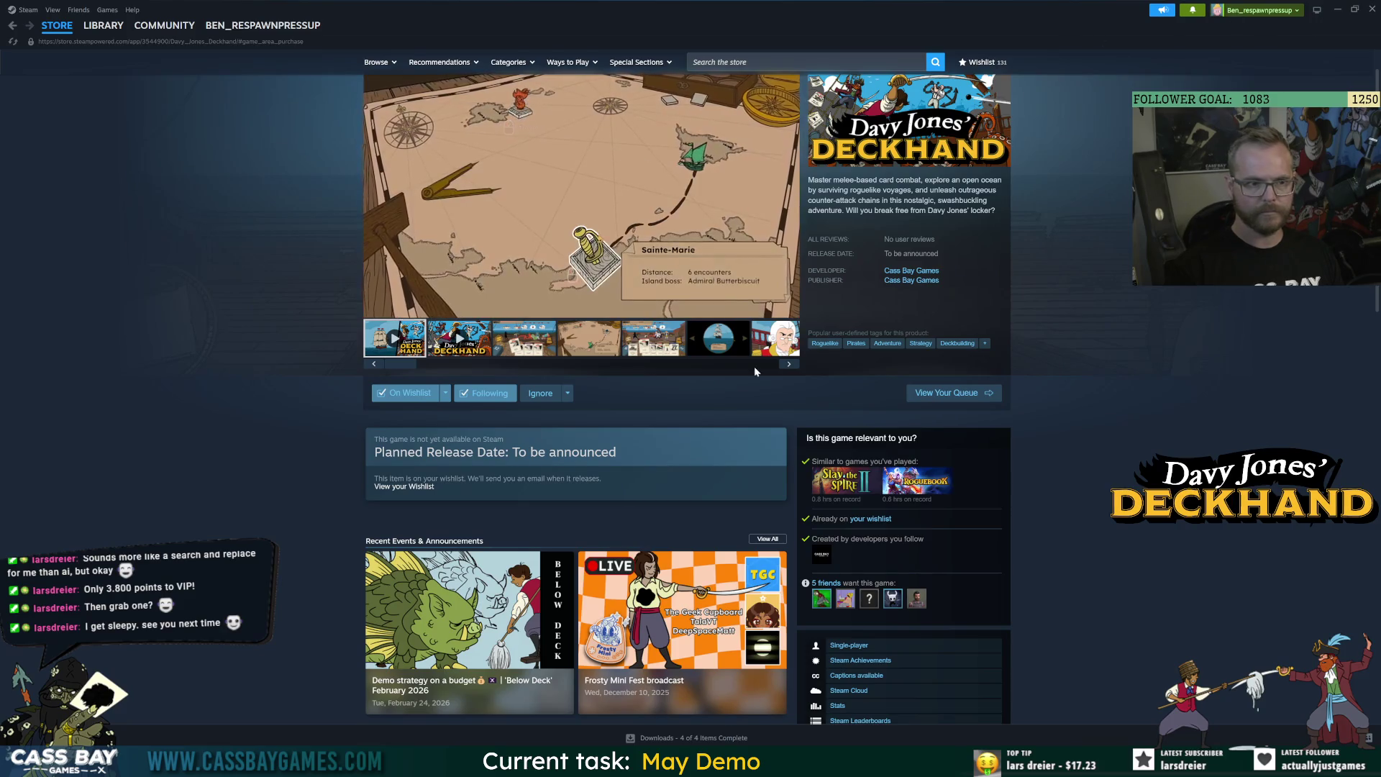
pyautogui.click(413, 388)
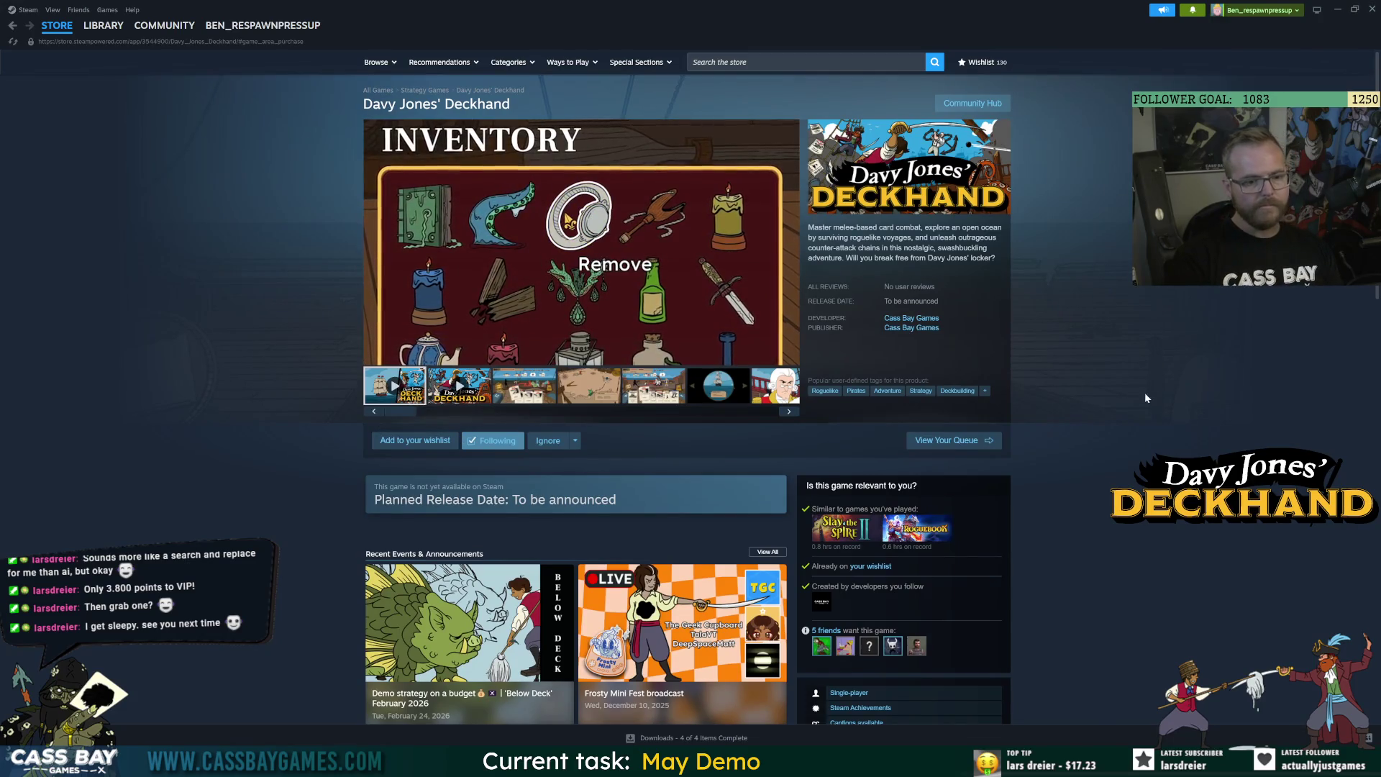
# Go from Steam through Visual Studio to Unity so the wishlistURL change recompiles.
pyautogui.hotkey('alt', 'Tab')
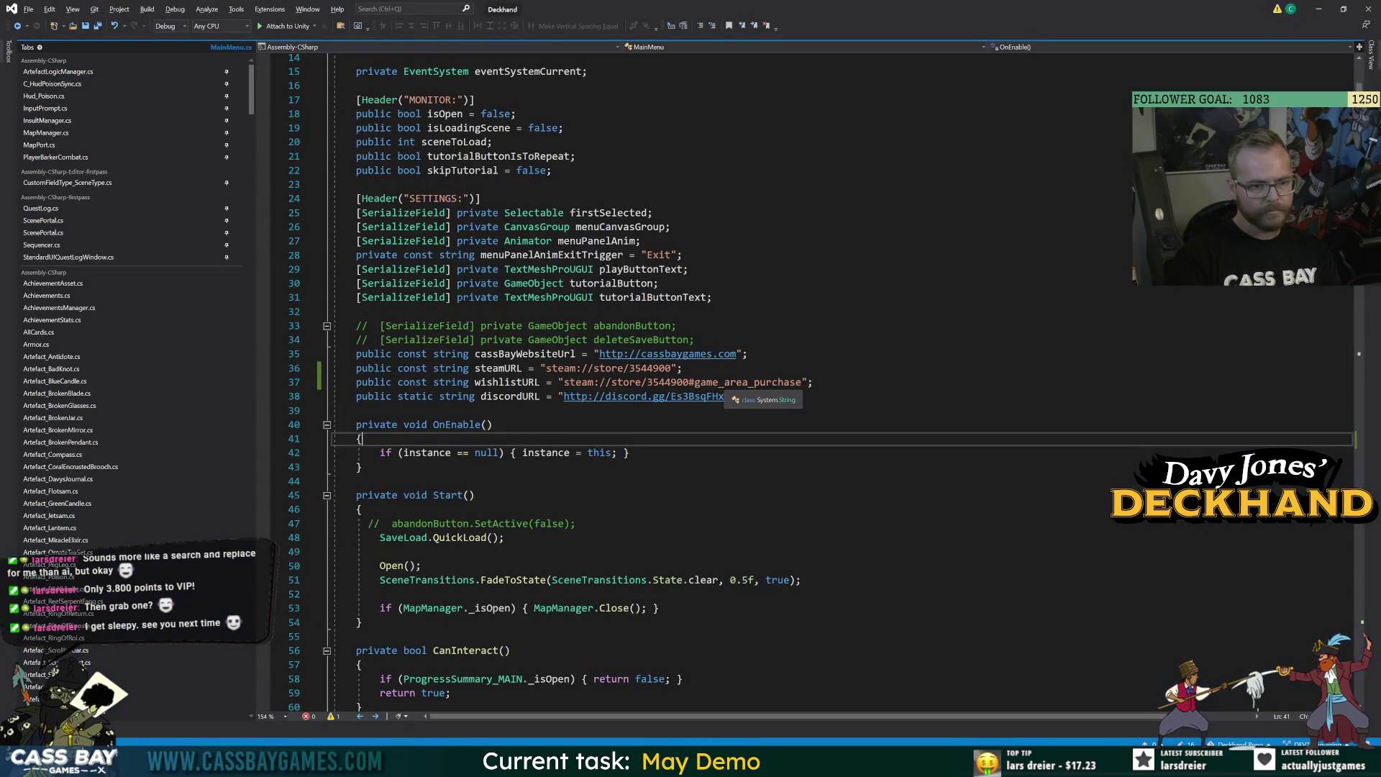
pyautogui.hotkey('alt', 'Tab')
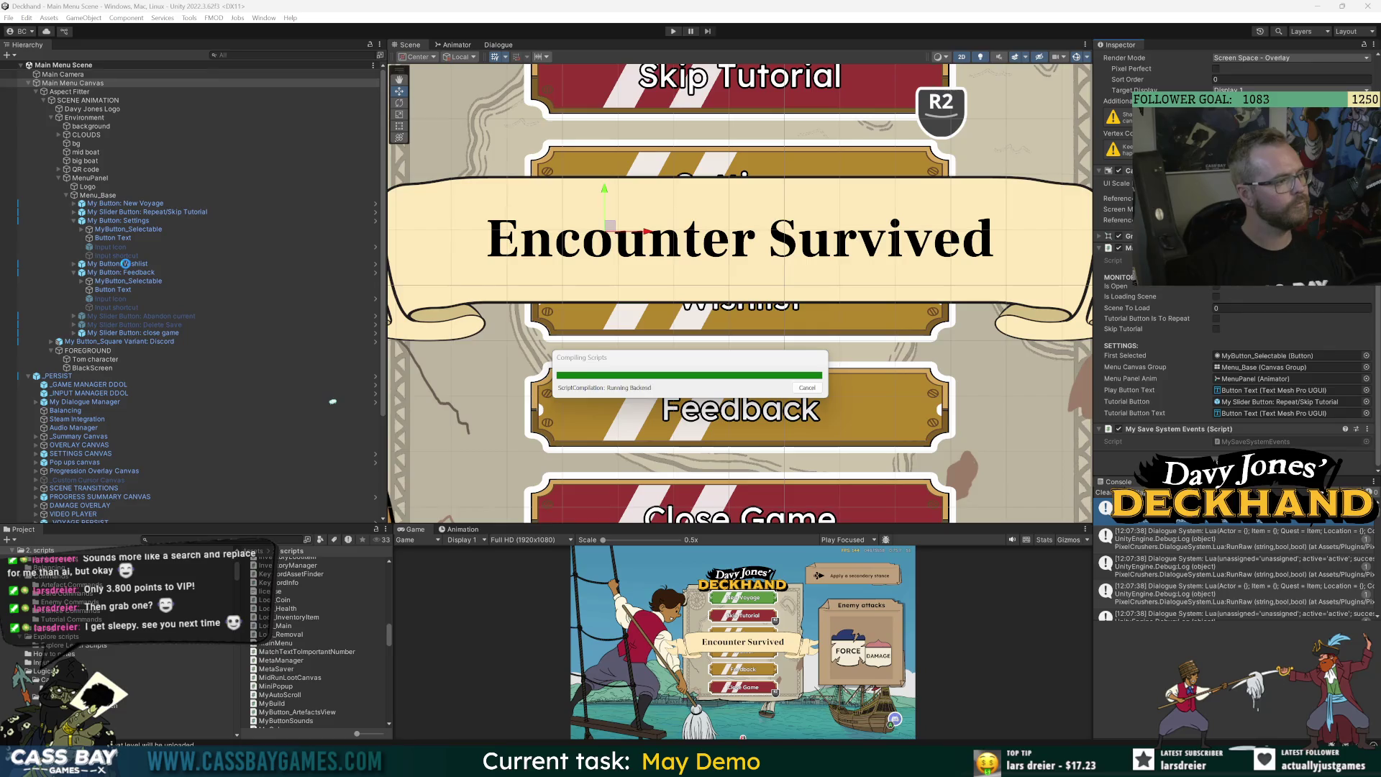
# Make the Wishlist button's clickable child call MainMenu.BUTTON_Wishlist on click.
pyautogui.click(126, 263)
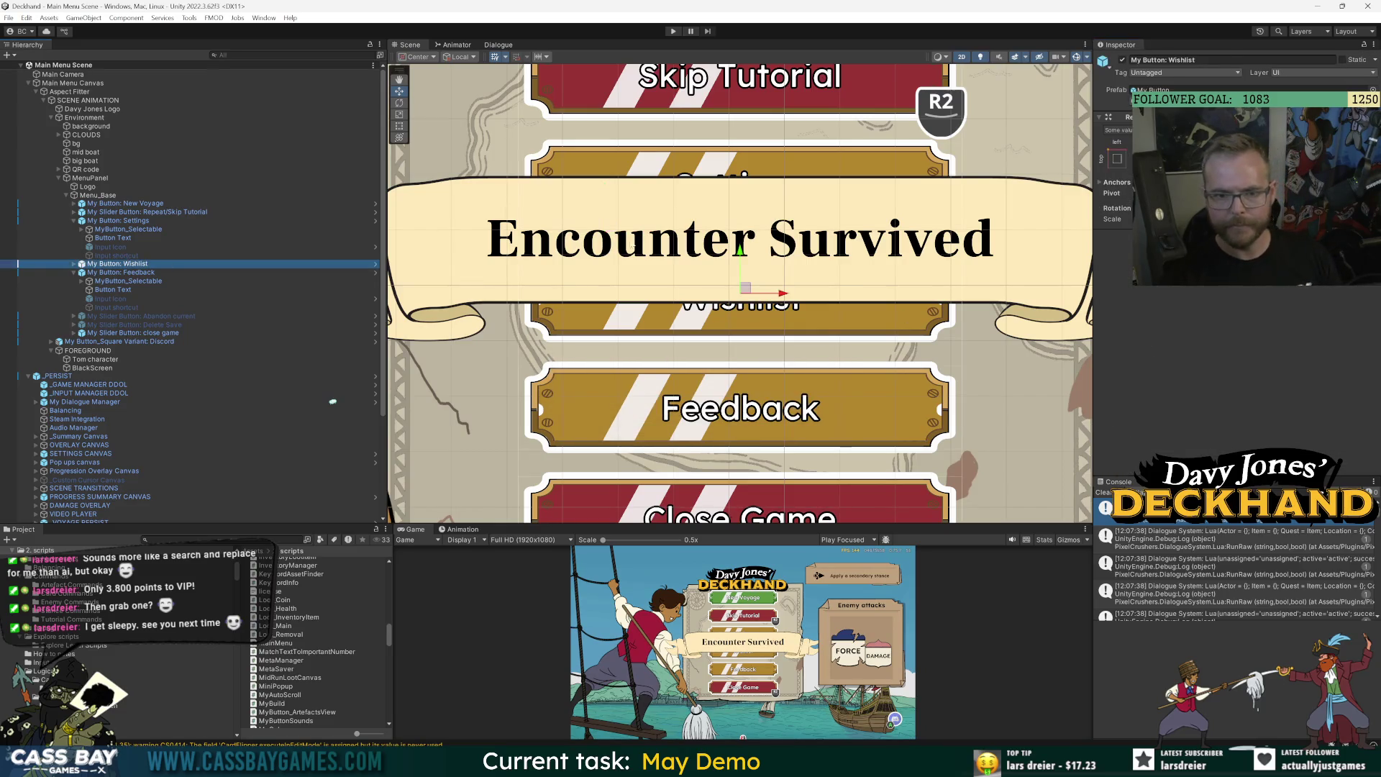
pyautogui.click(74, 263)
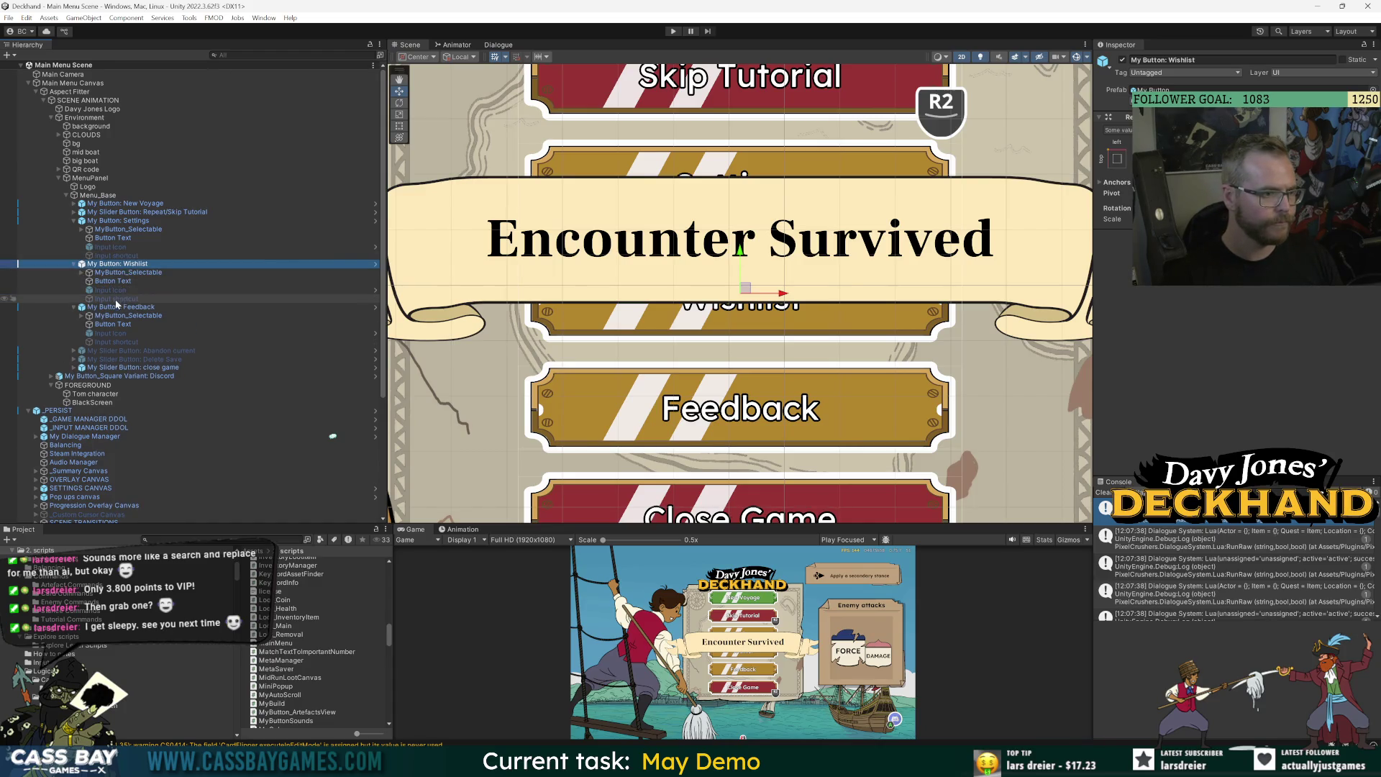
pyautogui.click(122, 272)
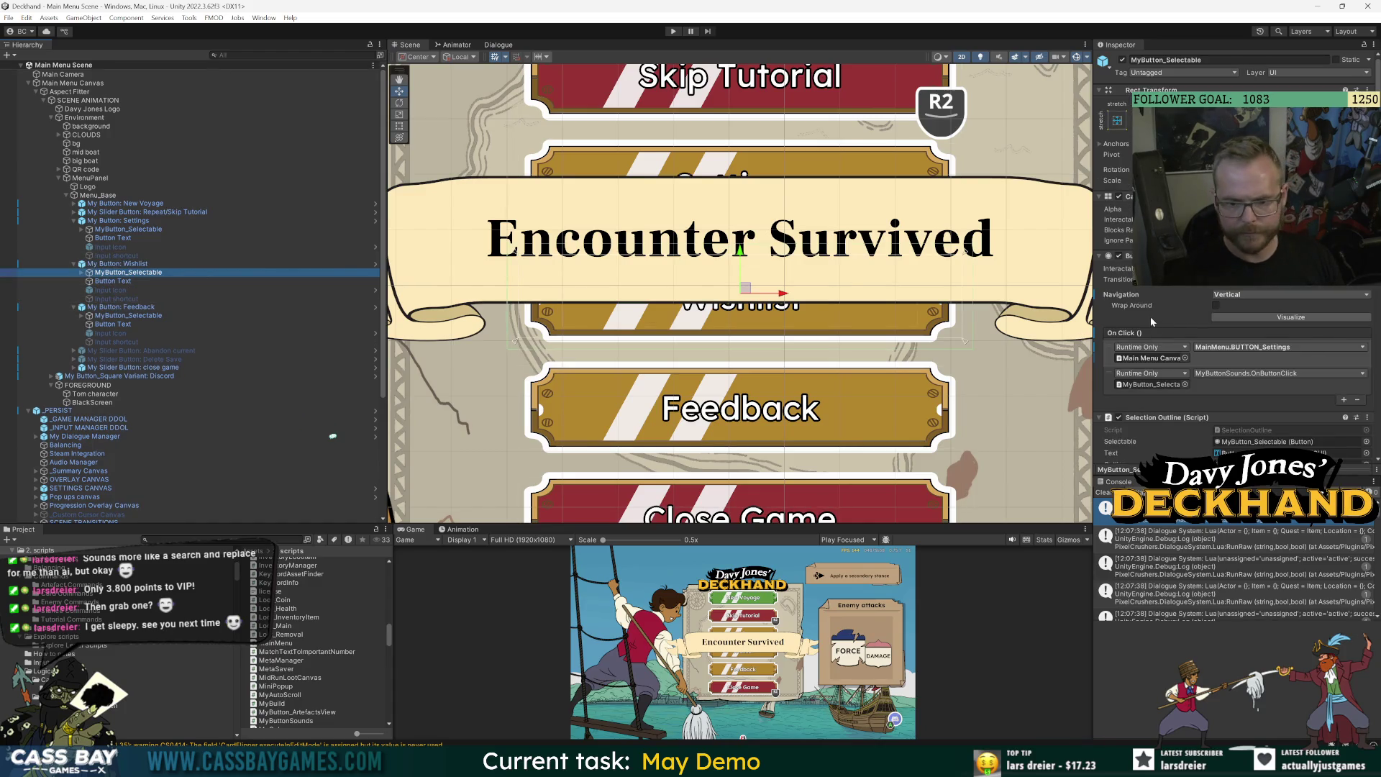
pyautogui.click(1271, 348)
pyautogui.moveTo(1244, 440)
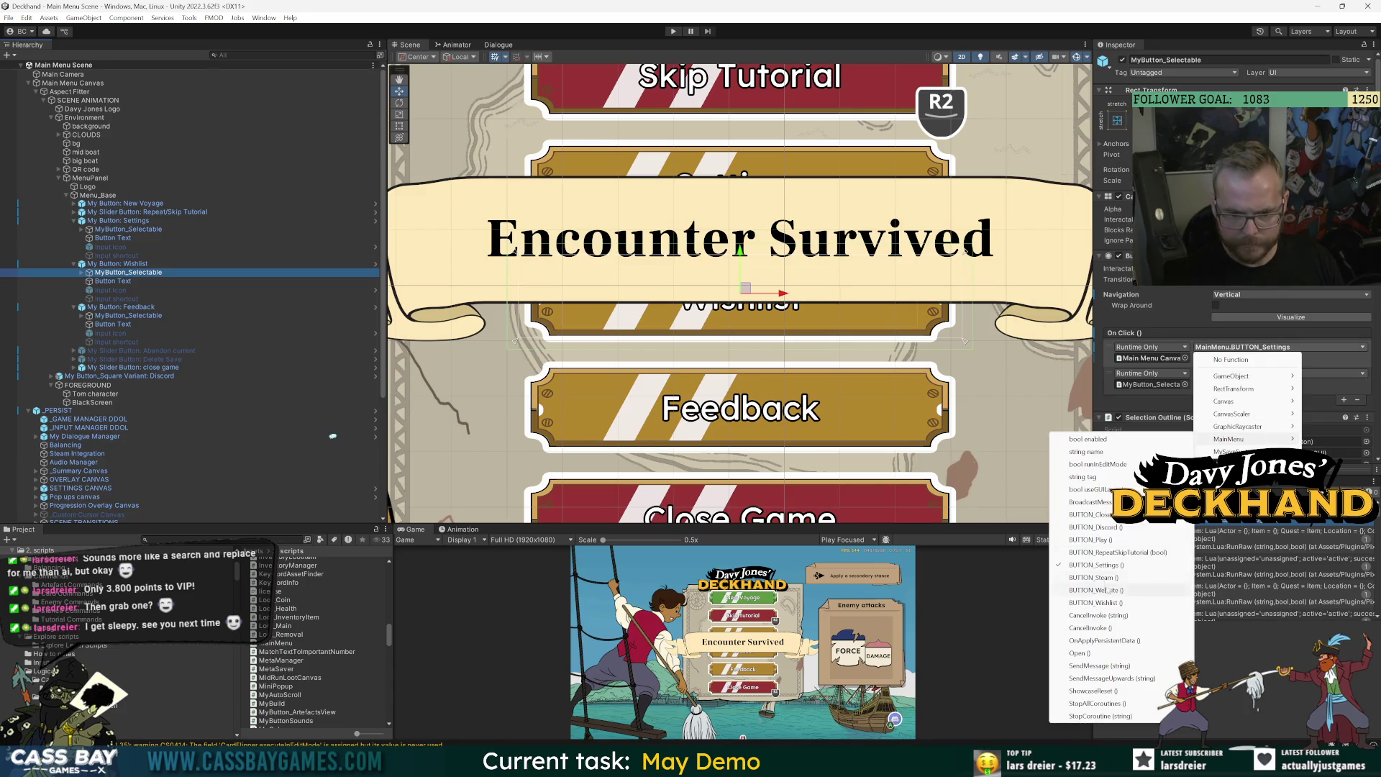
pyautogui.click(1119, 604)
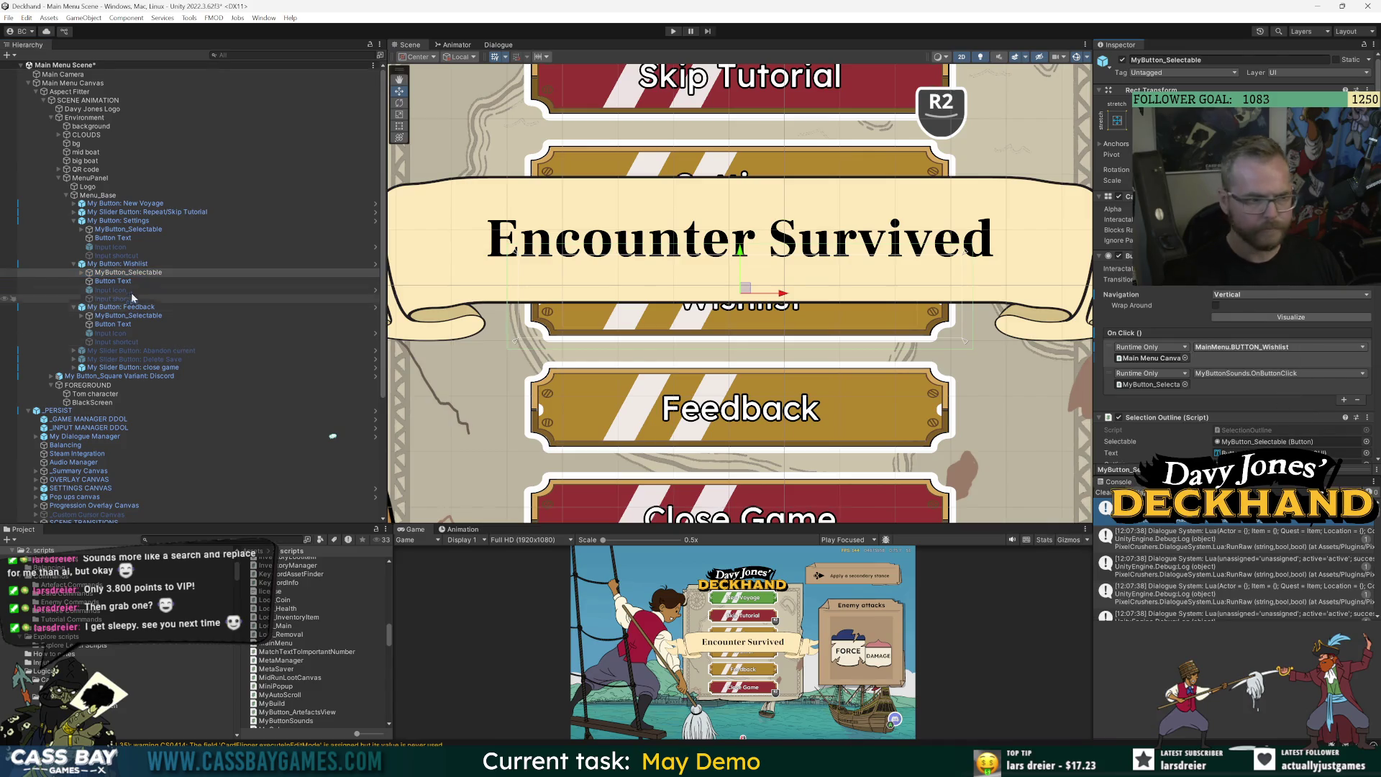
# Check the Feedback button's click function against the code, leaving its handler list unchanged.
pyautogui.click(133, 308)
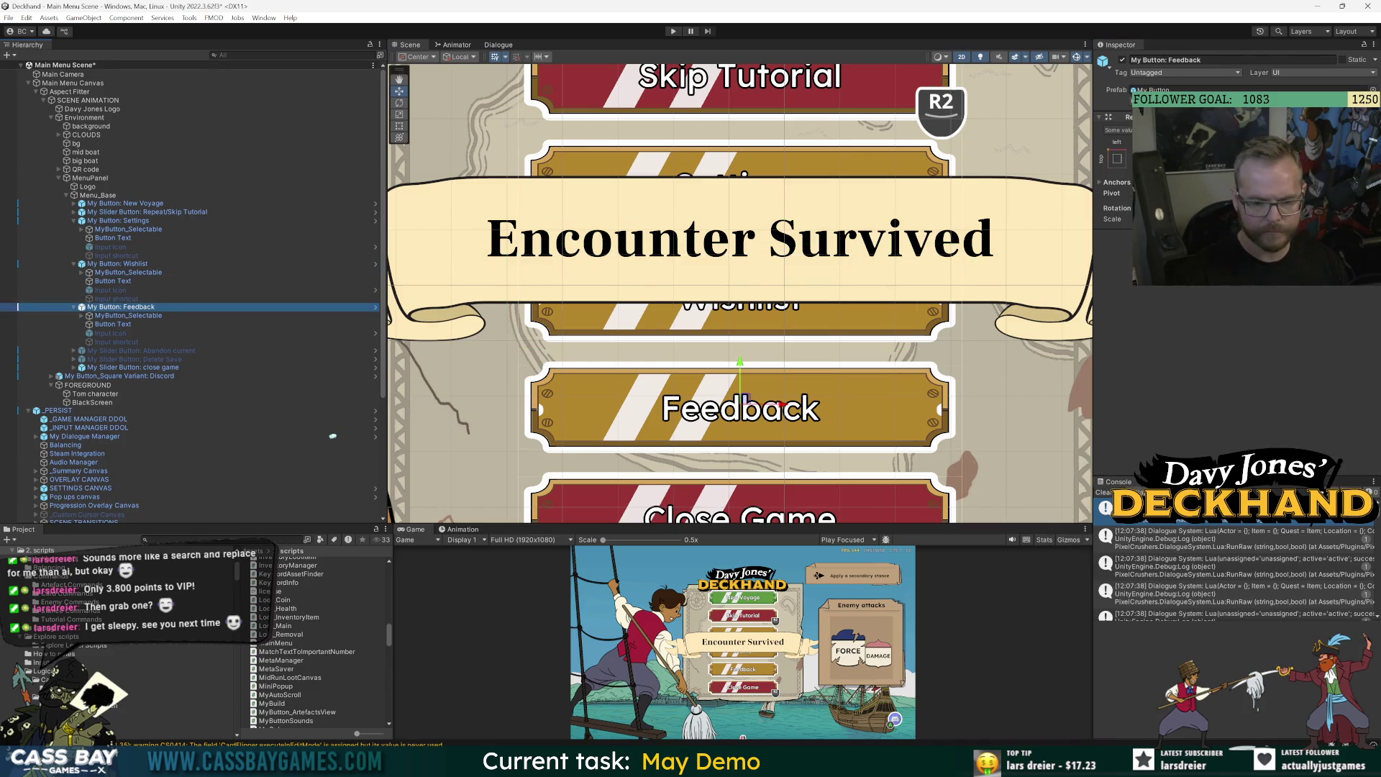
pyautogui.hotkey('alt', 'Tab')
pyautogui.scroll(-20, 813, 381)
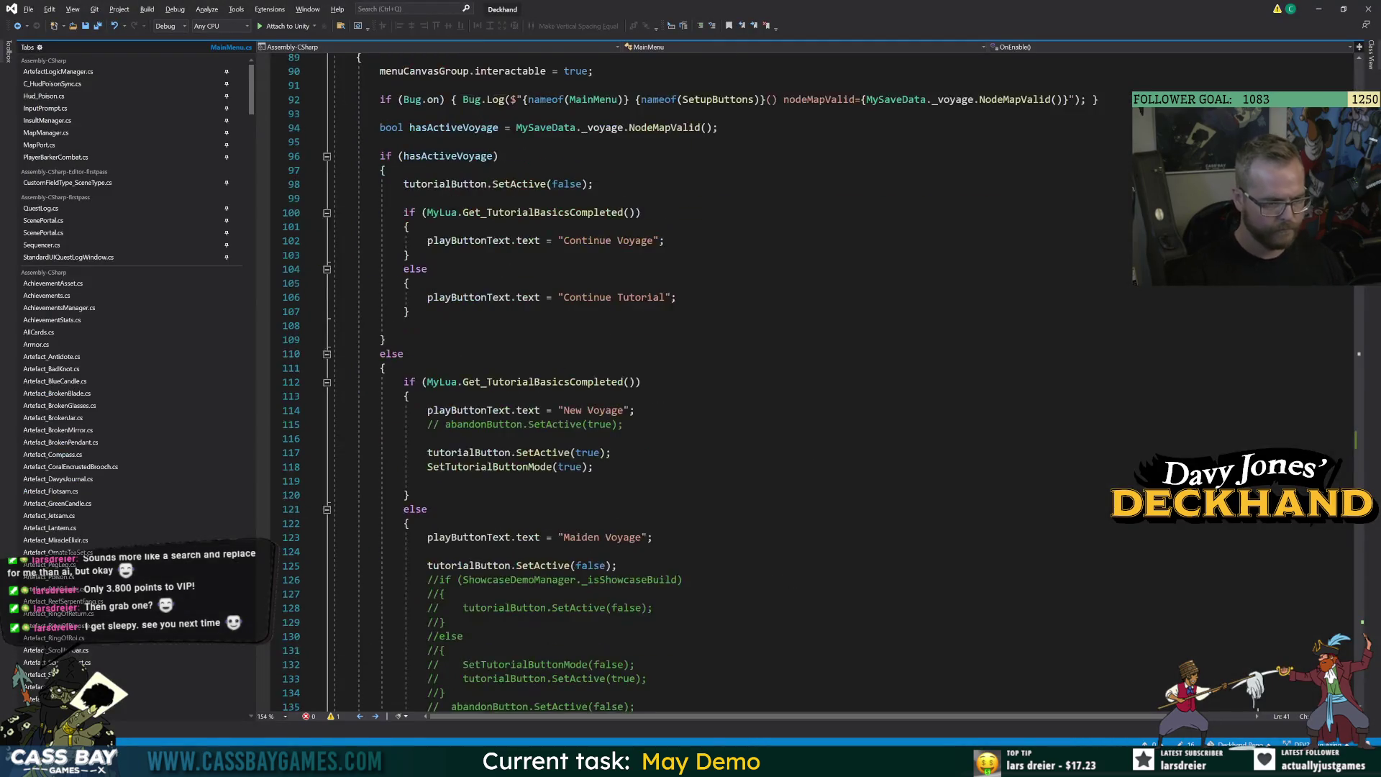
pyautogui.scroll(1, 813, 381)
pyautogui.scroll(-20, 813, 381)
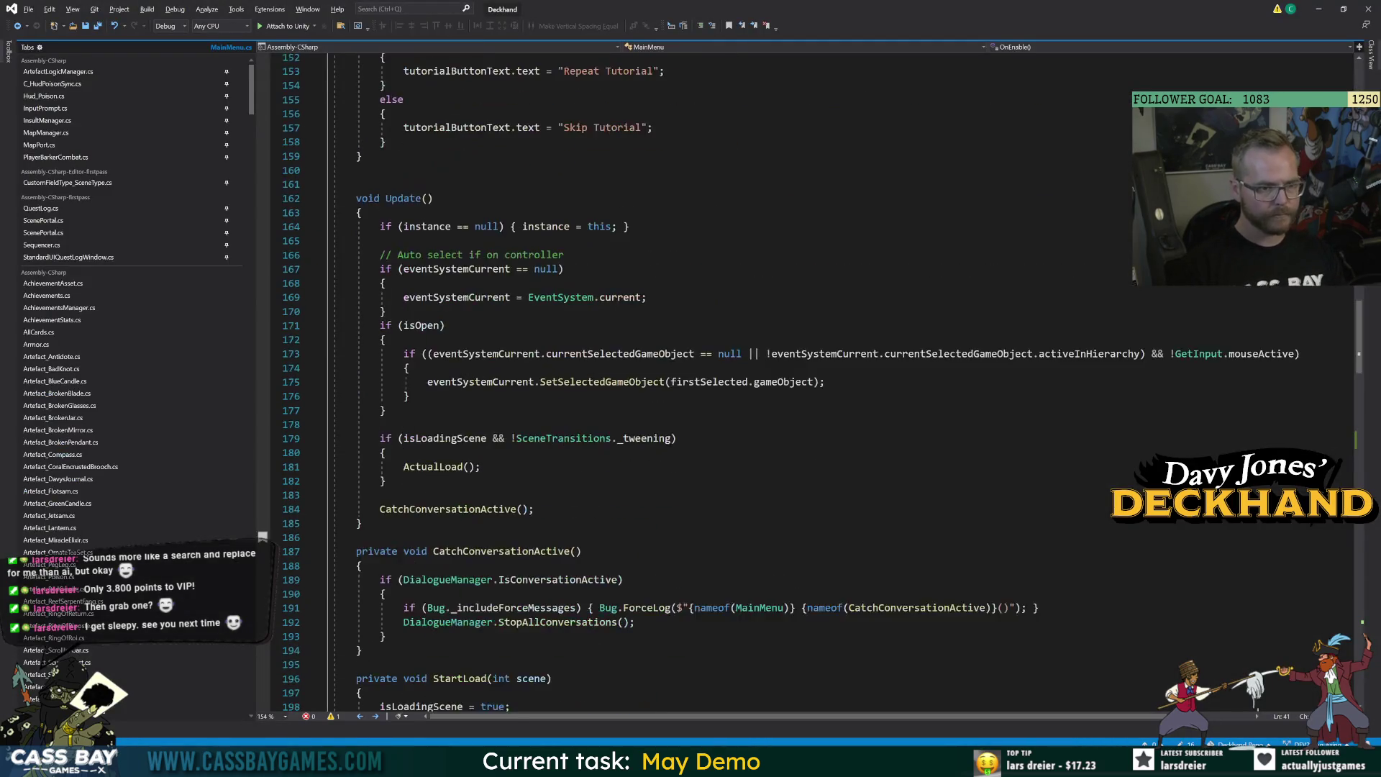
pyautogui.hotkey('alt', 'Tab')
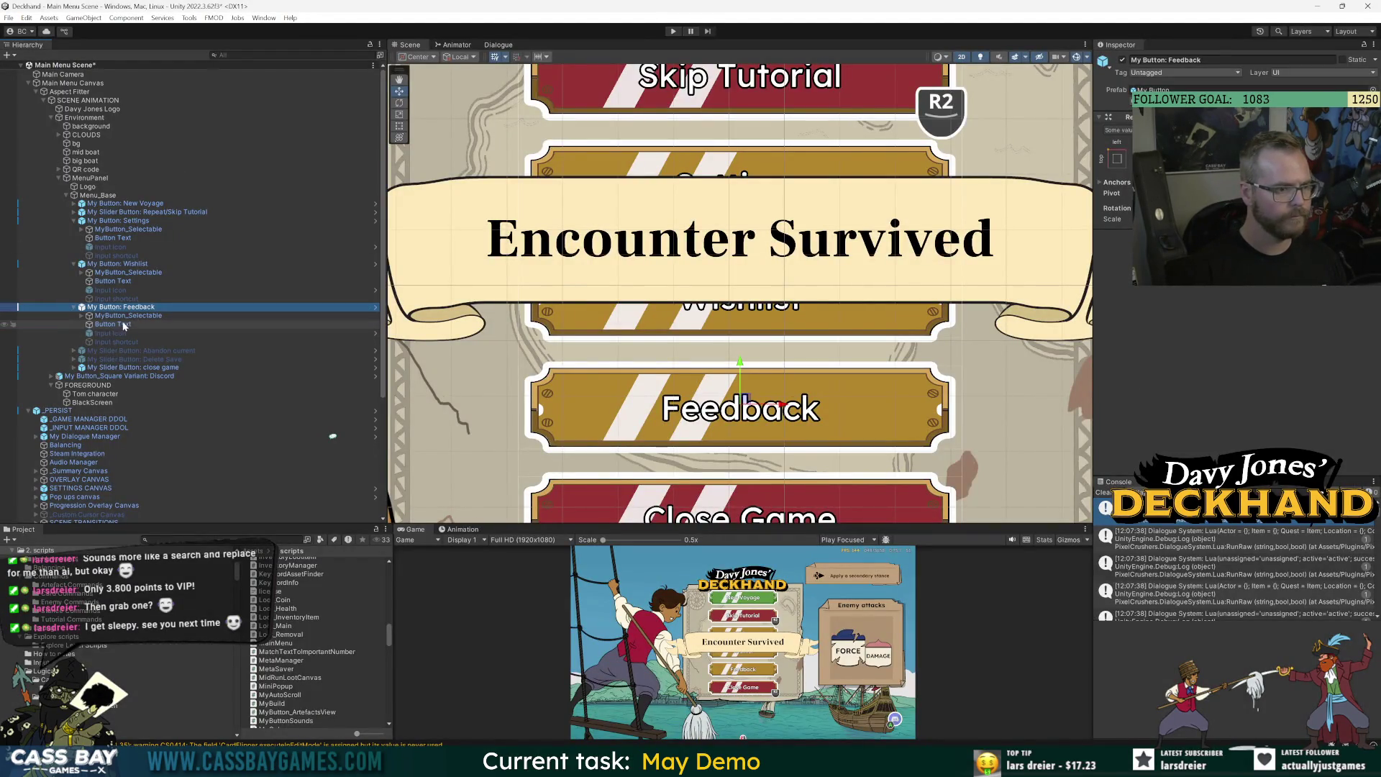
pyautogui.click(144, 317)
pyautogui.click(1278, 349)
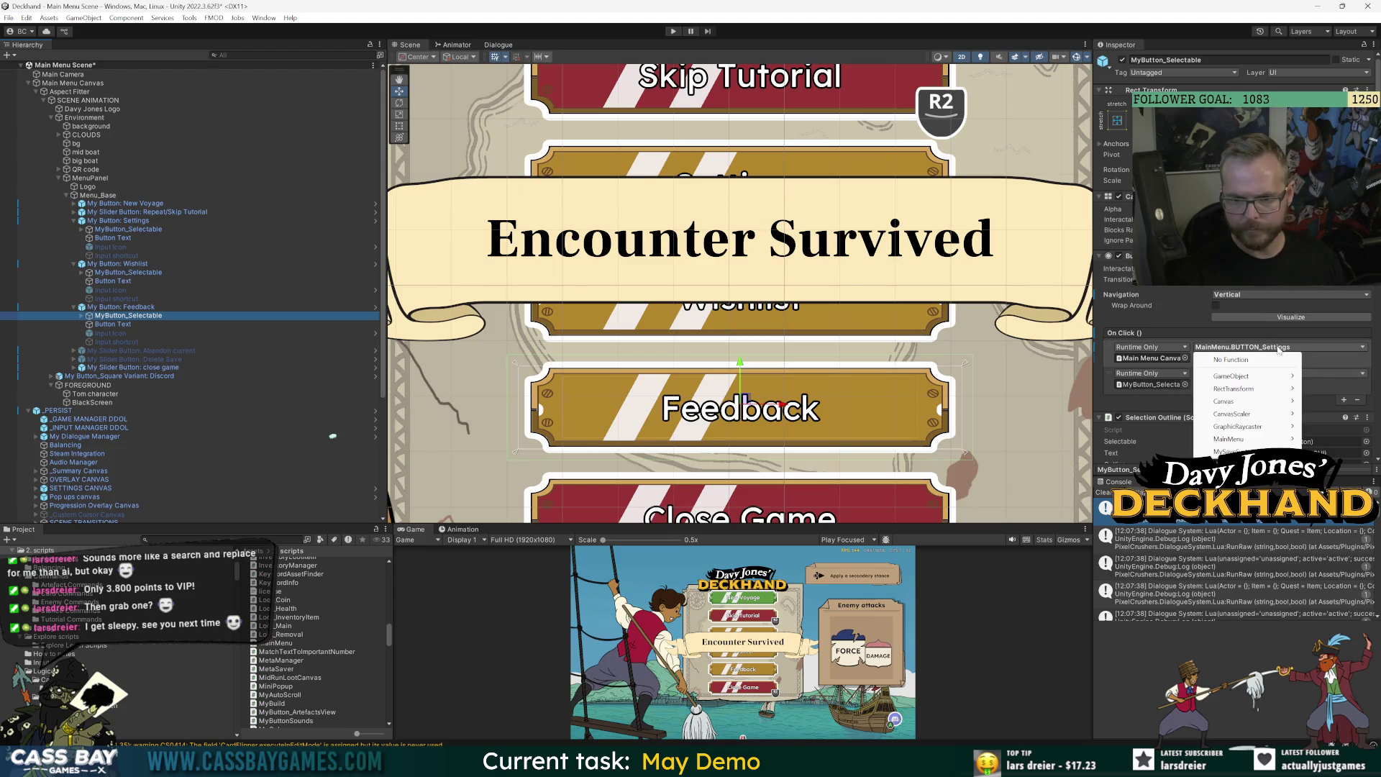
pyautogui.moveTo(1222, 441)
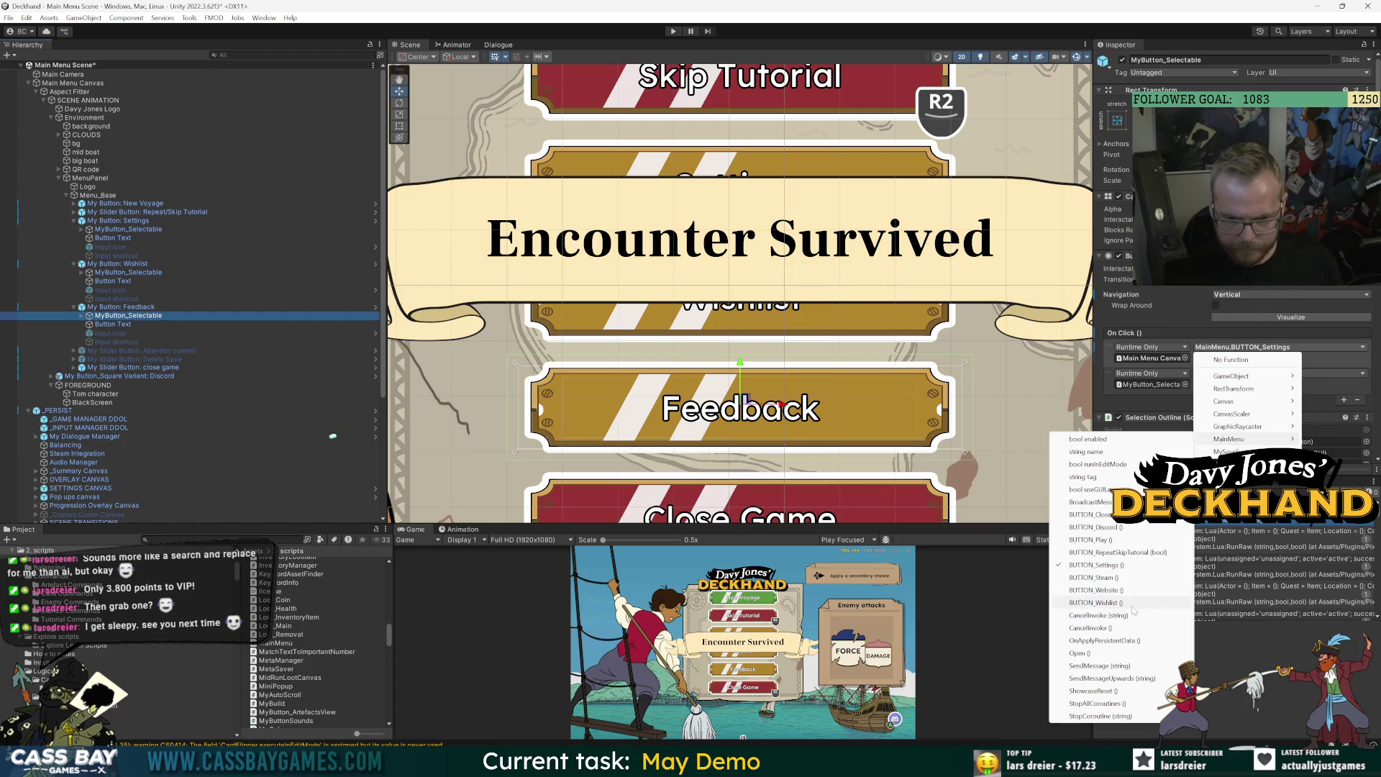
pyautogui.press('Escape')
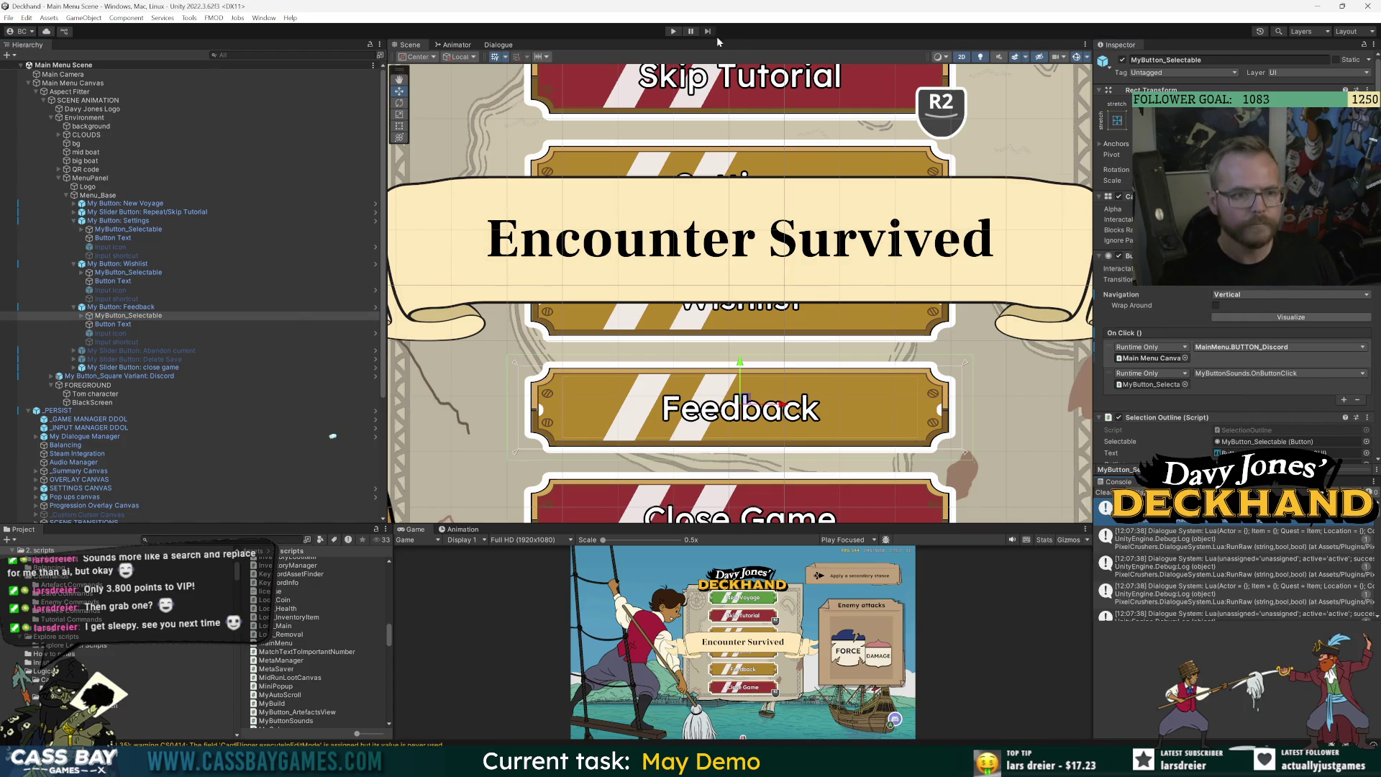
# Play the menu, arrow between Settings and Wishlist, and submit Wishlist to open the store page.
pyautogui.click(674, 31)
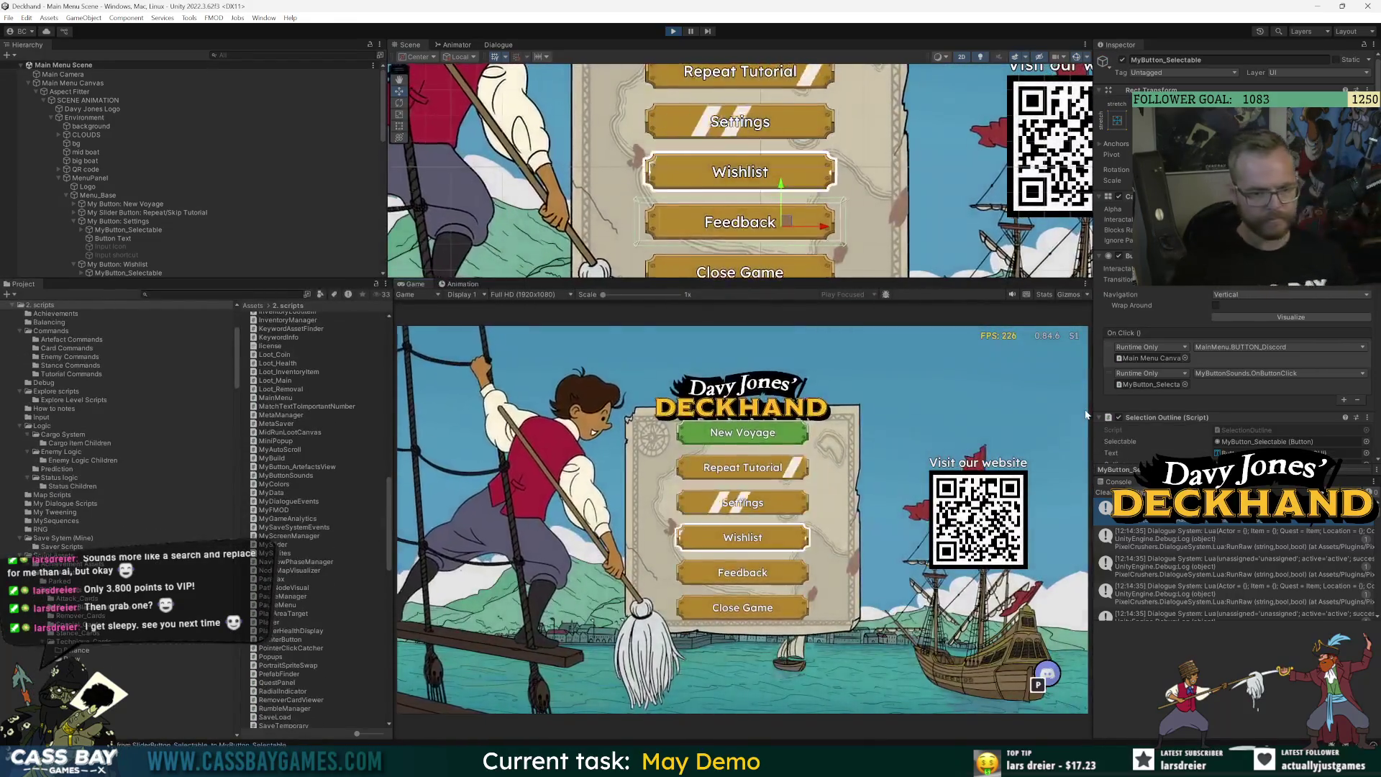
pyautogui.press('Up')
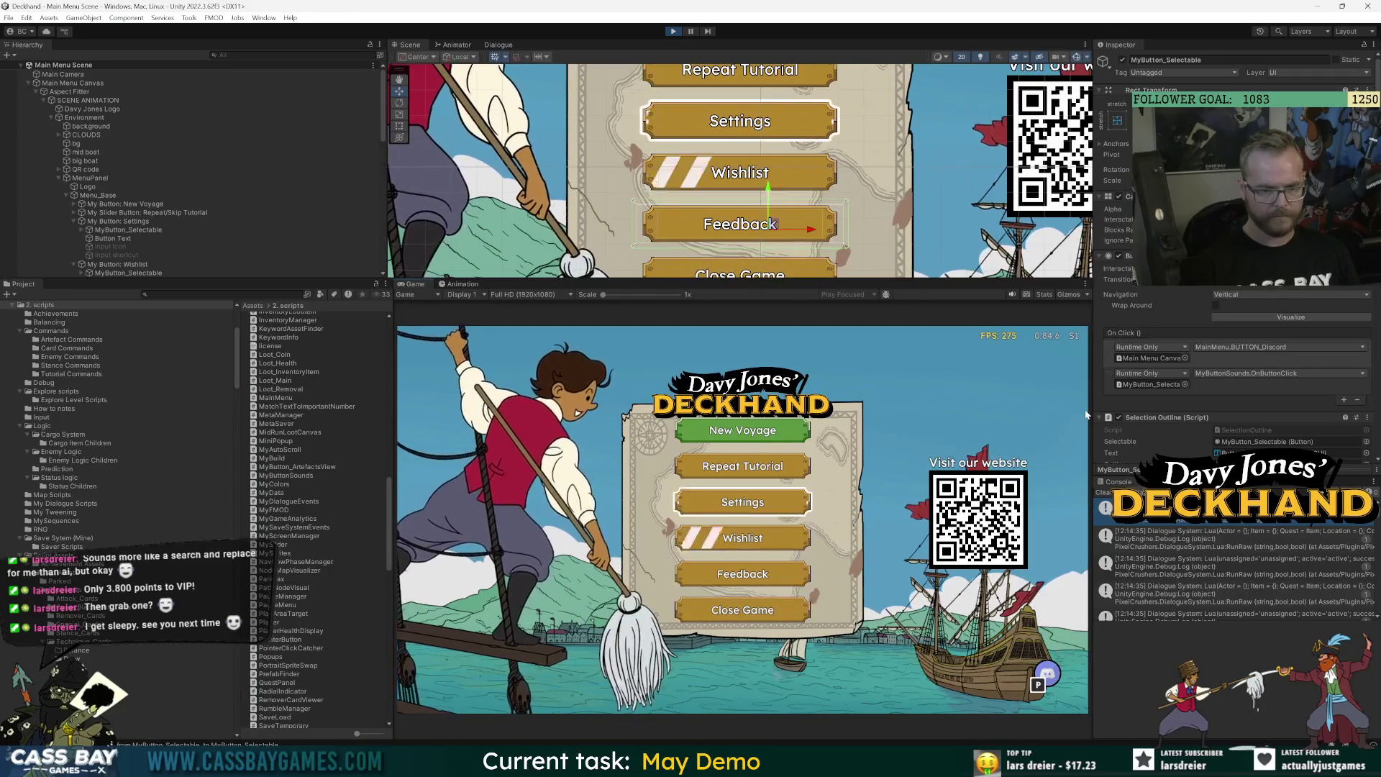
pyautogui.press('Down')
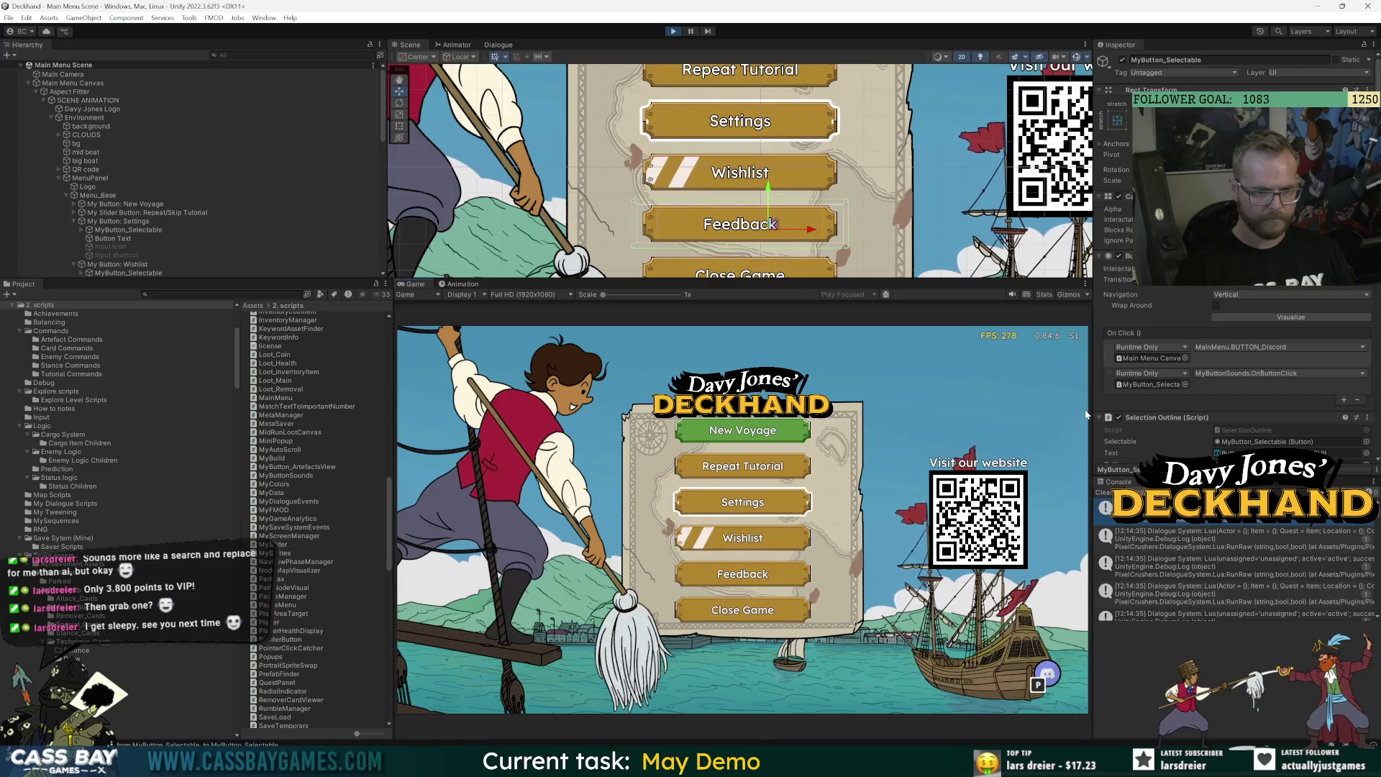
pyautogui.press('Return')
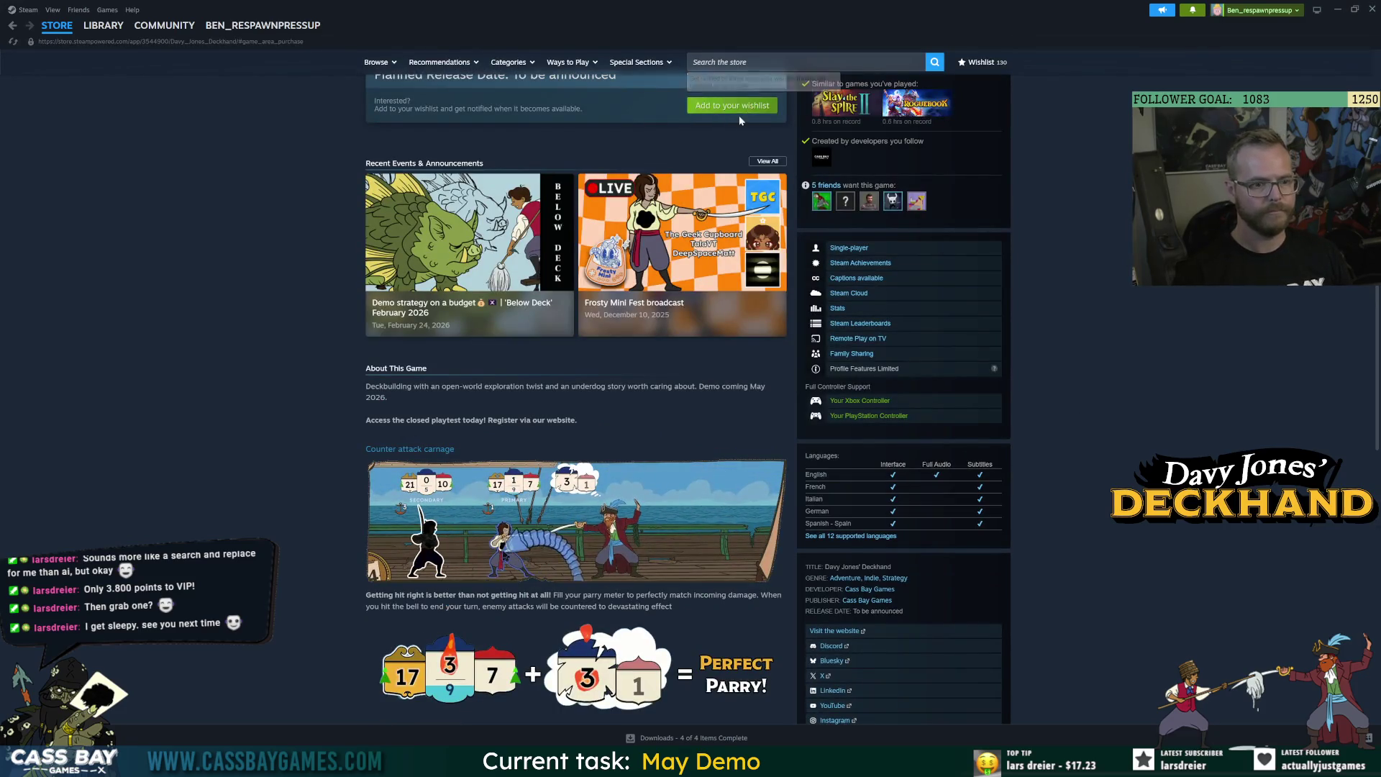
# Shrink the Steam store window and move it out of the way of Unity.
pyautogui.scroll(5, 740, 115)
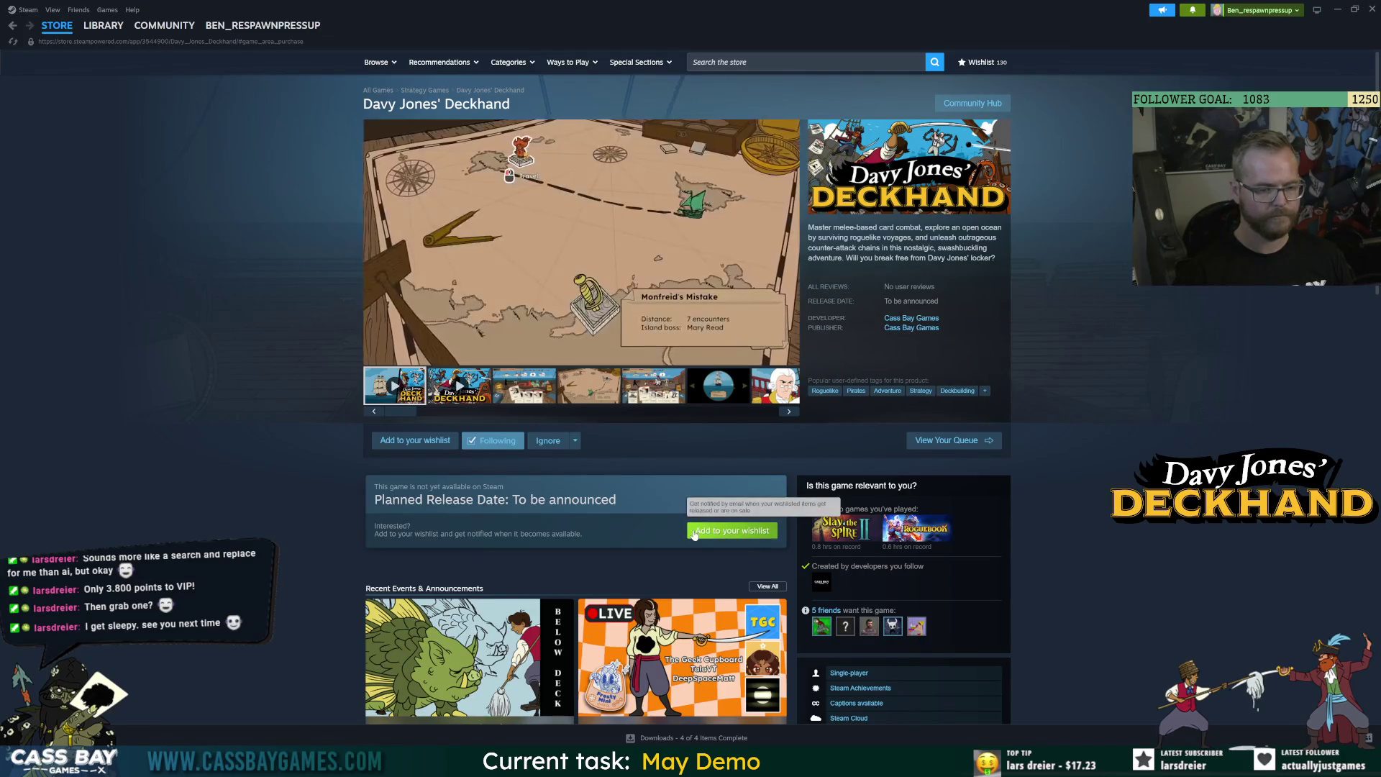
pyautogui.hotkey('alt', 'Tab')
pyautogui.hotkey('alt', 'Tab')
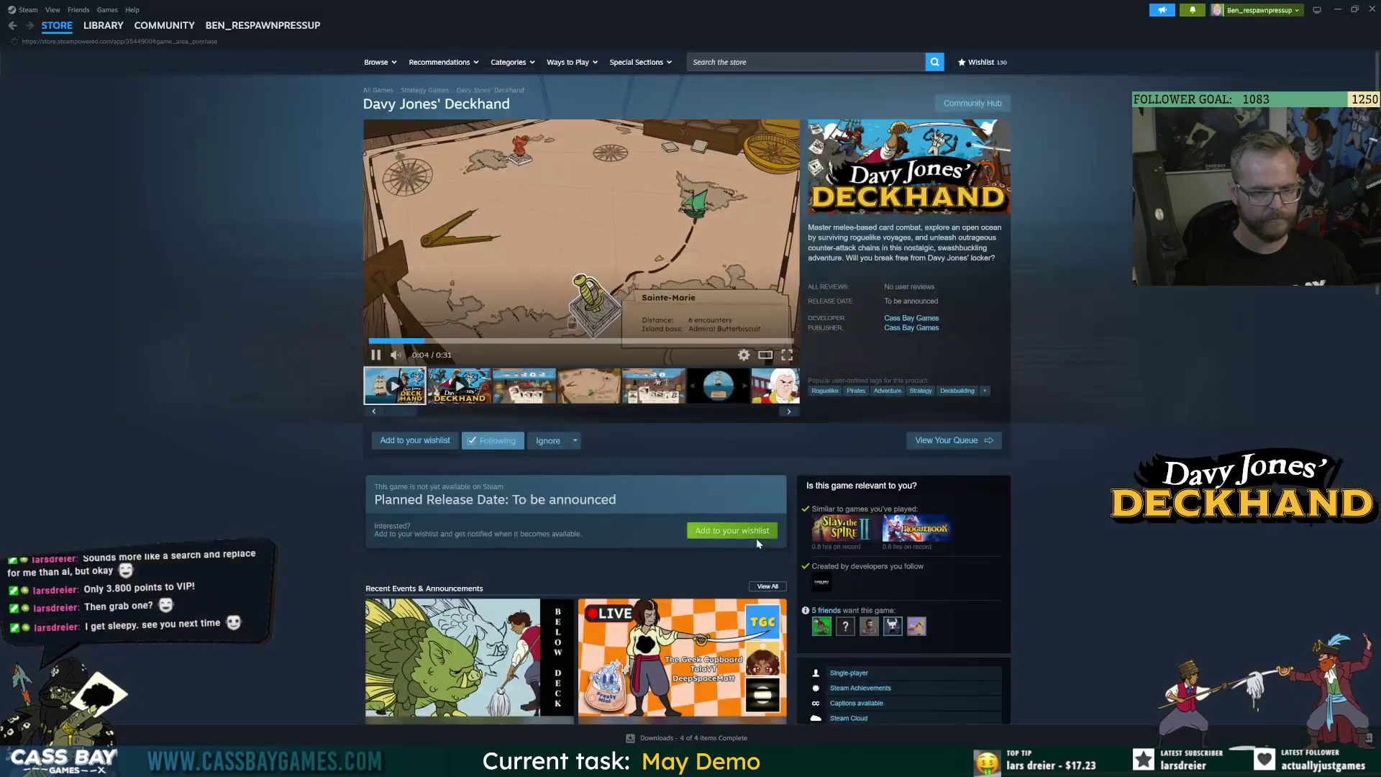
pyautogui.scroll(-7, 735, 499)
pyautogui.scroll(2, 743, 117)
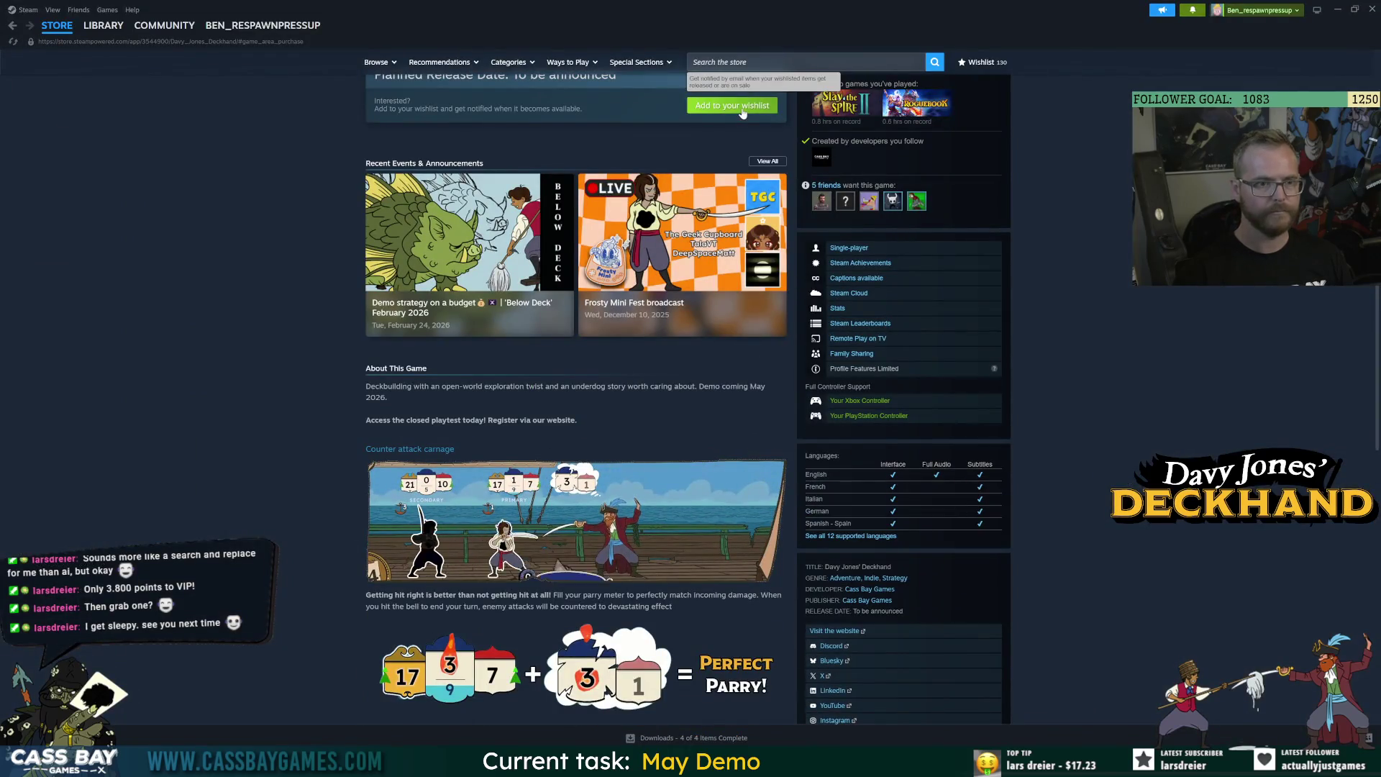
pyautogui.scroll(6, 727, 108)
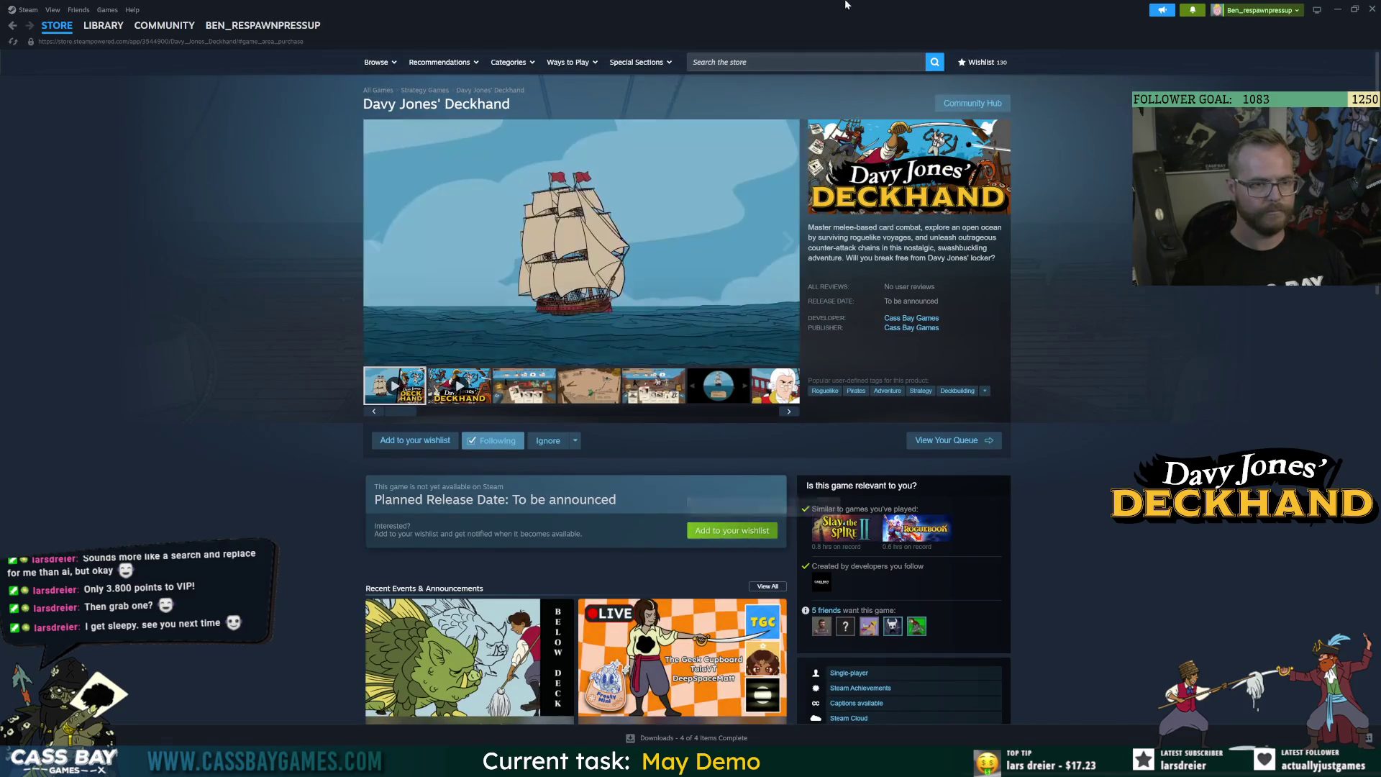
pyautogui.moveTo(780, 24); pyautogui.dragTo(780, 83)
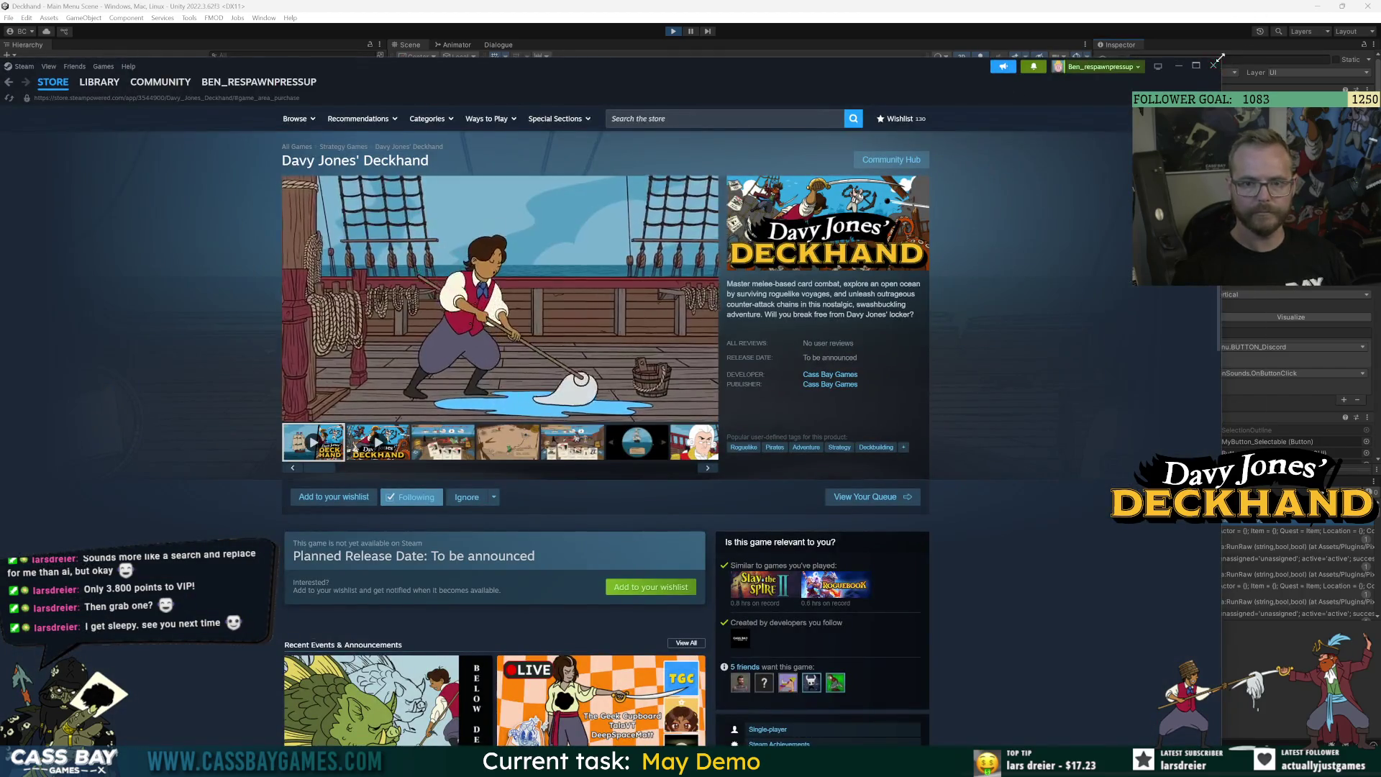
pyautogui.moveTo(1222, 60); pyautogui.dragTo(580, 350)
pyautogui.moveTo(309, 374)
pyautogui.moveTo(309, 359); pyautogui.dragTo(608, 134)
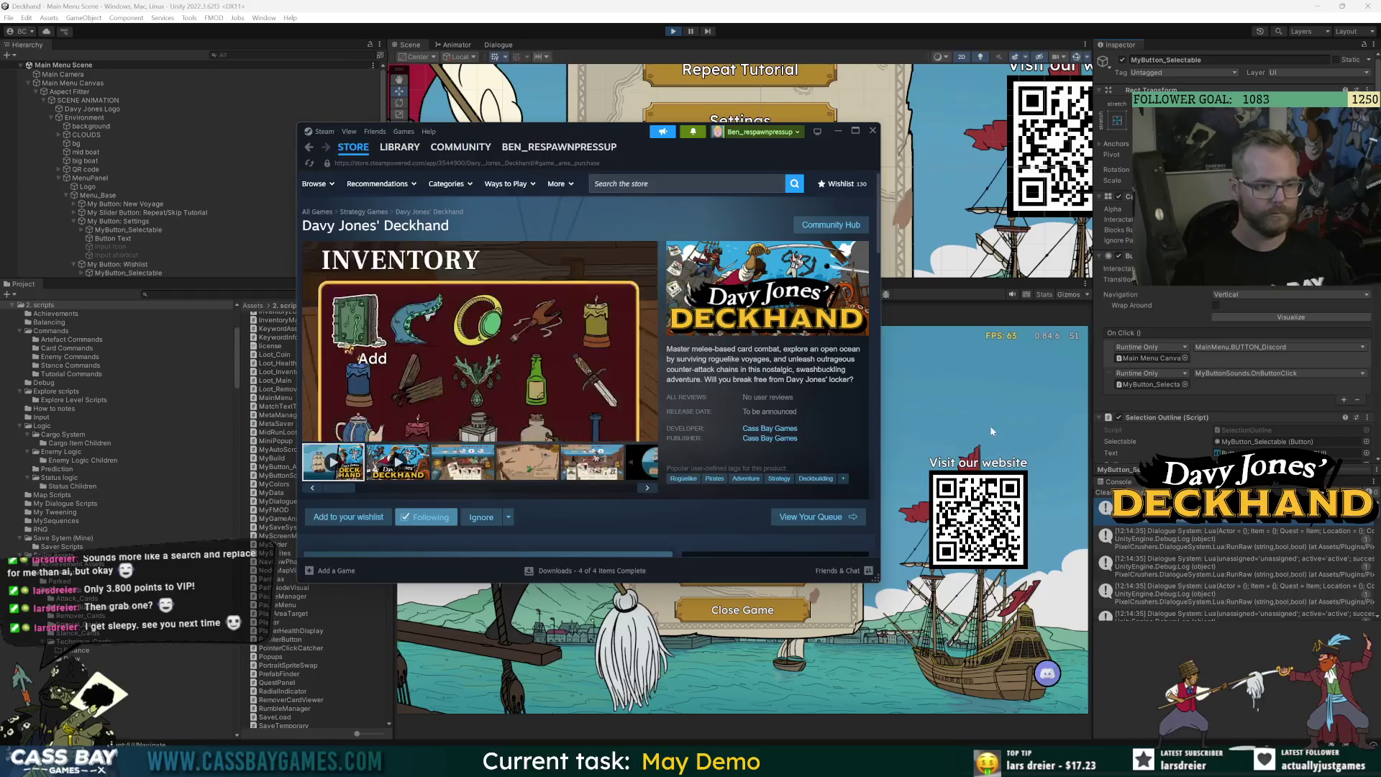
# Trigger Wishlist from the running game, add Davy Jones' Deckhand to the wishlist, and minimize Steam.
pyautogui.click(984, 387)
pyautogui.click(750, 534)
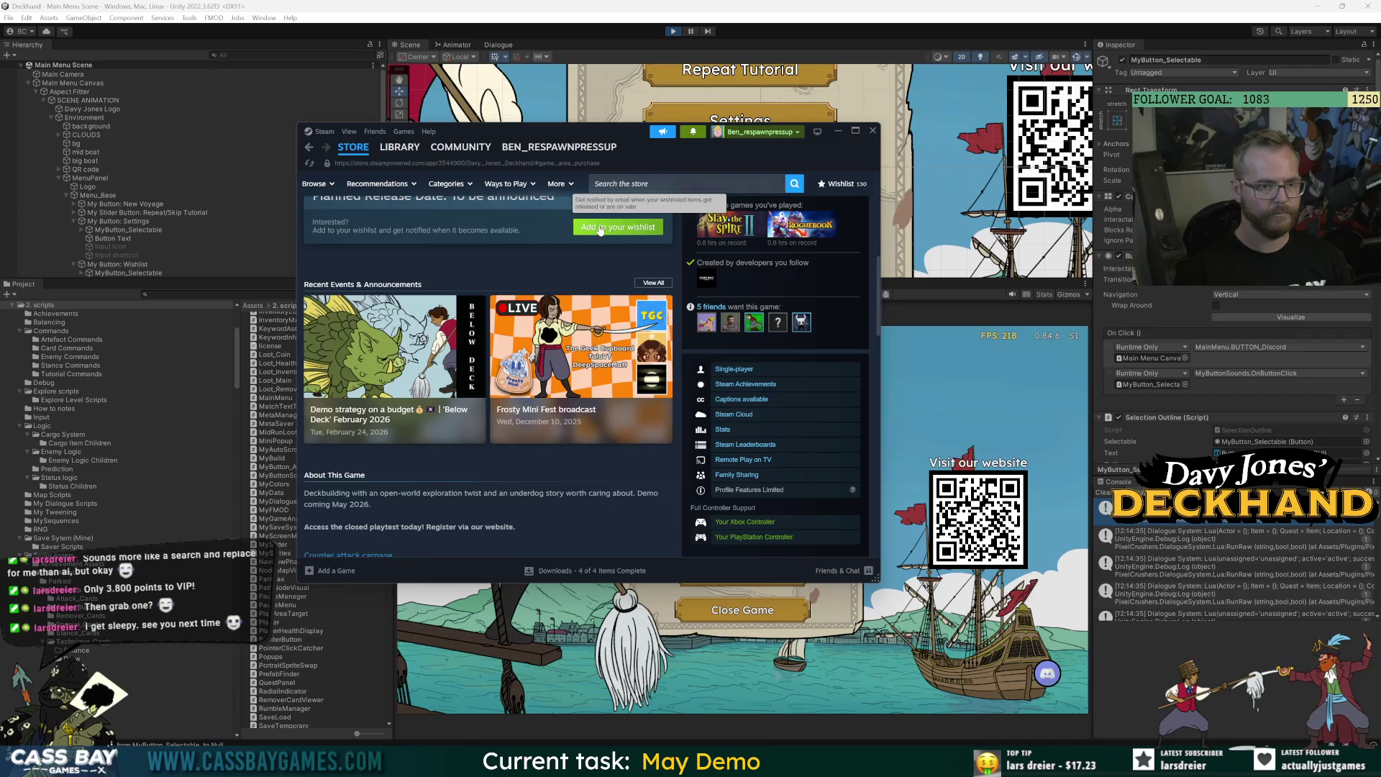
pyautogui.click(599, 228)
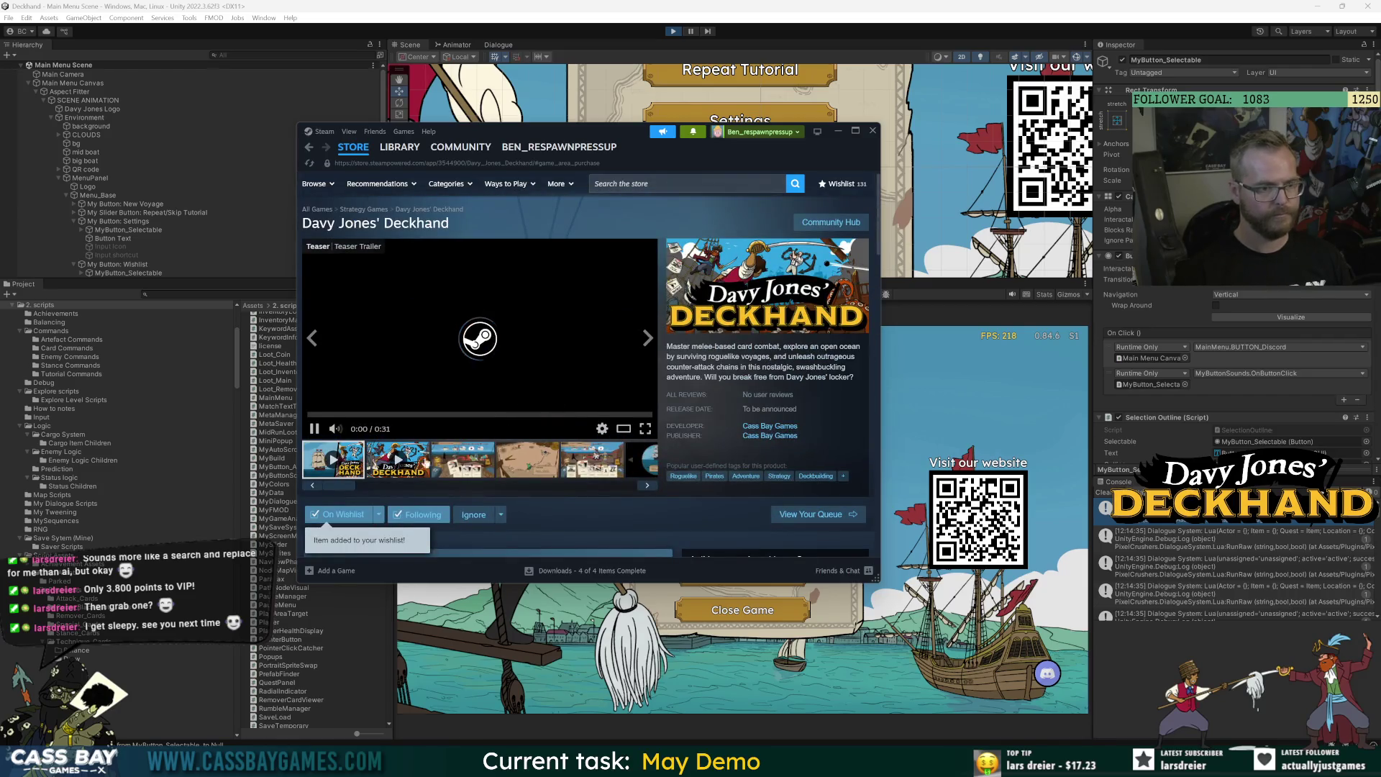
pyautogui.click(838, 133)
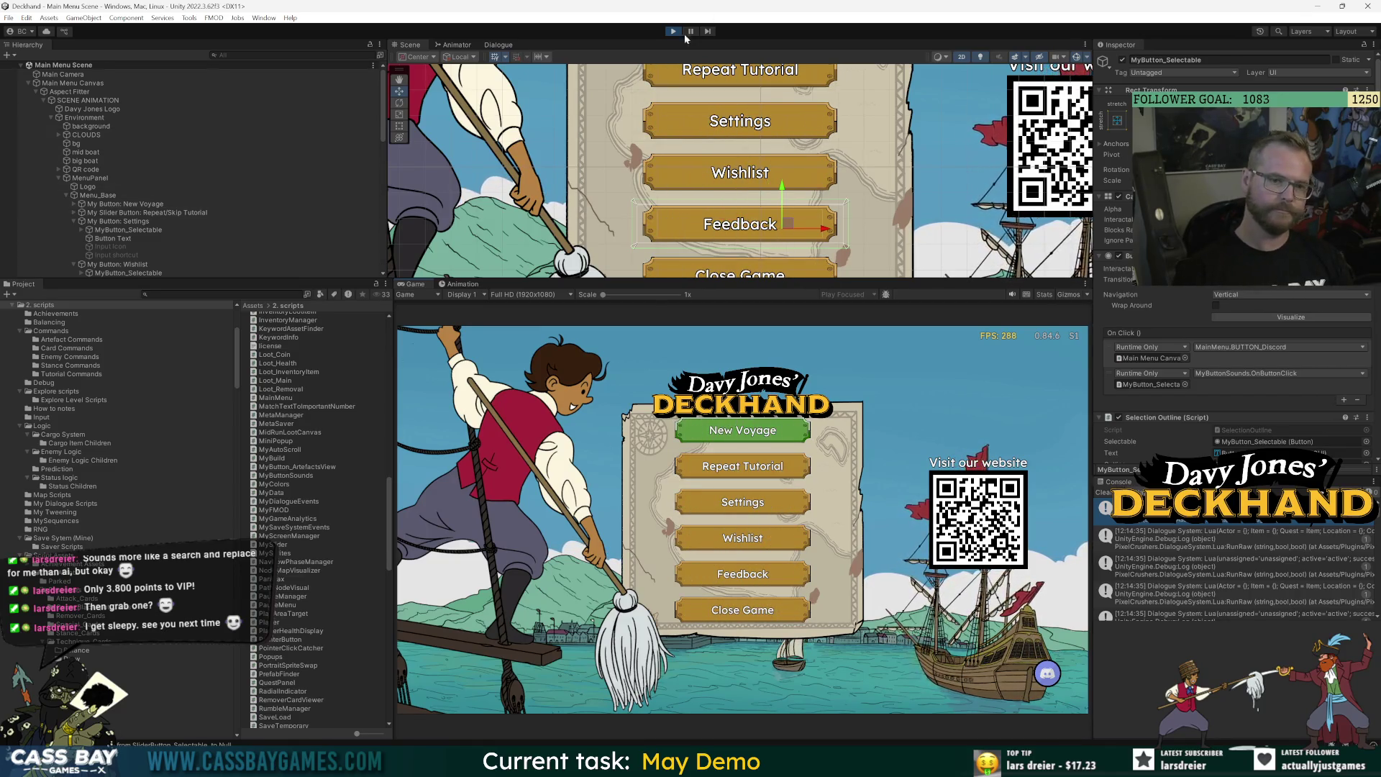
# Stop Play mode with Ctrl+P and select Menu_Base.
pyautogui.hotkey('ctrl', 'p')
pyautogui.click(101, 195)
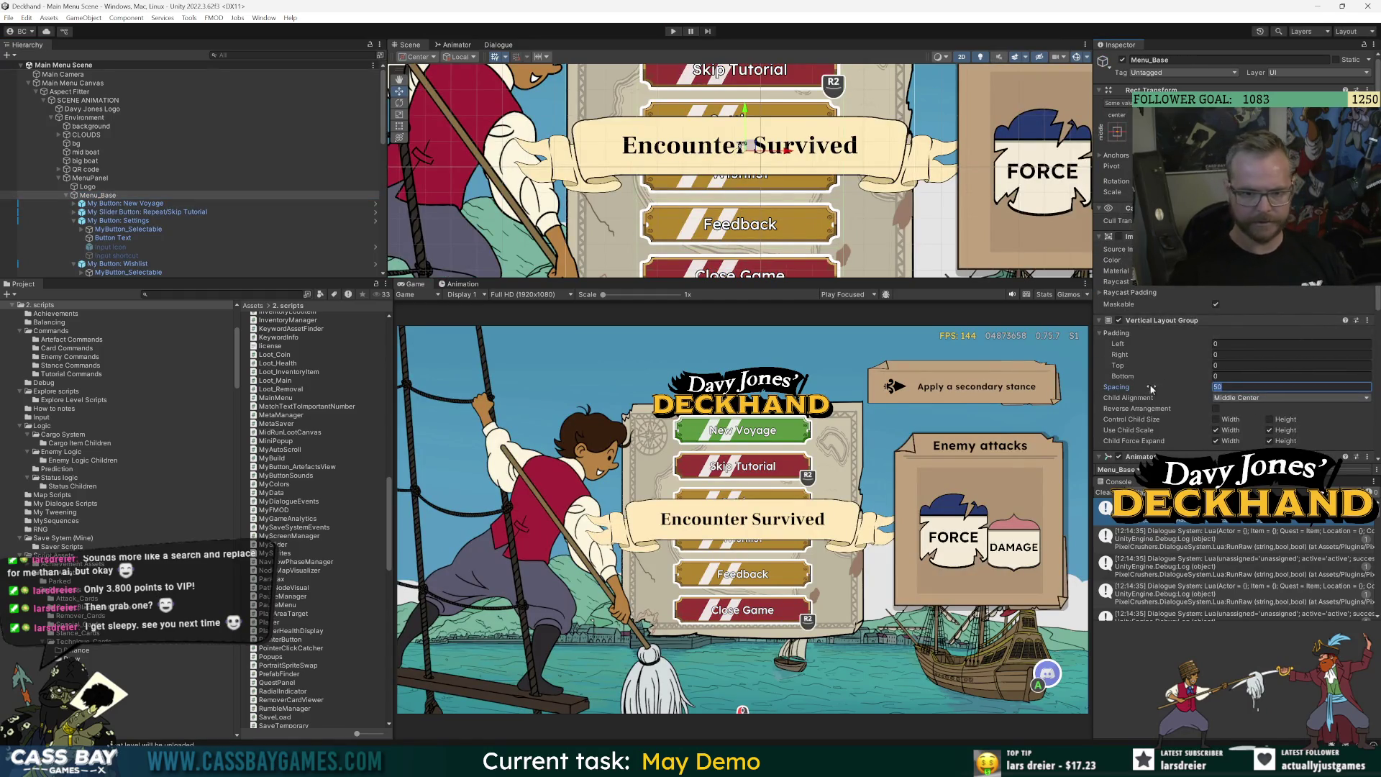
# Change Menu_Base's Vertical Layout Group spacing from 20 to 10, test it, and enlarge the Scene view.
pyautogui.write('20')
pyautogui.press('BackSpace')
pyautogui.press('BackSpace')
pyautogui.write('10-')
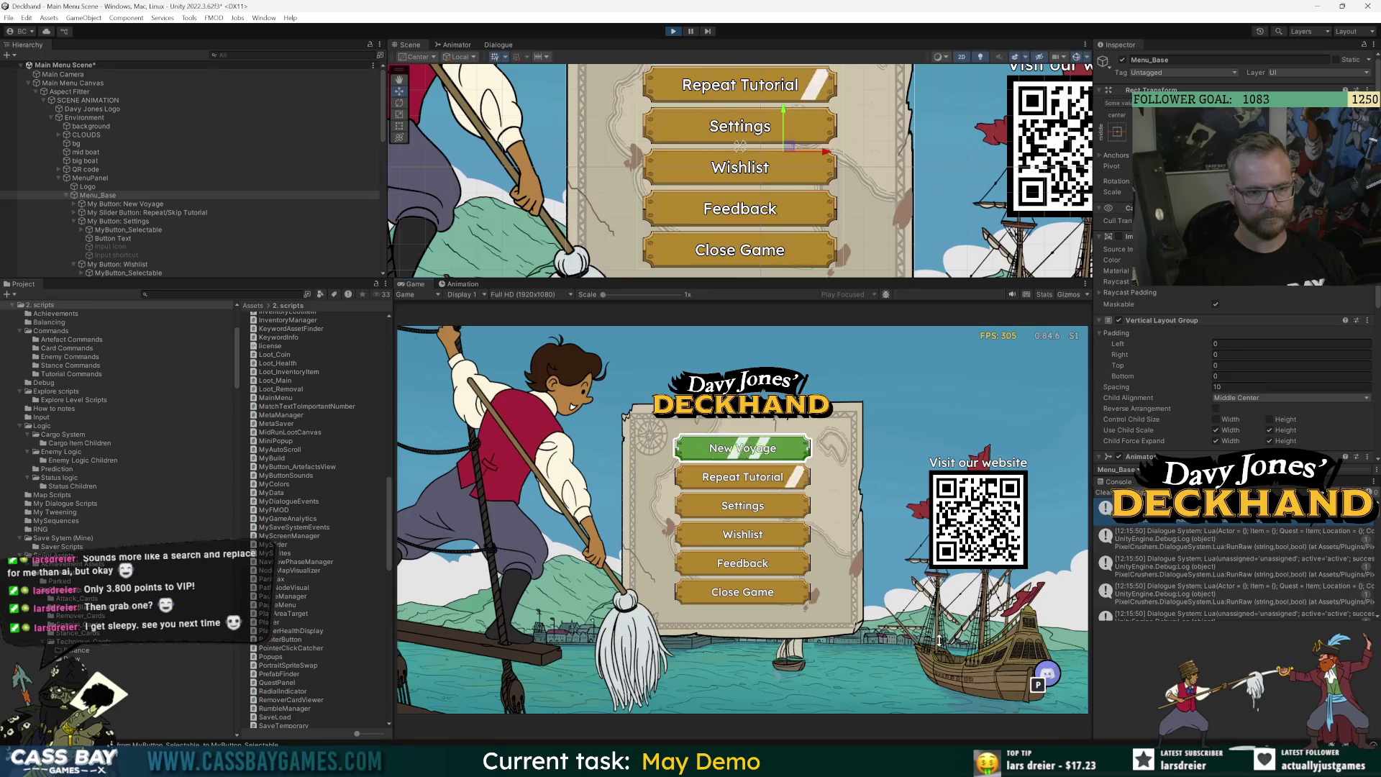
pyautogui.click(673, 32)
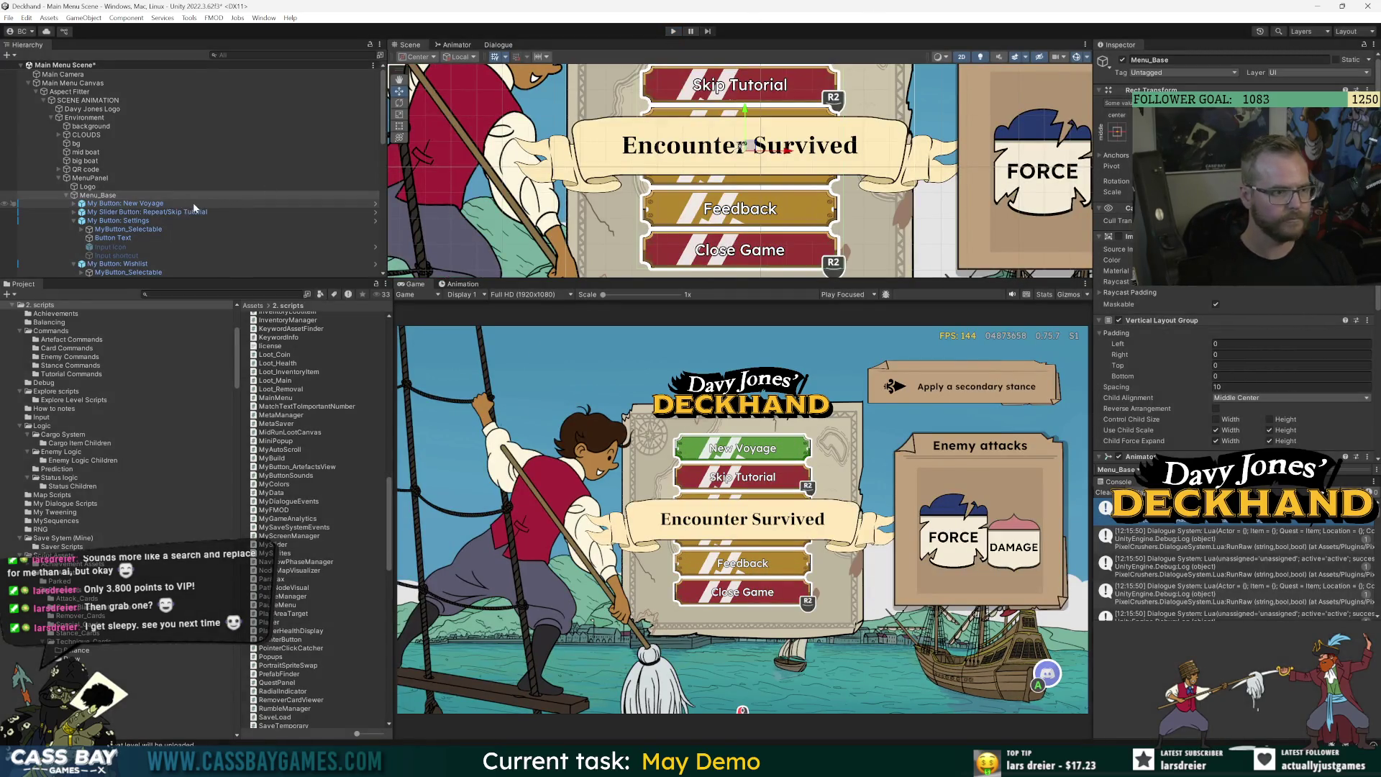
pyautogui.moveTo(676, 280); pyautogui.dragTo(676, 530)
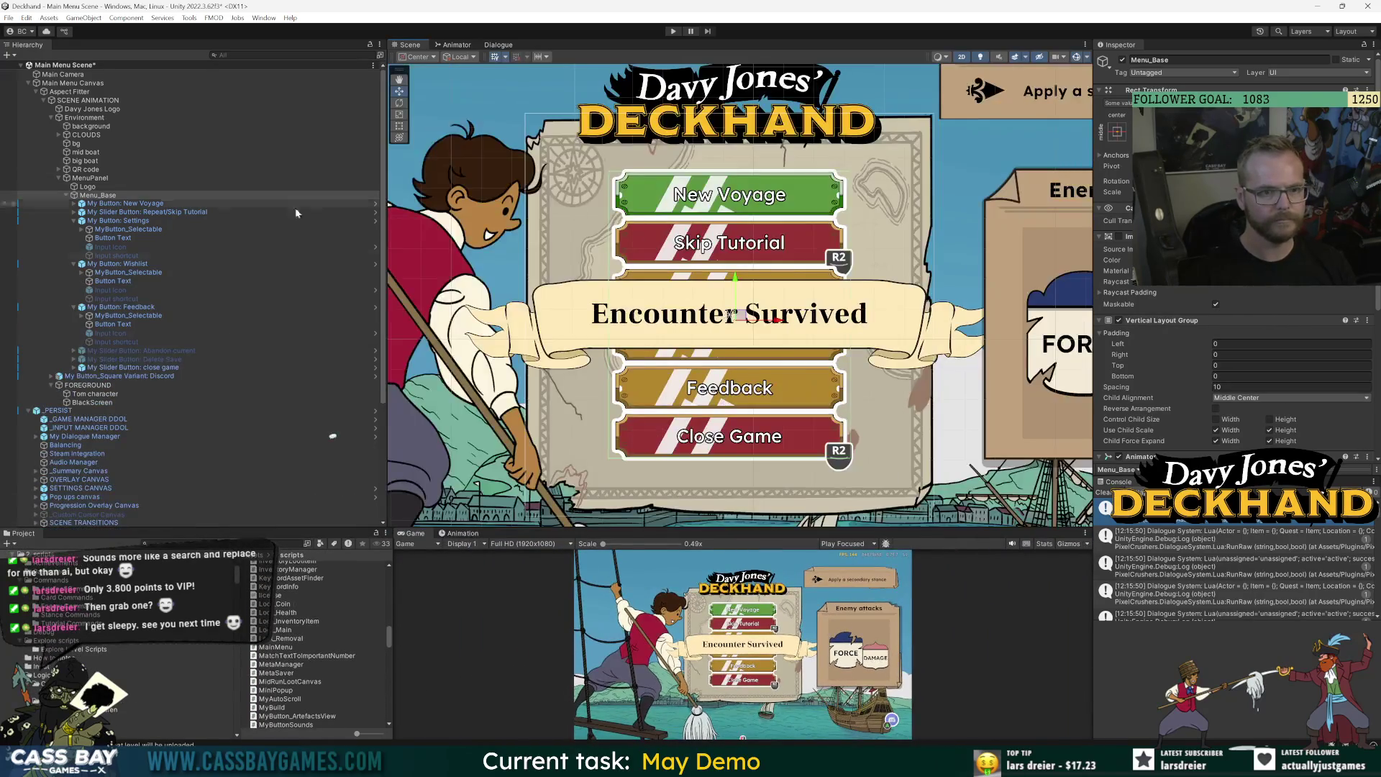
# Inspect the Settings button's layers: ShineMask, Image_Outline and Image_Middle.
pyautogui.click(139, 204)
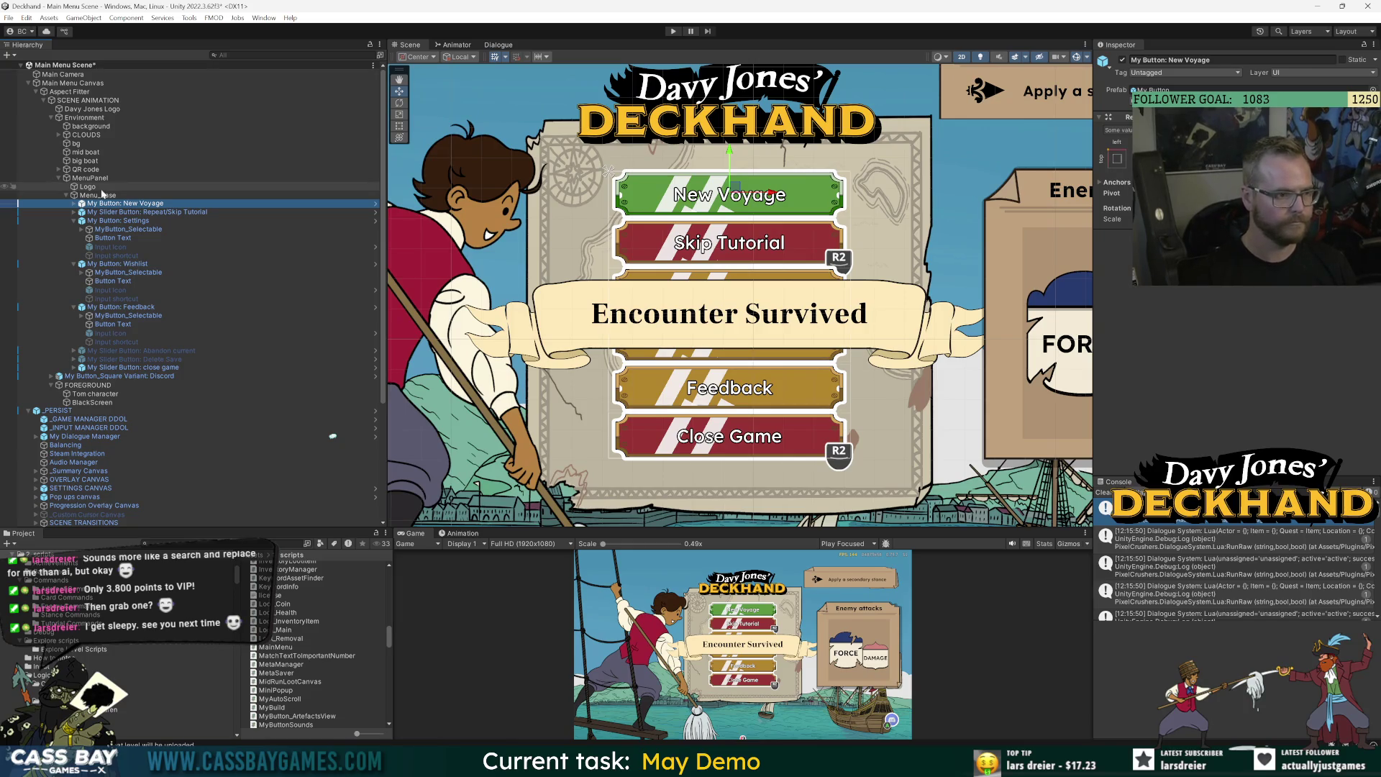
pyautogui.click(115, 222)
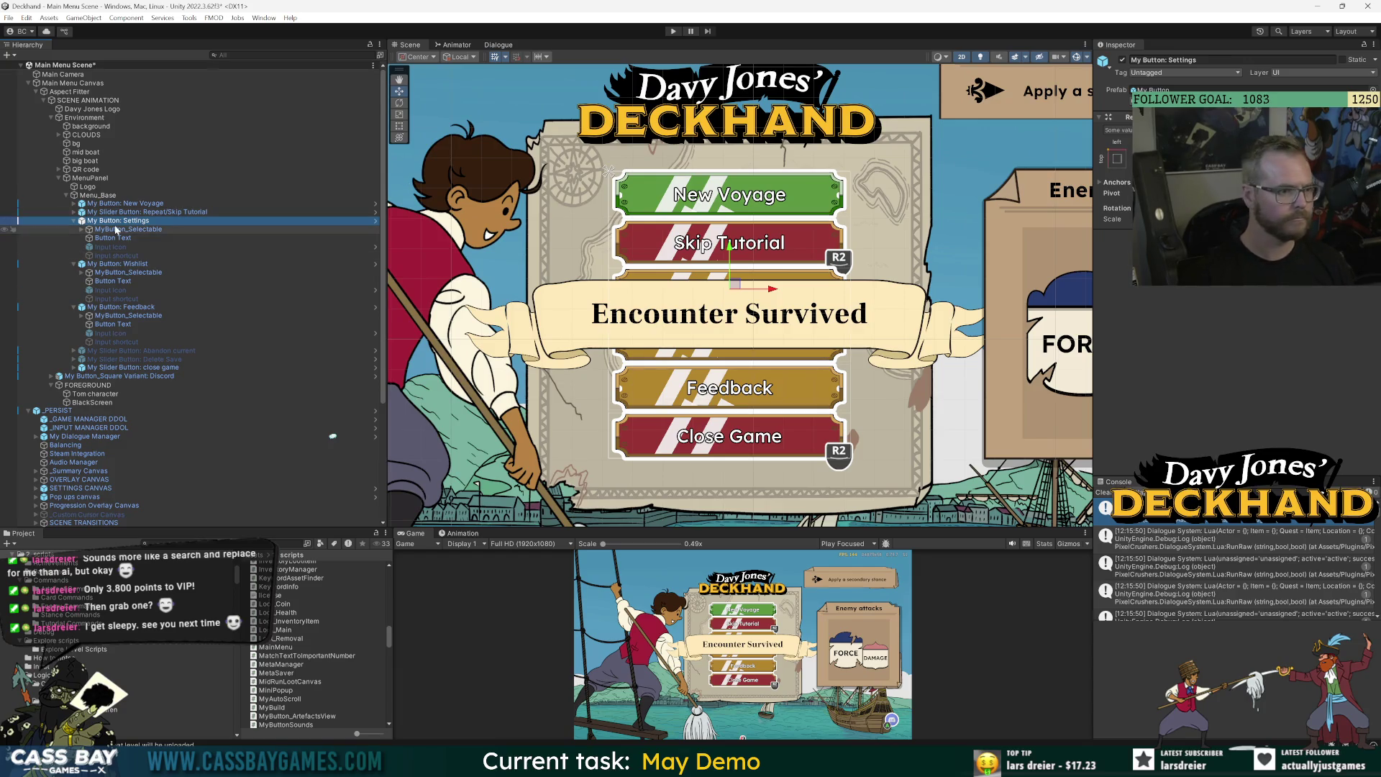
pyautogui.click(85, 229)
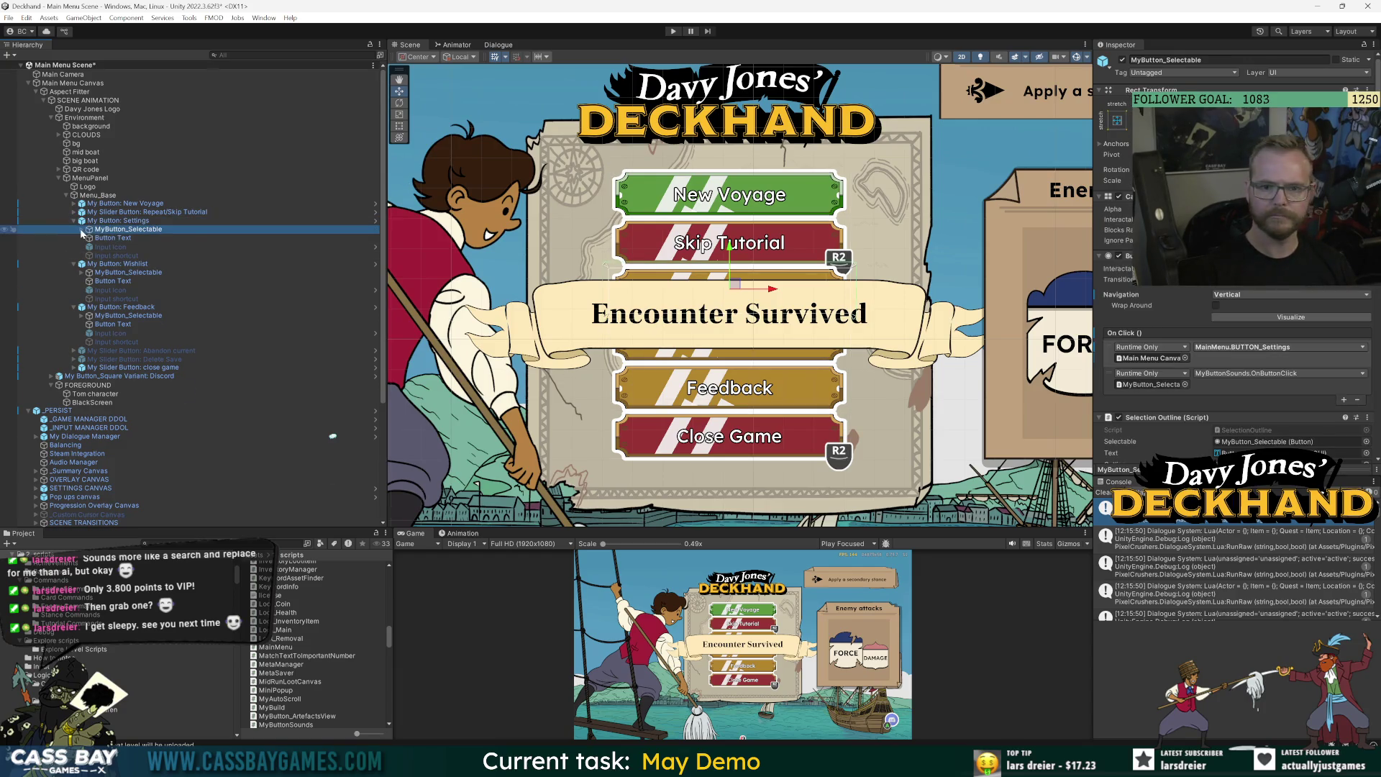
pyautogui.click(82, 229)
pyautogui.scroll(-5, 1168, 292)
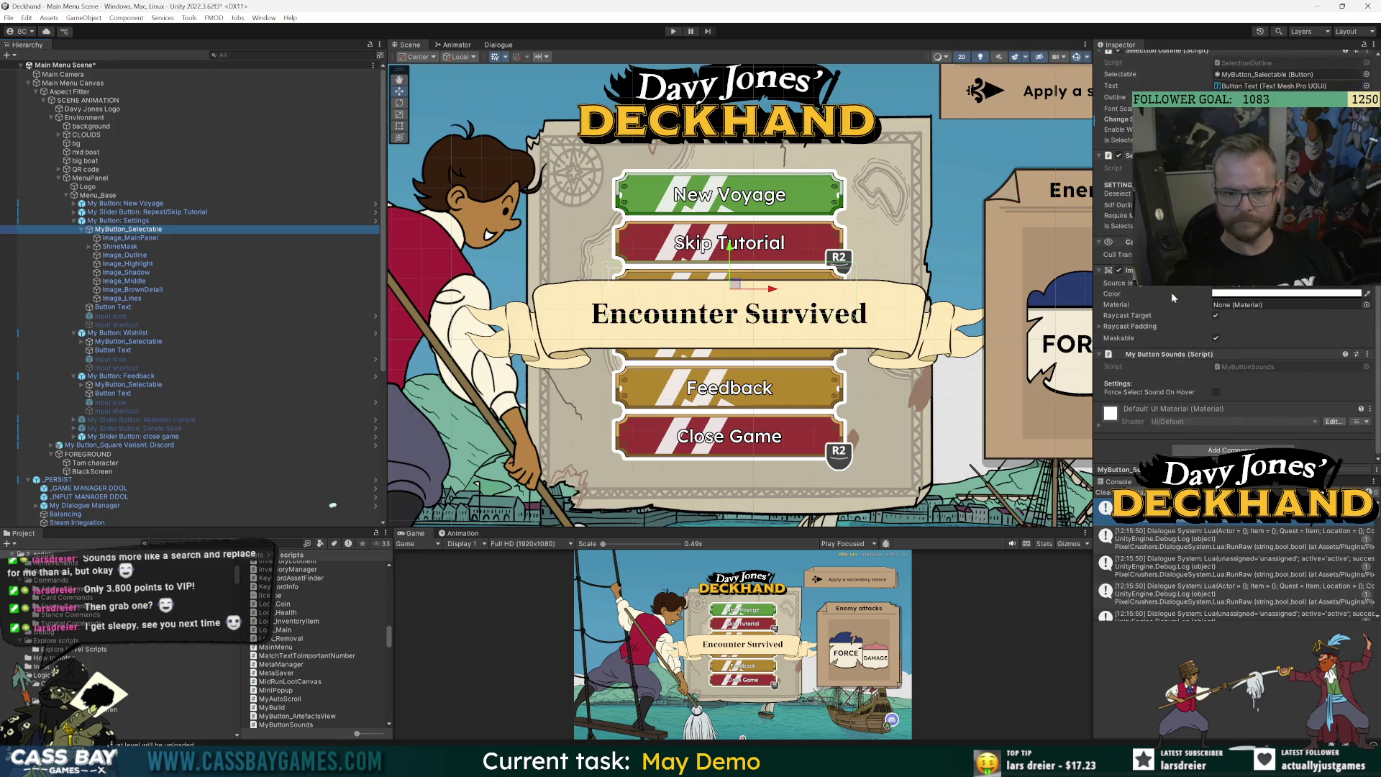
pyautogui.scroll(2, 1119, 276)
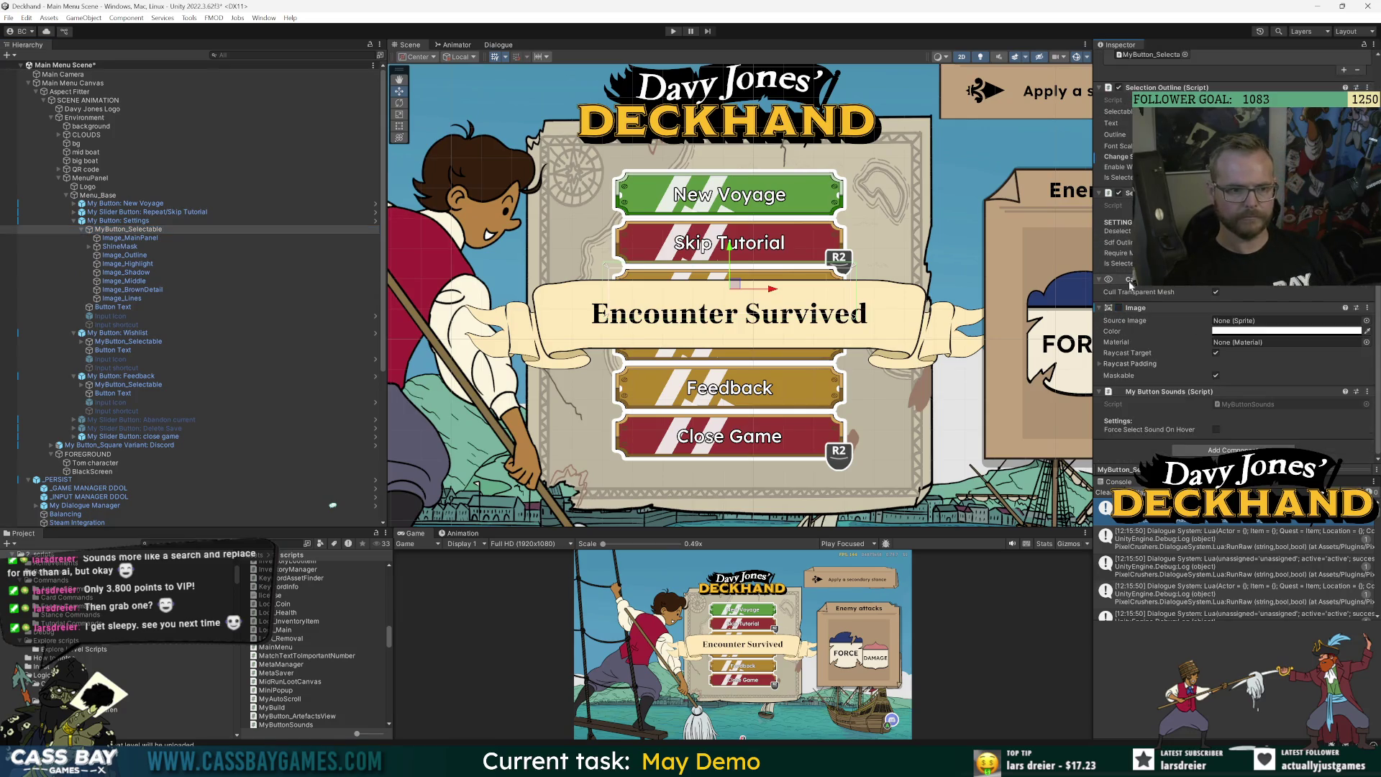
pyautogui.click(123, 247)
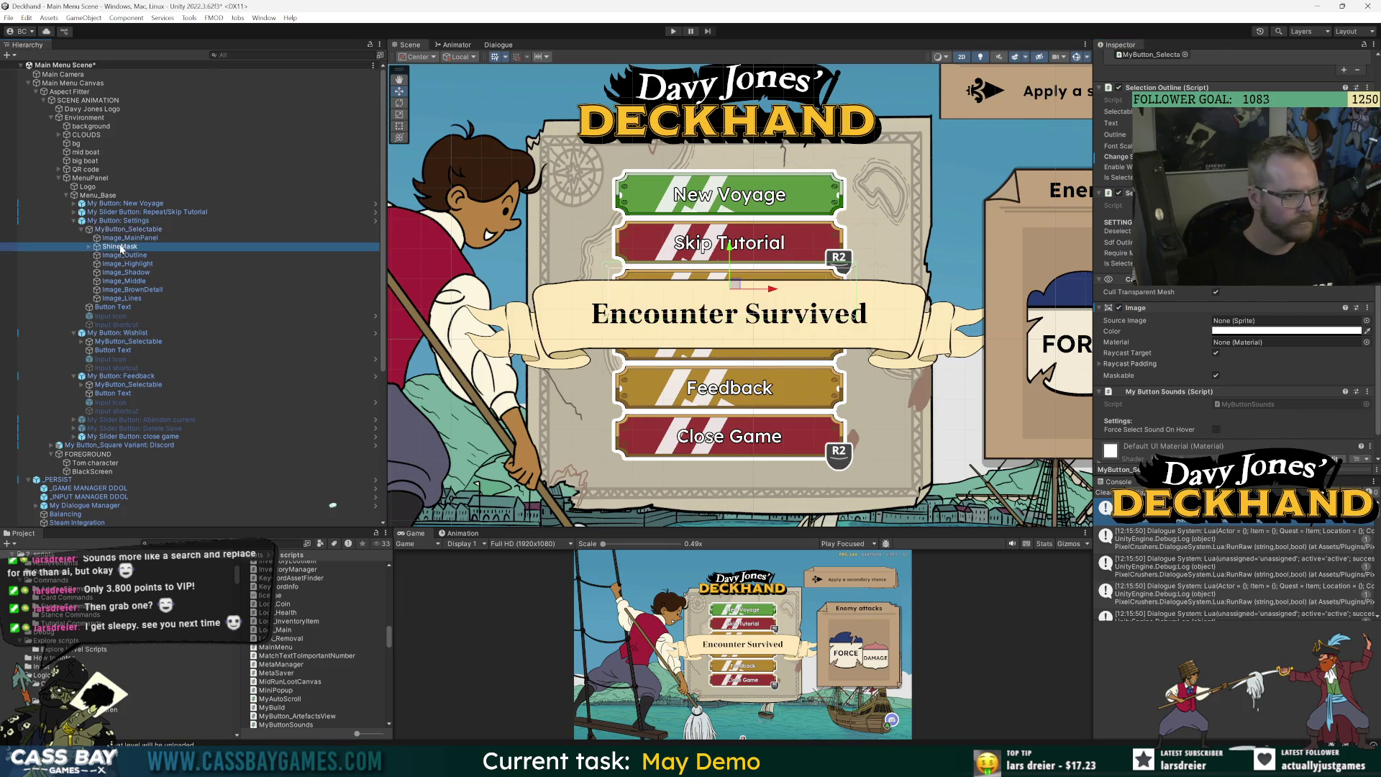
pyautogui.click(127, 255)
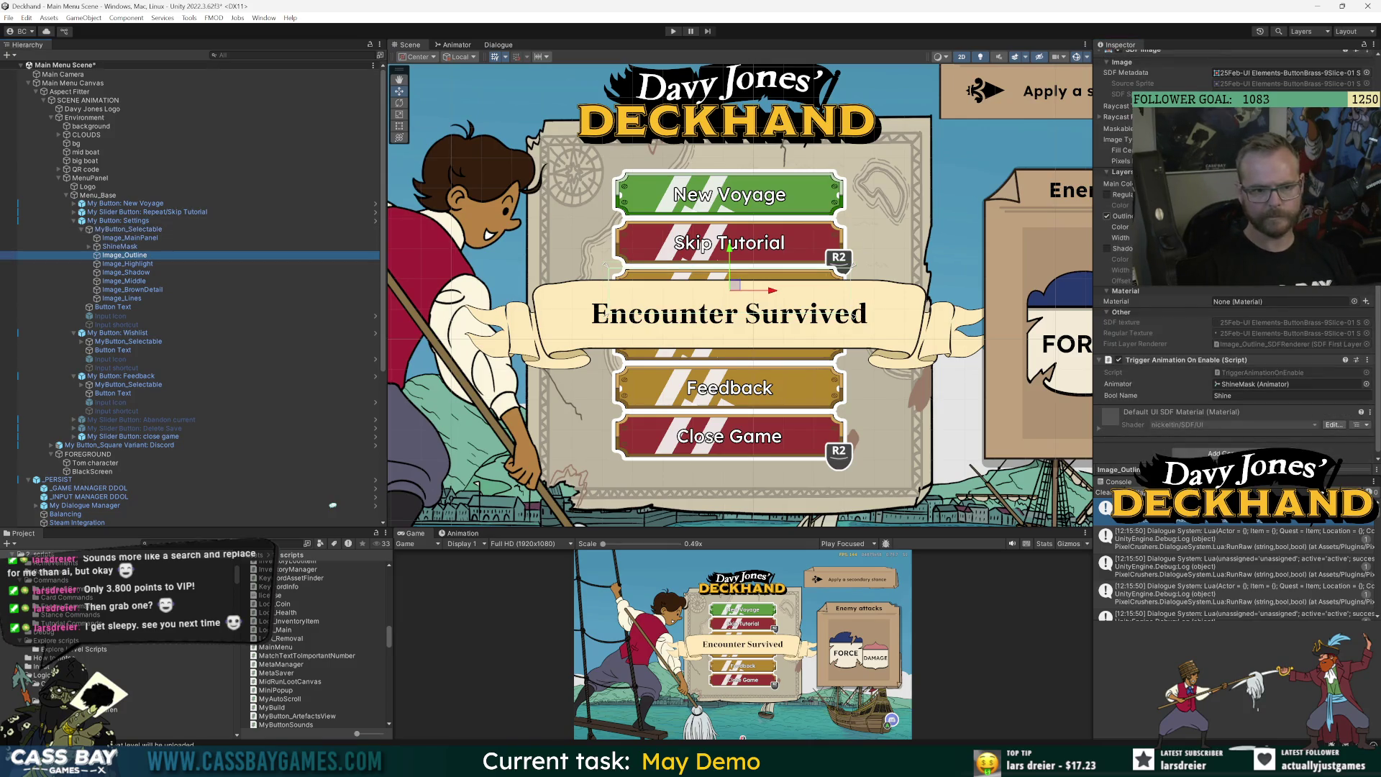
pyautogui.click(149, 280)
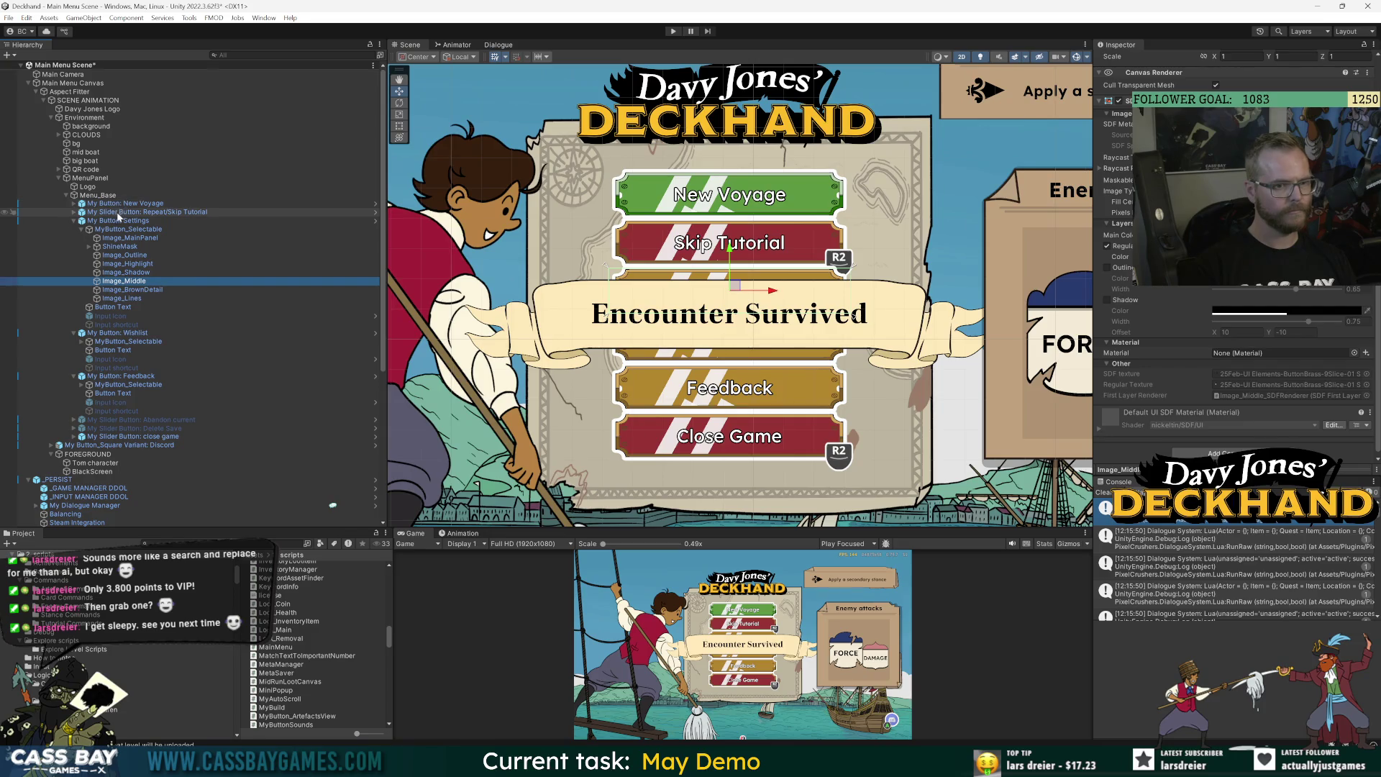
# Inspect the Skip Tutorial slider button's Highlight, Shadow, Slider Mask and Lines layers, hiding the shadow.
pyautogui.click(74, 212)
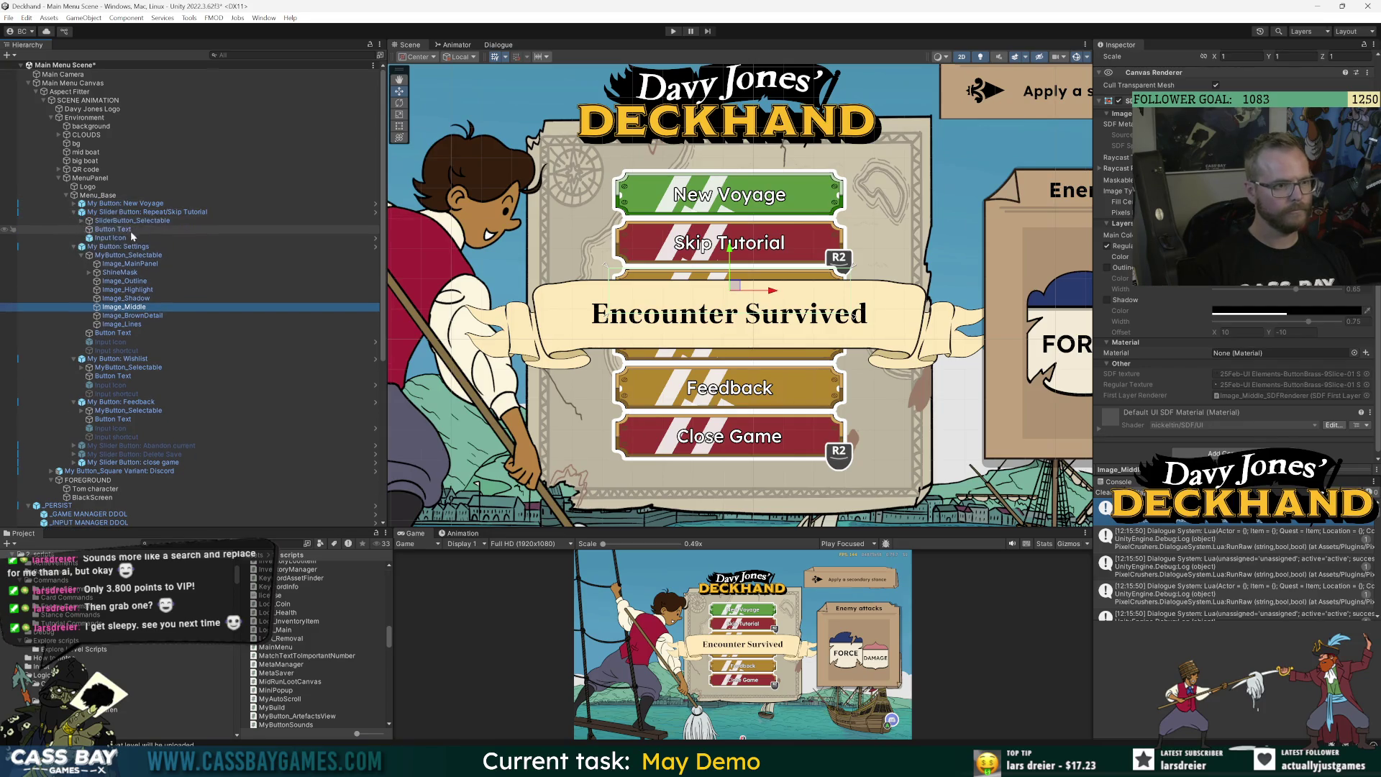
pyautogui.click(81, 220)
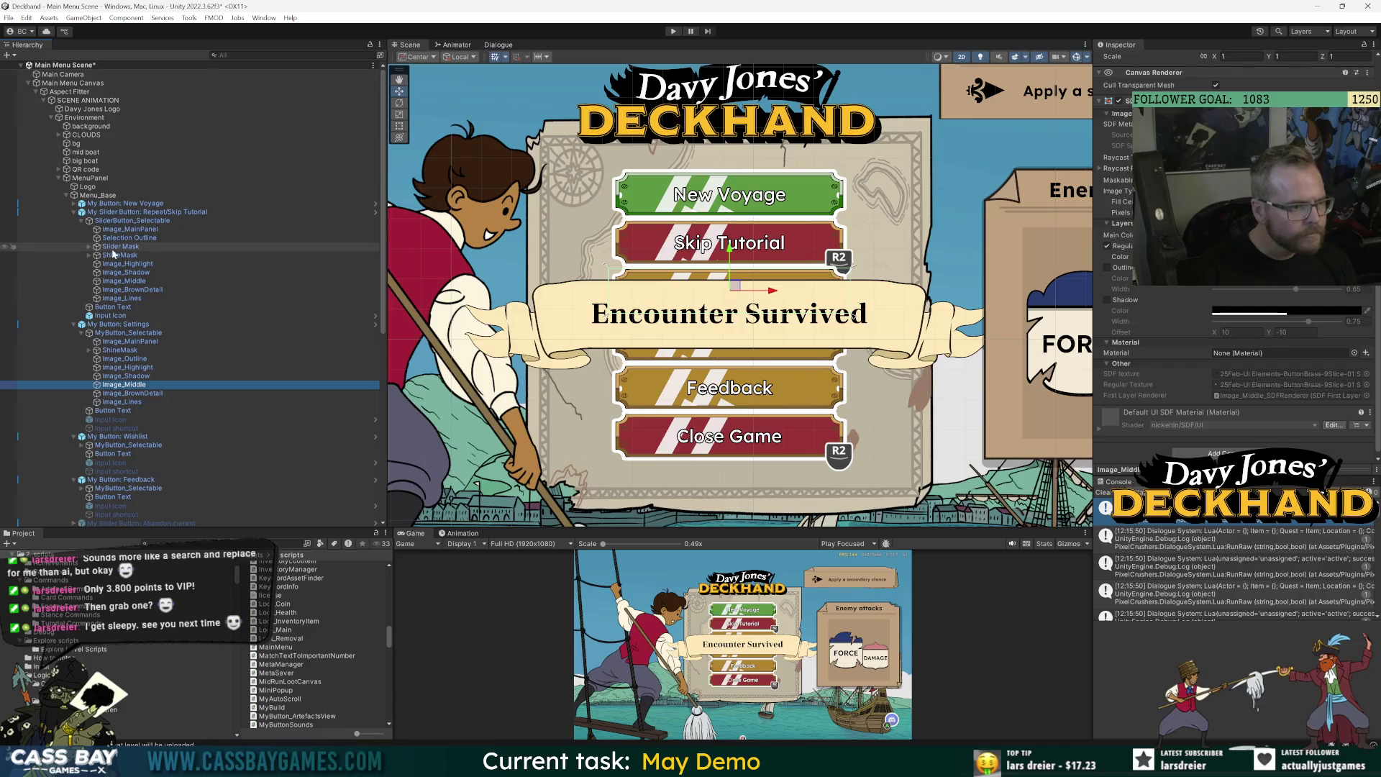
pyautogui.click(129, 264)
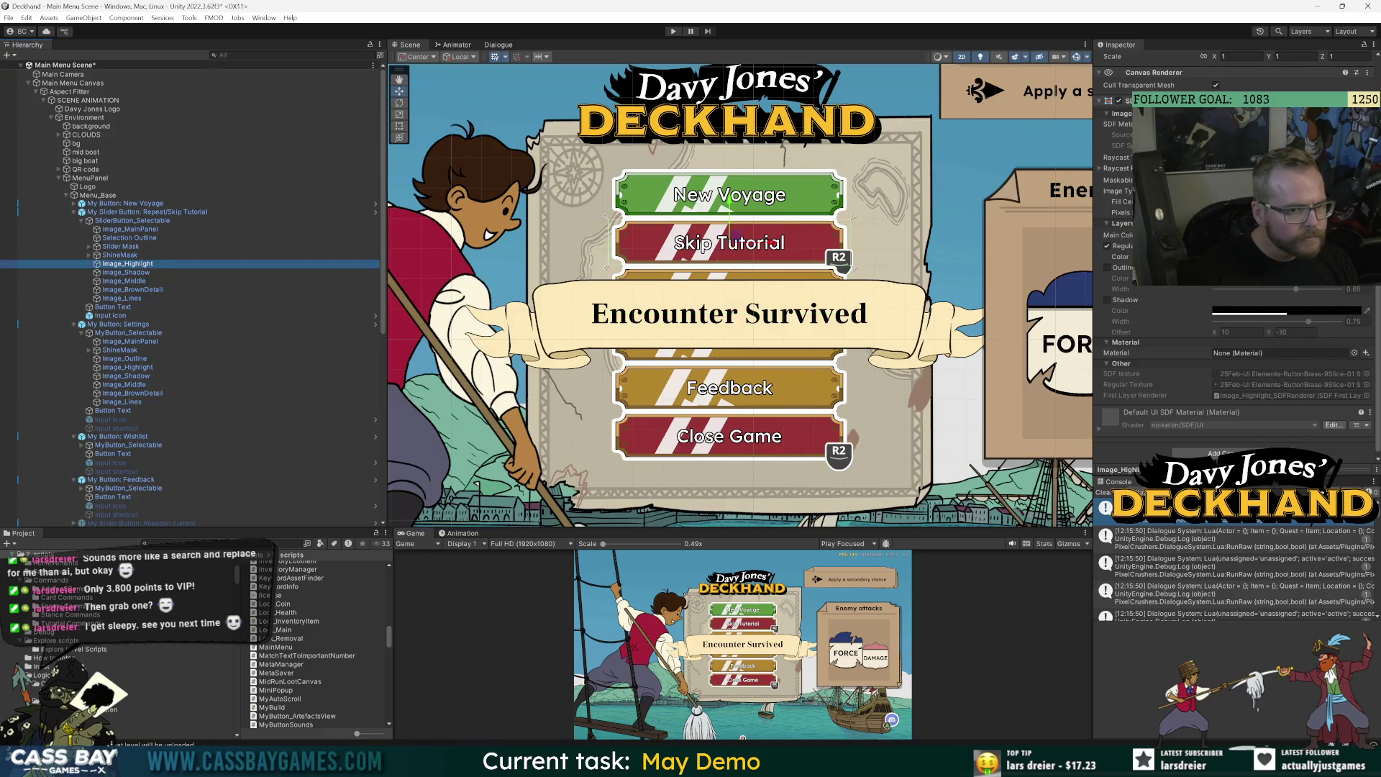
pyautogui.click(126, 272)
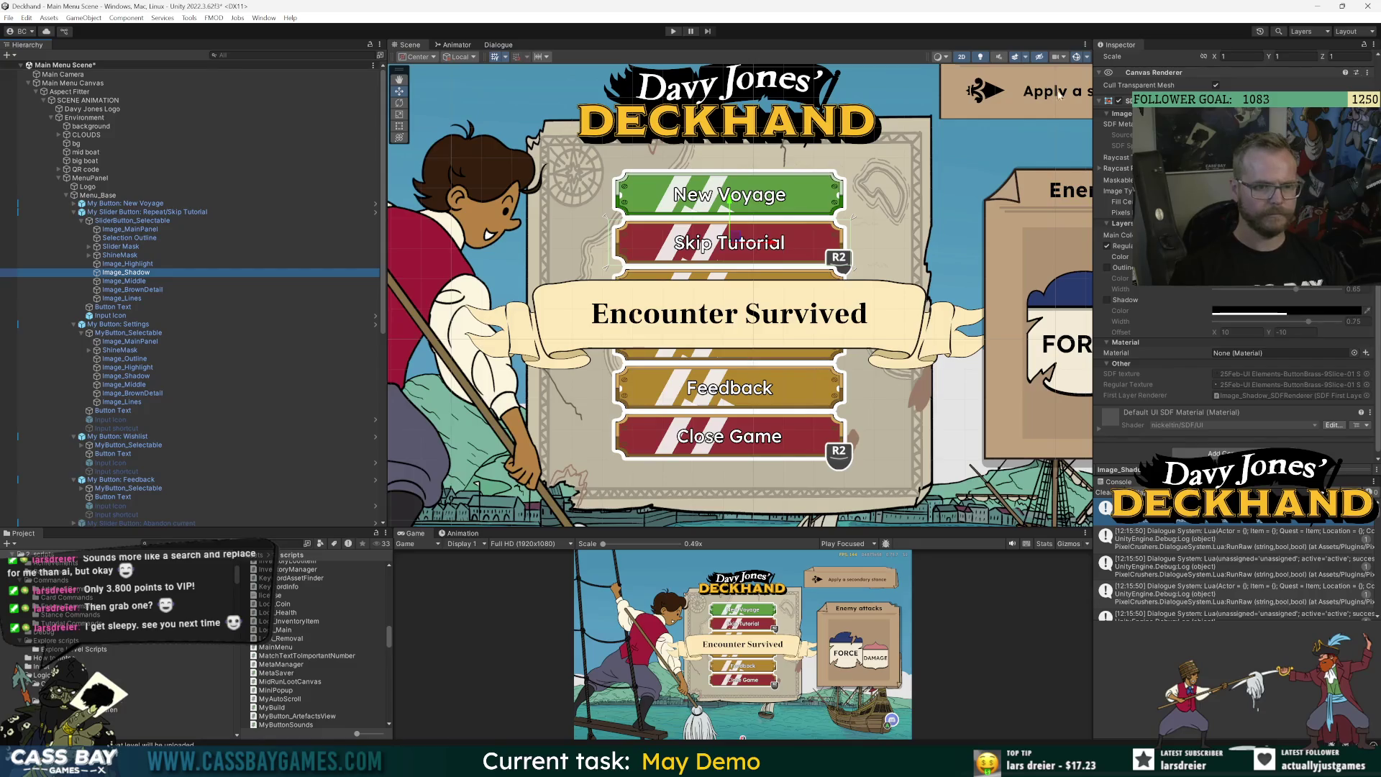
pyautogui.scroll(3, 1119, 72)
pyautogui.click(1123, 53)
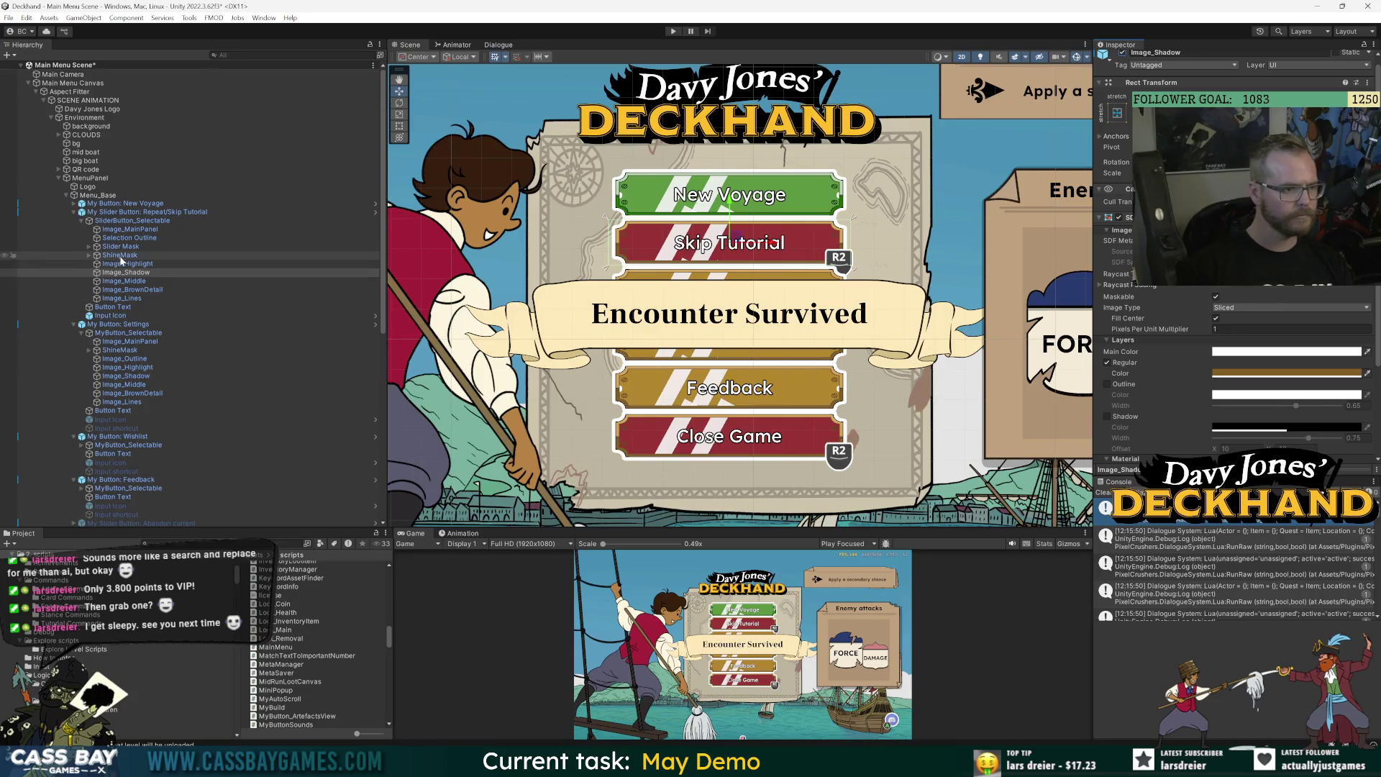
pyautogui.click(87, 246)
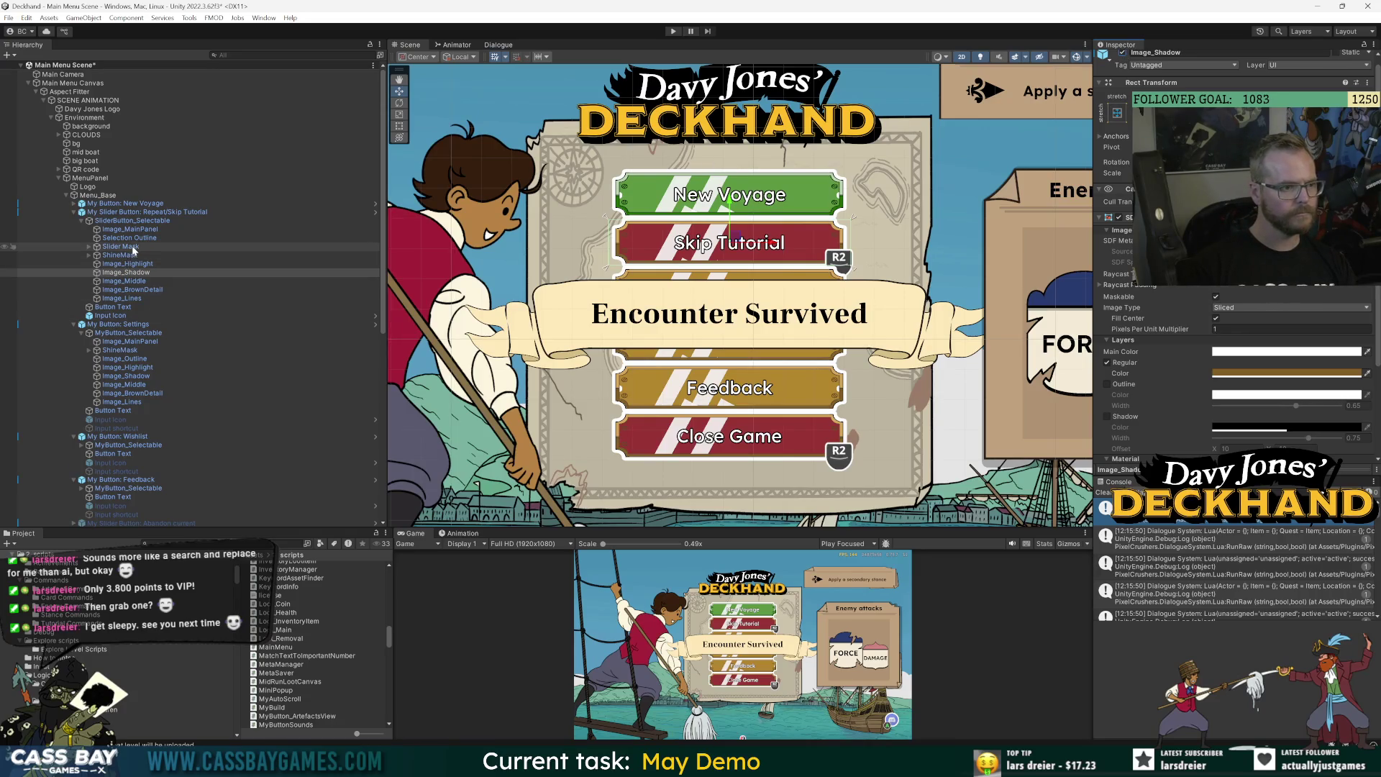
pyautogui.click(88, 246)
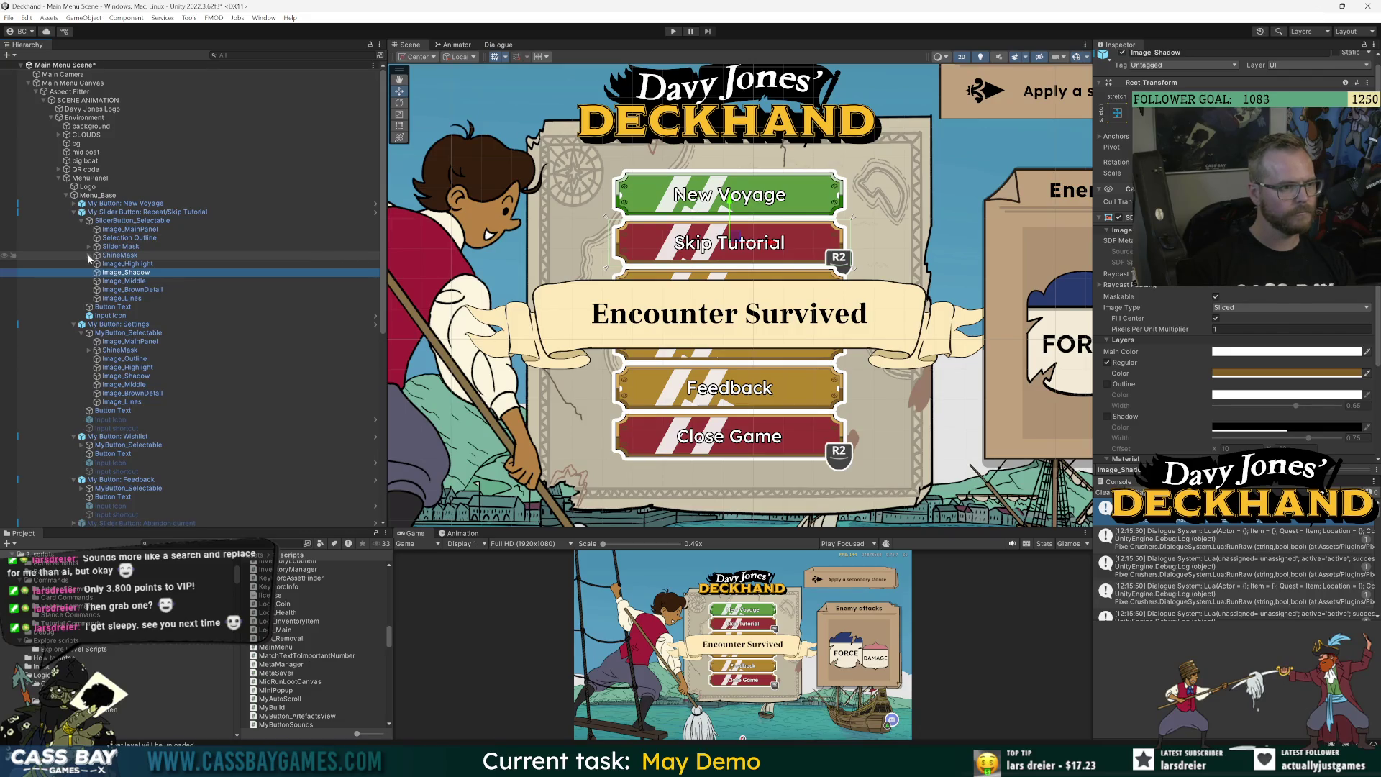
pyautogui.click(140, 297)
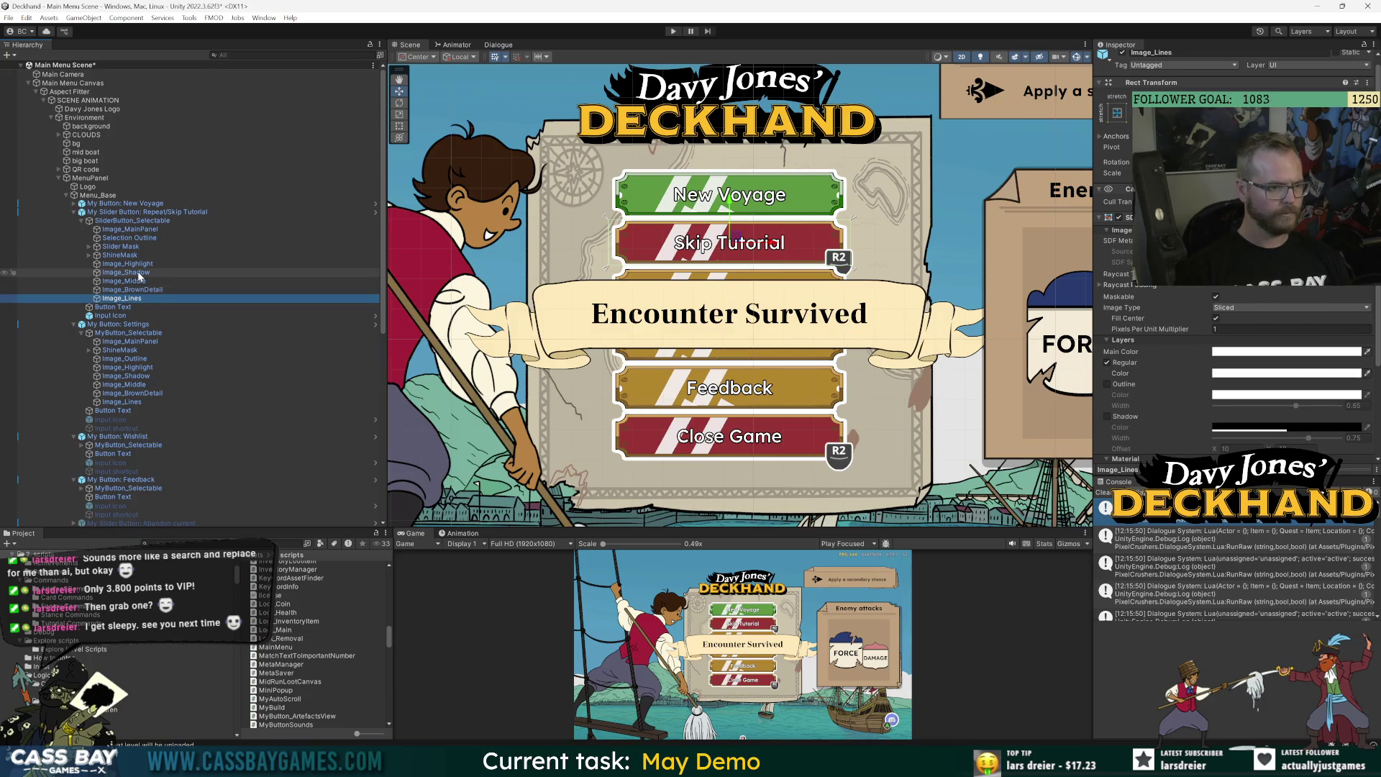
# Toggle Image_Highlight through Image_BrownDetail off and back on, then save the Main Menu Scene.
pyautogui.click(133, 289)
pyautogui.keyDown('shift'); pyautogui.click(128, 263); pyautogui.keyUp('shift')
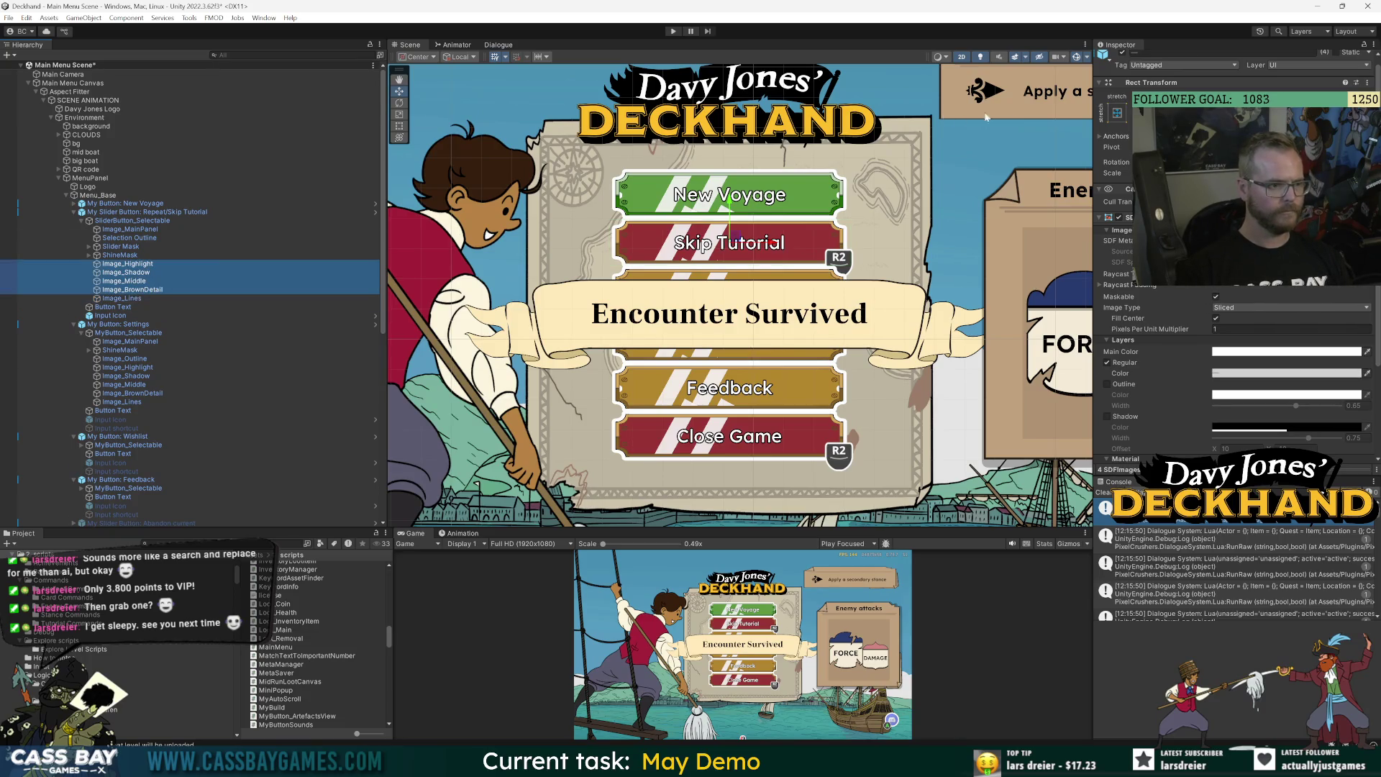
pyautogui.click(1122, 53)
pyautogui.click(1122, 54)
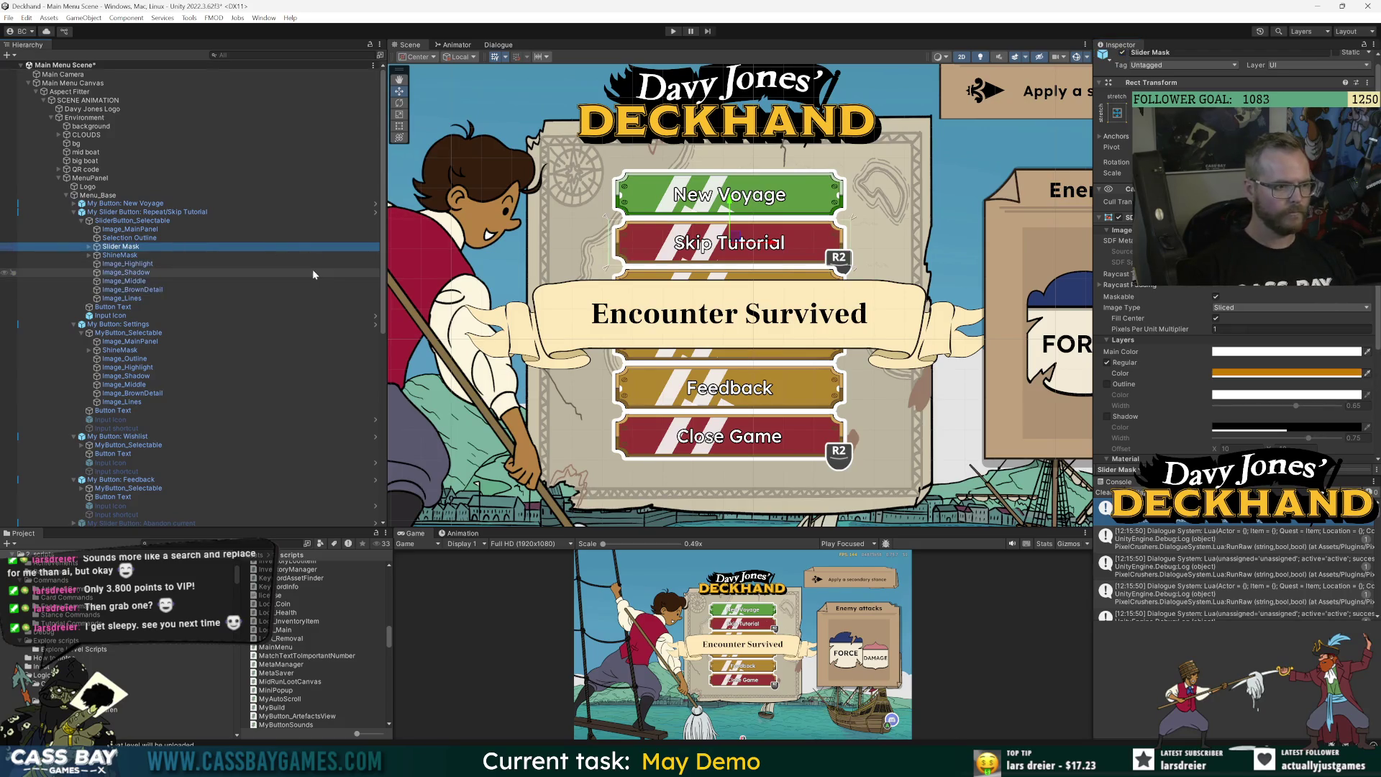
pyautogui.click(93, 211)
pyautogui.hotkey('ctrl', 's')
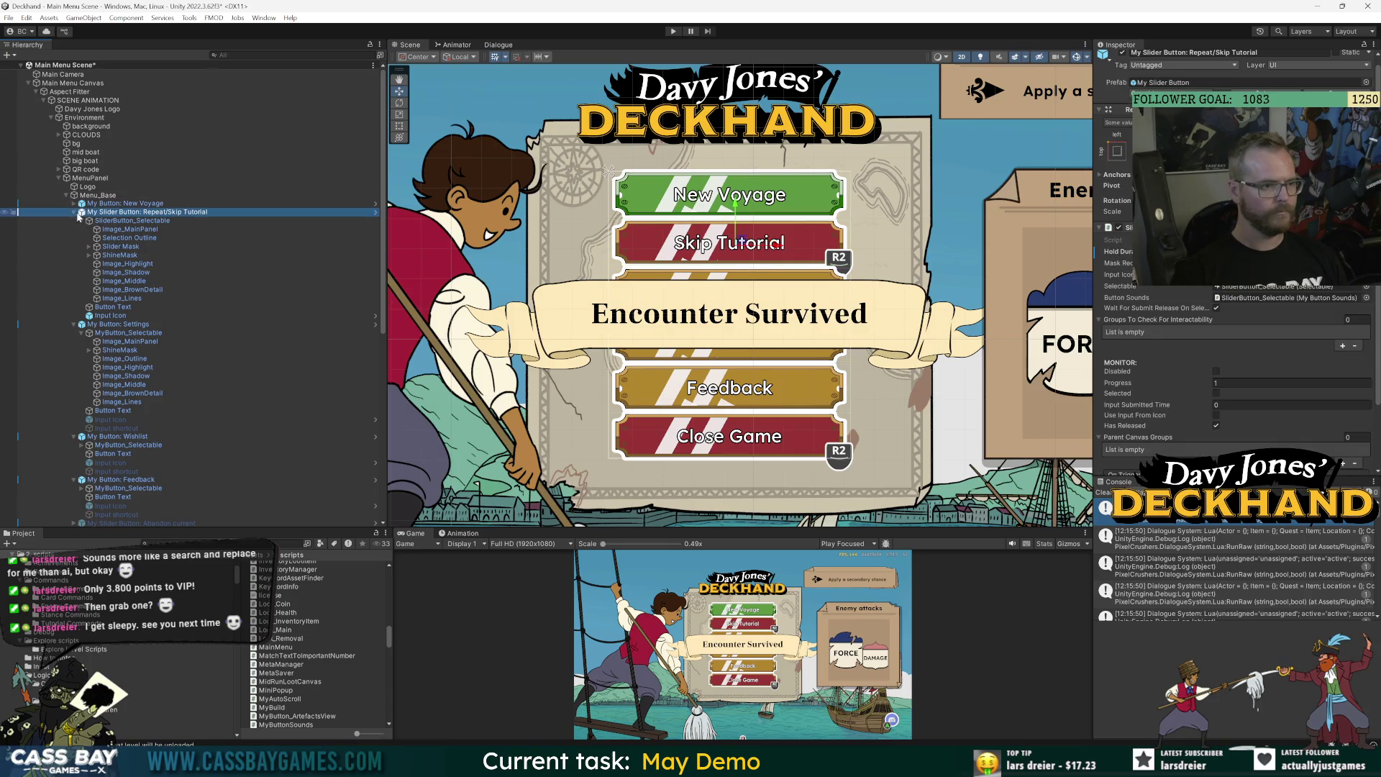
pyautogui.click(74, 211)
pyautogui.click(86, 152)
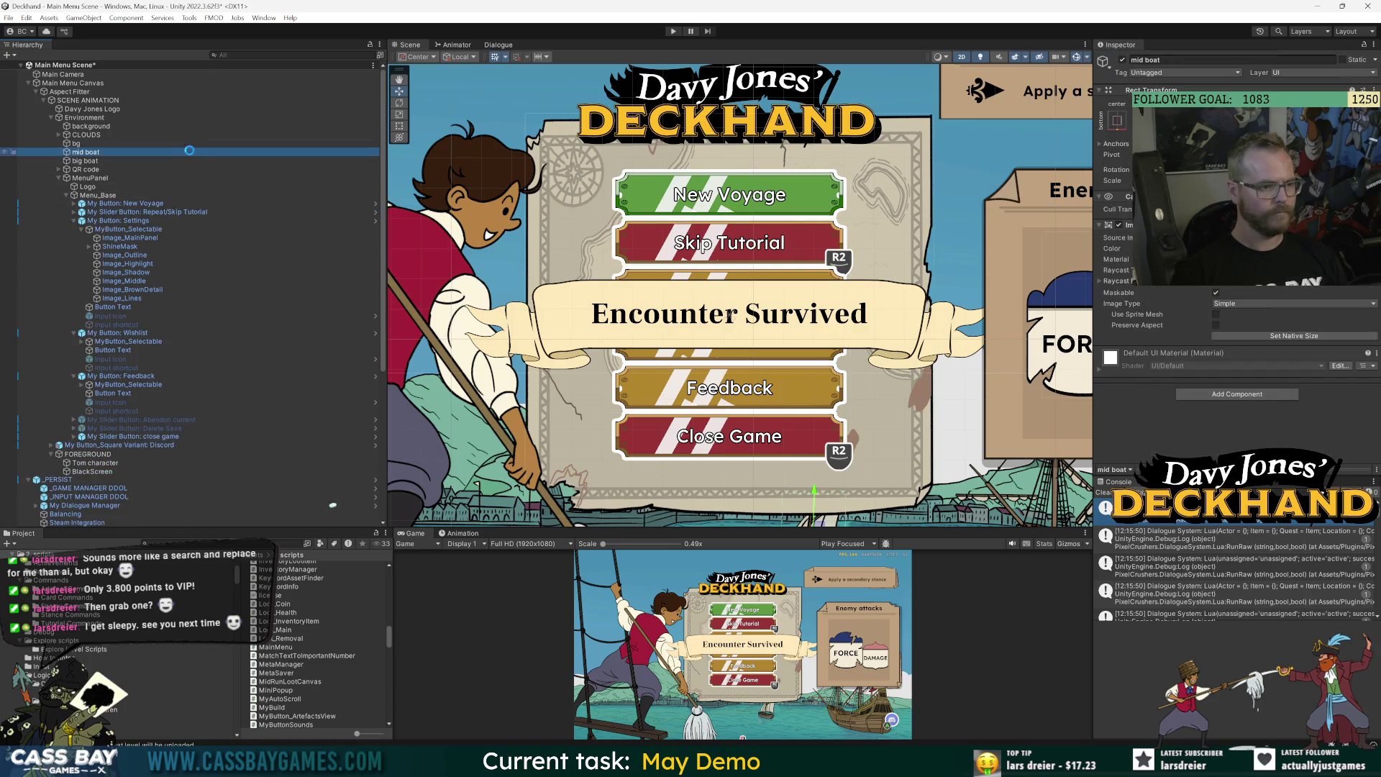
# Collapse the Settings, Wishlist and Feedback entries, start Play, and enlarge the Game view.
pyautogui.click(74, 220)
pyautogui.click(73, 230)
pyautogui.click(74, 238)
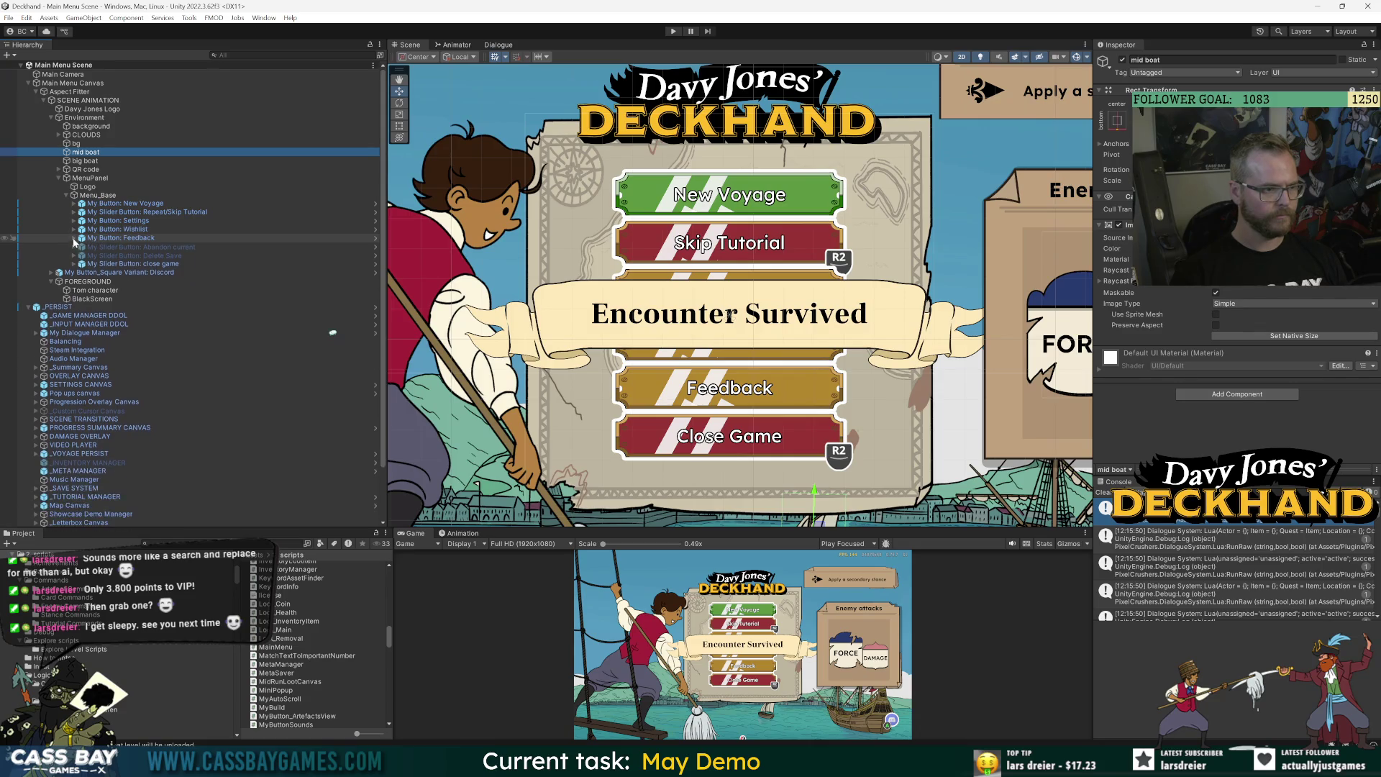
pyautogui.click(201, 92)
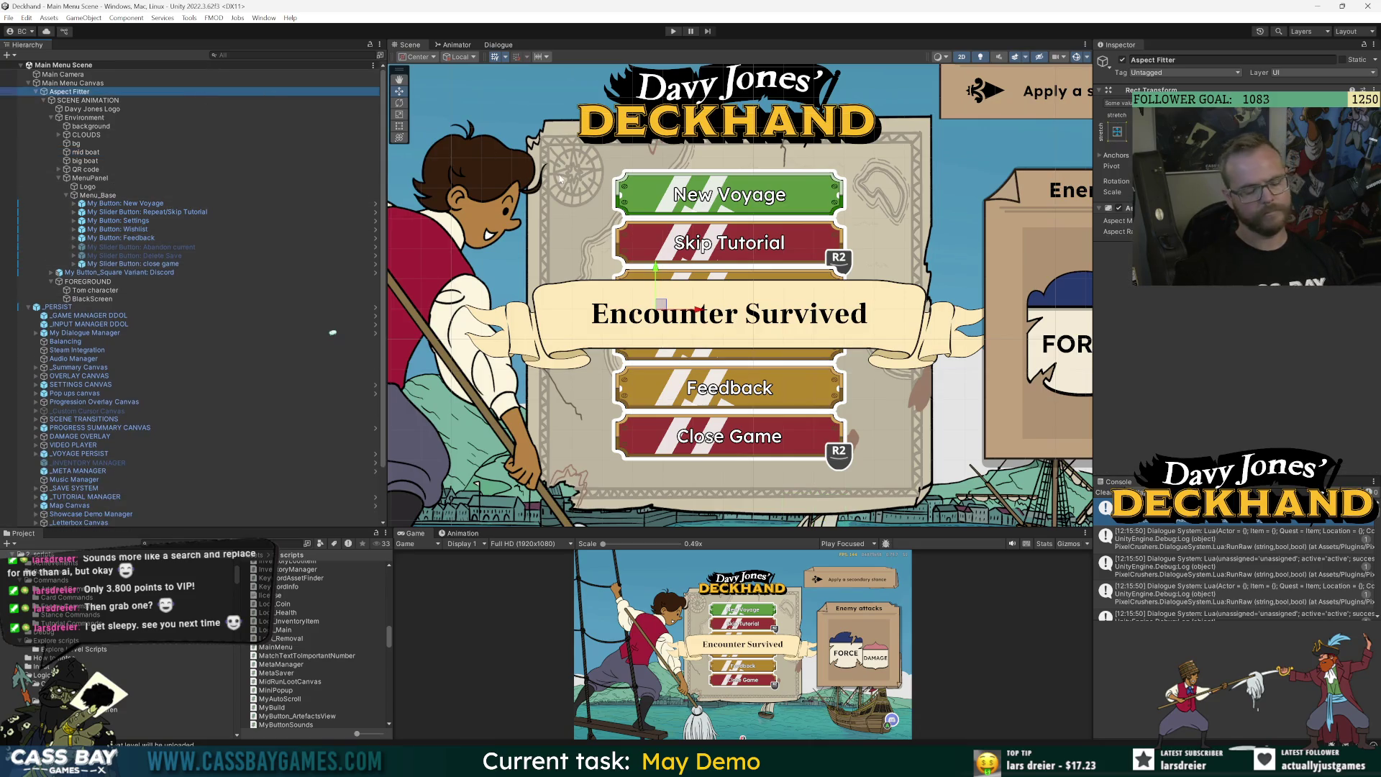
pyautogui.click(676, 32)
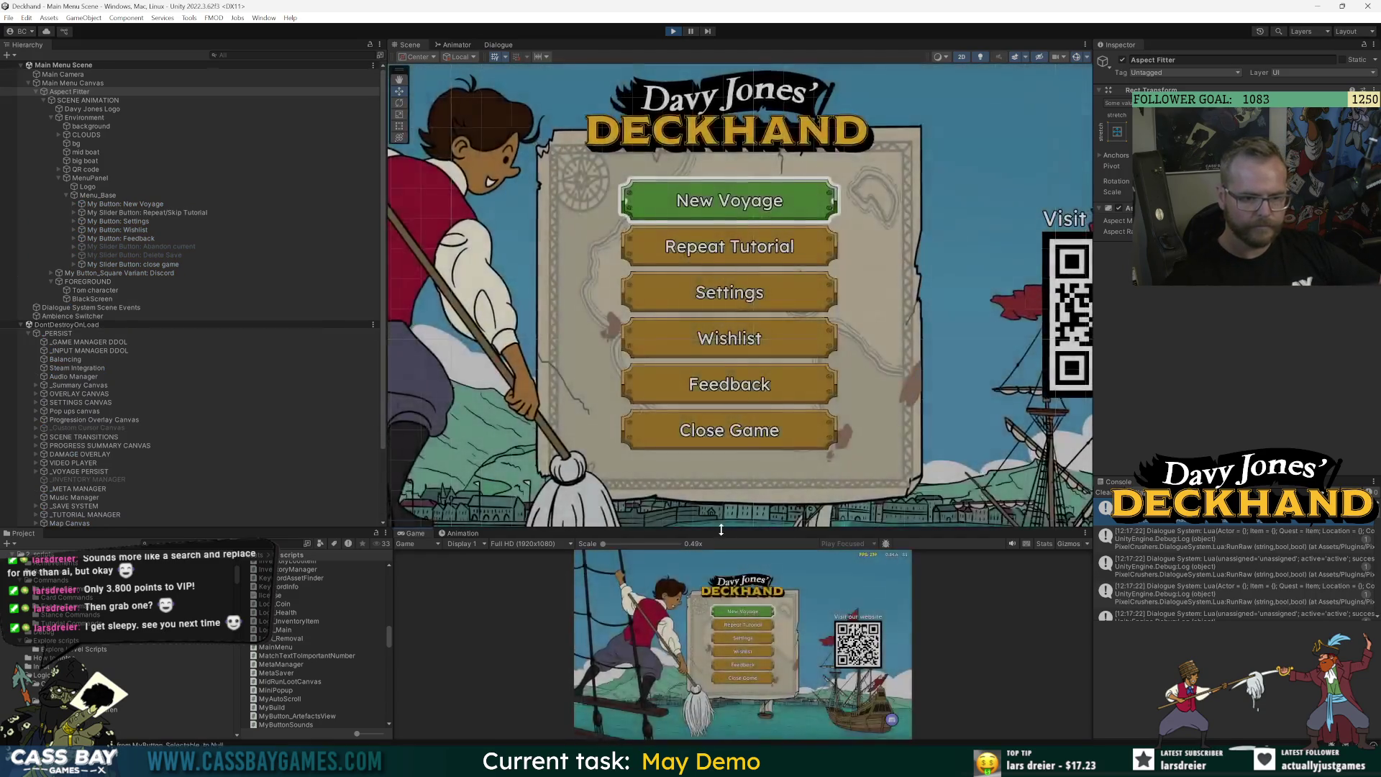
pyautogui.moveTo(721, 529); pyautogui.dragTo(720, 253)
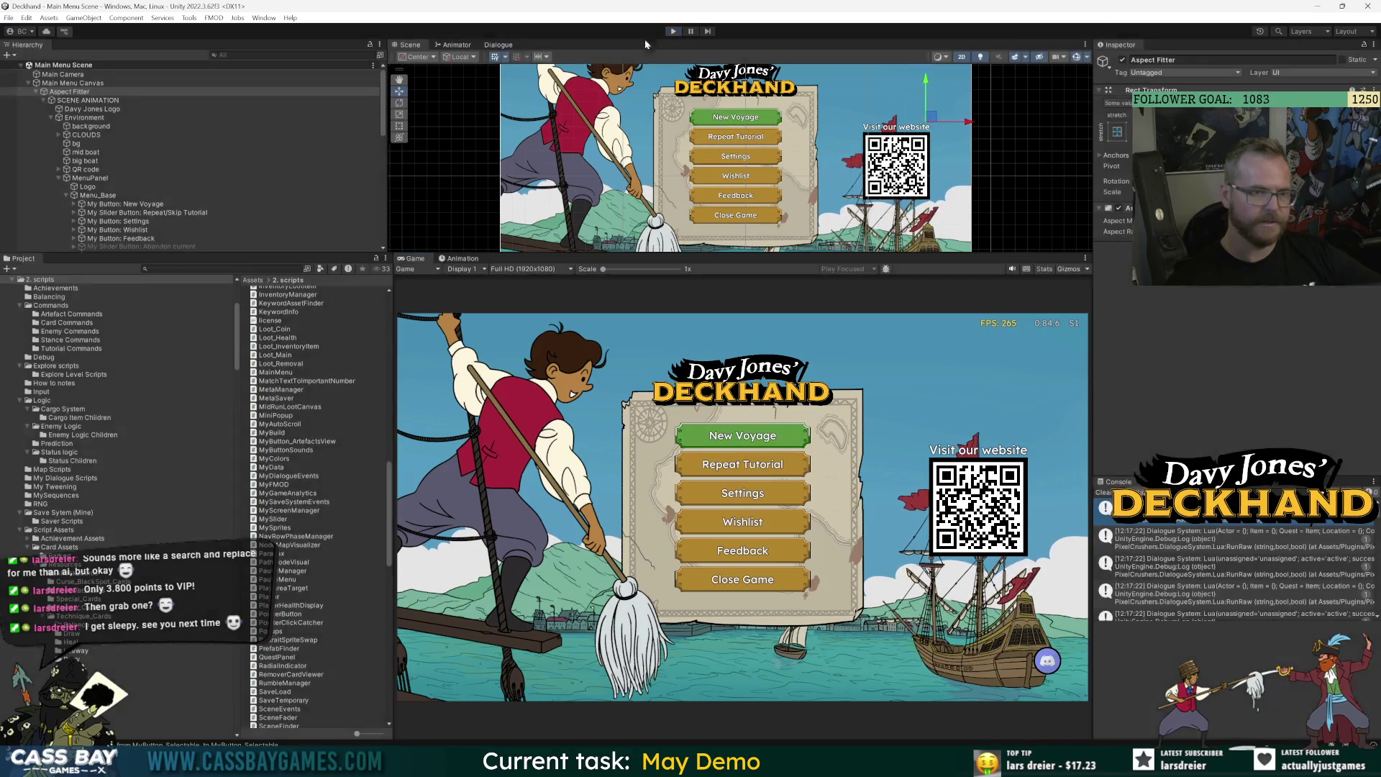
# Stop play mode and set Menu_Base's Vertical Layout Group spacing to 15, then 20, play-testing each.
pyautogui.click(673, 31)
pyautogui.click(90, 177)
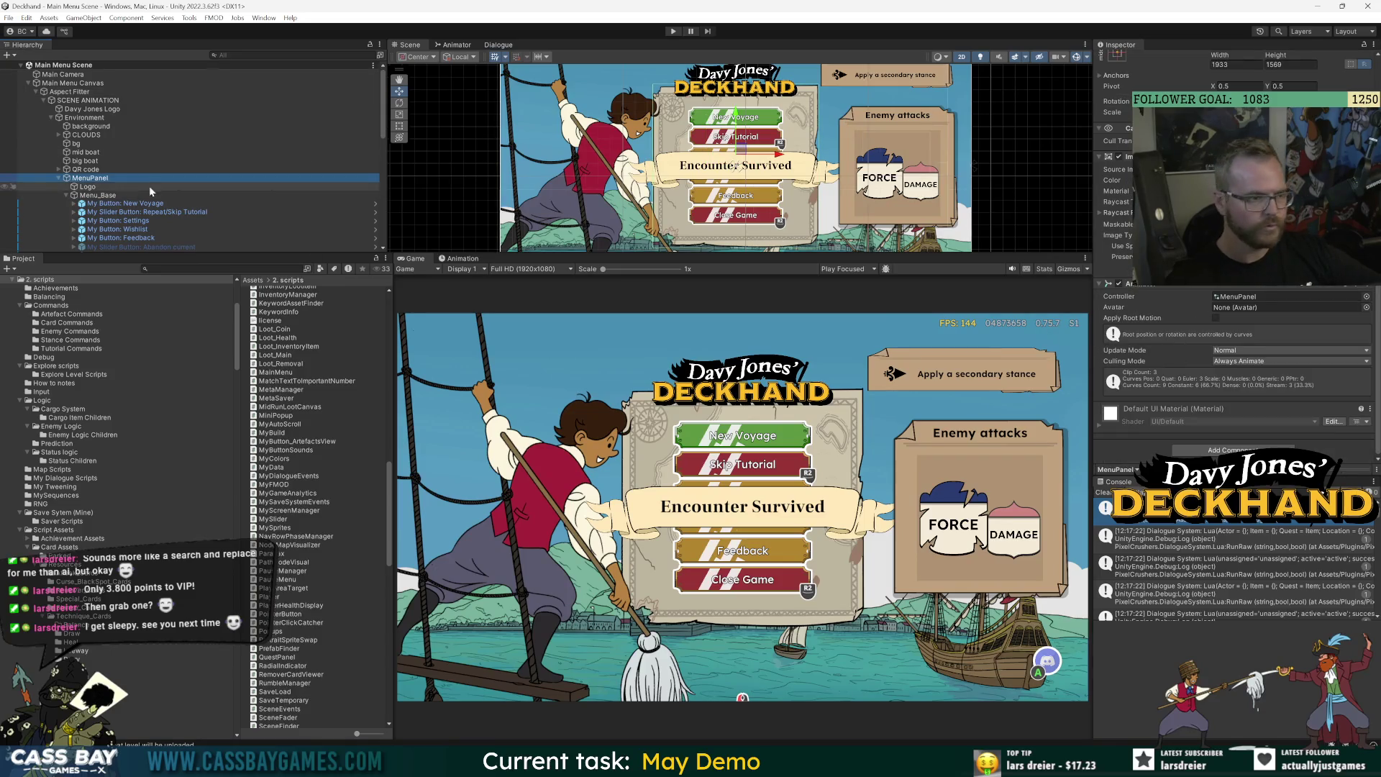
pyautogui.click(97, 195)
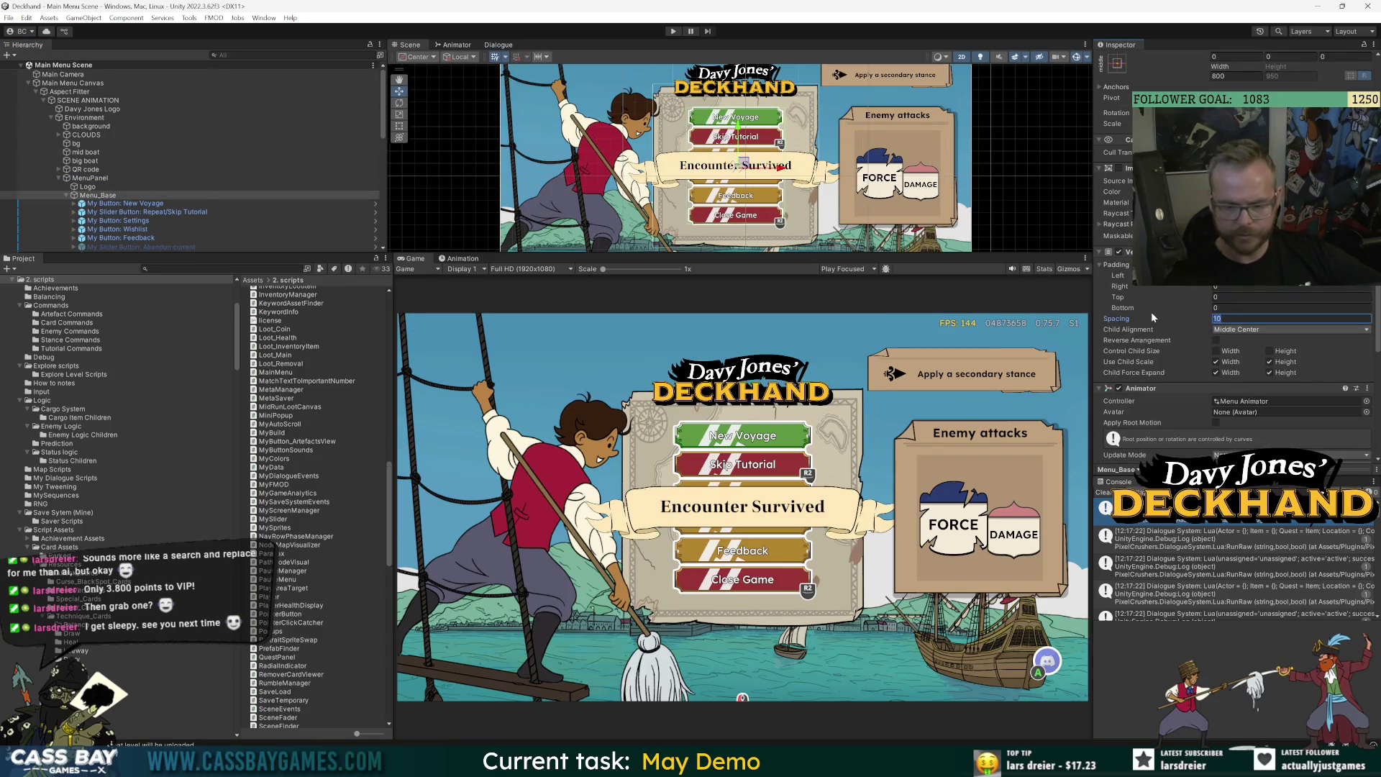
pyautogui.click(1291, 318)
pyautogui.write('15')
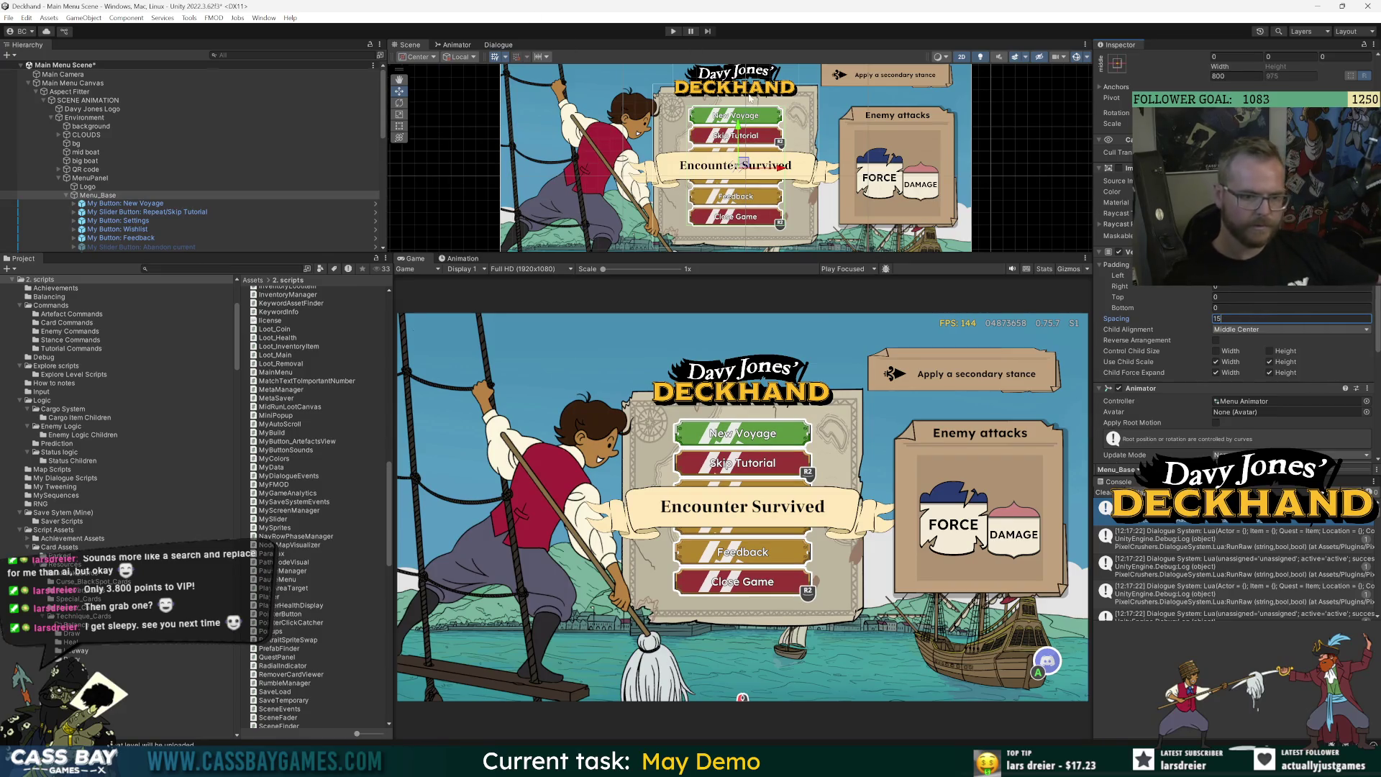
pyautogui.click(672, 33)
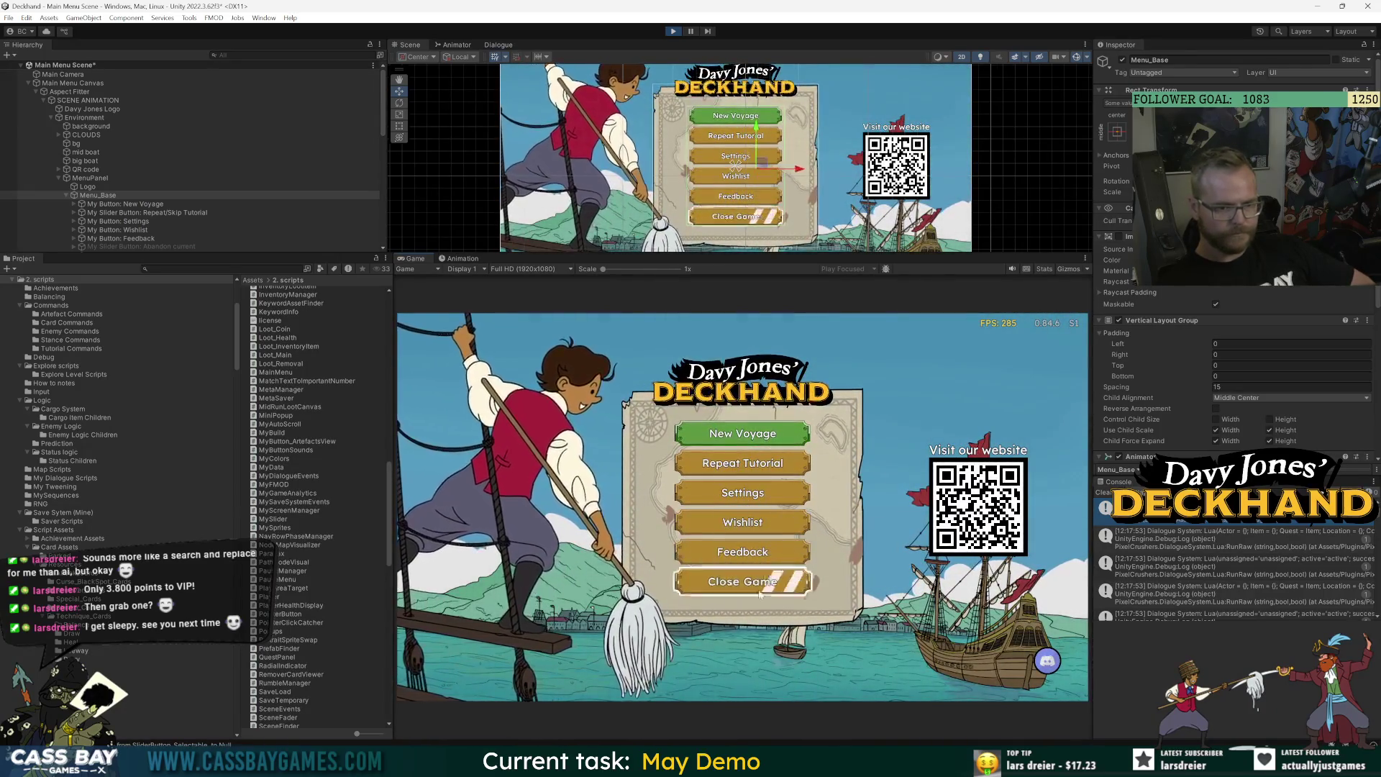
pyautogui.click(673, 31)
pyautogui.click(674, 31)
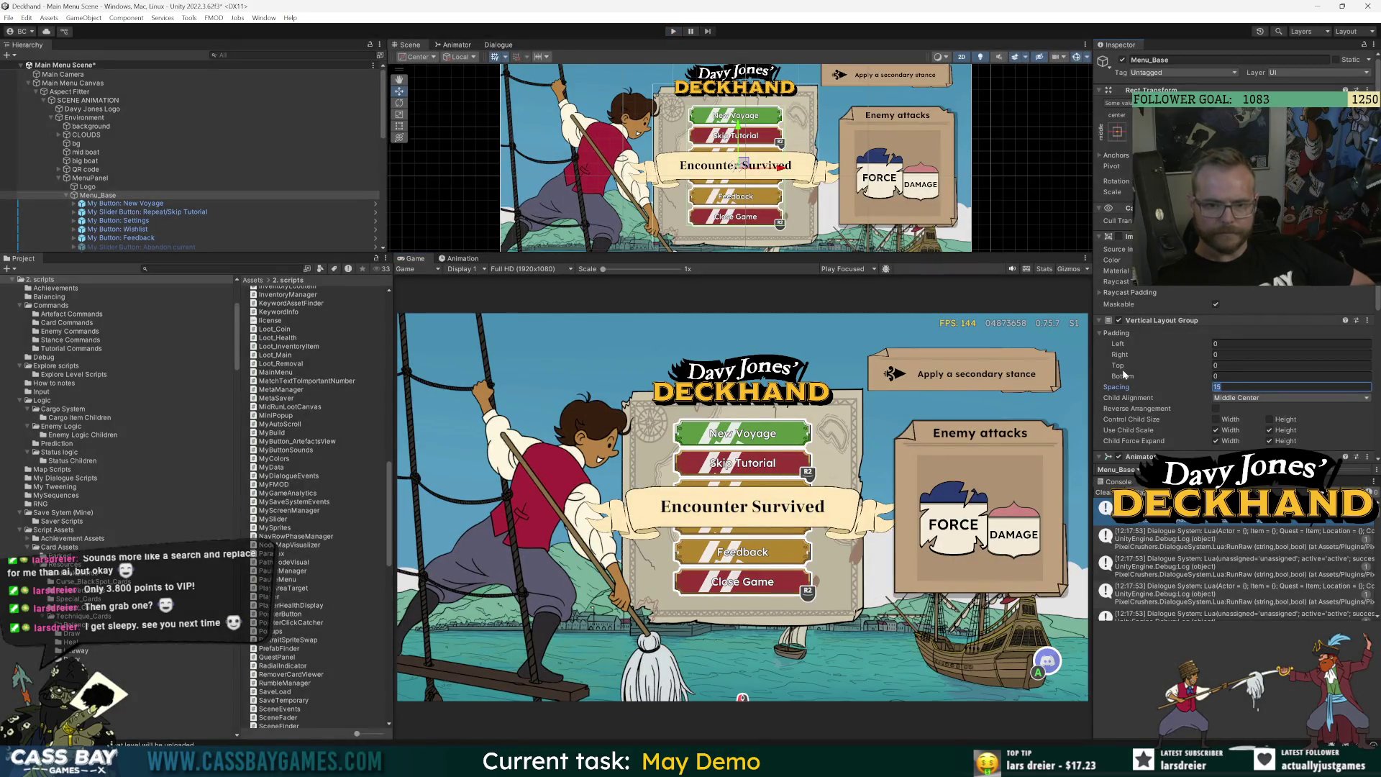
pyautogui.write('20')
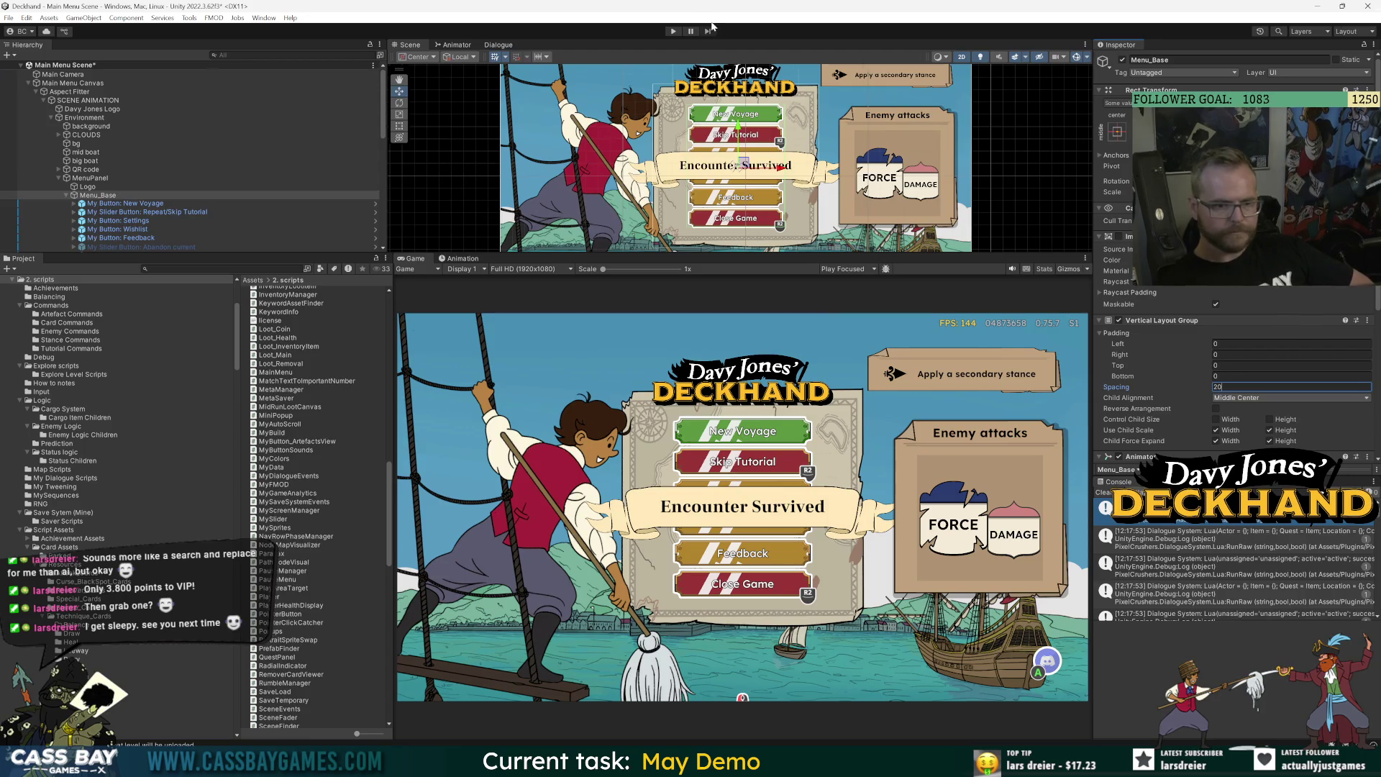
pyautogui.click(675, 32)
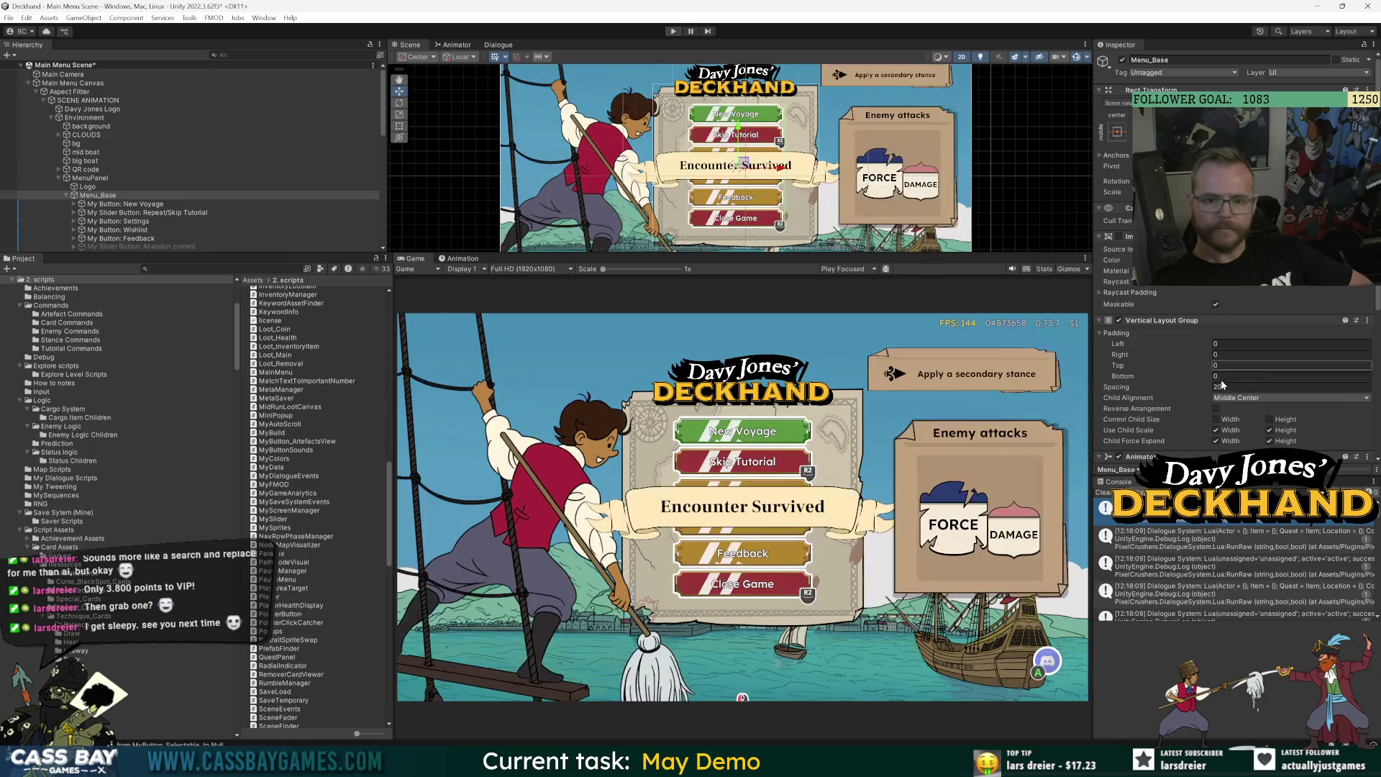
# Raise the spacing through 25 to 30, then open the New Voyage button's prefab.
pyautogui.click(1223, 386)
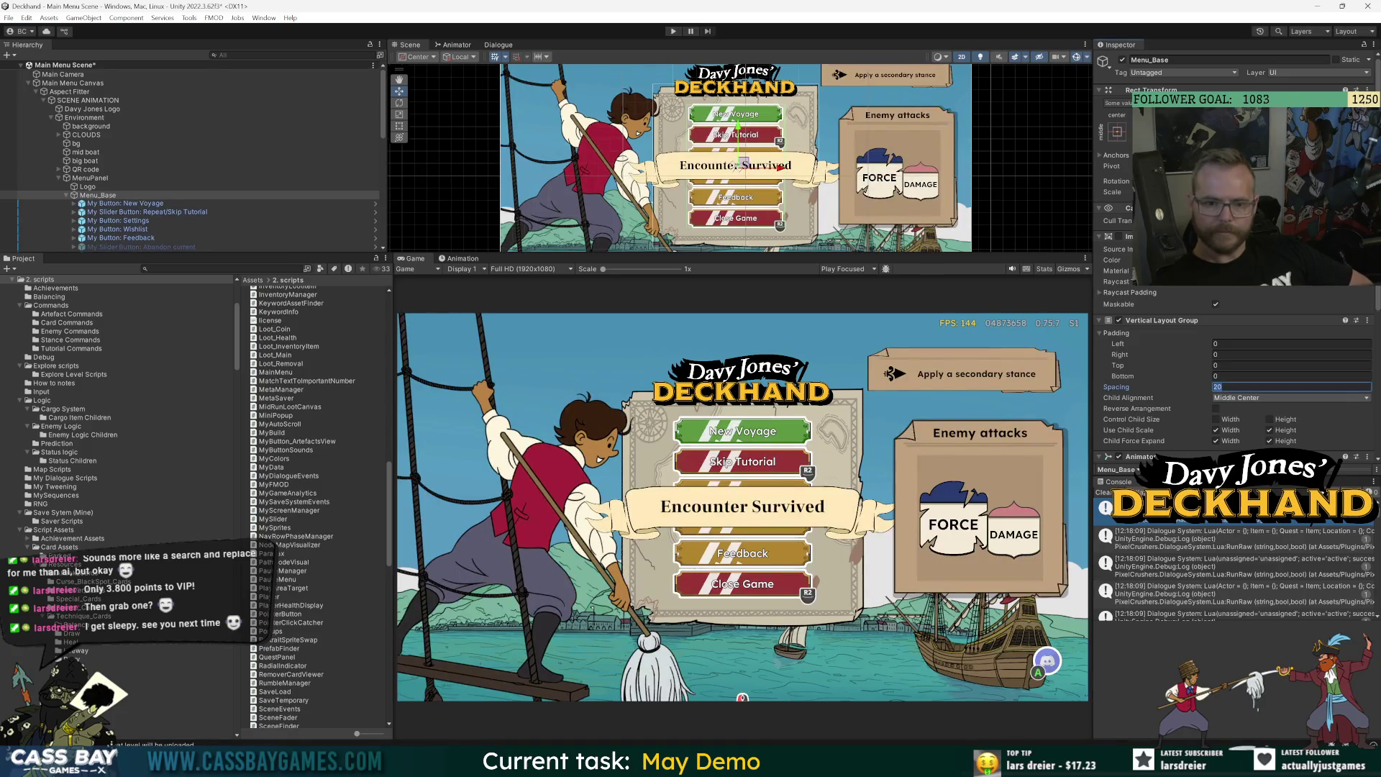
pyautogui.write('25')
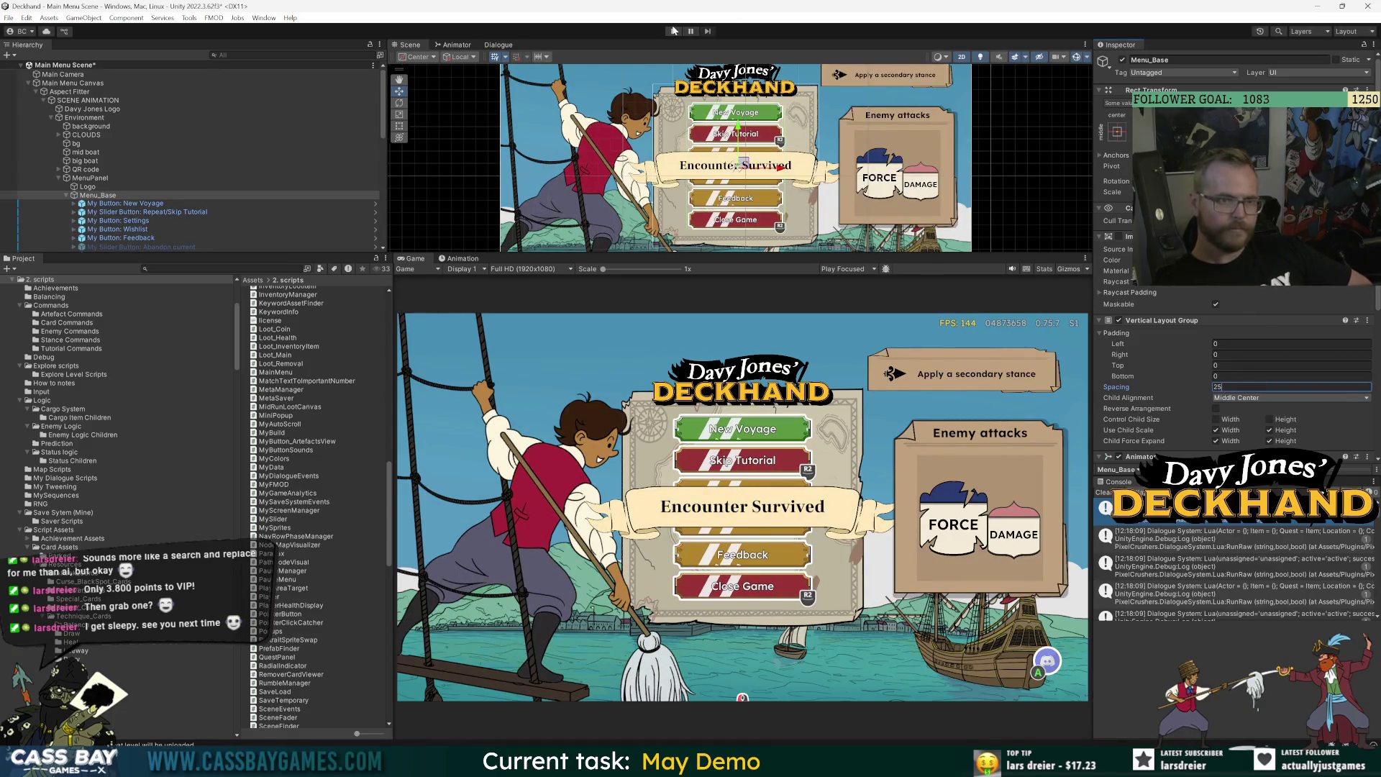
pyautogui.scroll(5, 870, 439)
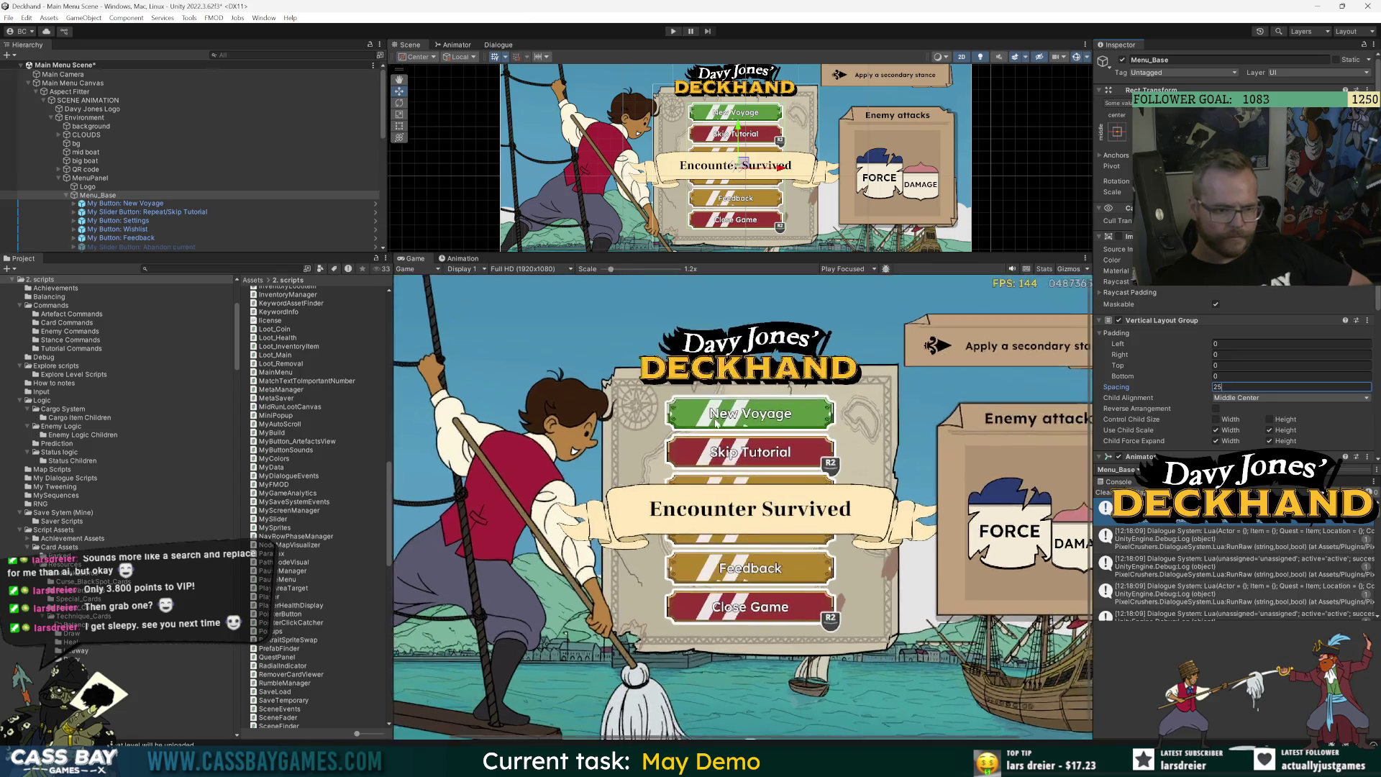
pyautogui.write('30')
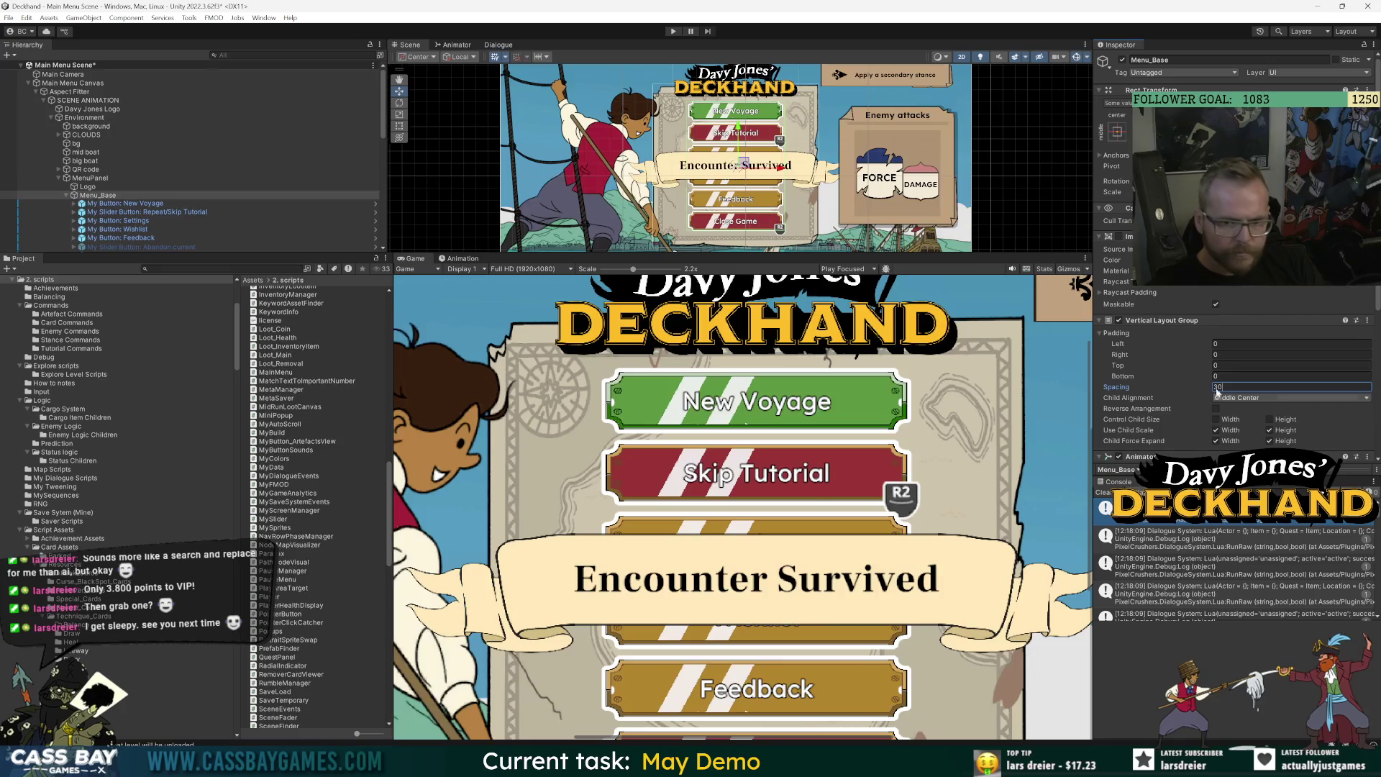
pyautogui.write('25')
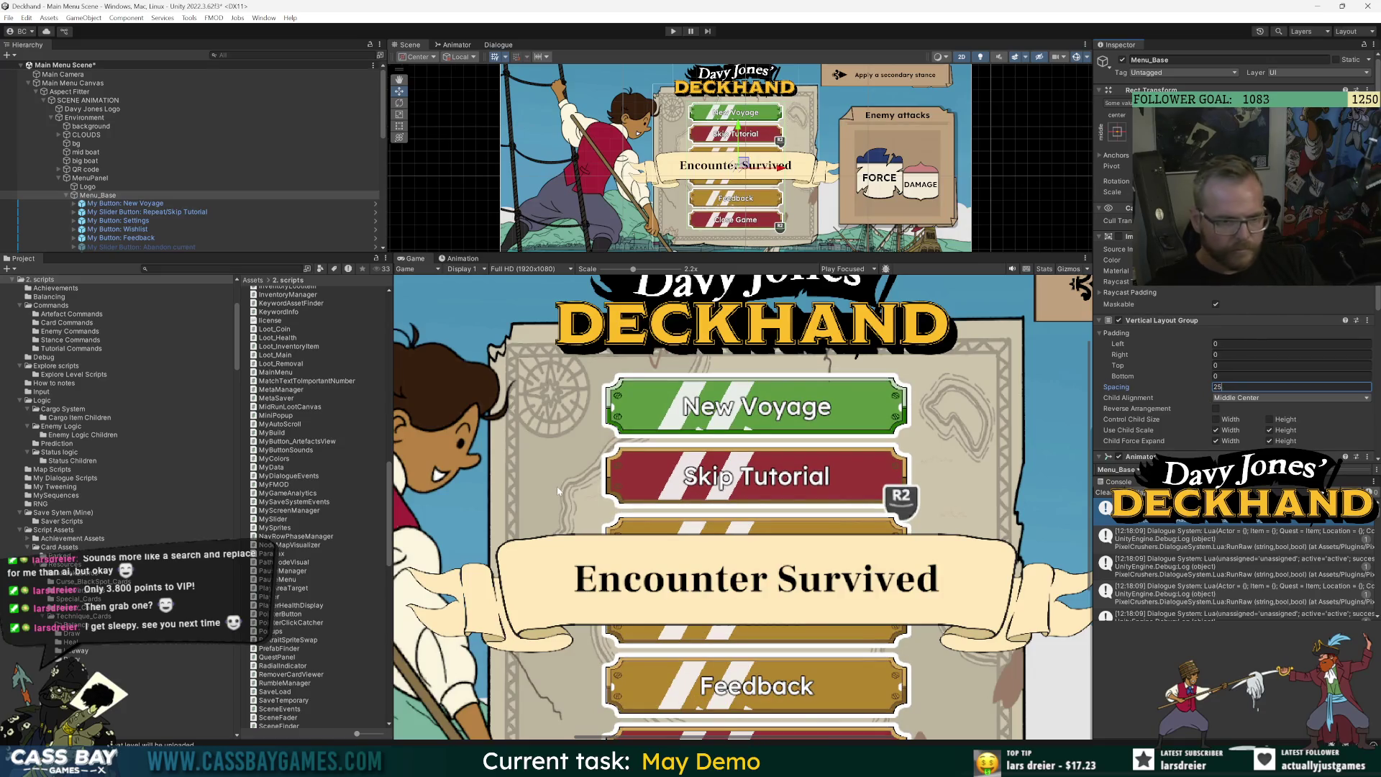
pyautogui.click(123, 203)
pyautogui.click(376, 203)
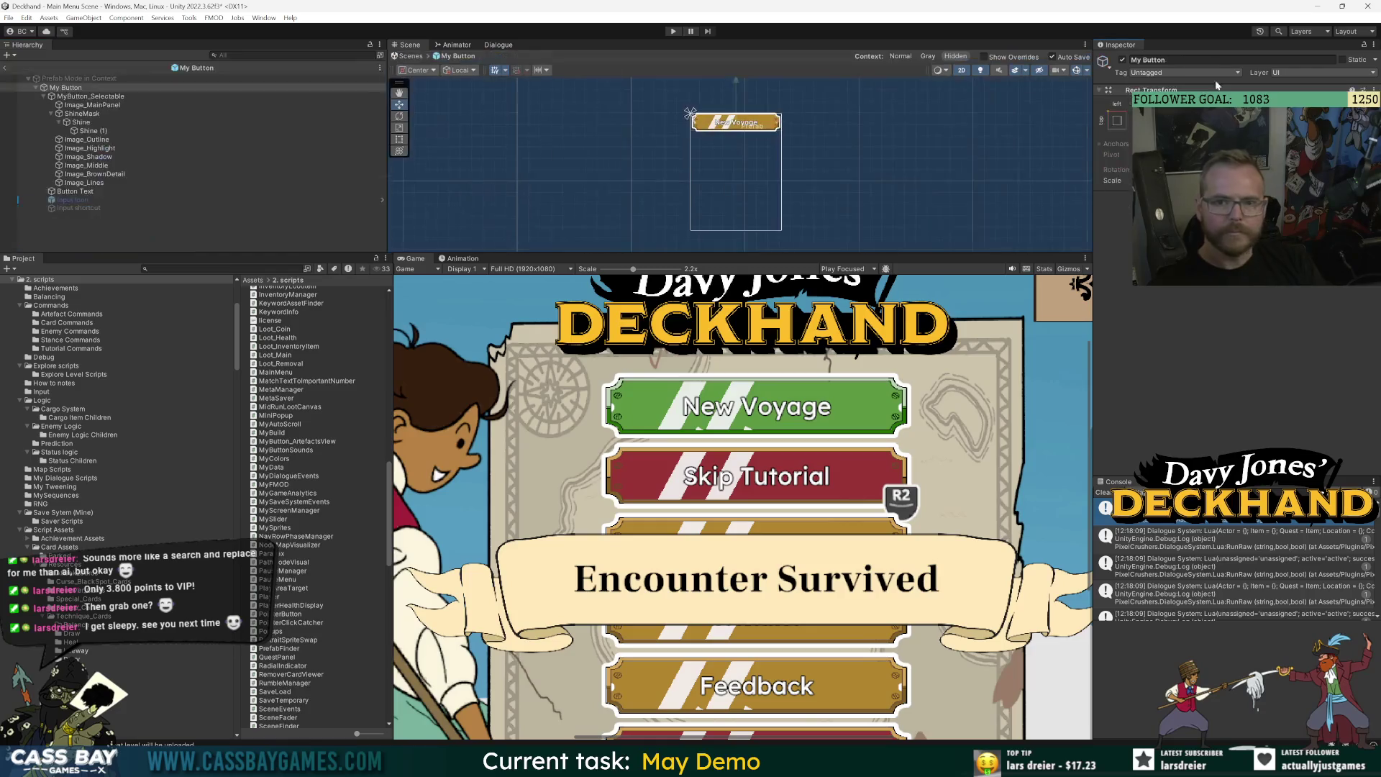
# Position the second shine stripe, Shine (1), beside the first Shine on the New Voyage button.
pyautogui.click(81, 123)
pyautogui.scroll(3, 763, 132)
pyautogui.scroll(2, 764, 131)
pyautogui.moveTo(764, 132); pyautogui.dragTo(692, 215)
pyautogui.scroll(-1, 692, 190)
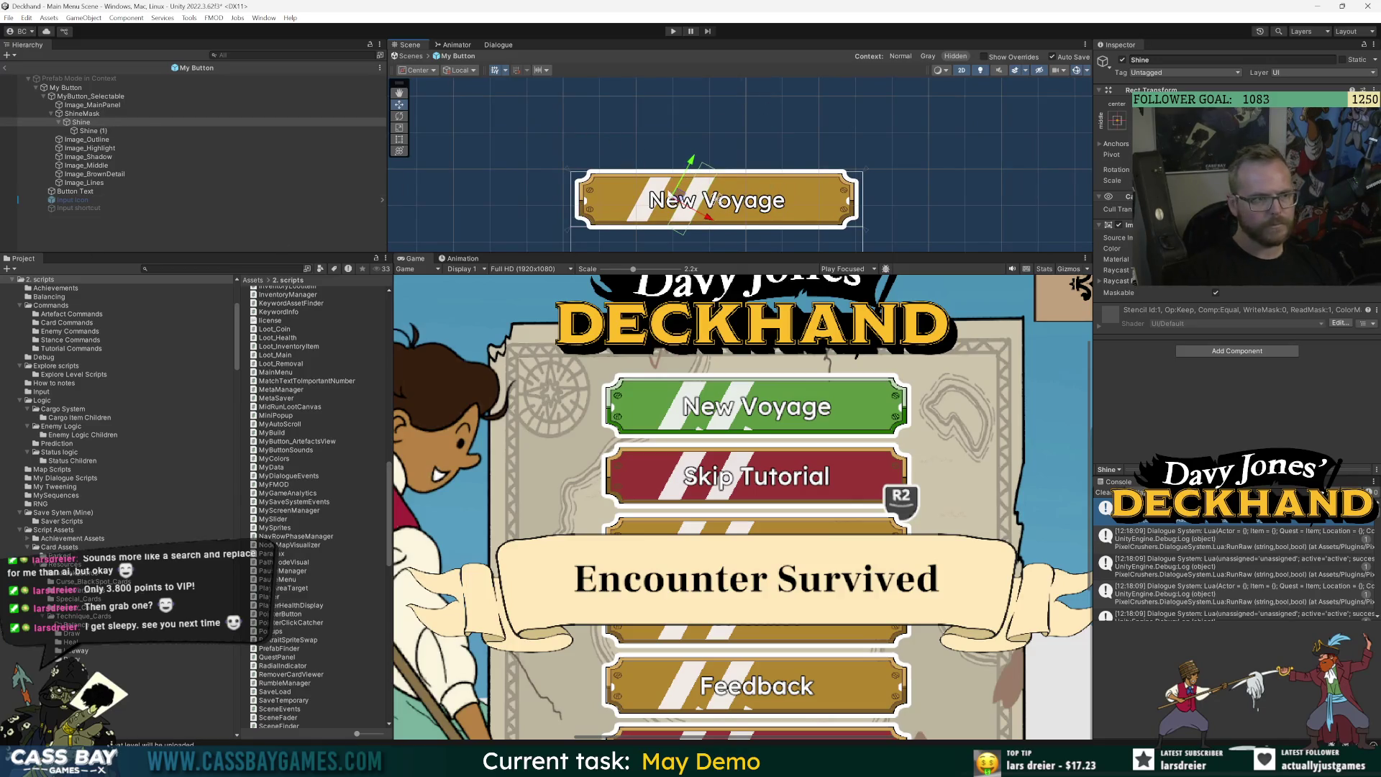
pyautogui.scroll(2, 670, 193)
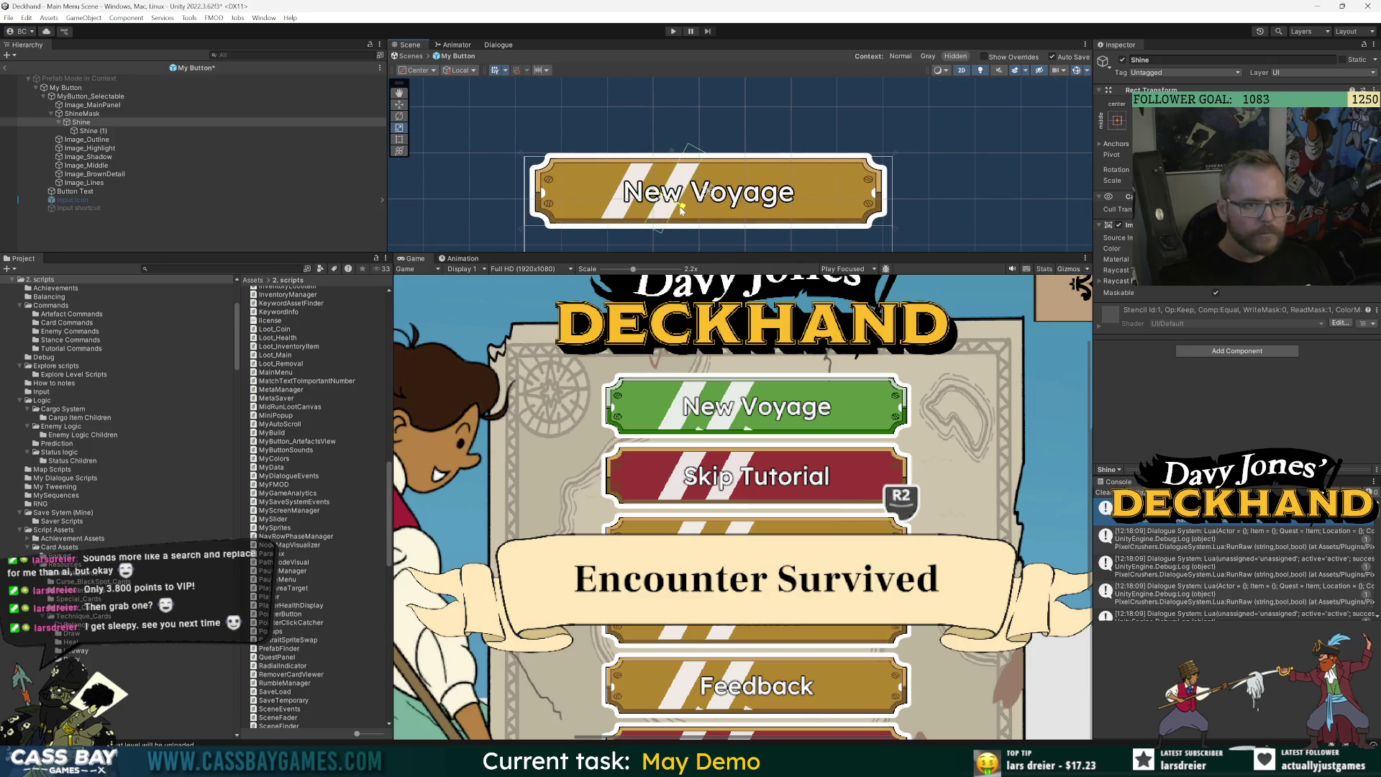
pyautogui.click(101, 131)
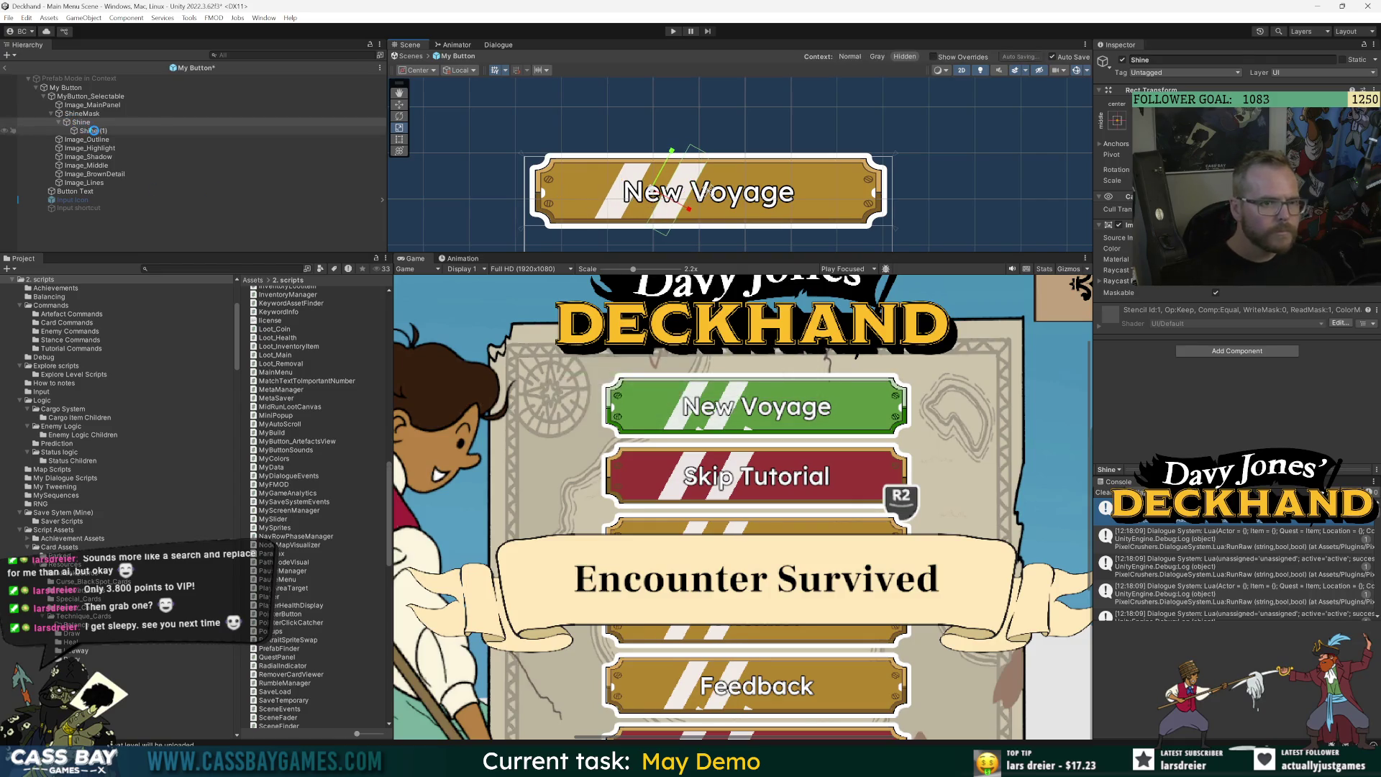
pyautogui.click(90, 124)
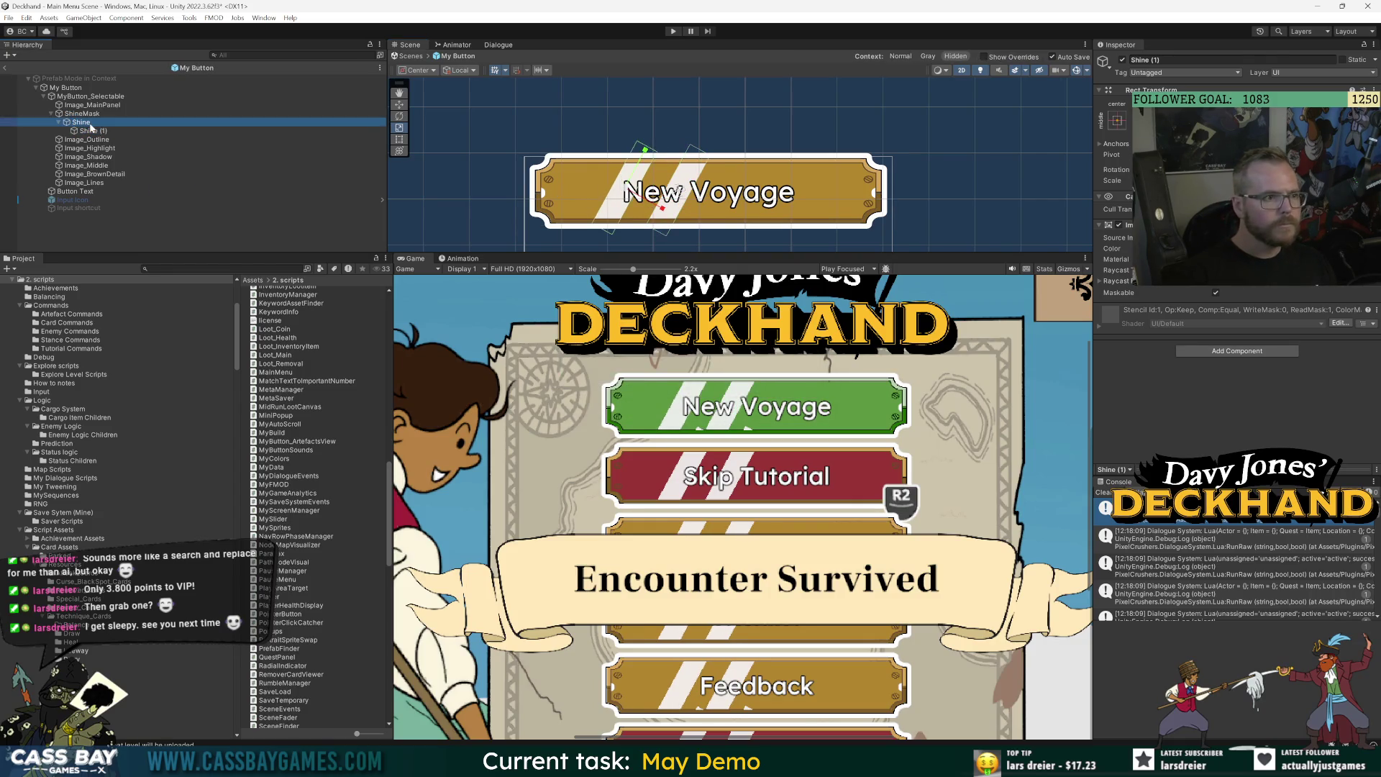
pyautogui.click(98, 132)
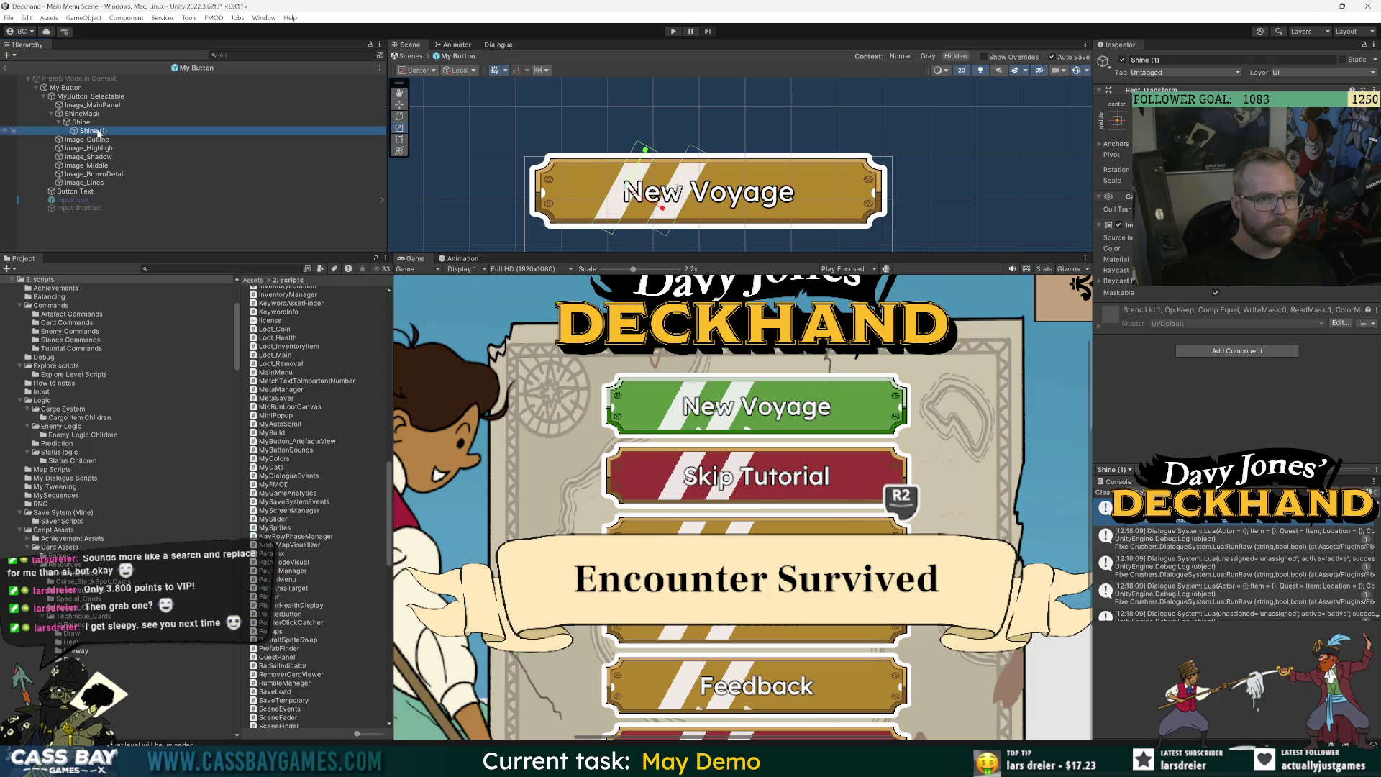
pyautogui.click(662, 210)
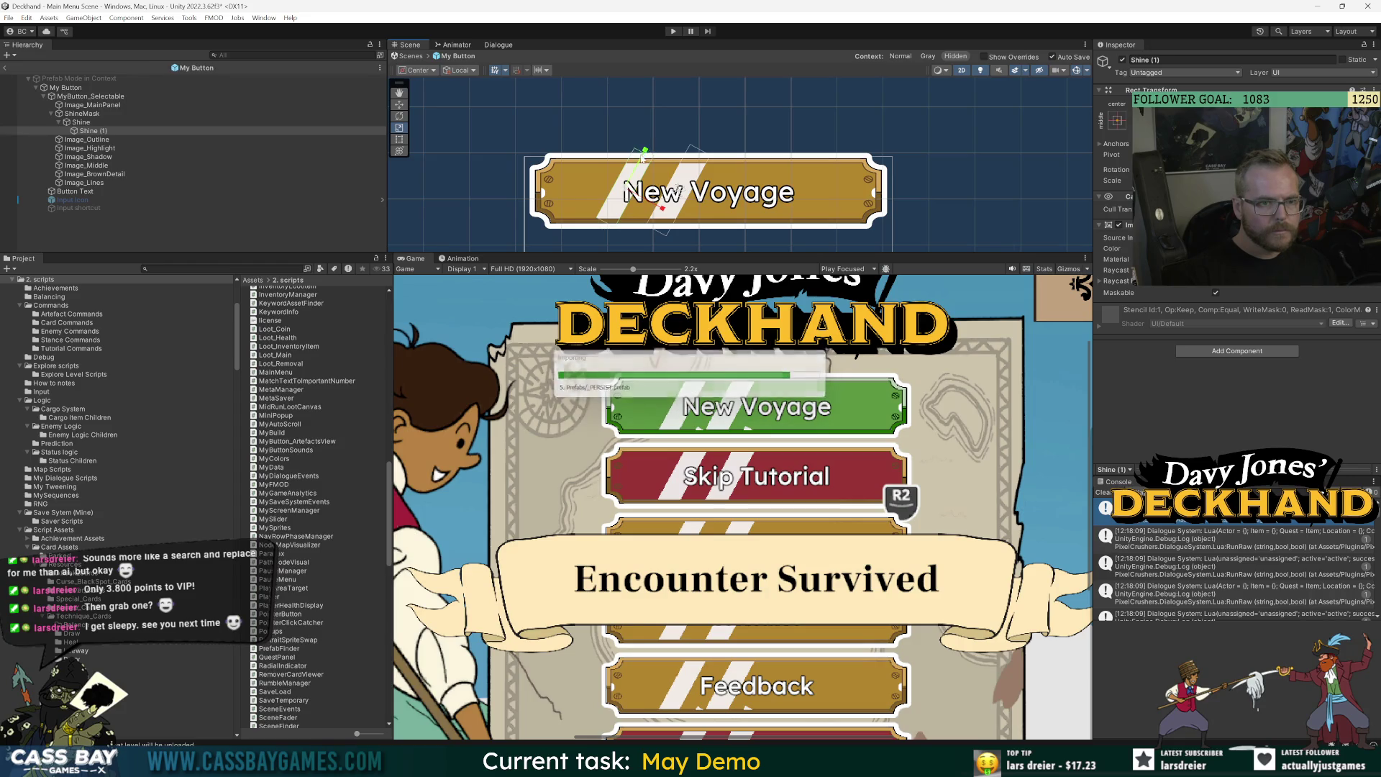
pyautogui.click(680, 148)
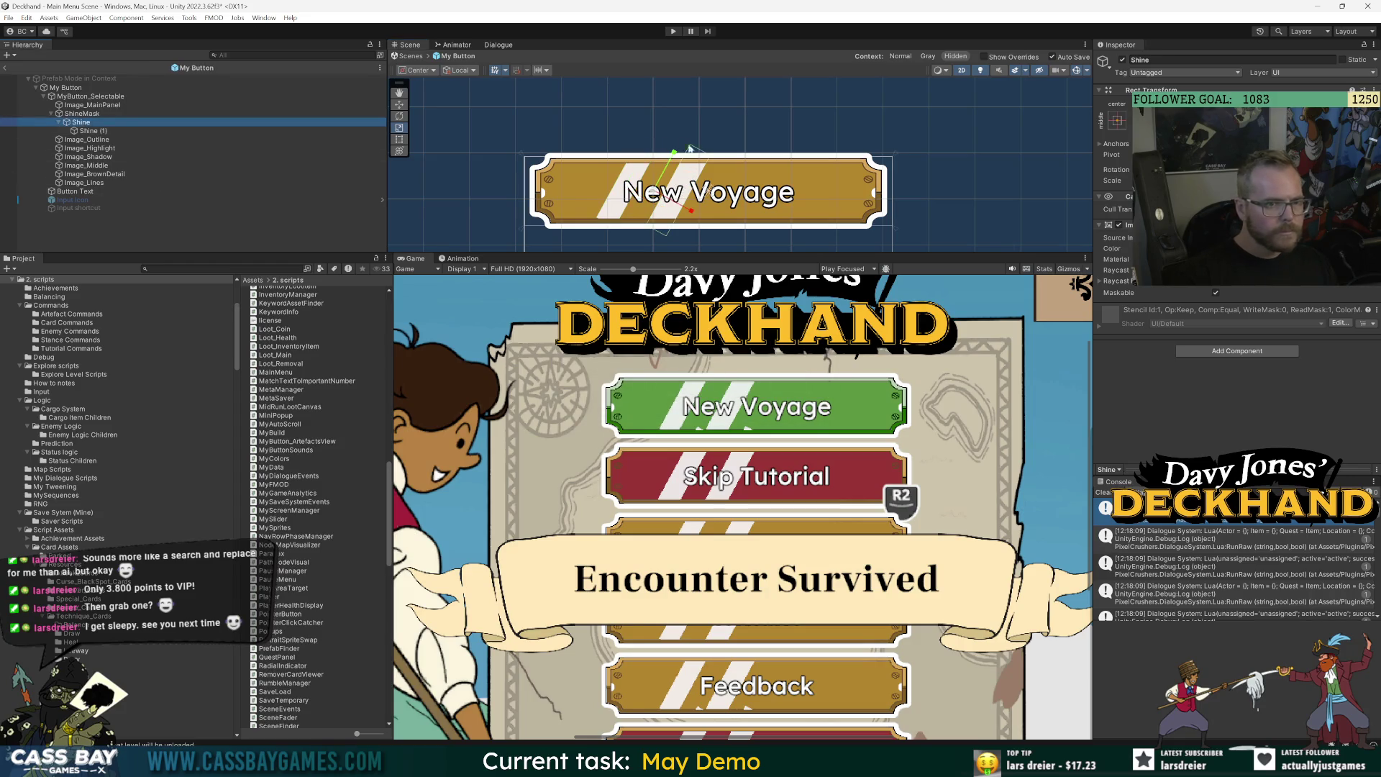
pyautogui.click(688, 211)
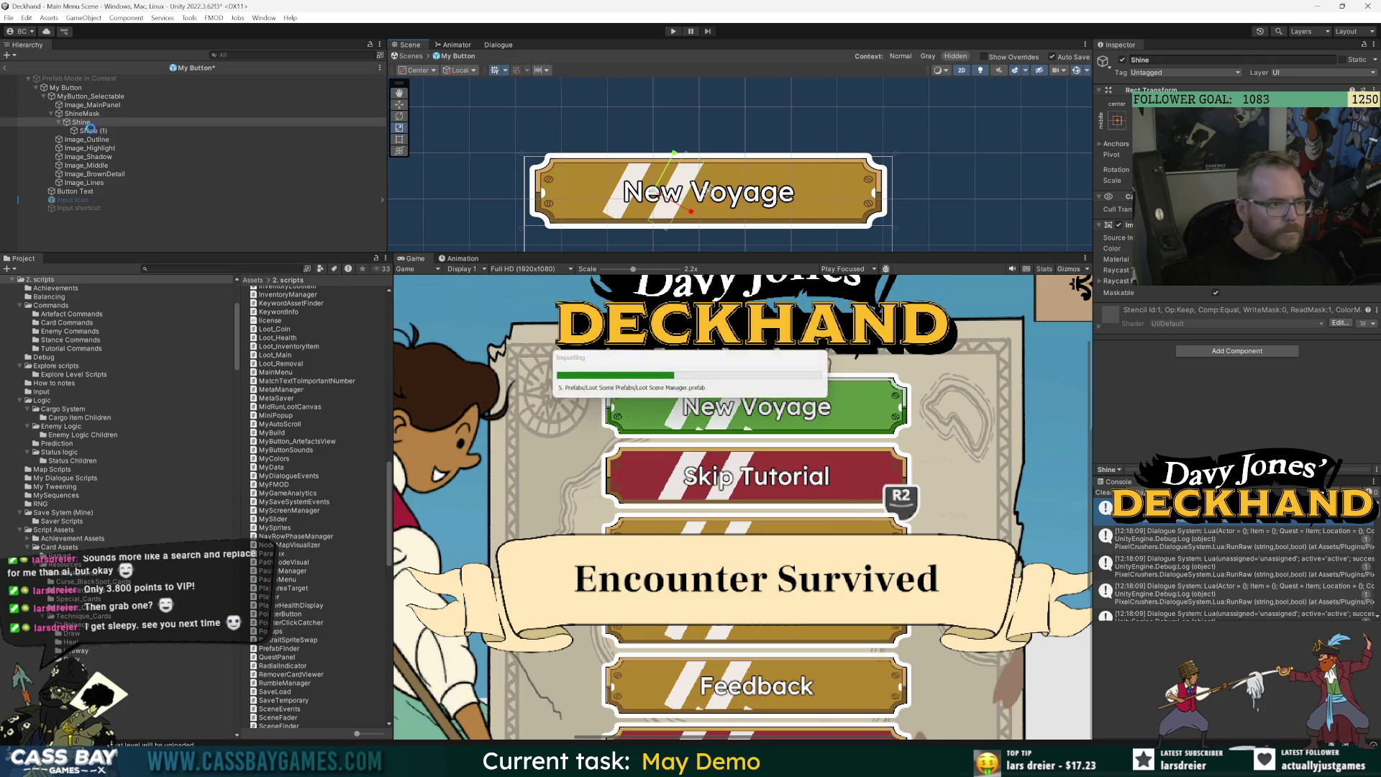
pyautogui.moveTo(635, 185); pyautogui.dragTo(633, 191)
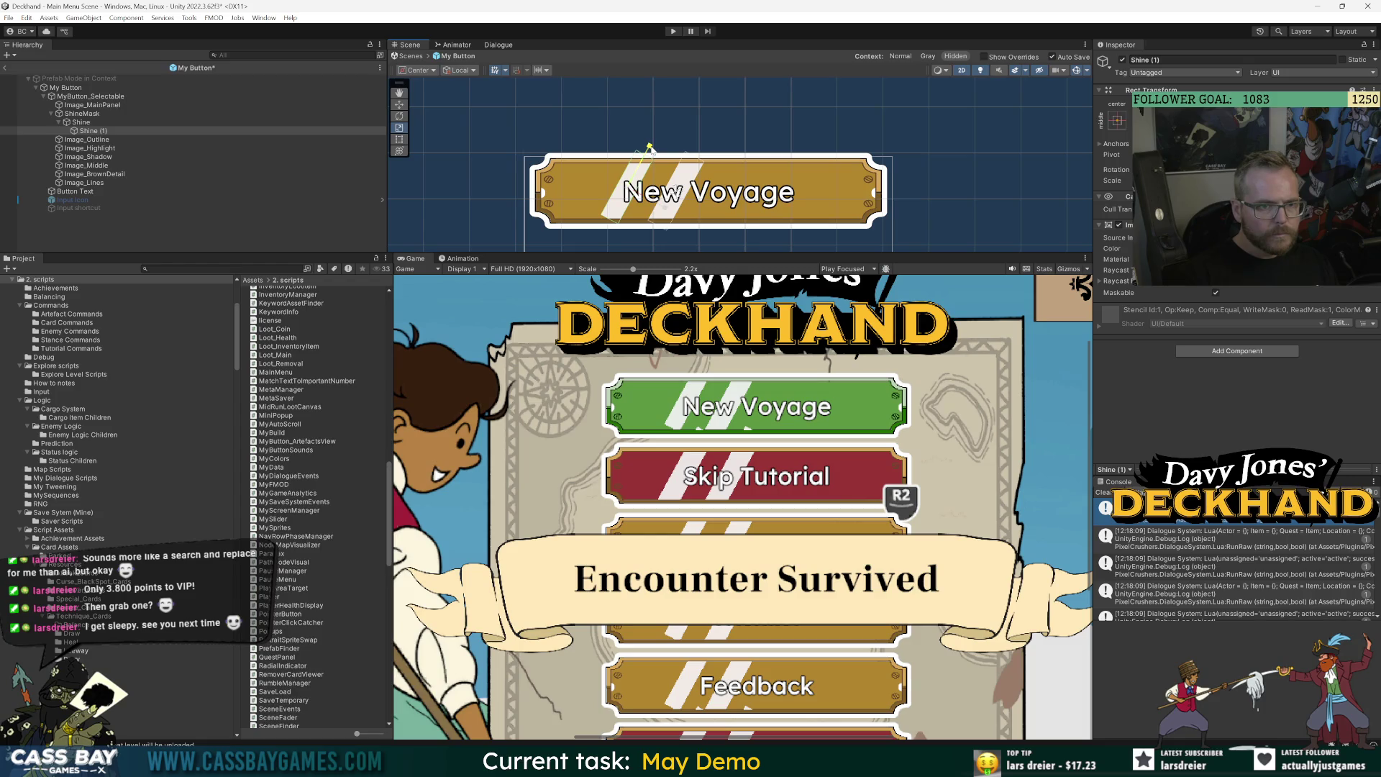
# With the Move tool active, select Shine and scrub its shine timeline to frame 14.
pyautogui.press('w')
pyautogui.click(85, 123)
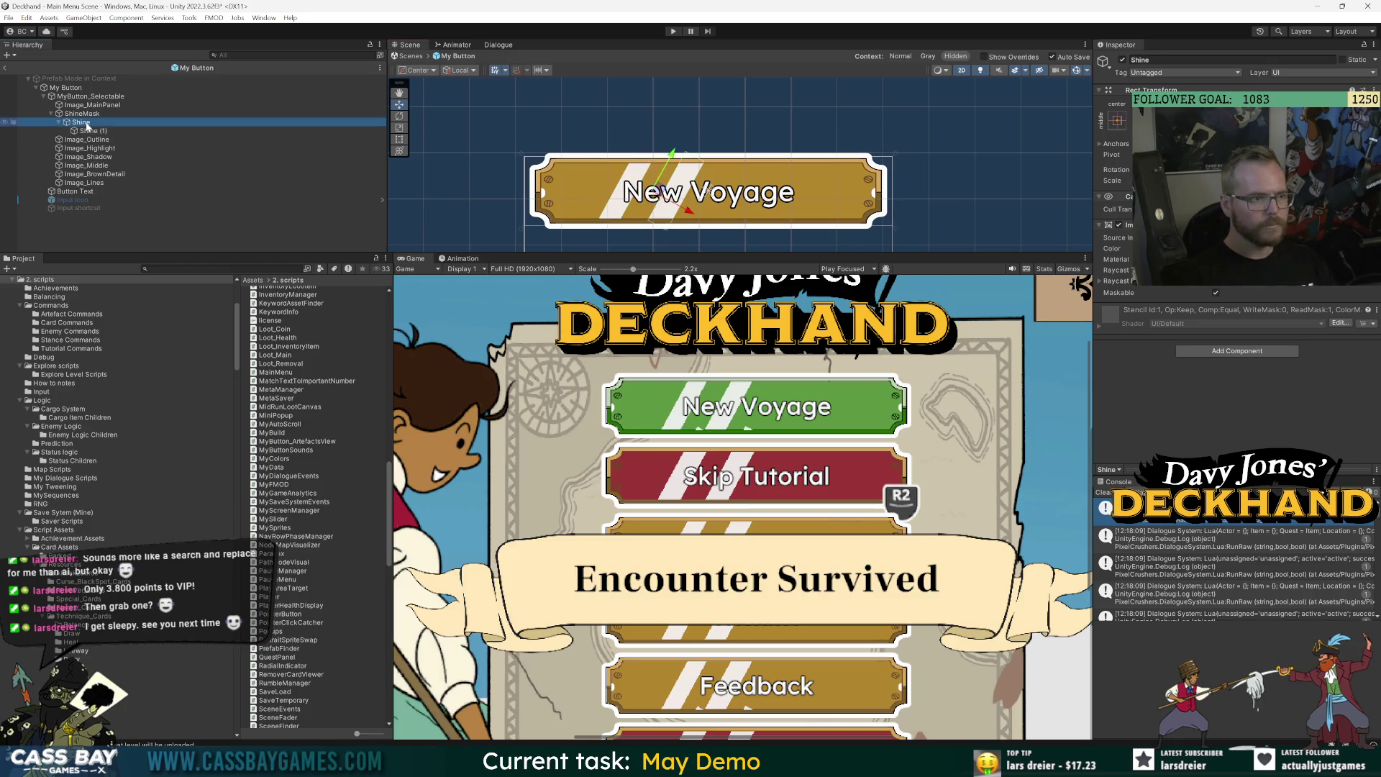
pyautogui.click(448, 259)
pyautogui.moveTo(597, 270)
pyautogui.mouseDown()
pyautogui.moveTo(673, 269)
pyautogui.moveTo(656, 272)
pyautogui.mouseUp()
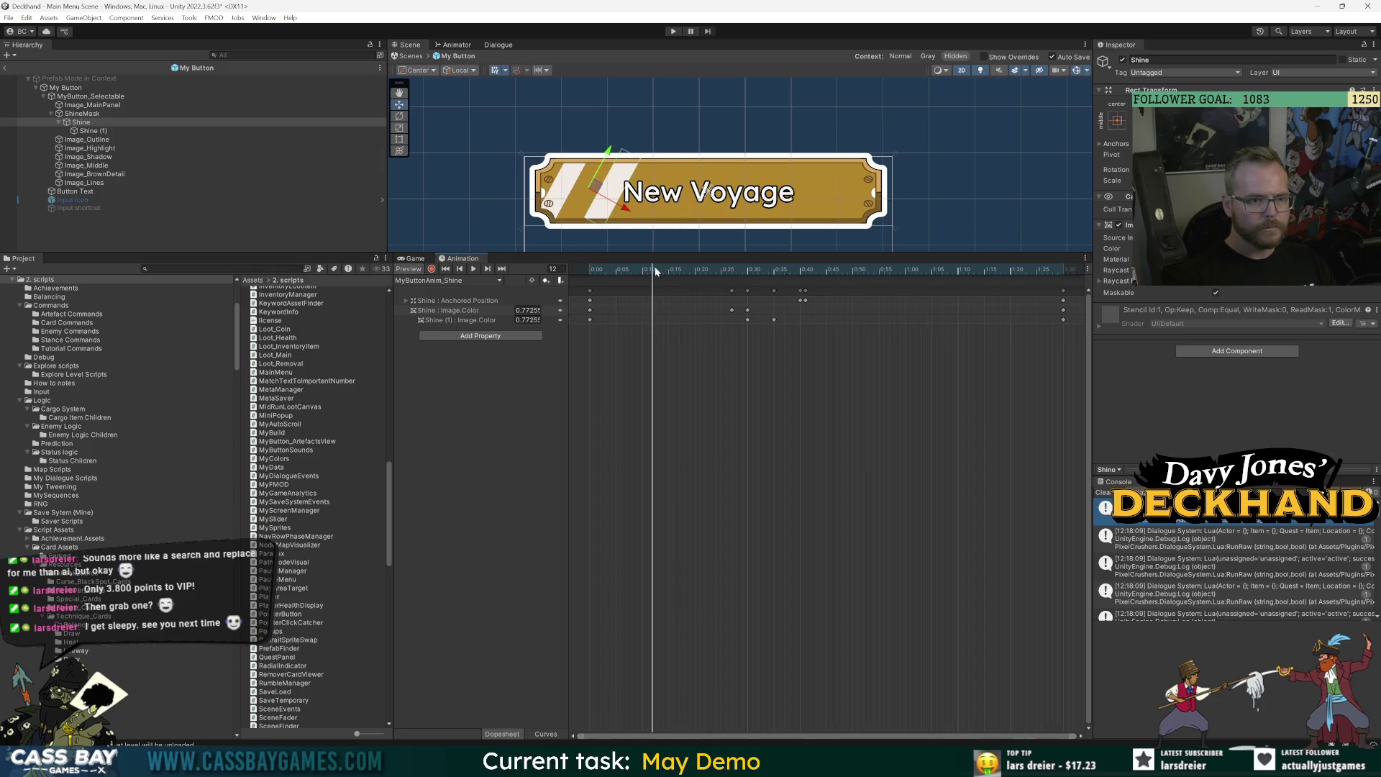
# Move Shine (1) left beside the first stripe, save the prefab, and preview frame 18.
pyautogui.click(288, 122)
pyautogui.click(97, 131)
pyautogui.moveTo(600, 210); pyautogui.dragTo(588, 206)
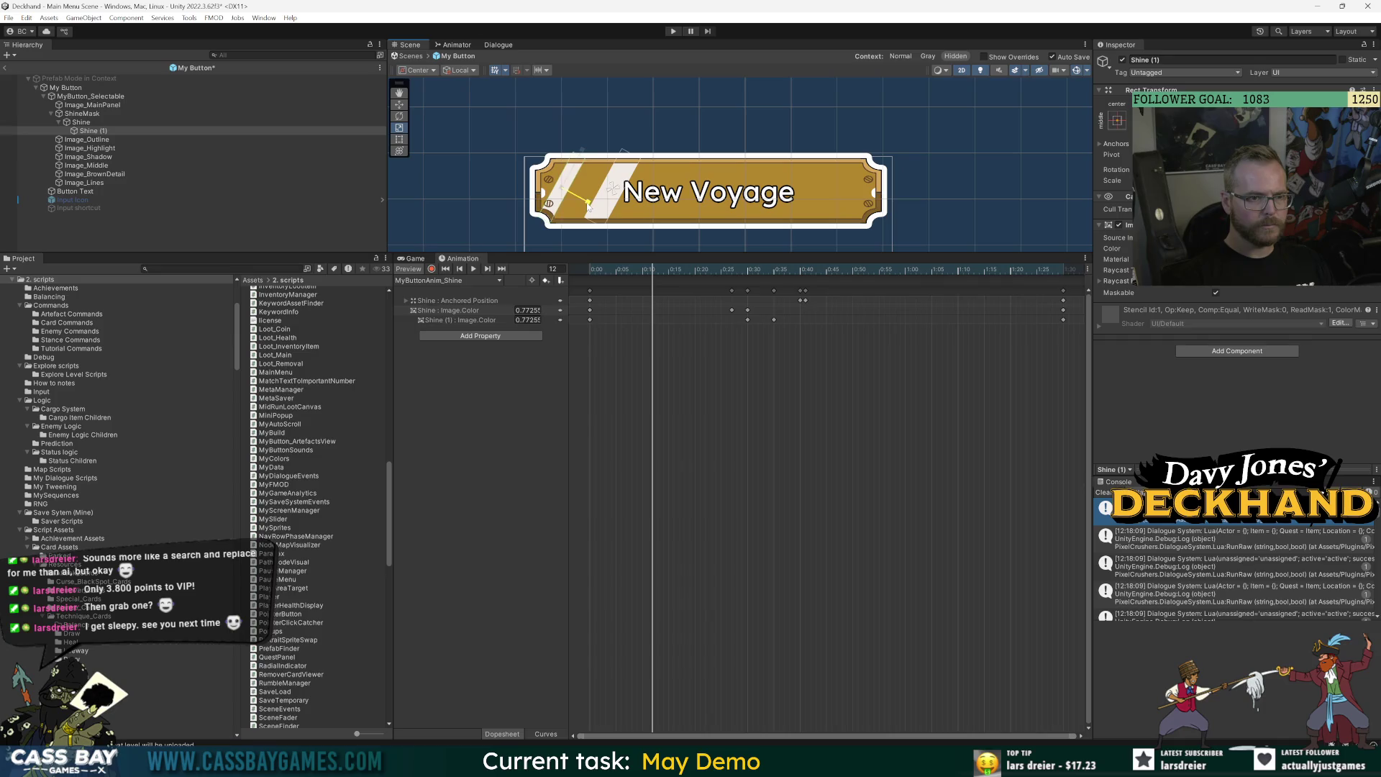
pyautogui.hotkey('ctrl', 's')
pyautogui.moveTo(625, 270)
pyautogui.mouseDown()
pyautogui.moveTo(743, 270)
pyautogui.moveTo(596, 275)
pyautogui.moveTo(658, 277)
pyautogui.mouseUp()
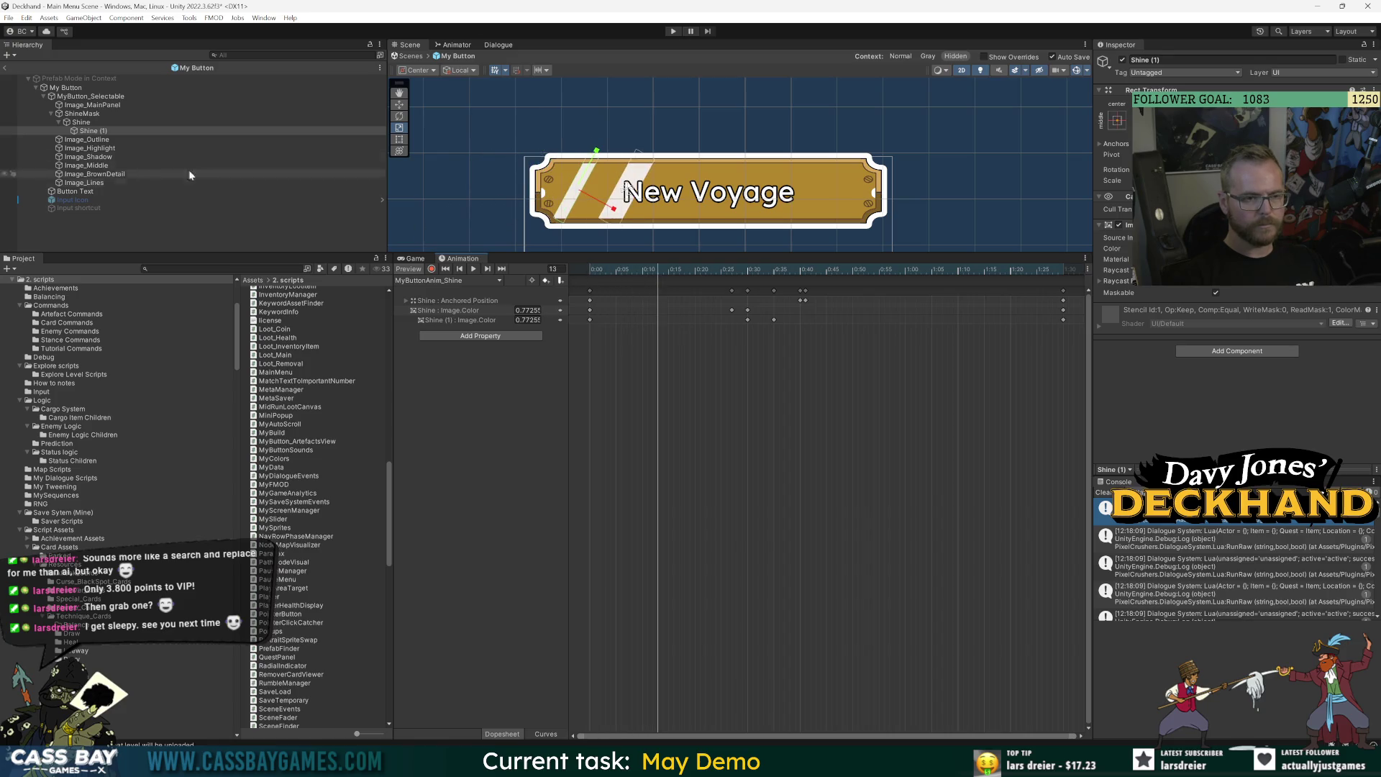
# Record a new Shine Anchored Position key, repositioning and tilting the stripe at frame 30.
pyautogui.click(89, 123)
pyautogui.click(625, 152)
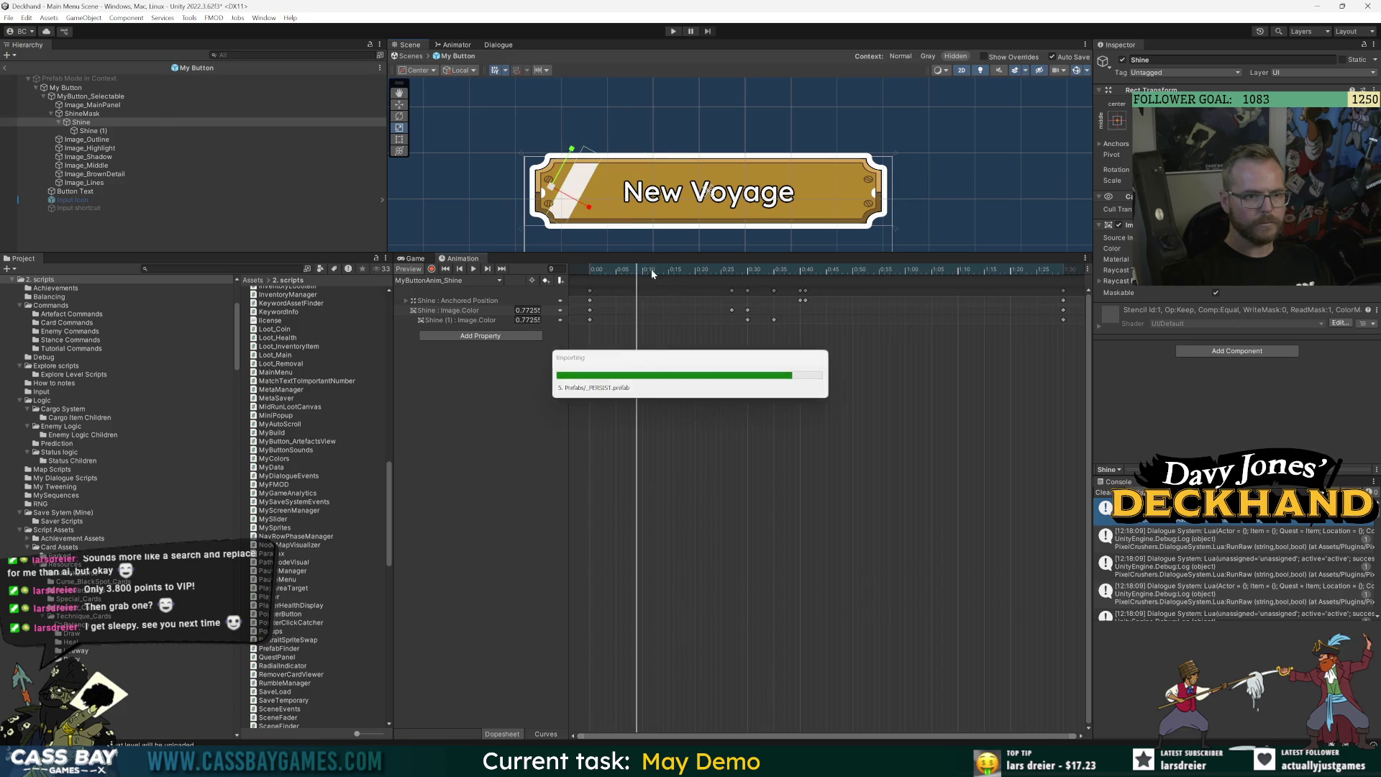
pyautogui.moveTo(584, 279)
pyautogui.mouseDown()
pyautogui.moveTo(770, 272)
pyautogui.moveTo(748, 273)
pyautogui.mouseUp()
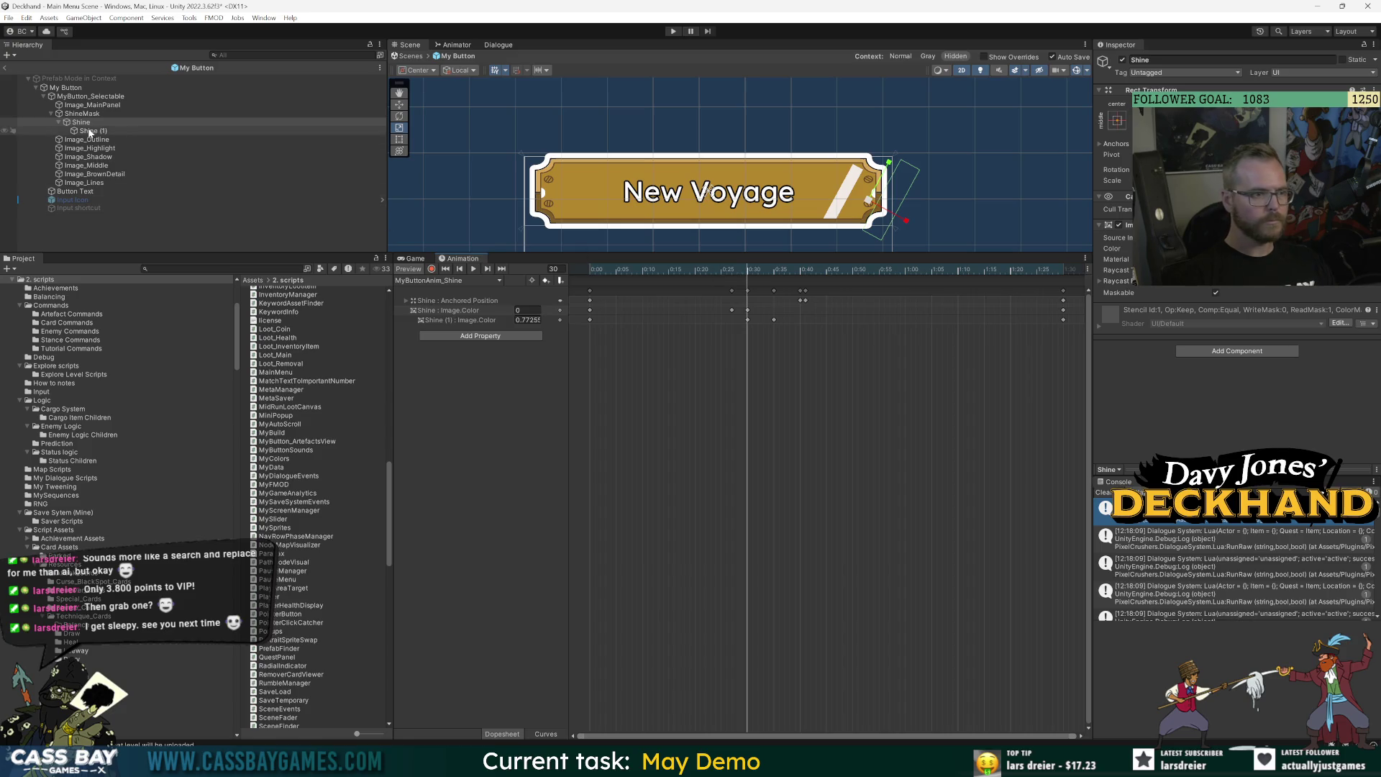
pyautogui.click(464, 302)
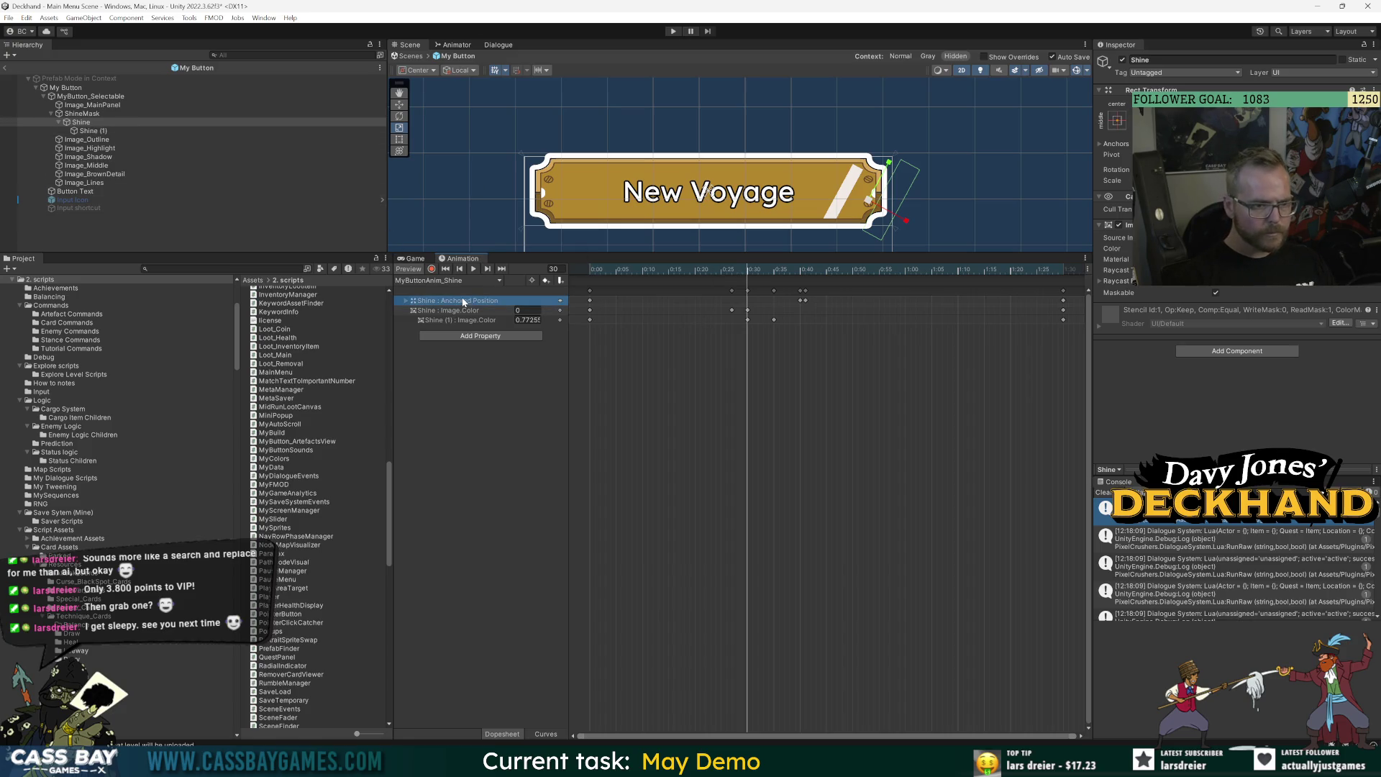
pyautogui.click(432, 270)
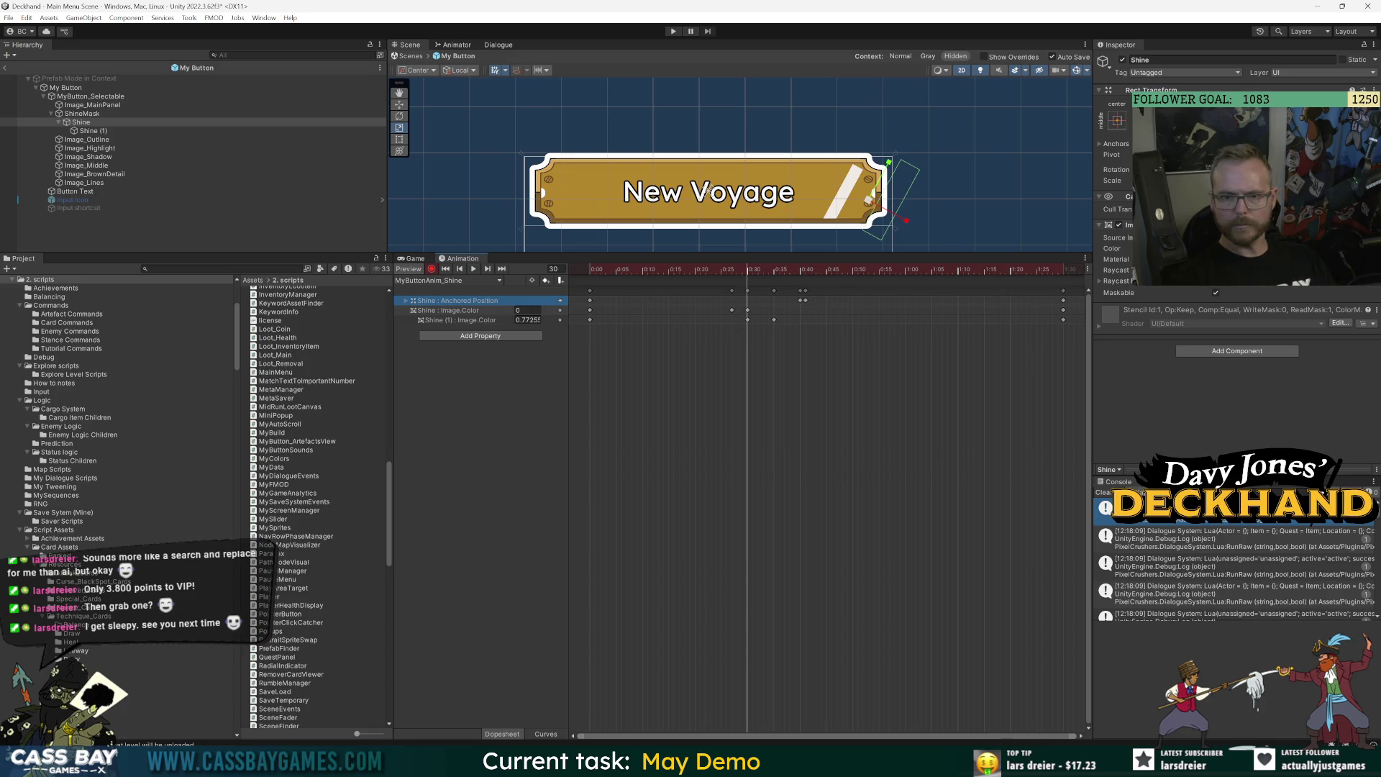
pyautogui.moveTo(609, 287)
pyautogui.mouseDown()
pyautogui.moveTo(657, 282)
pyautogui.moveTo(592, 282)
pyautogui.moveTo(747, 282)
pyautogui.mouseUp()
pyautogui.moveTo(877, 197); pyautogui.dragTo(875, 193)
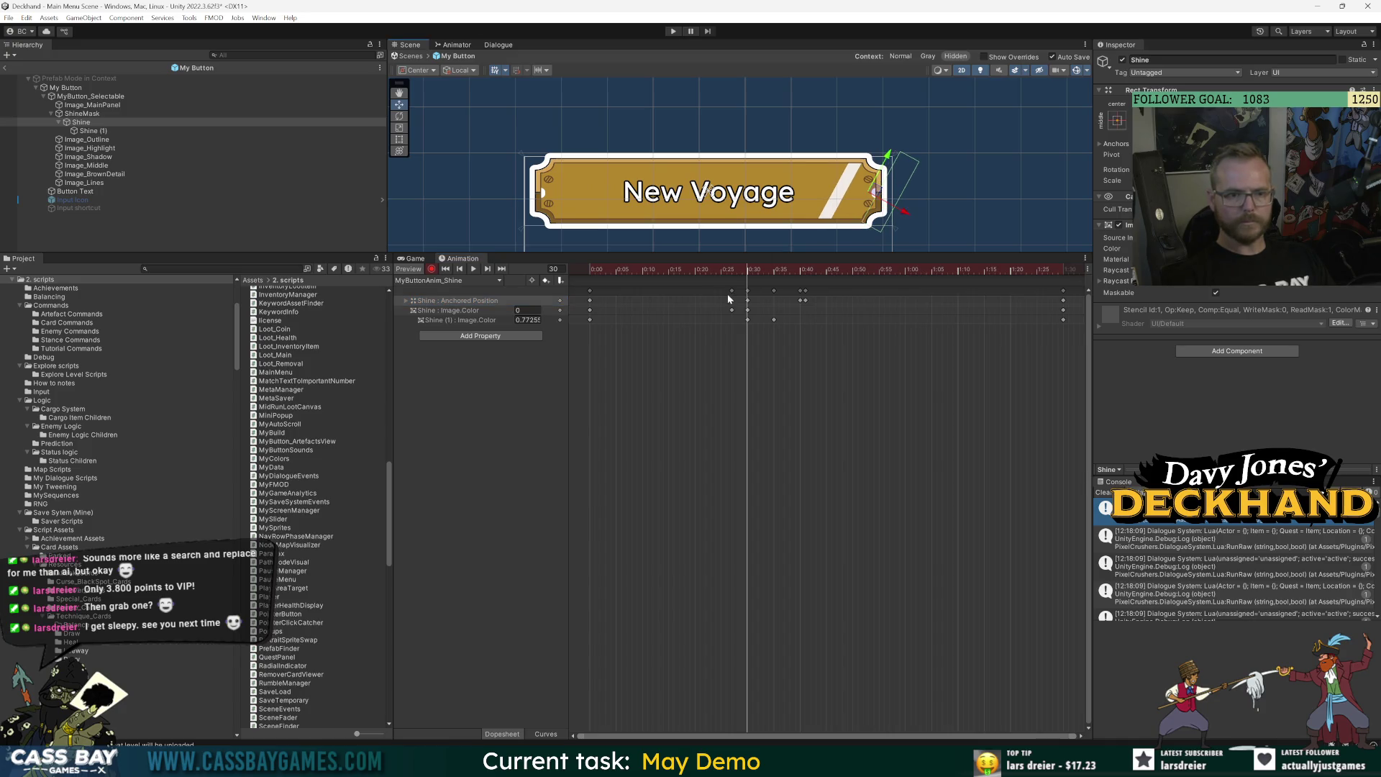
# Review the diagonal sweep from frame 0 through 62, playing the preview and checking frame 35.
pyautogui.moveTo(737, 270); pyautogui.dragTo(1063, 281)
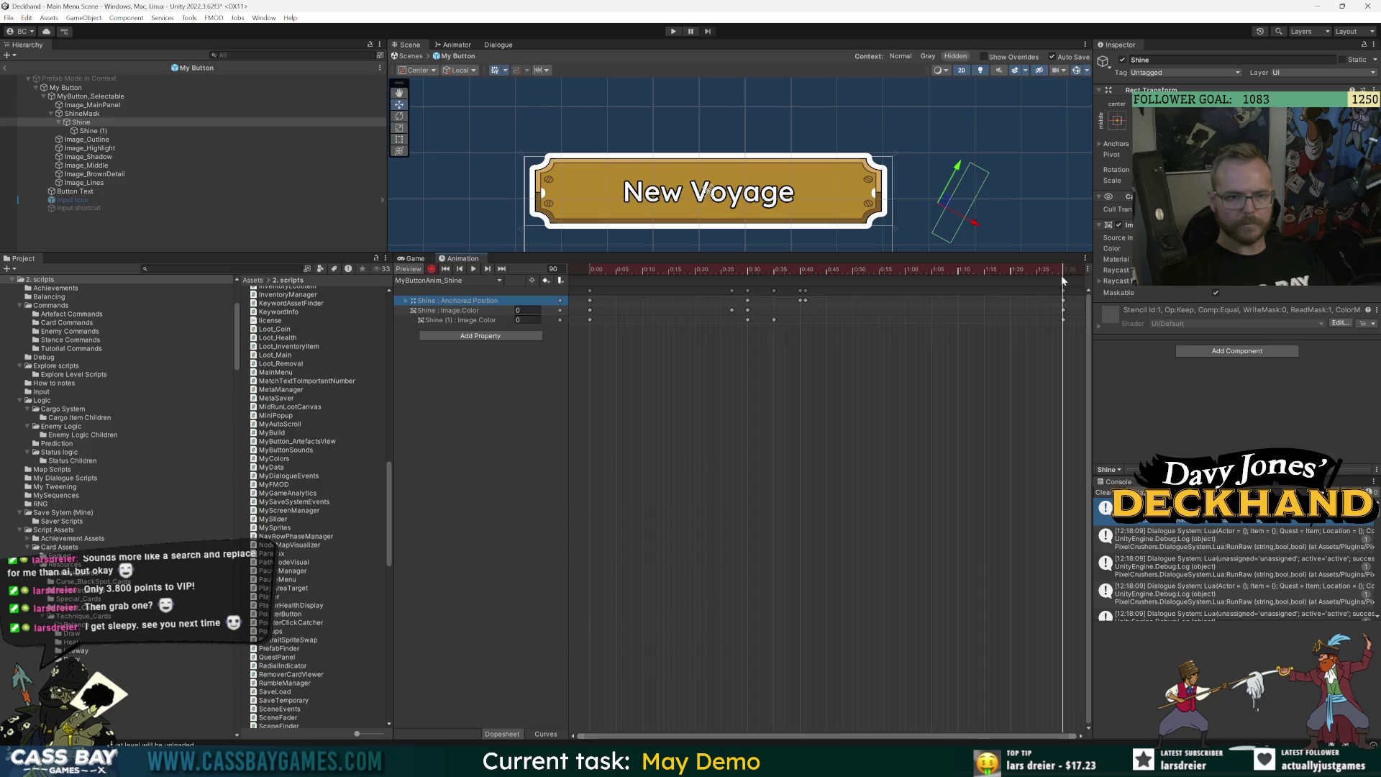
pyautogui.moveTo(781, 271)
pyautogui.mouseDown()
pyautogui.moveTo(748, 273)
pyautogui.moveTo(1066, 283)
pyautogui.mouseUp()
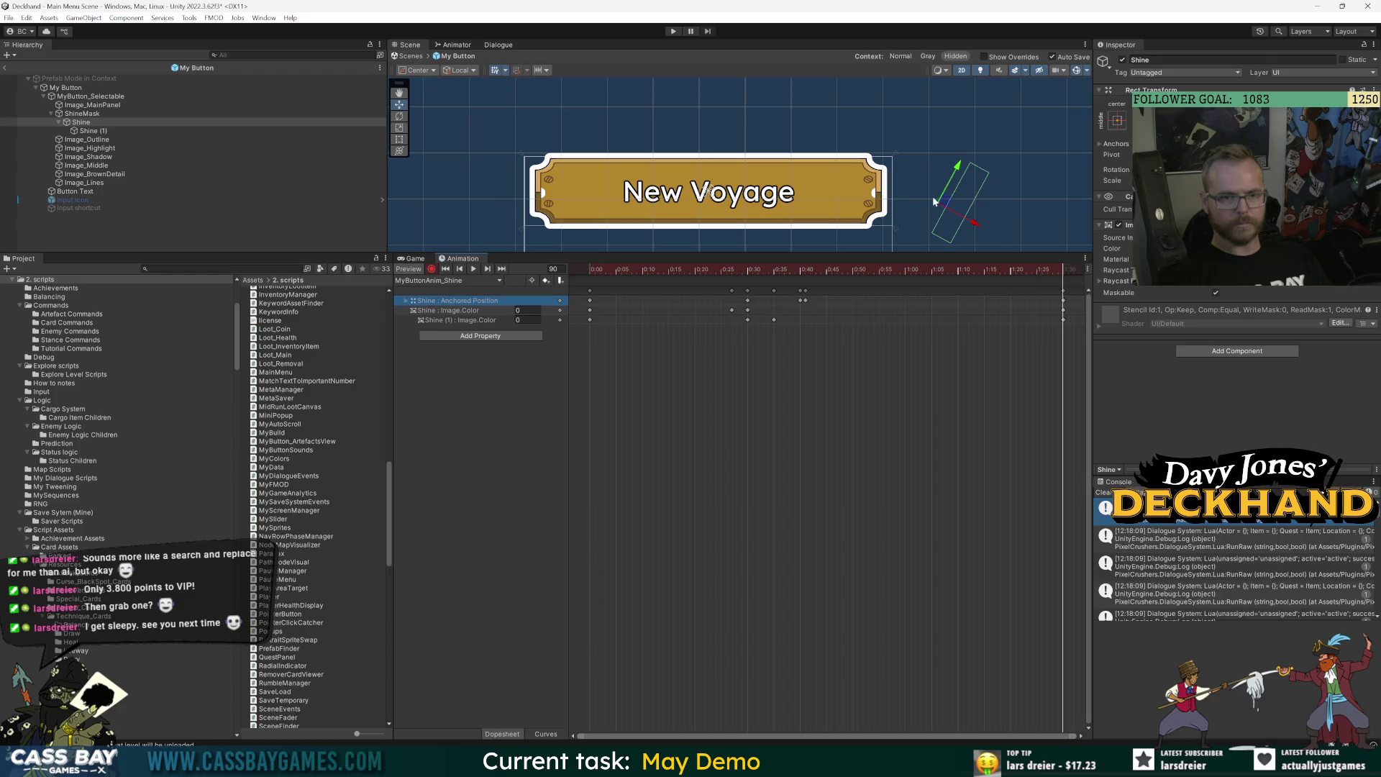
pyautogui.moveTo(597, 270); pyautogui.dragTo(549, 270)
pyautogui.press('space')
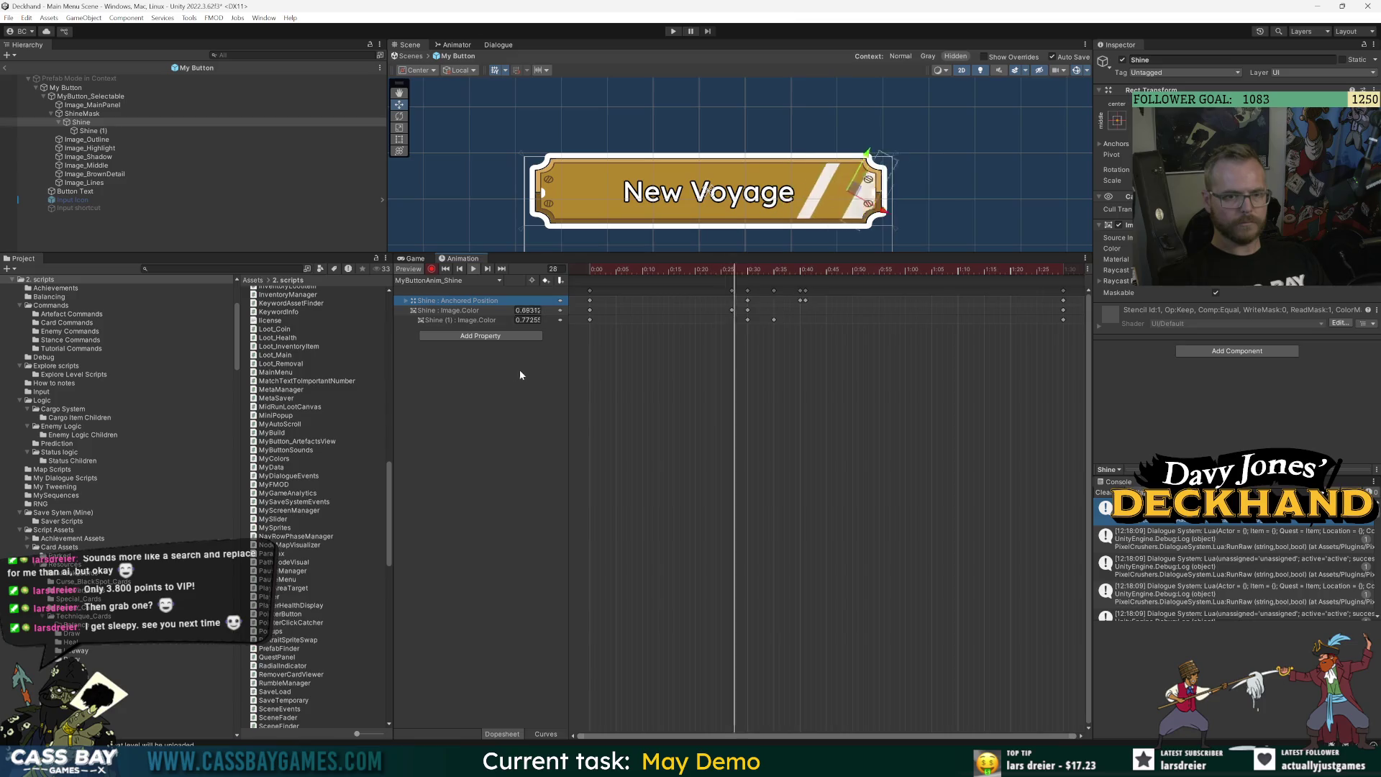
pyautogui.press('space')
pyautogui.moveTo(810, 267)
pyautogui.mouseDown()
pyautogui.moveTo(1063, 271)
pyautogui.moveTo(809, 277)
pyautogui.moveTo(755, 302)
pyautogui.moveTo(802, 302)
pyautogui.mouseUp()
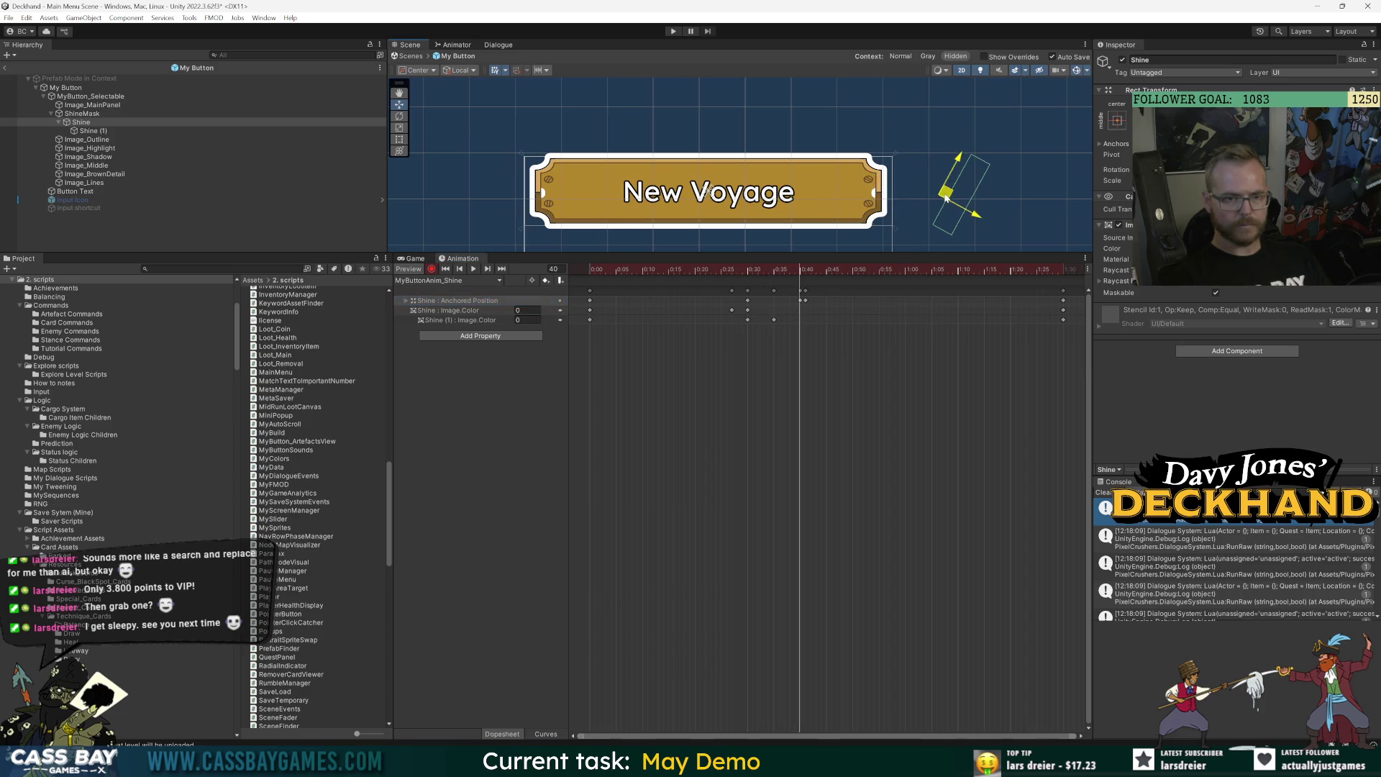
pyautogui.moveTo(802, 274); pyautogui.dragTo(806, 274)
pyautogui.press('space')
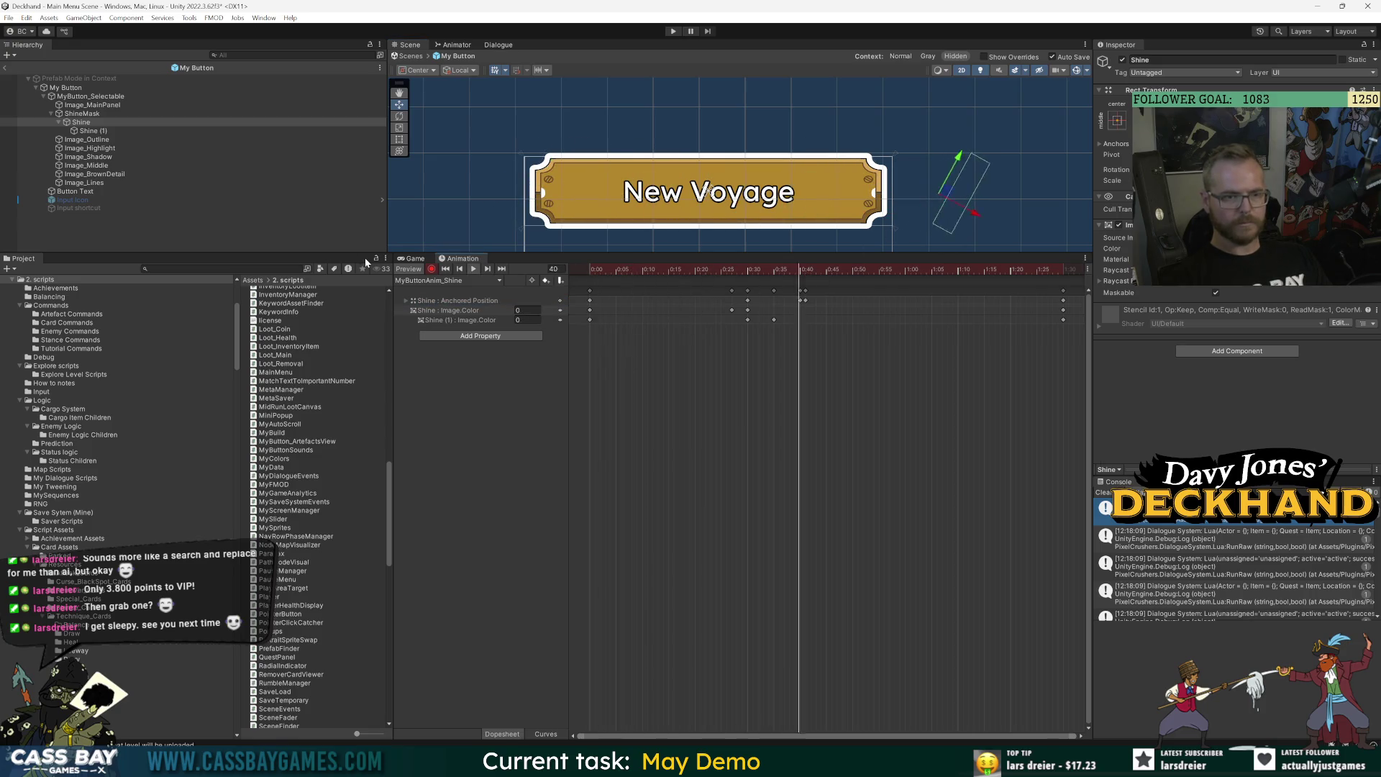
pyautogui.moveTo(647, 270)
pyautogui.mouseDown()
pyautogui.moveTo(798, 278)
pyautogui.moveTo(716, 284)
pyautogui.moveTo(753, 295)
pyautogui.moveTo(584, 391)
pyautogui.mouseUp()
pyautogui.click(184, 208)
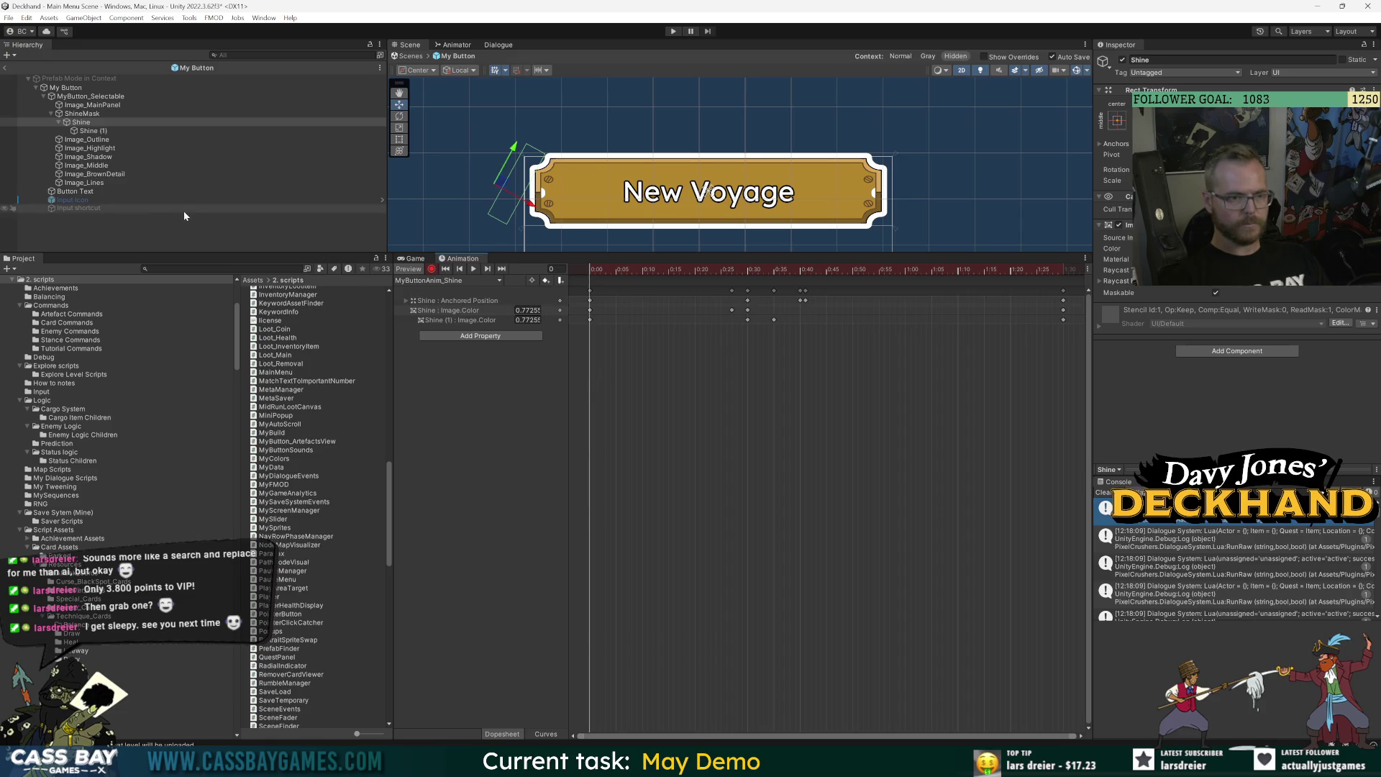
# Select ShineMask, play the shine preview, and scrub to frames 28–29.
pyautogui.click(77, 114)
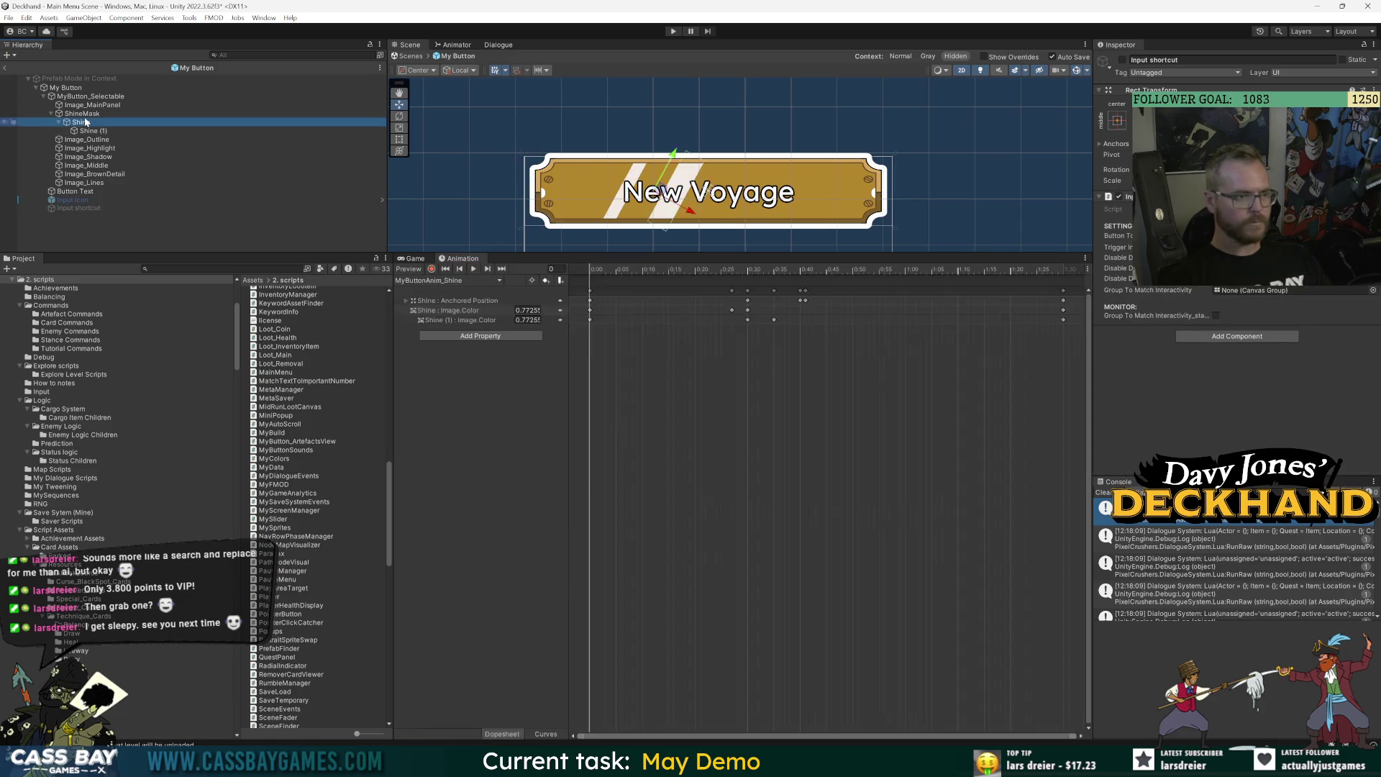
pyautogui.click(475, 270)
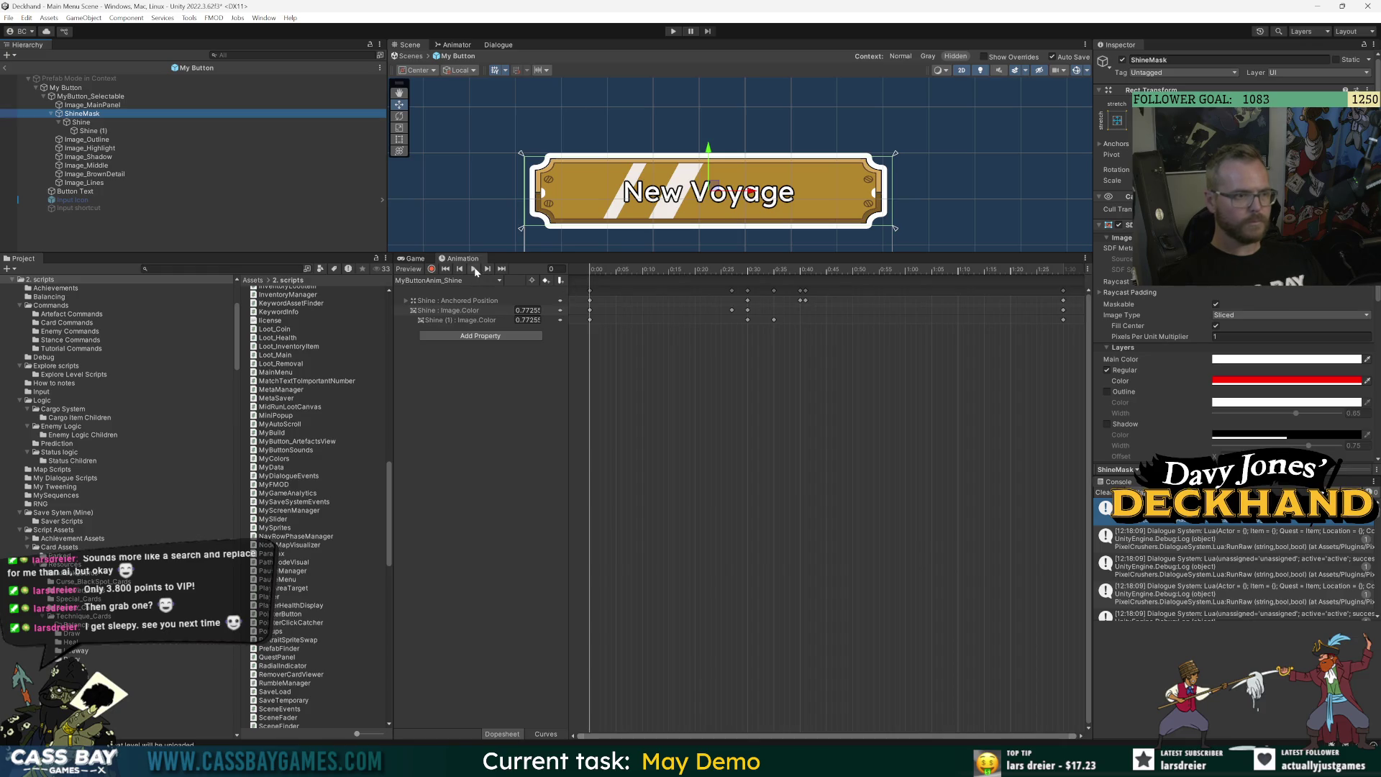
pyautogui.click(91, 226)
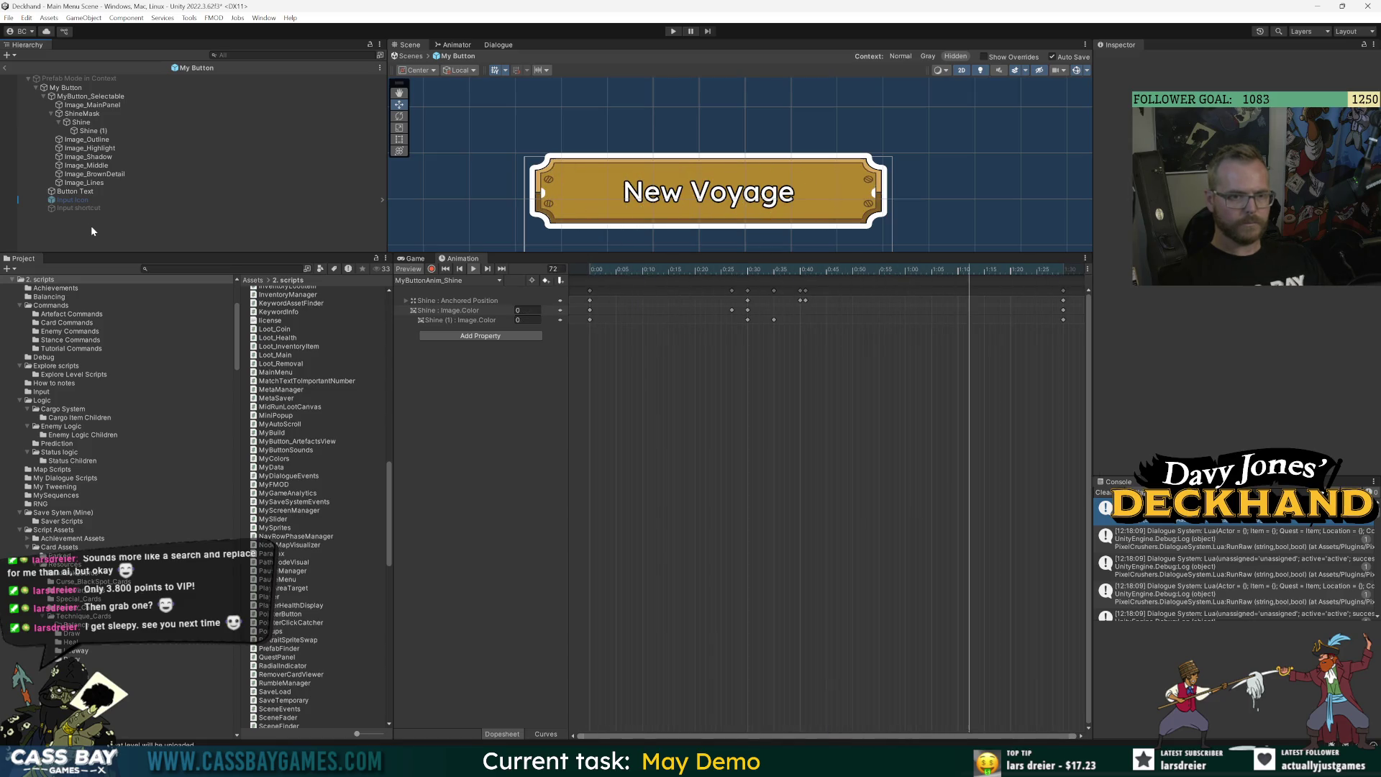
pyautogui.click(738, 270)
pyautogui.moveTo(739, 269)
pyautogui.mouseDown()
pyautogui.moveTo(752, 270)
pyautogui.moveTo(723, 269)
pyautogui.moveTo(753, 270)
pyautogui.moveTo(741, 271)
pyautogui.mouseUp()
pyautogui.click(473, 311)
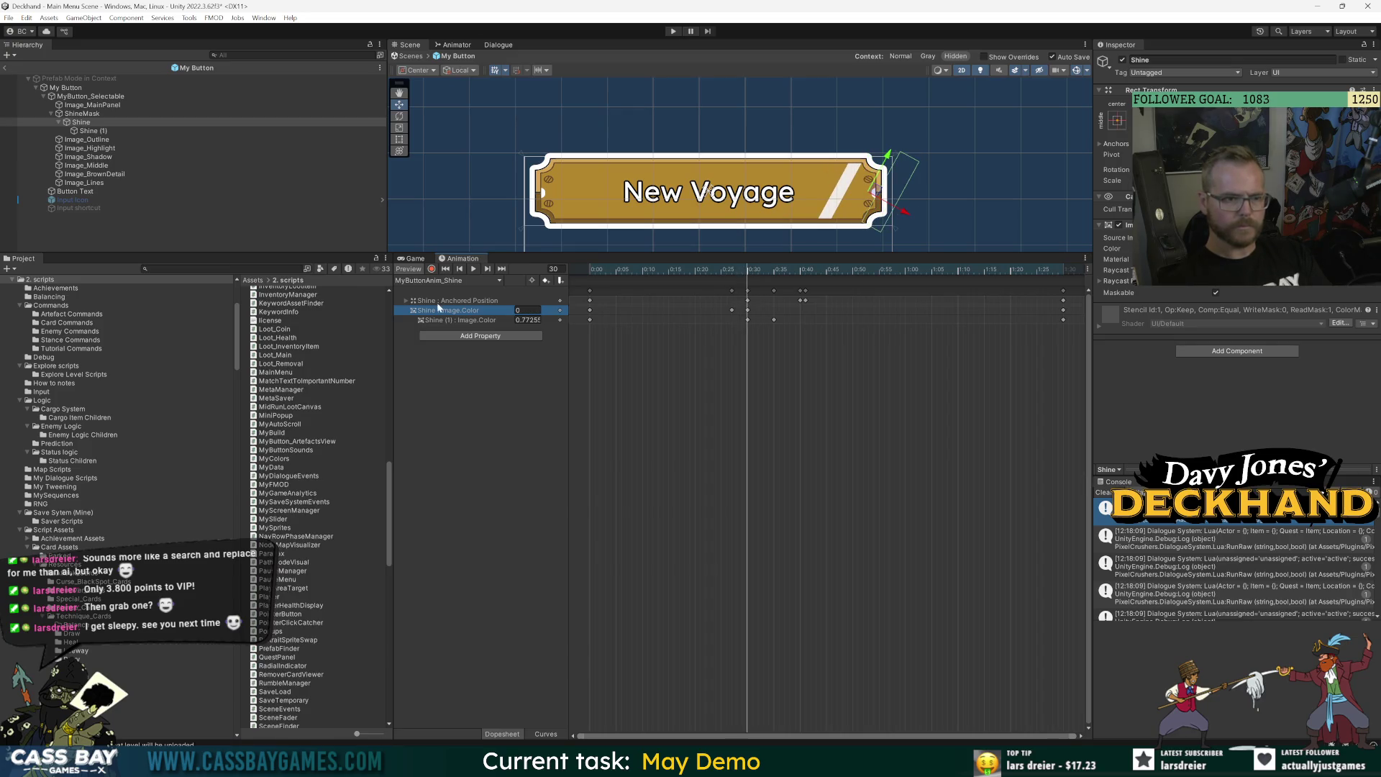
# Deselect the keyframes, replay the shine from frame 30 to 38, and close the editor.
pyautogui.click(460, 301)
pyautogui.click(406, 300)
pyautogui.click(407, 301)
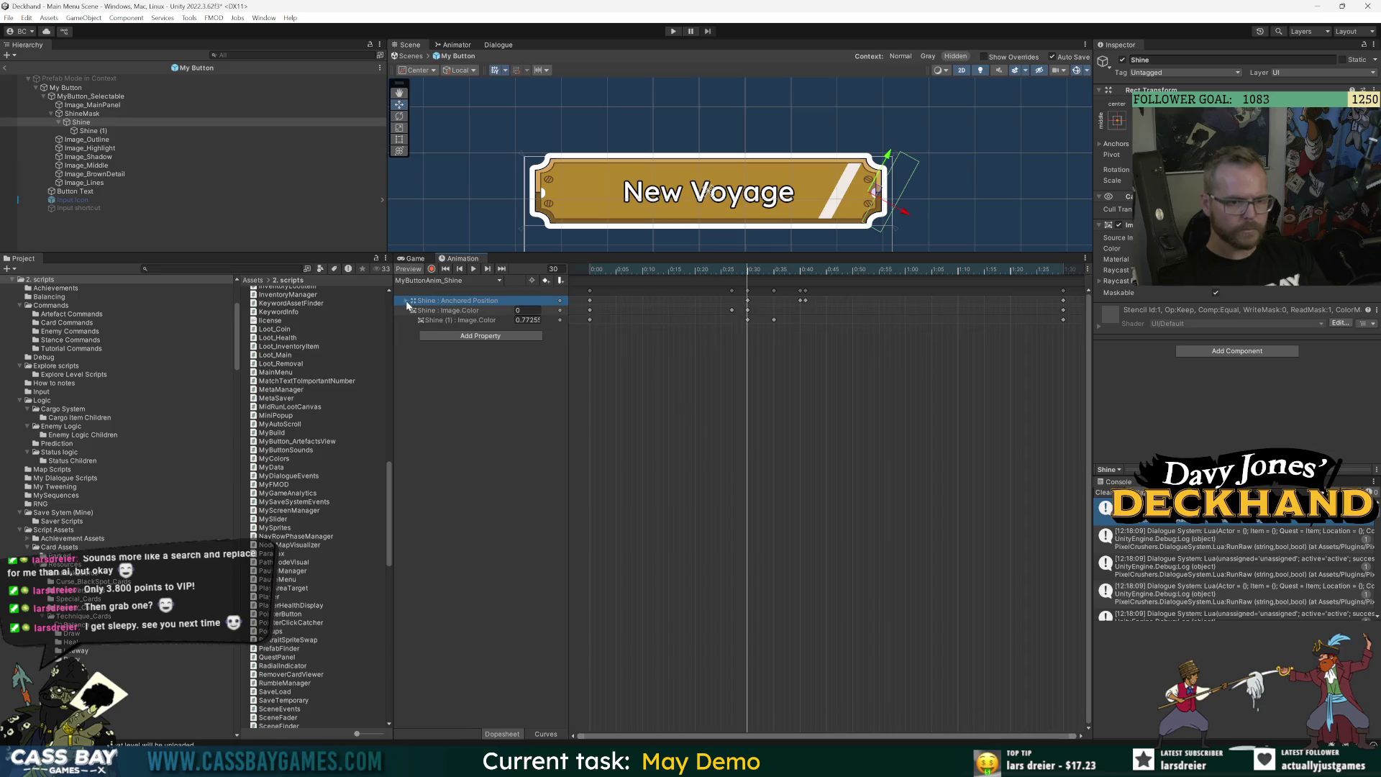
pyautogui.click(807, 305)
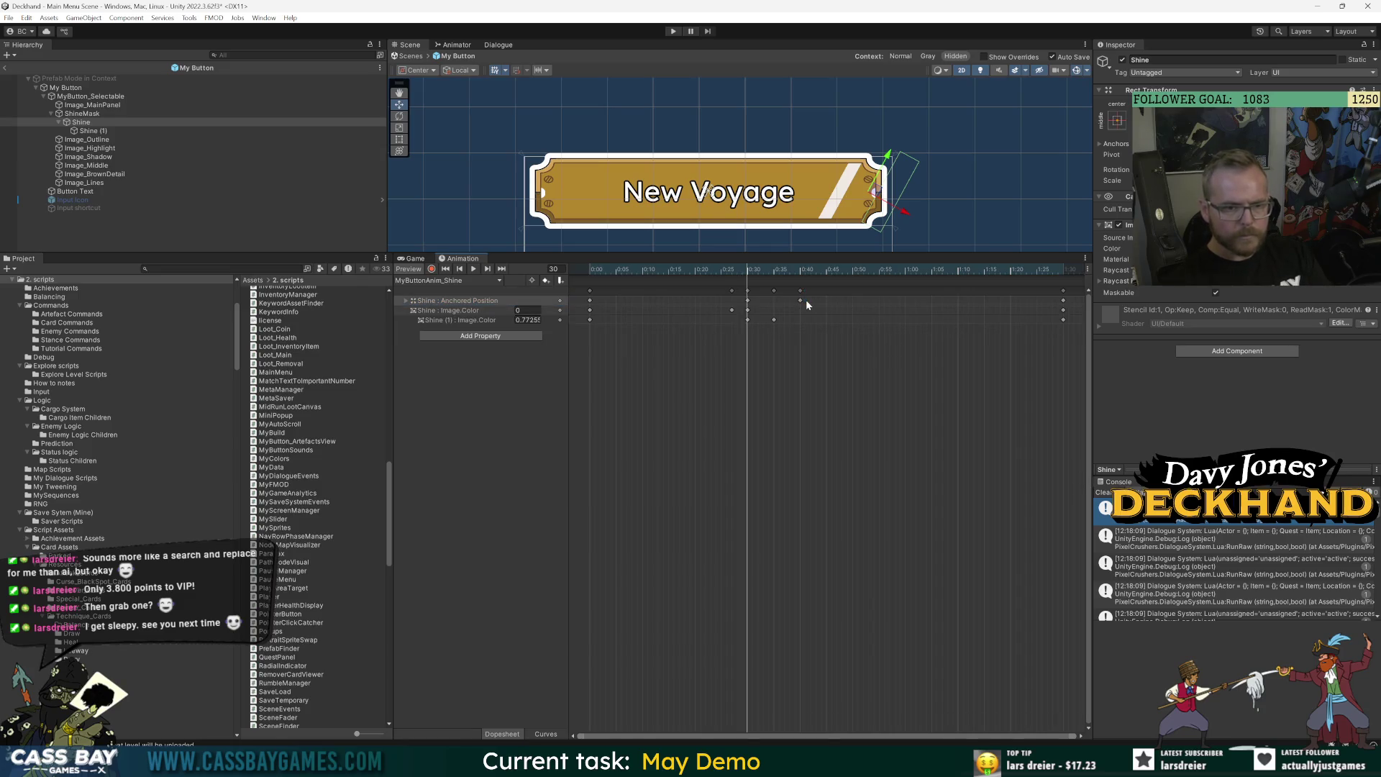
pyautogui.moveTo(749, 271)
pyautogui.mouseDown()
pyautogui.moveTo(801, 274)
pyautogui.moveTo(632, 269)
pyautogui.moveTo(862, 271)
pyautogui.moveTo(586, 271)
pyautogui.mouseUp()
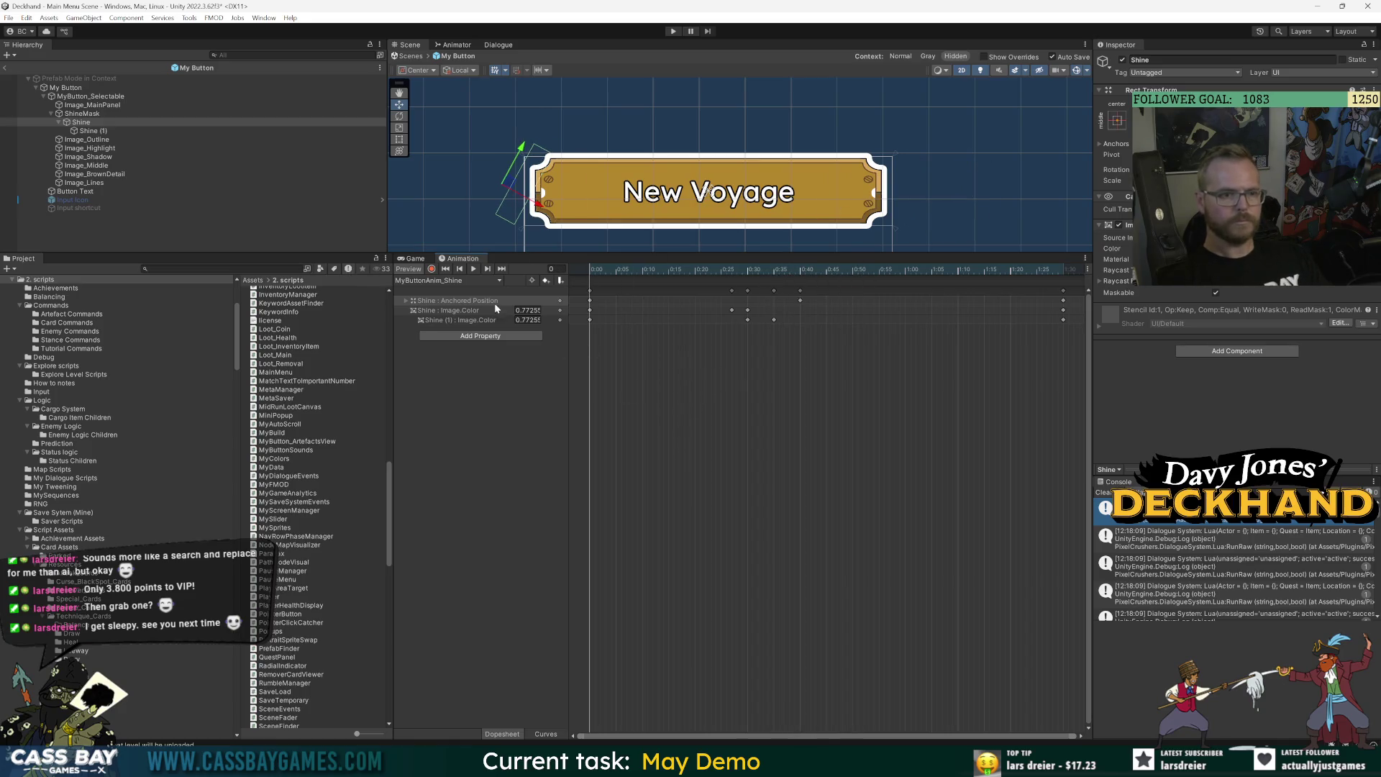
pyautogui.click(472, 268)
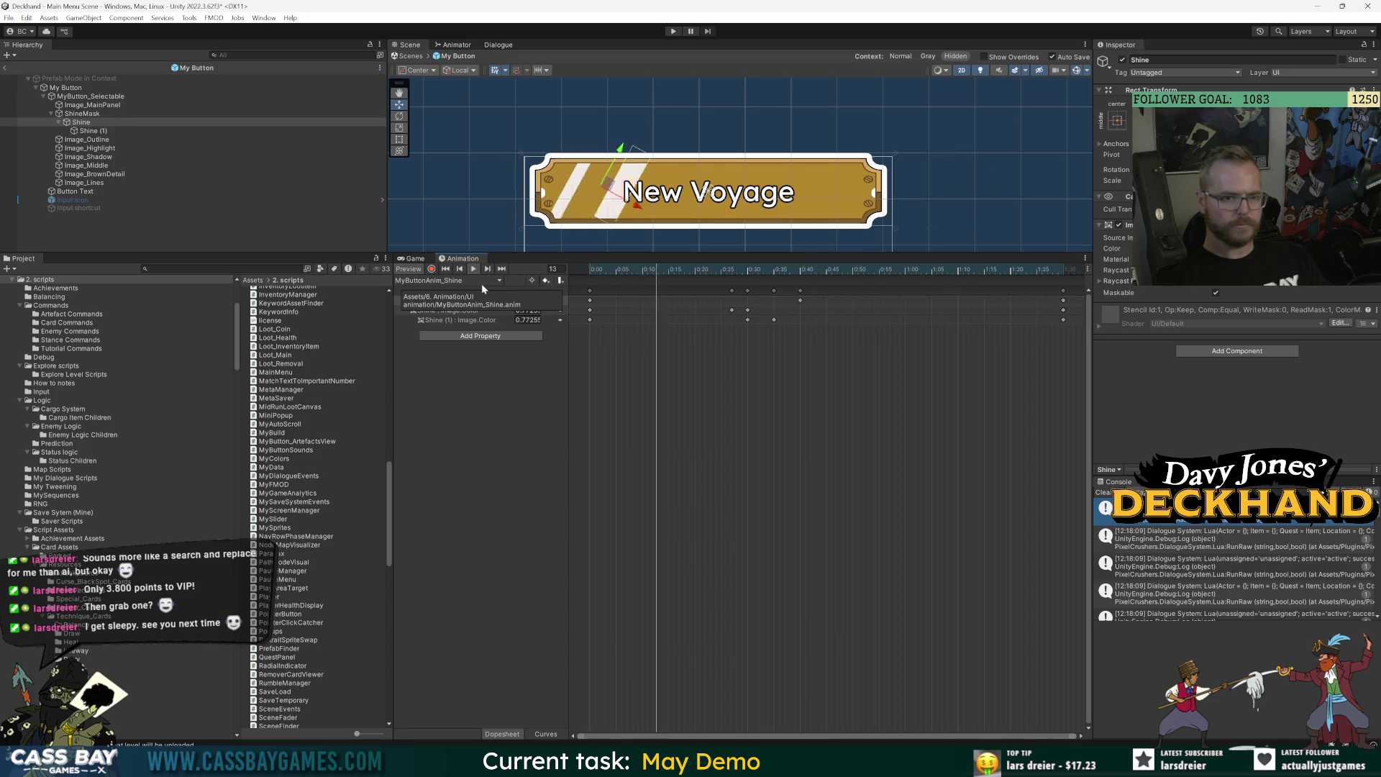
pyautogui.click(1367, 6)
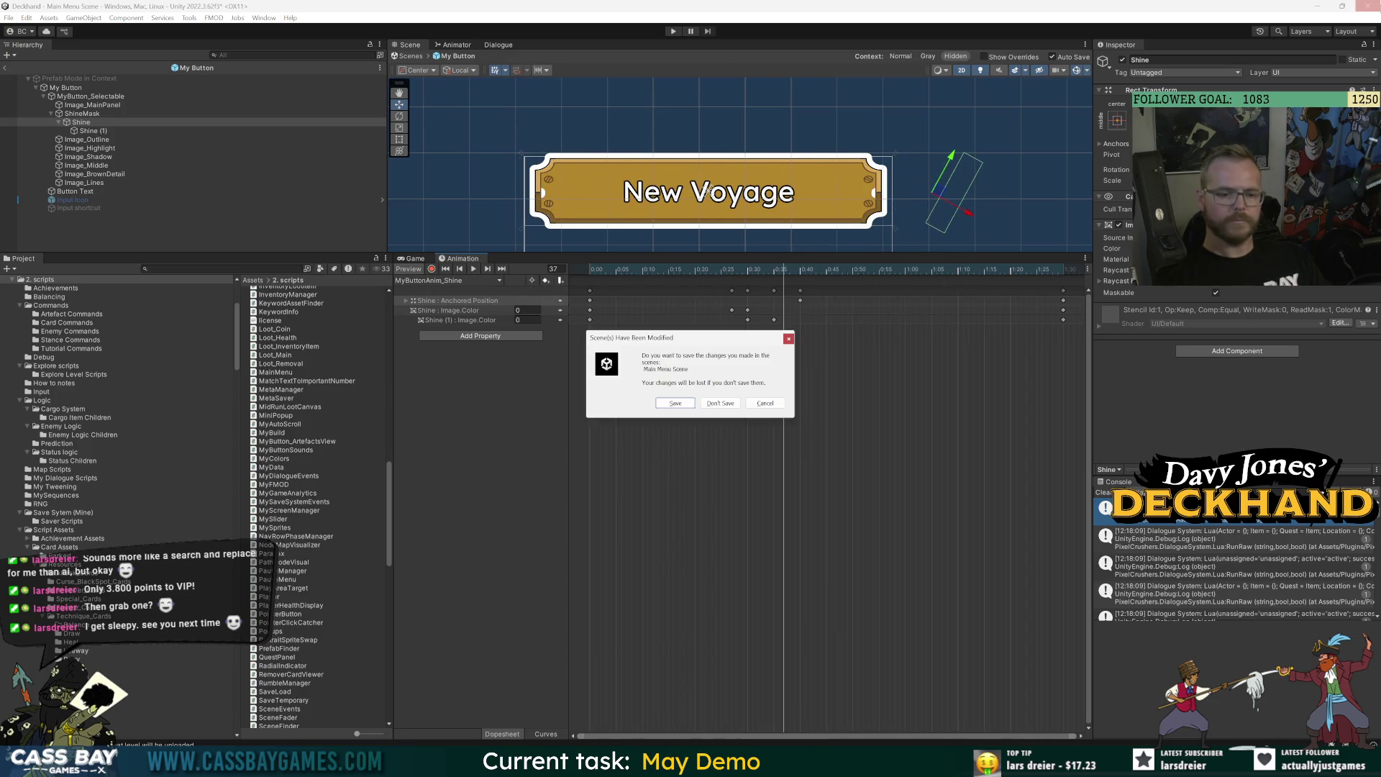
# Save the Main Menu Scene, check the changed files in GitHub Desktop, and reopen Deckhand from Unity Hub.
pyautogui.click(675, 404)
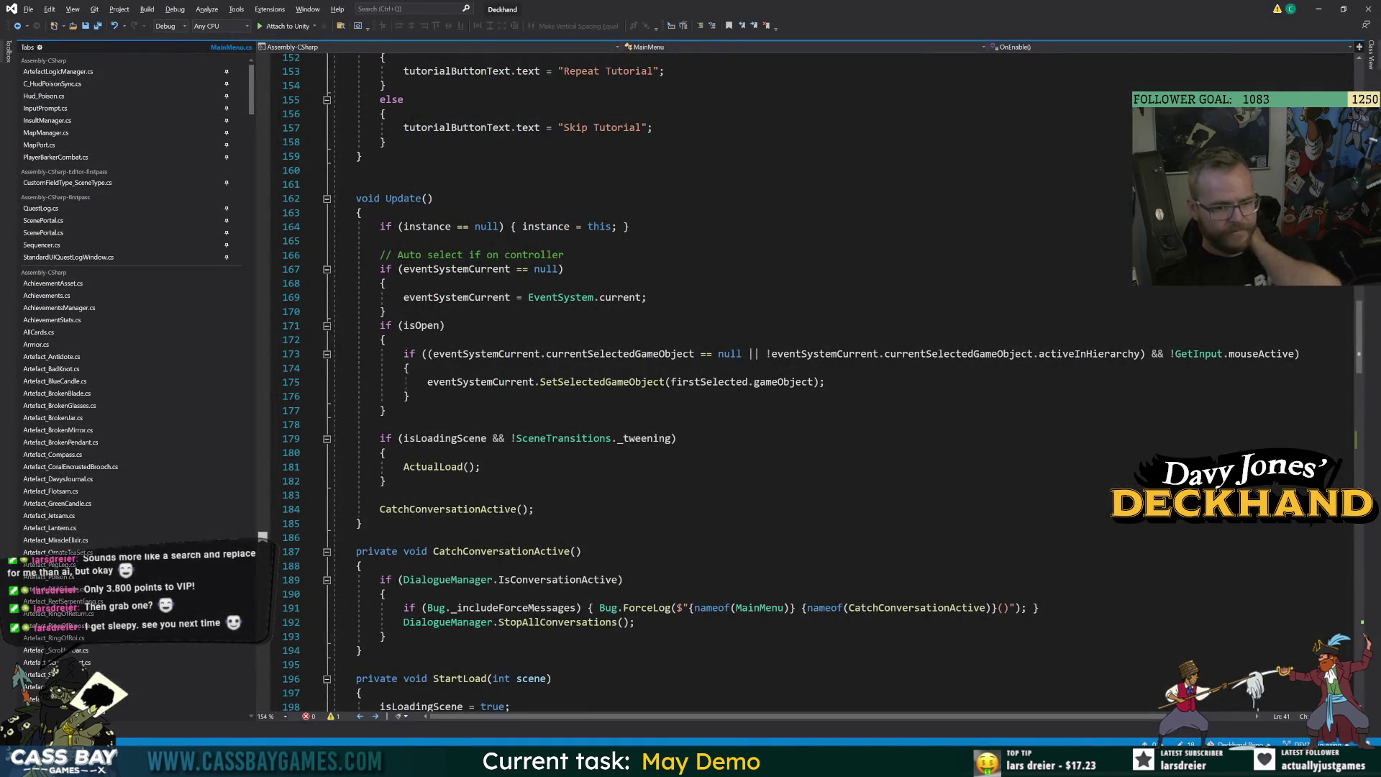
pyautogui.hotkey('alt', 'Tab')
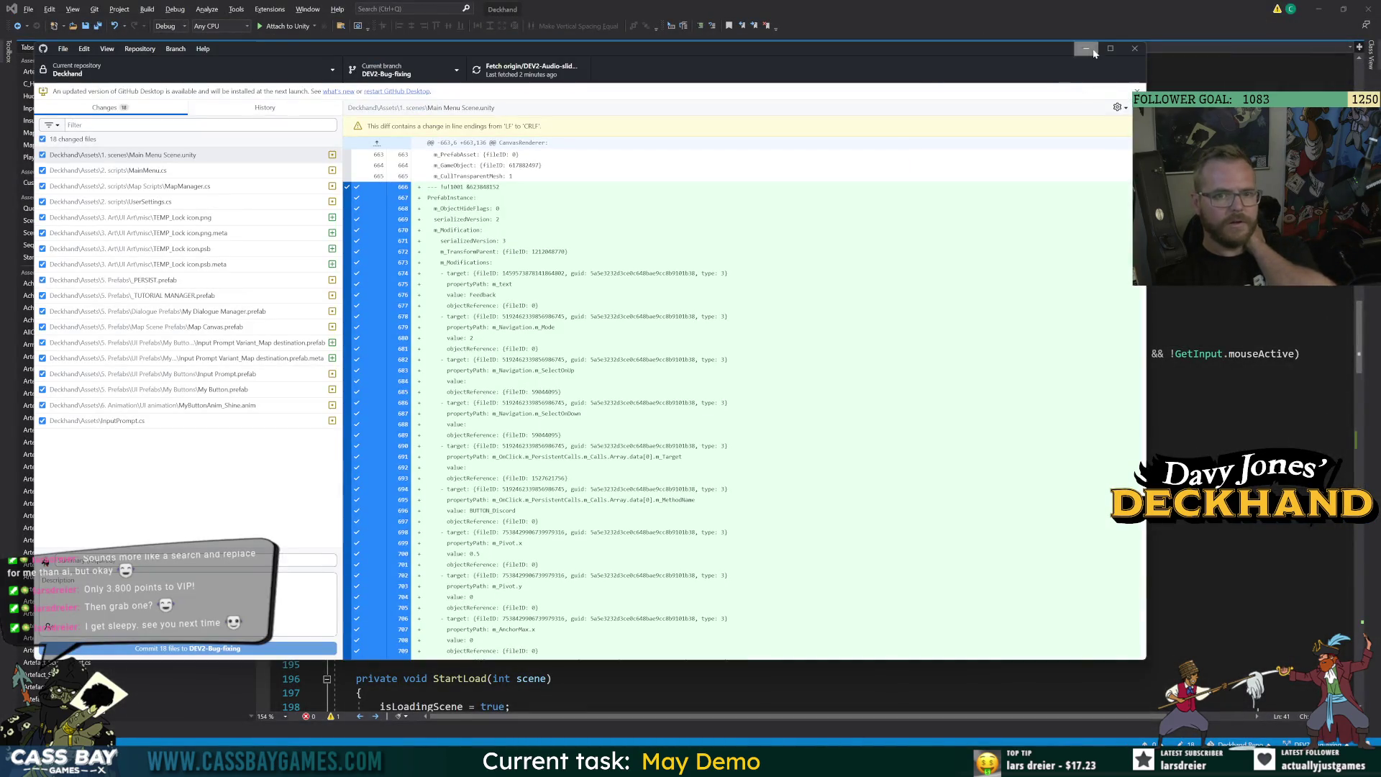
pyautogui.click(1086, 49)
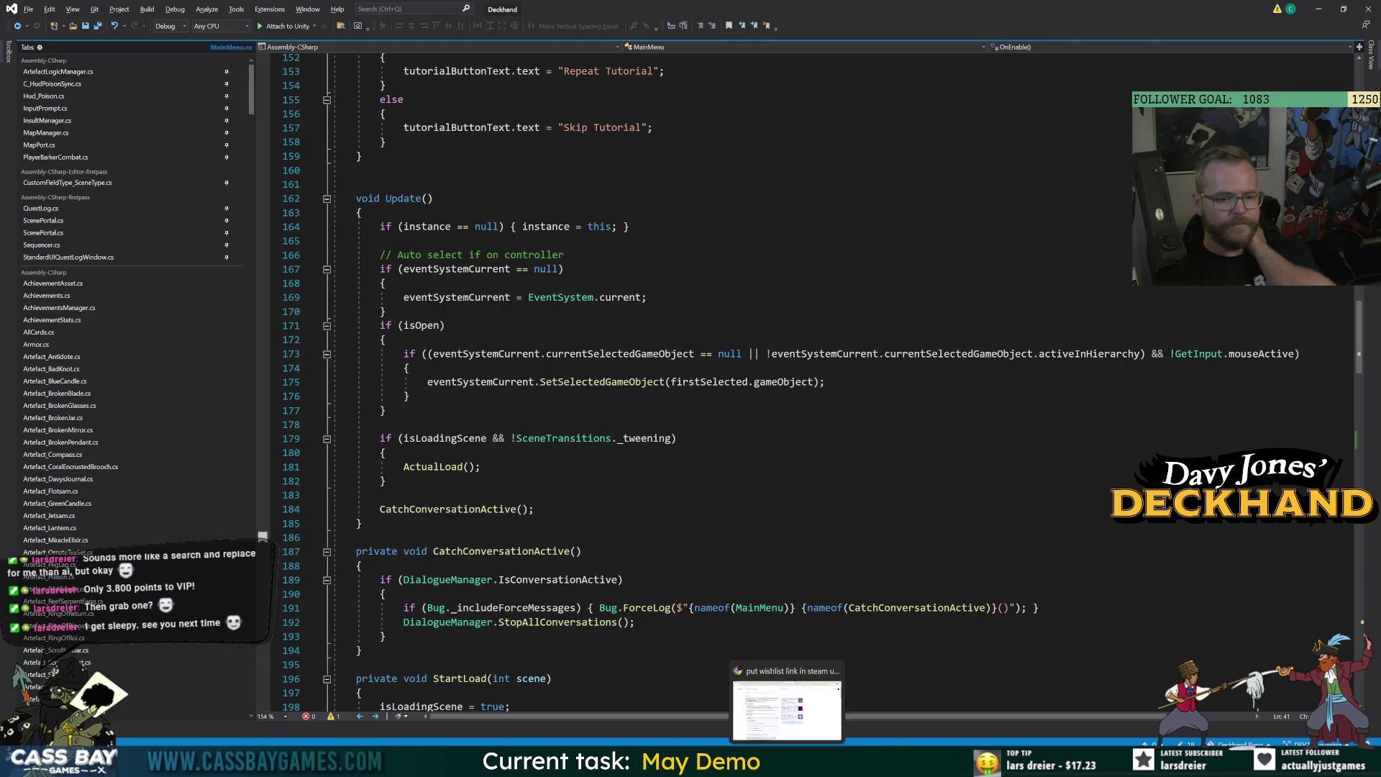
pyautogui.click(820, 762)
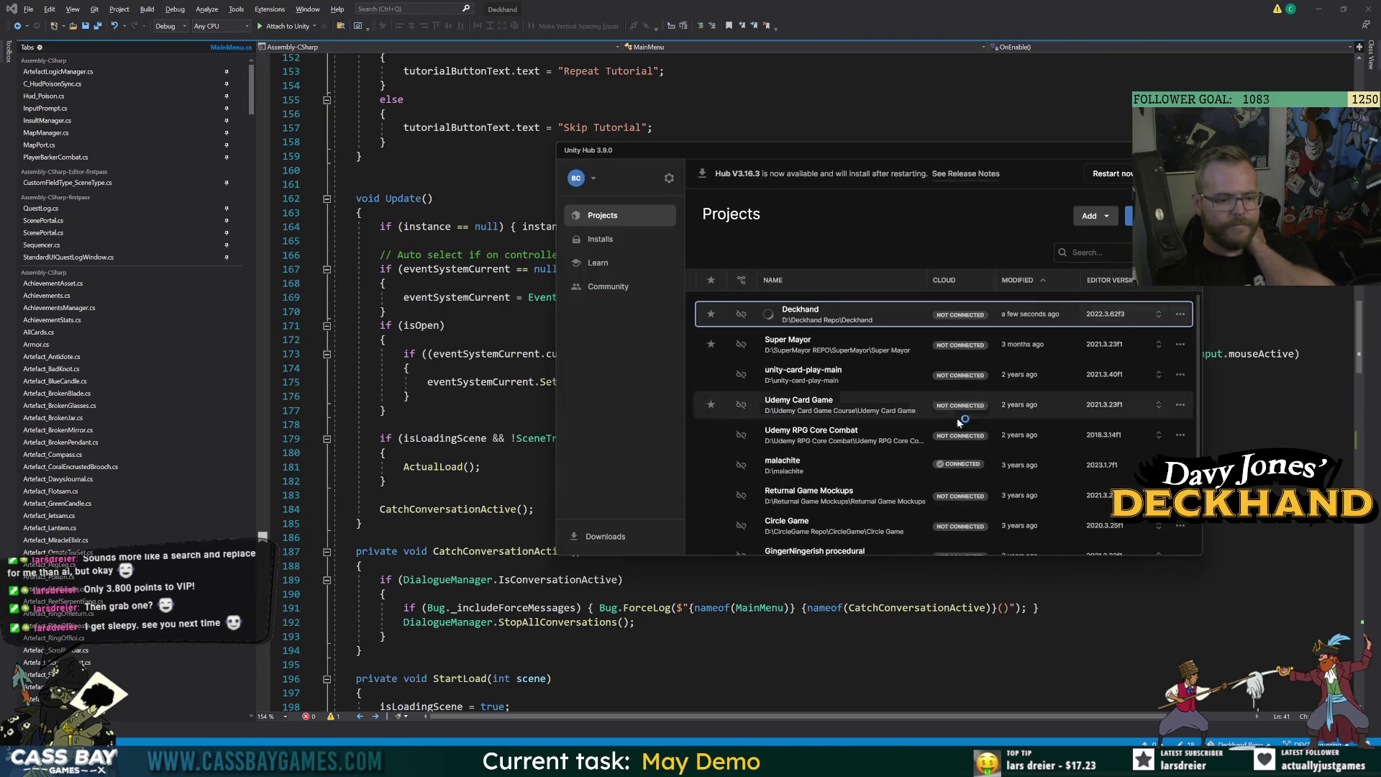
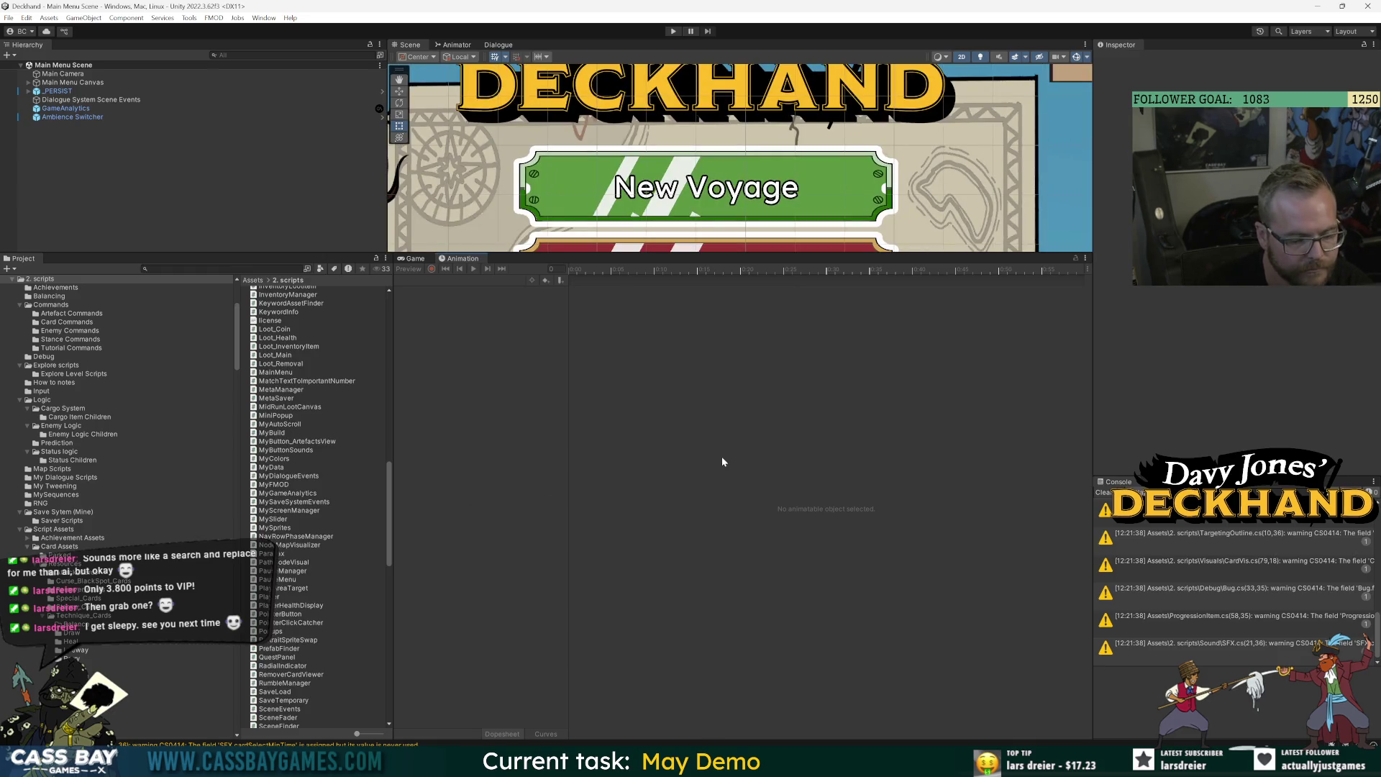
# Enlarge the Scene view, show the Game view below it, and run the game briefly to check the menu.
pyautogui.moveTo(776, 251); pyautogui.dragTo(778, 339)
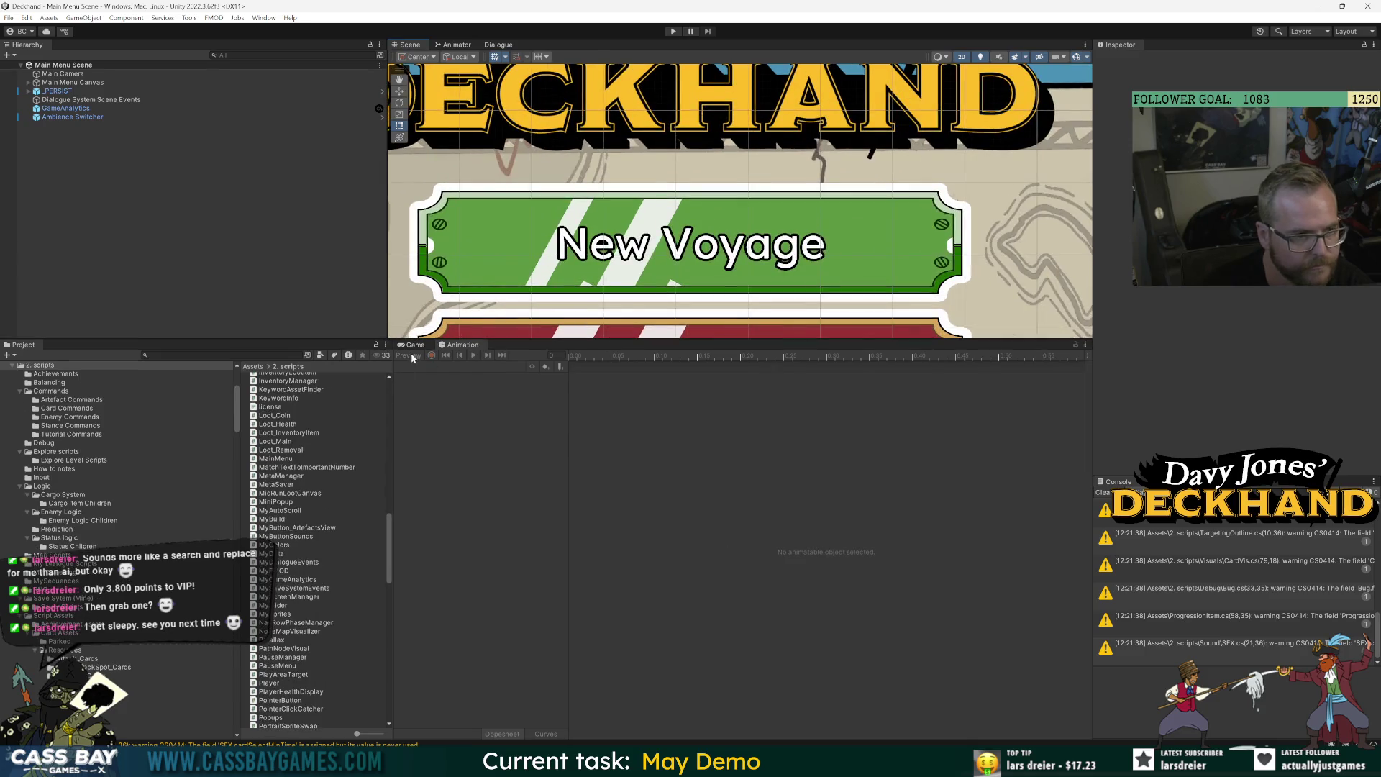
pyautogui.hotkey('ctrl', '2')
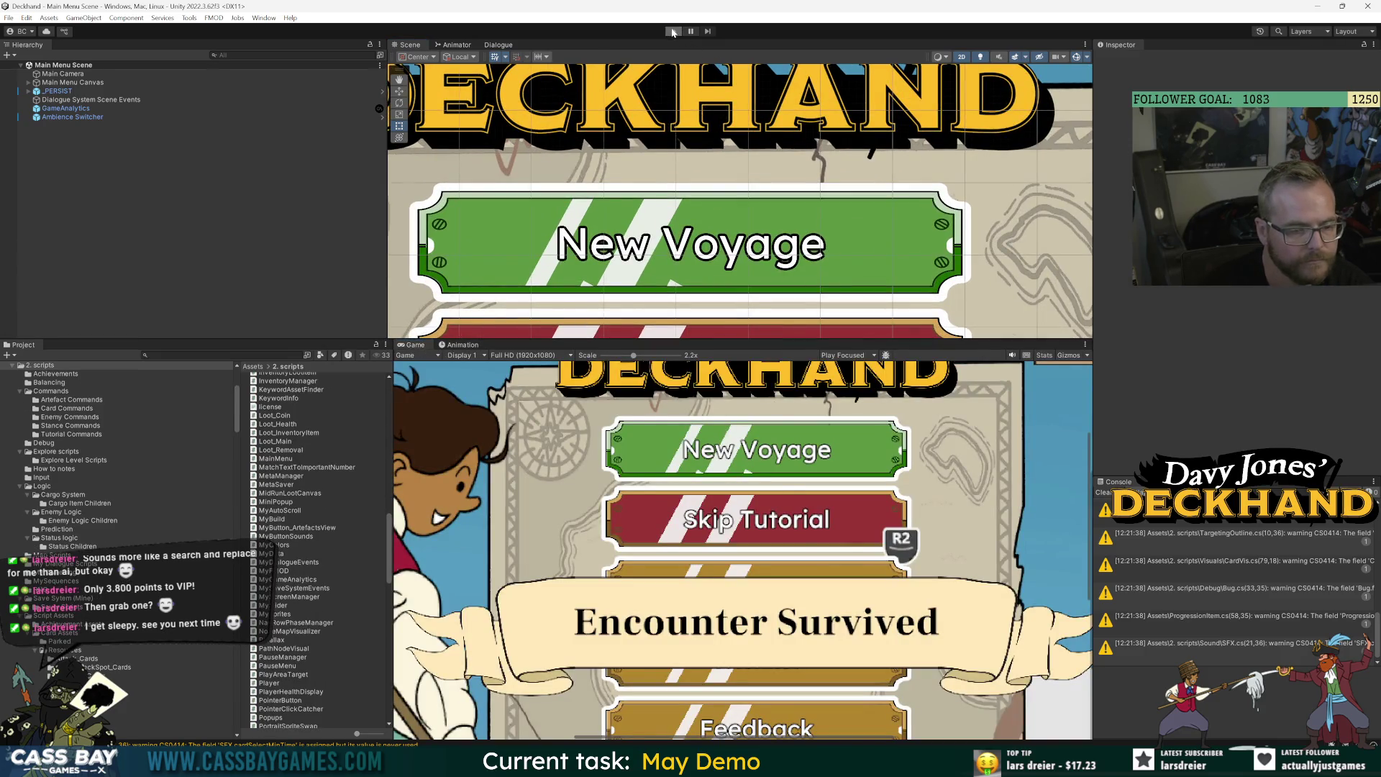
pyautogui.click(672, 31)
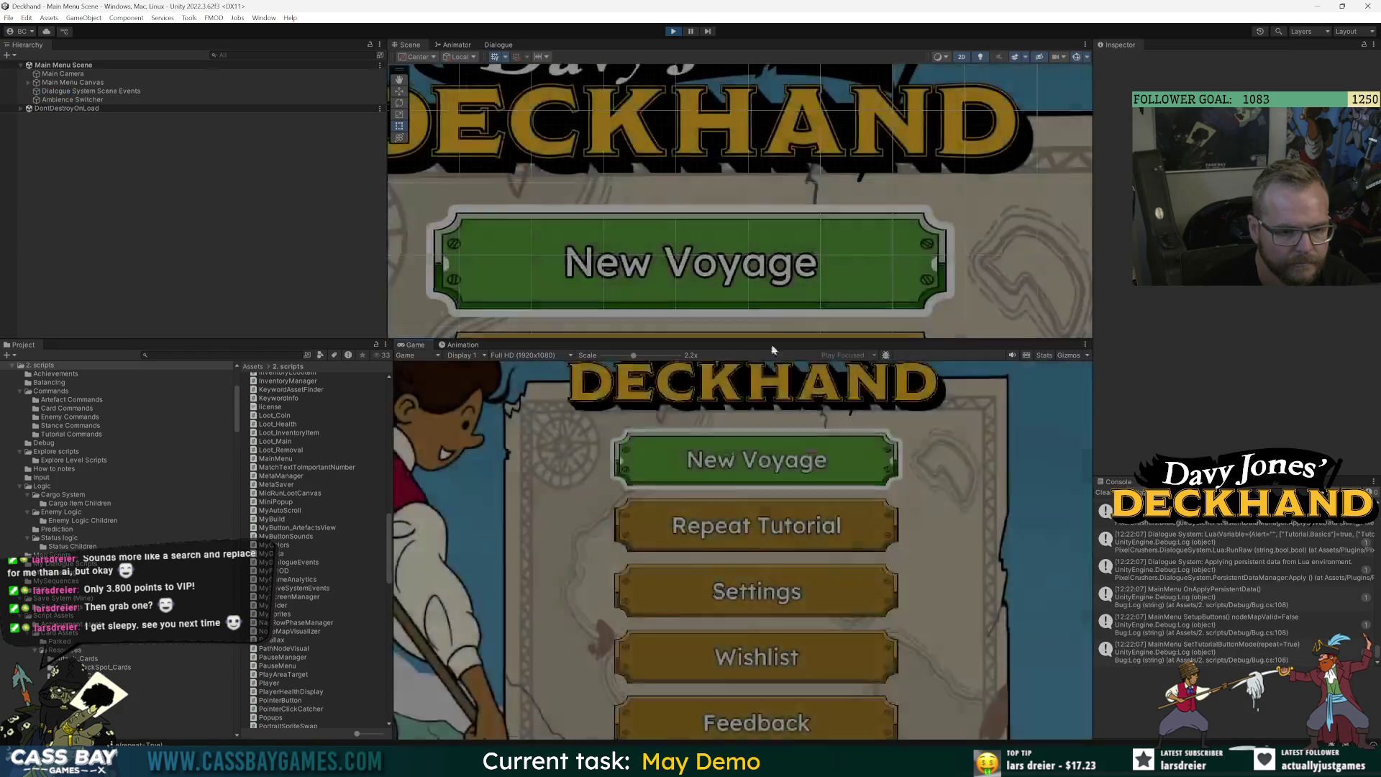
pyautogui.scroll(-5, 617, 496)
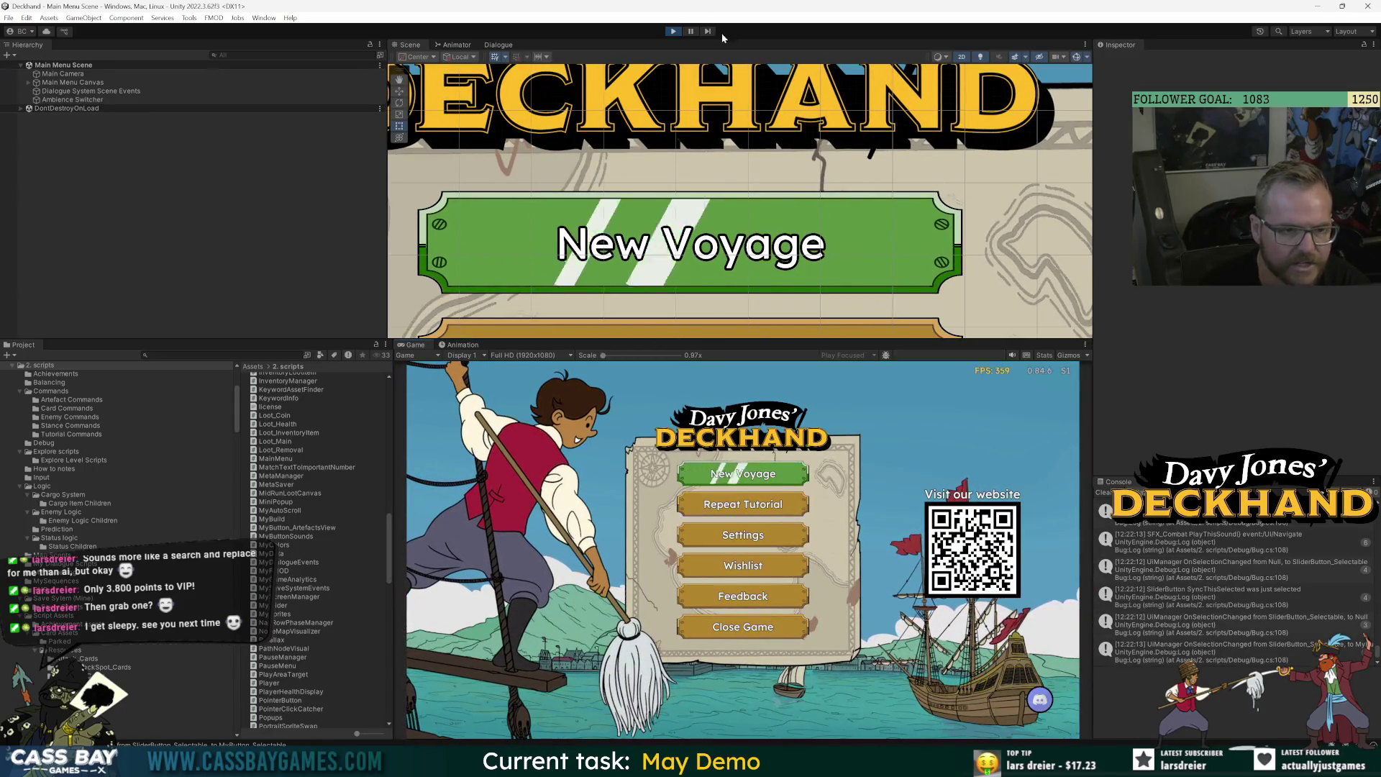
pyautogui.click(676, 31)
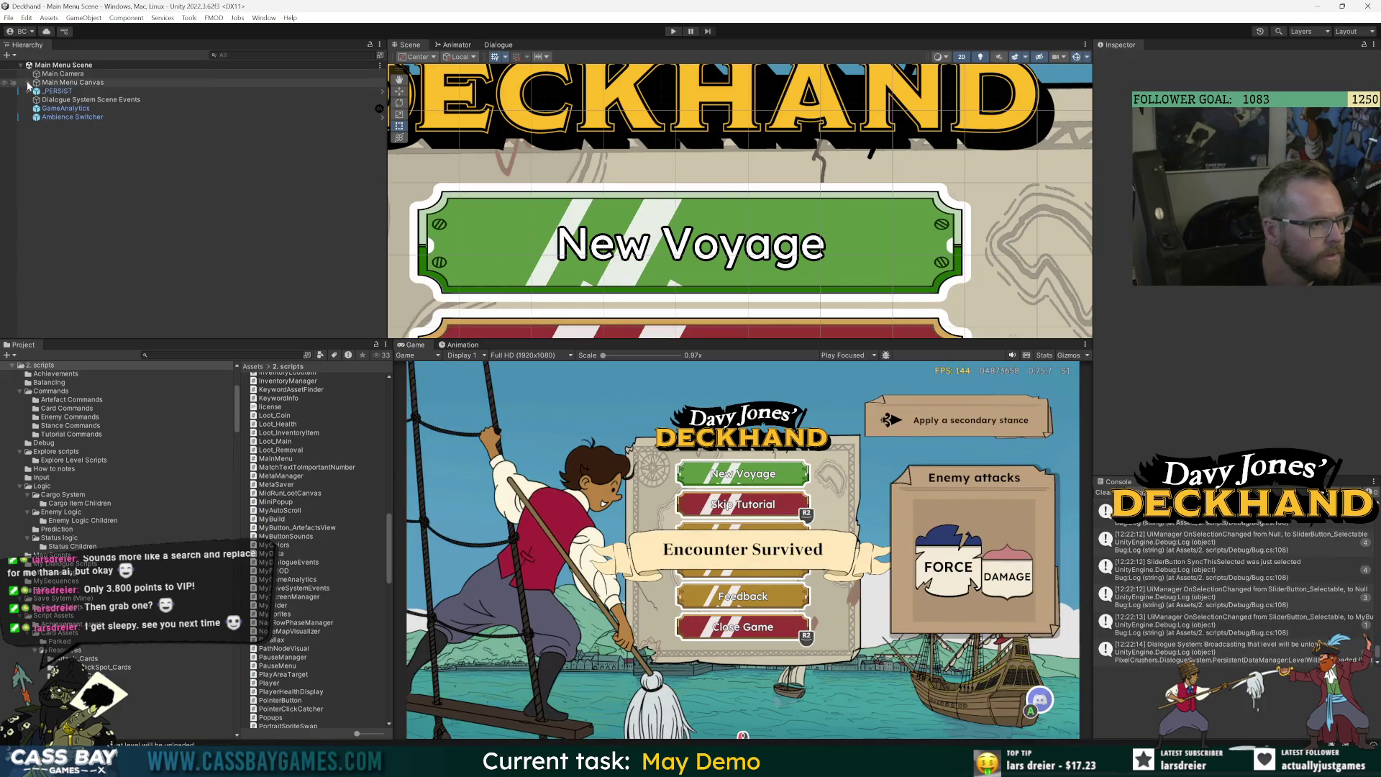
# Expand the Hierarchy down to Menu_Base and frame the Repeat/Skip Tutorial slider button.
pyautogui.click(36, 91)
pyautogui.click(44, 100)
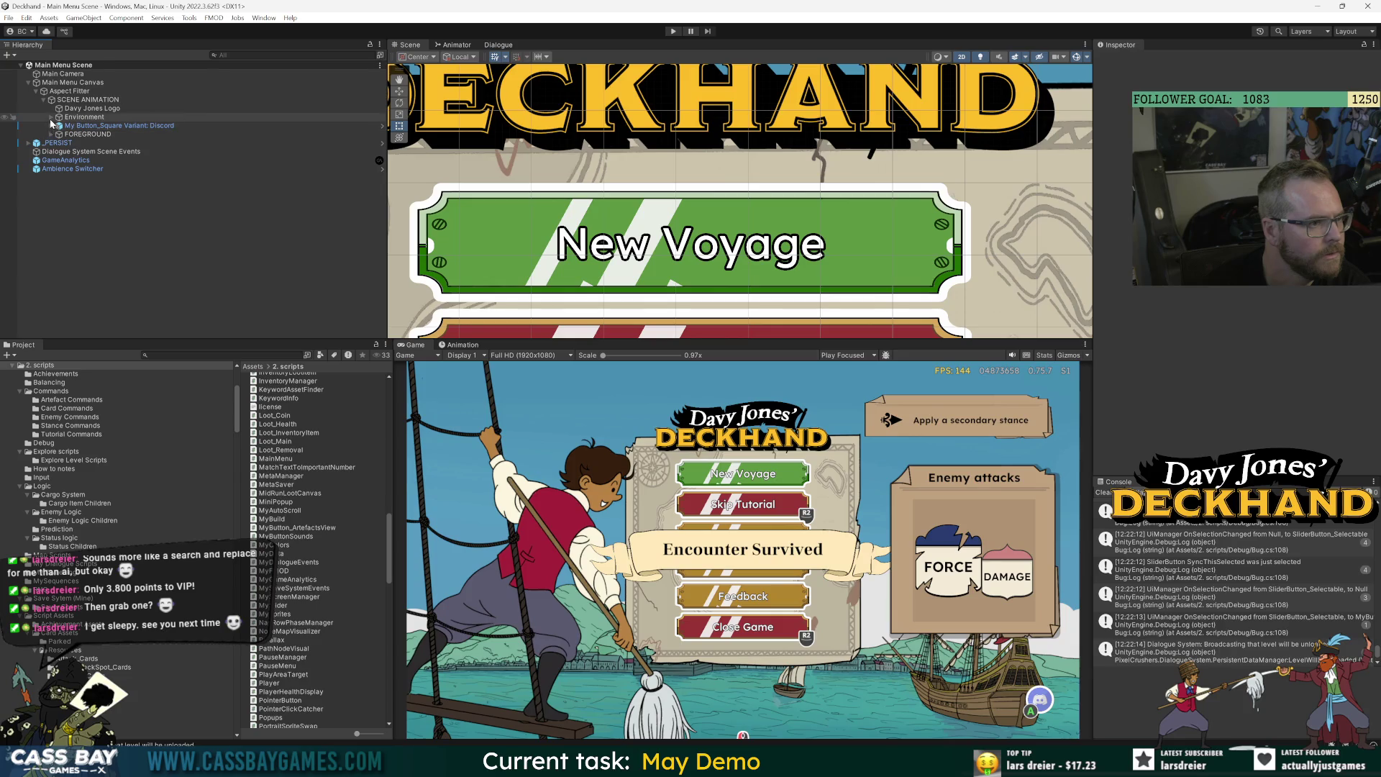
pyautogui.click(51, 117)
pyautogui.click(59, 178)
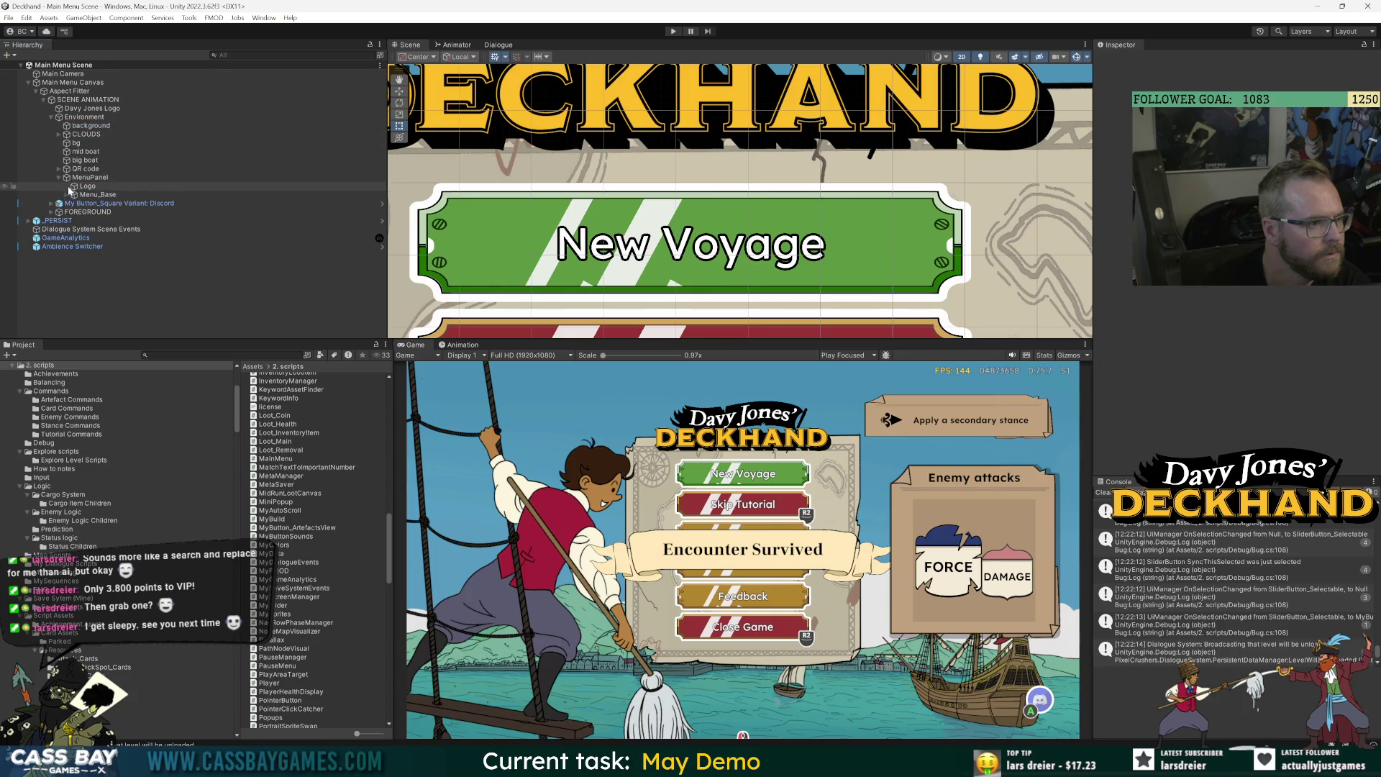
pyautogui.click(66, 195)
pyautogui.click(133, 204)
pyautogui.click(144, 213)
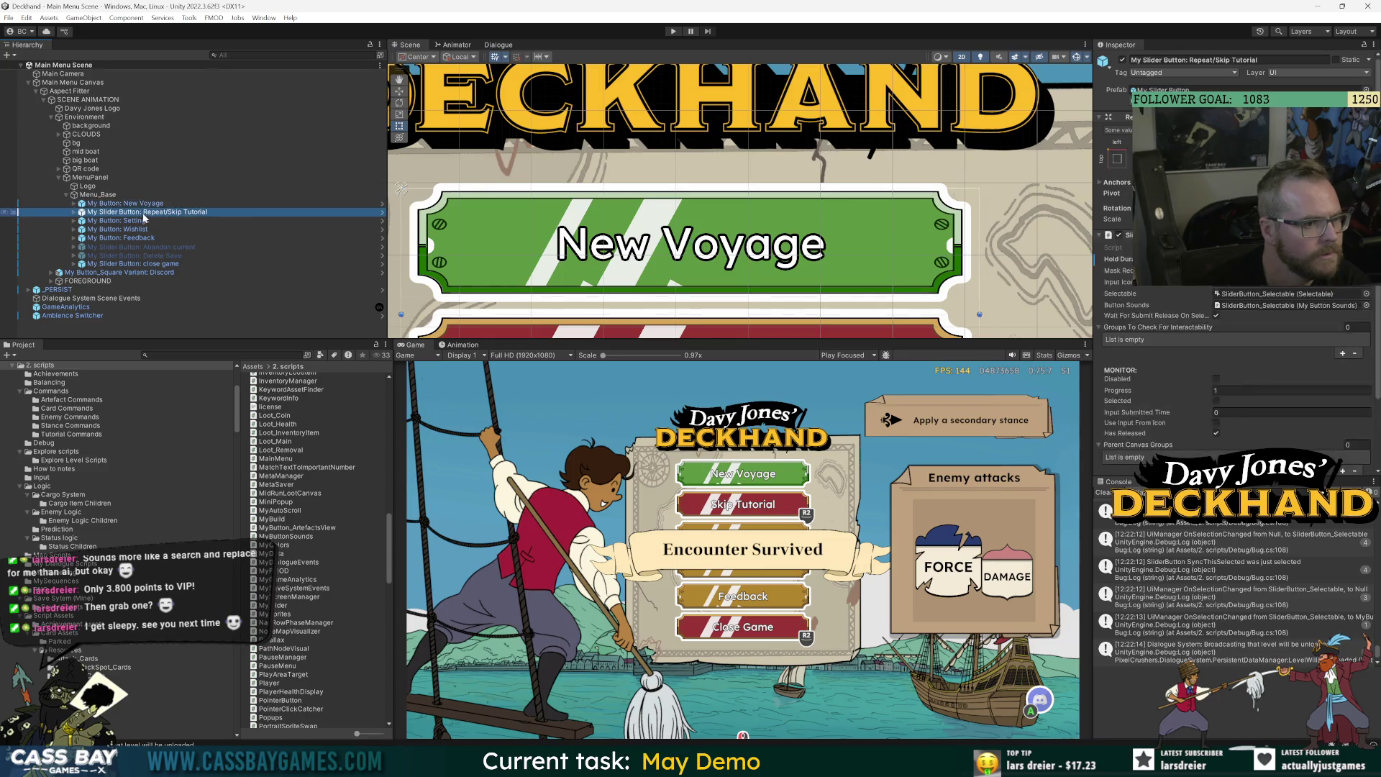
pyautogui.press('f')
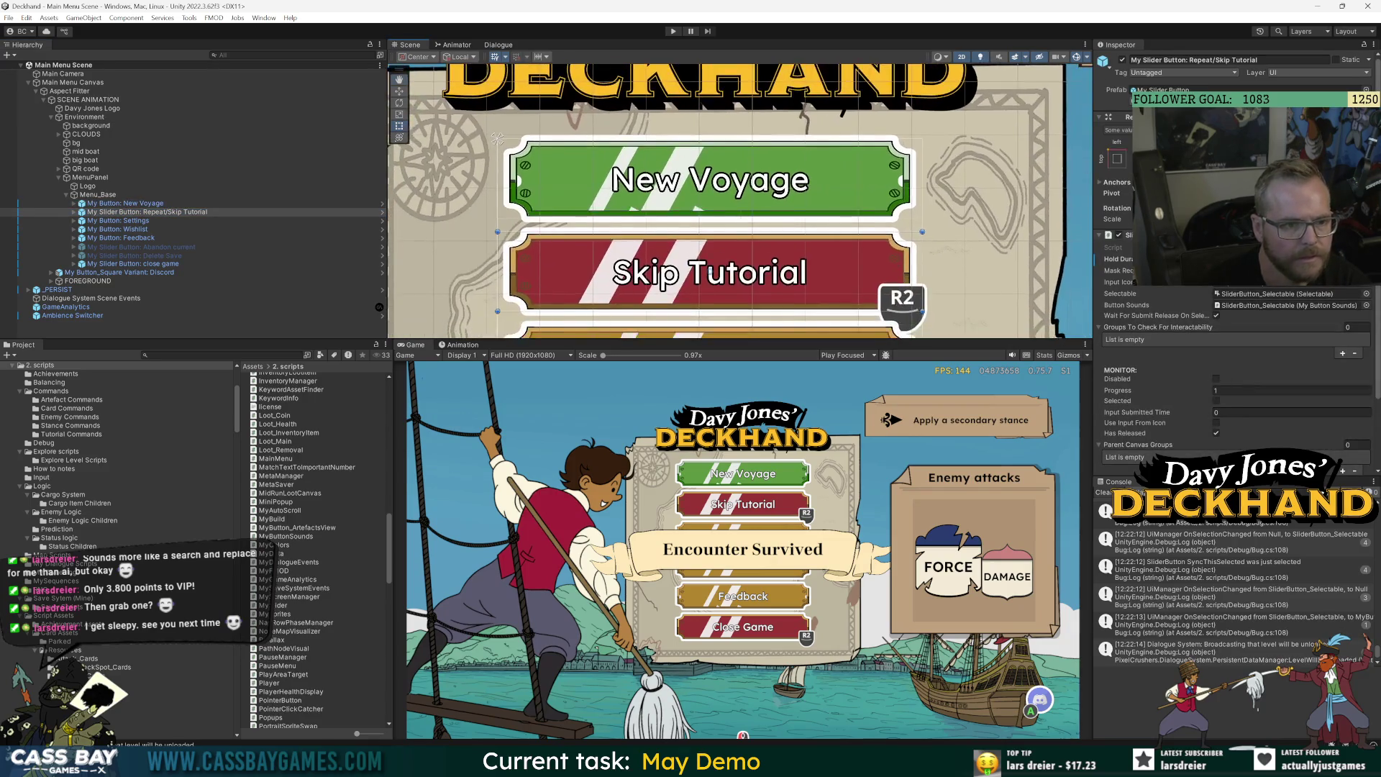
# Open the slider button prefab in context and select Shine under ShineMask.
pyautogui.click(382, 212)
pyautogui.click(86, 140)
pyautogui.click(82, 147)
# Select Shine, open its animation timeline and preview the shine, ending back at frame 0.
pyautogui.press('f')
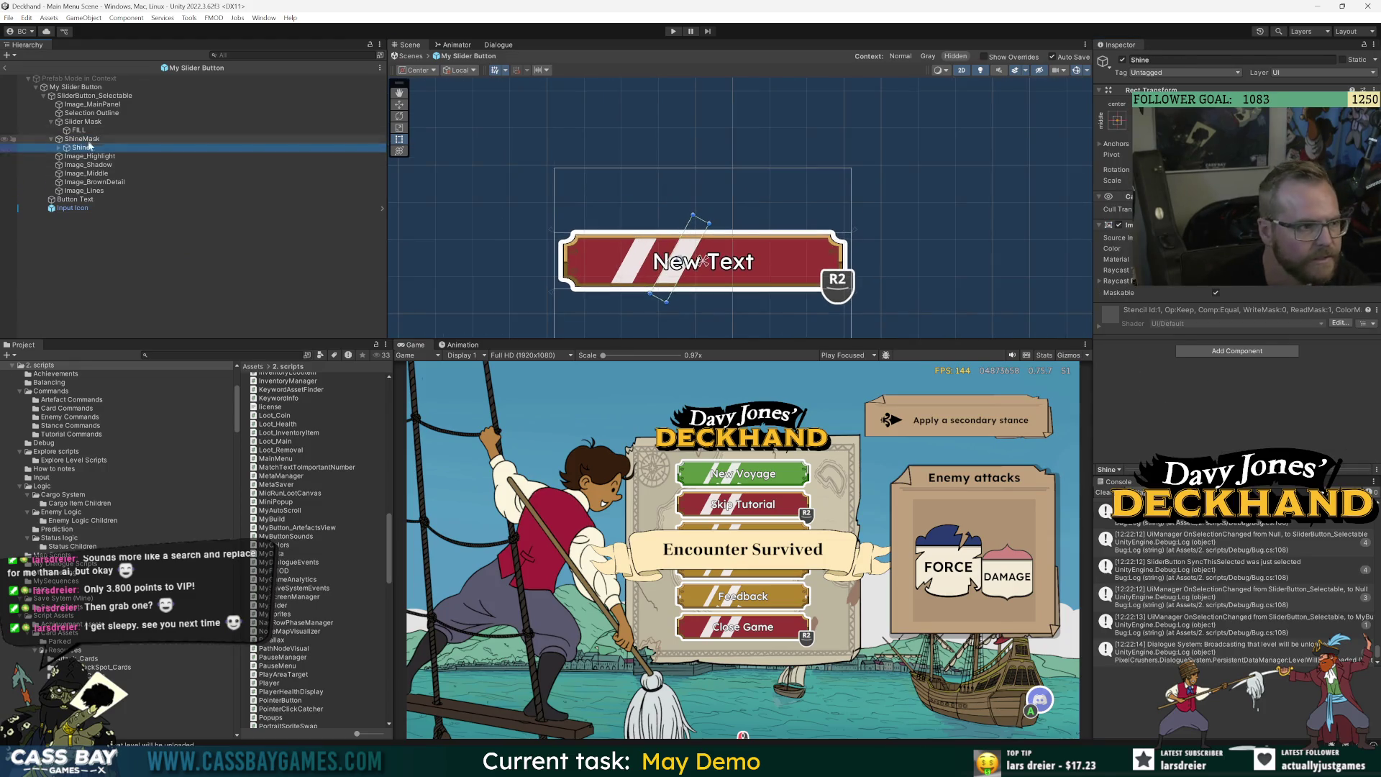
pyautogui.press('Up')
pyautogui.scroll(3, 715, 271)
pyautogui.click(59, 147)
pyautogui.click(81, 148)
pyautogui.click(461, 344)
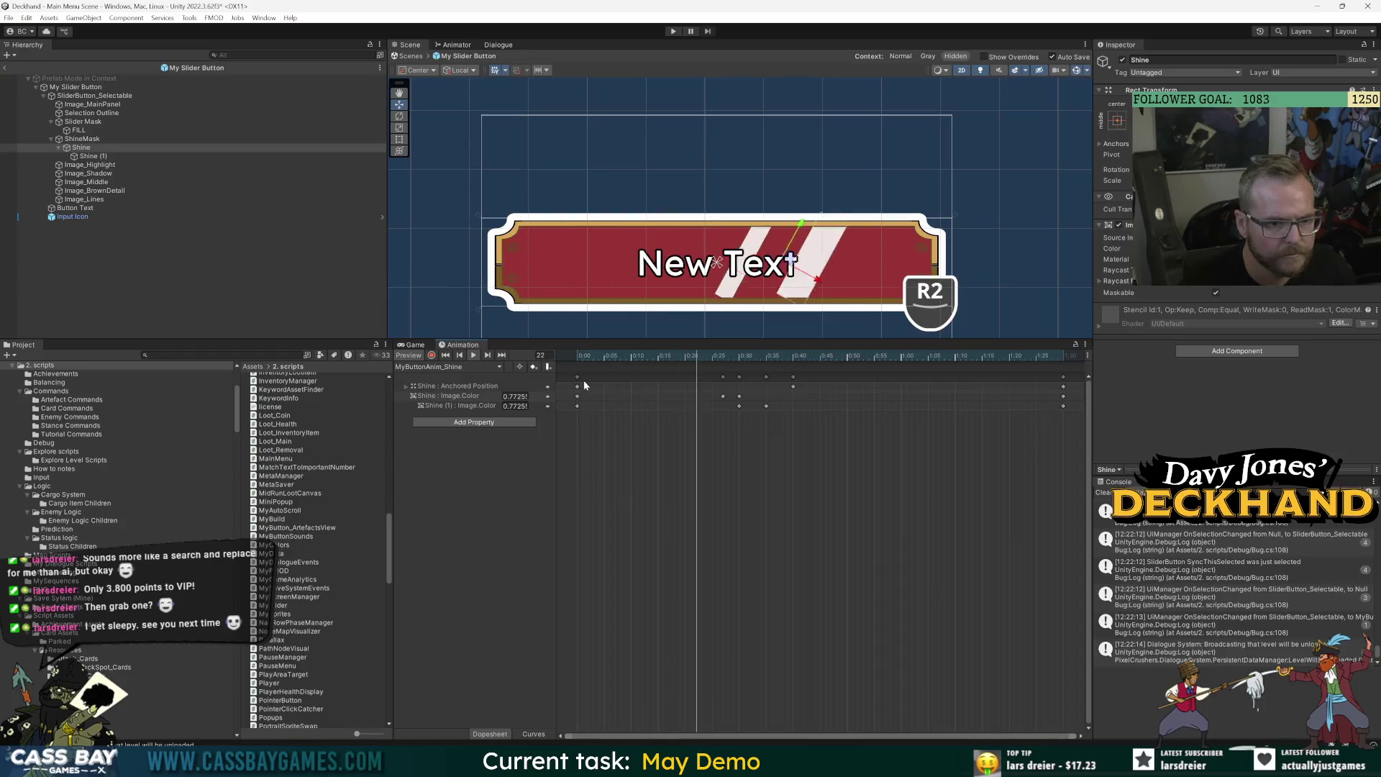
pyautogui.click(731, 386)
pyautogui.click(472, 355)
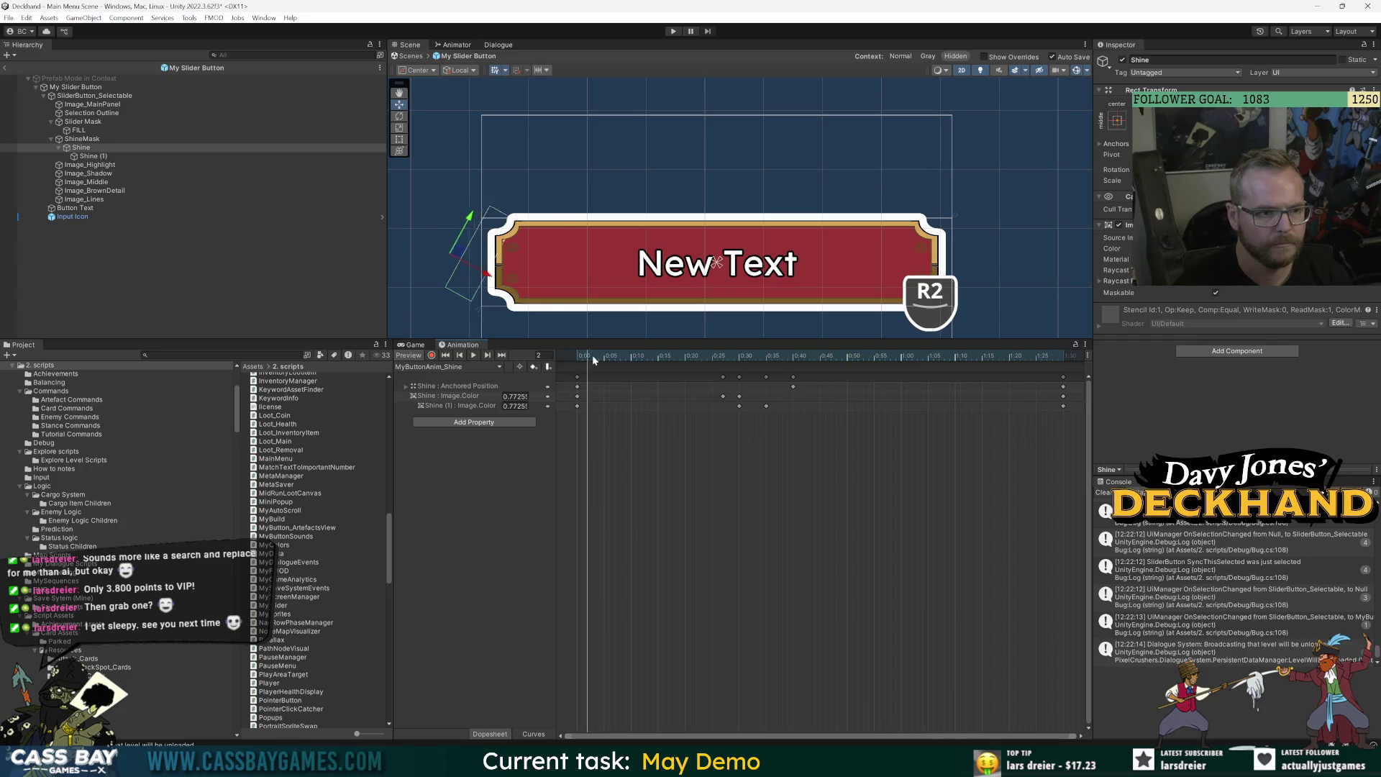
pyautogui.click(631, 357)
pyautogui.moveTo(631, 360); pyautogui.dragTo(573, 380)
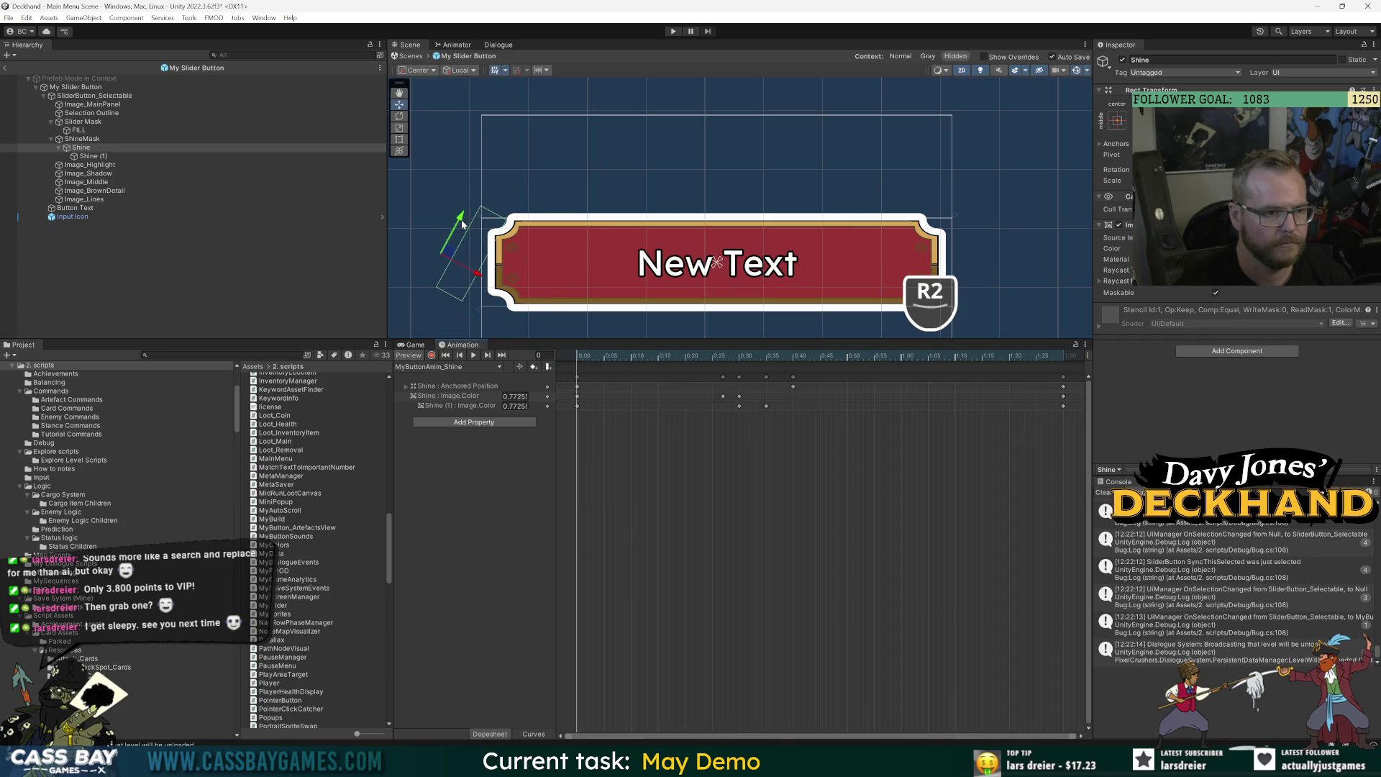
# Record a keyframe moving Shine left of the button at the start, then preview the sweep.
pyautogui.click(432, 355)
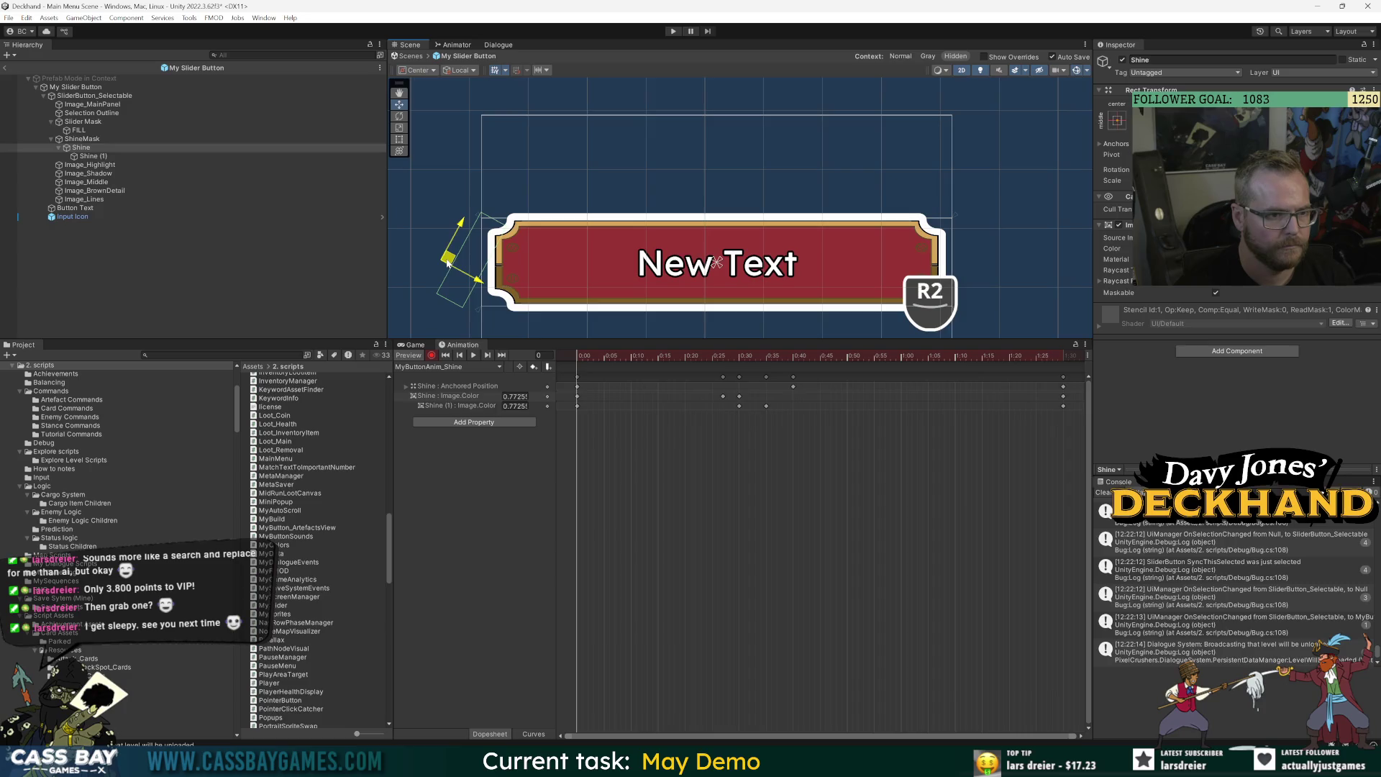
pyautogui.moveTo(581, 355)
pyautogui.mouseDown()
pyautogui.moveTo(641, 350)
pyautogui.moveTo(576, 367)
pyautogui.mouseUp()
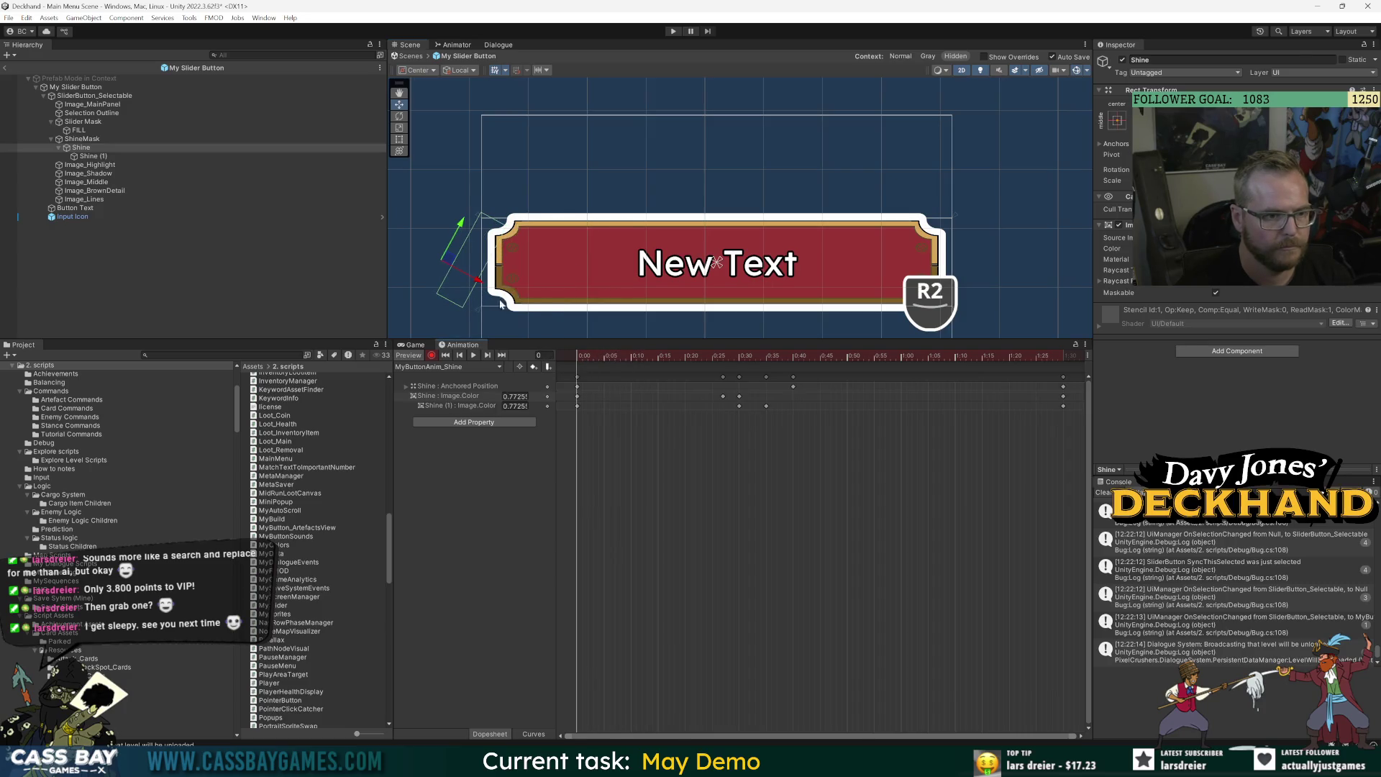
pyautogui.moveTo(471, 265)
pyautogui.mouseDown()
pyautogui.moveTo(544, 268)
pyautogui.moveTo(500, 266)
pyautogui.mouseUp()
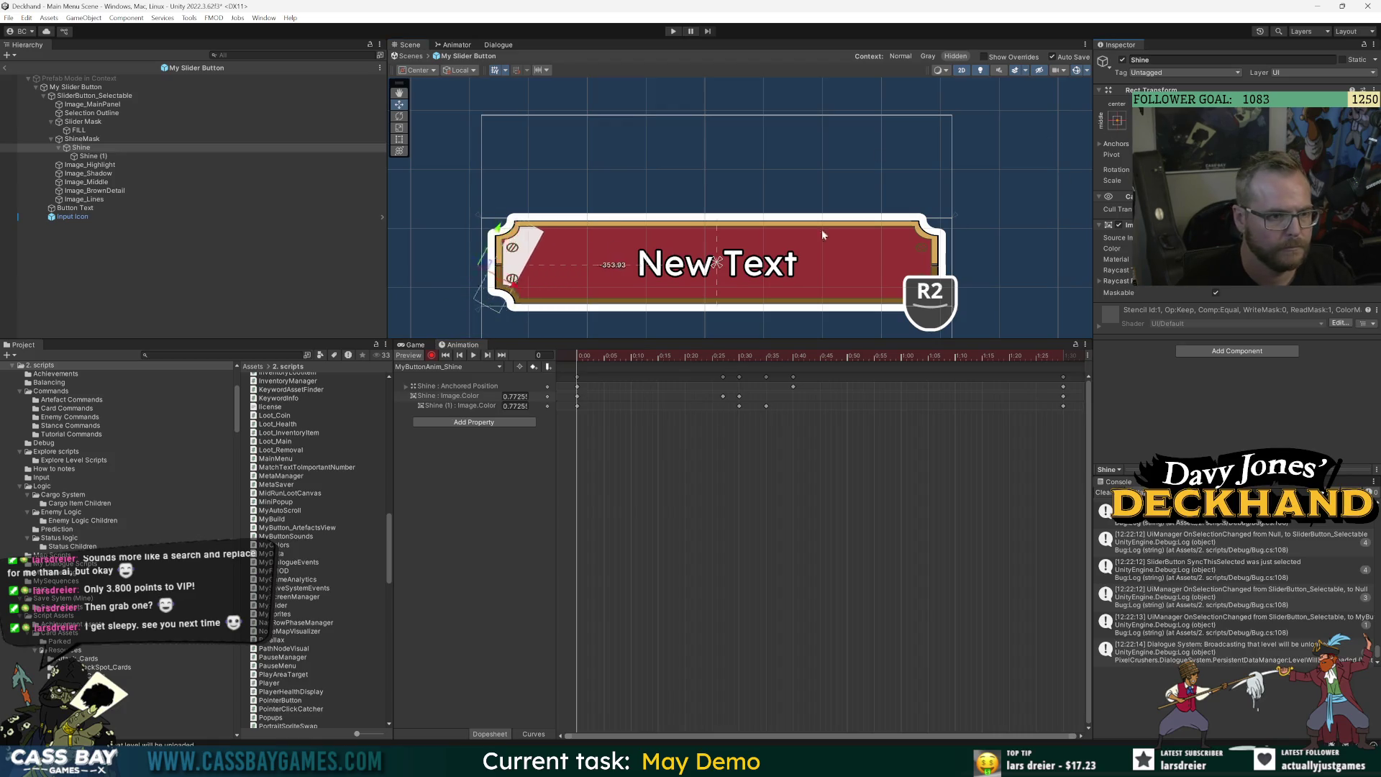
pyautogui.press('space')
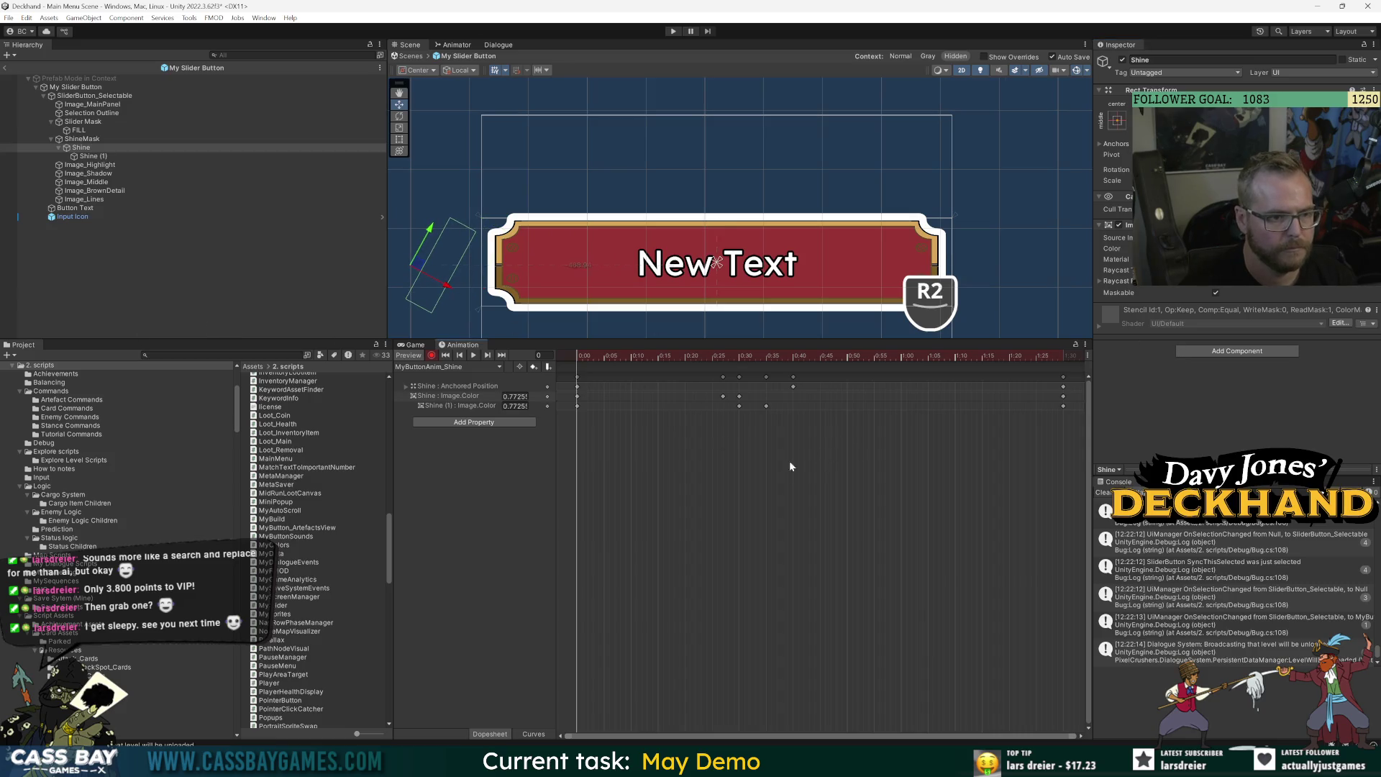
pyautogui.moveTo(663, 361); pyautogui.dragTo(818, 361)
pyautogui.press('space')
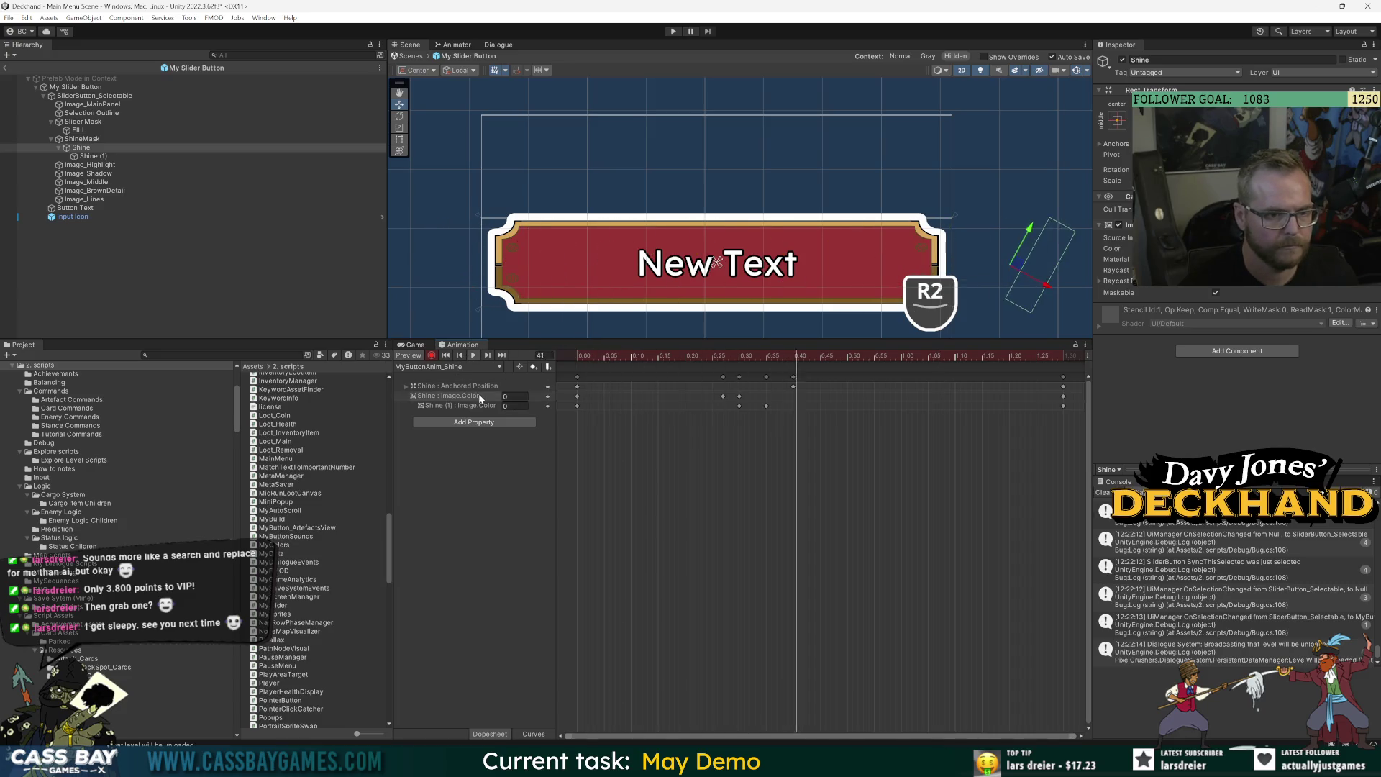
# Leave prefab editing and run the game to test the menu.
pyautogui.click(180, 274)
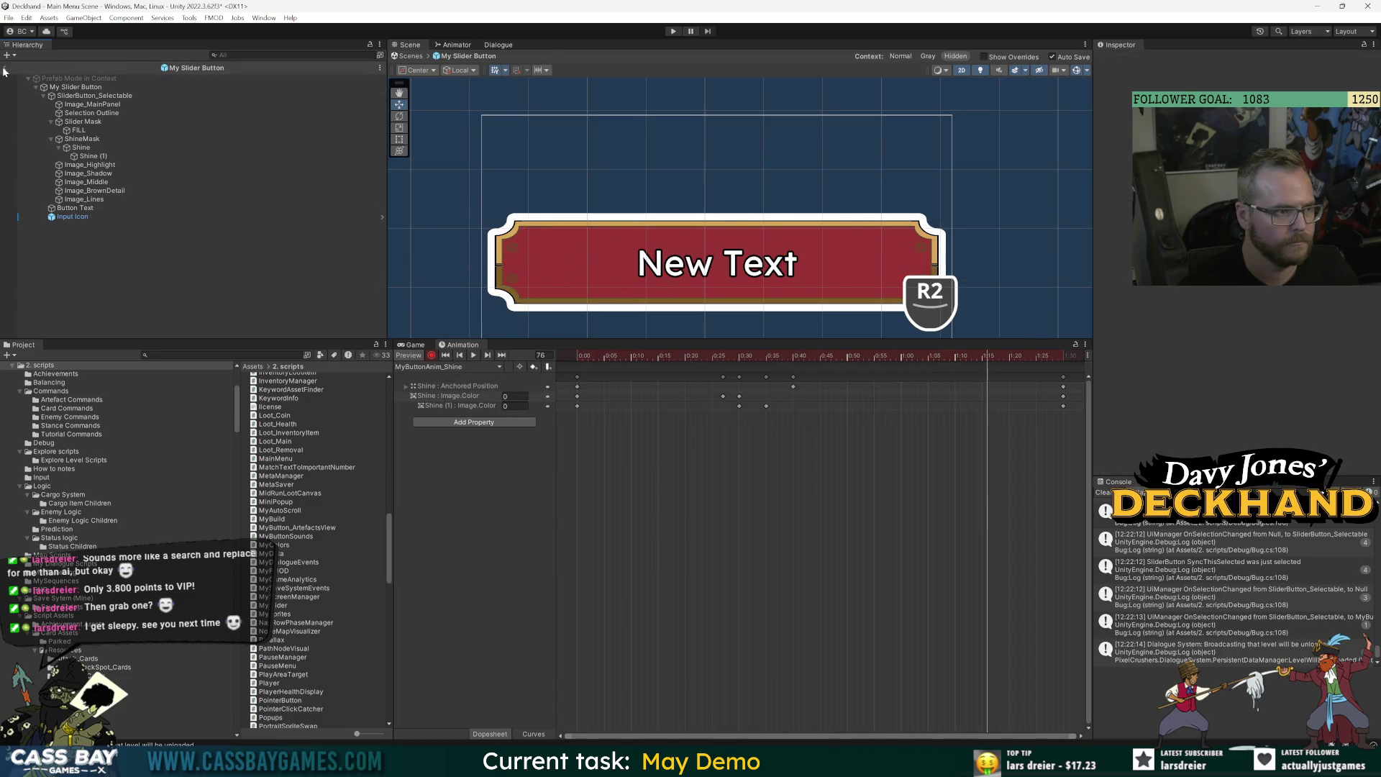
pyautogui.click(5, 68)
pyautogui.hotkey('ctrl', 'p')
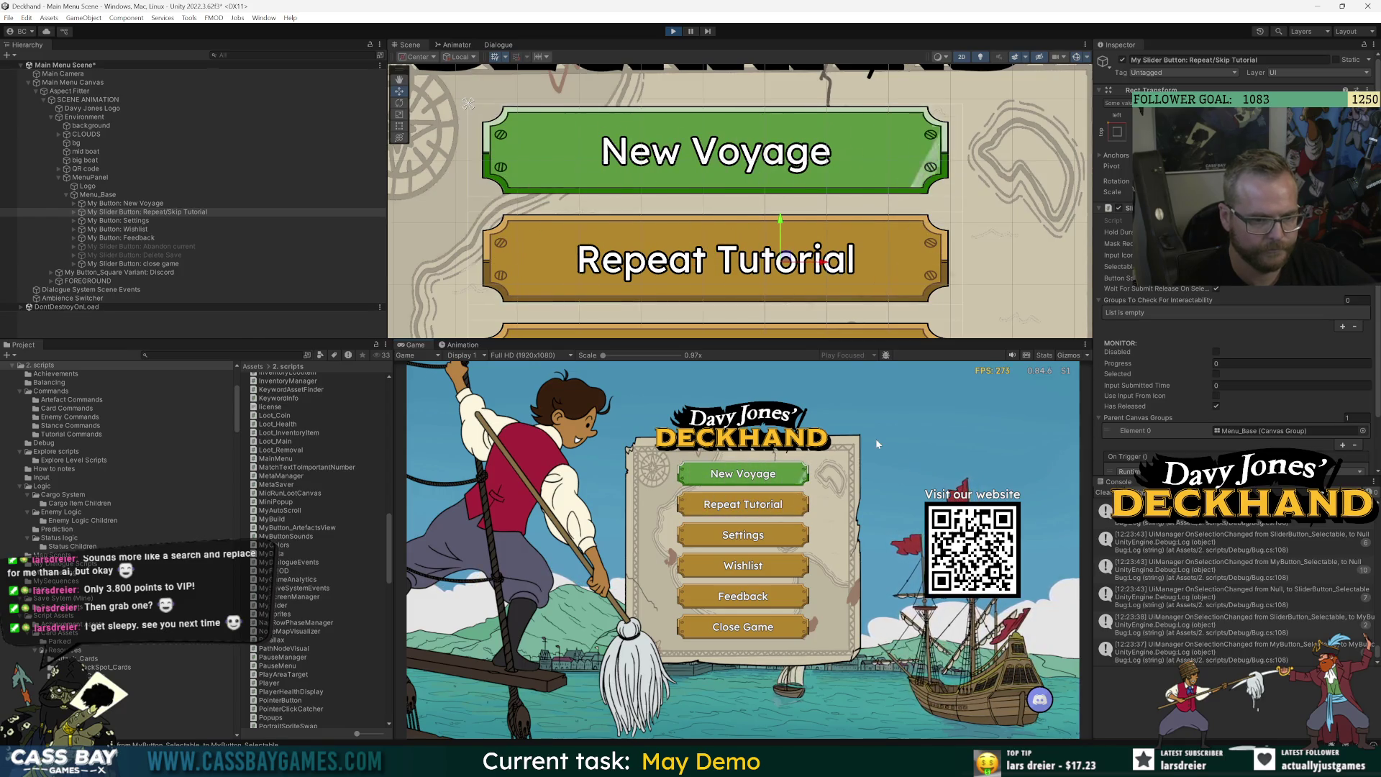
# Inspect Menu_Base, Logo and MenuPanel, locating its Map Menu V1 sprite asset.
pyautogui.click(98, 194)
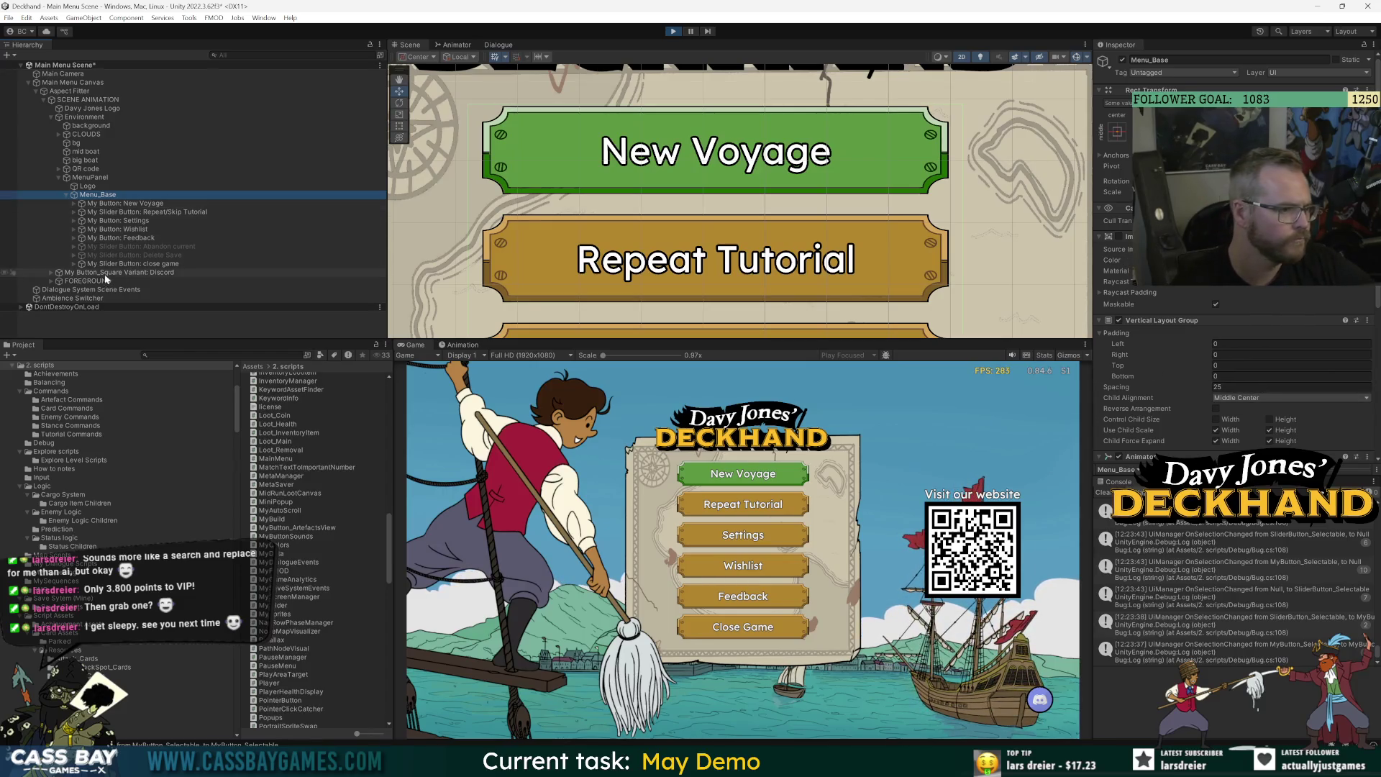
pyautogui.click(89, 186)
pyautogui.click(90, 177)
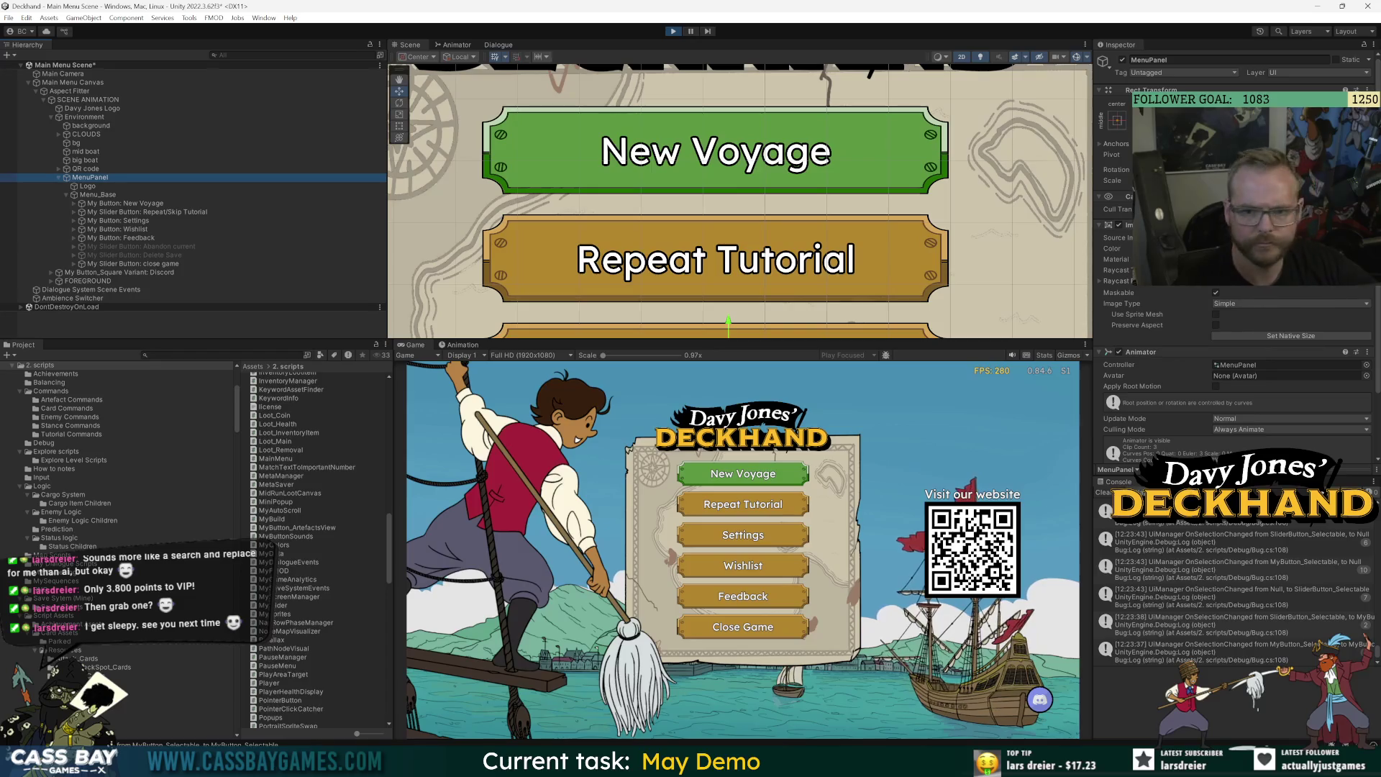
pyautogui.click(1259, 237)
pyautogui.click(299, 394)
pyautogui.moveTo(299, 395); pyautogui.dragTo(299, 380)
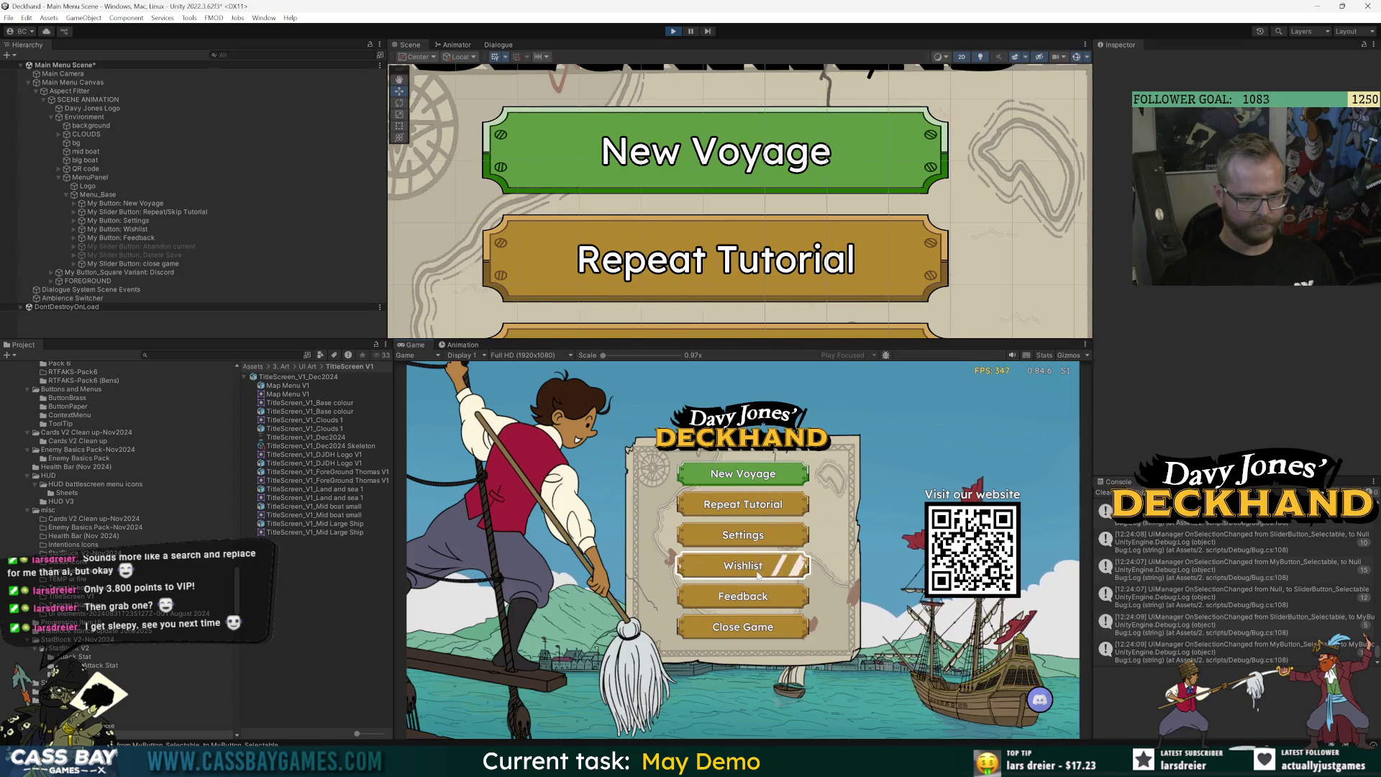
# Open and close the in-game Settings panel, then switch to the browser.
pyautogui.click(756, 538)
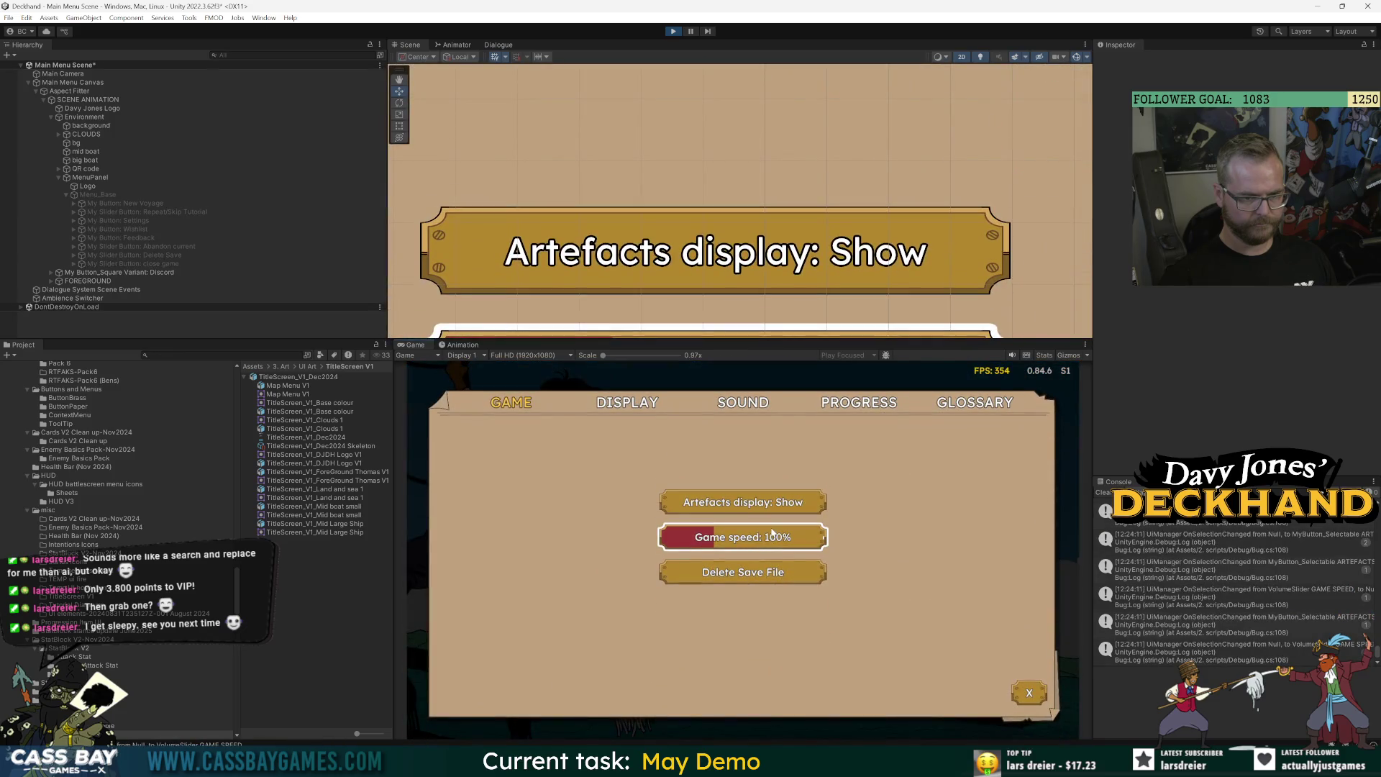
pyautogui.press('Escape')
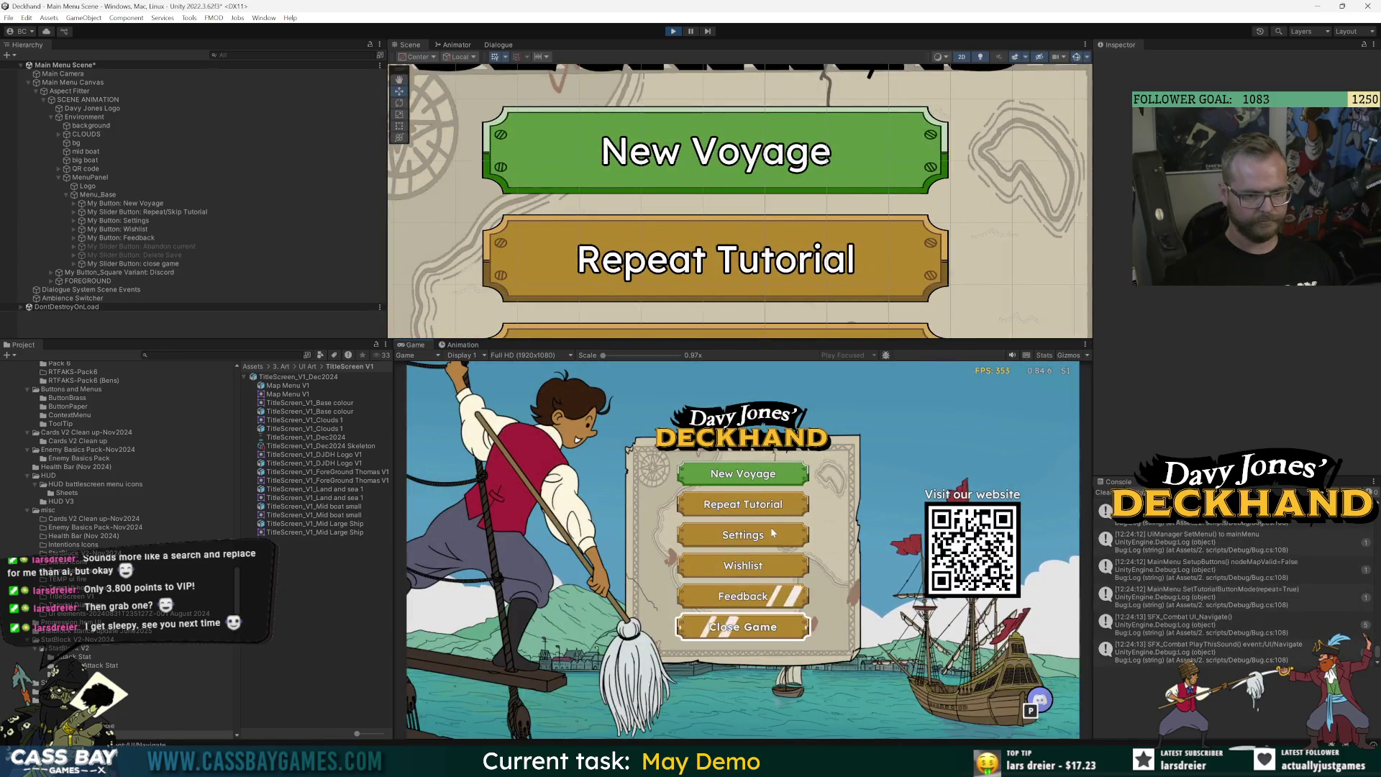
pyautogui.hotkey('alt', 'Tab')
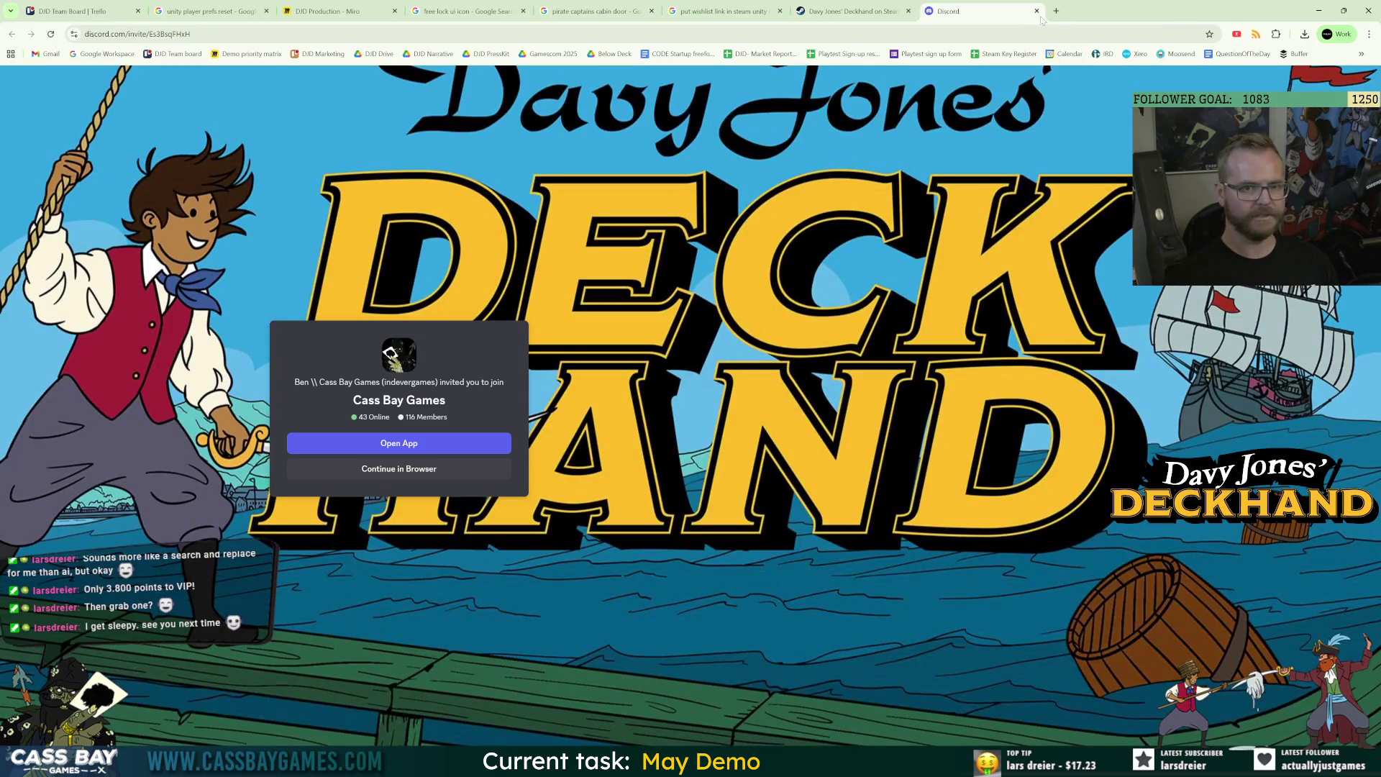
# Close the Discord invite tab, return to Unity and stop the running game.
pyautogui.click(1036, 10)
pyautogui.hotkey('alt', 'Tab')
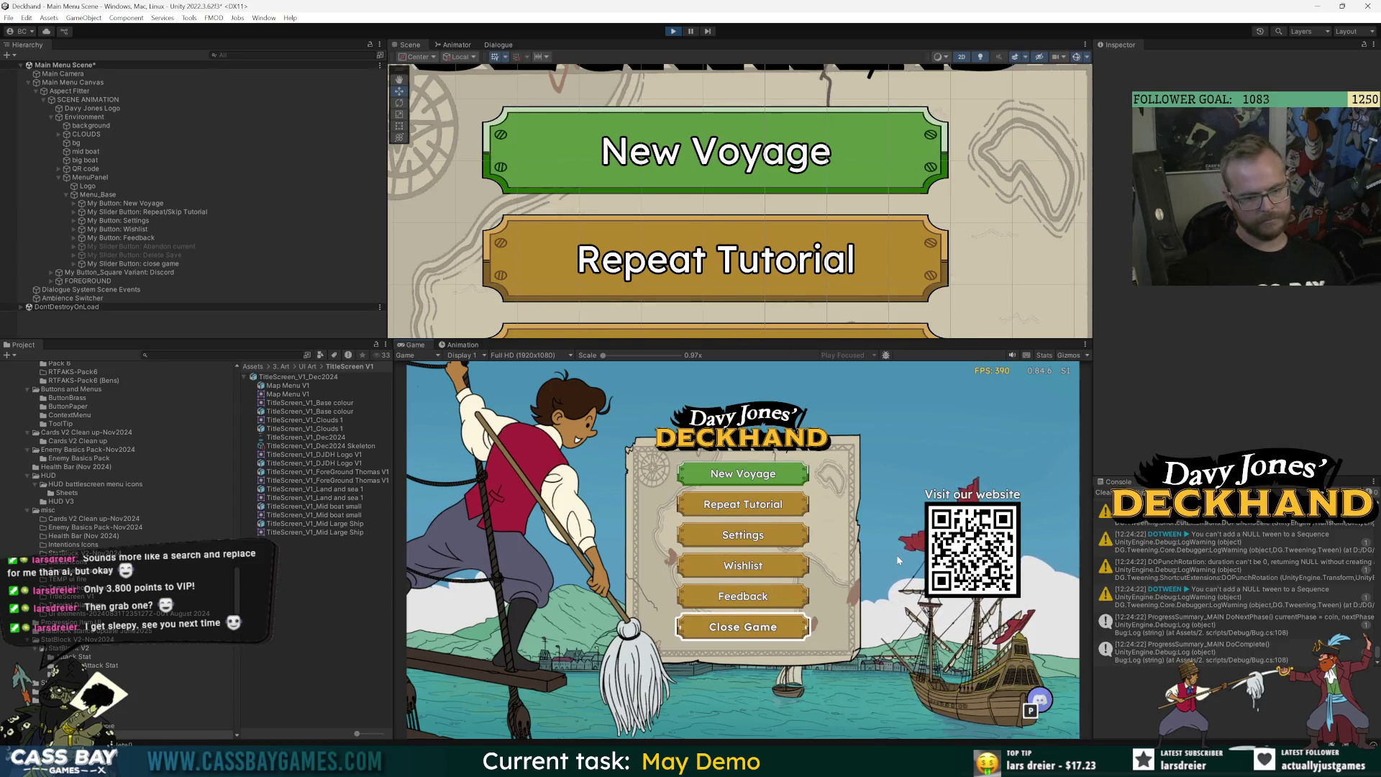
pyautogui.hotkey('ctrl', 'p')
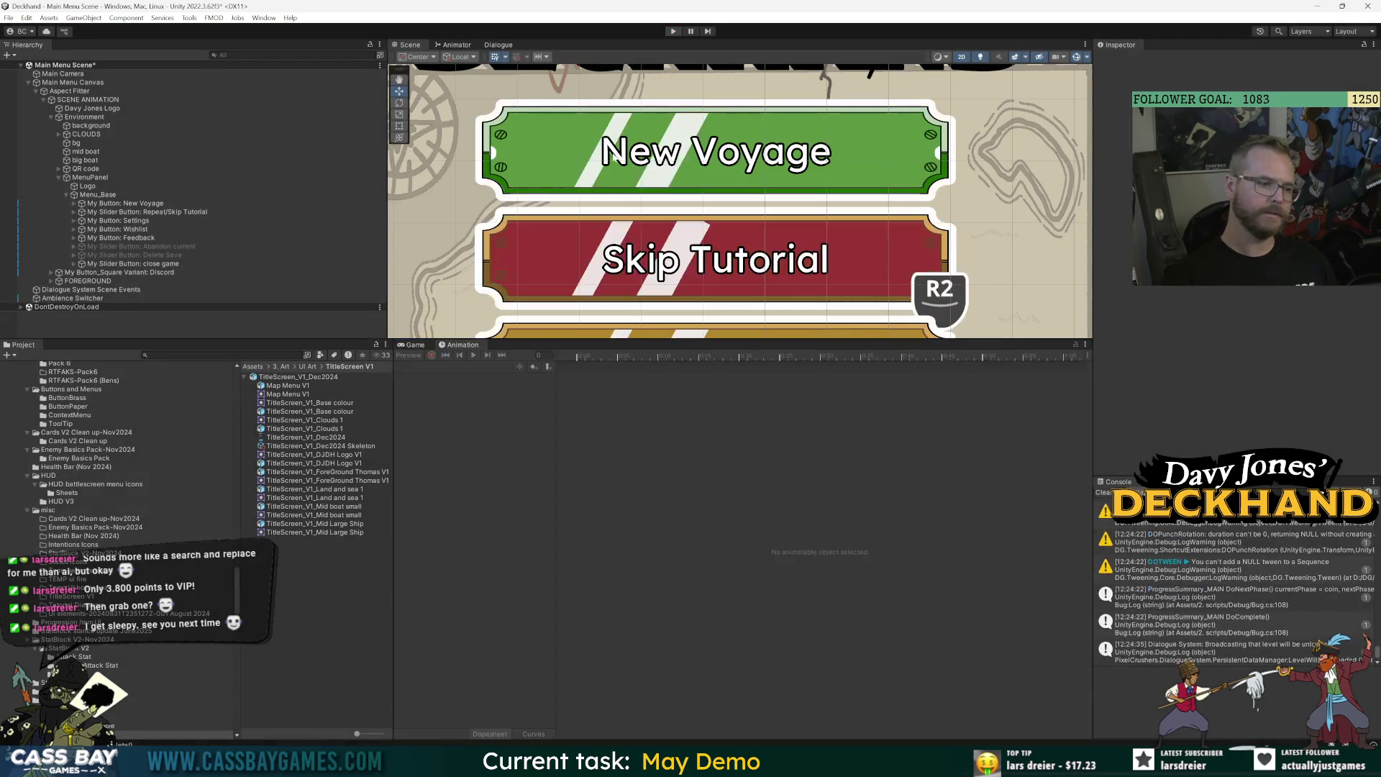
# Add an empty private void CloseSequence() method in MainMenu.cs.
pyautogui.hotkey('alt', 'Tab')
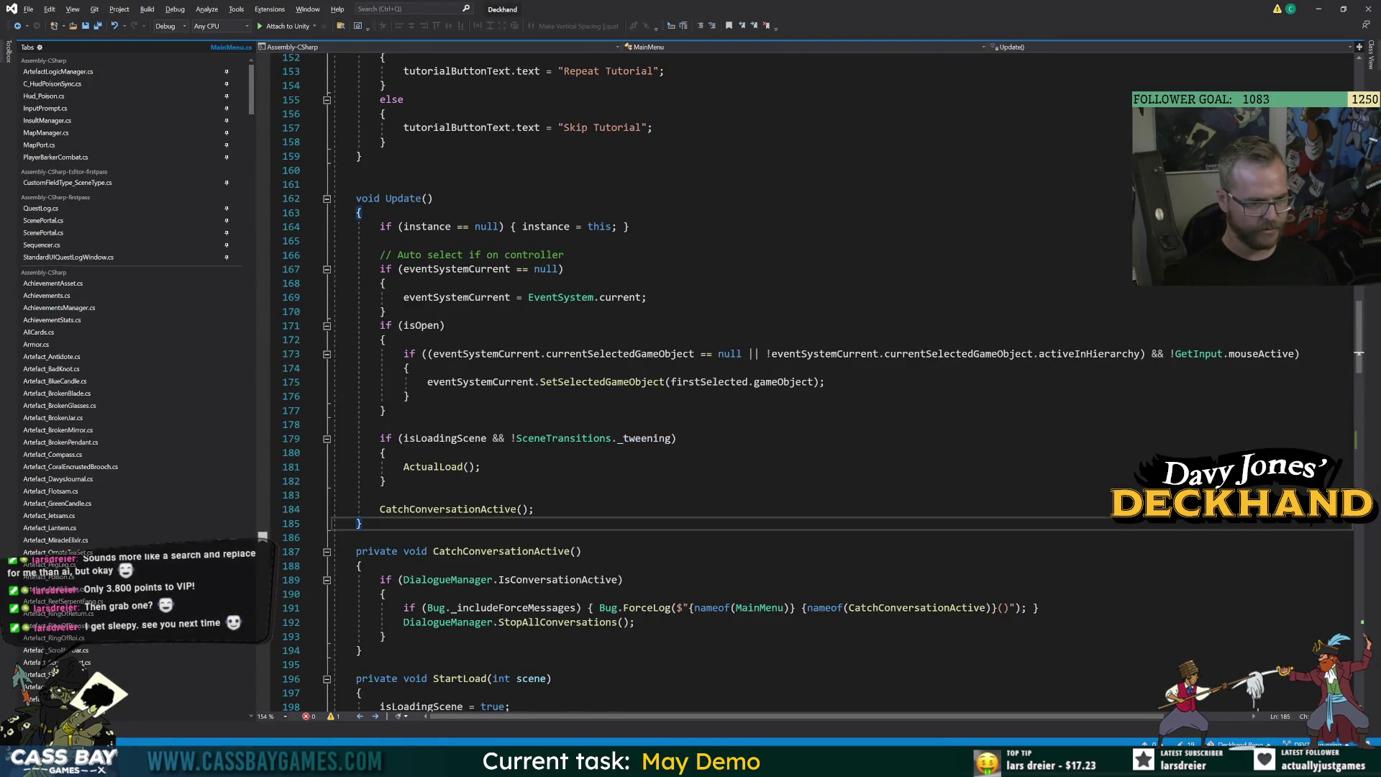
pyautogui.scroll(-20, 813, 381)
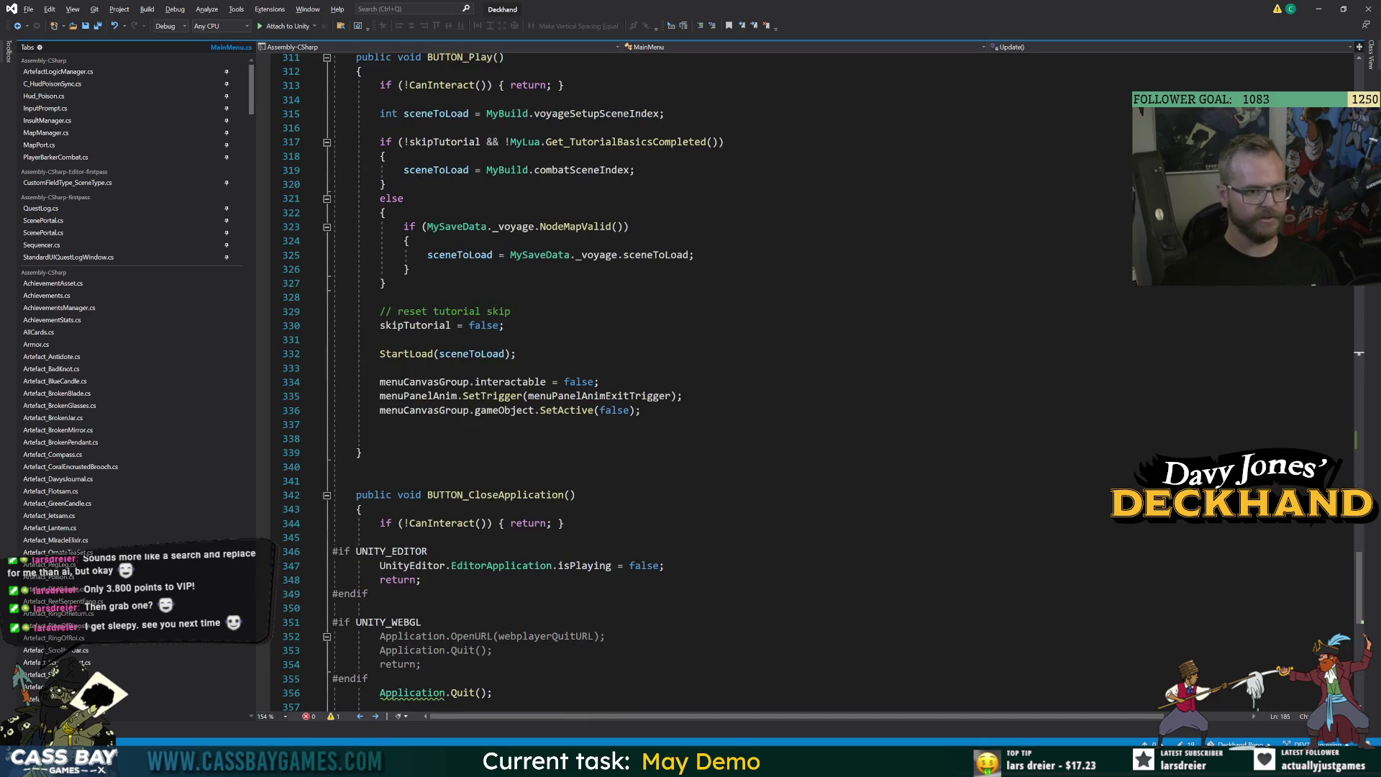
pyautogui.doubleClick(496, 494)
pyautogui.scroll(-5, 497, 494)
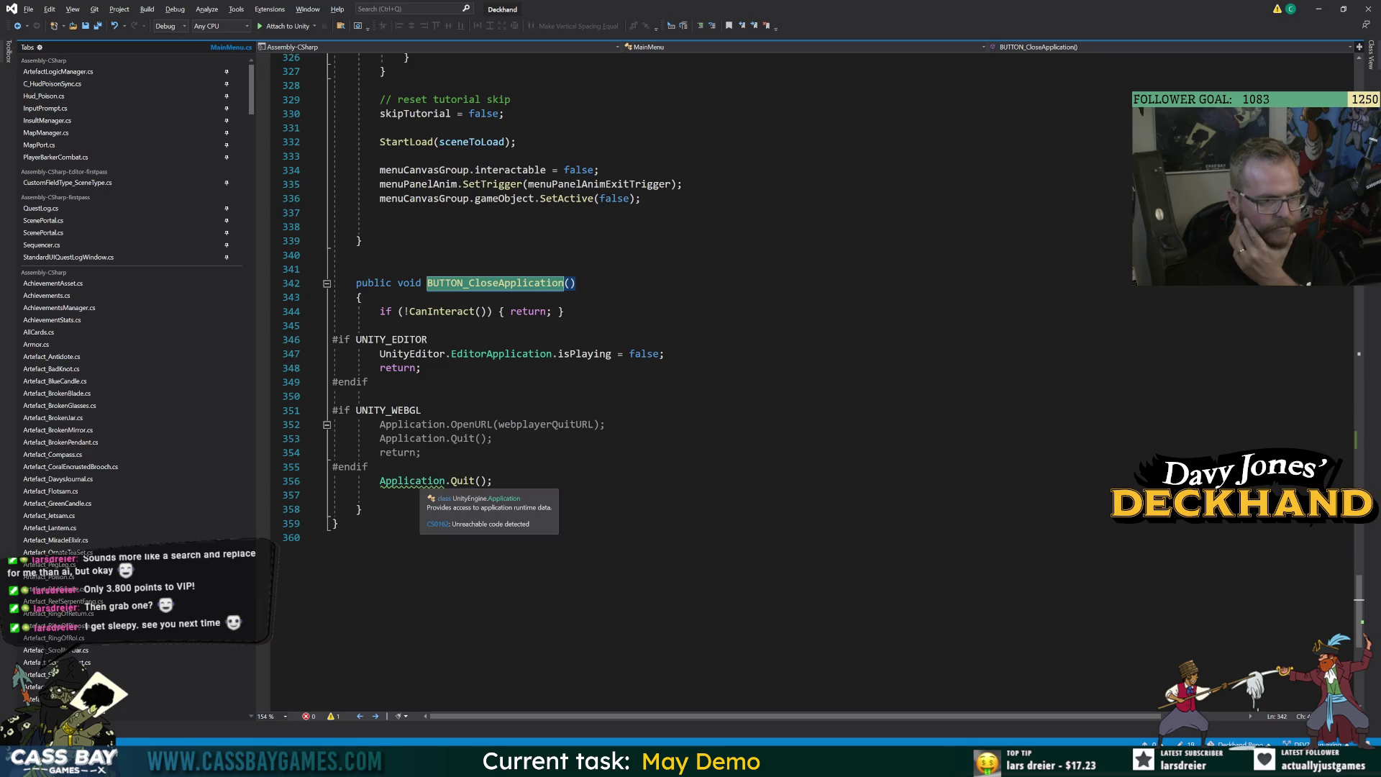
pyautogui.click(361, 509)
pyautogui.click(403, 241)
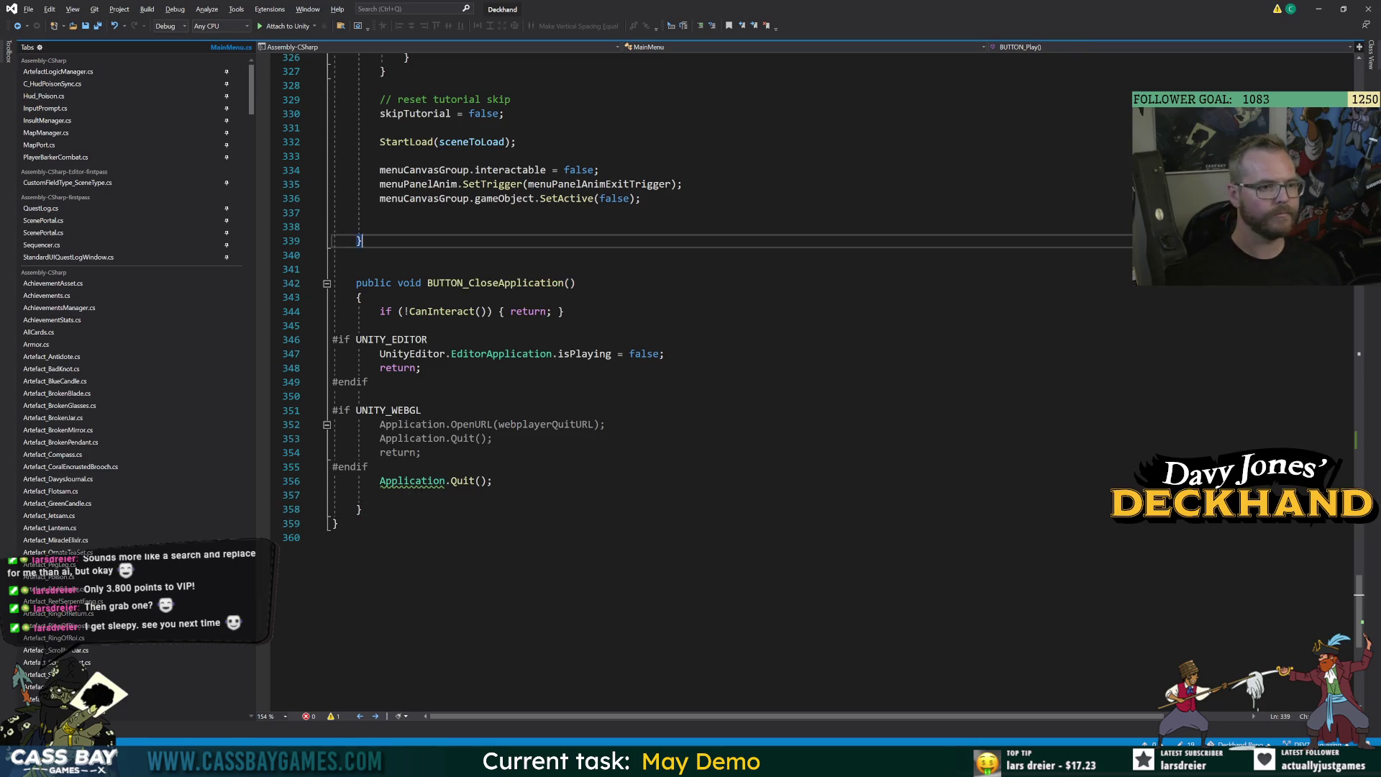
pyautogui.press('Return')
pyautogui.press('Return')
pyautogui.write('private void Close')
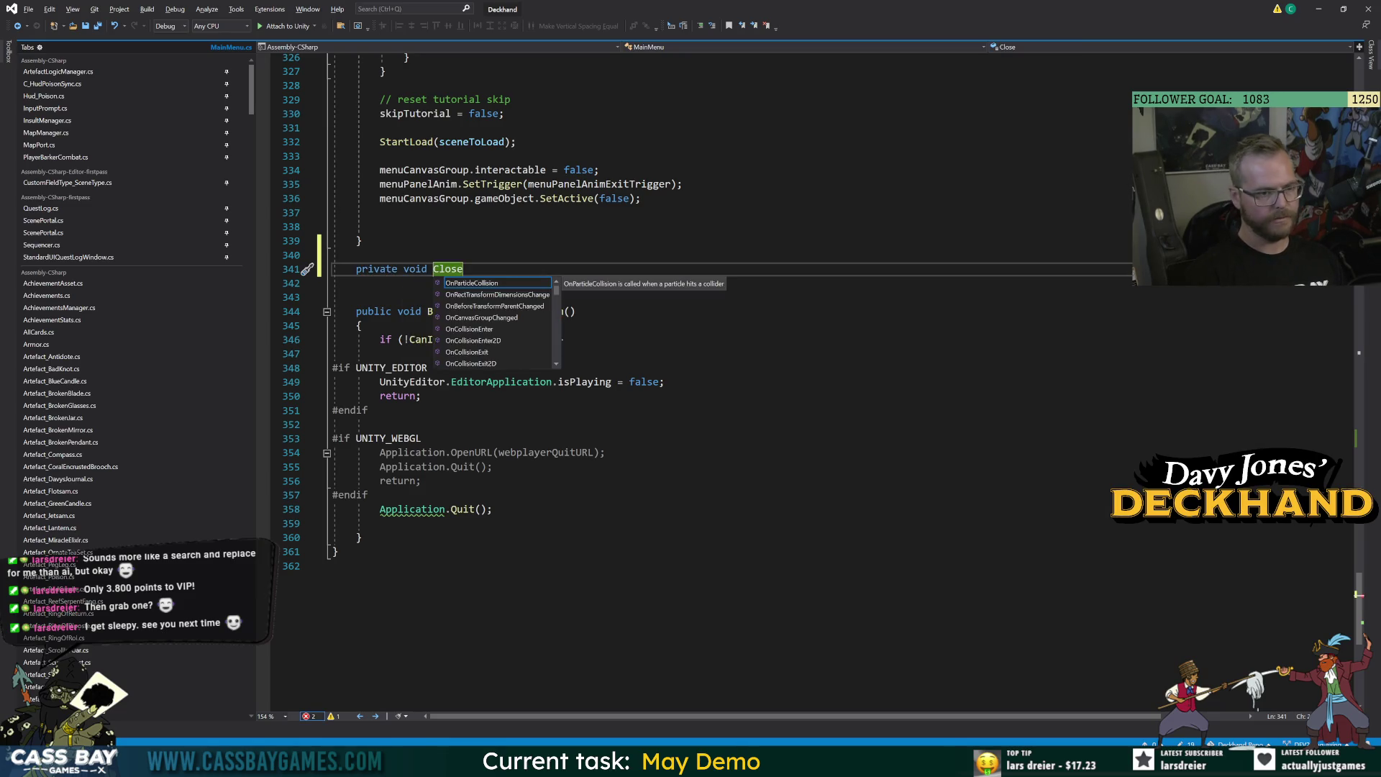
pyautogui.write('Seqe')
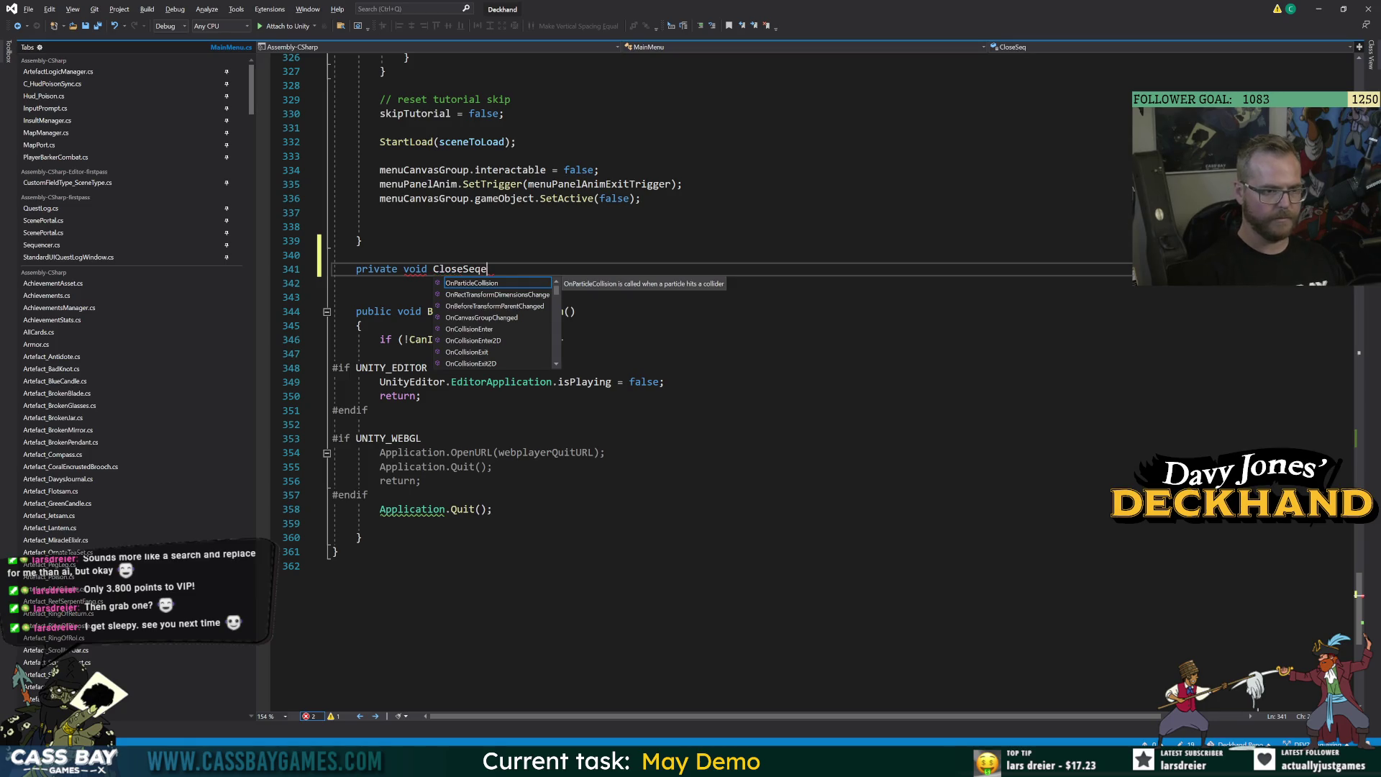
pyautogui.press('BackSpace')
pyautogui.write('uence()')
pyautogui.press('Return')
pyautogui.write('{')
pyautogui.press('Return')
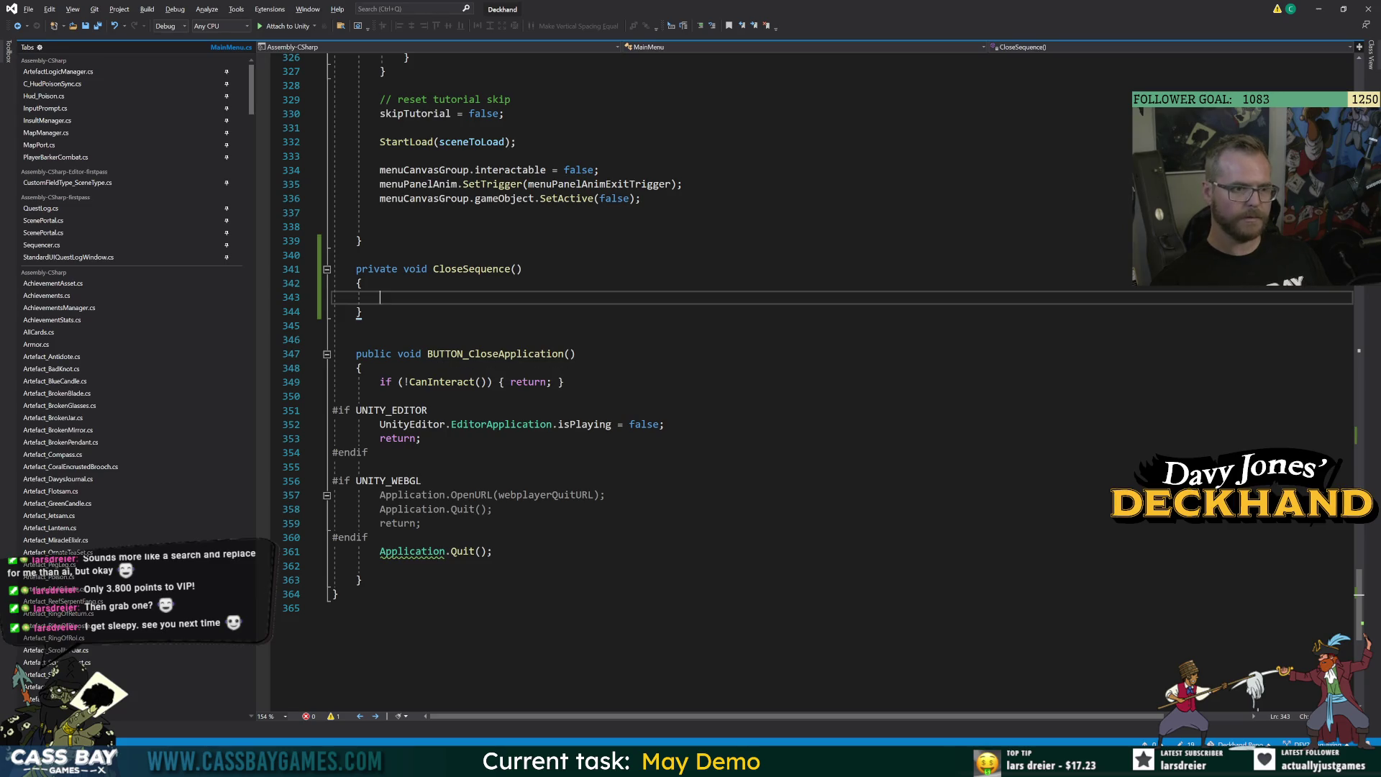
# Insert a CloseSequence(); call into BUTTON_CloseApplication.
pyautogui.click(368, 537)
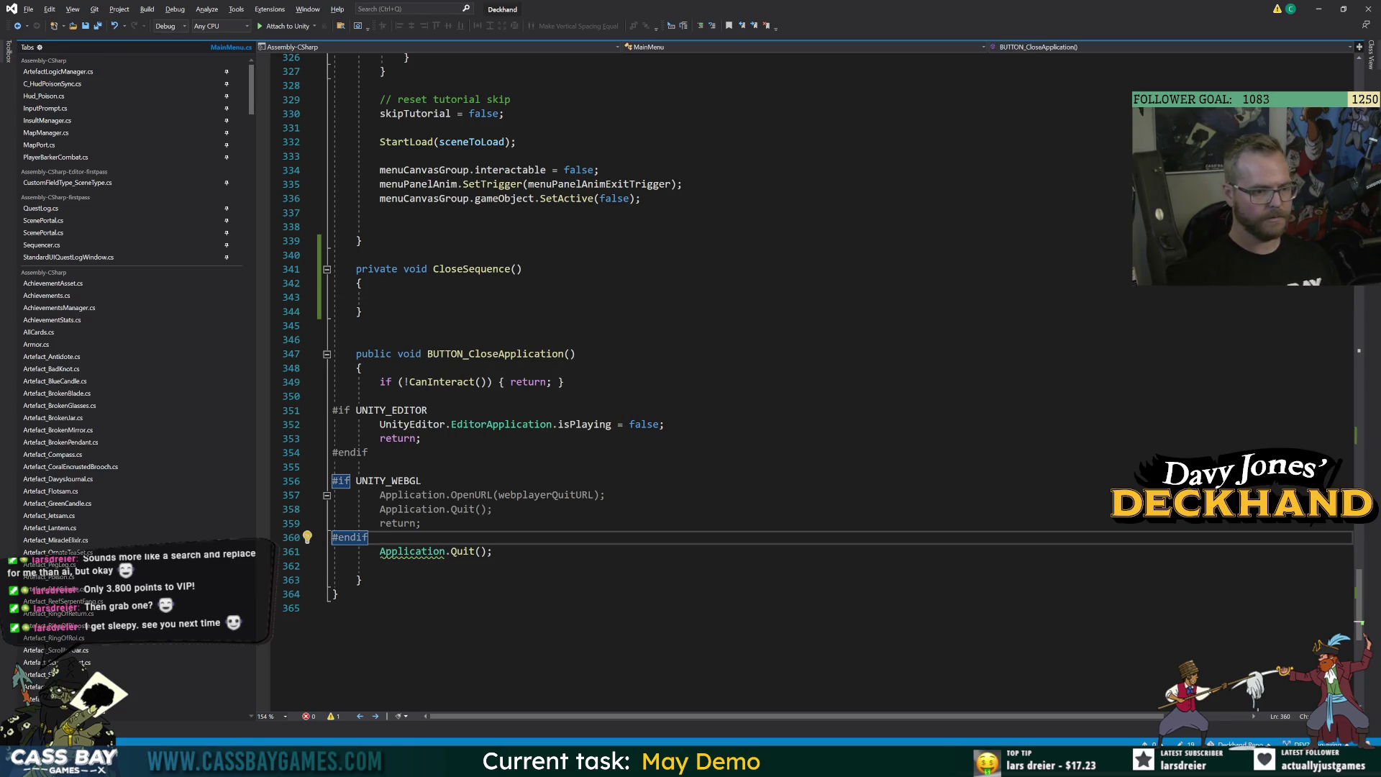
pyautogui.press('Return')
pyautogui.write('CloseSEq')
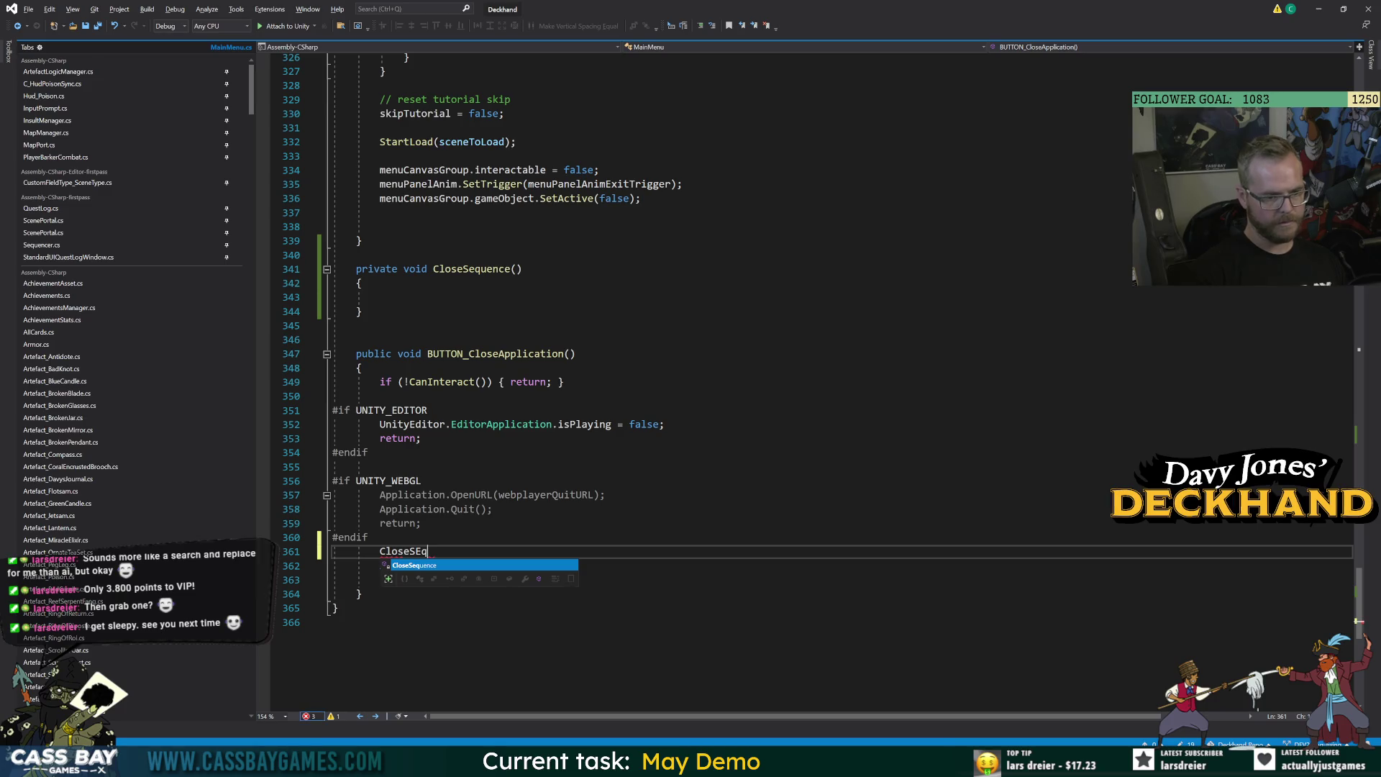
pyautogui.press('Tab')
pyautogui.write('();')
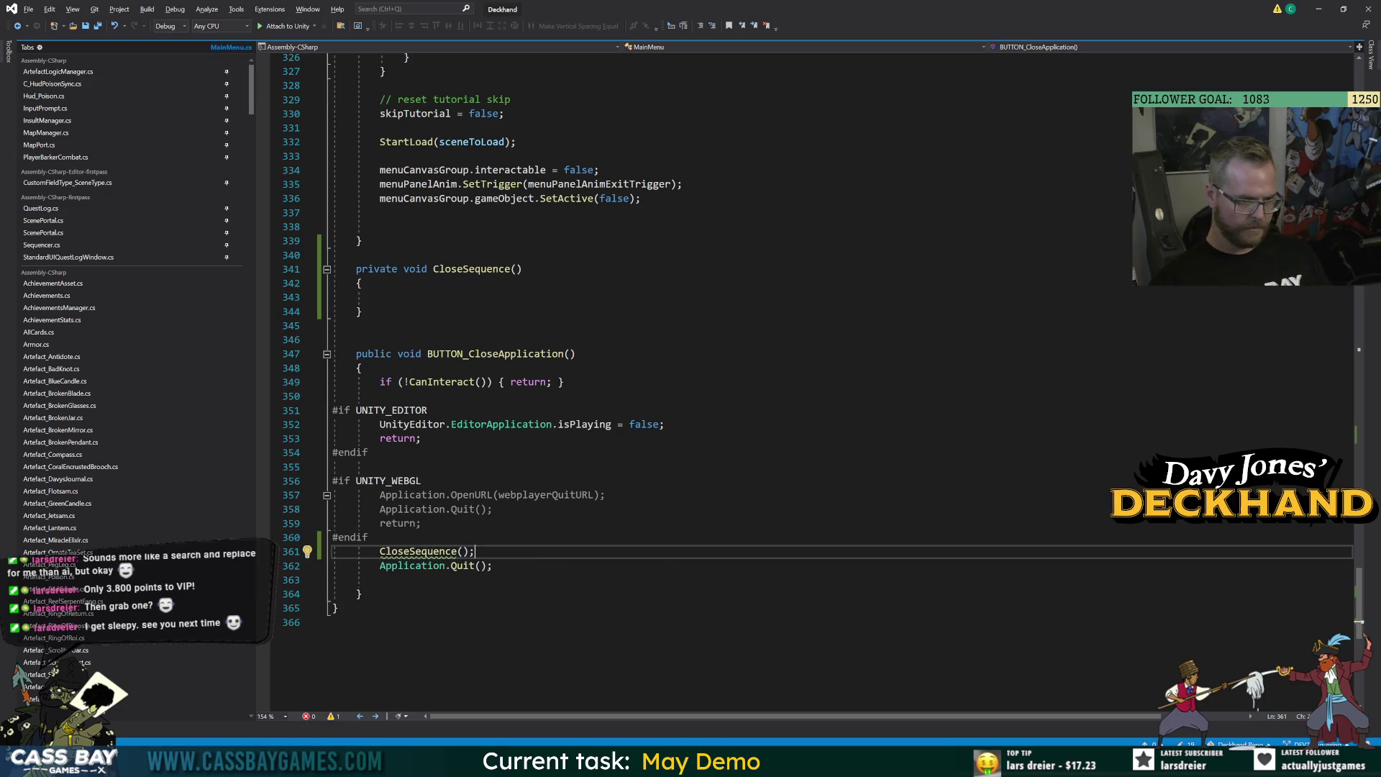
# Add private void ActualCloseApp() containing a copy of the platform-specific quit code.
pyautogui.click(362, 311)
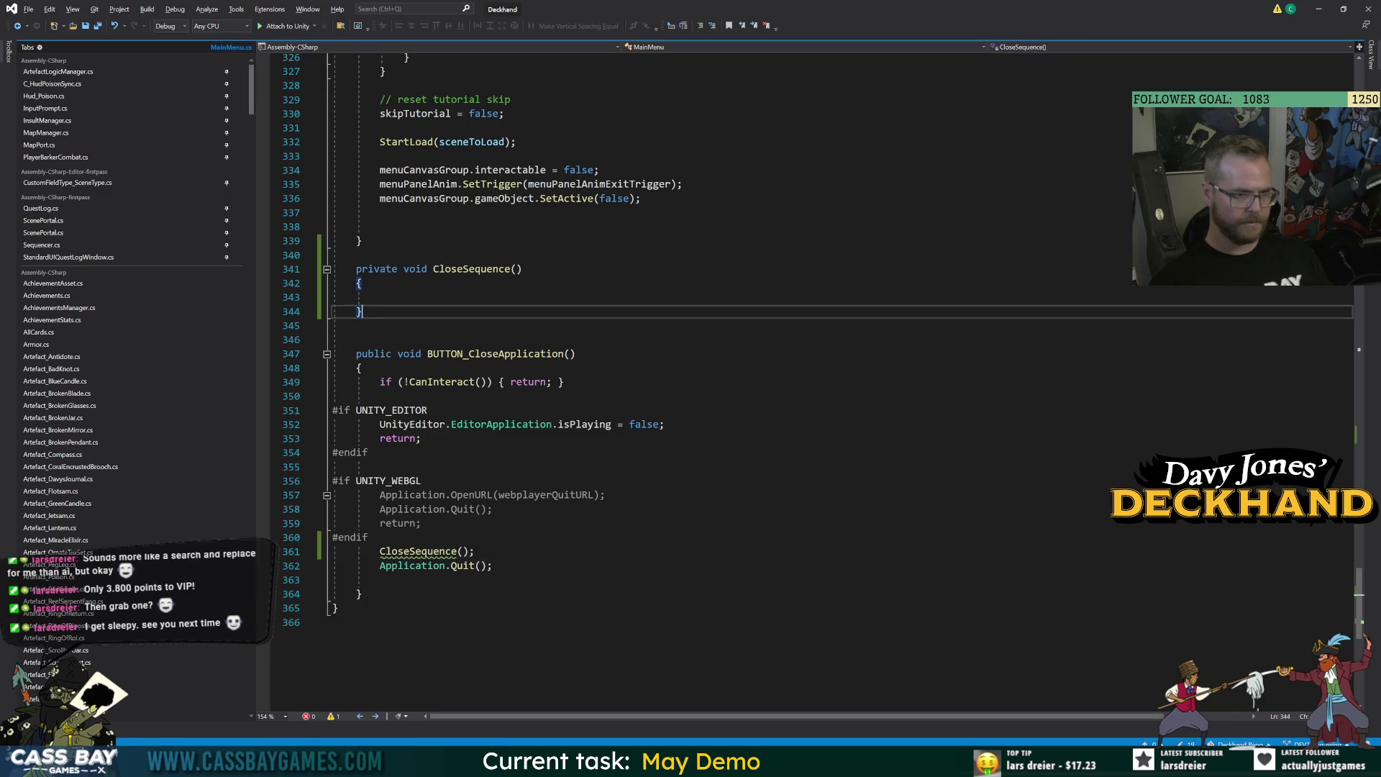
pyautogui.press('Return')
pyautogui.press('Return')
pyautogui.write('private void ')
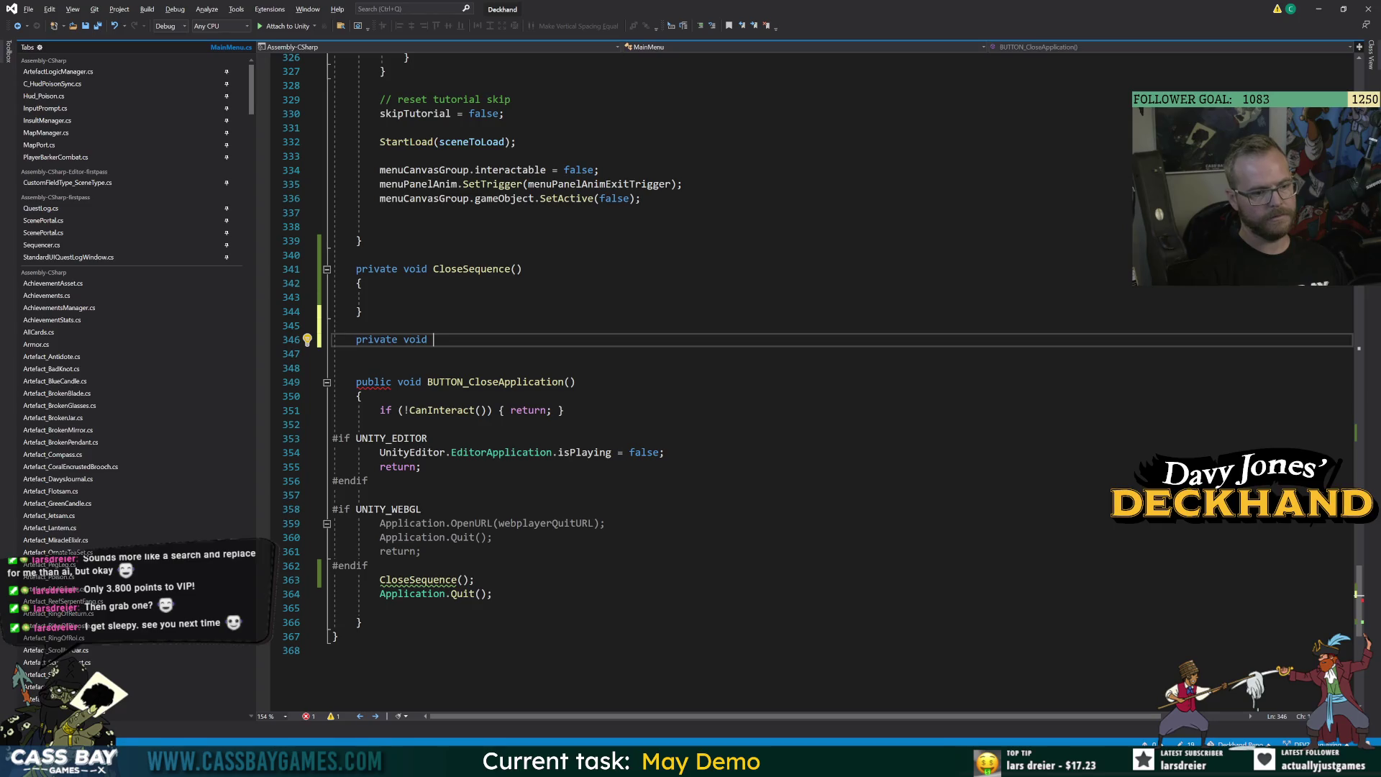
pyautogui.write('ActualCl')
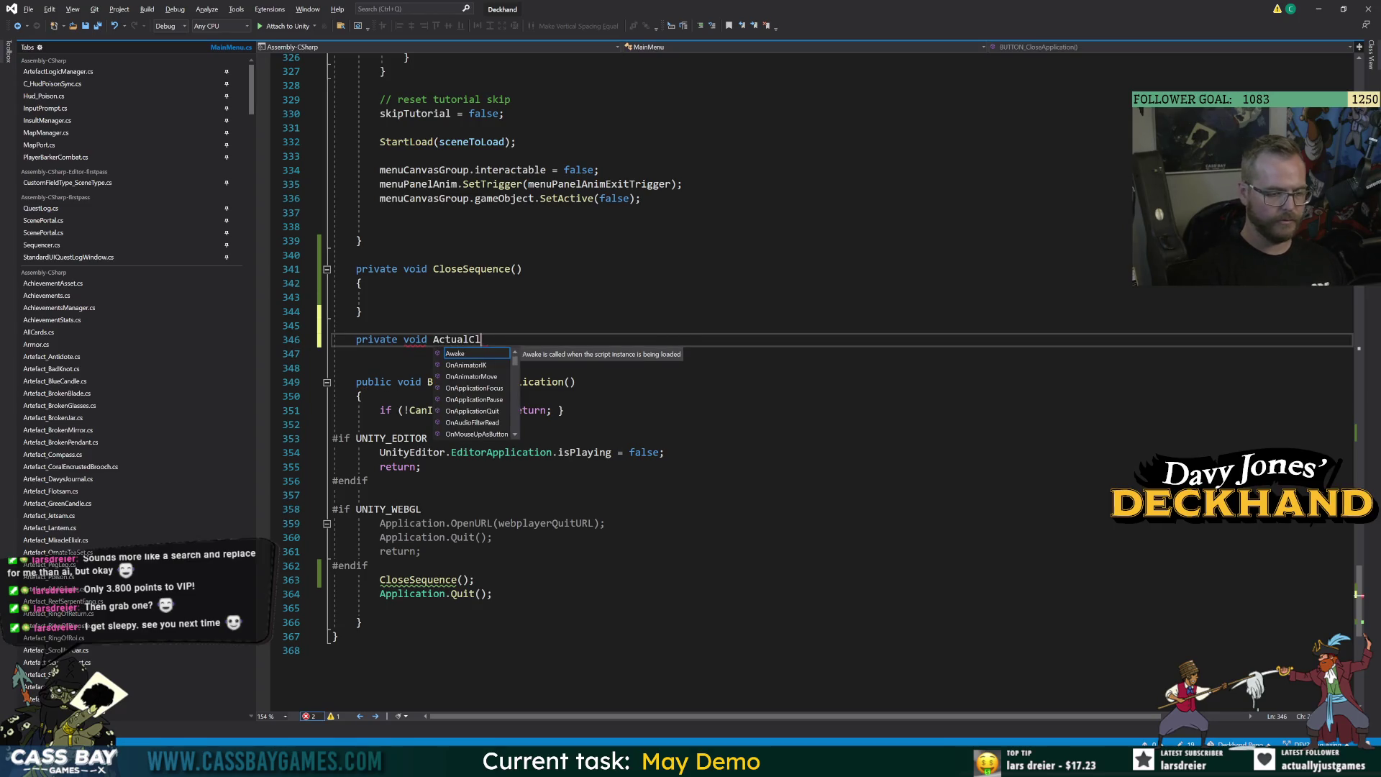
pyautogui.write('oseApp()')
pyautogui.press('Return')
pyautogui.write('{')
pyautogui.press('Return')
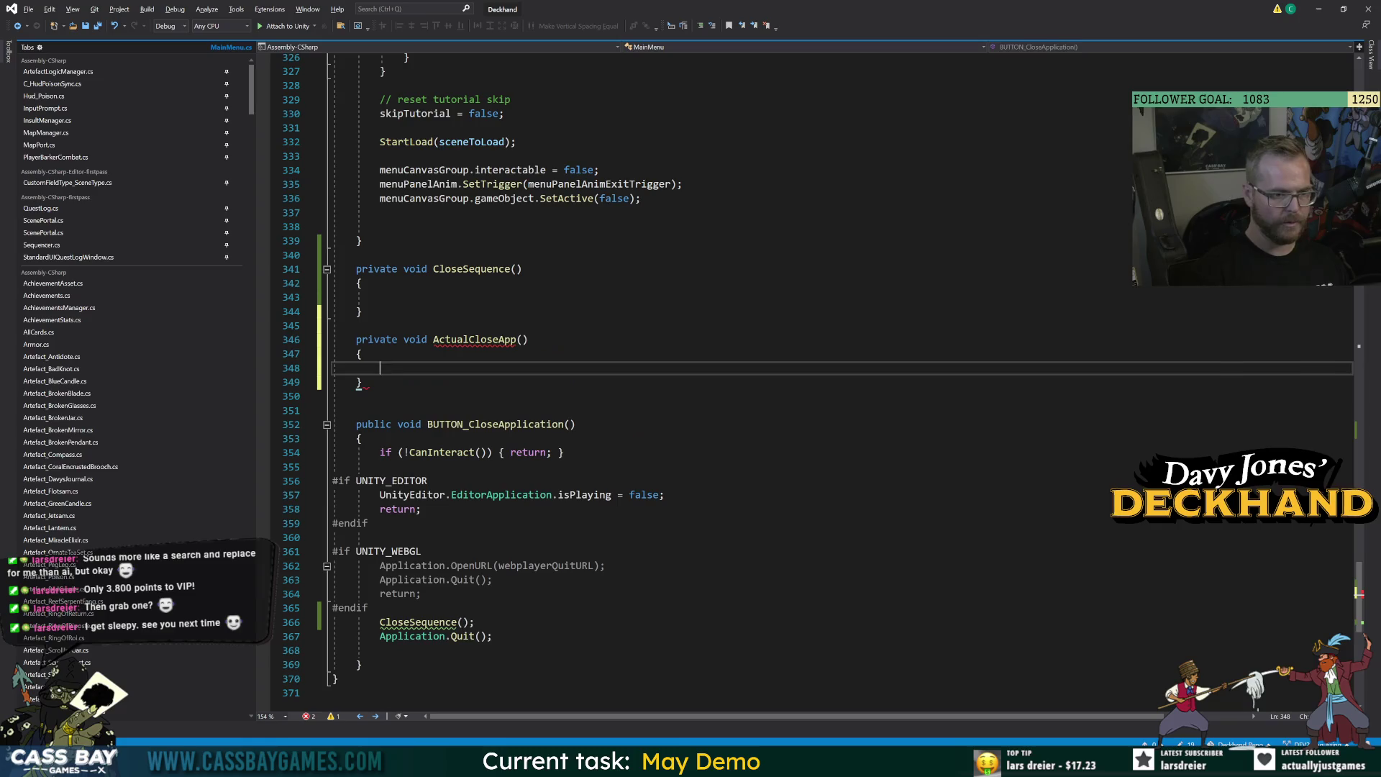
pyautogui.moveTo(333, 480)
pyautogui.mouseDown()
pyautogui.moveTo(367, 604)
pyautogui.moveTo(492, 636)
pyautogui.mouseUp()
pyautogui.hotkey('ctrl', 'c')
pyautogui.click(381, 368)
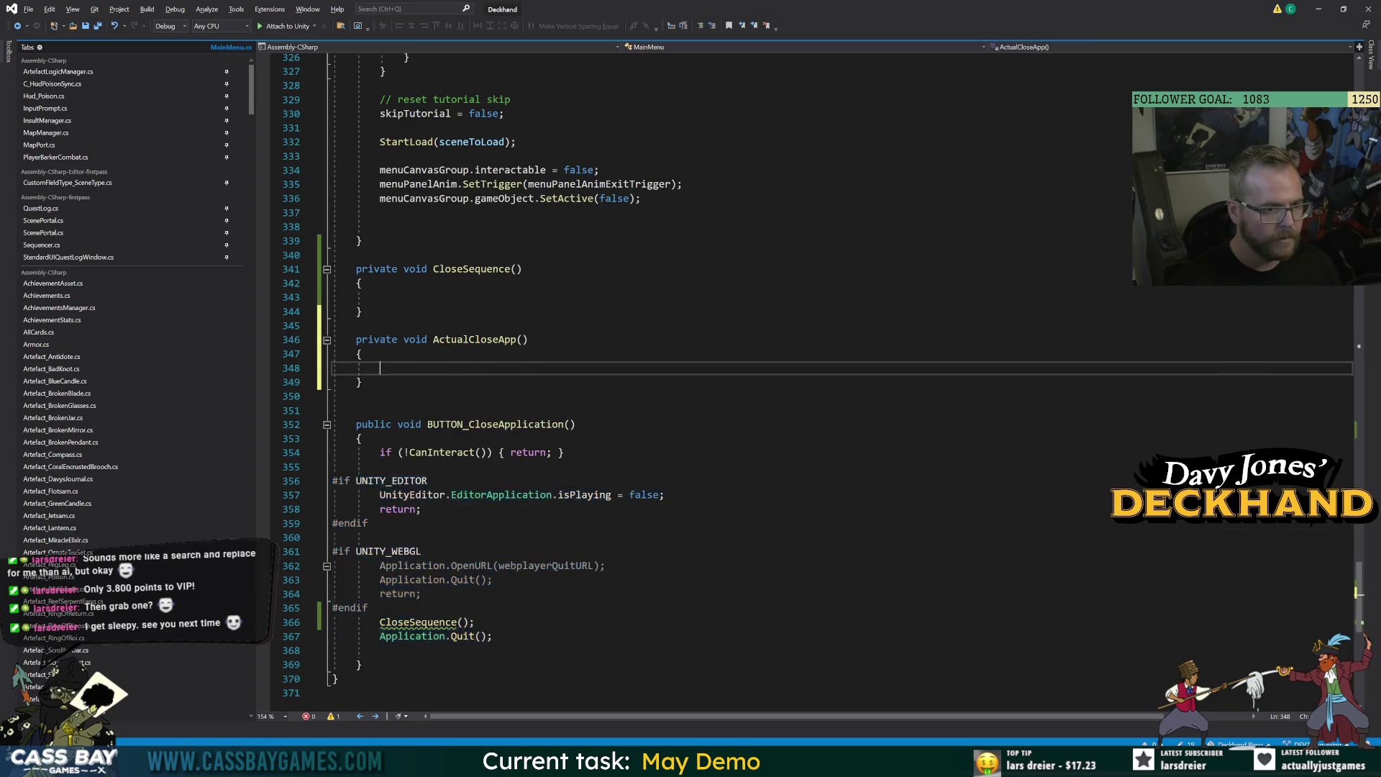
pyautogui.hotkey('ctrl', 'v')
pyautogui.moveTo(333, 509); pyautogui.dragTo(474, 508)
pyautogui.hotkey('ctrl', 'x')
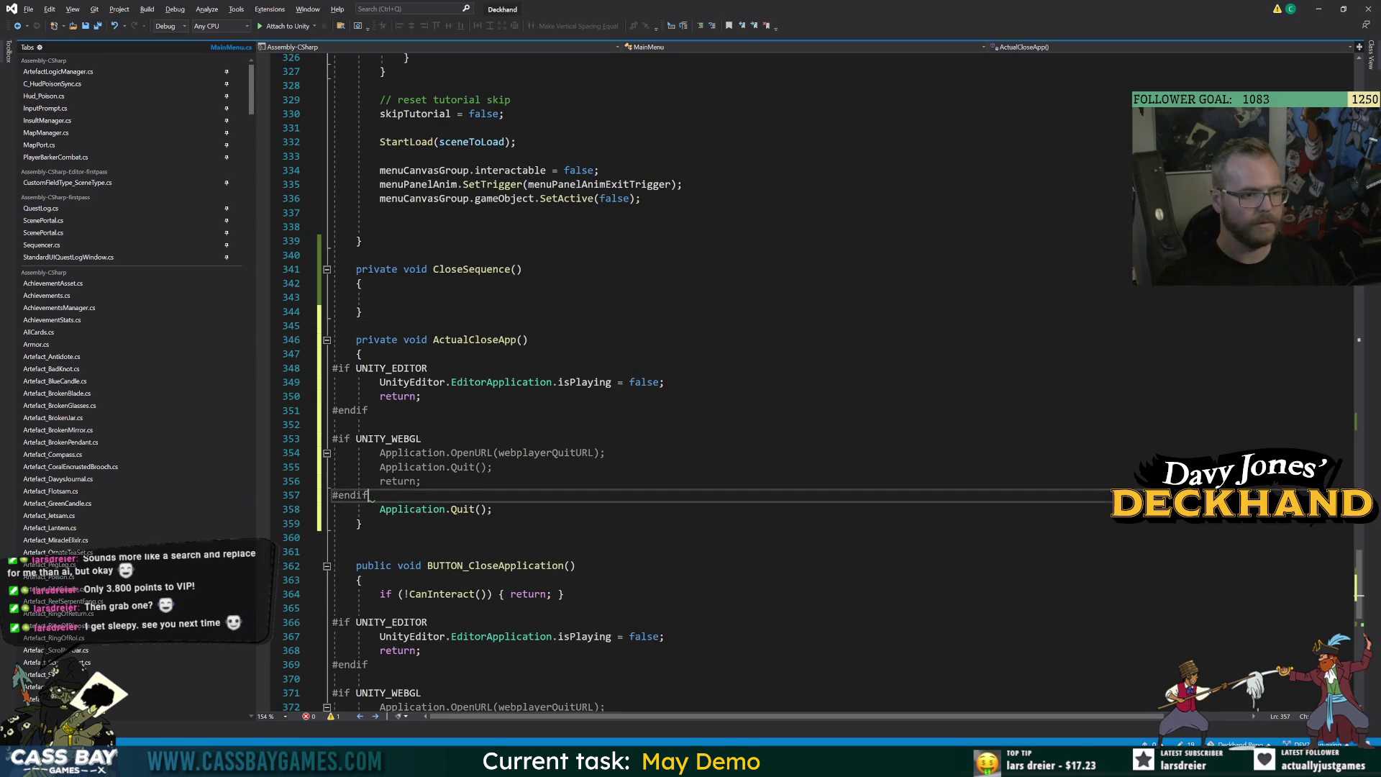
# Delete the old quit code from BUTTON_CloseApplication, leaving only the CloseSequence call.
pyautogui.scroll(-3, 719, 381)
pyautogui.moveTo(367, 622)
pyautogui.mouseDown()
pyautogui.moveTo(332, 495)
pyautogui.moveTo(307, 481)
pyautogui.mouseUp()
pyautogui.press('Delete')
pyautogui.press('Down')
pyautogui.press('Down')
pyautogui.press('End')
pyautogui.hotkey('shift', 'Home')
pyautogui.press('BackSpace')
pyautogui.press('BackSpace')
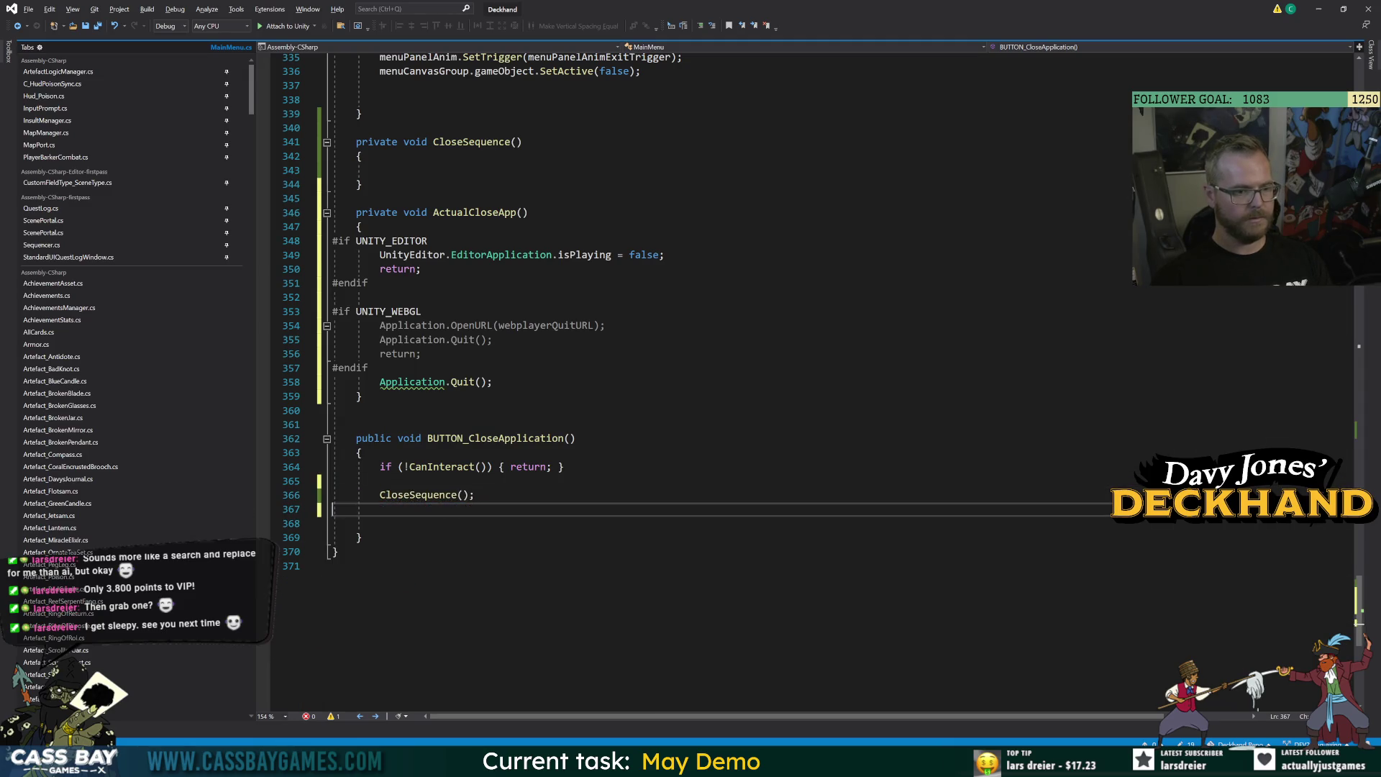
pyautogui.press('Down')
pyautogui.press('BackSpace')
pyautogui.click(308, 536)
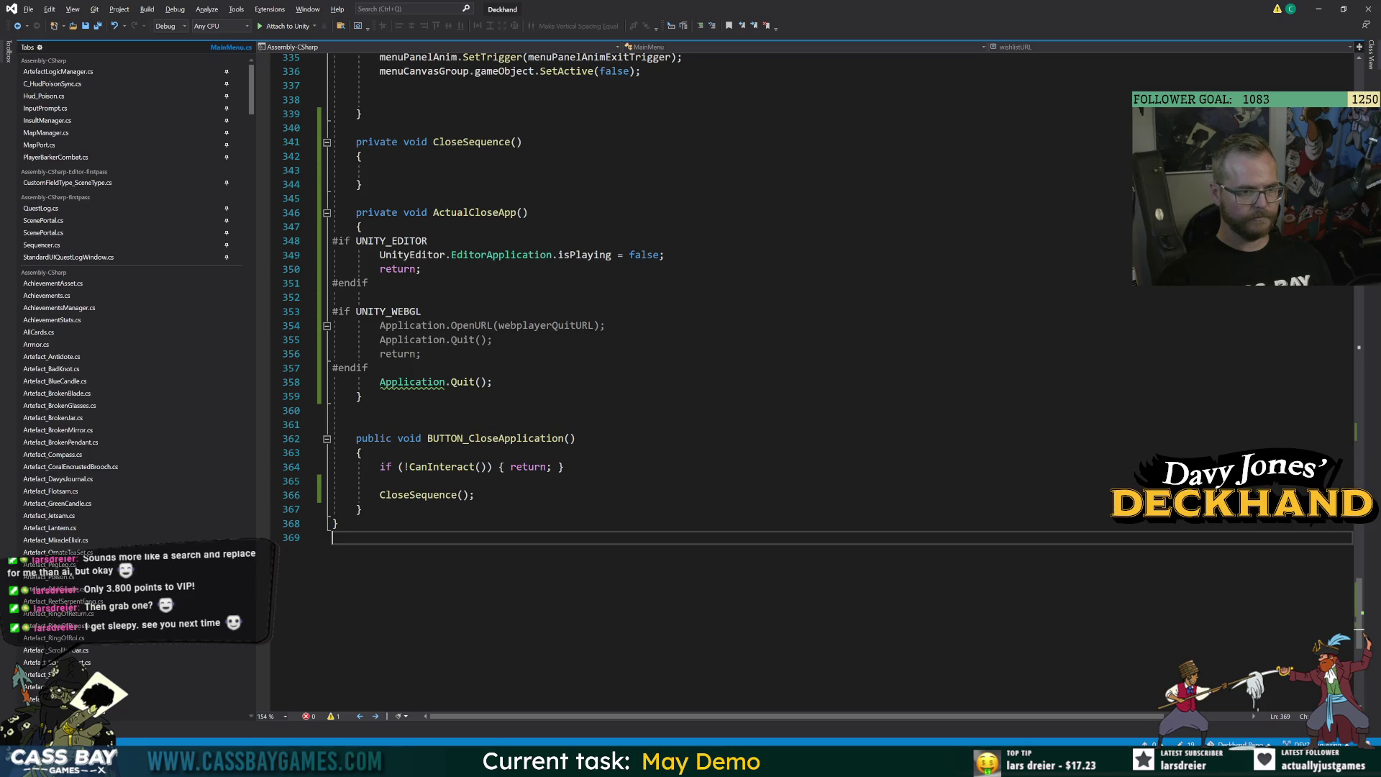
pyautogui.scroll(6, 719, 360)
pyautogui.click(380, 424)
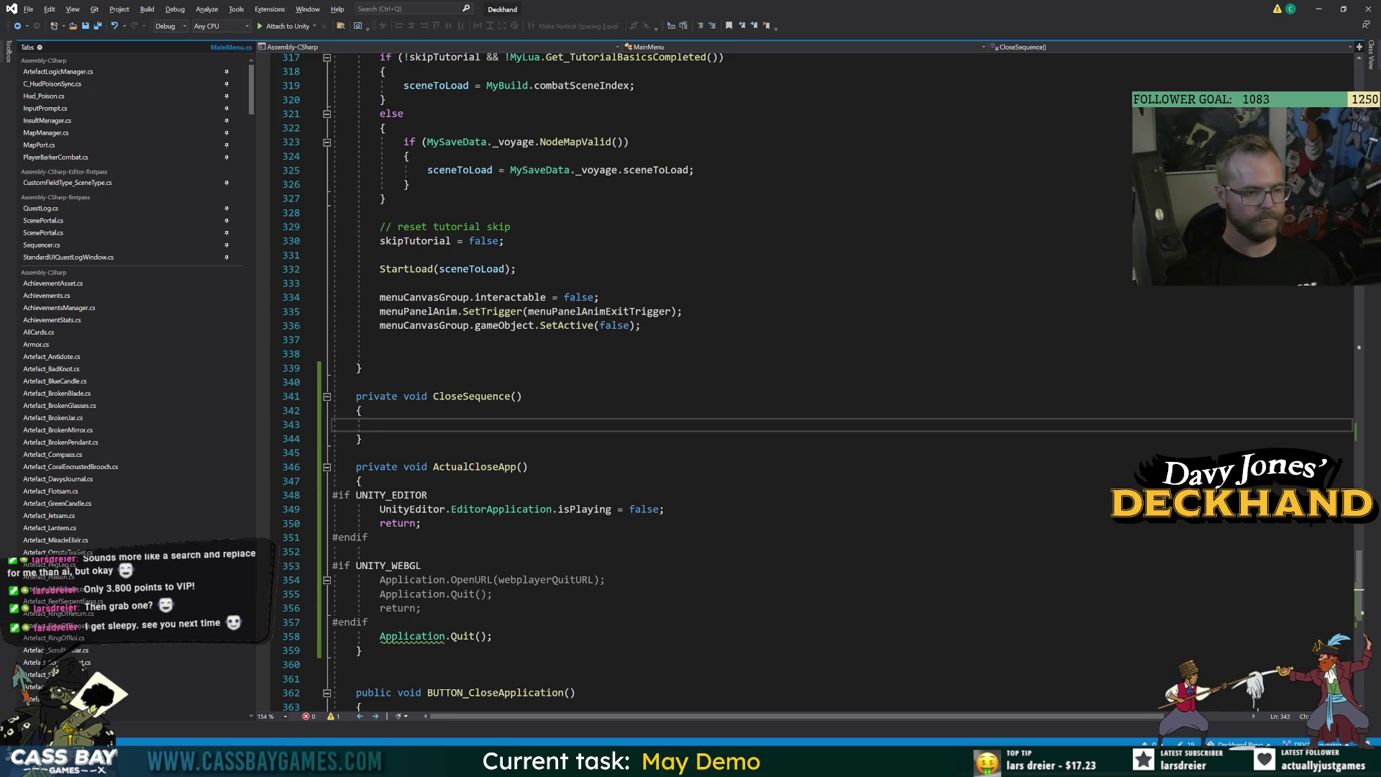
pyautogui.moveTo(1359, 586); pyautogui.dragTo(1292, 20)
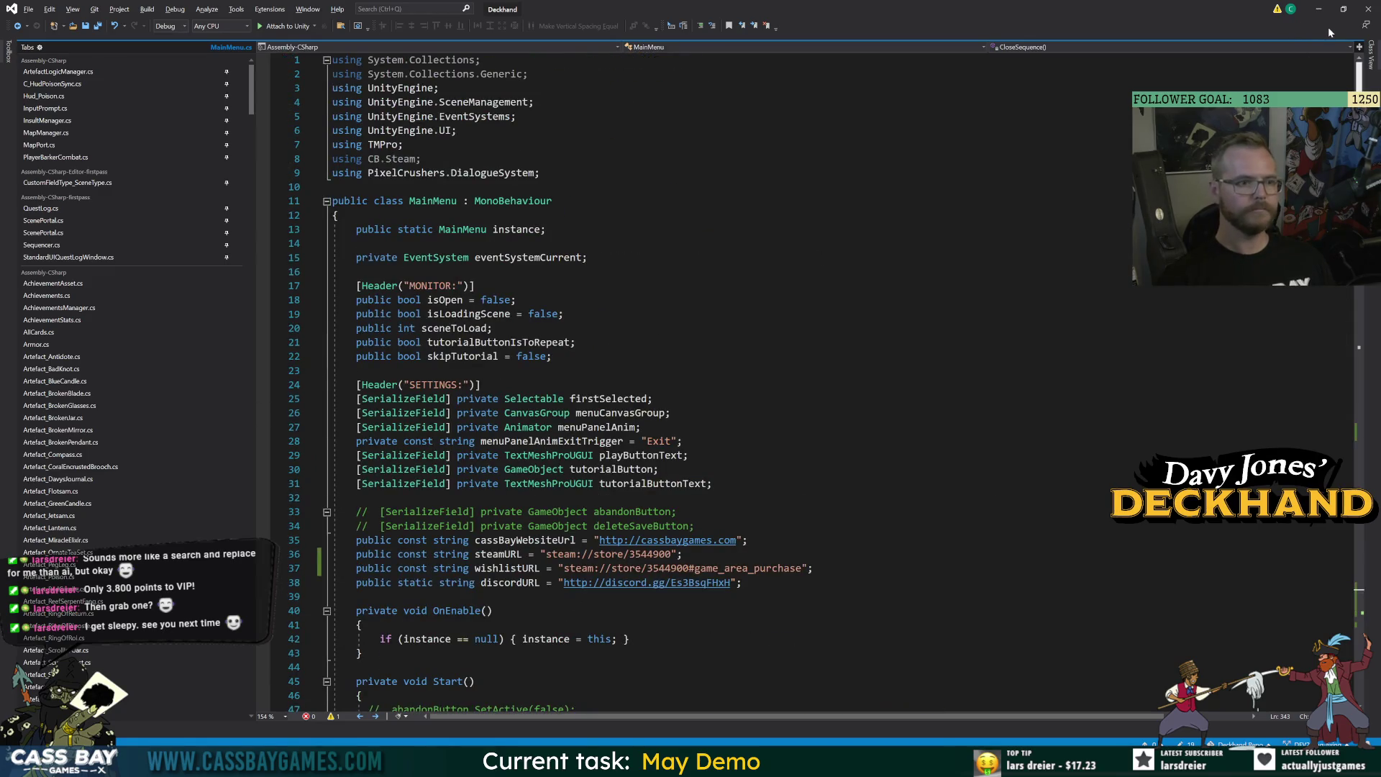
# Add 'using DG.Tweening;' below the existing using directives.
pyautogui.click(403, 159)
pyautogui.click(540, 173)
pyautogui.press('Return')
pyautogui.write('using ')
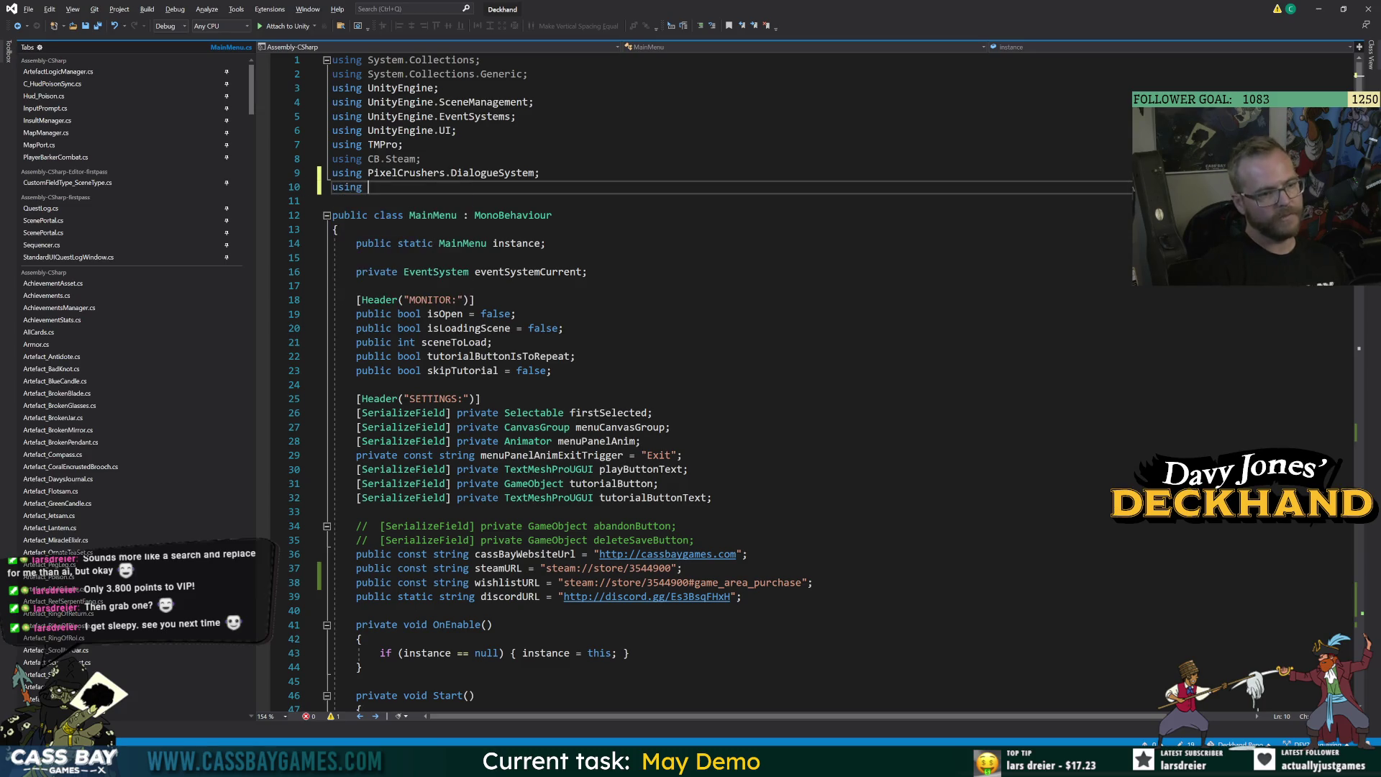
pyautogui.write('DG.Tweening;')
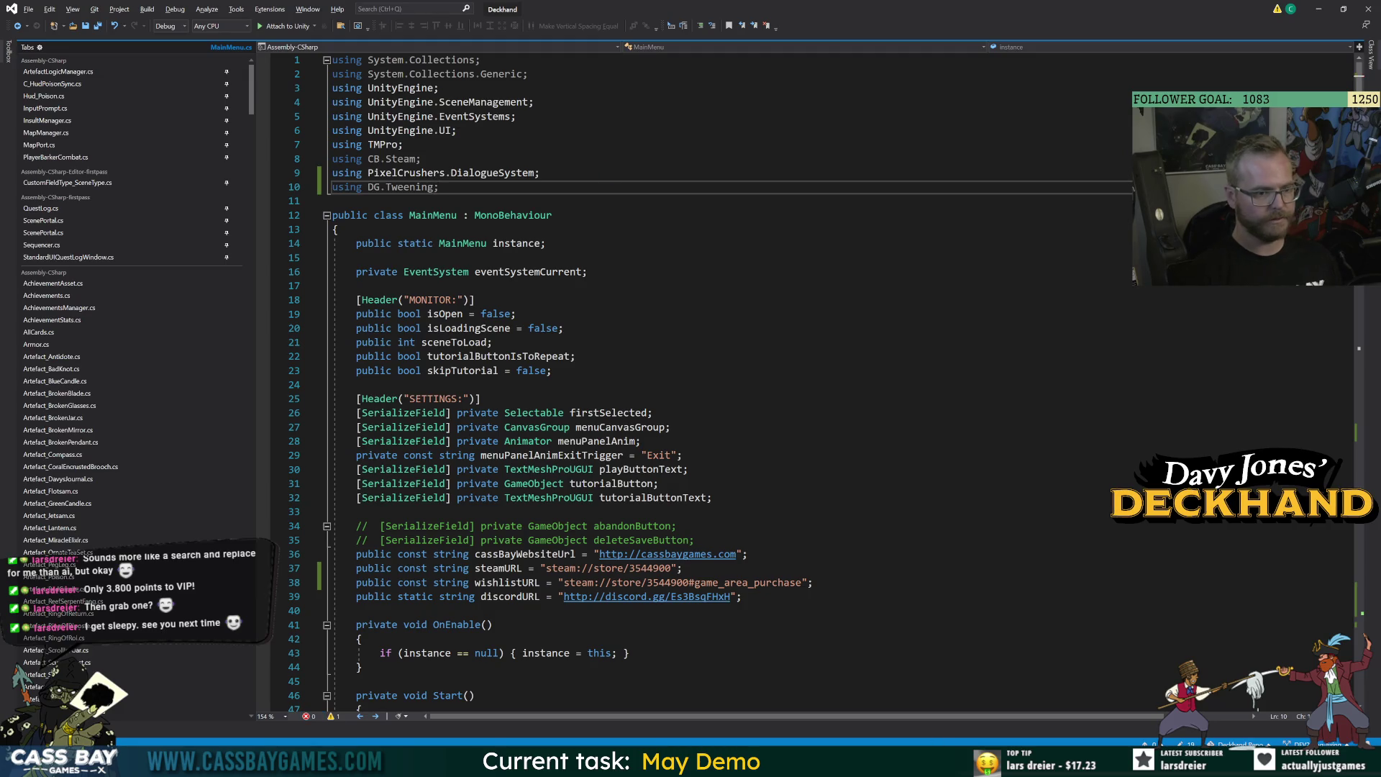
pyautogui.press('Down')
pyautogui.press('Down')
pyautogui.press('Down')
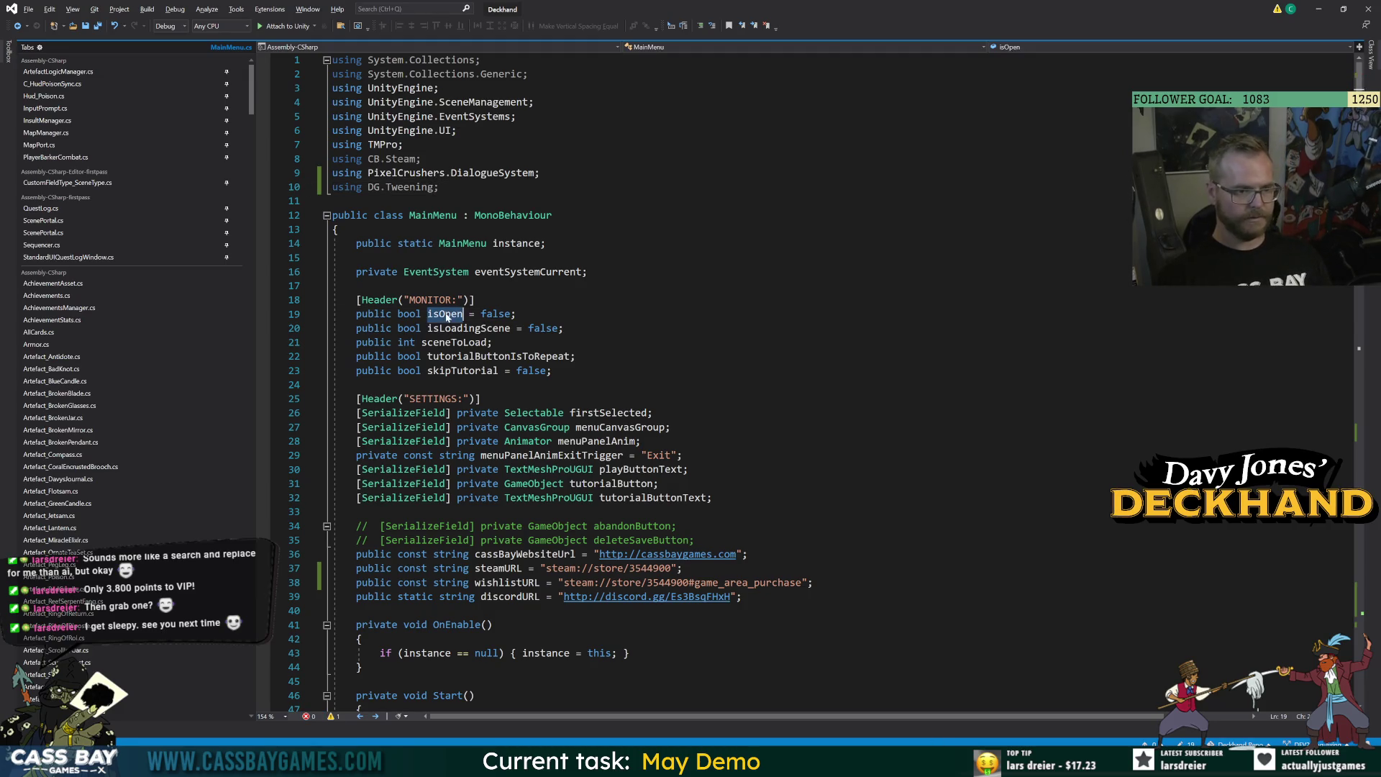
# Review the ActualLoad method and where it is used.
pyautogui.scroll(-20, 719, 381)
pyautogui.scroll(-20, 719, 381)
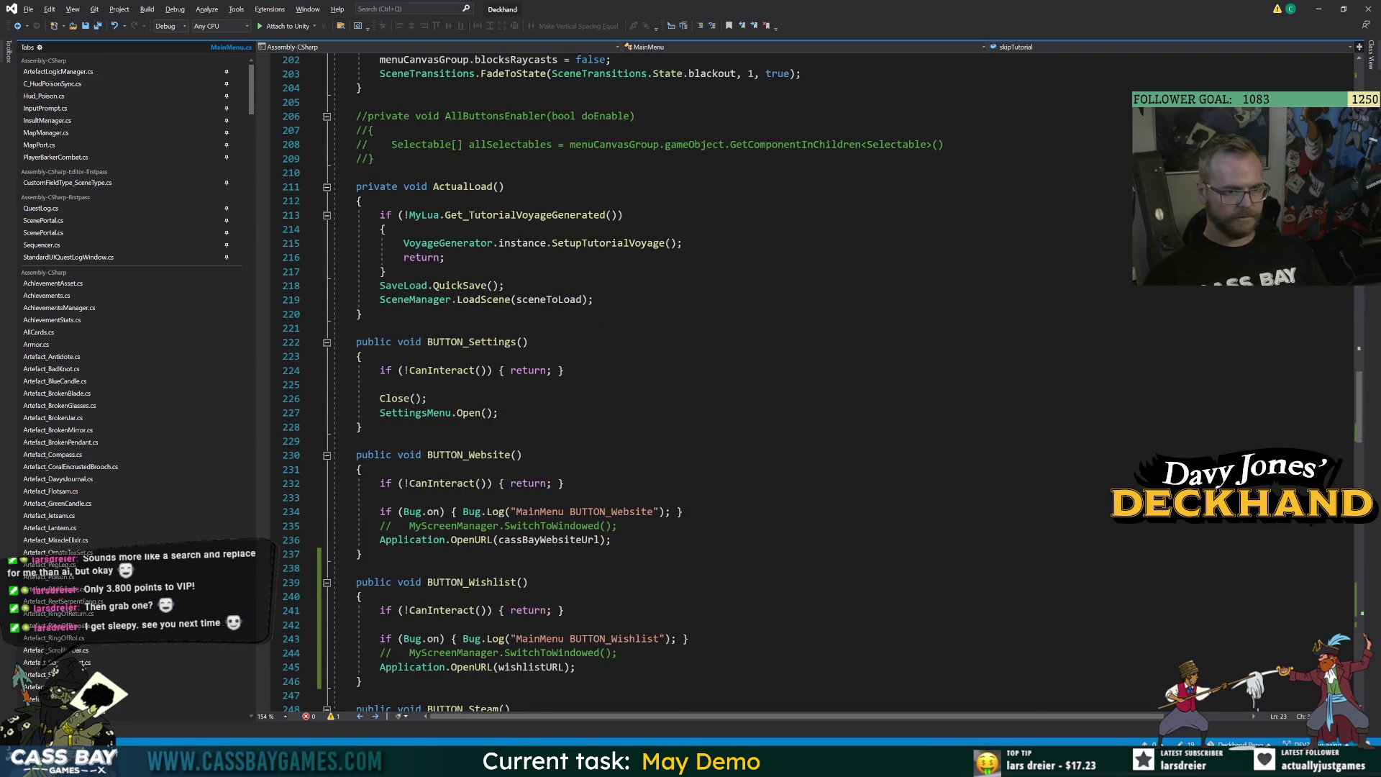
pyautogui.click(464, 186)
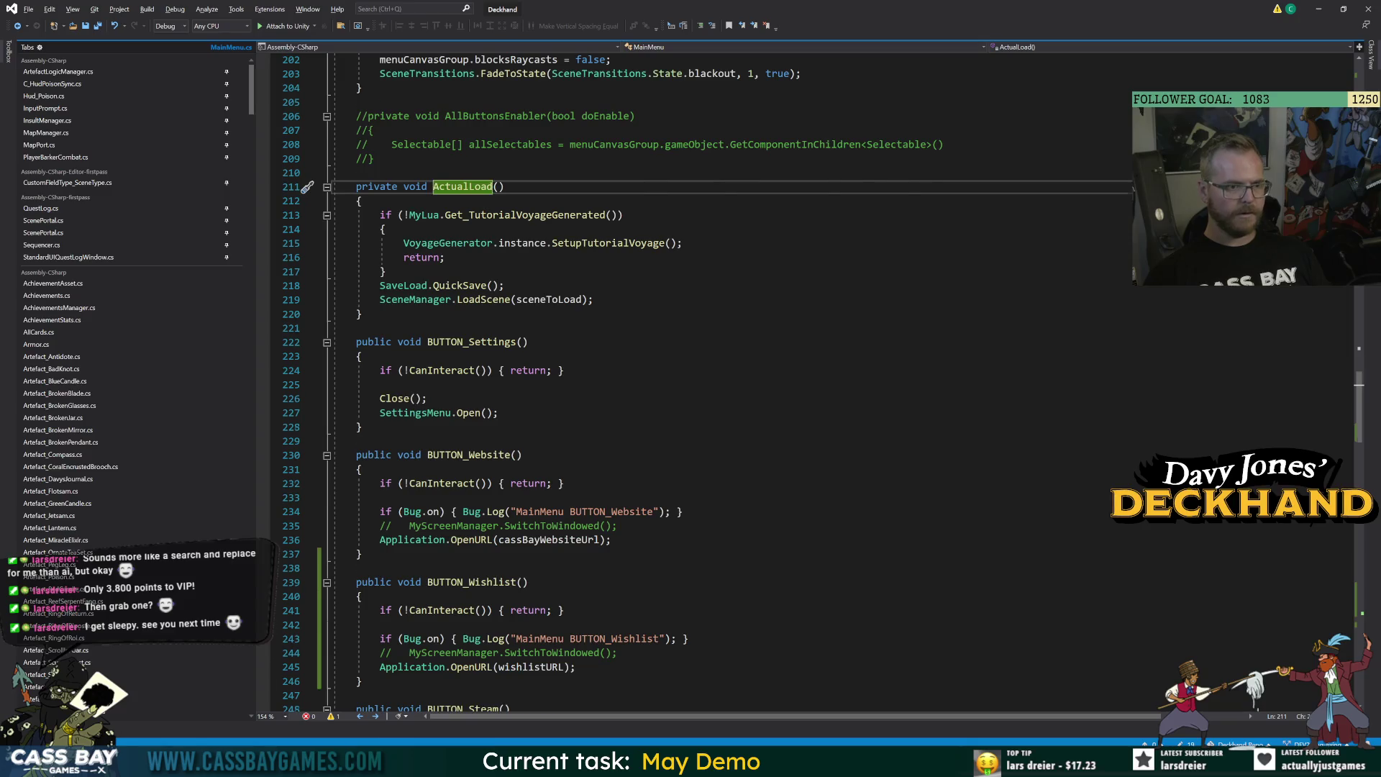
pyautogui.scroll(1, 464, 186)
pyautogui.scroll(6, 720, 381)
pyautogui.scroll(9, 719, 381)
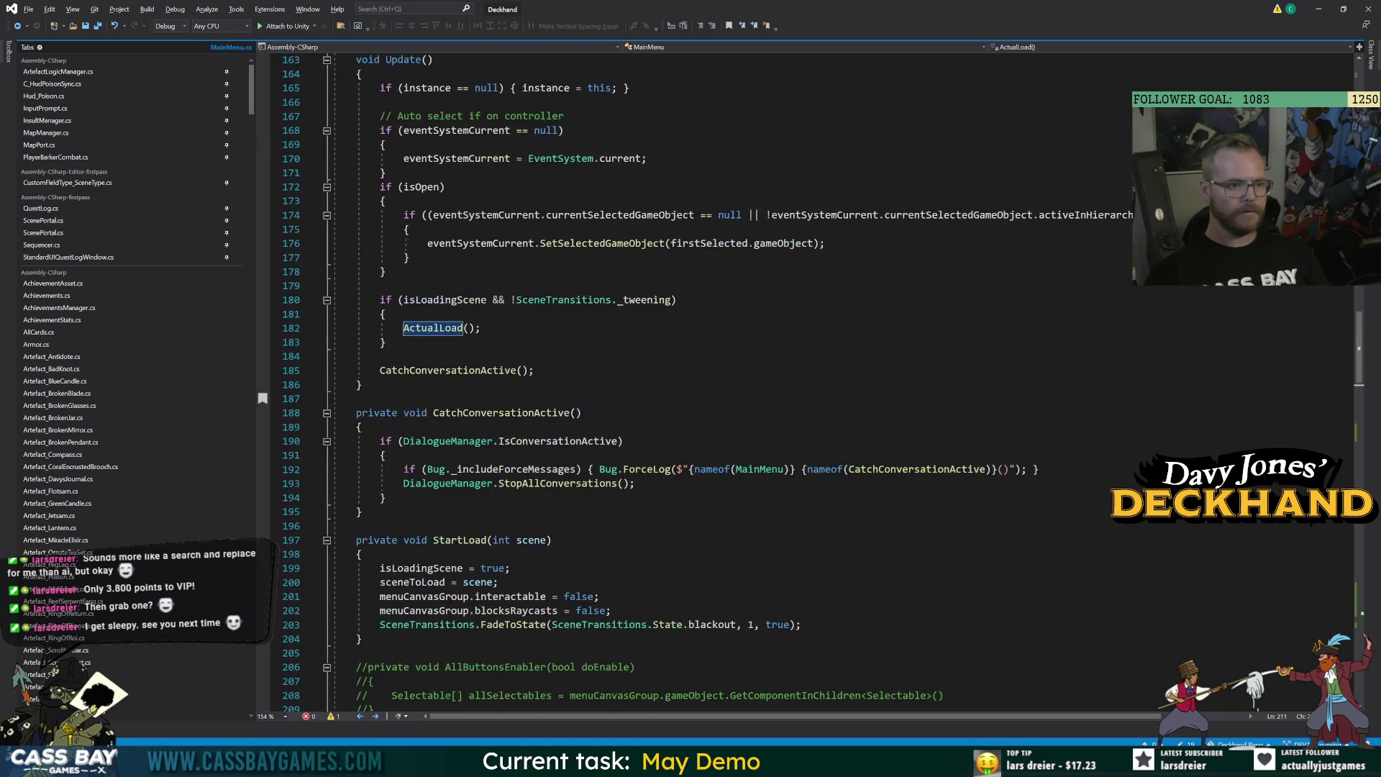
pyautogui.scroll(-5, 719, 381)
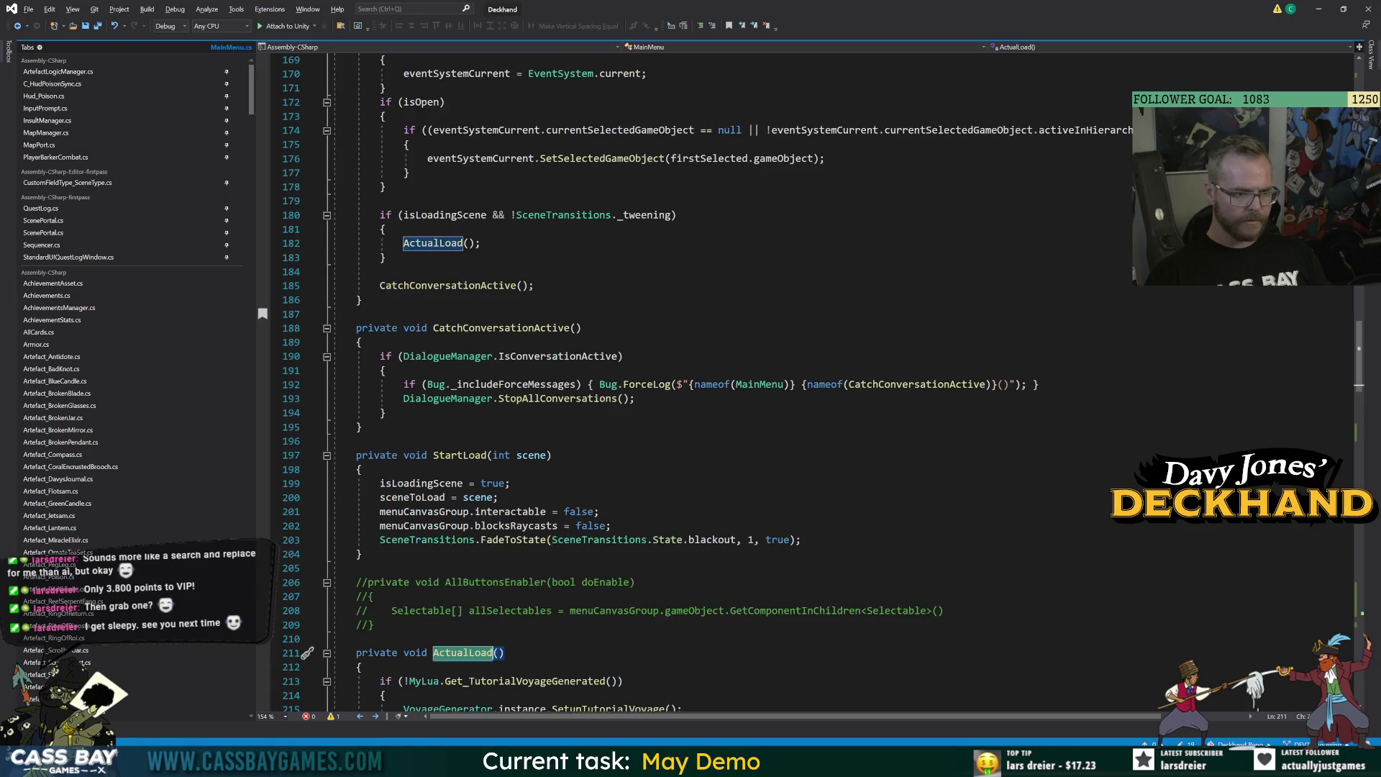
# Select StartLoad's menuCanvasGroup and FadeToState lines, then return to the empty CloseSequence body.
pyautogui.click(461, 455)
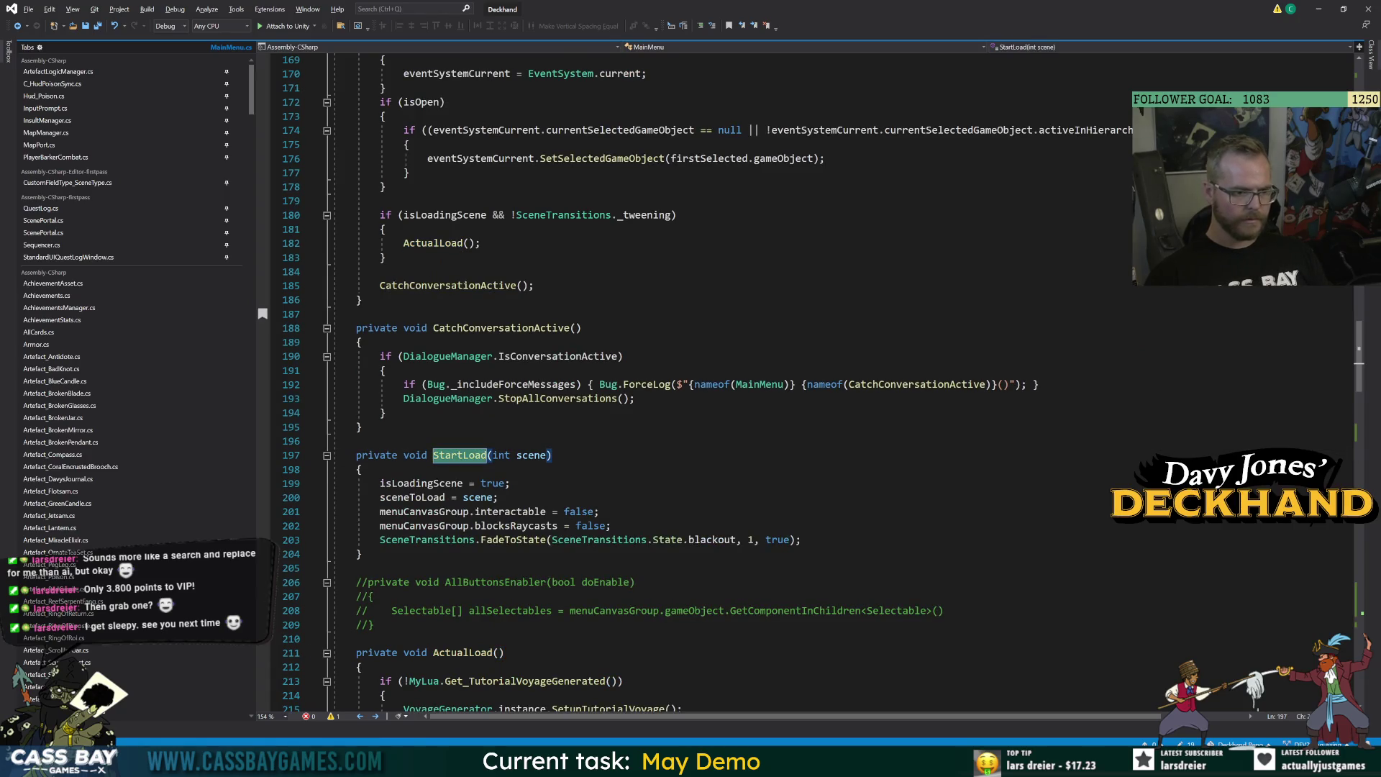
pyautogui.click(413, 497)
pyautogui.click(515, 539)
pyautogui.press('End')
pyautogui.hotkey('shift', 'Home')
pyautogui.hotkey('shift', 'Home')
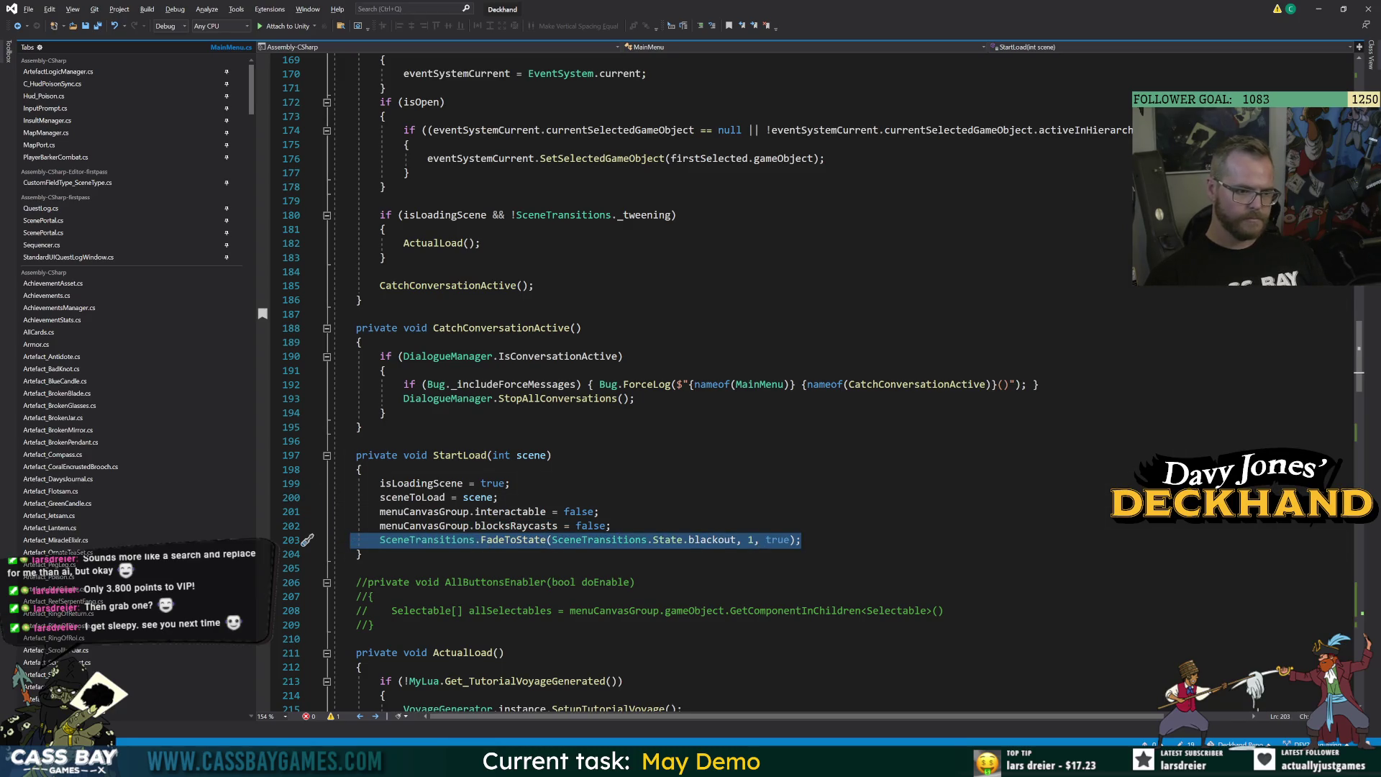
pyautogui.moveTo(380, 483)
pyautogui.mouseDown()
pyautogui.moveTo(612, 525)
pyautogui.moveTo(802, 539)
pyautogui.mouseUp()
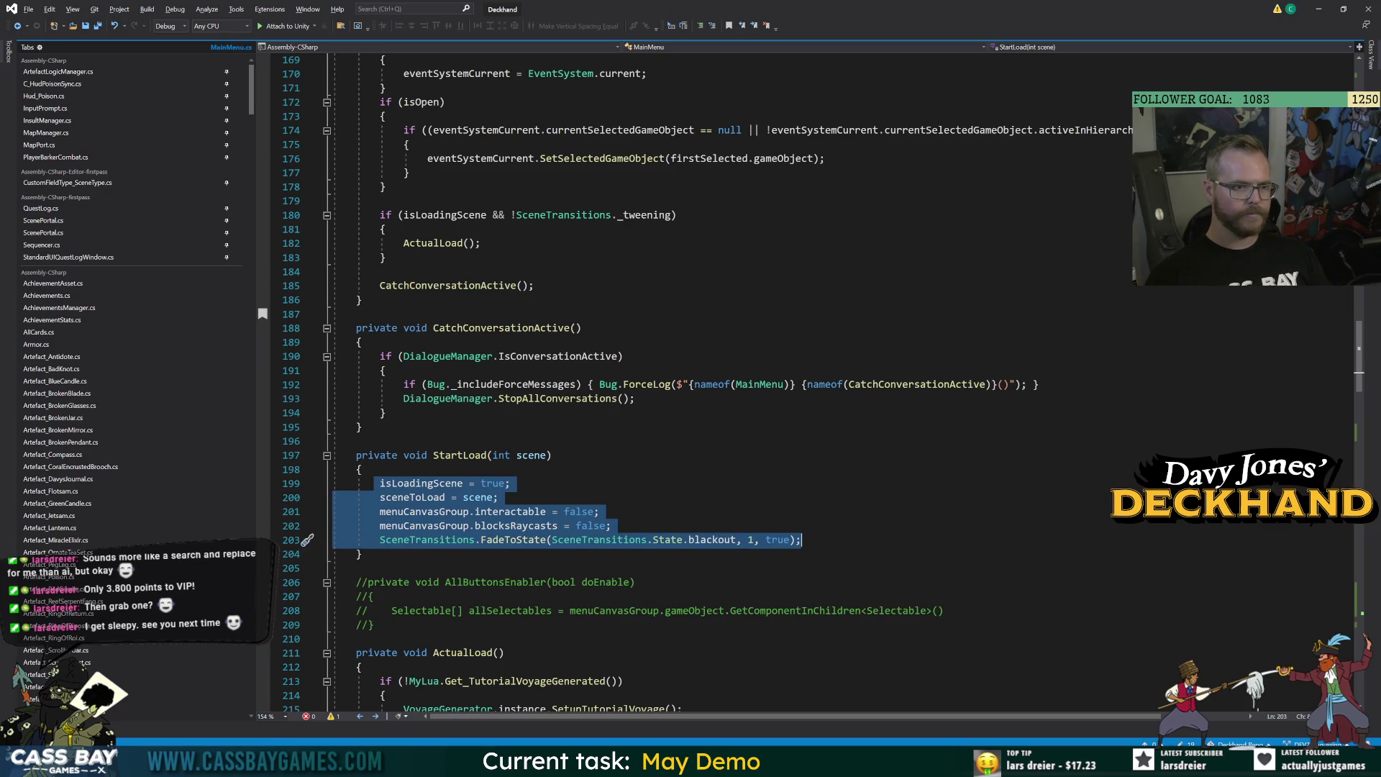
pyautogui.click(362, 469)
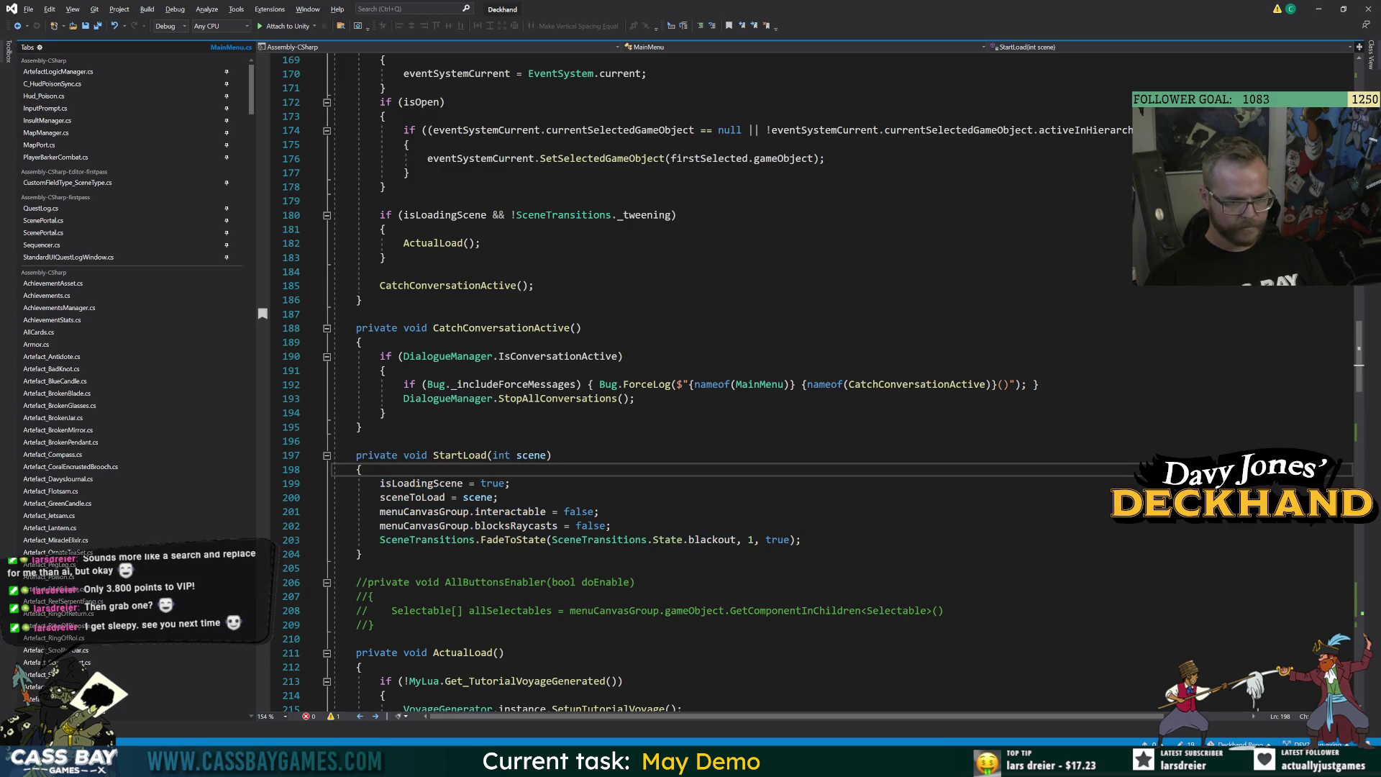
pyautogui.moveTo(801, 539); pyautogui.dragTo(358, 539)
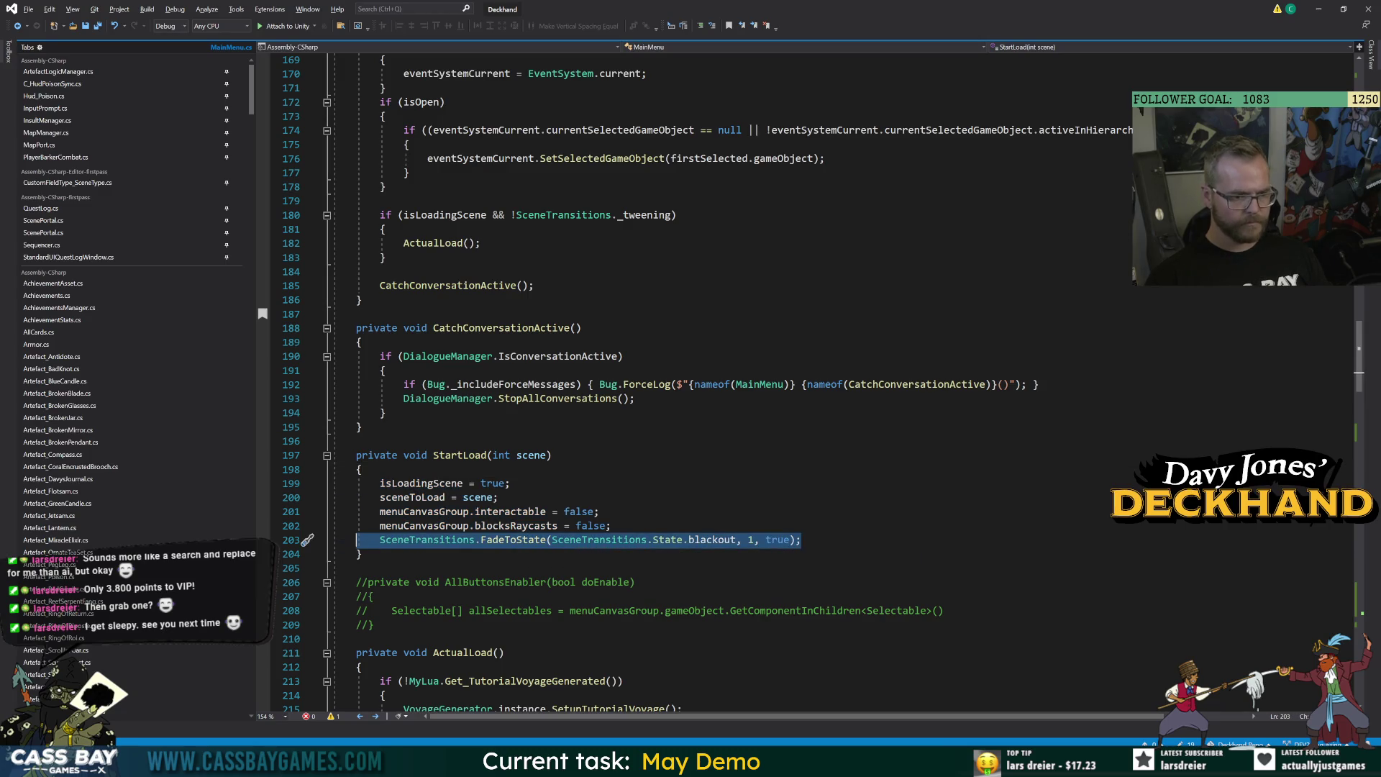
pyautogui.hotkey('shift', 'Up')
pyautogui.hotkey('shift', 'Up')
pyautogui.hotkey('ctrl', 'c')
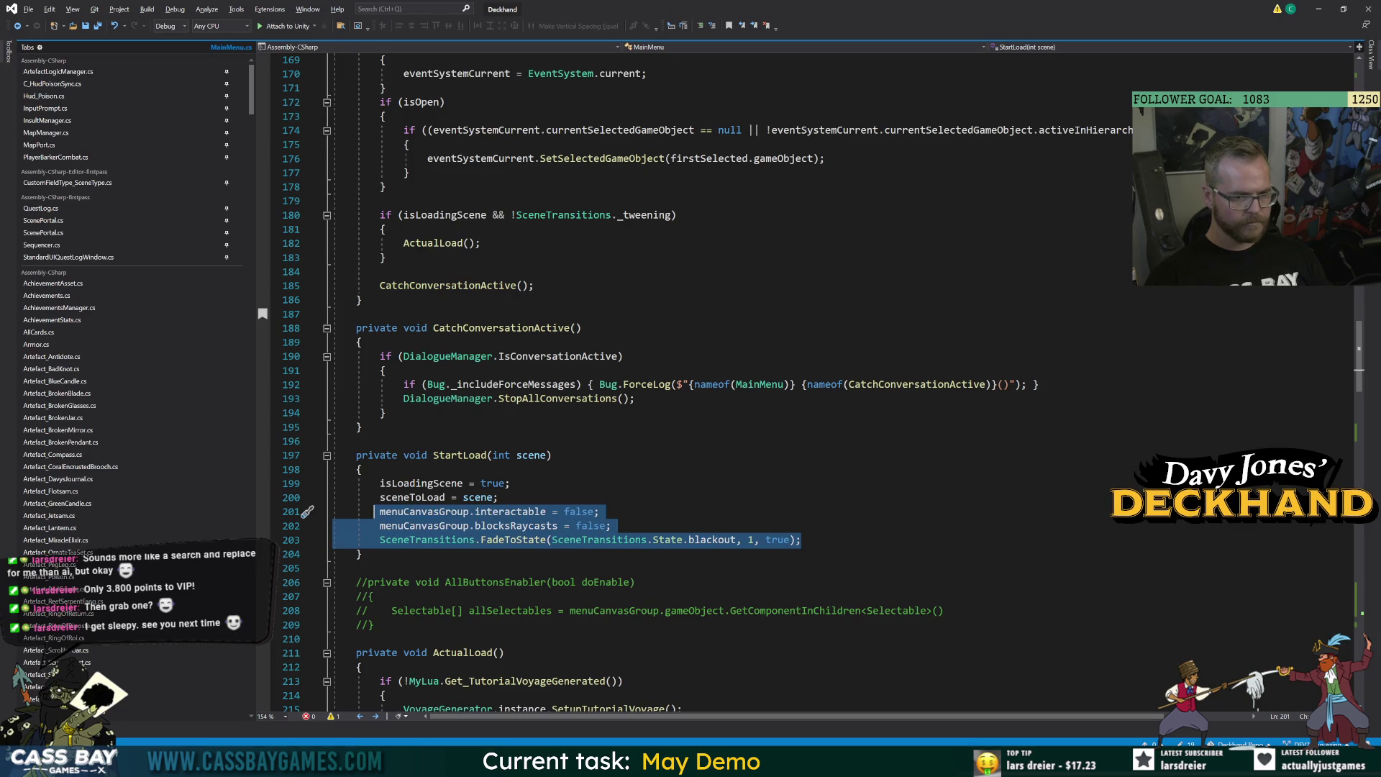
pyautogui.scroll(-20, 720, 382)
pyautogui.click(379, 455)
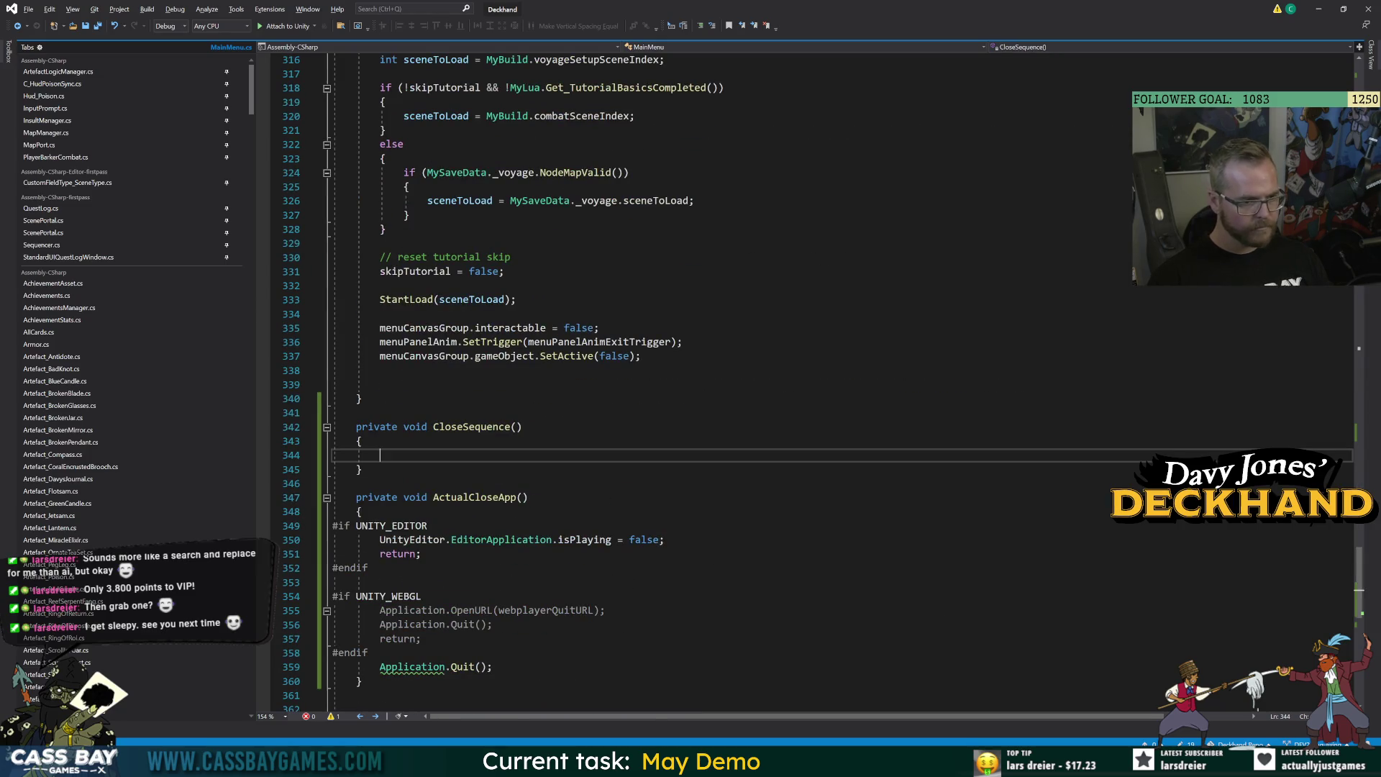
# Paste the canvas-disable and blackout fade lines into CloseSequence, above them 'Sequence s = DOTween.Sequence();'.
pyautogui.hotkey('ctrl', 'v')
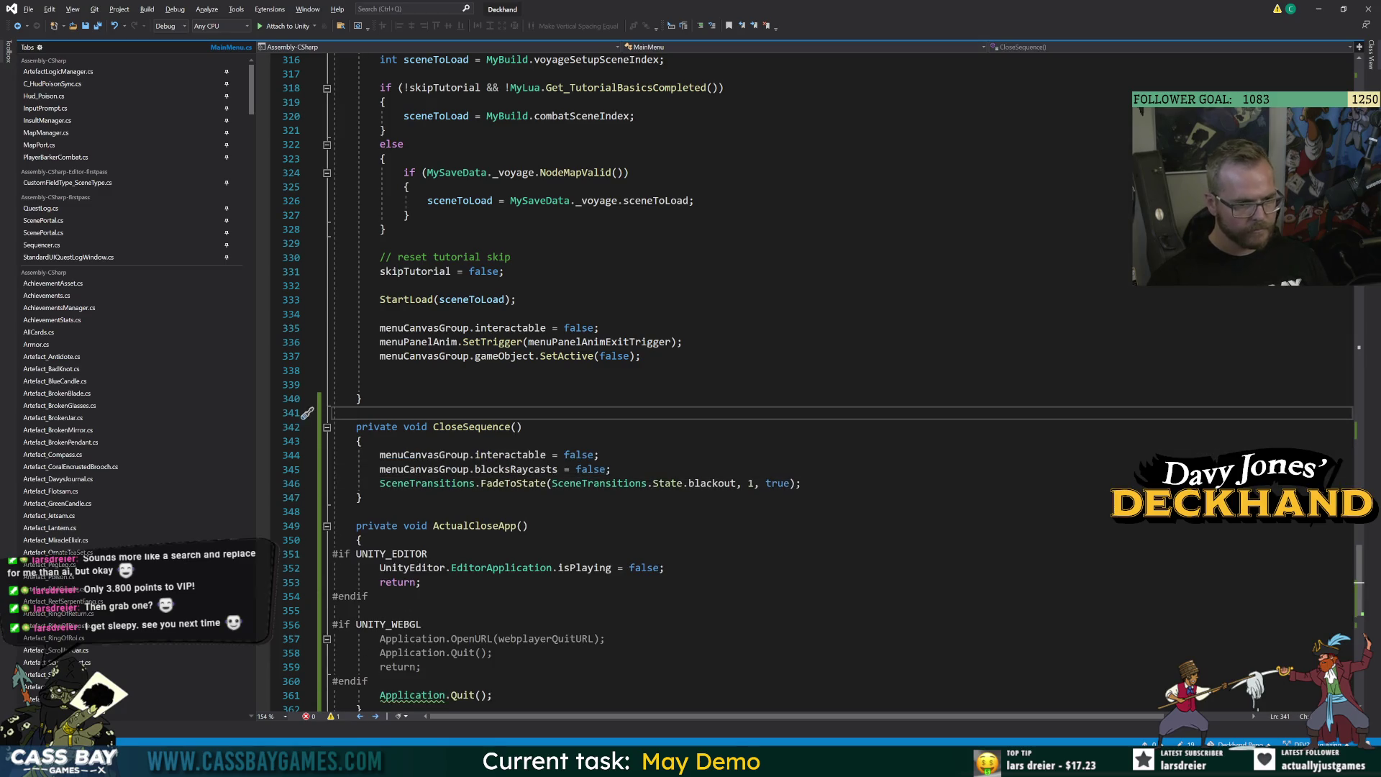
pyautogui.press('Up')
pyautogui.press('Up')
pyautogui.hotkey('ctrl', 'Return')
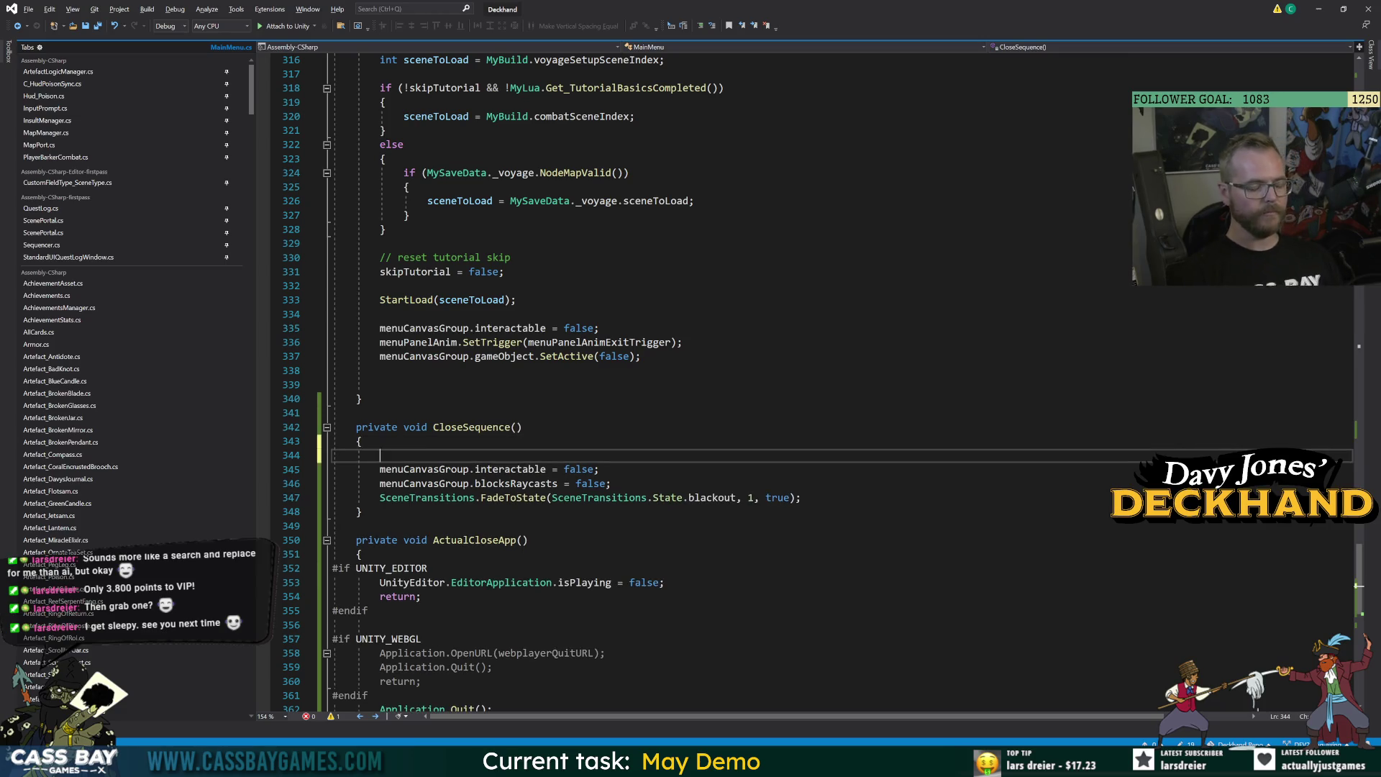
pyautogui.write('Sequence closeS')
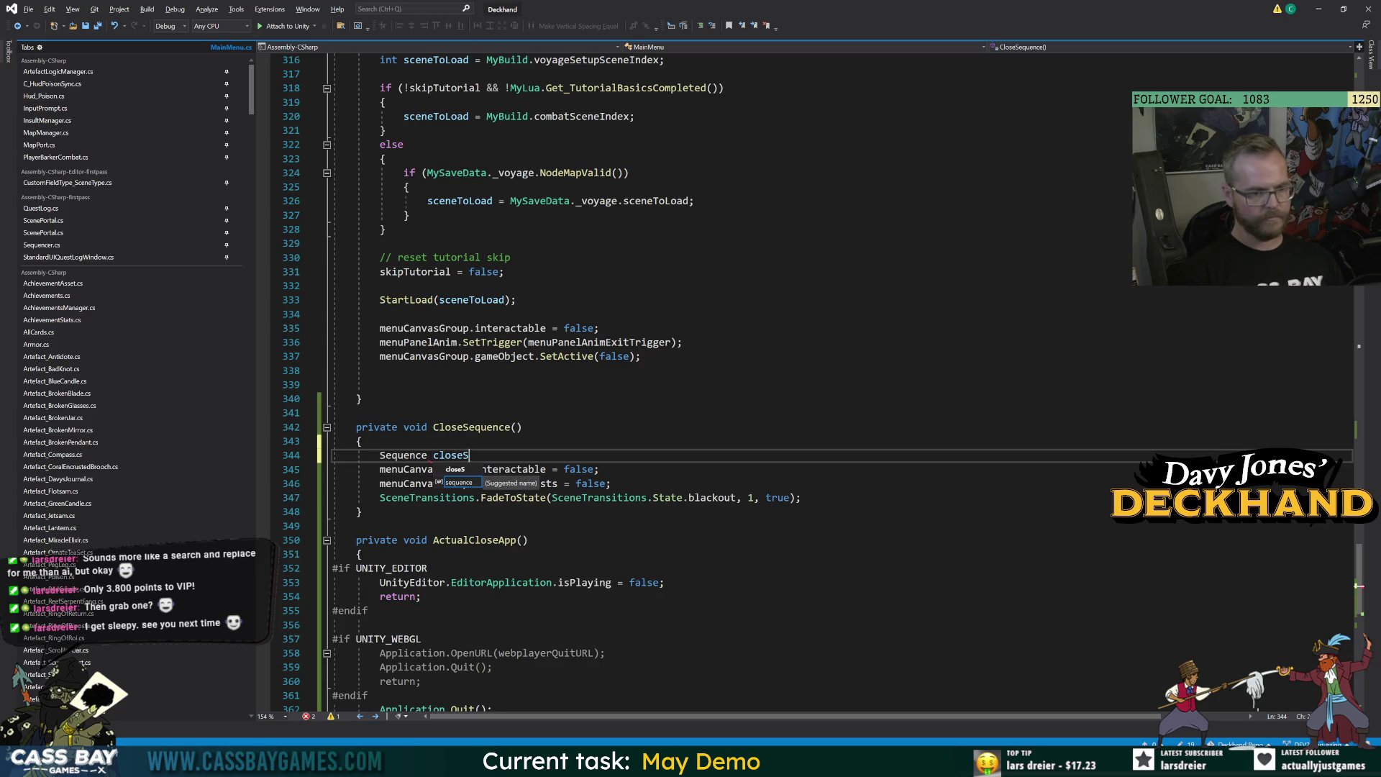
pyautogui.press('BackSpace')
pyautogui.press('BackSpace')
pyautogui.press('BackSpace')
pyautogui.press('BackSpace')
pyautogui.press('BackSpace')
pyautogui.press('BackSpace')
pyautogui.write('s ')
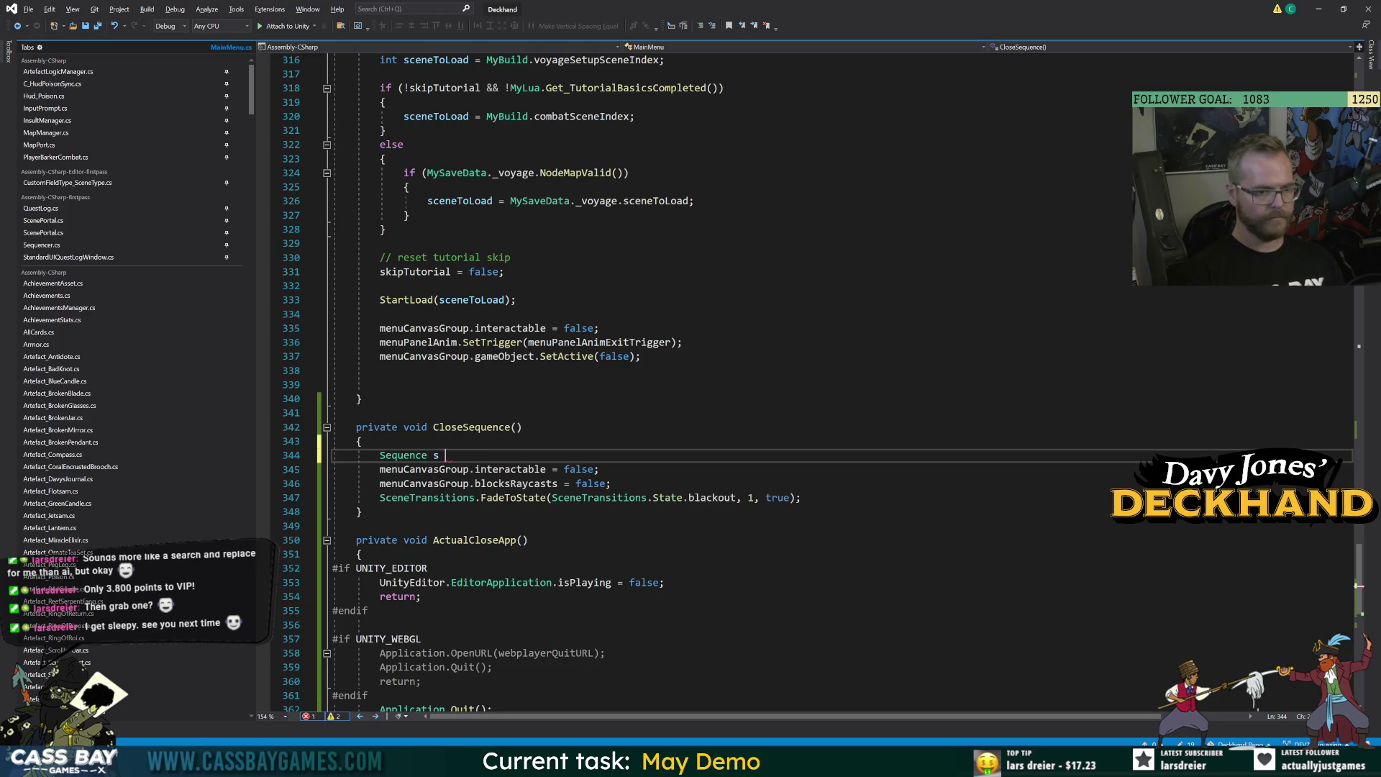
pyautogui.write('= DOTween.Sequence();')
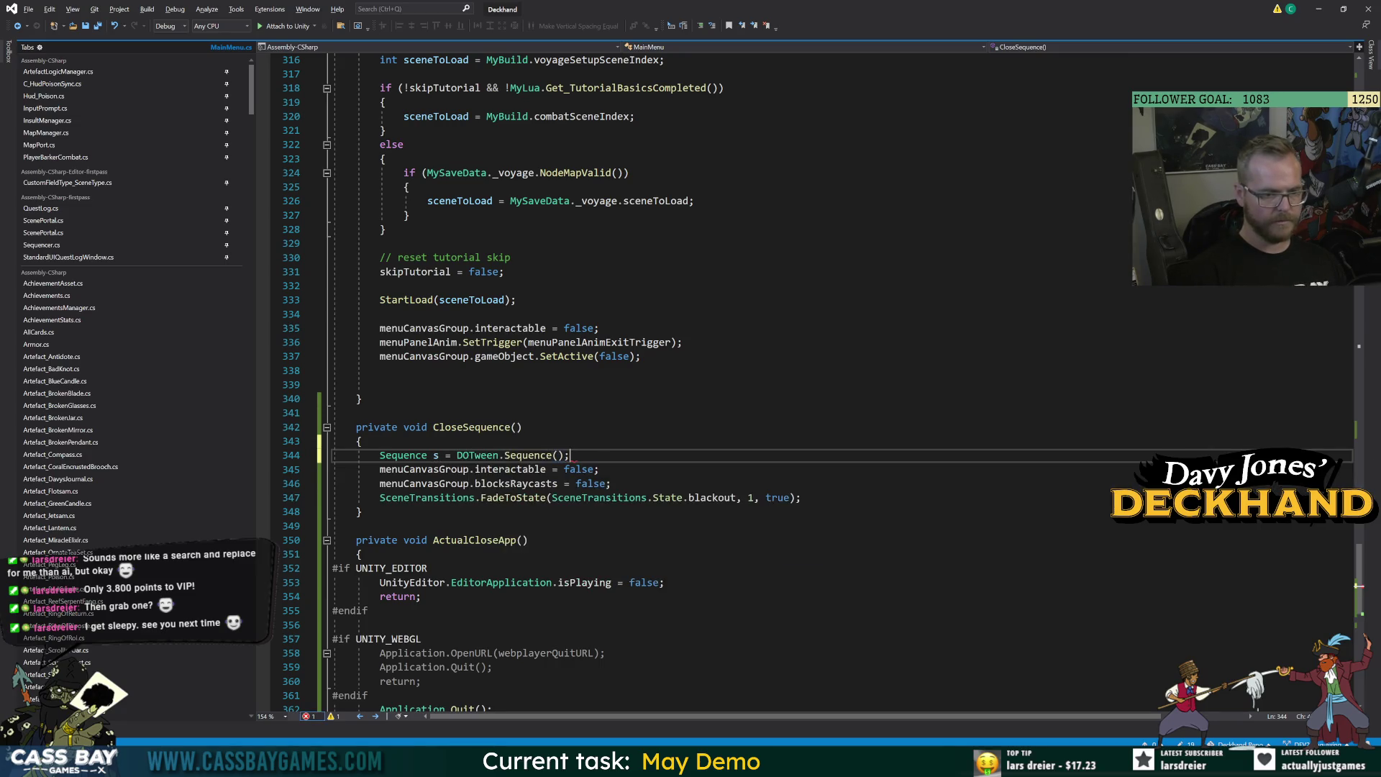
# Add 's.InsertCallback(1, ActualCloseApp);' after the FadeToState call.
pyautogui.click(802, 497)
pyautogui.press('Return')
pyautogui.write('s.ap')
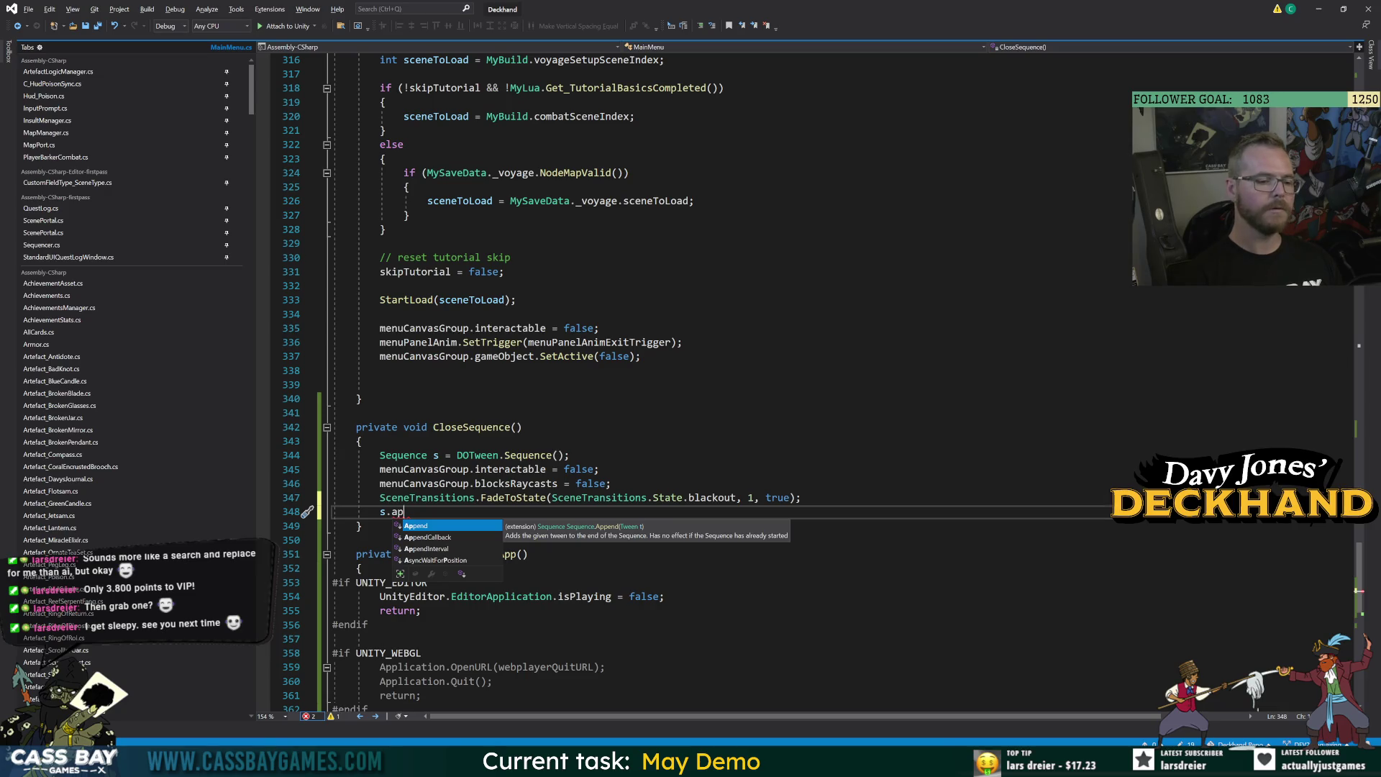
pyautogui.press('Tab')
pyautogui.press('BackSpace')
pyautogui.press('BackSpace')
pyautogui.press('BackSpace')
pyautogui.press('BackSpace')
pyautogui.write('Ins')
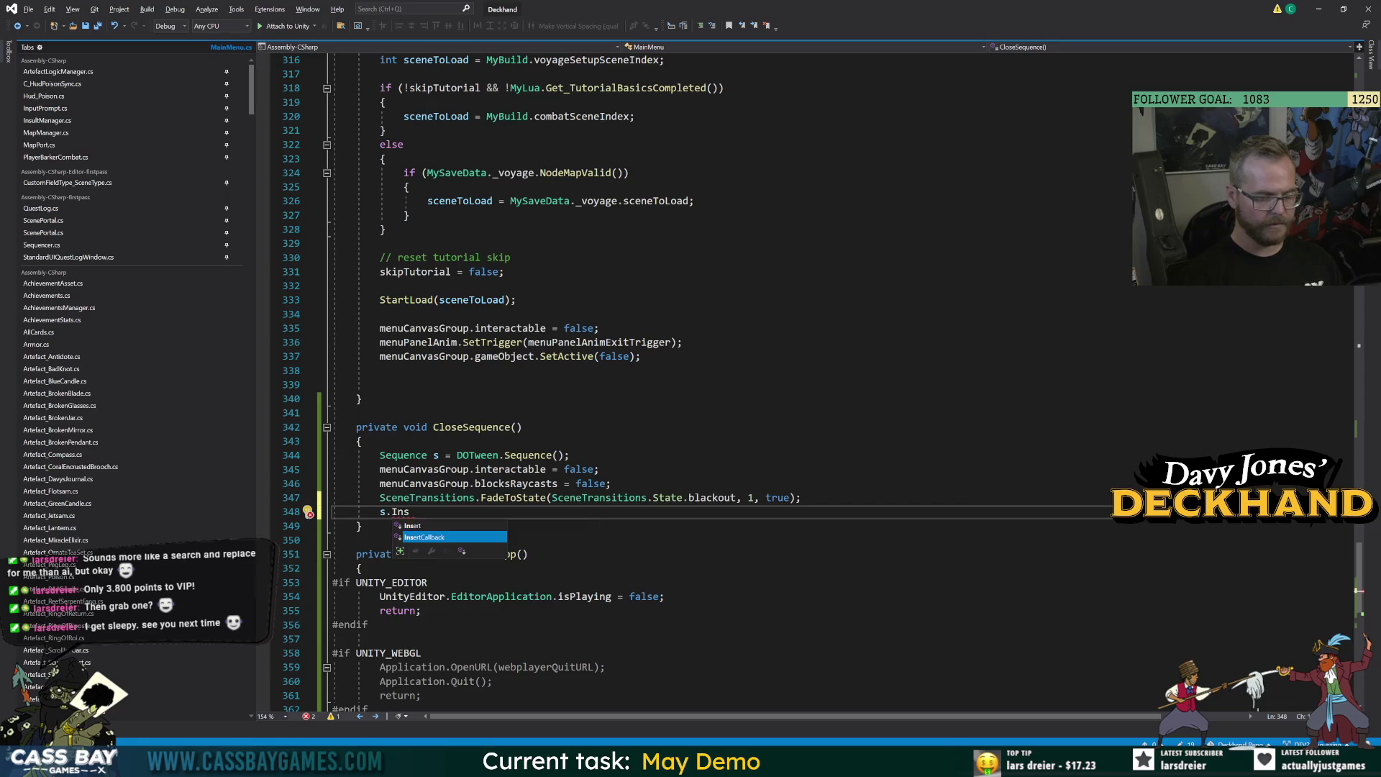
pyautogui.press('Tab')
pyautogui.write('(')
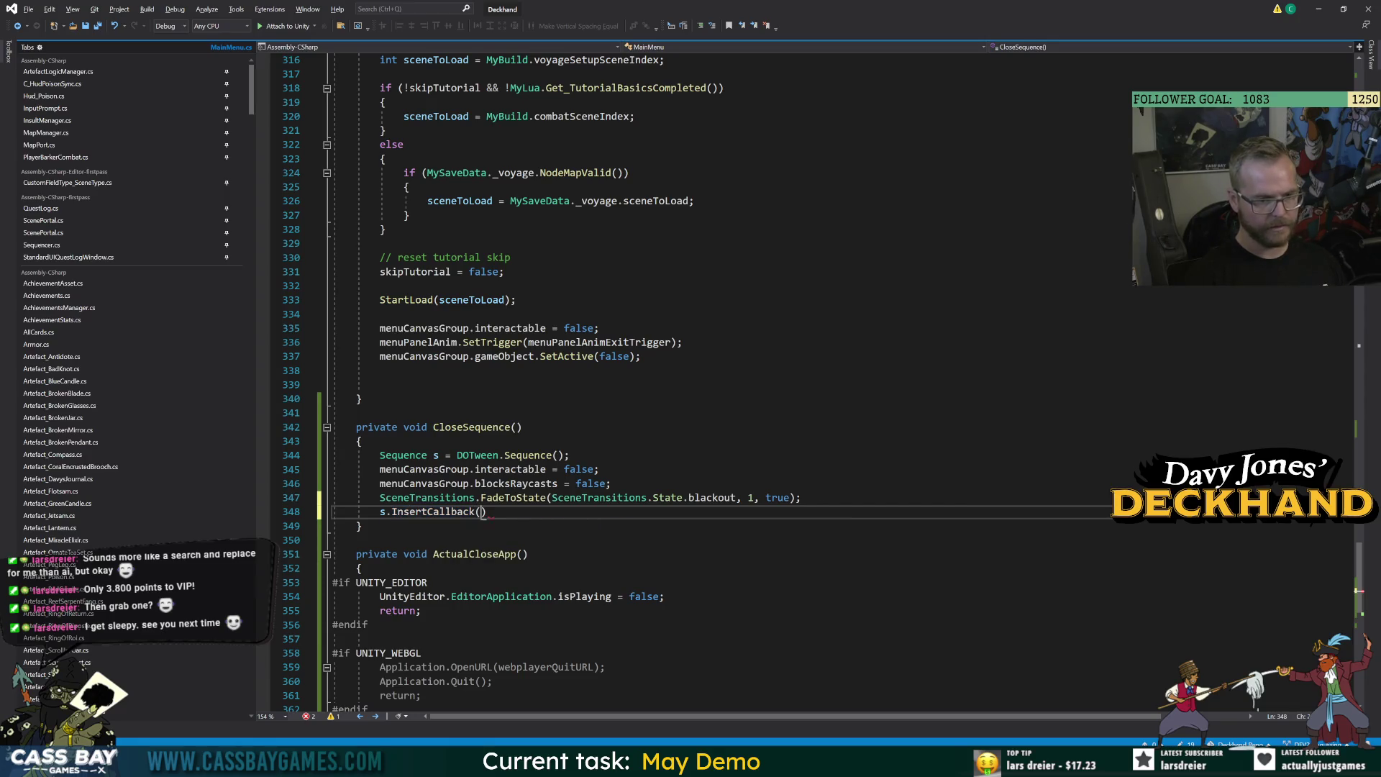
pyautogui.write('1, ac')
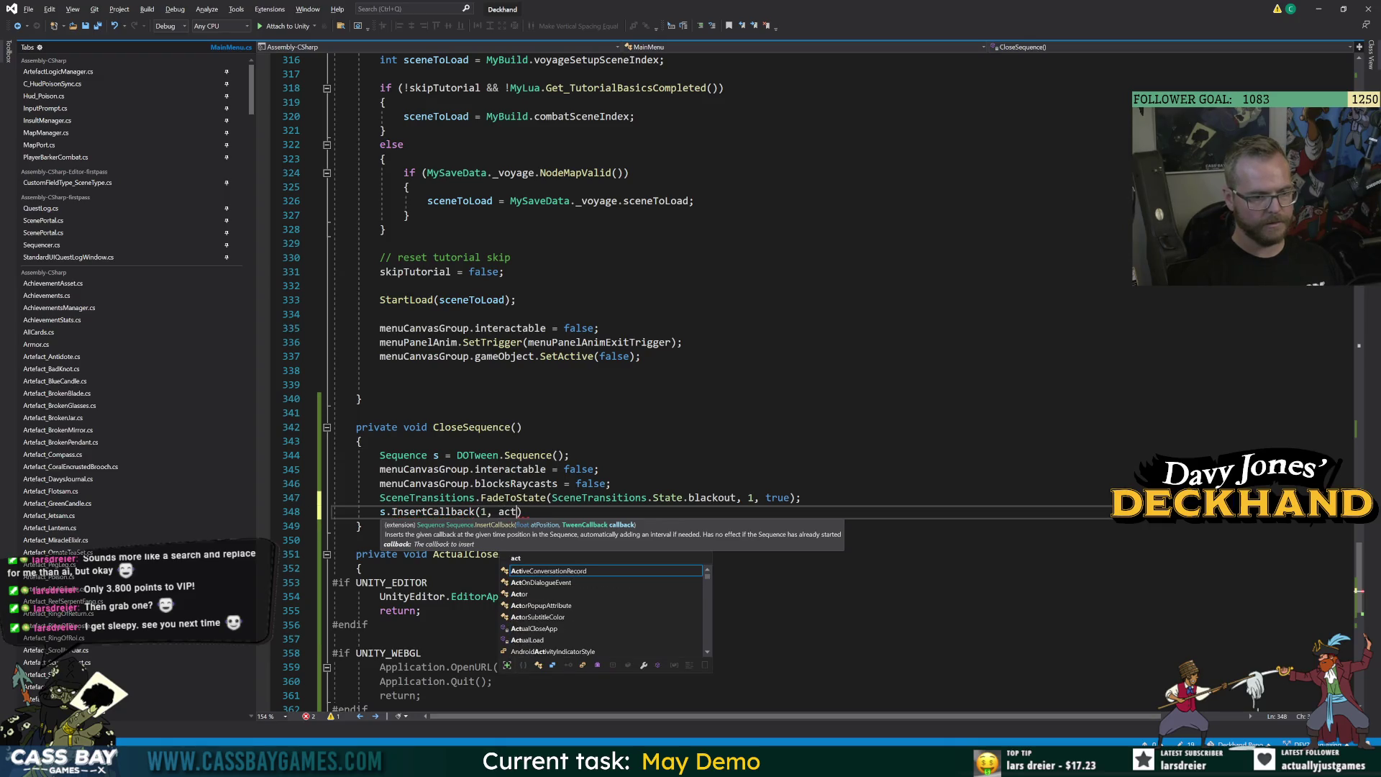
pyautogui.scroll(2, 604, 612)
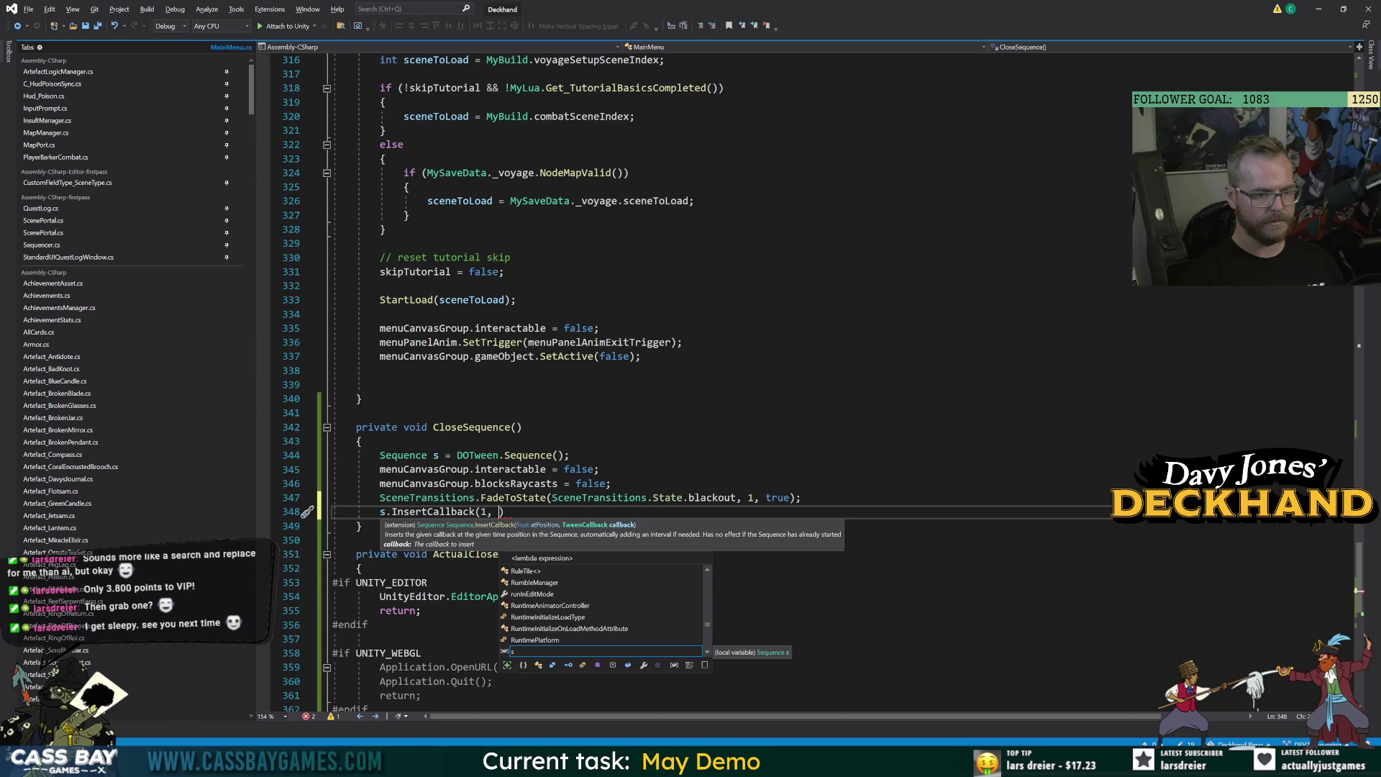
pyautogui.write('ActualCloseApp')
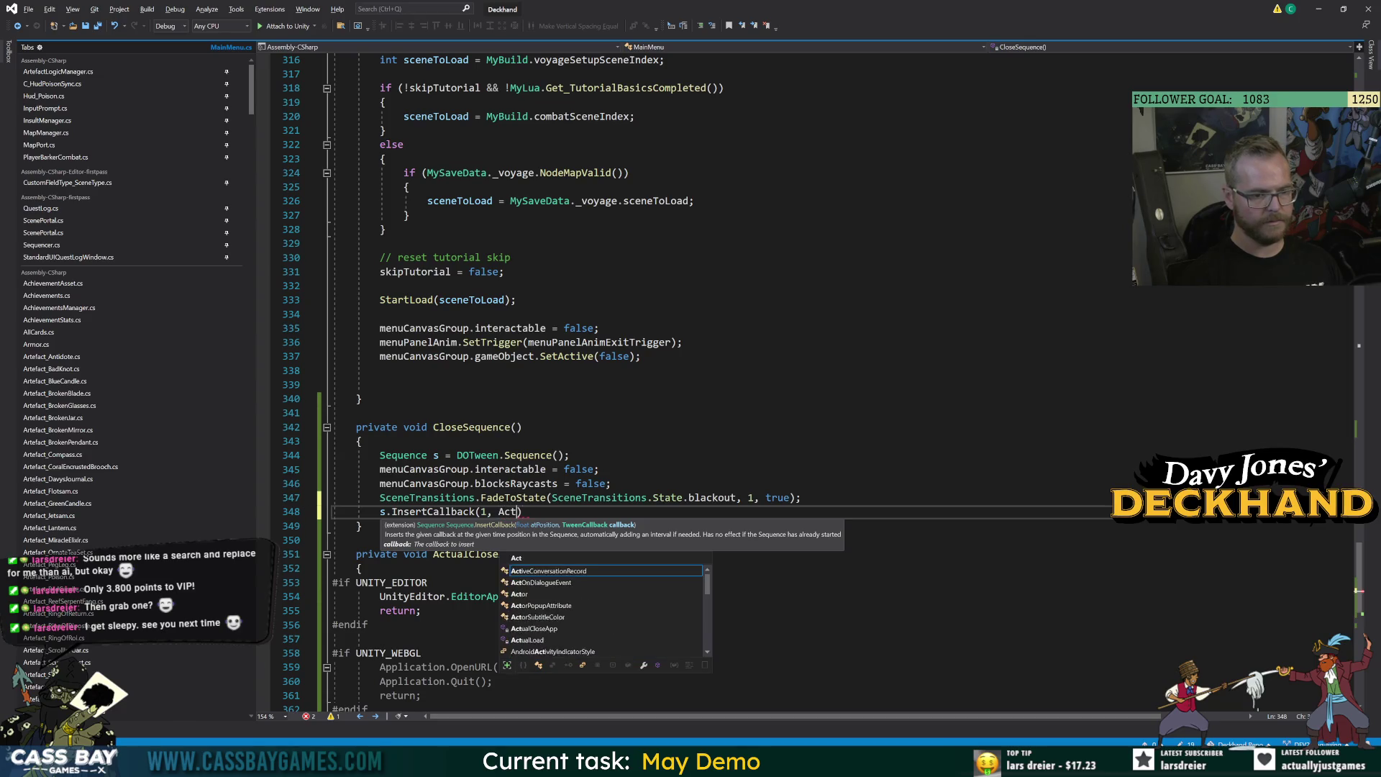
pyautogui.write(');')
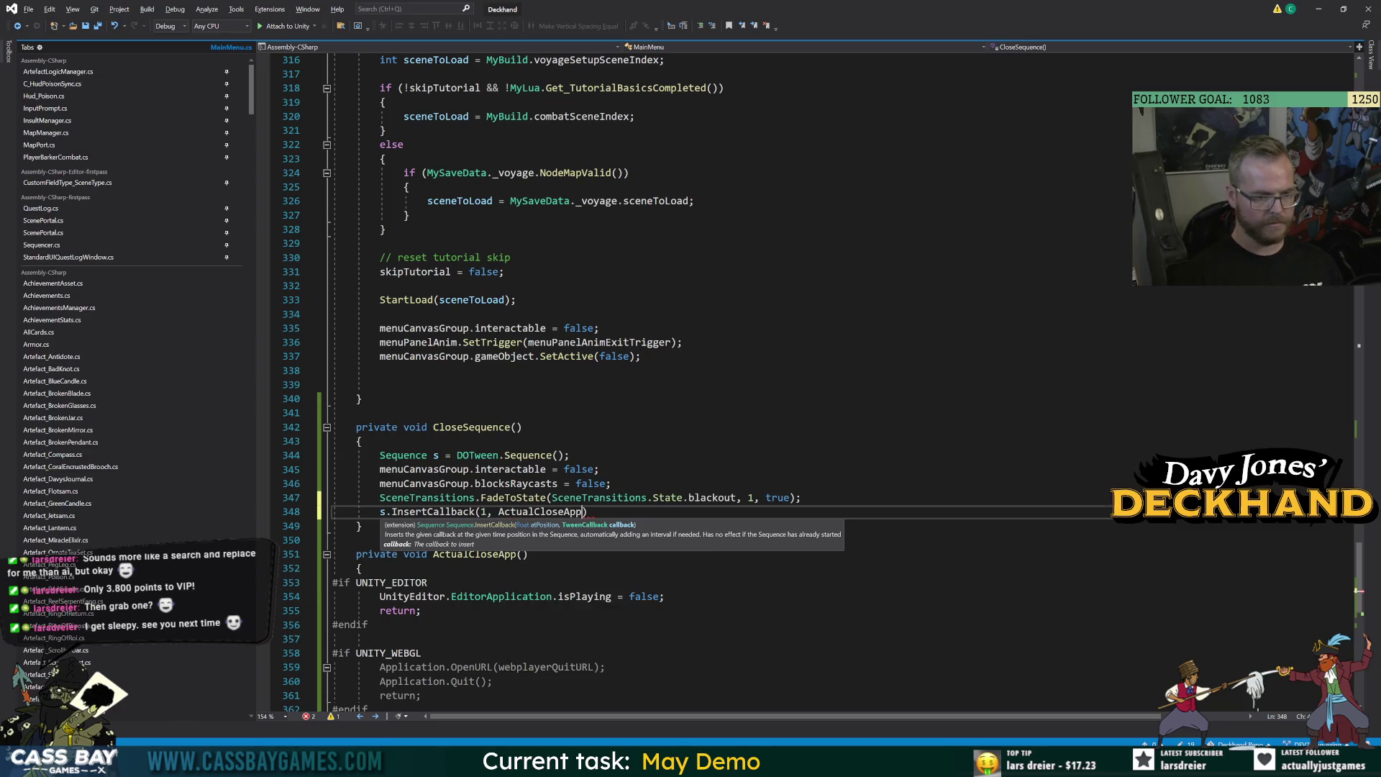
pyautogui.click(523, 428)
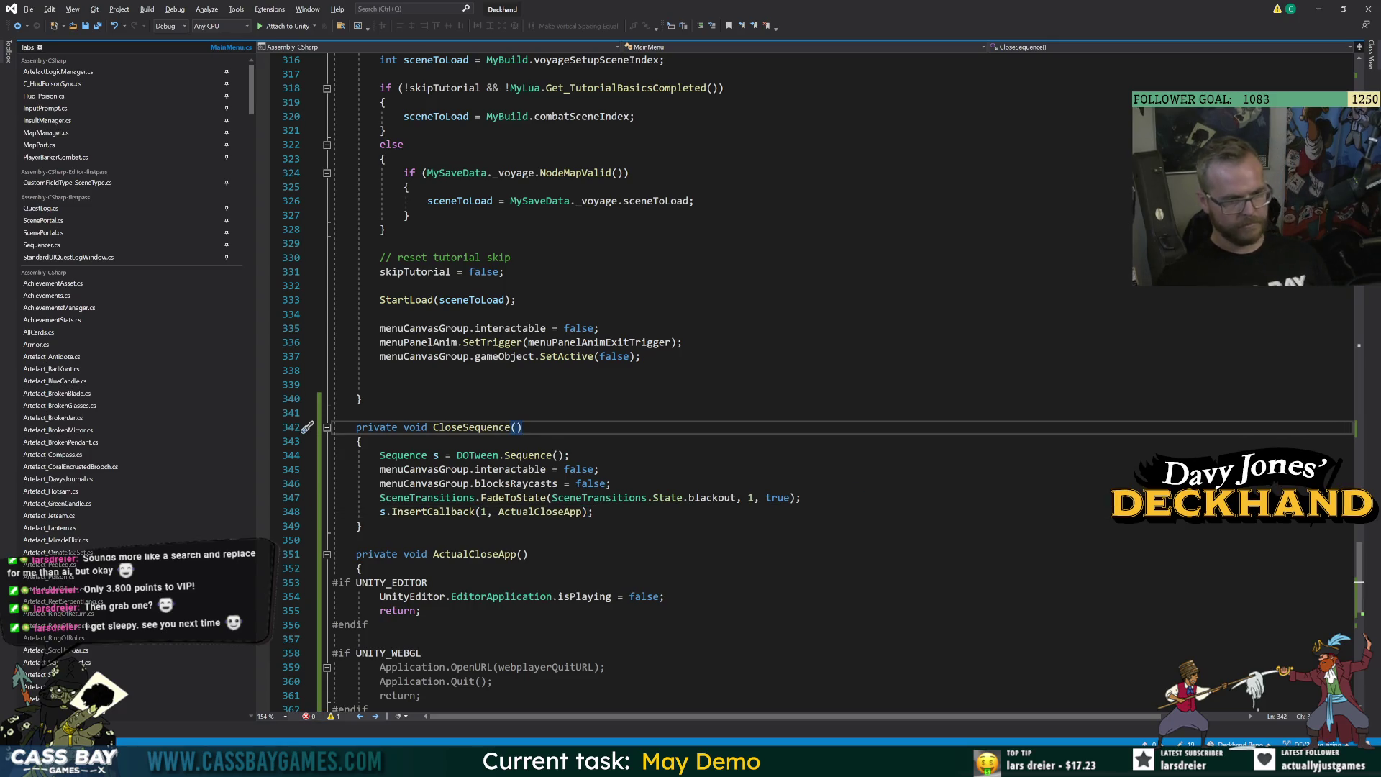
pyautogui.click(942, 761)
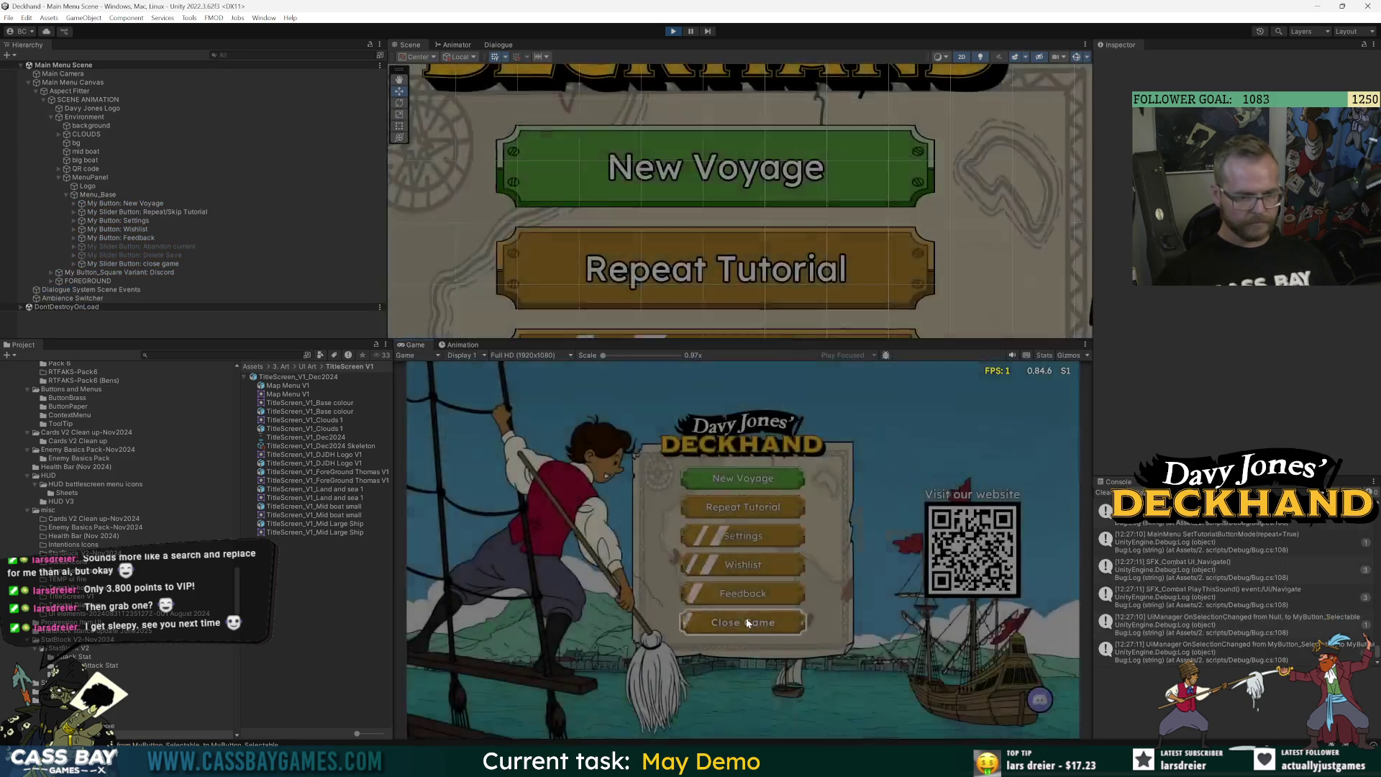
# Test Close Game in Play mode, enlarge and frame the Scene view, then bring up the Trello board.
pyautogui.click(746, 623)
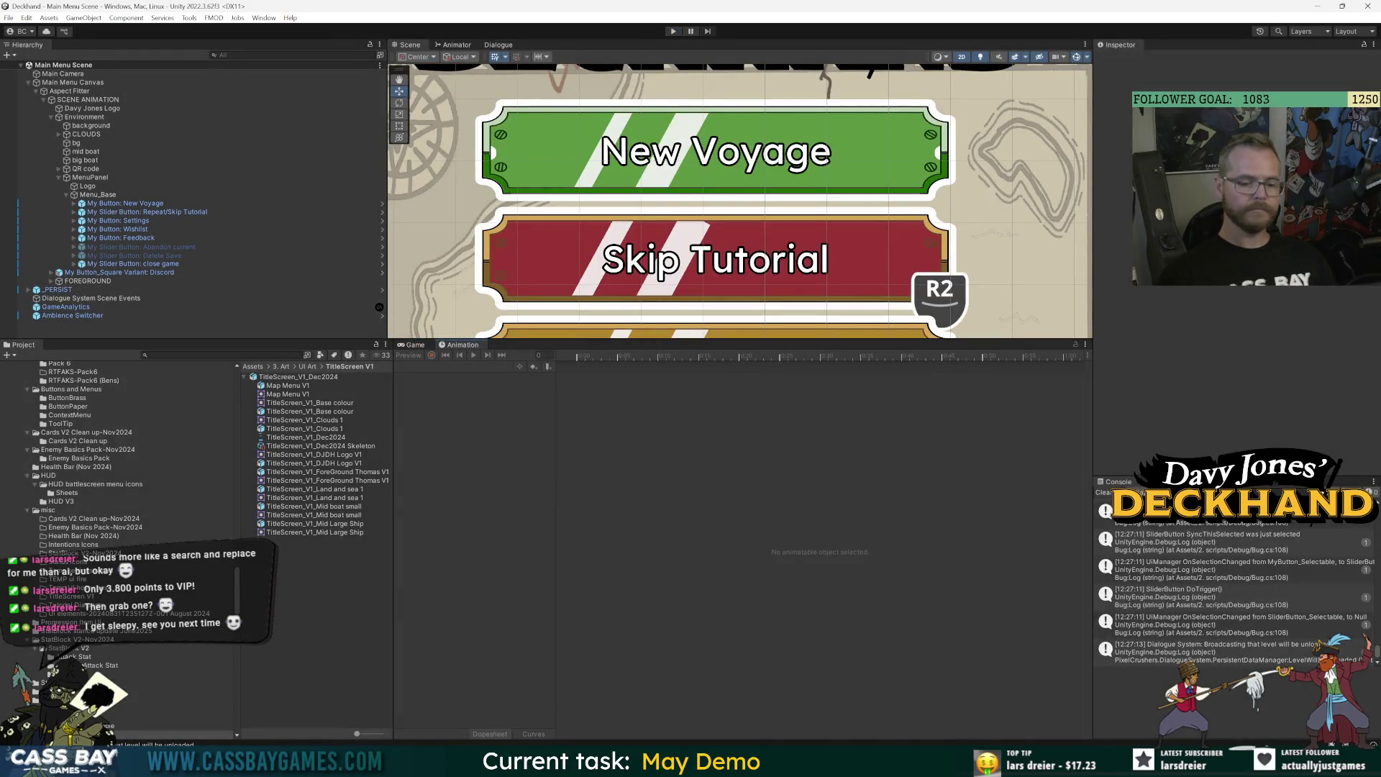
pyautogui.moveTo(775, 763)
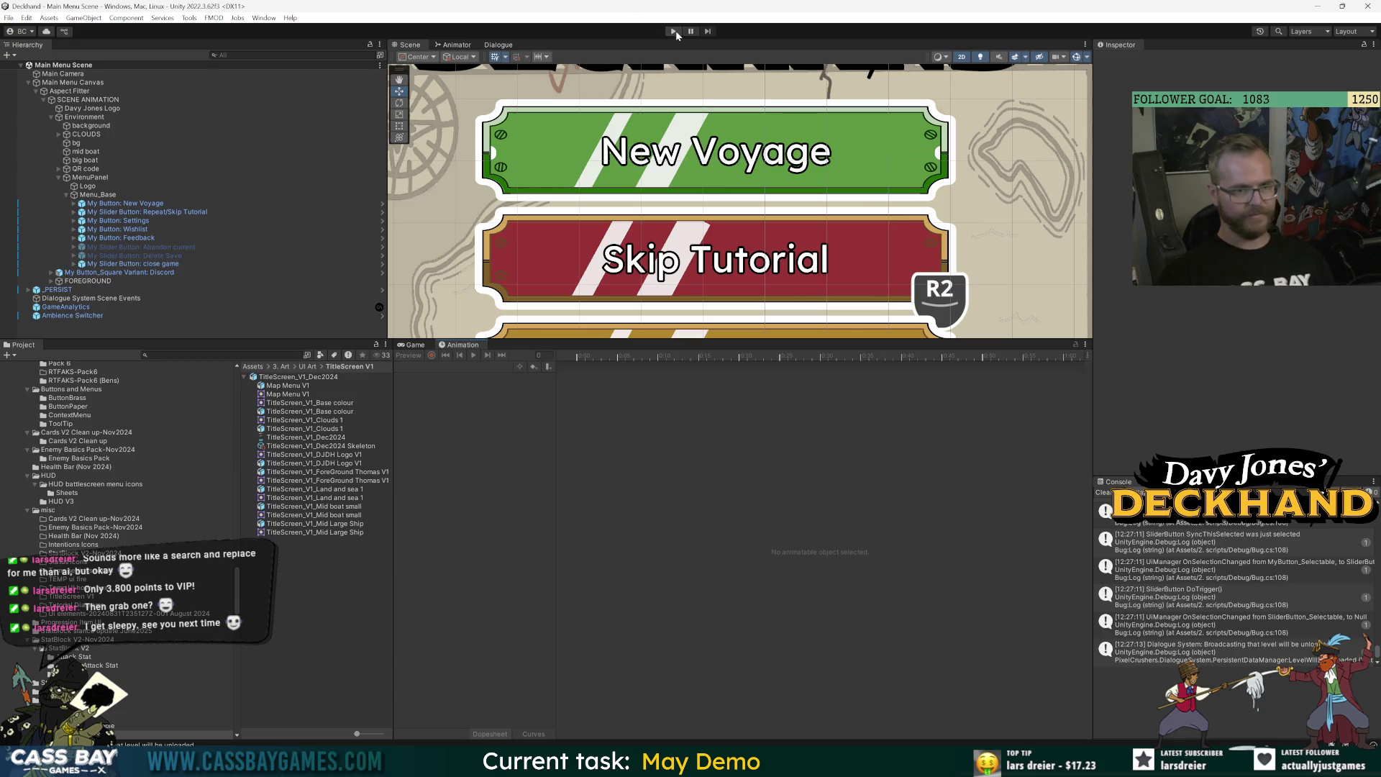
pyautogui.moveTo(689, 339); pyautogui.dragTo(689, 497)
pyautogui.scroll(-10, 641, 291)
pyautogui.moveTo(618, 283); pyautogui.dragTo(663, 253)
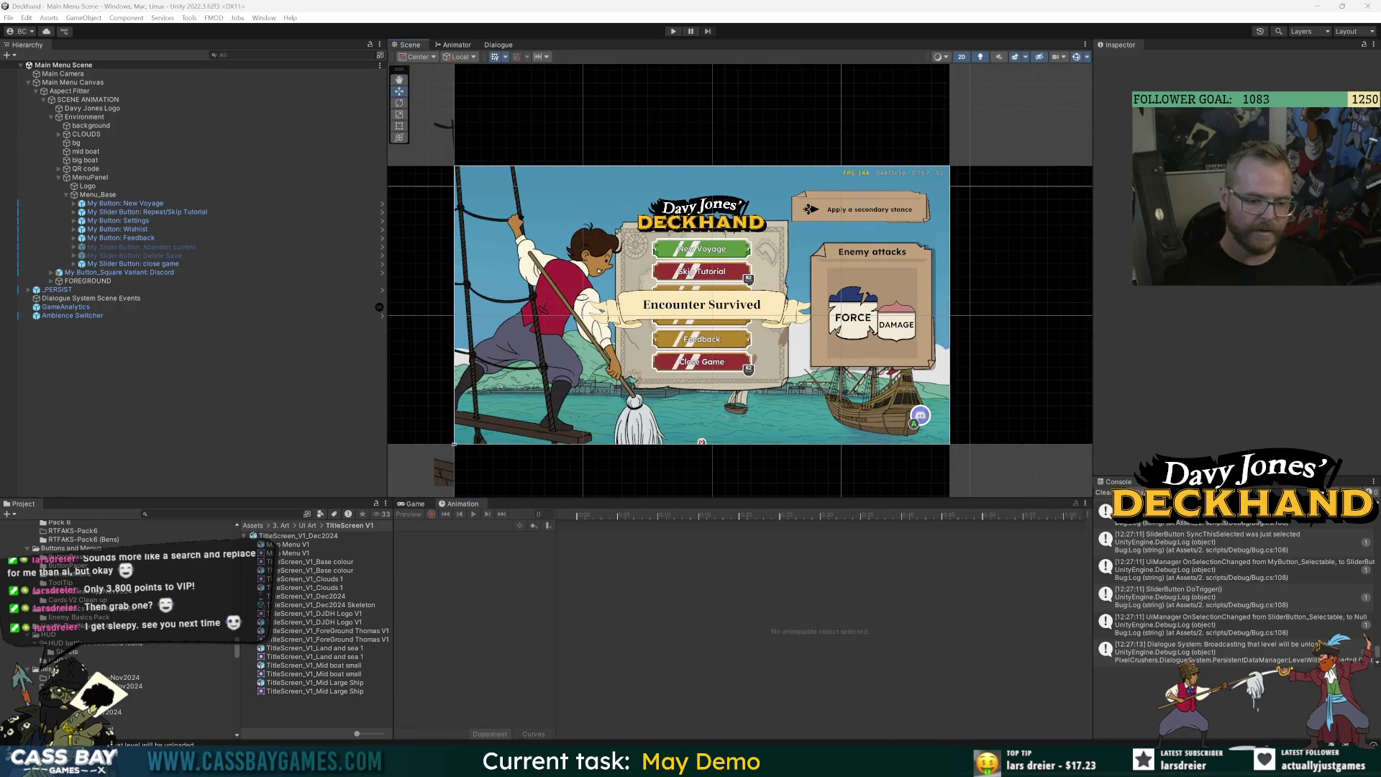
pyautogui.hotkey('alt', 'Tab')
pyautogui.hotkey('ctrl', '1')
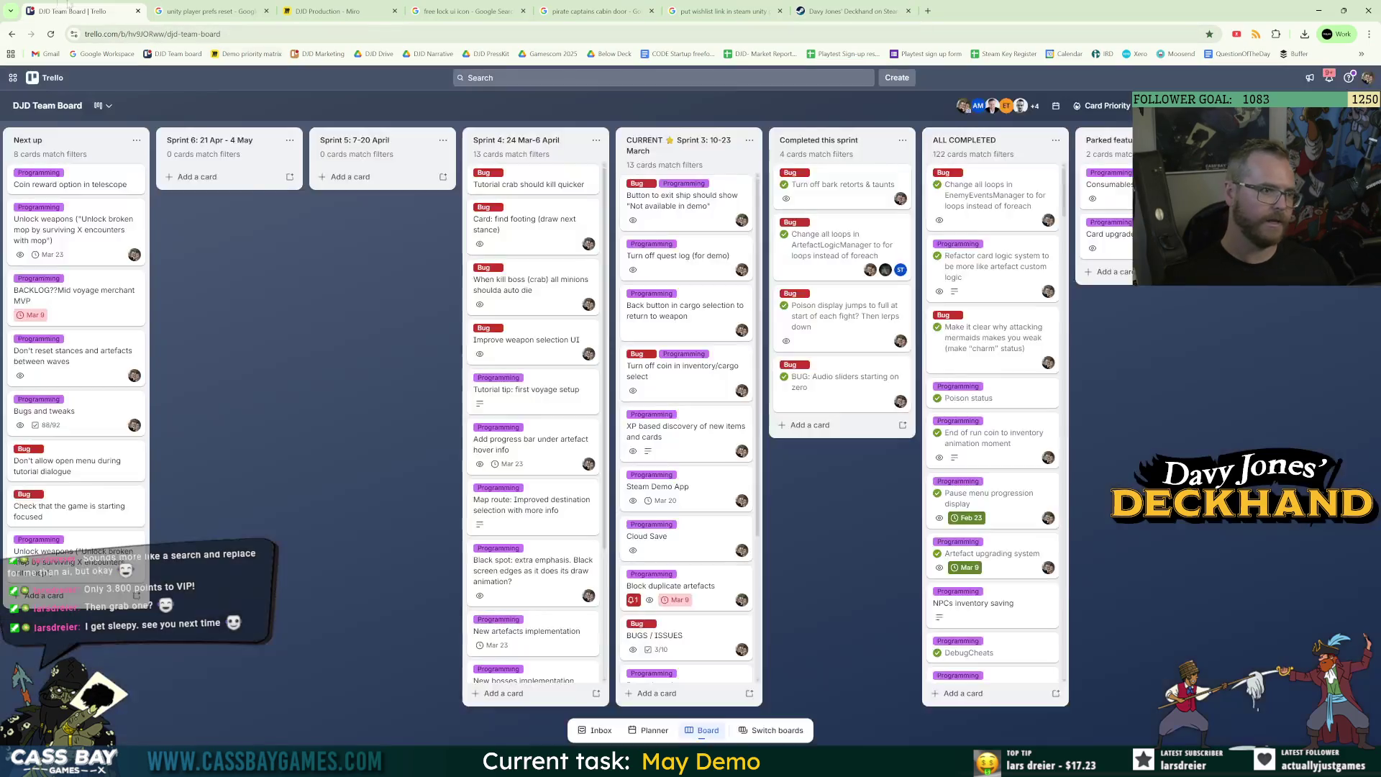
# Add a card 'Update home screen for demo' at the bottom of Sprint 4.
pyautogui.click(515, 693)
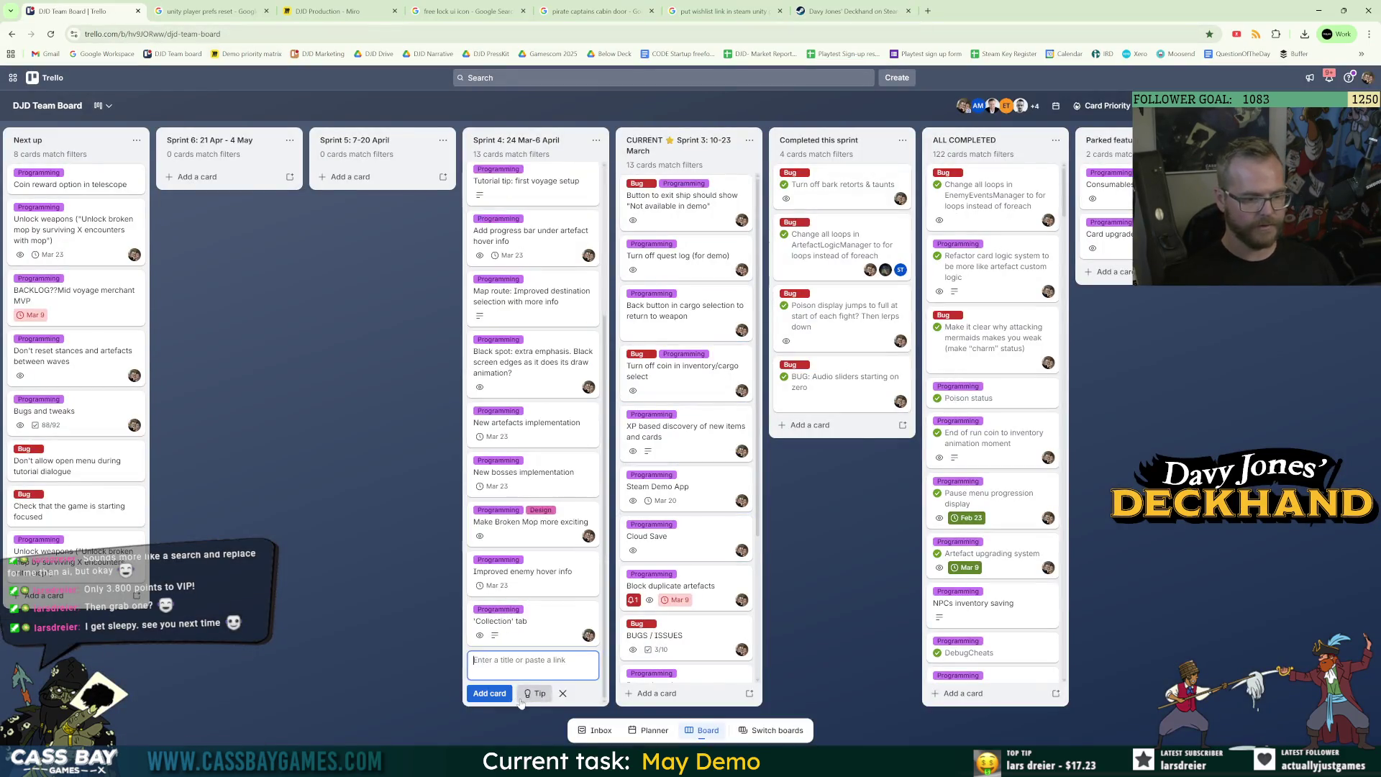
pyautogui.write('Update home screen')
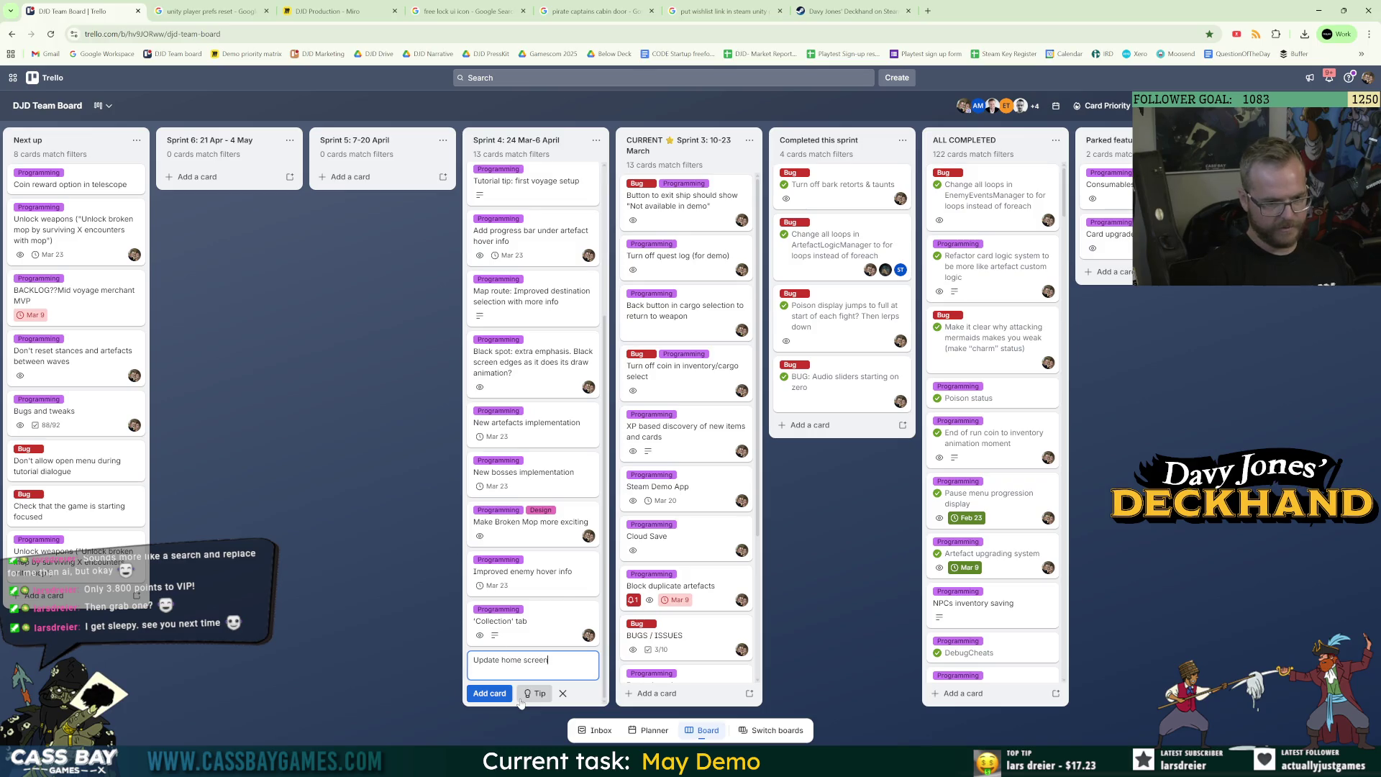
pyautogui.write('demo')
pyautogui.press('Return')
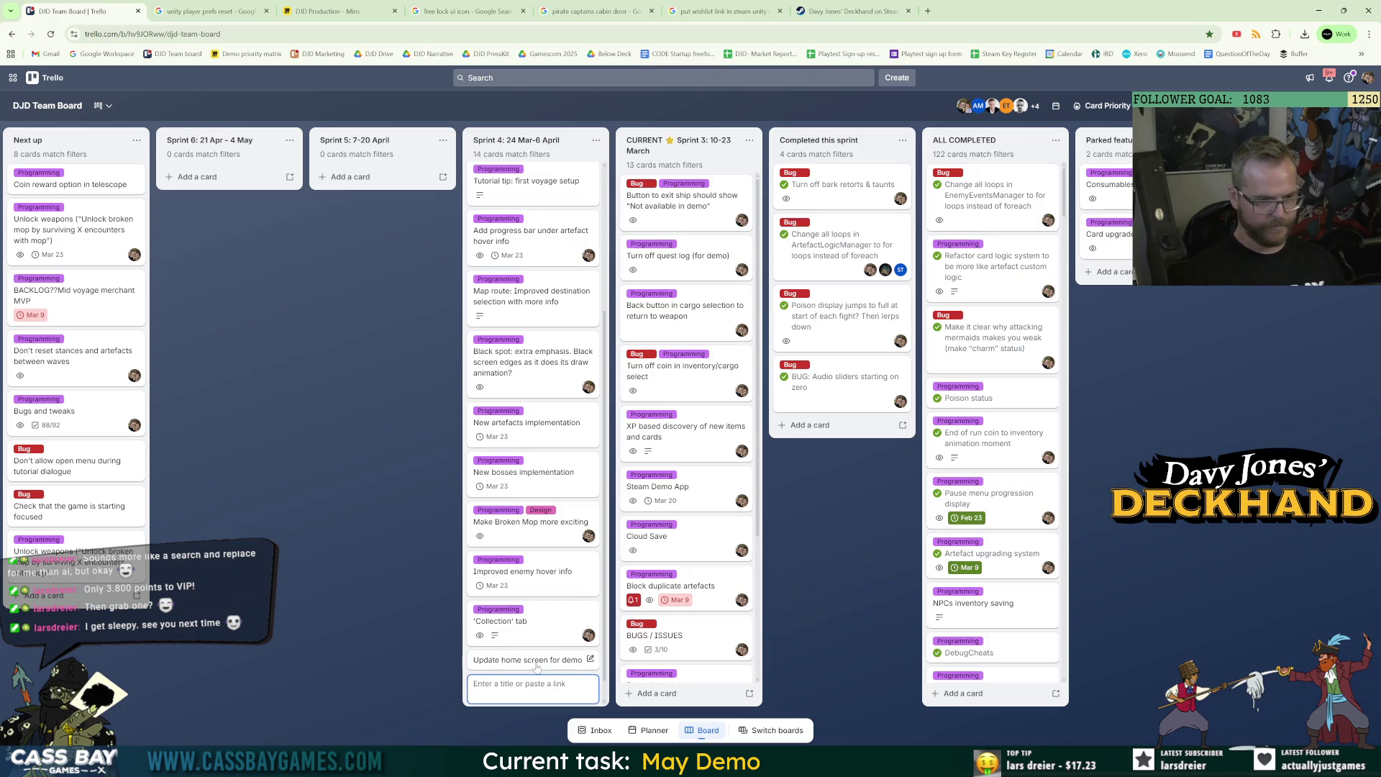
# Give the new card its Programming label and a team member, then return to Unity.
pyautogui.click(533, 659)
pyautogui.click(490, 172)
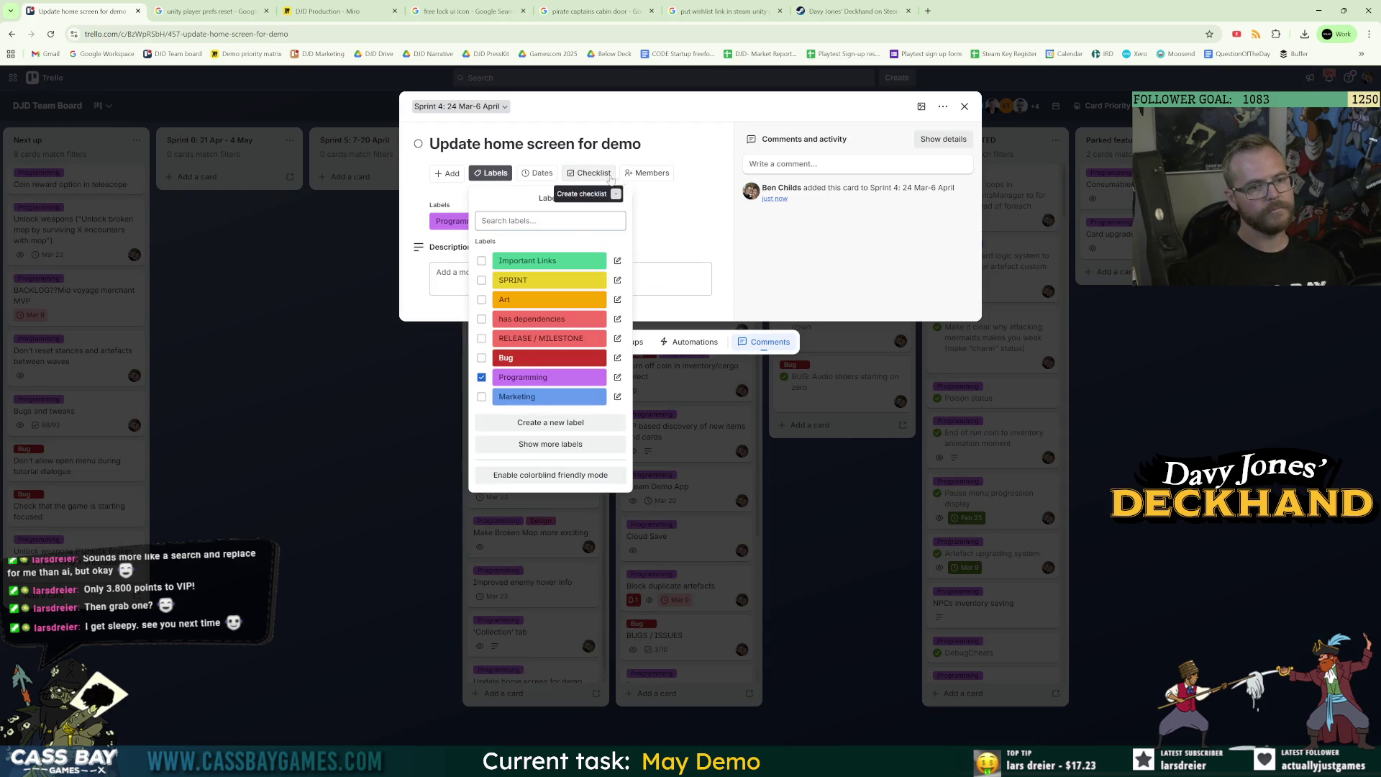
pyautogui.click(653, 173)
pyautogui.press('Return')
pyautogui.press('Escape')
pyautogui.press('Escape')
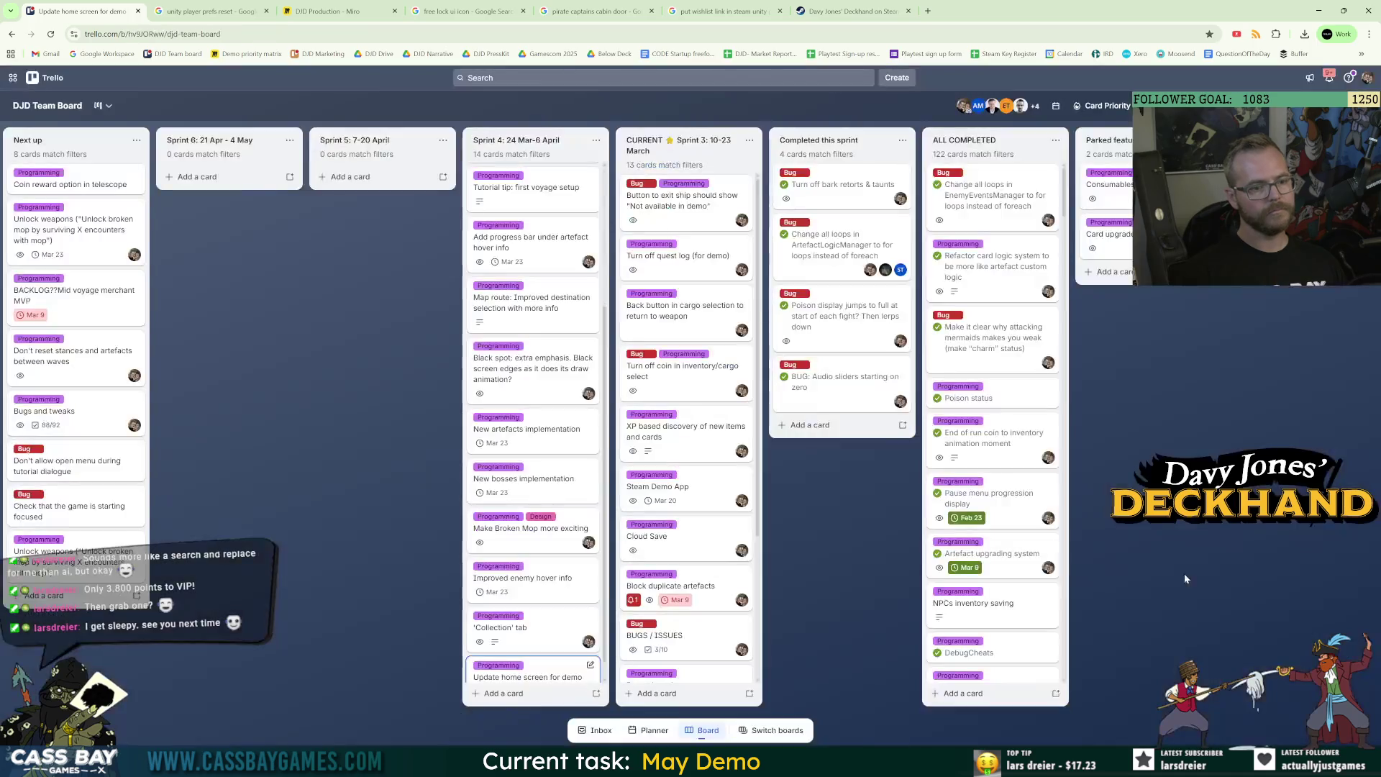
pyautogui.hotkey('alt', 'Tab')
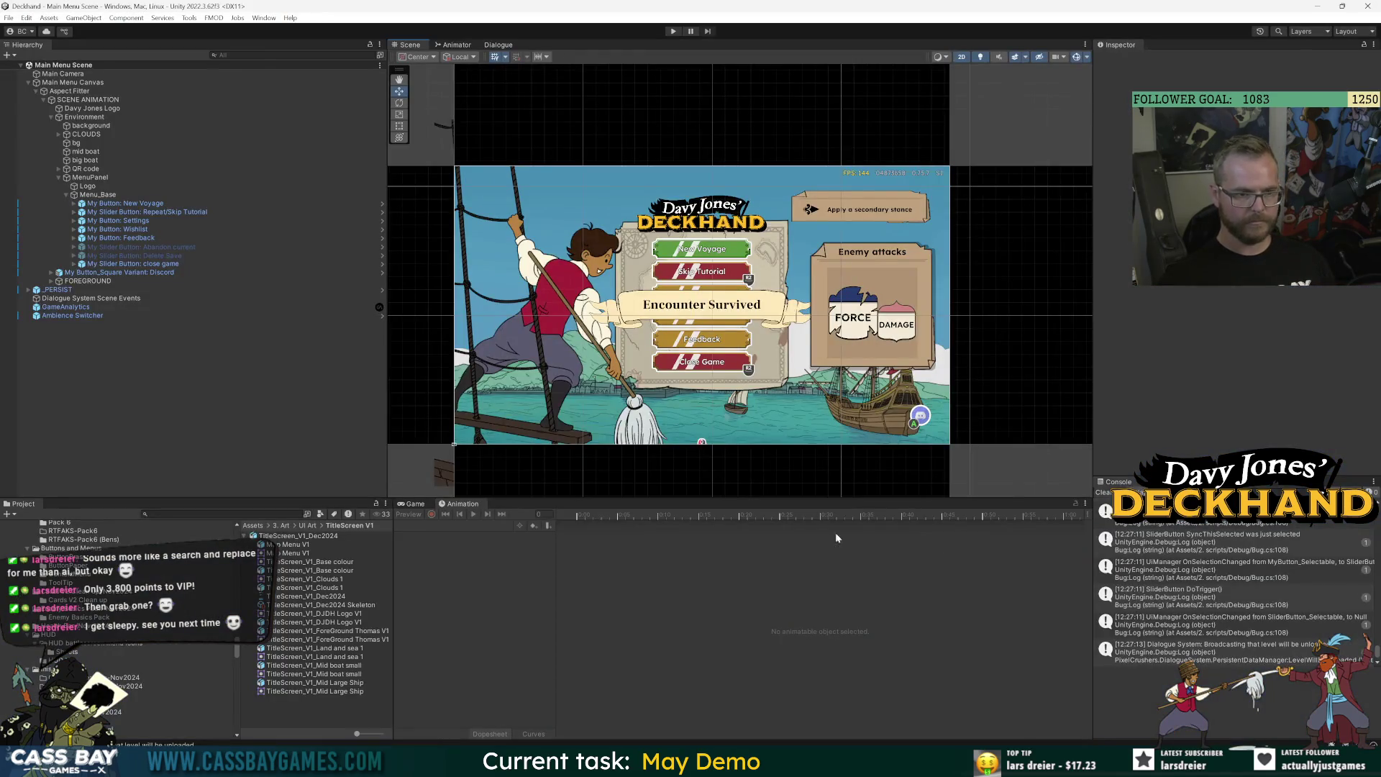
# Widen the Scene view and Project panel, then return to Visual Studio.
pyautogui.moveTo(1094, 391); pyautogui.dragTo(1158, 394)
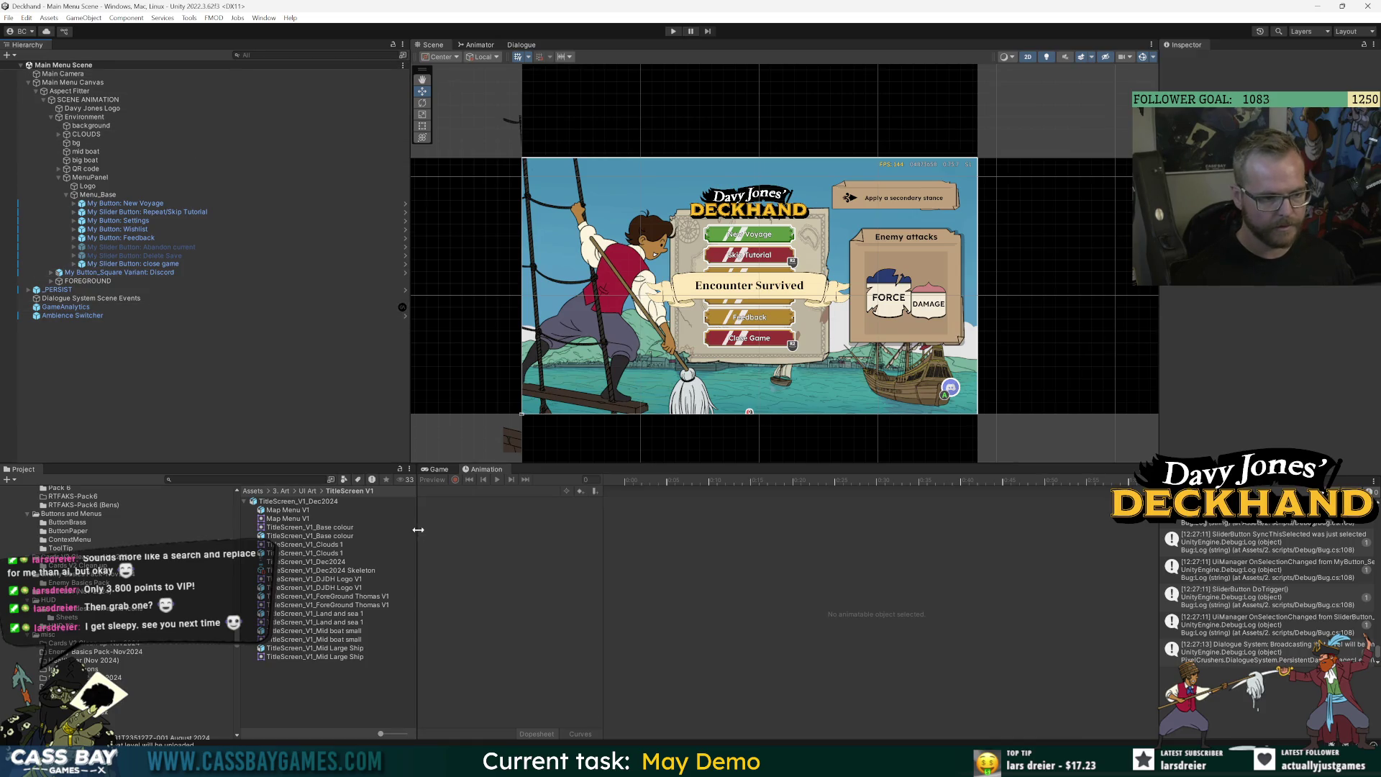
pyautogui.moveTo(417, 533); pyautogui.dragTo(454, 532)
pyautogui.hotkey('alt', 'Tab')
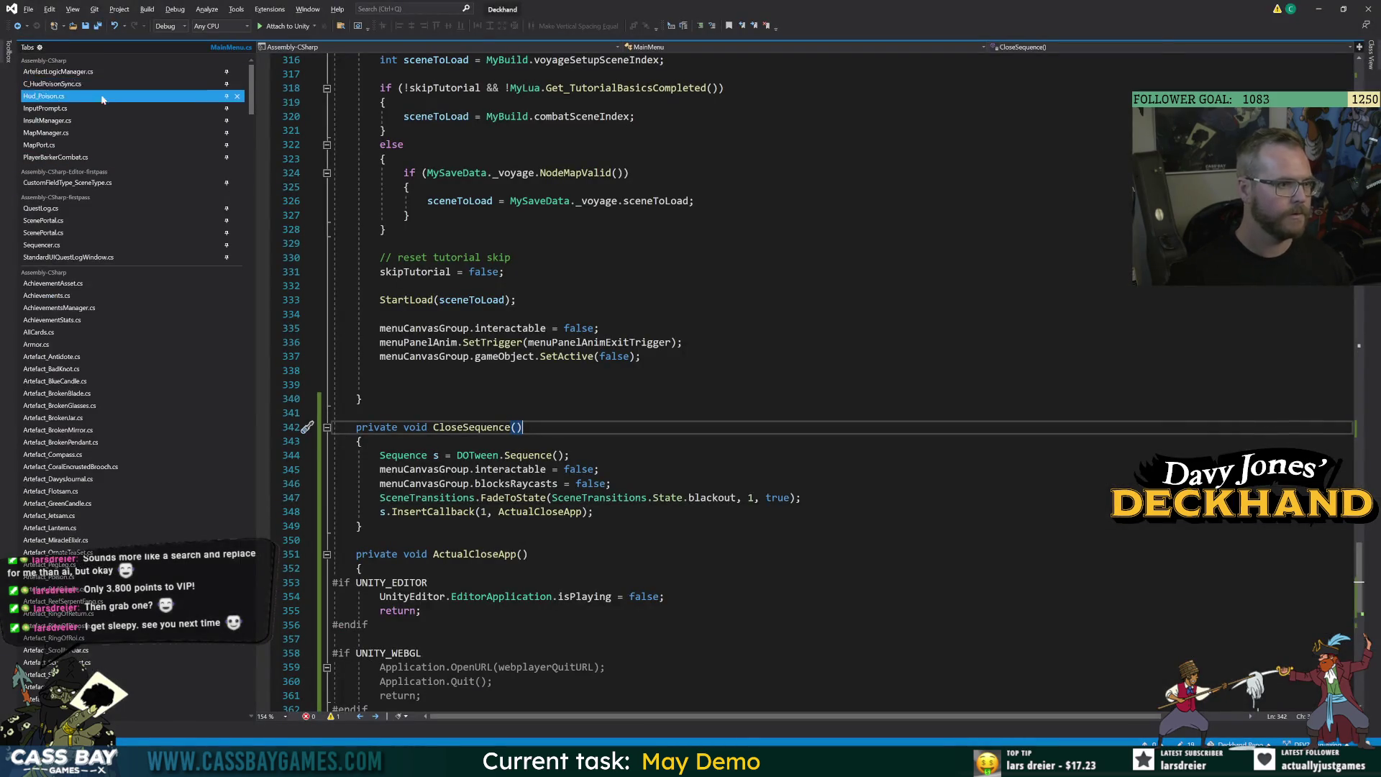
# Search the Project window for 'map manag' and open MapManager.cs in Visual Studio.
pyautogui.hotkey('alt', 'Tab')
pyautogui.write('map manag')
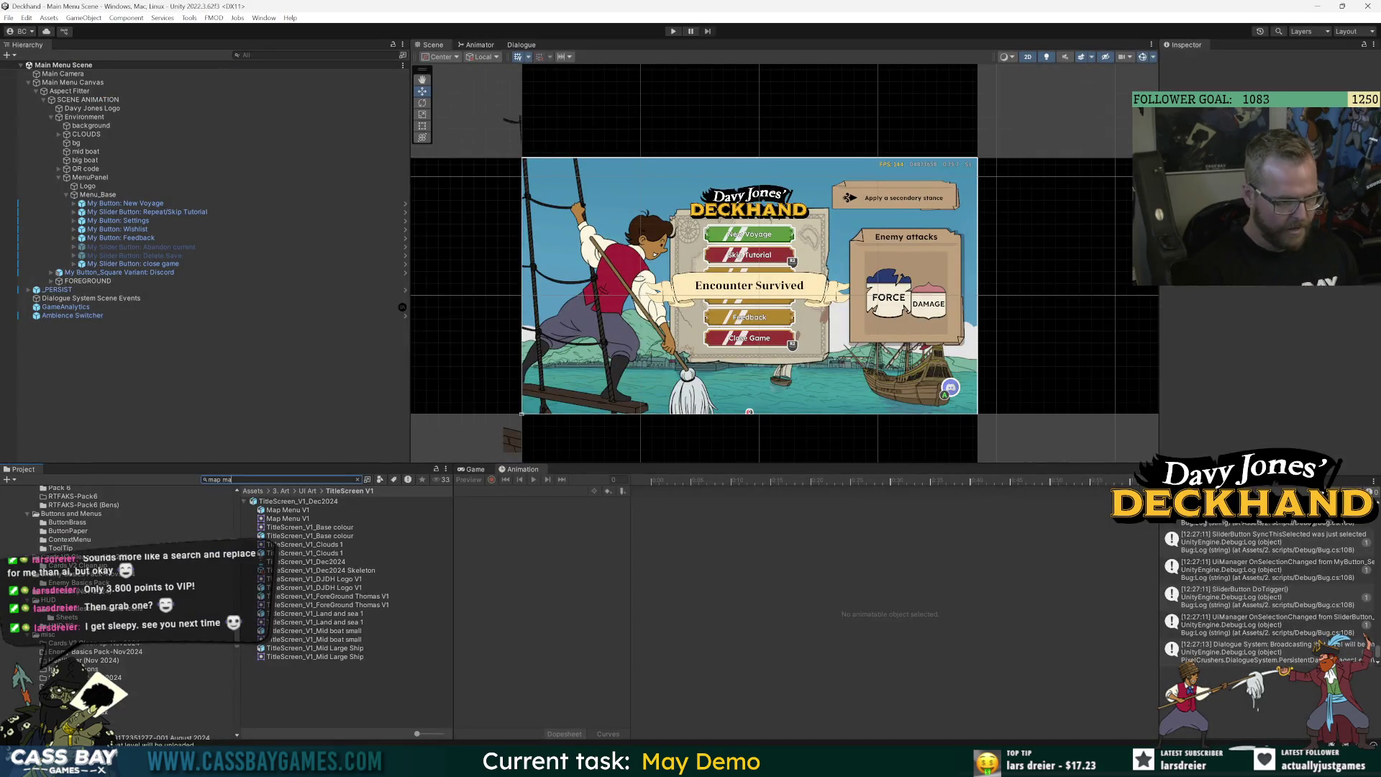
pyautogui.click(280, 501)
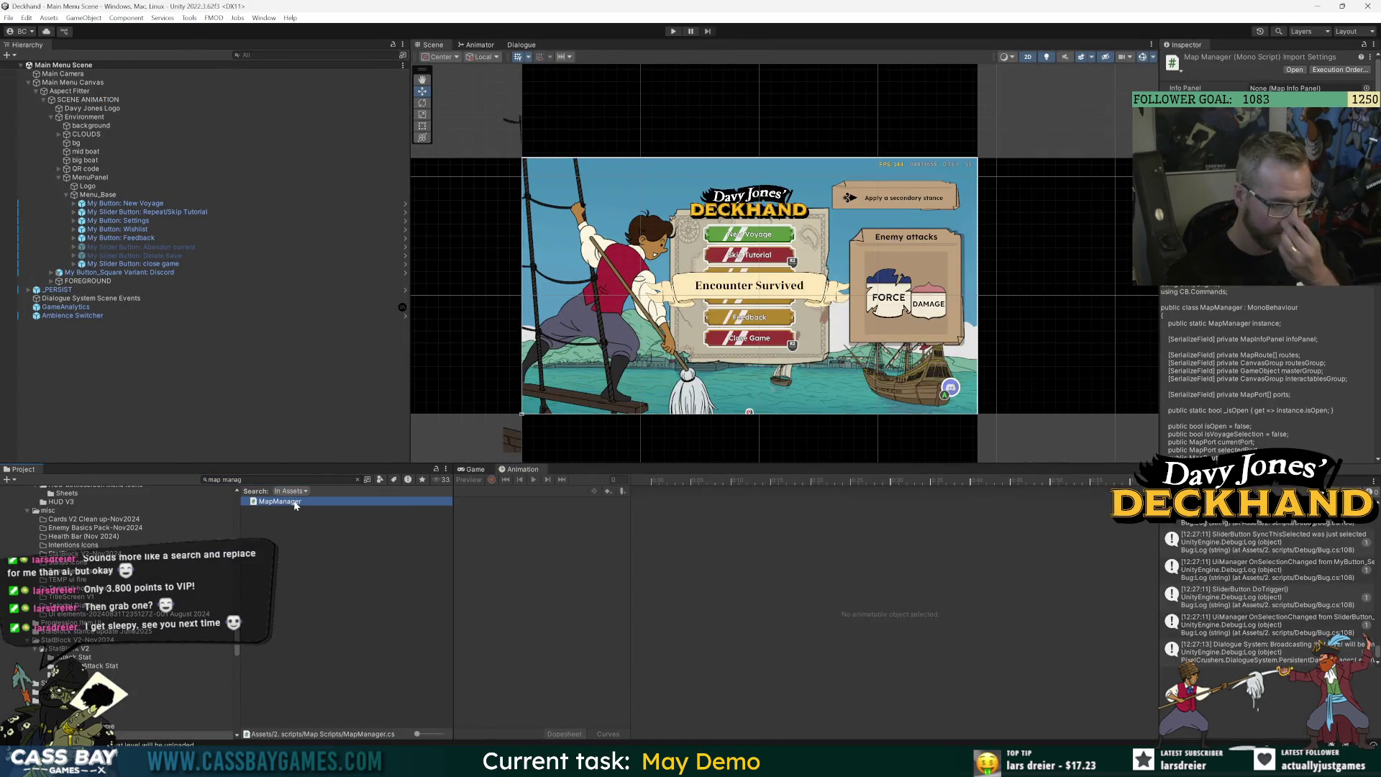
pyautogui.doubleClick(295, 503)
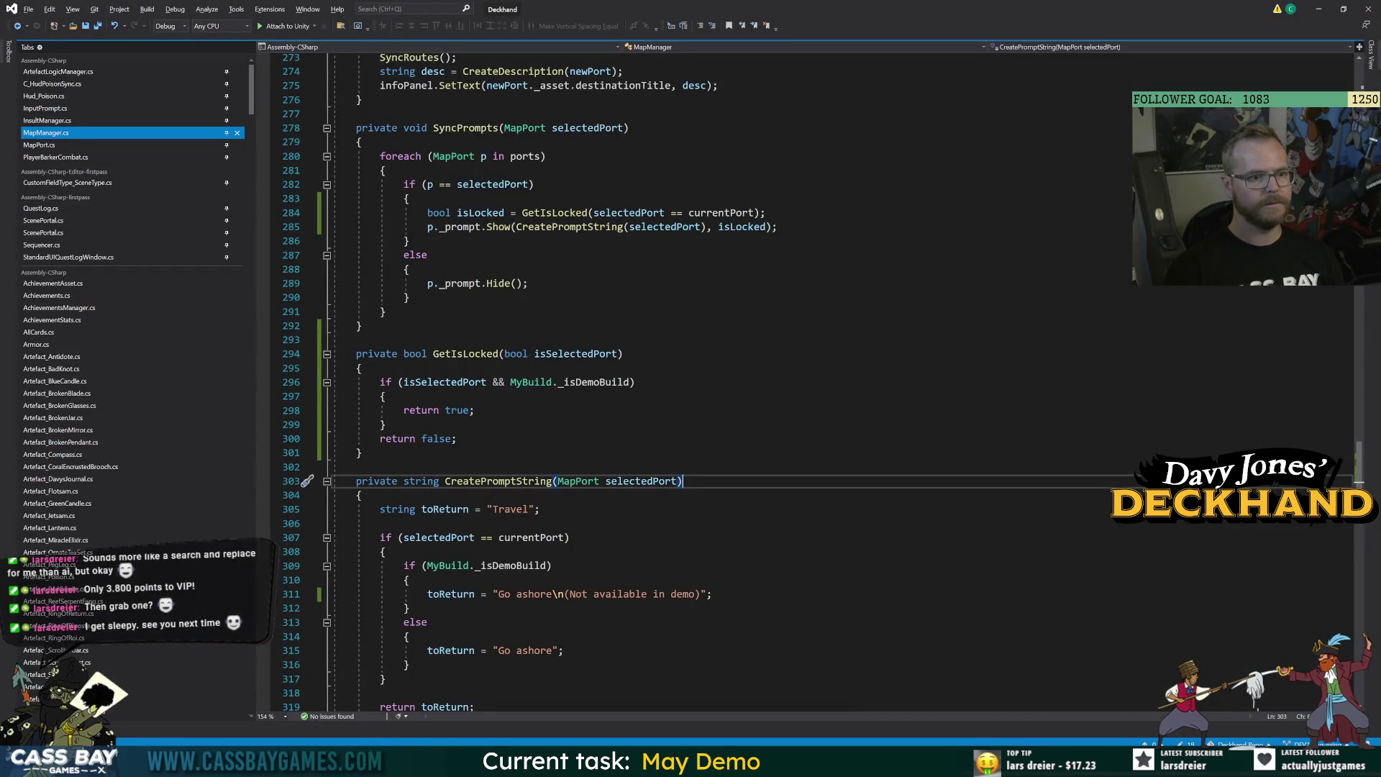
pyautogui.hotkey('alt', 'Tab')
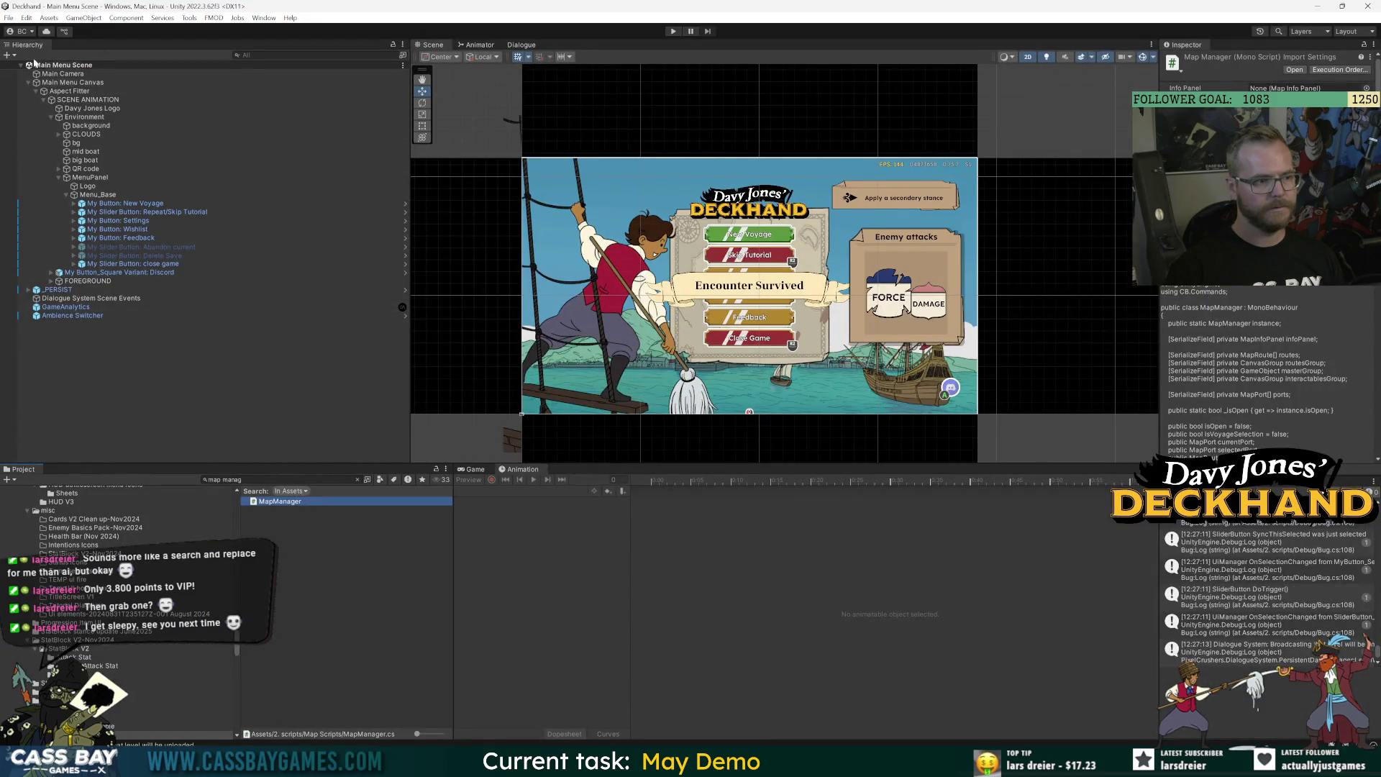
# Expand _PERSIST, open the Map Canvas prefab, and open its MapManager script.
pyautogui.click(27, 83)
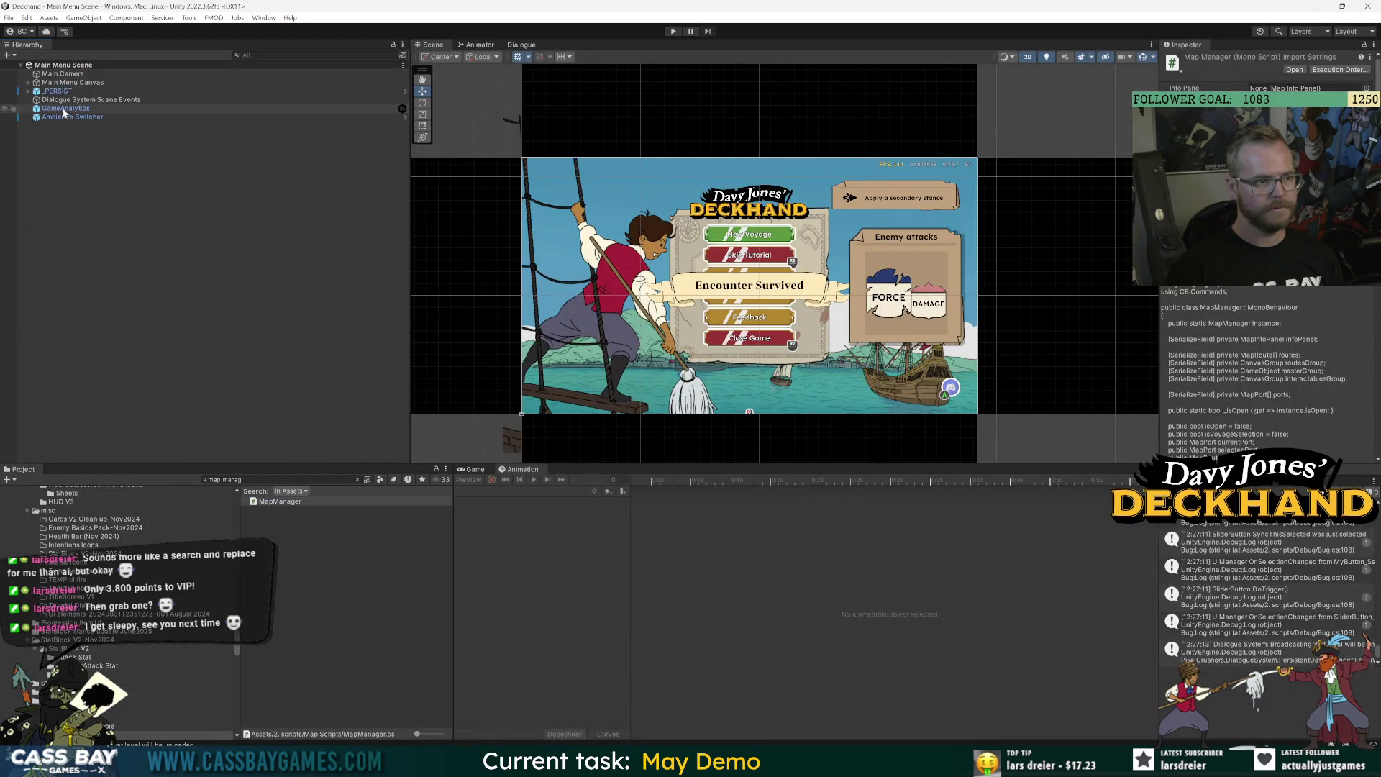
pyautogui.click(28, 92)
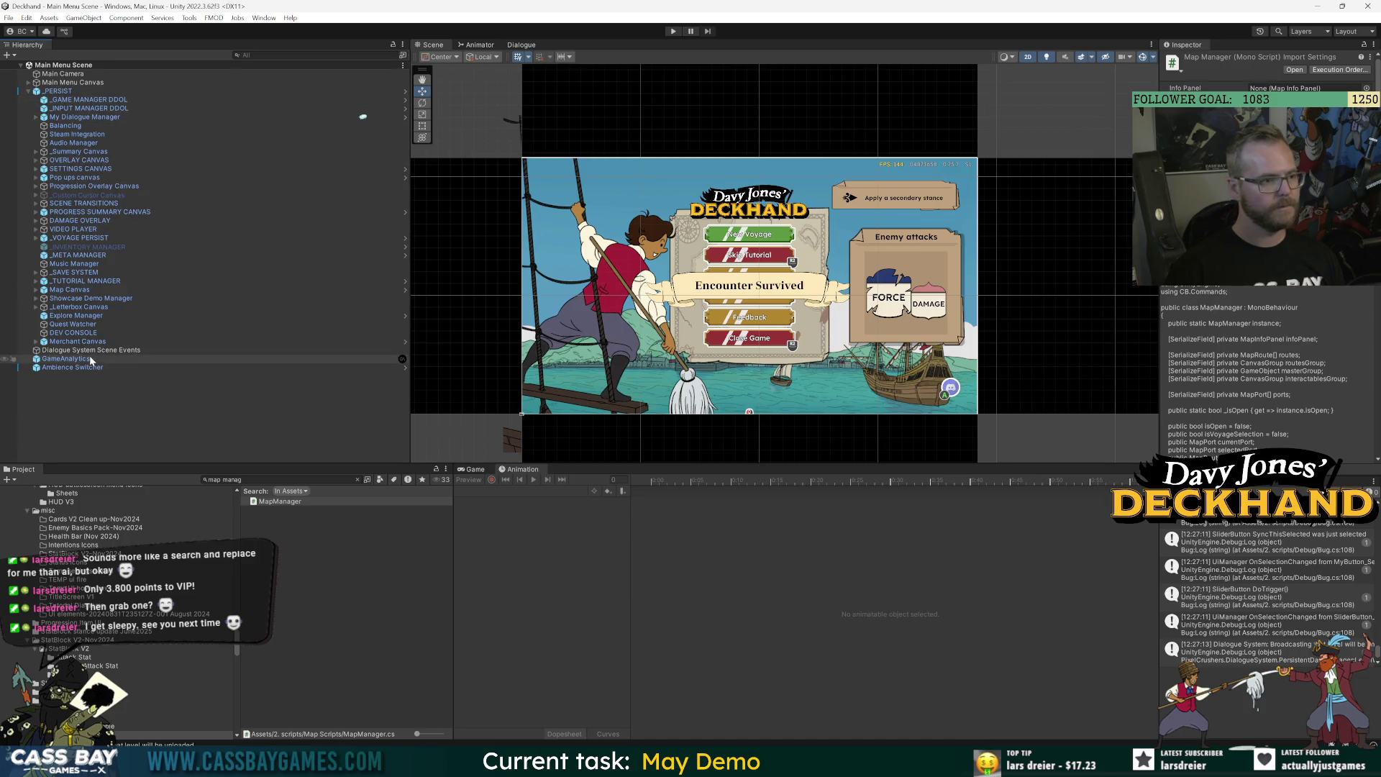
pyautogui.click(72, 289)
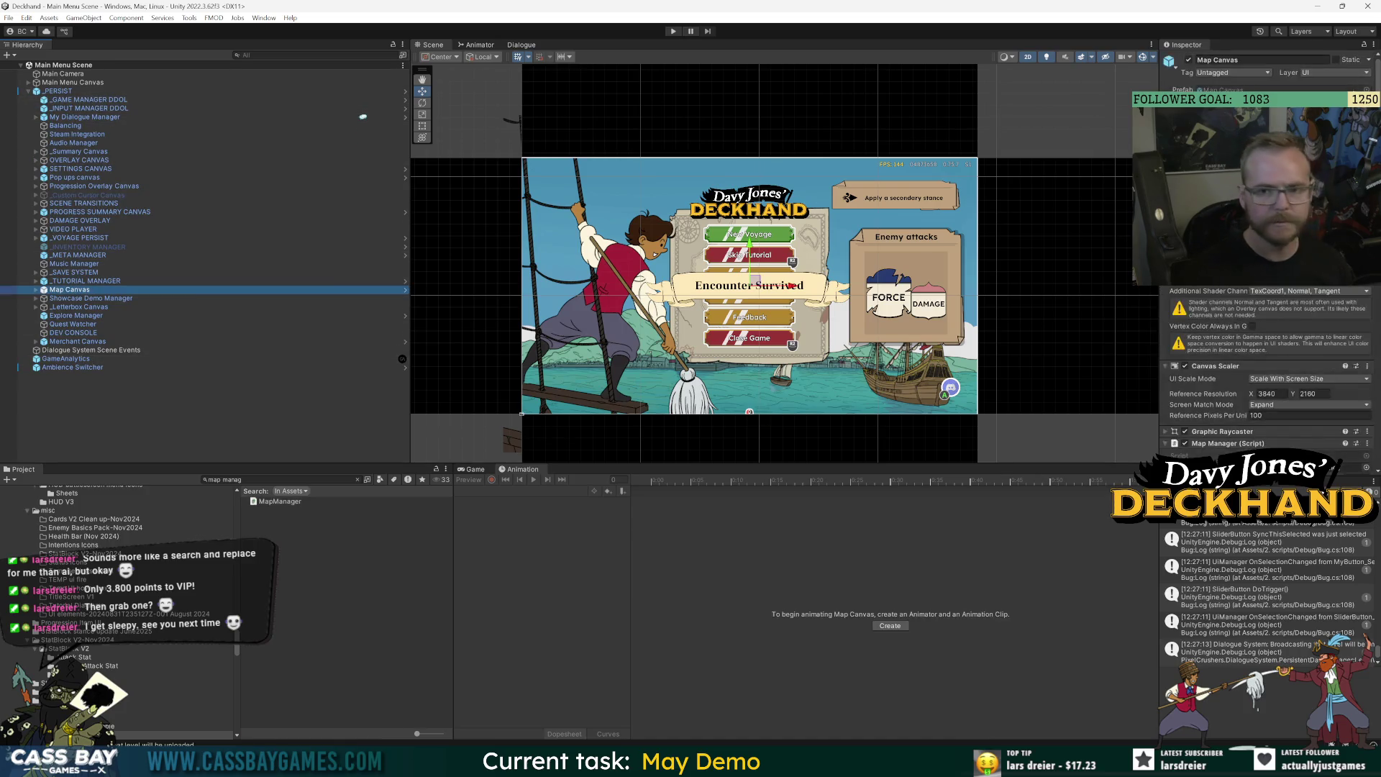
pyautogui.click(405, 289)
pyautogui.scroll(-10, 1230, 314)
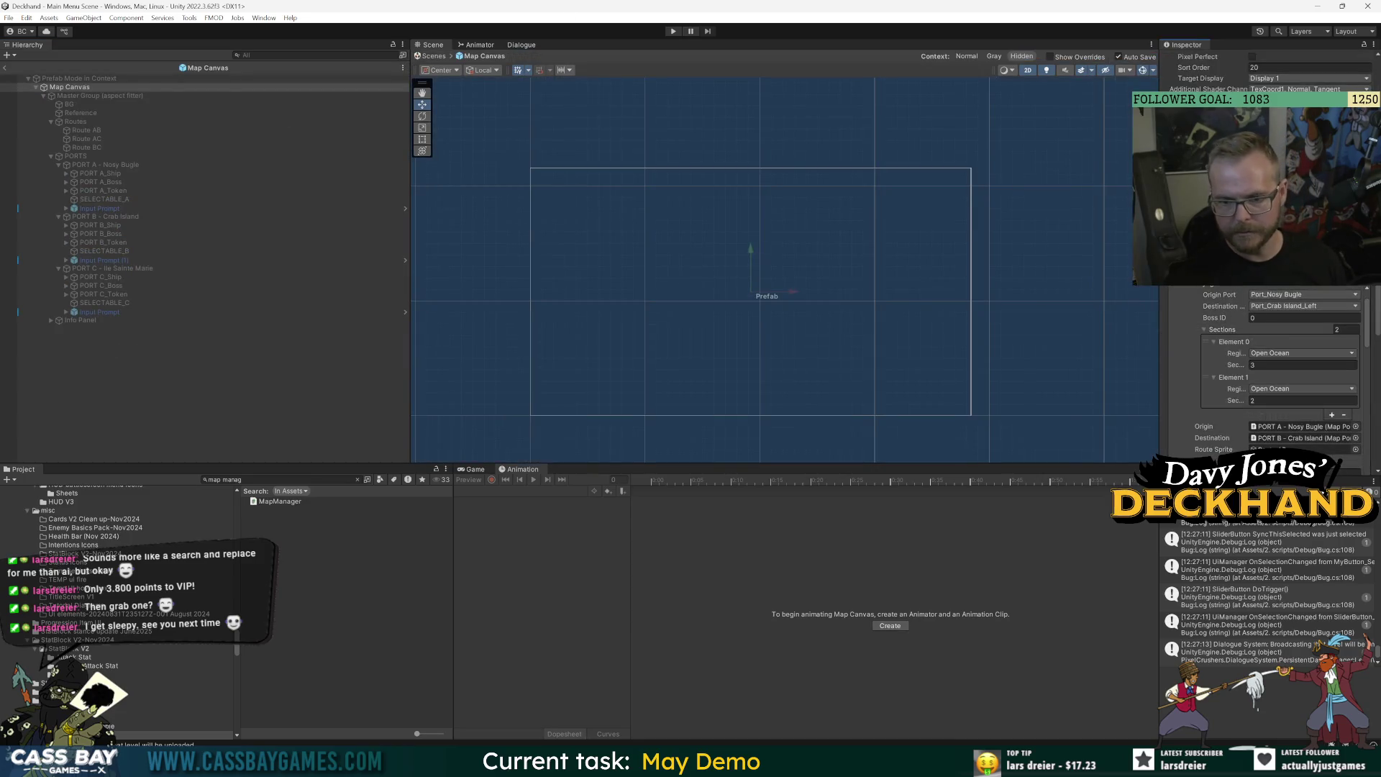
pyautogui.doubleClick(280, 501)
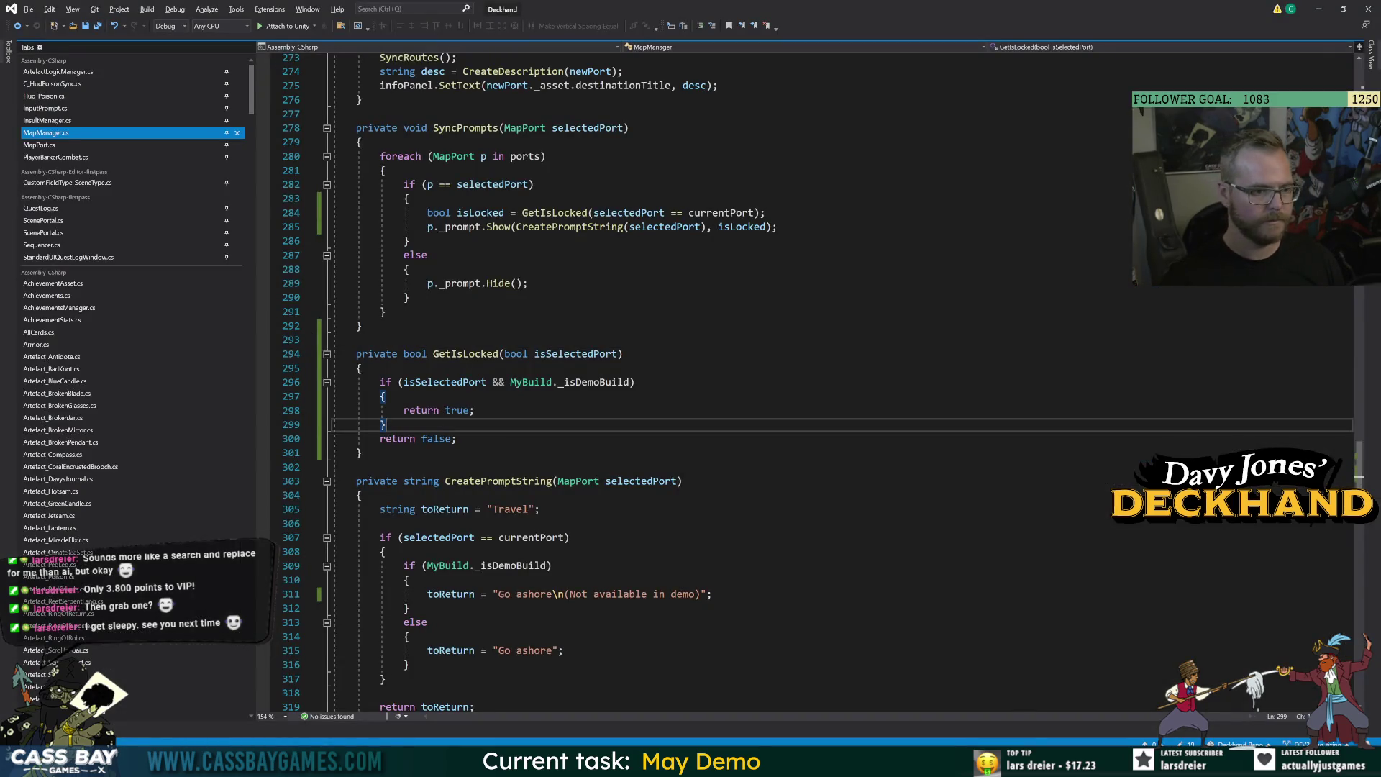
pyautogui.hotkey('alt', 'Tab')
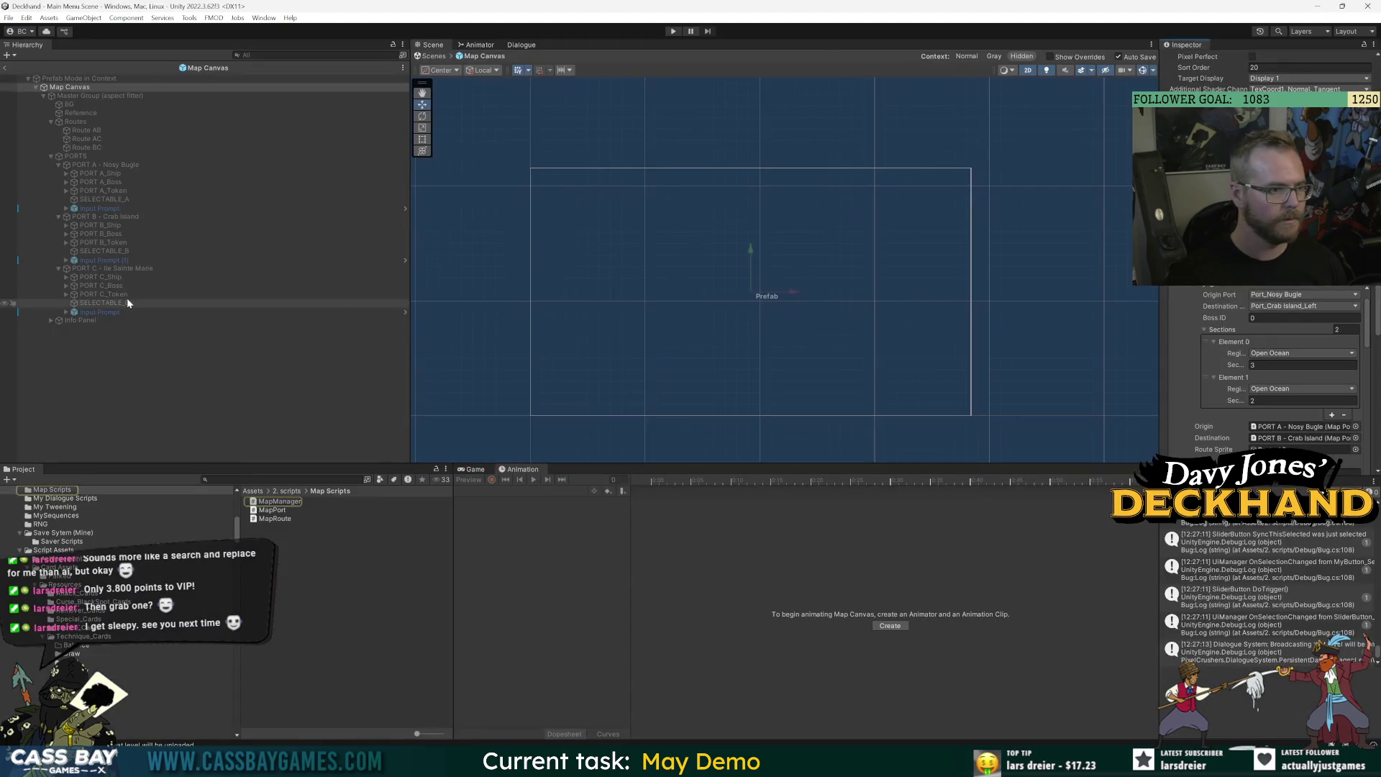
# Expand PORT C's Input Prompt, then go back to MapManager.cs at GetIsLocked.
pyautogui.click(63, 309)
pyautogui.click(66, 311)
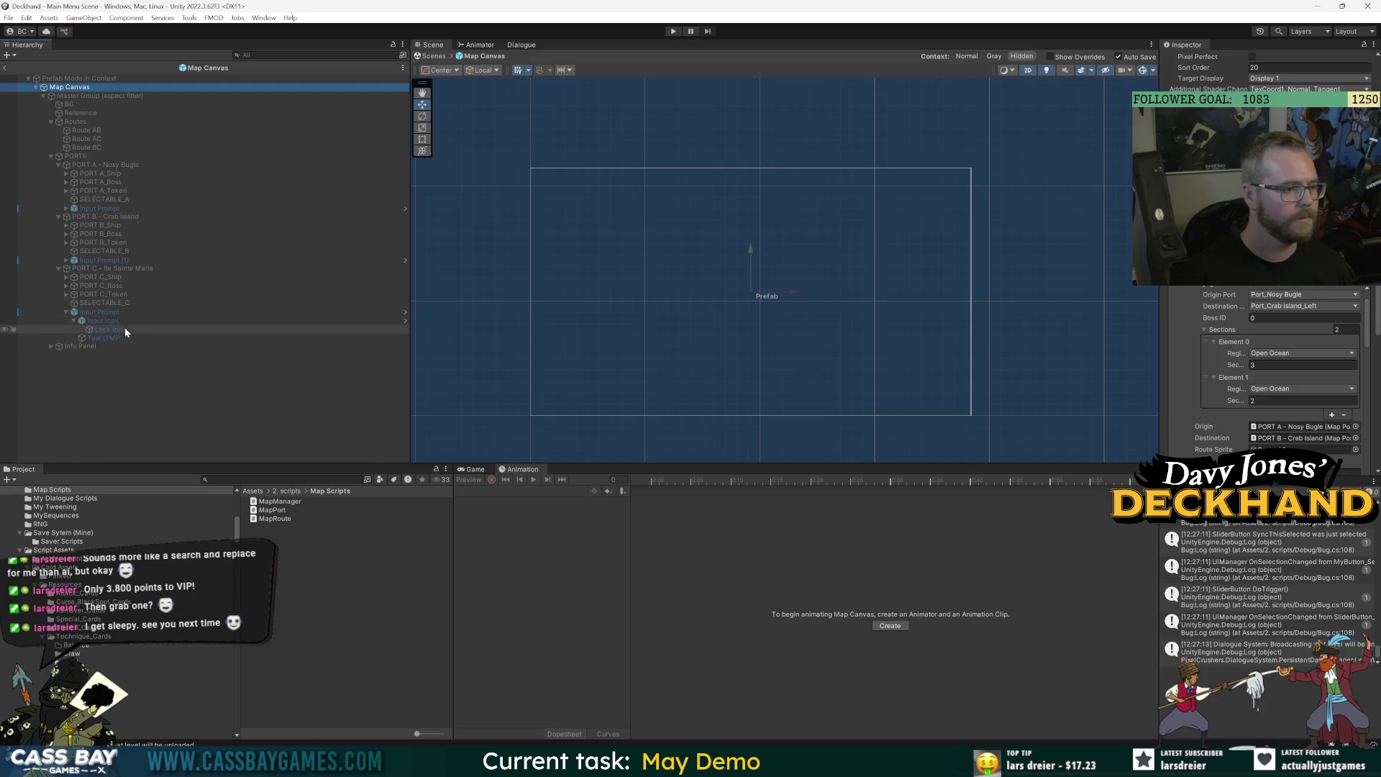
pyautogui.hotkey('alt', 'Tab')
pyautogui.scroll(-10, 720, 381)
pyautogui.scroll(14, 720, 382)
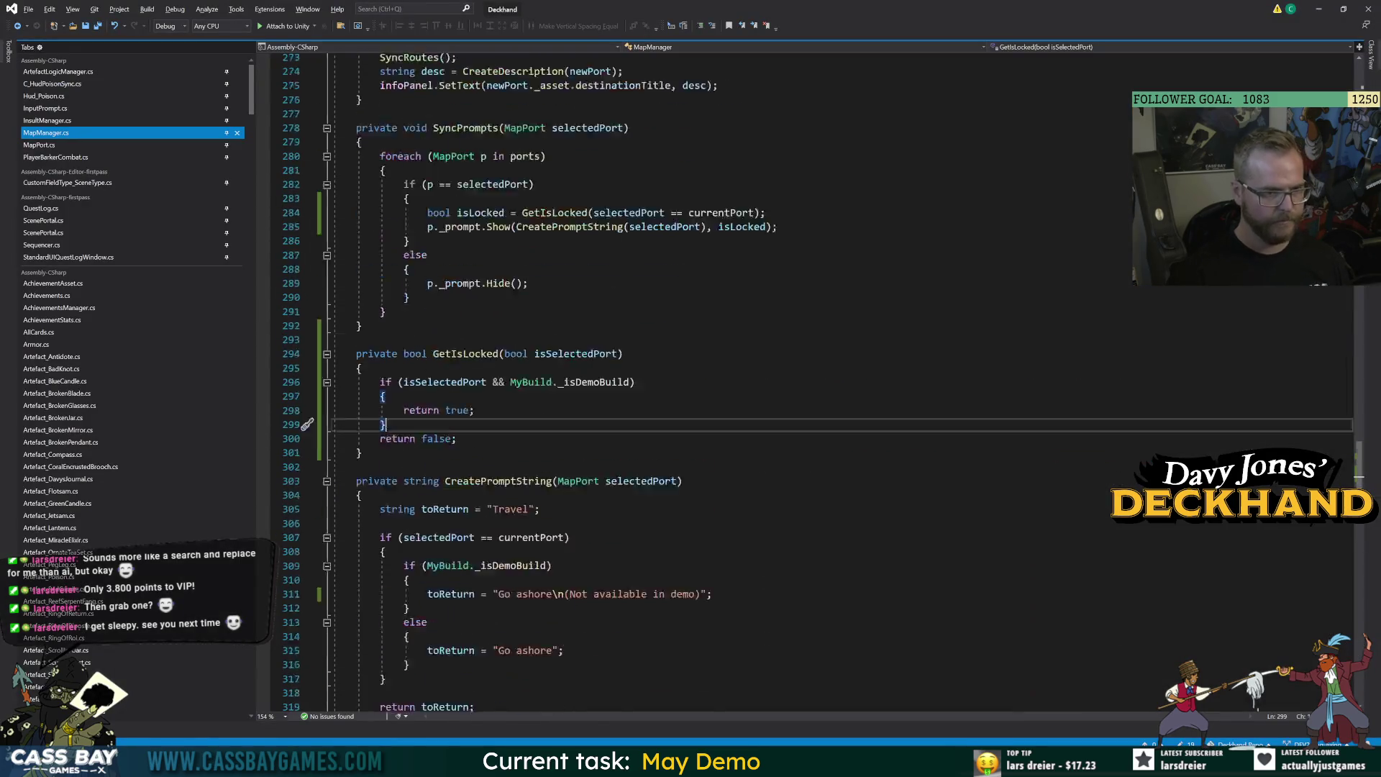
pyautogui.scroll(9, 719, 381)
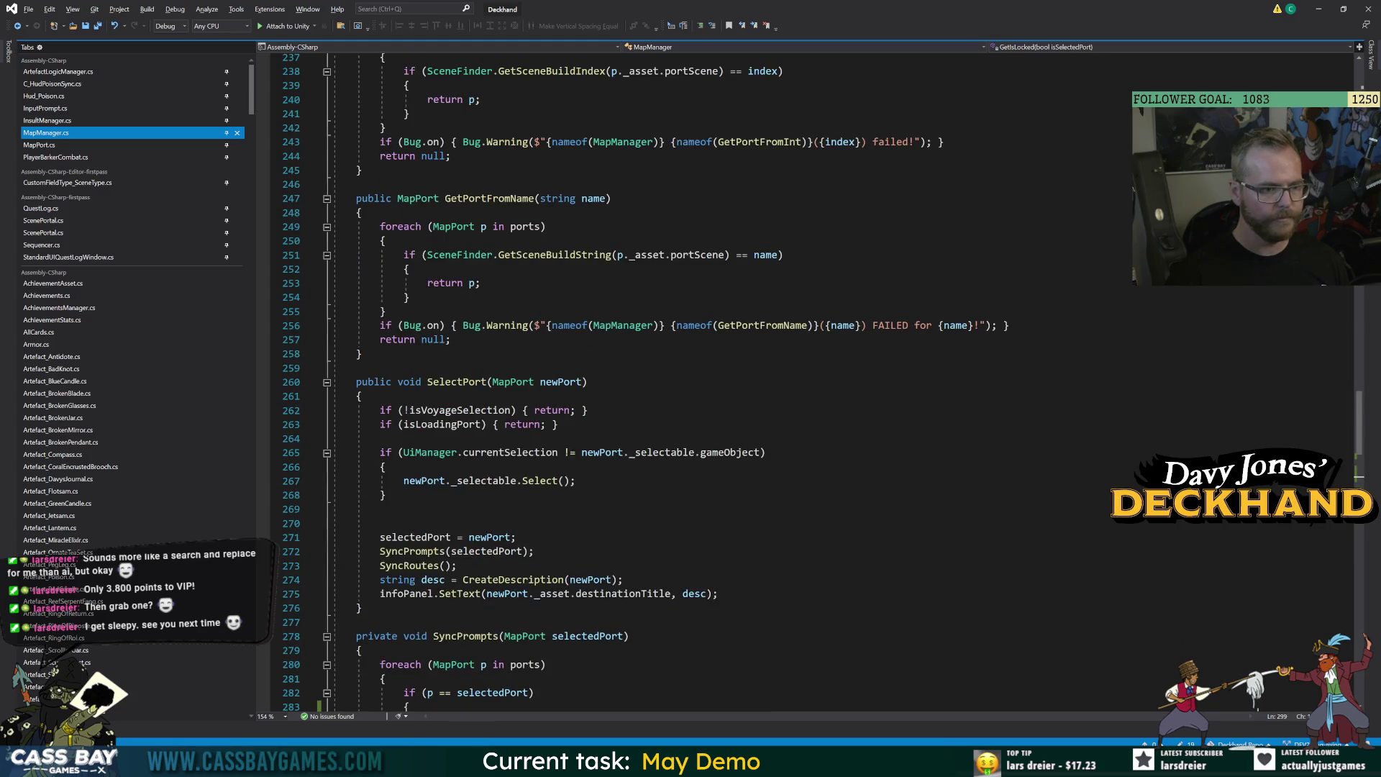
pyautogui.scroll(7, 720, 381)
pyautogui.scroll(-6, 719, 381)
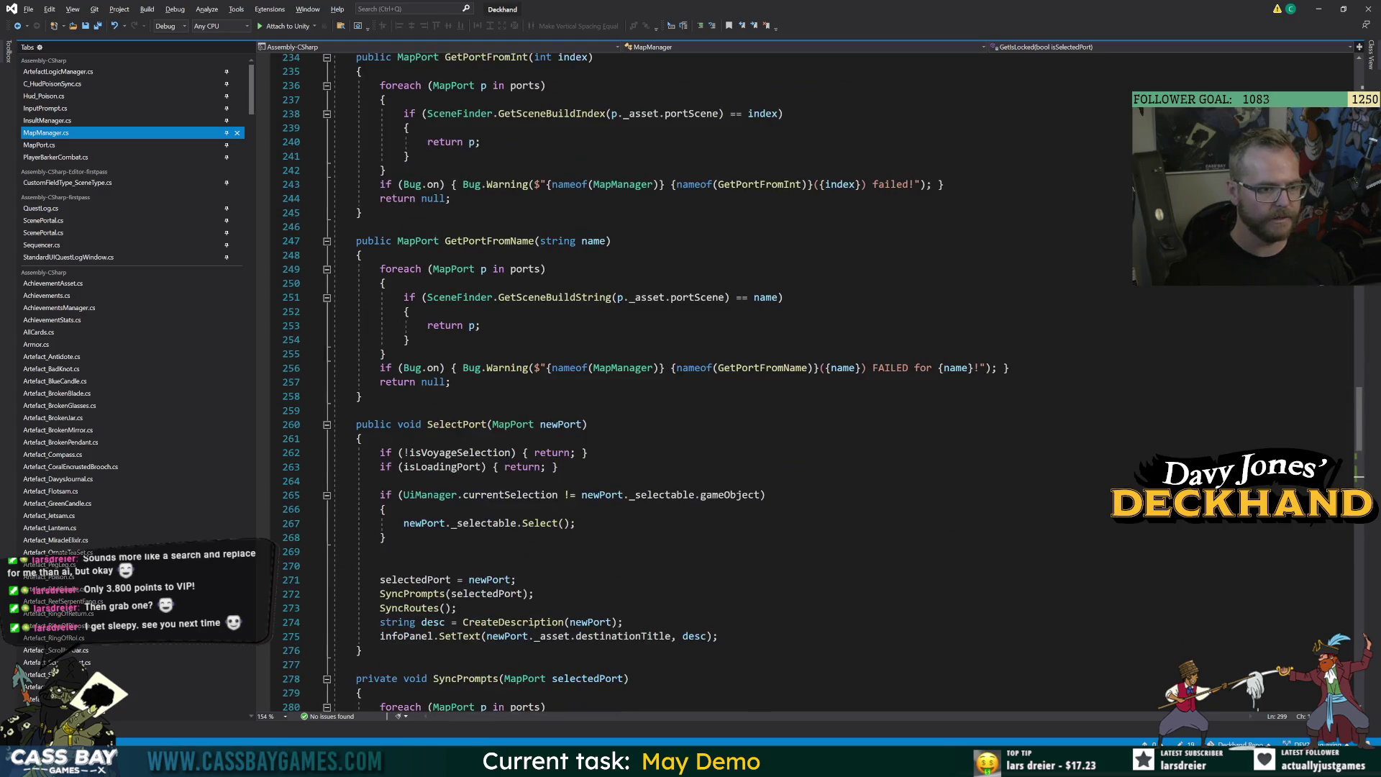
pyautogui.click(440, 636)
pyautogui.click(457, 424)
pyautogui.scroll(7, 458, 424)
pyautogui.scroll(6, 458, 424)
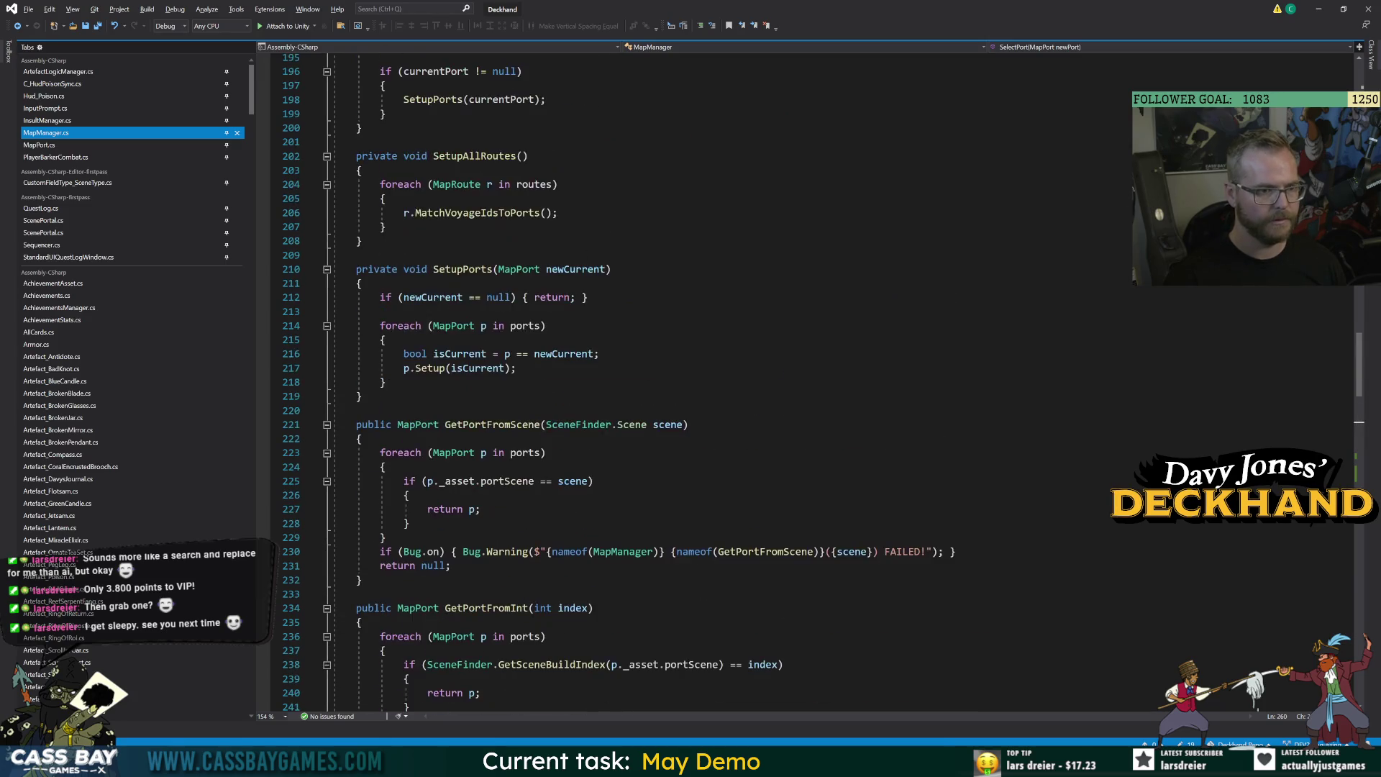
pyautogui.scroll(12, 458, 424)
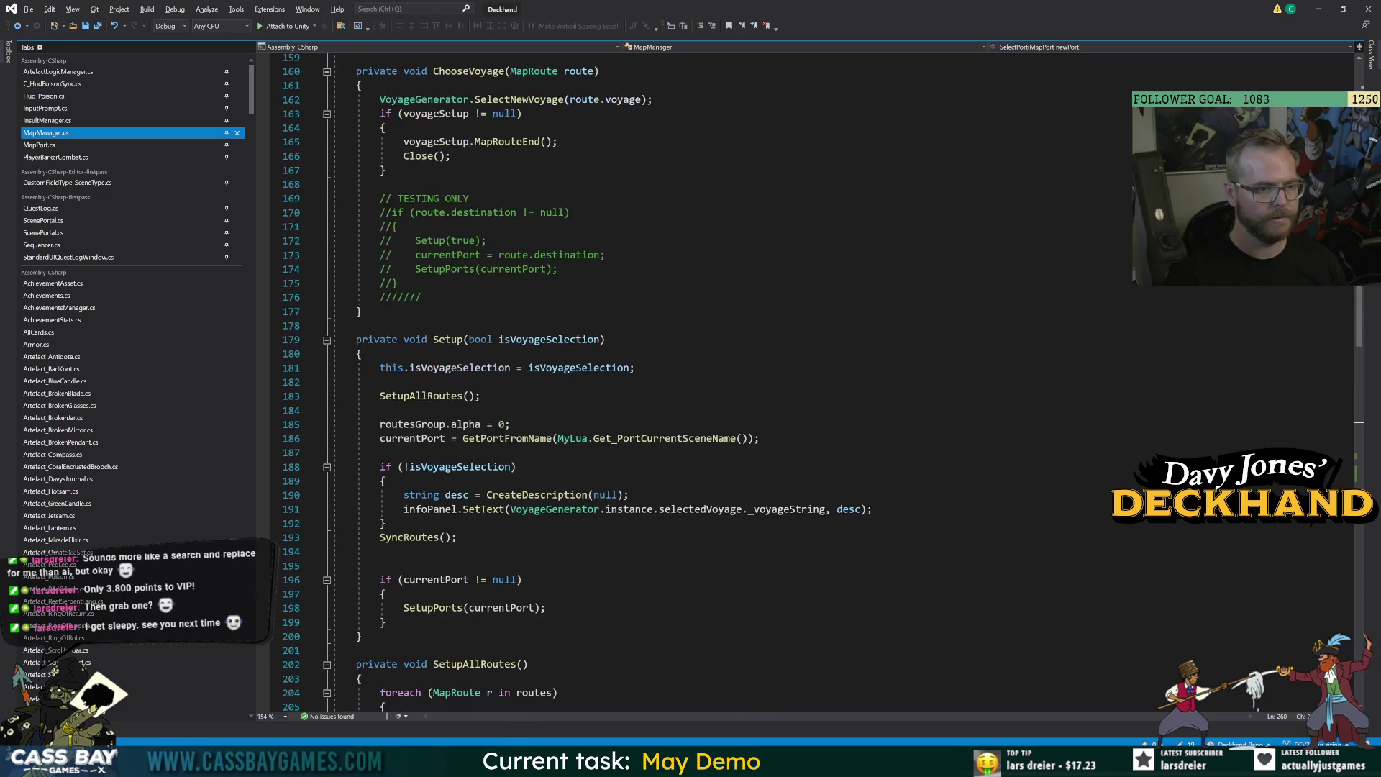
pyautogui.click(448, 338)
pyautogui.scroll(6, 447, 339)
pyautogui.click(473, 331)
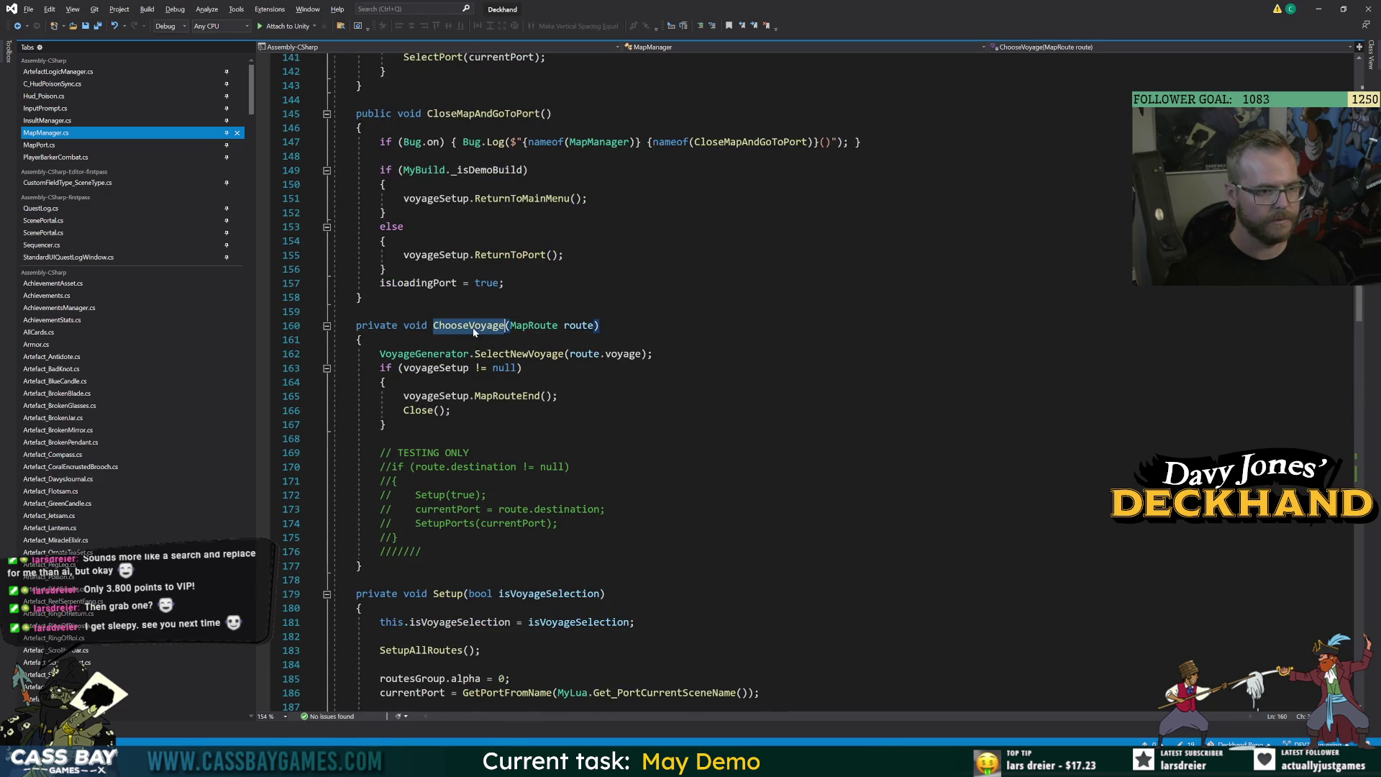
pyautogui.click(386, 425)
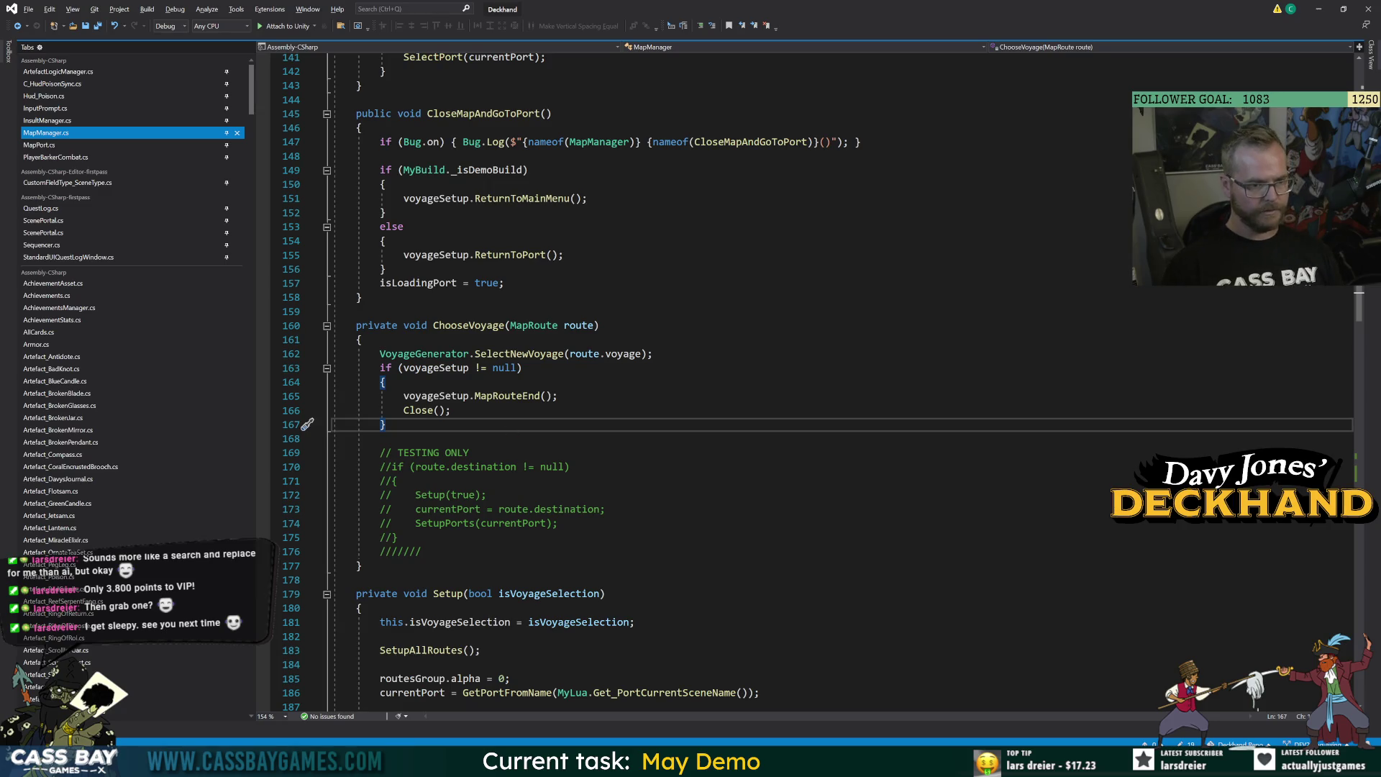
pyautogui.click(441, 368)
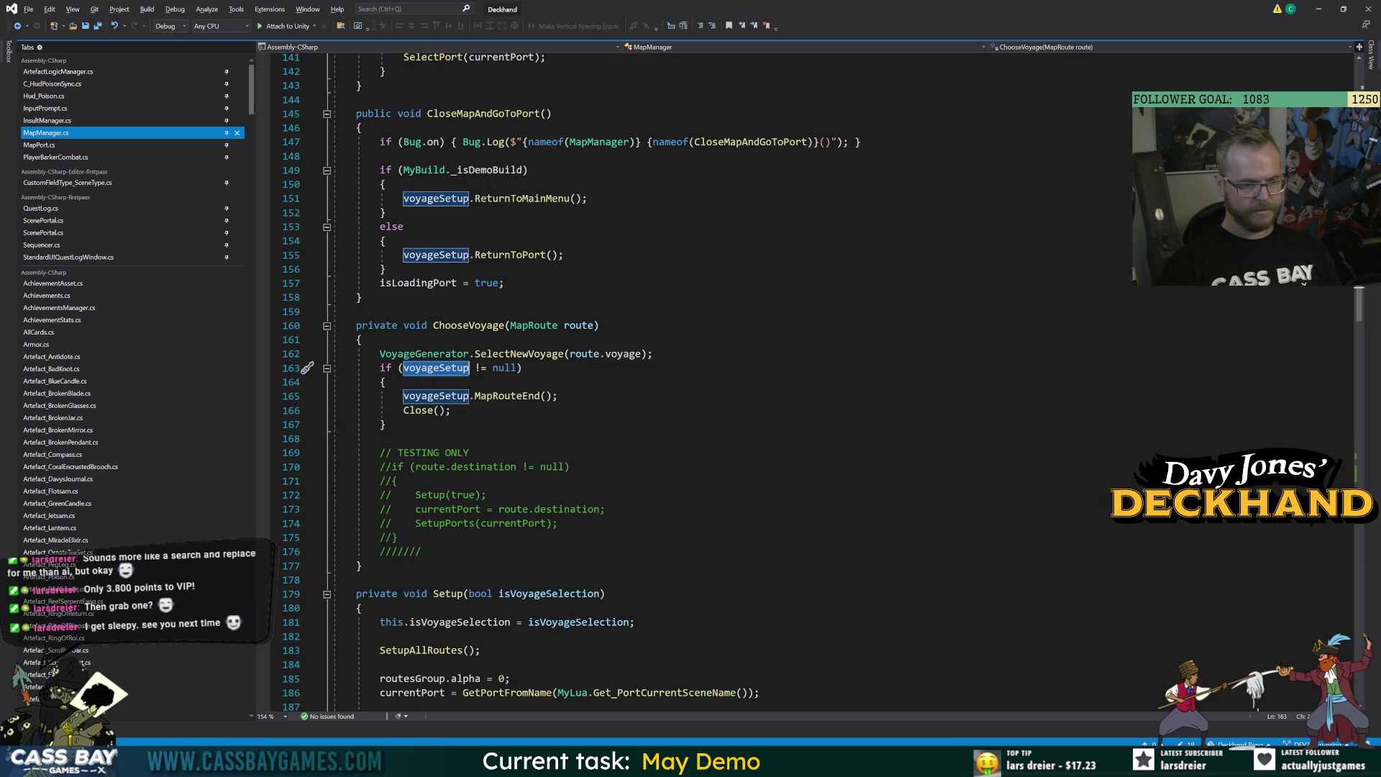
pyautogui.press('Down')
pyautogui.press('Down')
pyautogui.press('Down')
pyautogui.press('End')
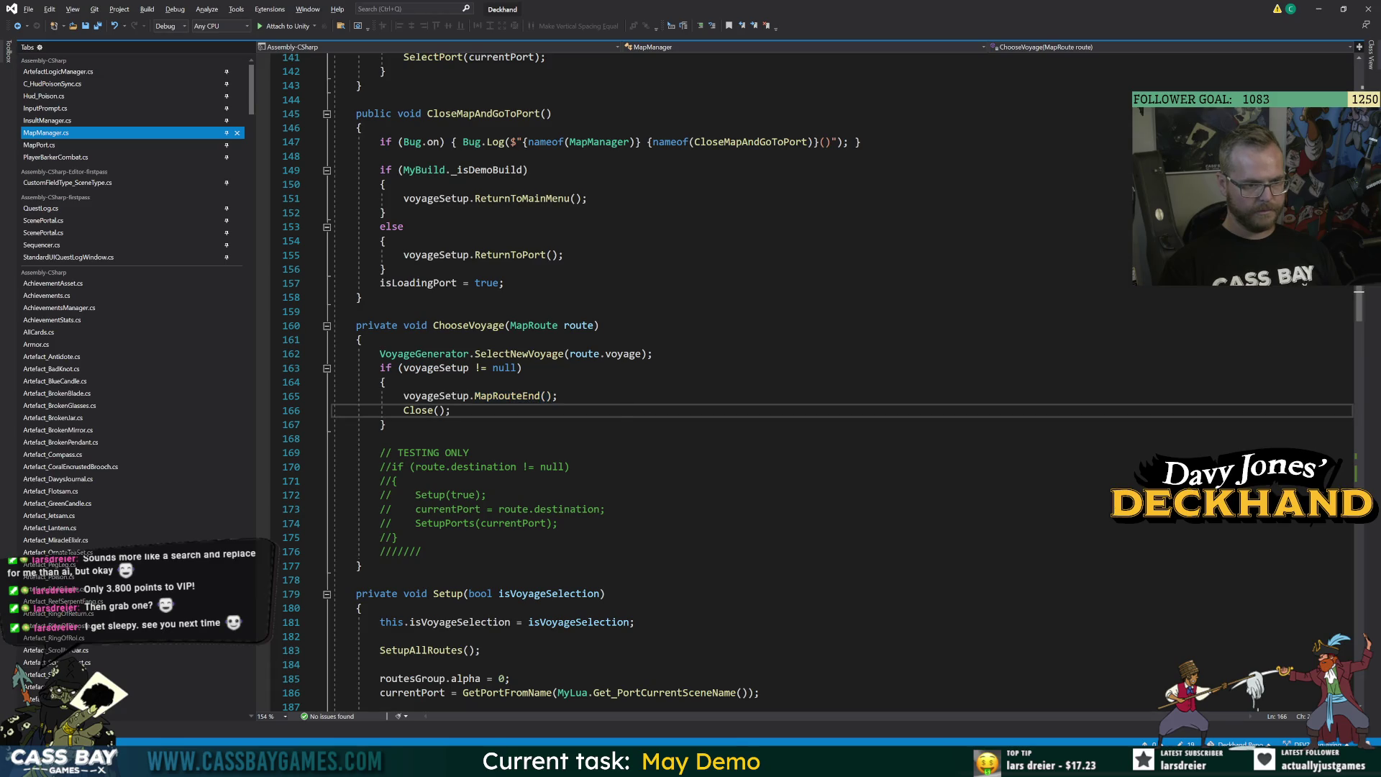
pyautogui.doubleClick(519, 354)
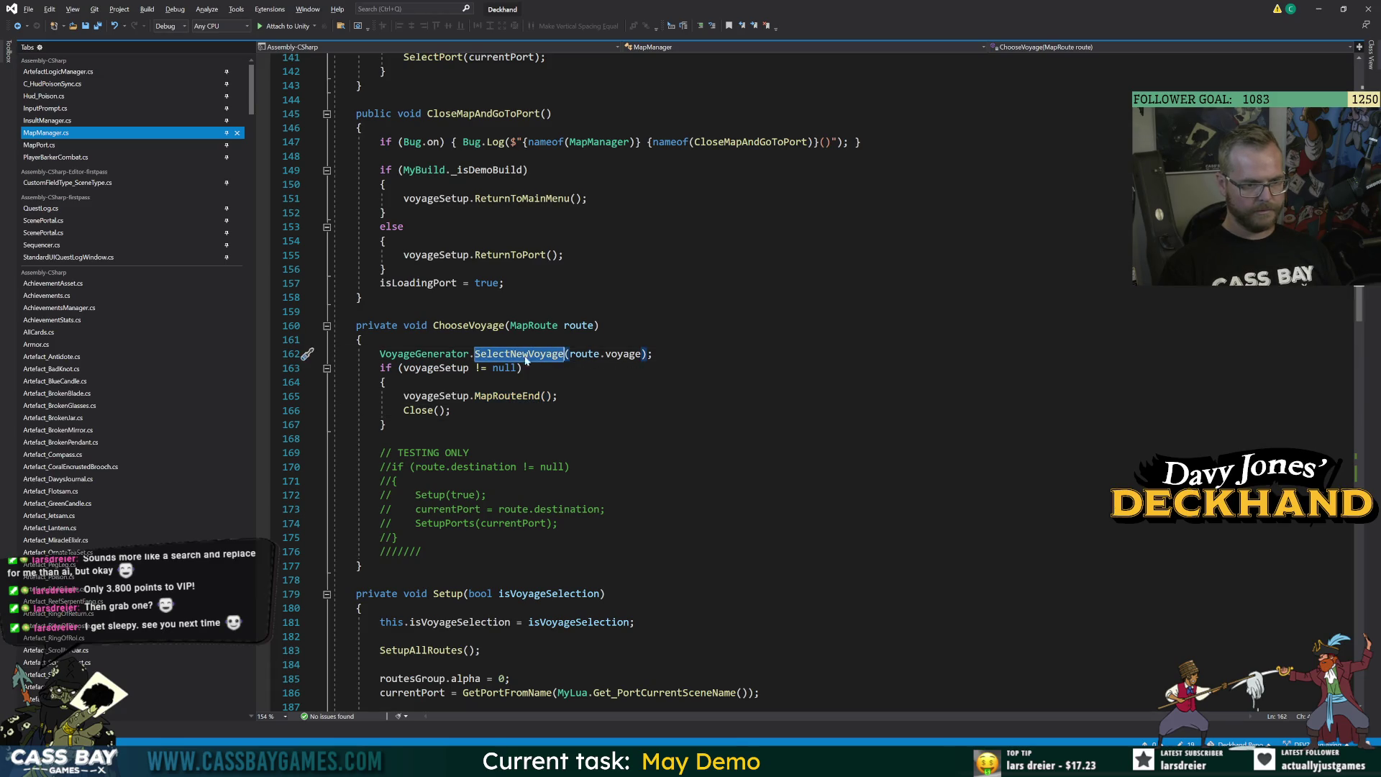
pyautogui.doubleClick(460, 325)
pyautogui.scroll(20, 460, 325)
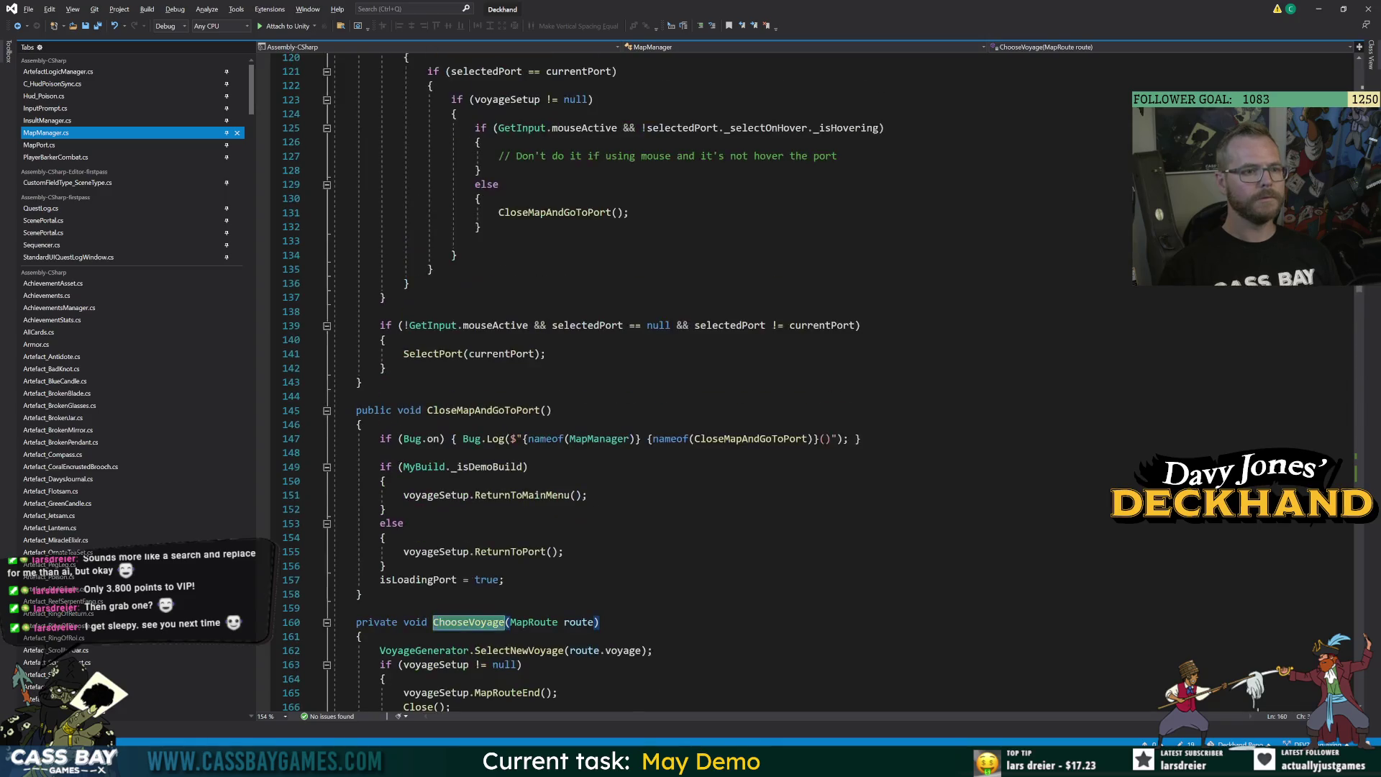
pyautogui.scroll(-8, 461, 325)
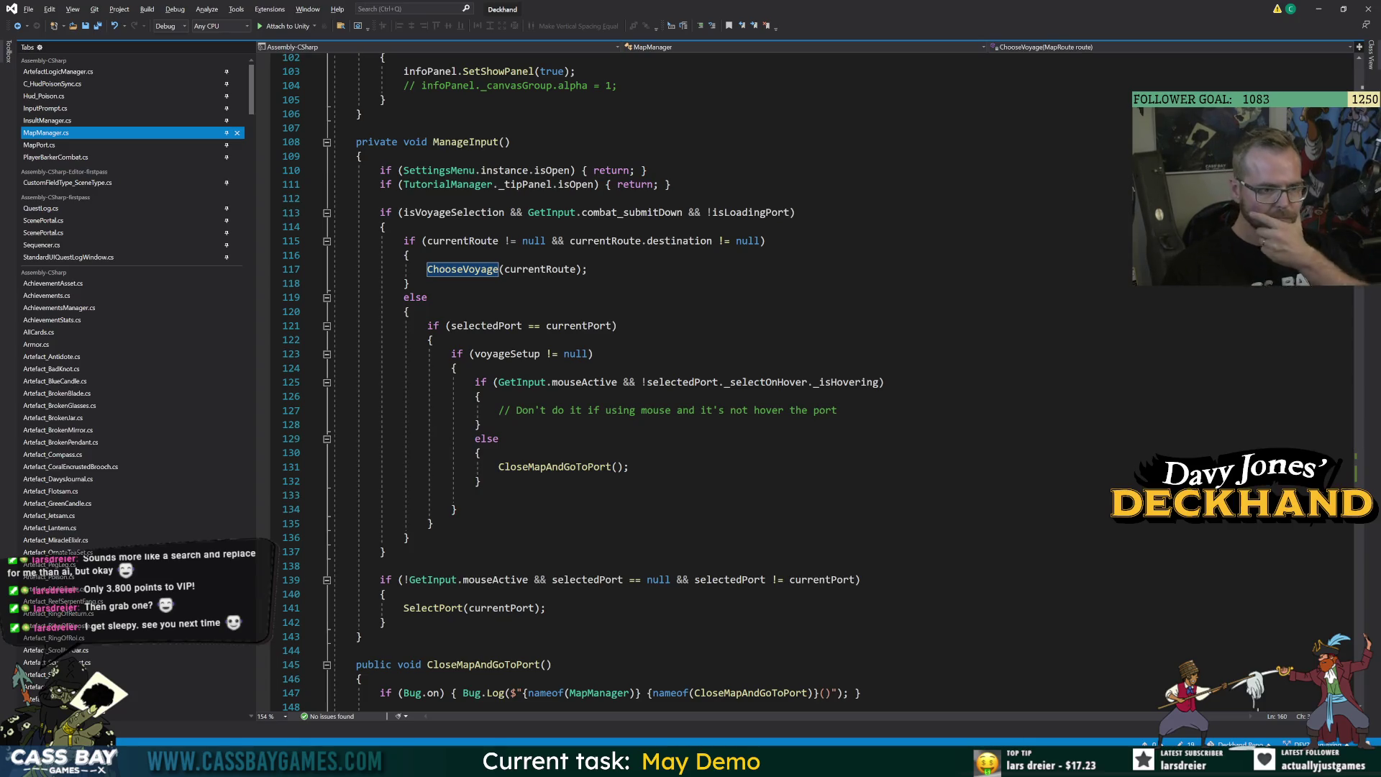
pyautogui.click(482, 325)
pyautogui.click(579, 325)
pyautogui.doubleClick(550, 468)
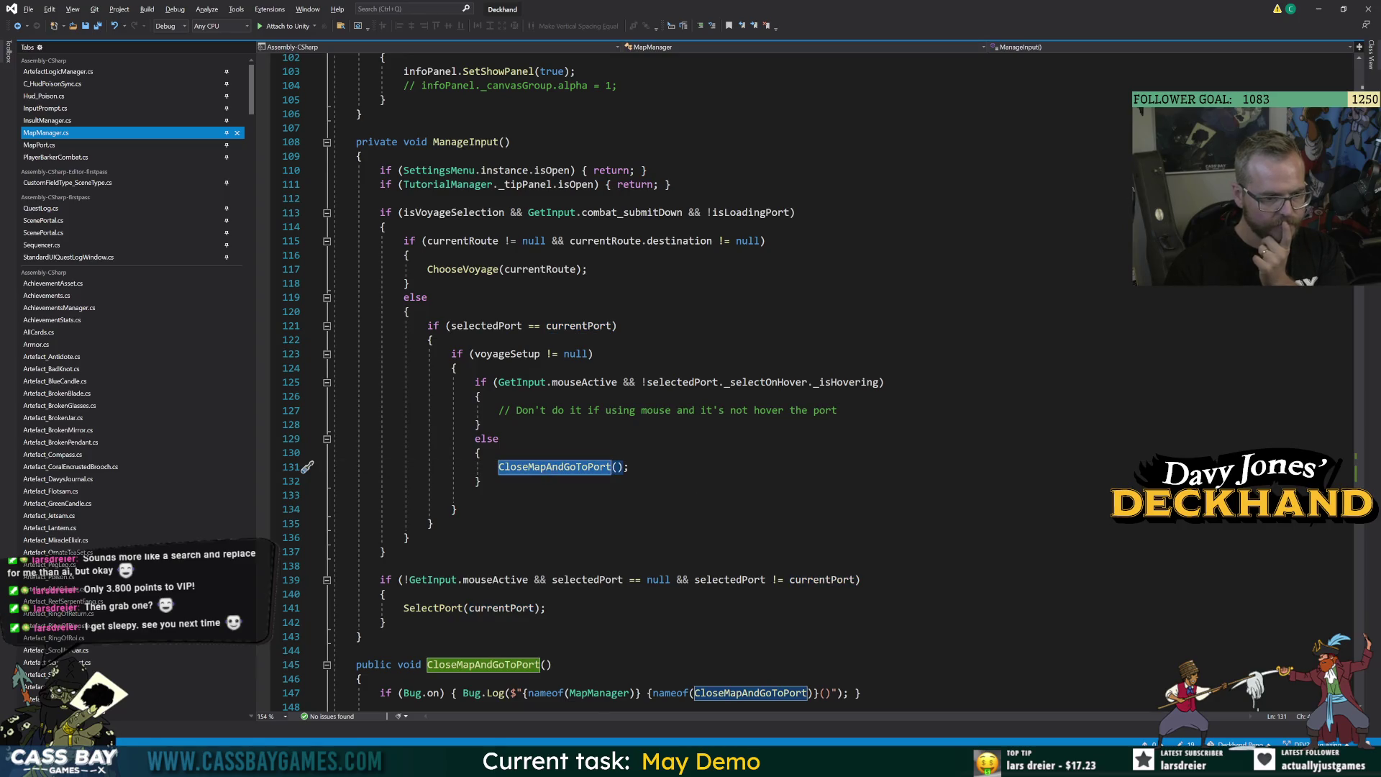
pyautogui.scroll(-4, 647, 381)
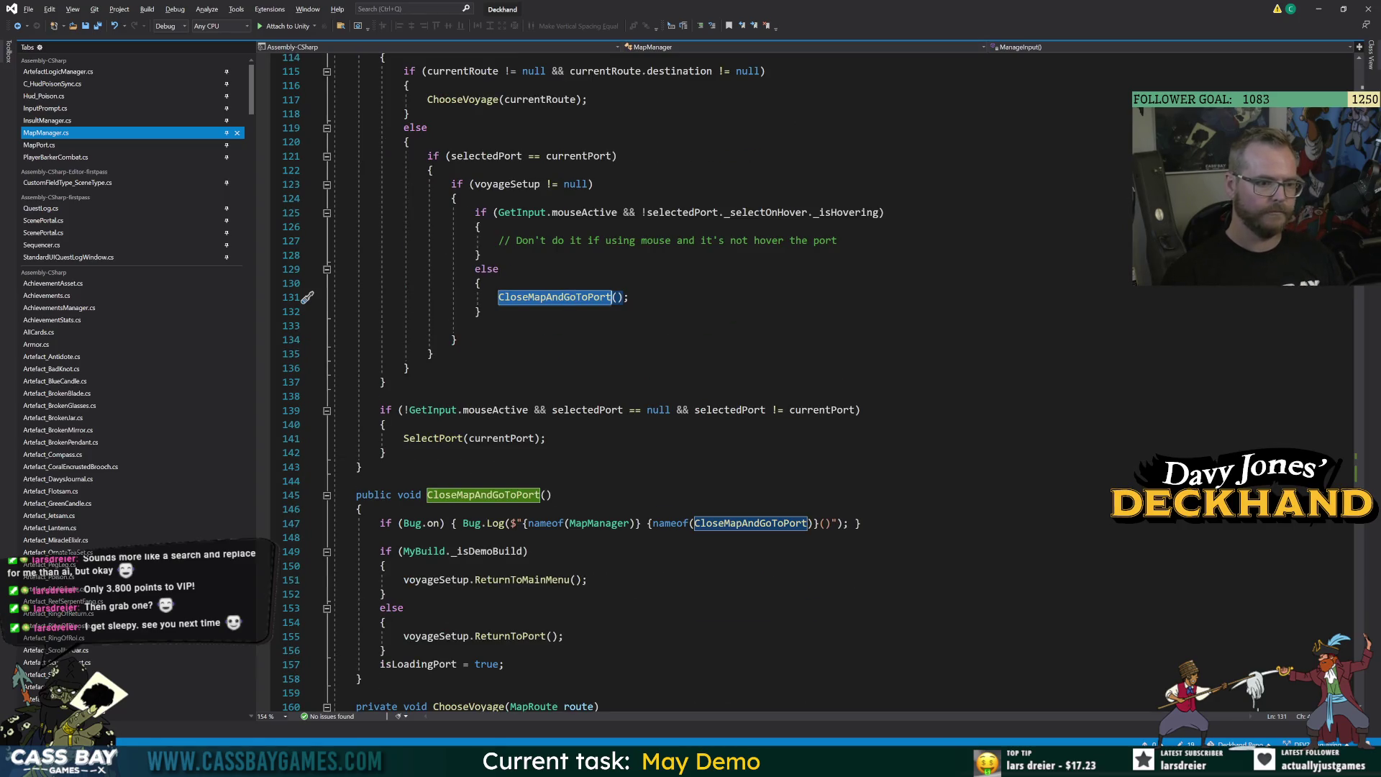
pyautogui.click(432, 467)
pyautogui.click(526, 580)
pyautogui.doubleClick(525, 580)
pyautogui.press('Up')
pyautogui.click(499, 297)
pyautogui.press('Up')
pyautogui.press('Up')
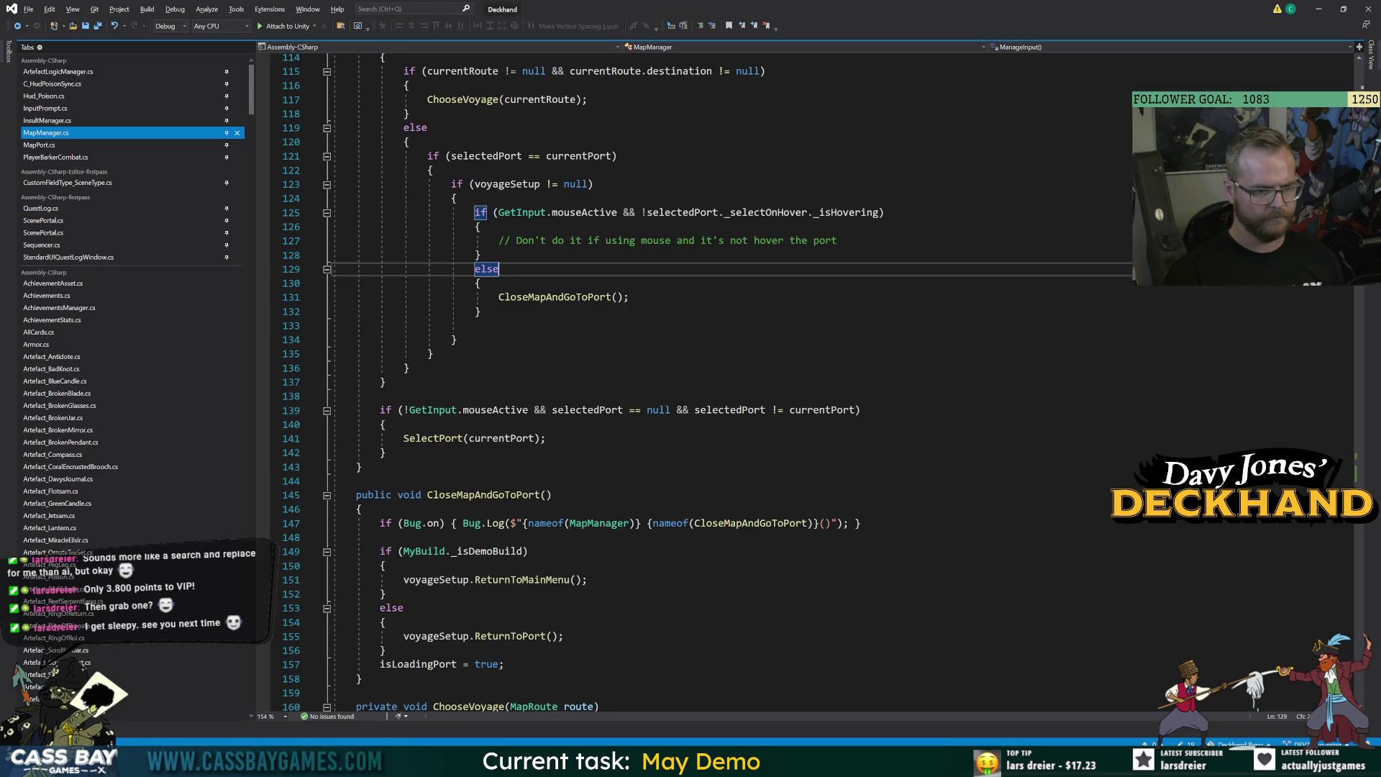
pyautogui.click(386, 565)
pyautogui.click(588, 579)
# Comment out the demo-build ReturnToMainMenu call and add a new line above it.
pyautogui.hotkey('ctrl', 'k')
pyautogui.hotkey('ctrl', 'c')
pyautogui.hotkey('ctrl', 'Return')
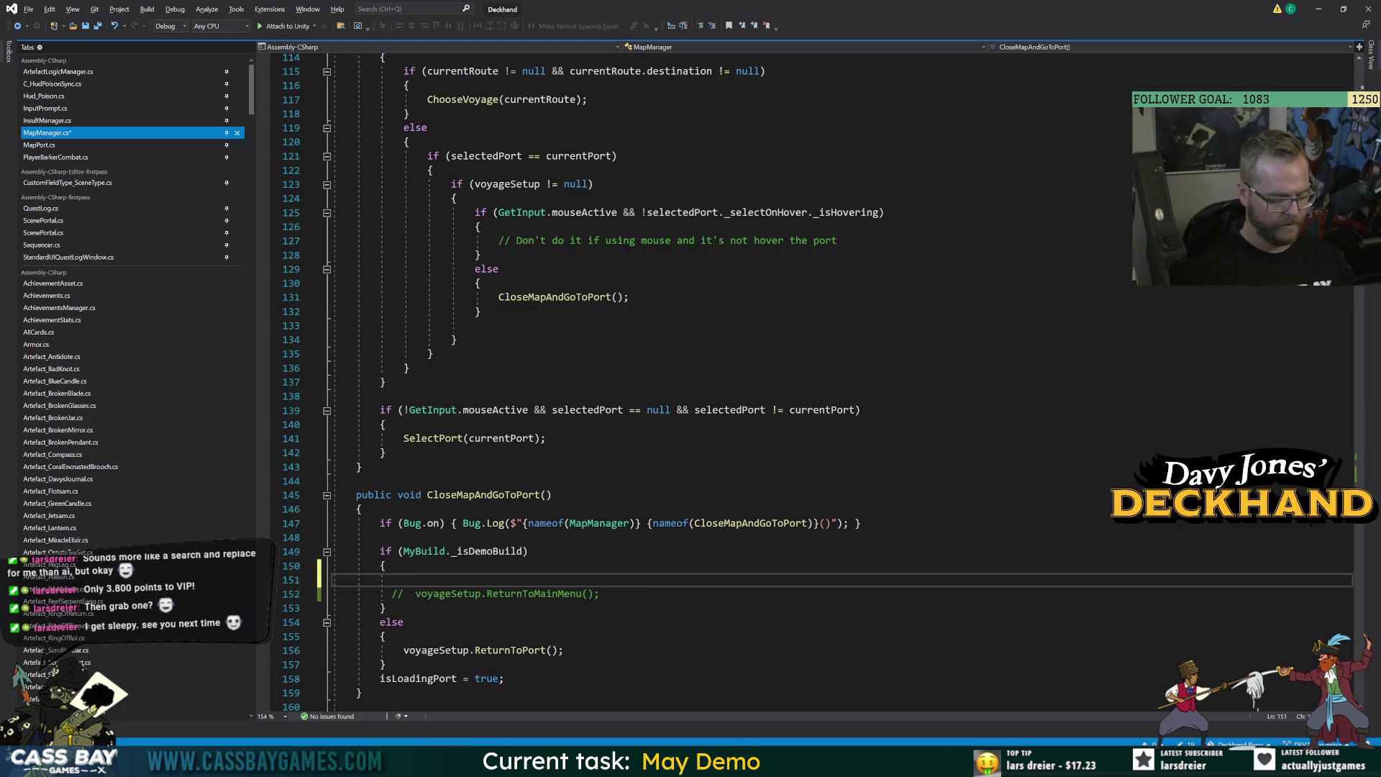
# Write the partial line 'TutorialManager.trigg' and jump to the TutorialManager class definition.
pyautogui.write('Tuto')
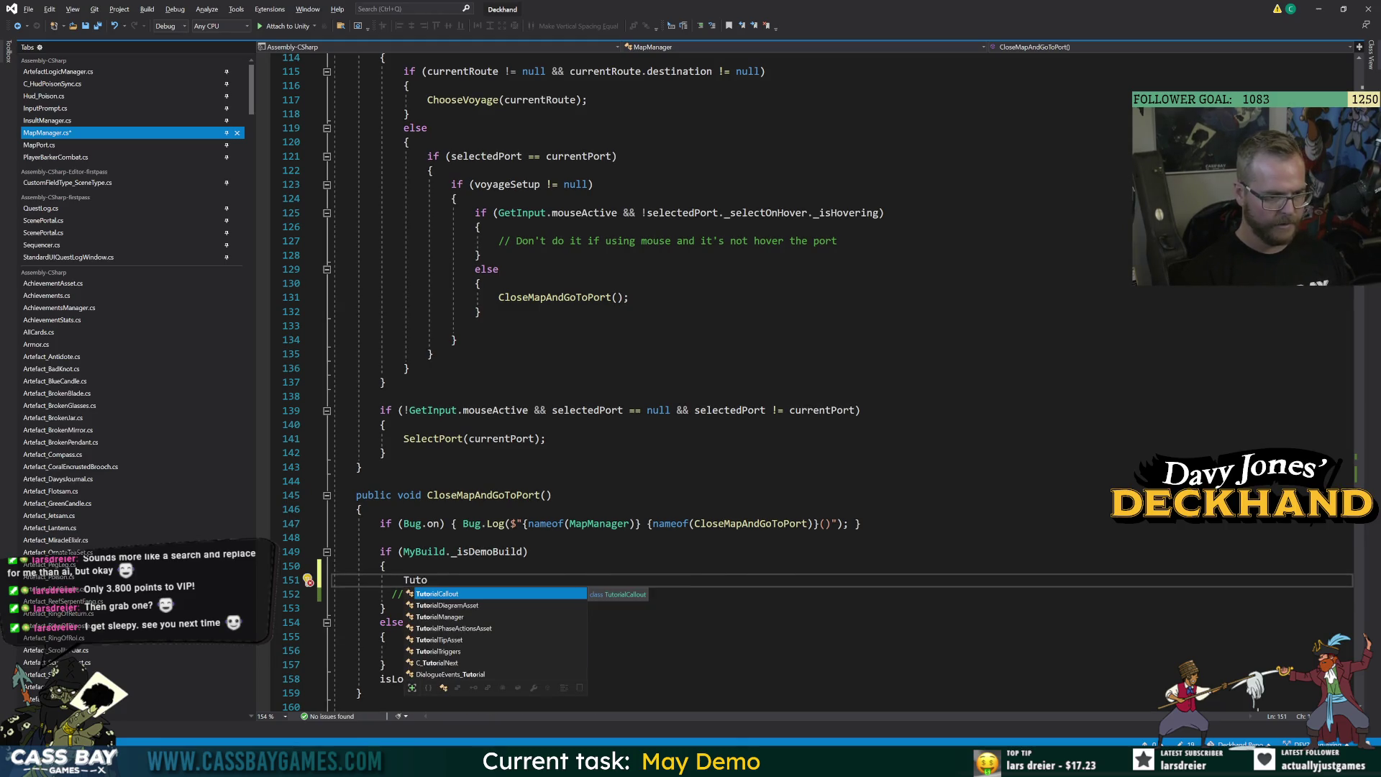
pyautogui.press('Down')
pyautogui.press('Down')
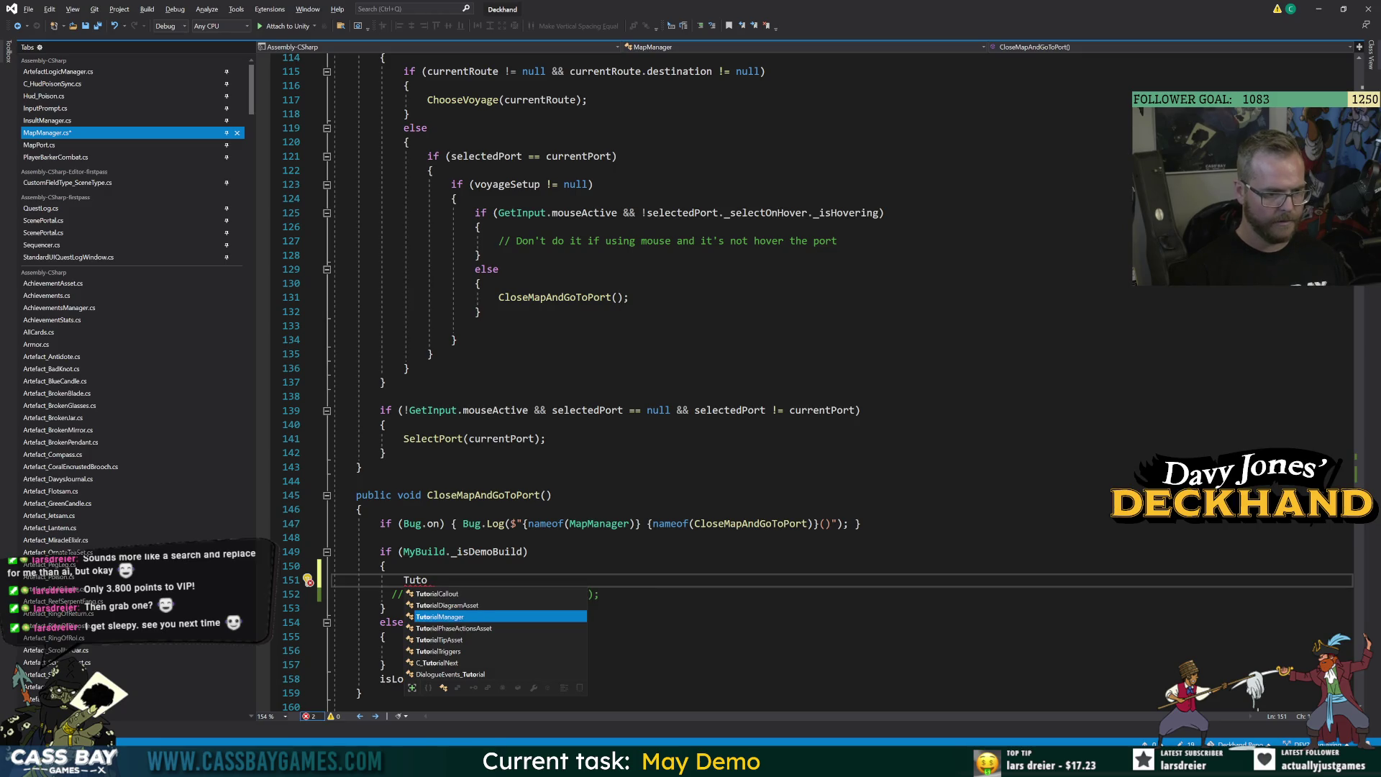
pyautogui.write('.tri')
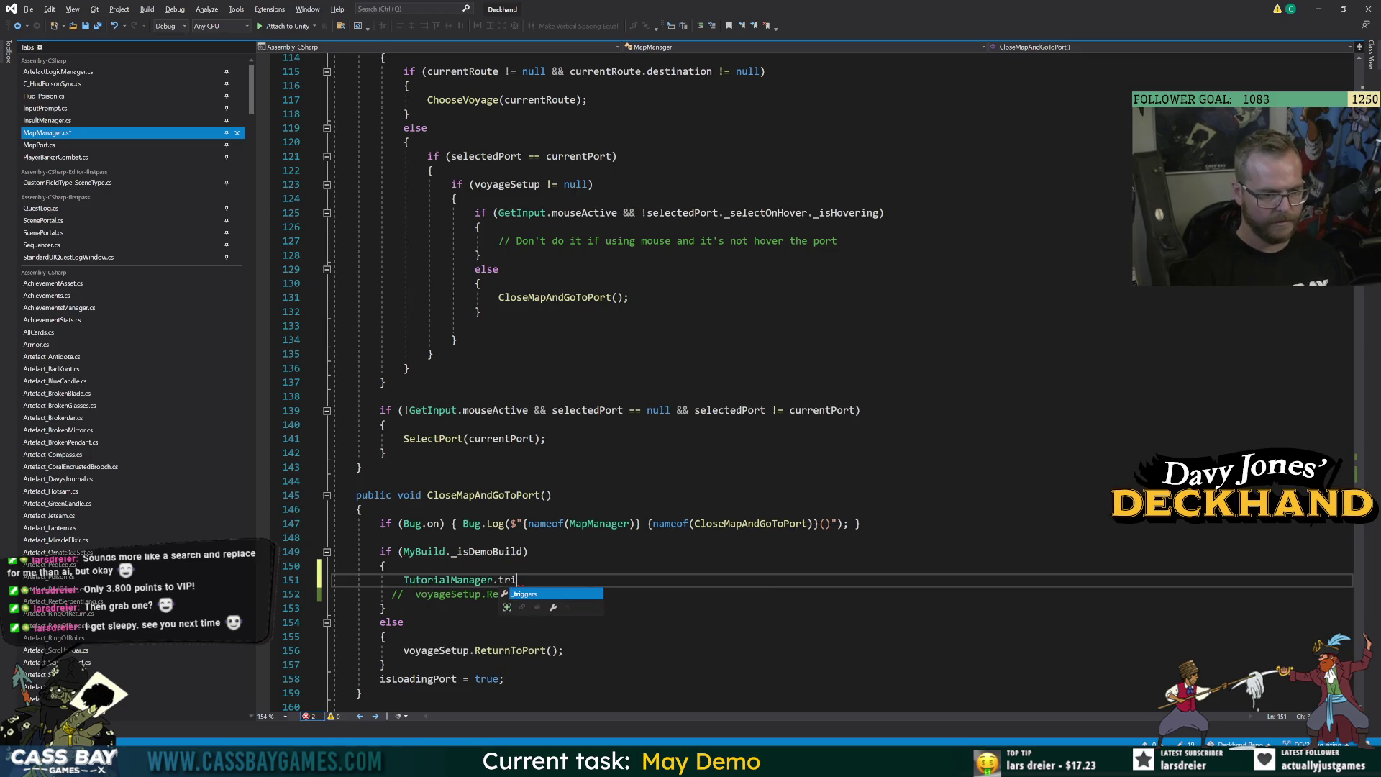
pyautogui.press('BackSpace')
pyautogui.press('BackSpace')
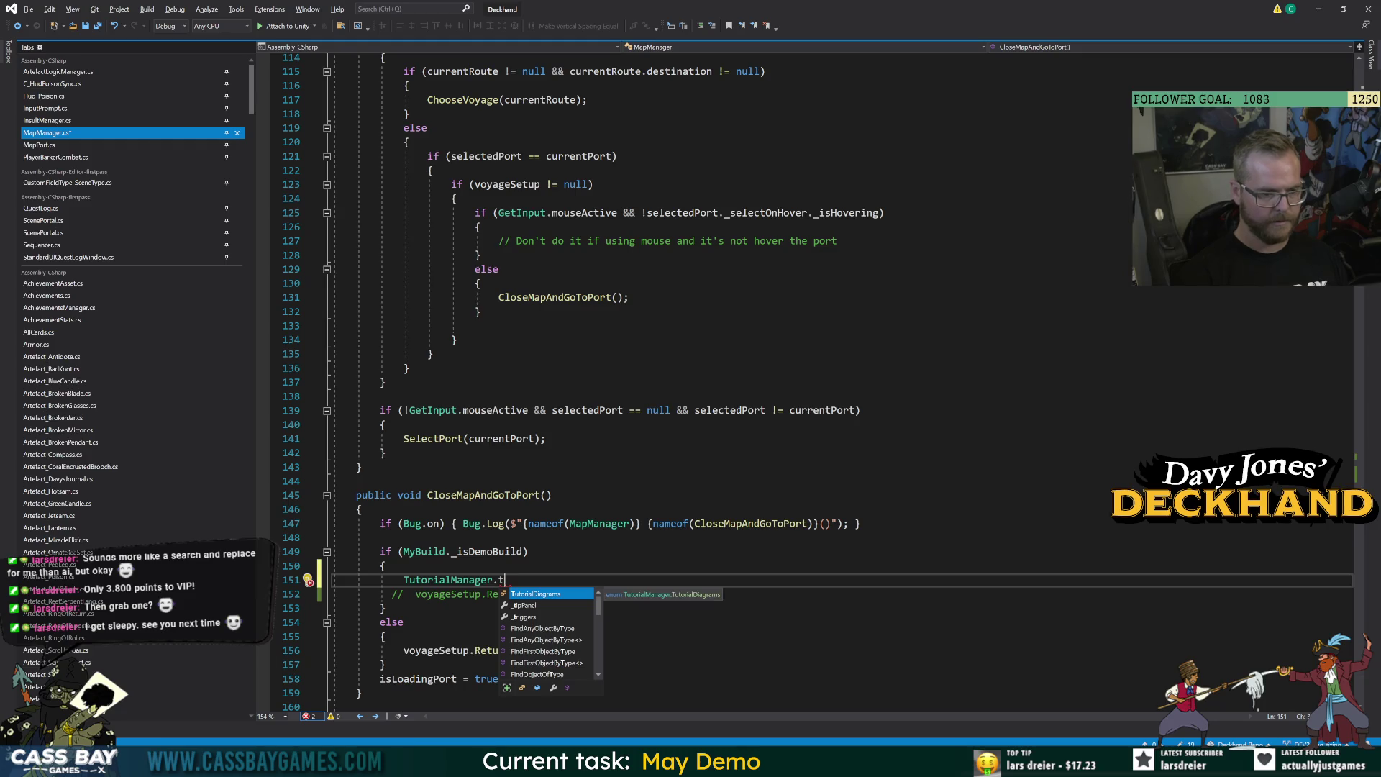
pyautogui.write('ip')
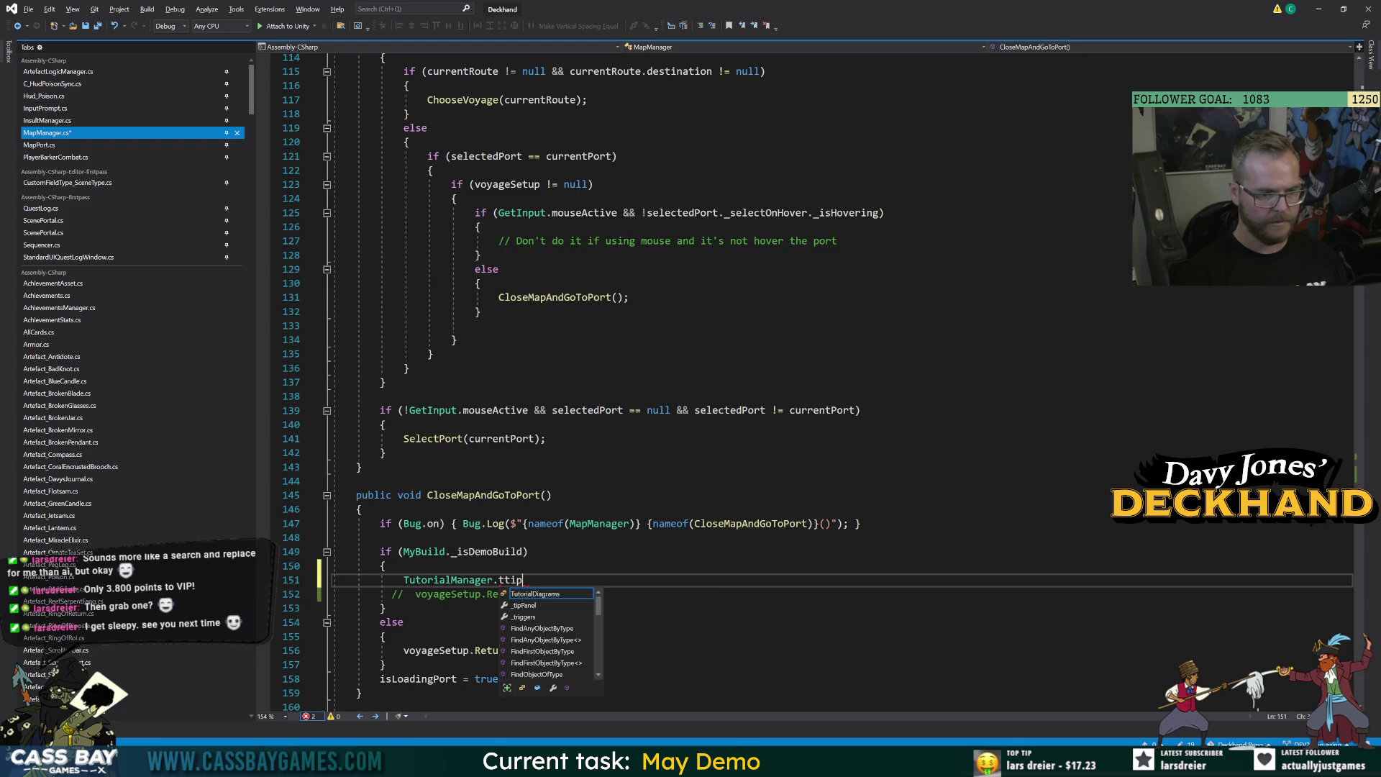
pyautogui.press('BackSpace')
pyautogui.press('BackSpace')
pyautogui.write('rigg')
pyautogui.click(447, 580)
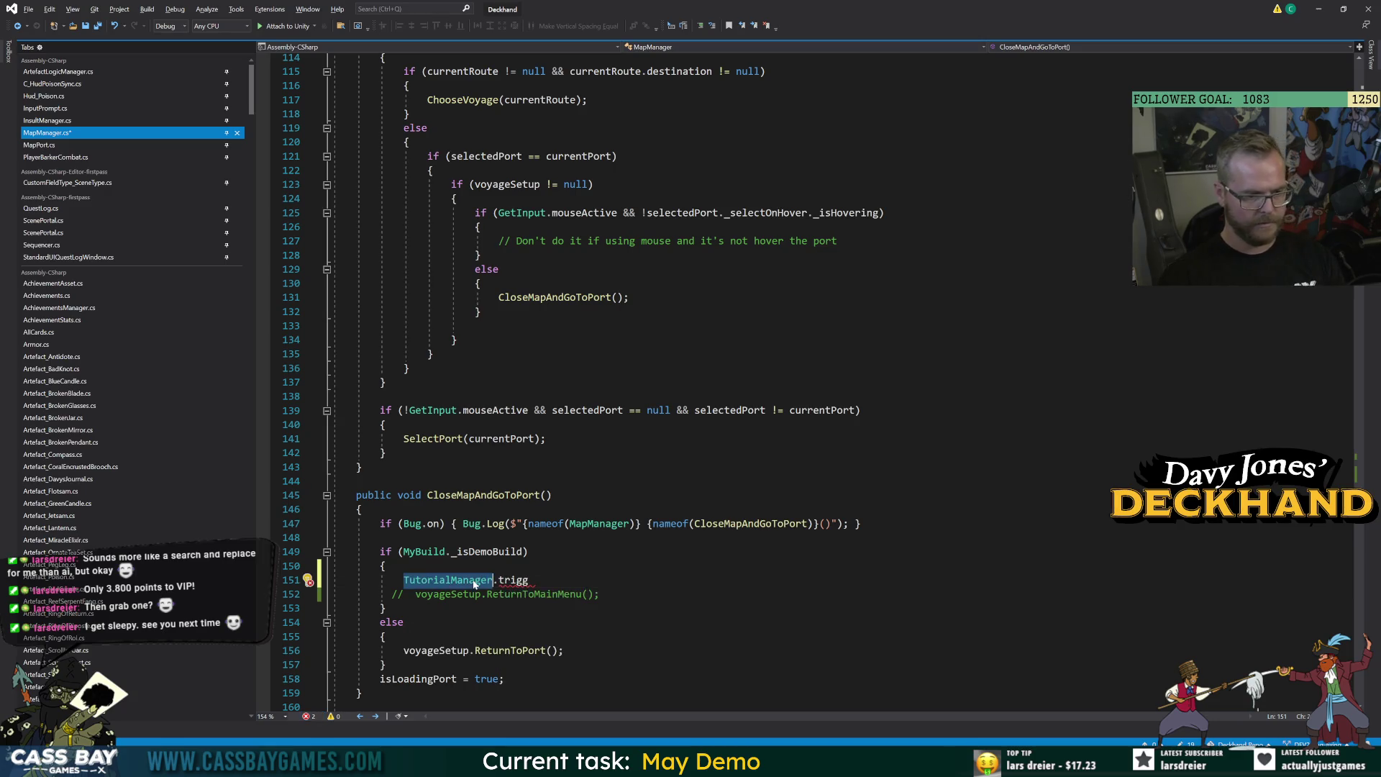
pyautogui.press('F12')
pyautogui.scroll(-20, 647, 381)
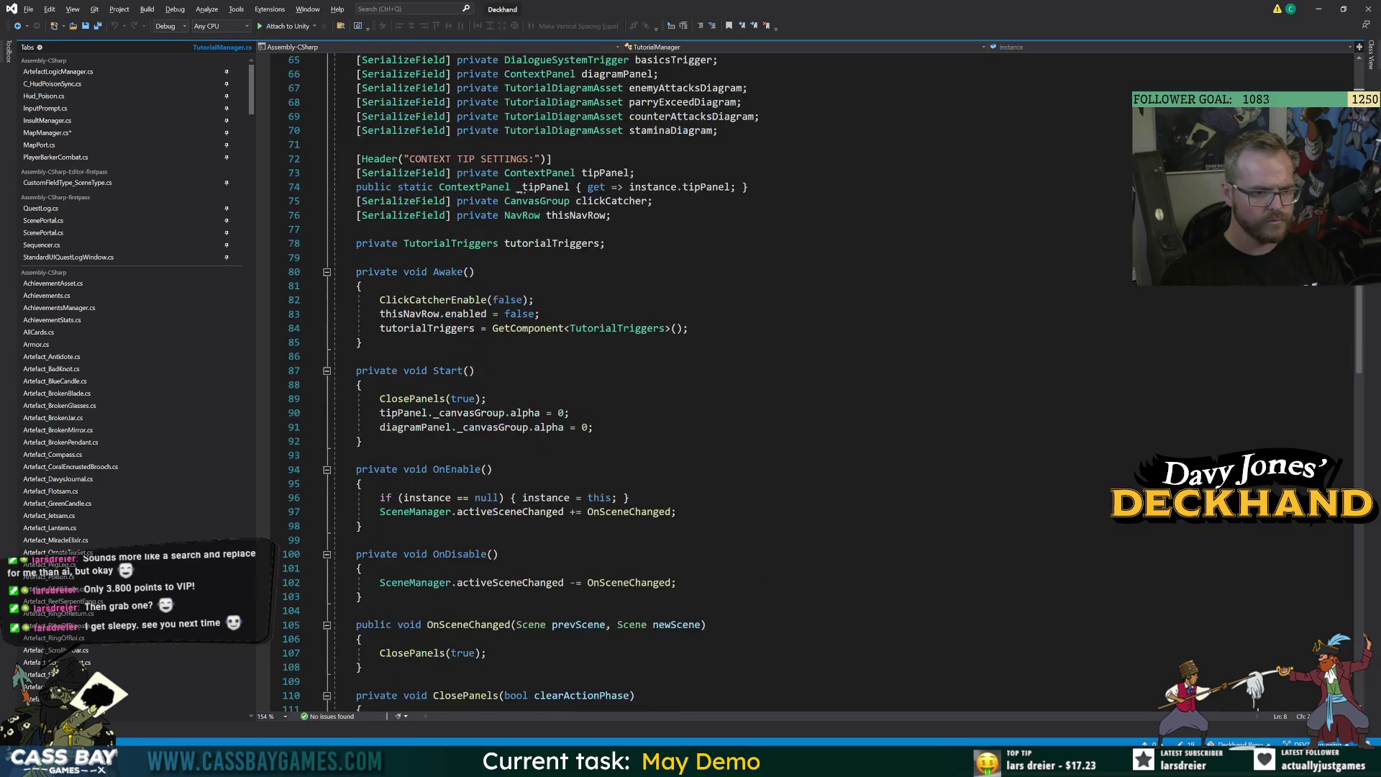
# Expand the BASICS WITH BUTTERBISCUIT and CONTEXT TIPS regions in TutorialManager.cs.
pyautogui.doubleClick(361, 597)
pyautogui.scroll(-1, 361, 602)
pyautogui.scroll(-7, 648, 381)
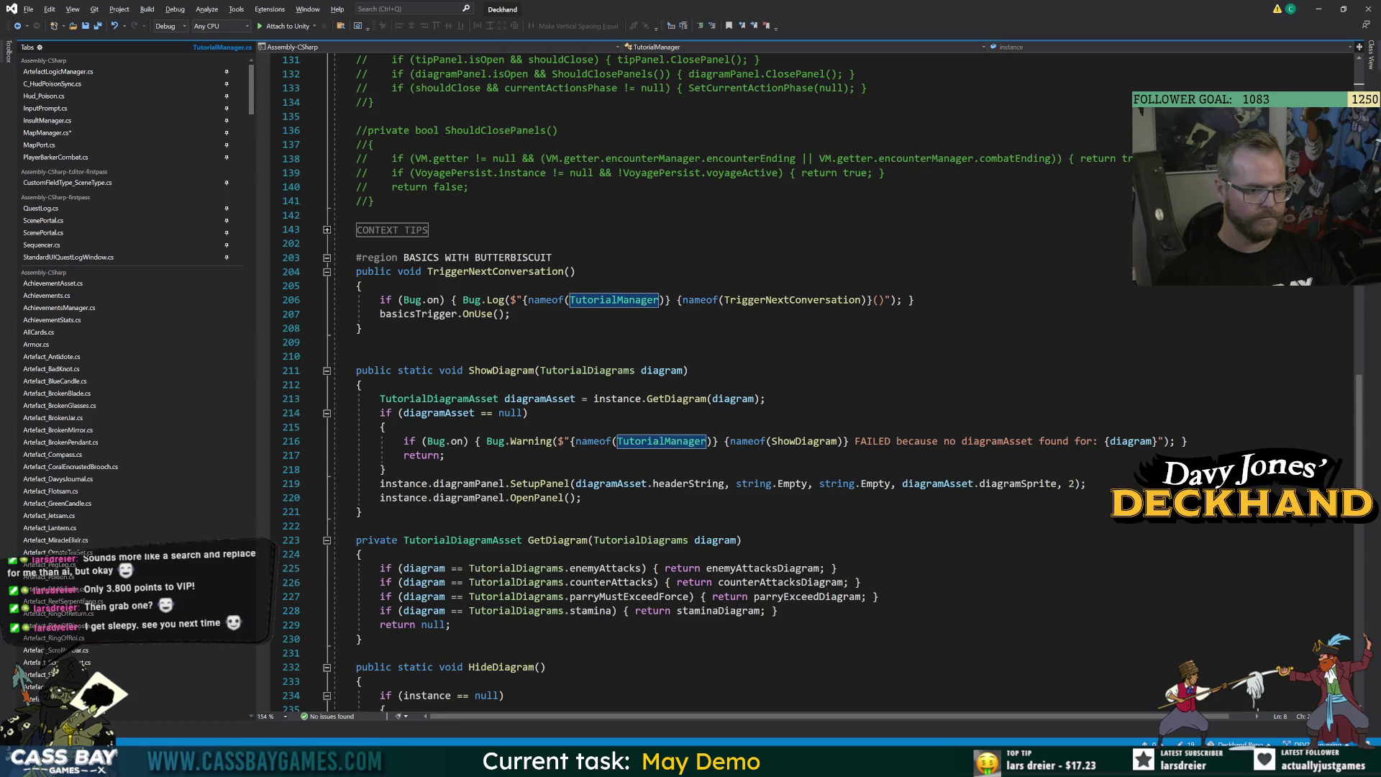
pyautogui.scroll(6, 648, 381)
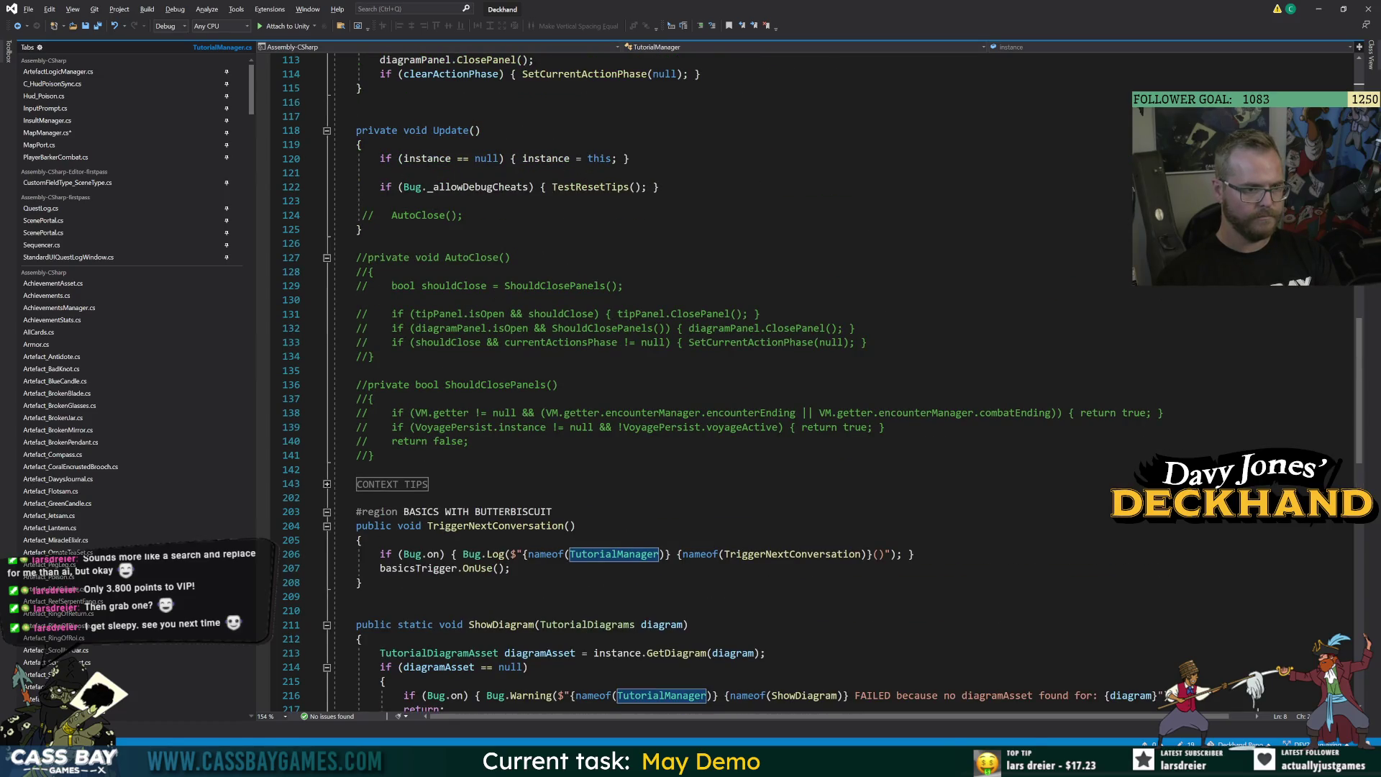
pyautogui.click(327, 526)
pyautogui.click(327, 484)
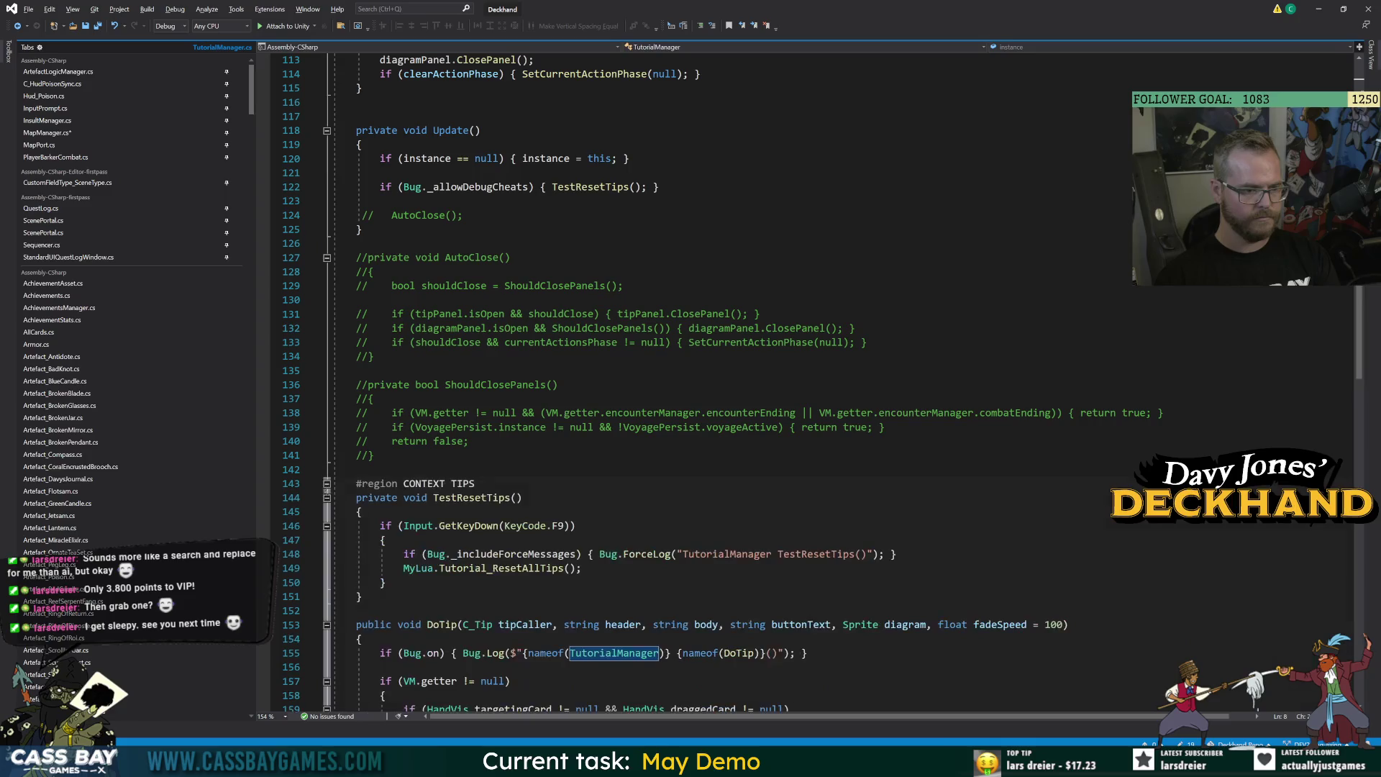
pyautogui.scroll(-6, 327, 483)
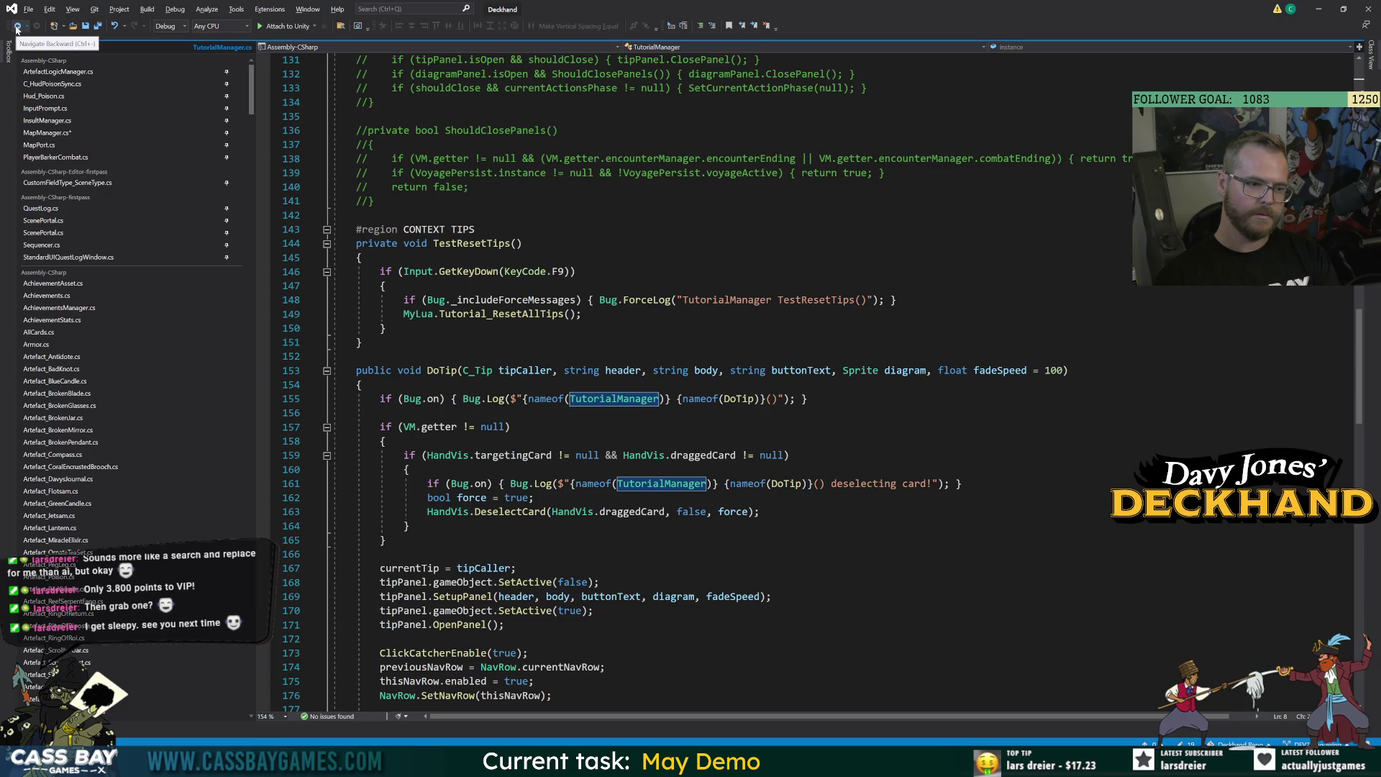
# Look up C_Tip's definition, then navigate back to MapManager's unfinished TutorialManager line.
pyautogui.keyDown('ctrl'); pyautogui.click(474, 369); pyautogui.keyUp('ctrl')
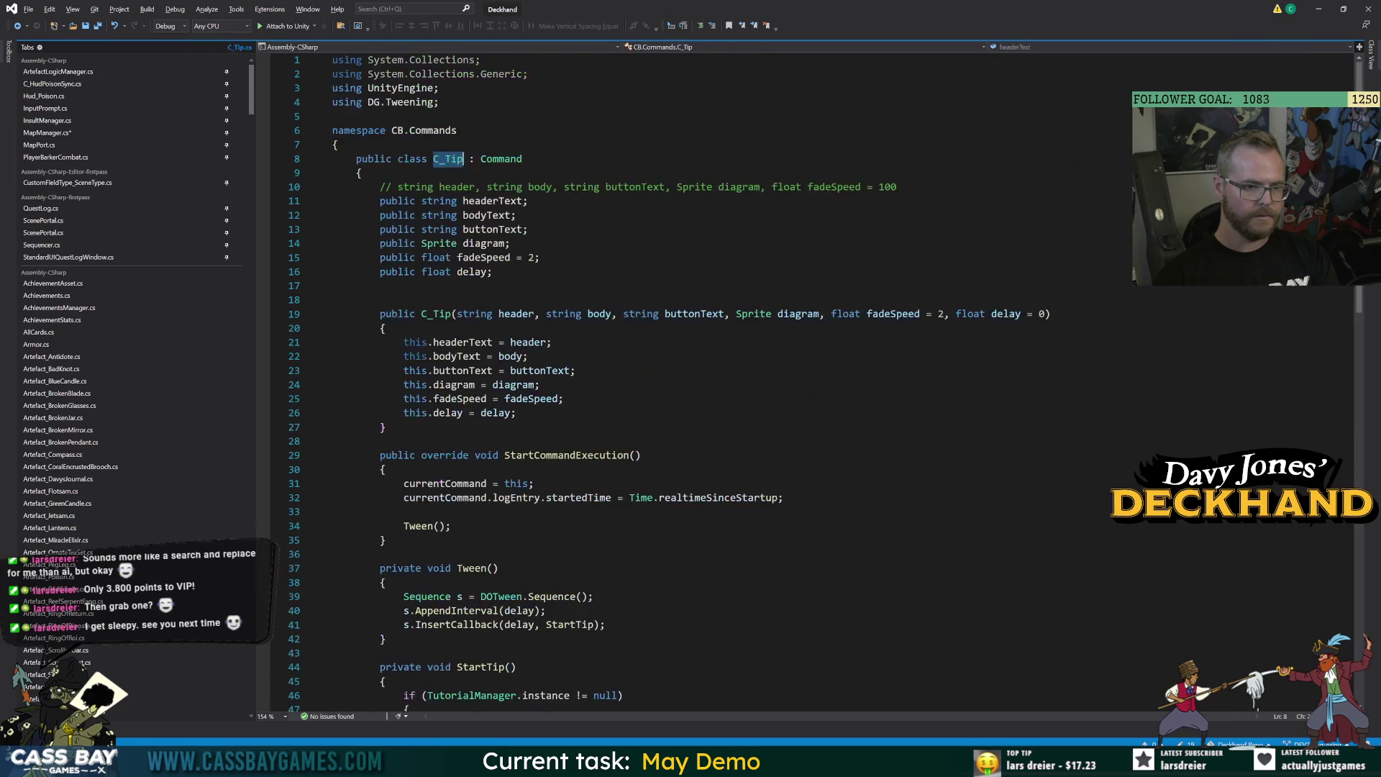
pyautogui.click(18, 26)
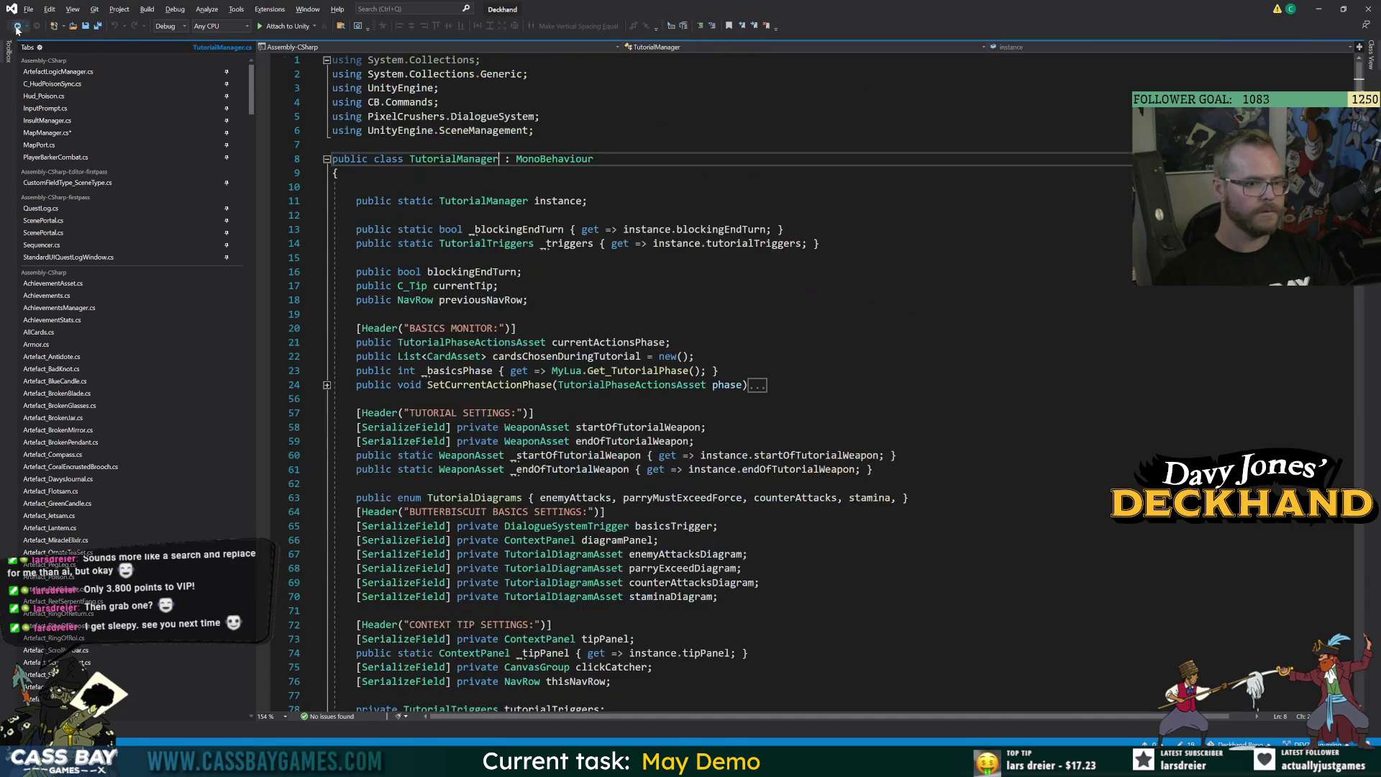
pyautogui.click(17, 26)
pyautogui.hotkey('ctrl', 'shift', 'Left')
pyautogui.hotkey('ctrl', 'shift', 'Left')
pyautogui.hotkey('ctrl', 'shift', 'Left')
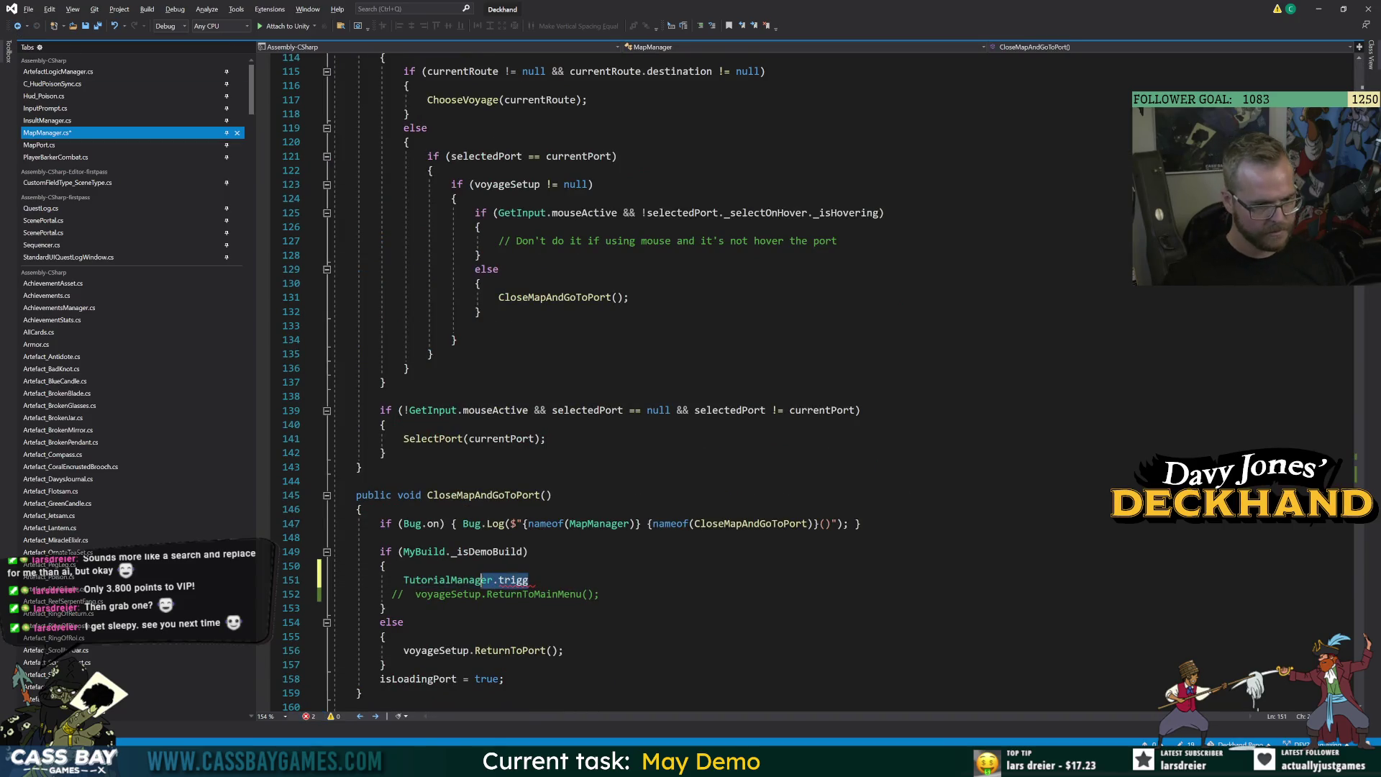
# Replace the line with a 'new C_Tip(' constructor call.
pyautogui.write('C_T')
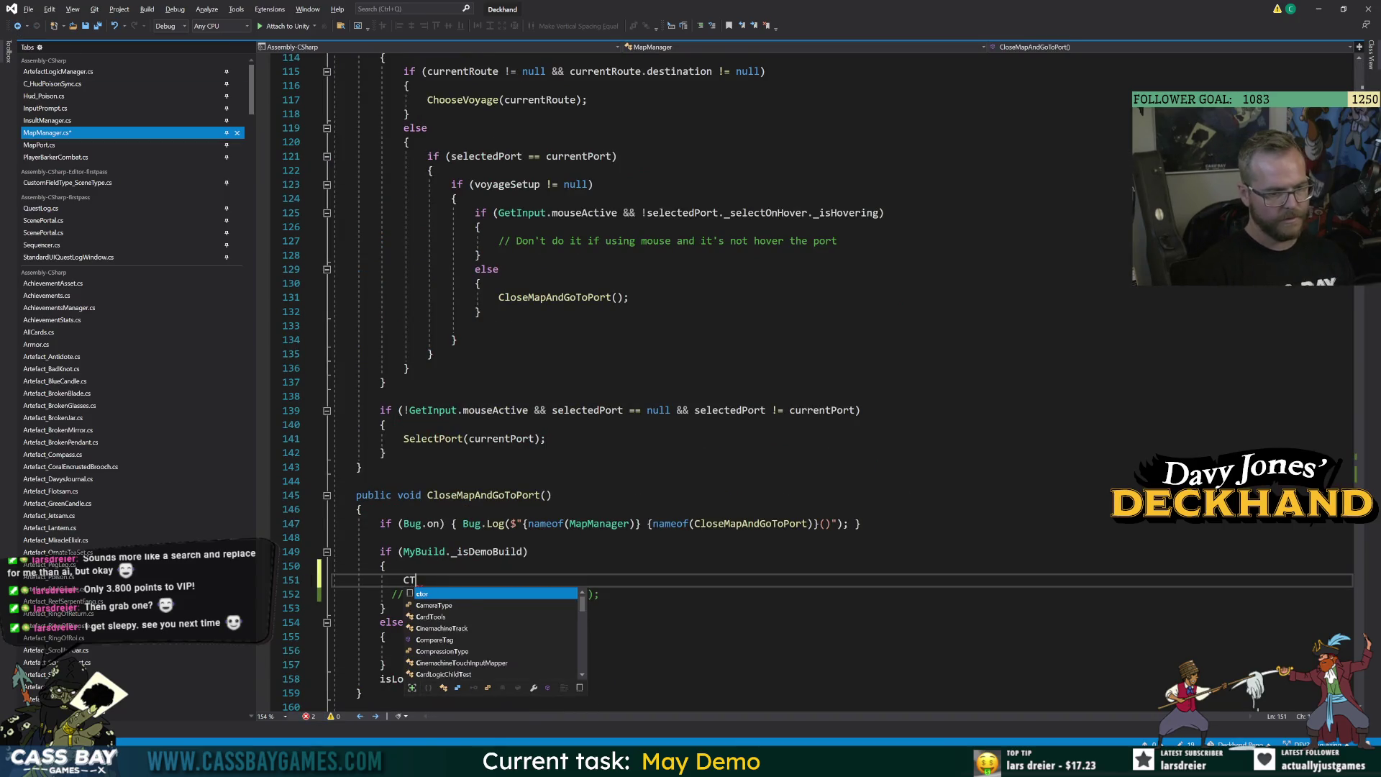
pyautogui.press('Down')
pyautogui.press('Tab')
pyautogui.press('BackSpace')
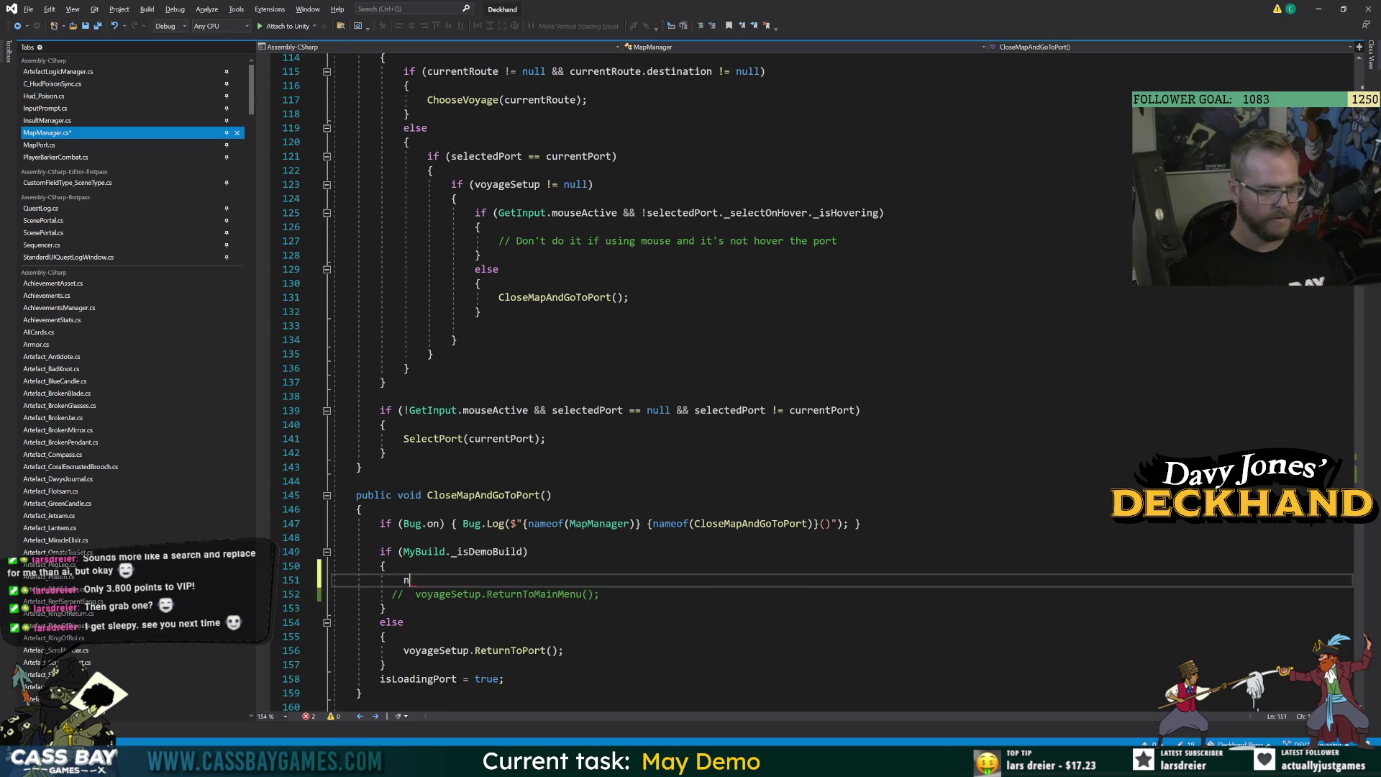
pyautogui.write('new C_T')
pyautogui.press('Tab')
pyautogui.write('(')
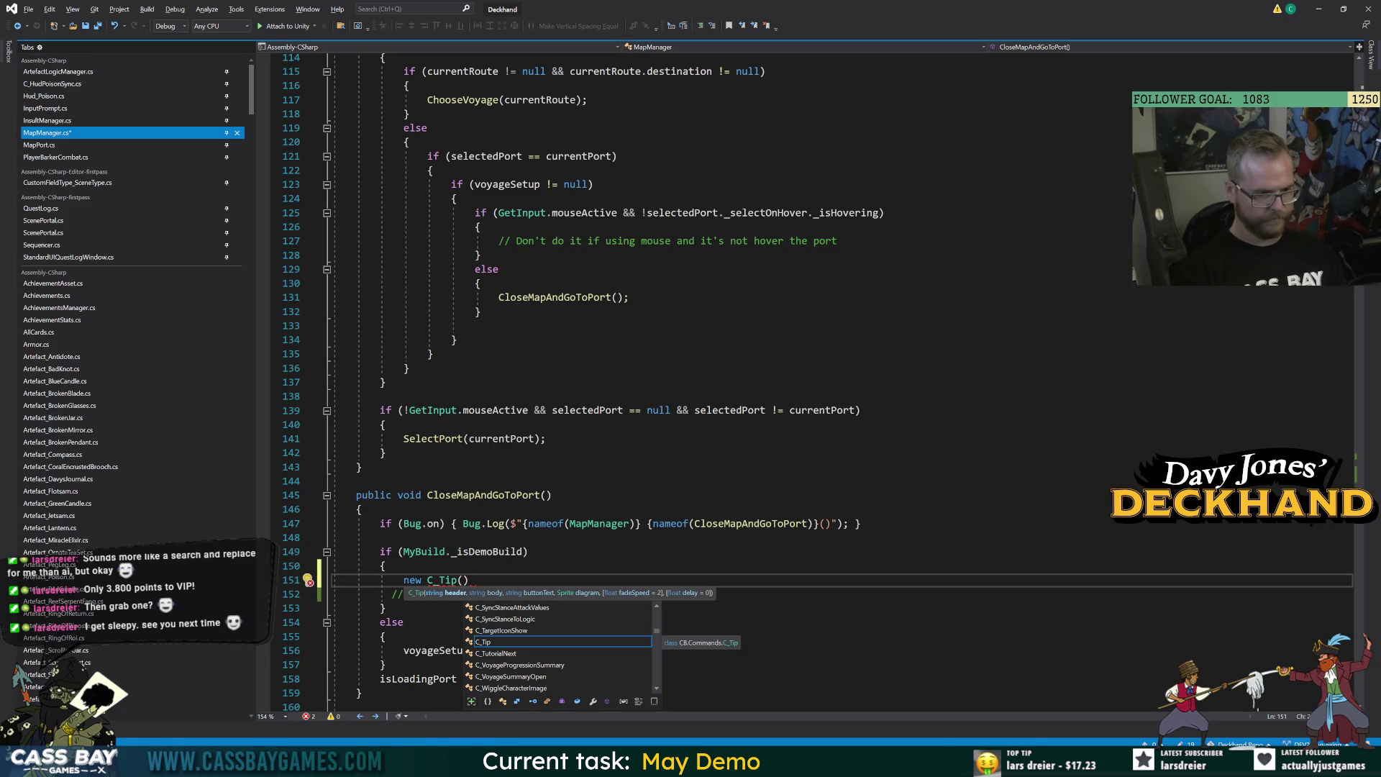
pyautogui.press('Escape')
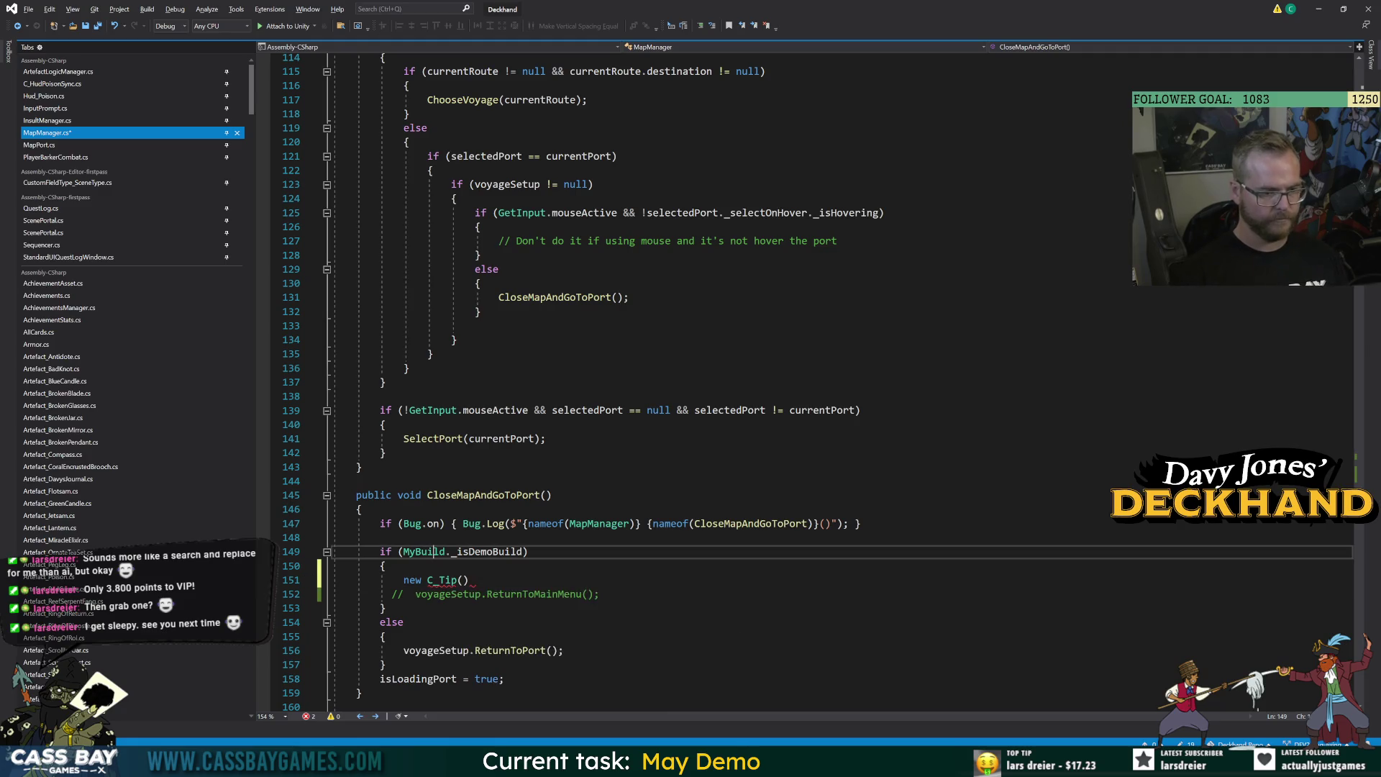
# Declare string header = "Island exploration is not available in this demo" above the call.
pyautogui.hotkey('ctrl', 'Return')
pyautogui.write('string ')
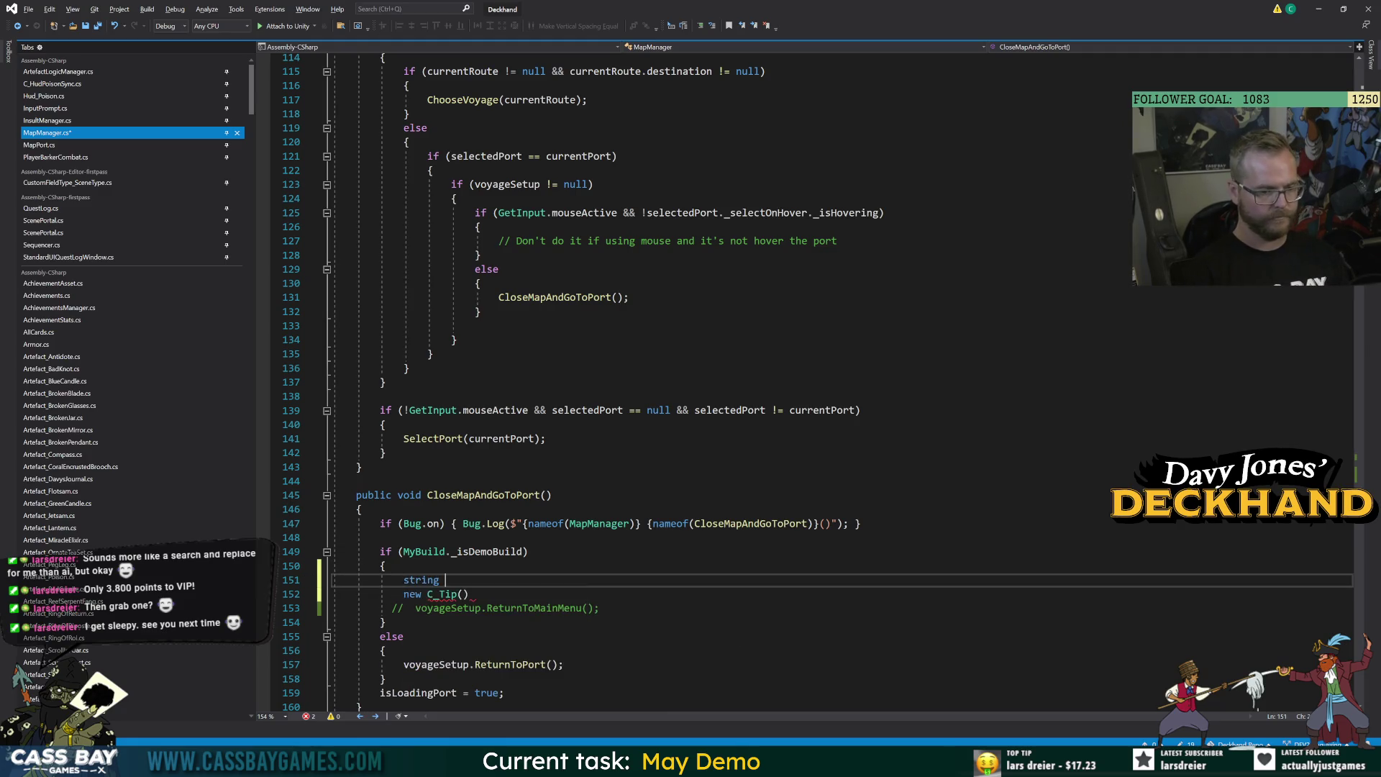
pyautogui.write('header = "Dis')
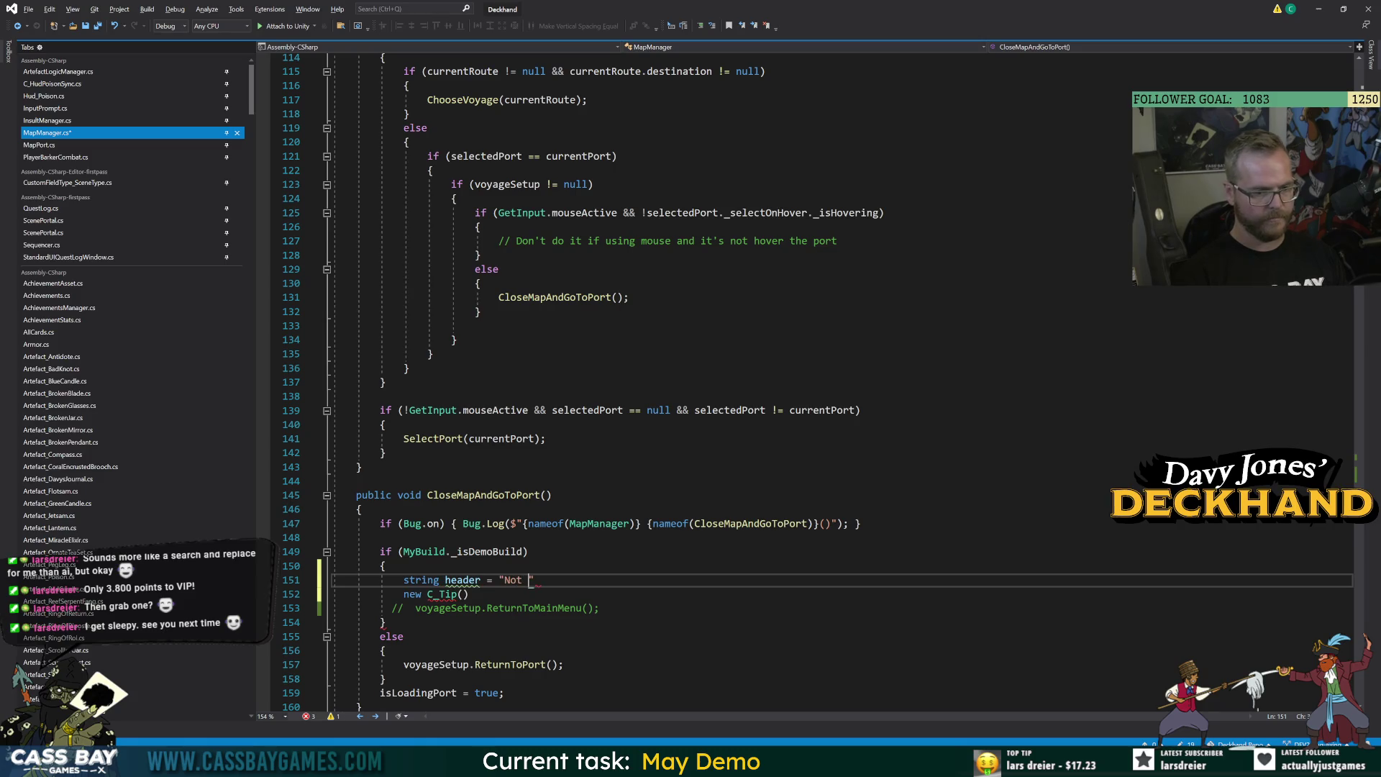
pyautogui.write('embarking yo')
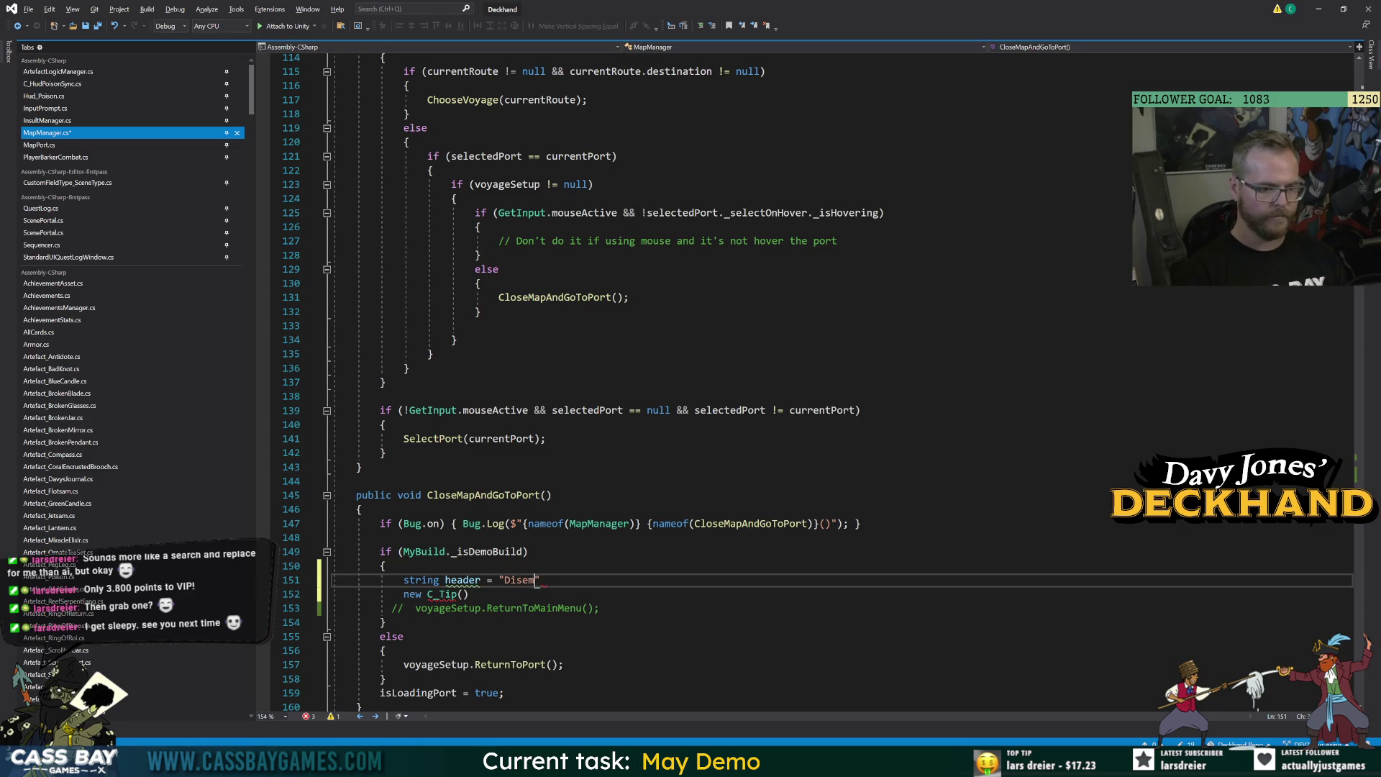
pyautogui.press('BackSpace')
pyautogui.press('BackSpace')
pyautogui.press('BackSpace')
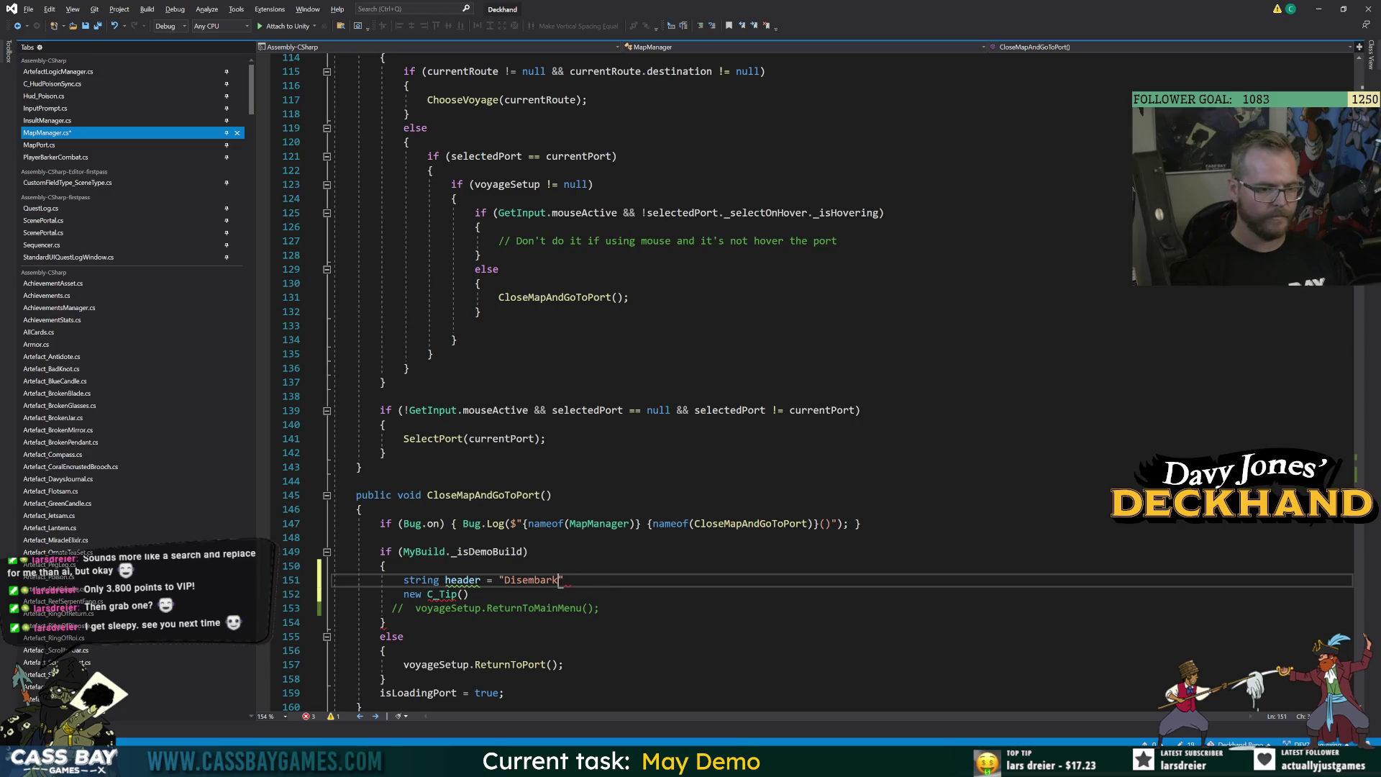
pyautogui.write('Island Explor')
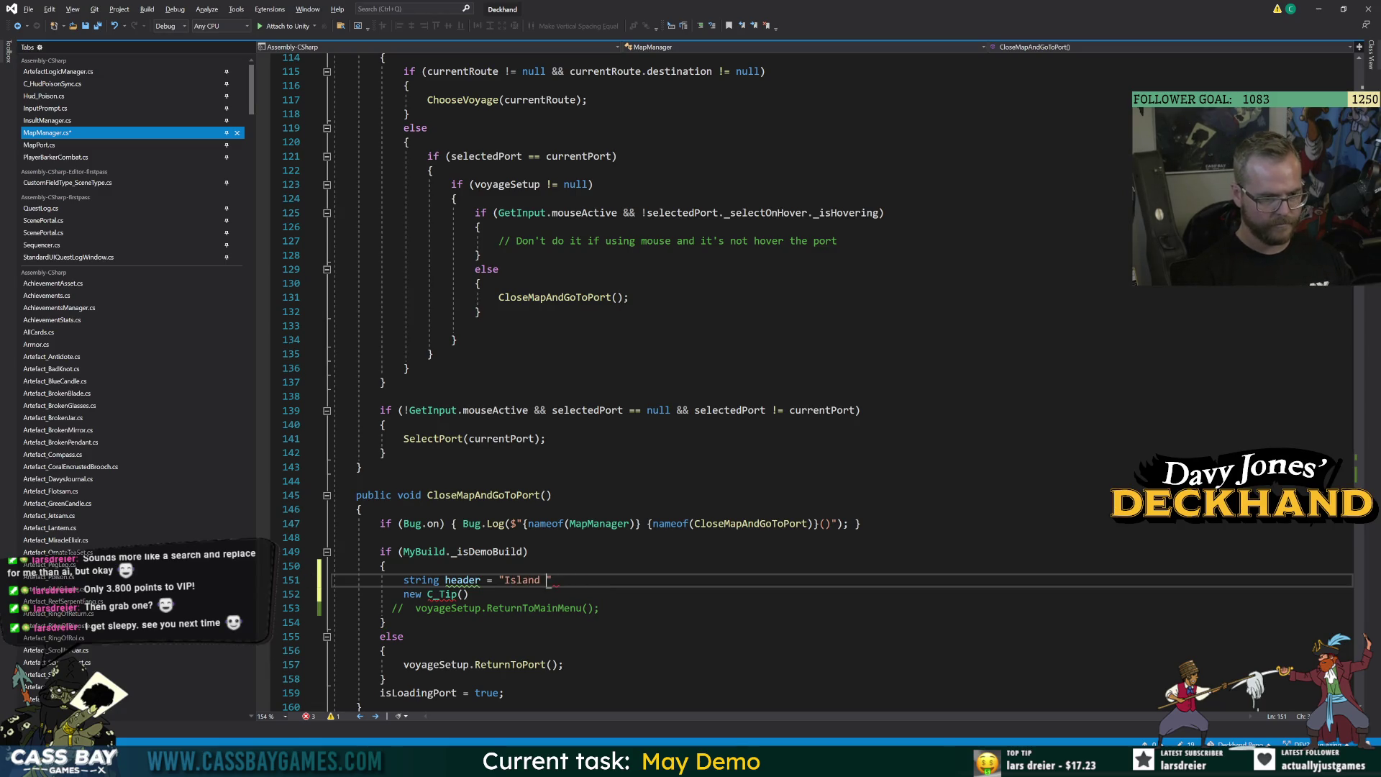
pyautogui.write('ation')
pyautogui.press('BackSpace')
pyautogui.press('BackSpace')
pyautogui.press('BackSpace')
pyautogui.write('exploration is not avail')
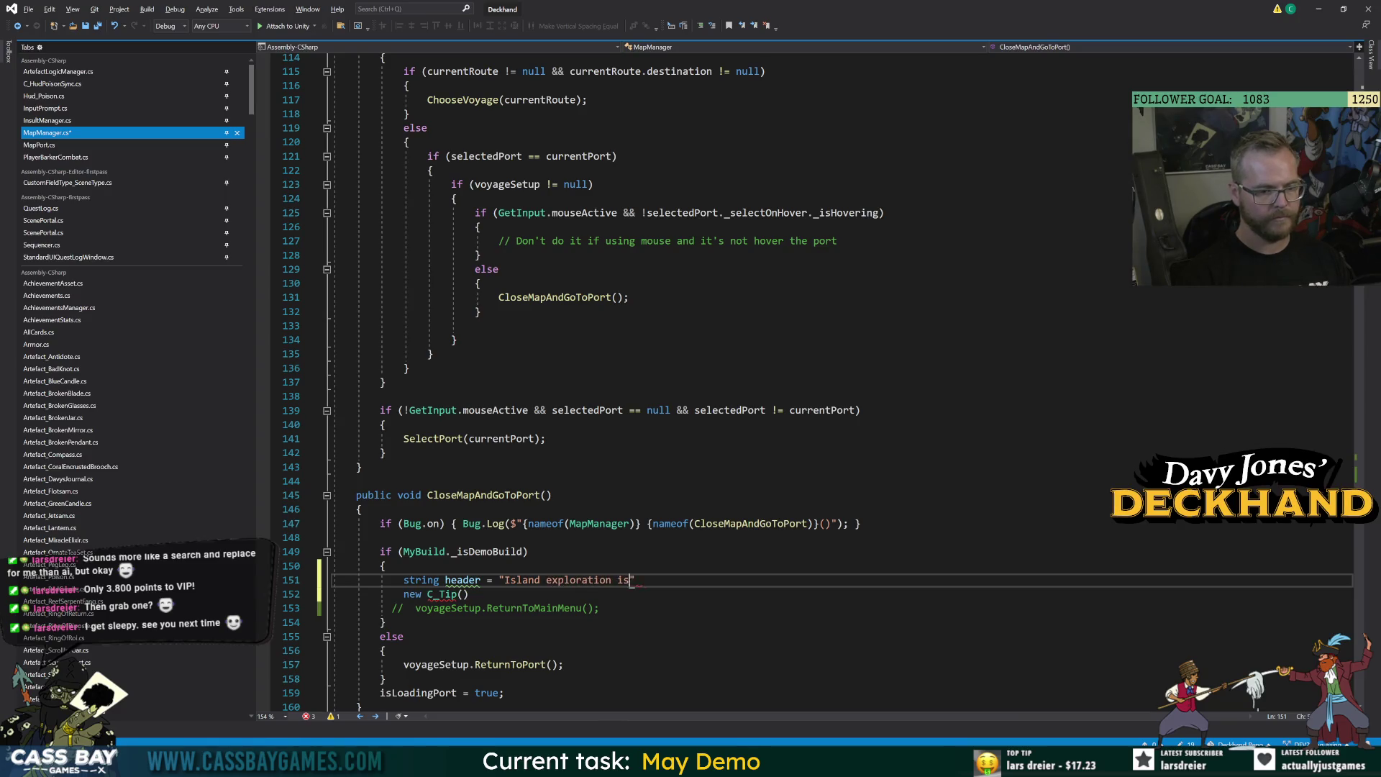
pyautogui.write('able in this demo')
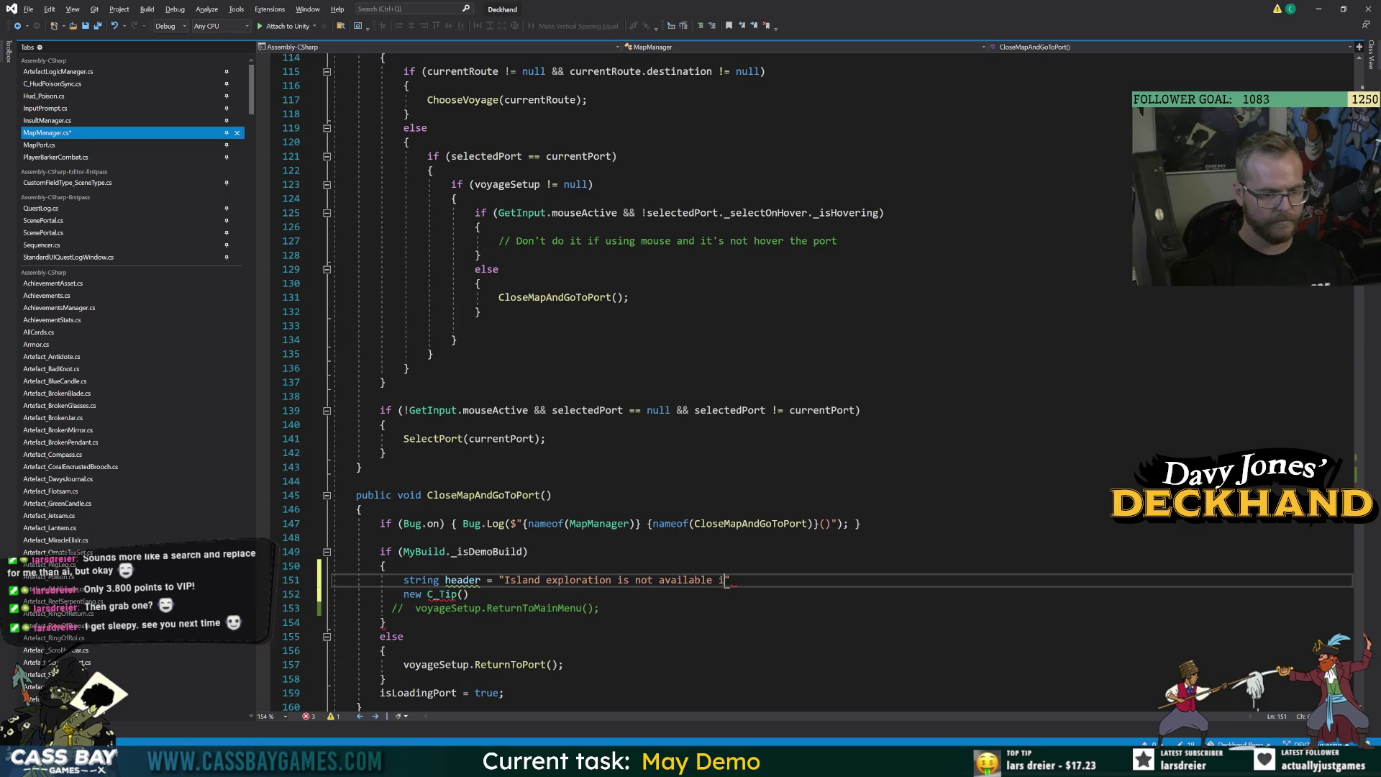
pyautogui.write('";')
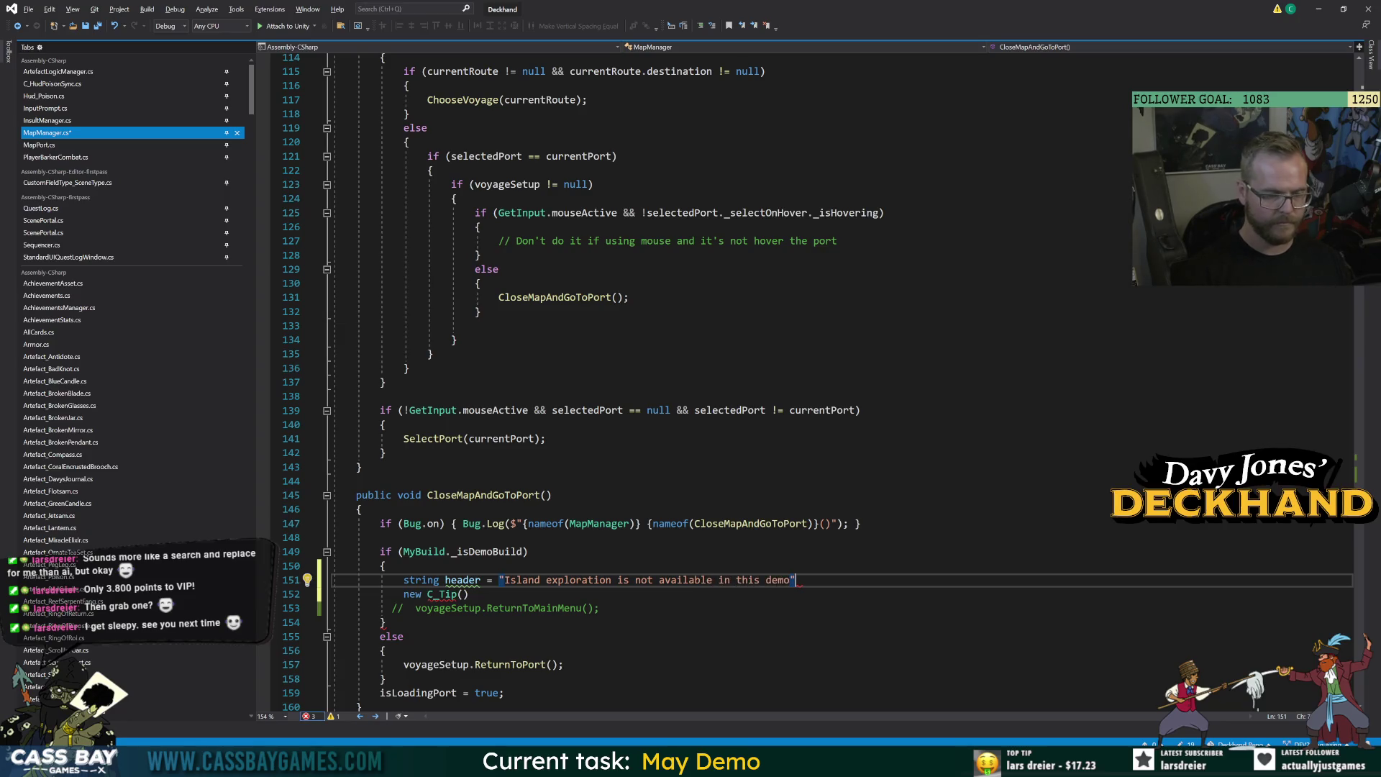
# Pass header as the first C_Tip argument.
pyautogui.click(465, 594)
pyautogui.write('header,')
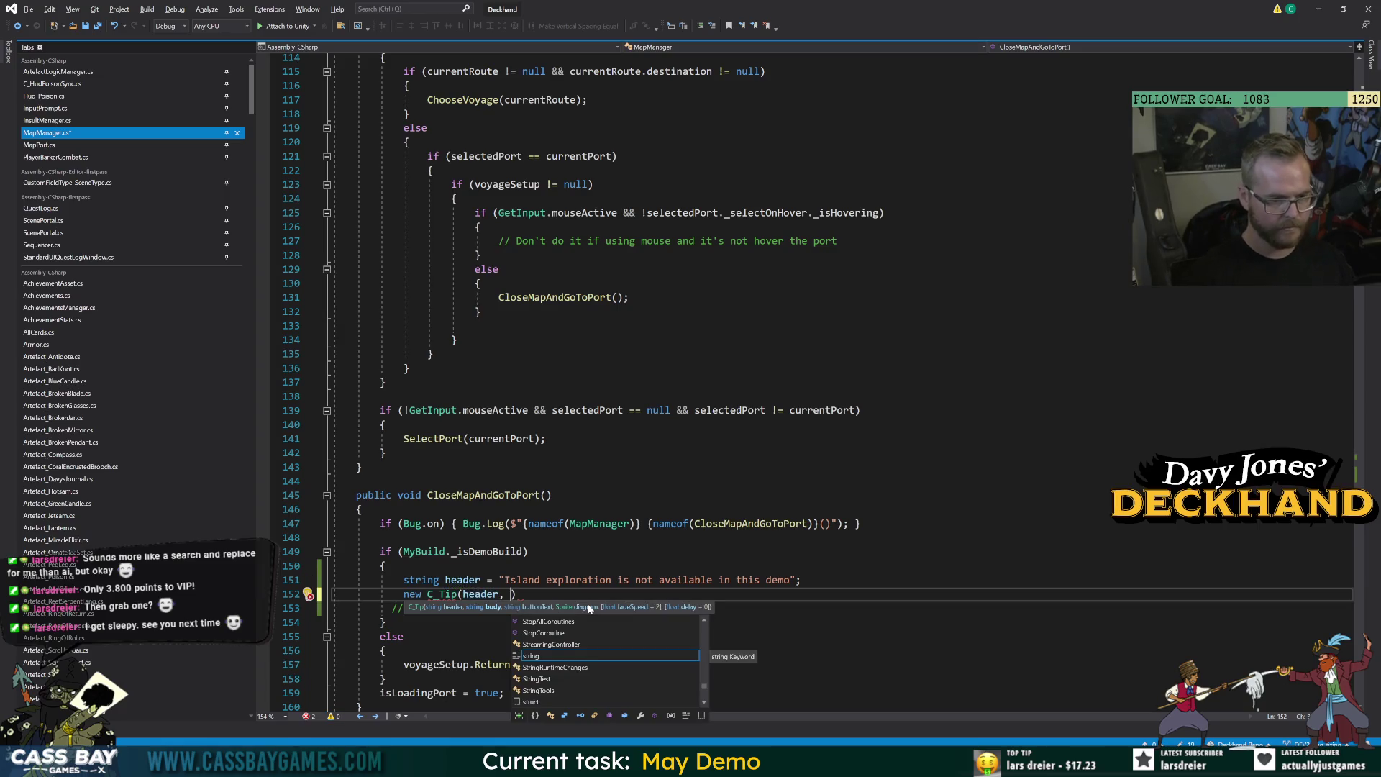
pyautogui.press('Escape')
pyautogui.hotkey('ctrl', 'Return')
# Start a body string 'Don't forget to wishlist', then delete draft lines 151–153.
pyautogui.write('st')
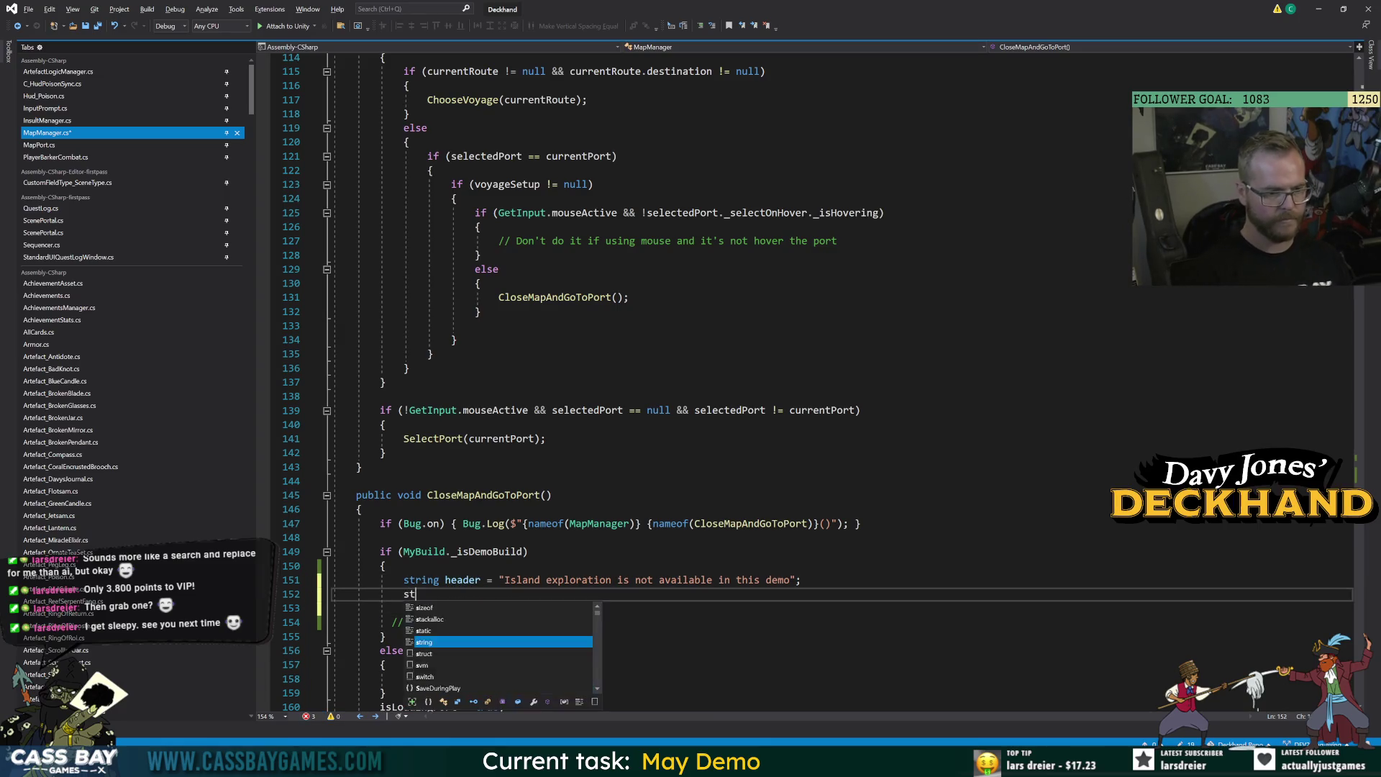
pyautogui.write('ring body = "')
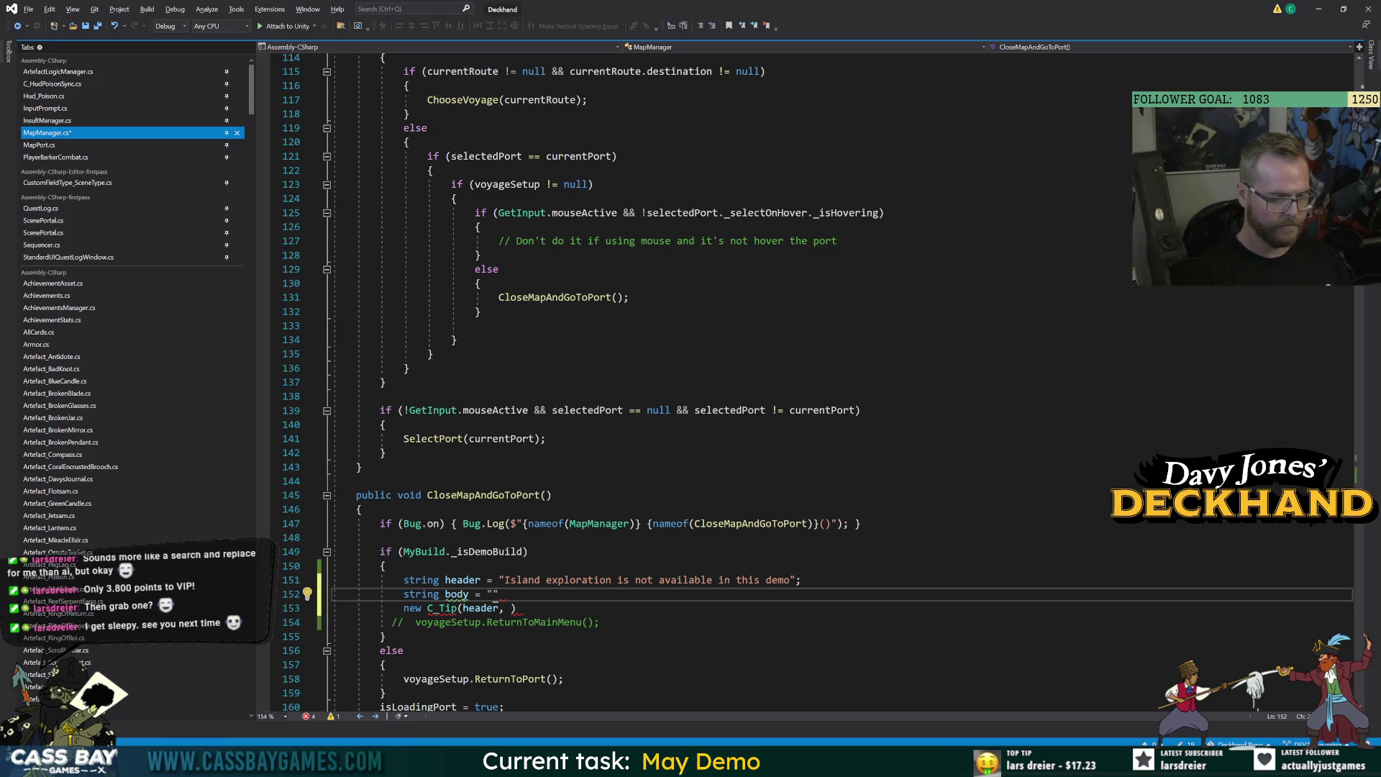
pyautogui.write("Don't forget to wis")
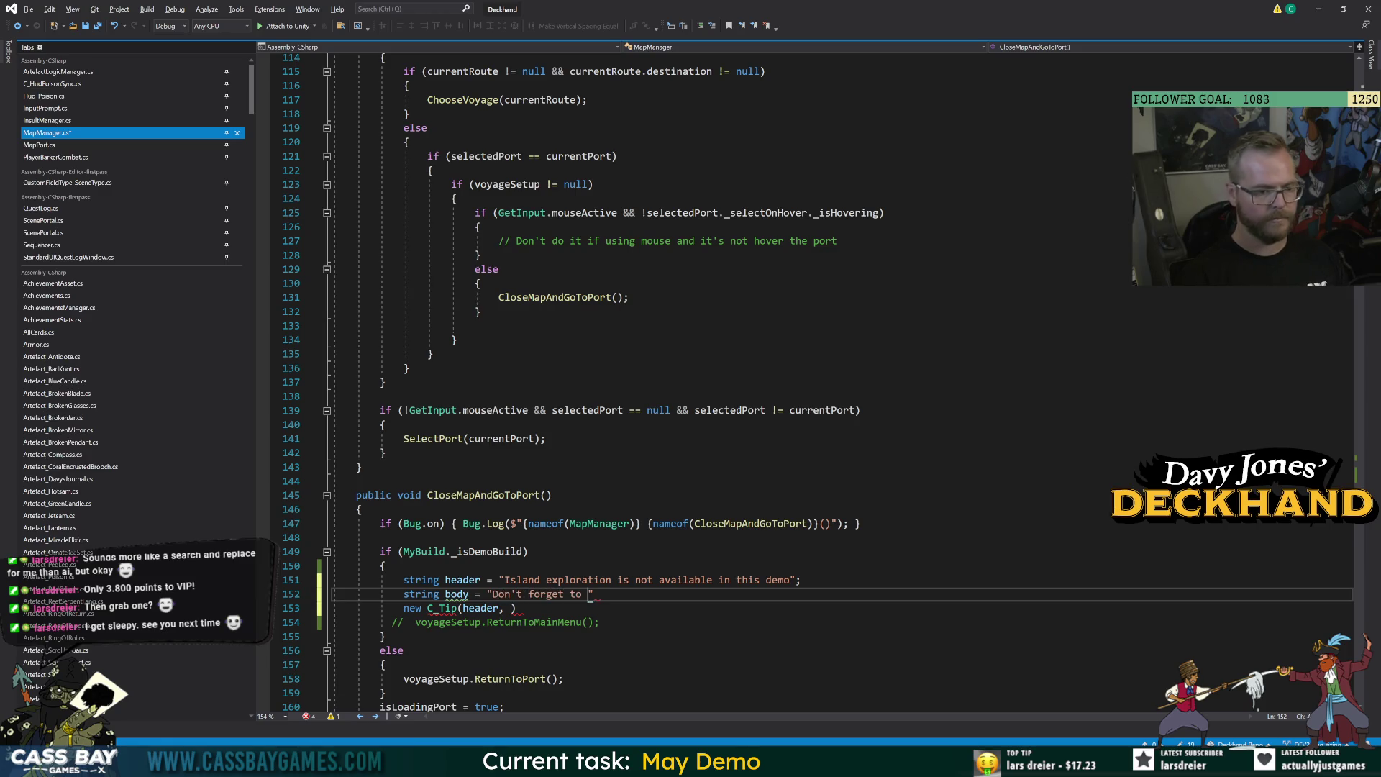
pyautogui.write('hlist')
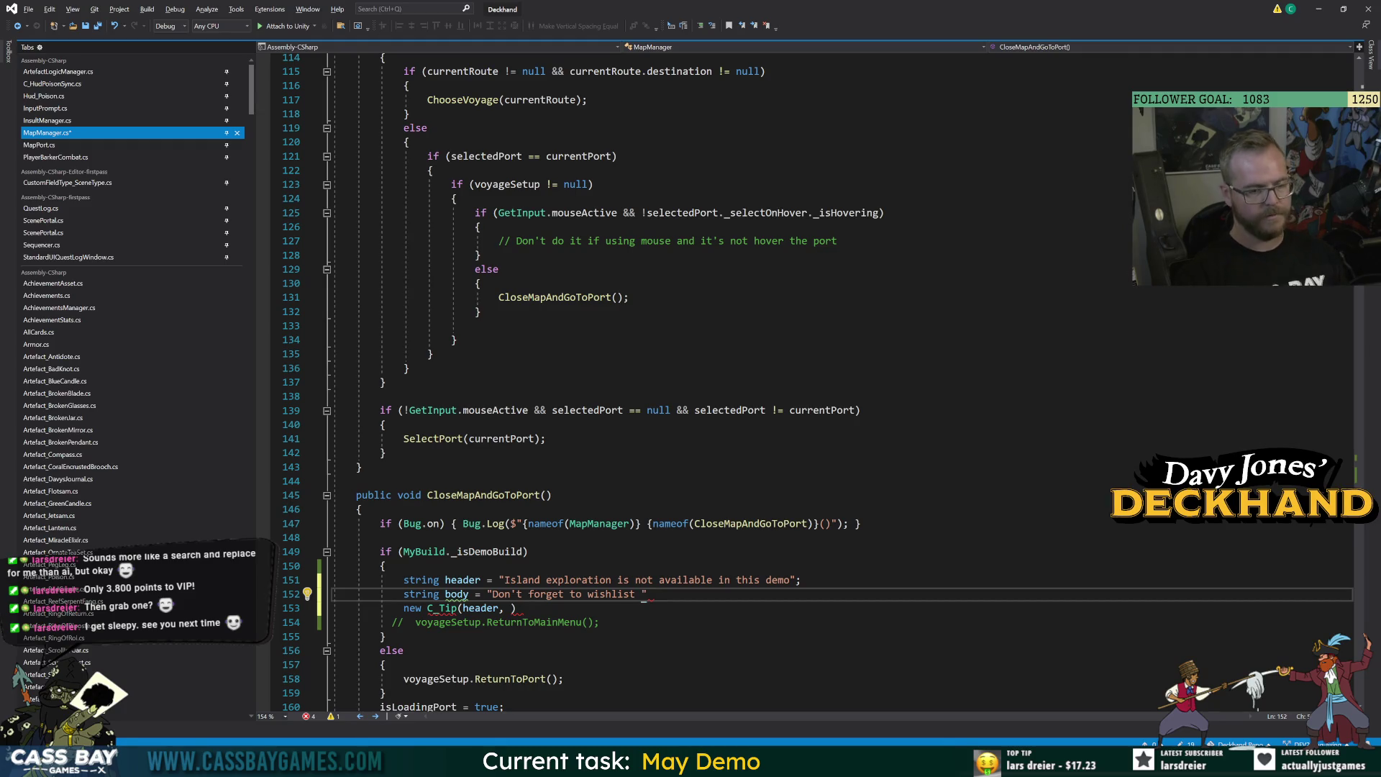
pyautogui.moveTo(427, 621)
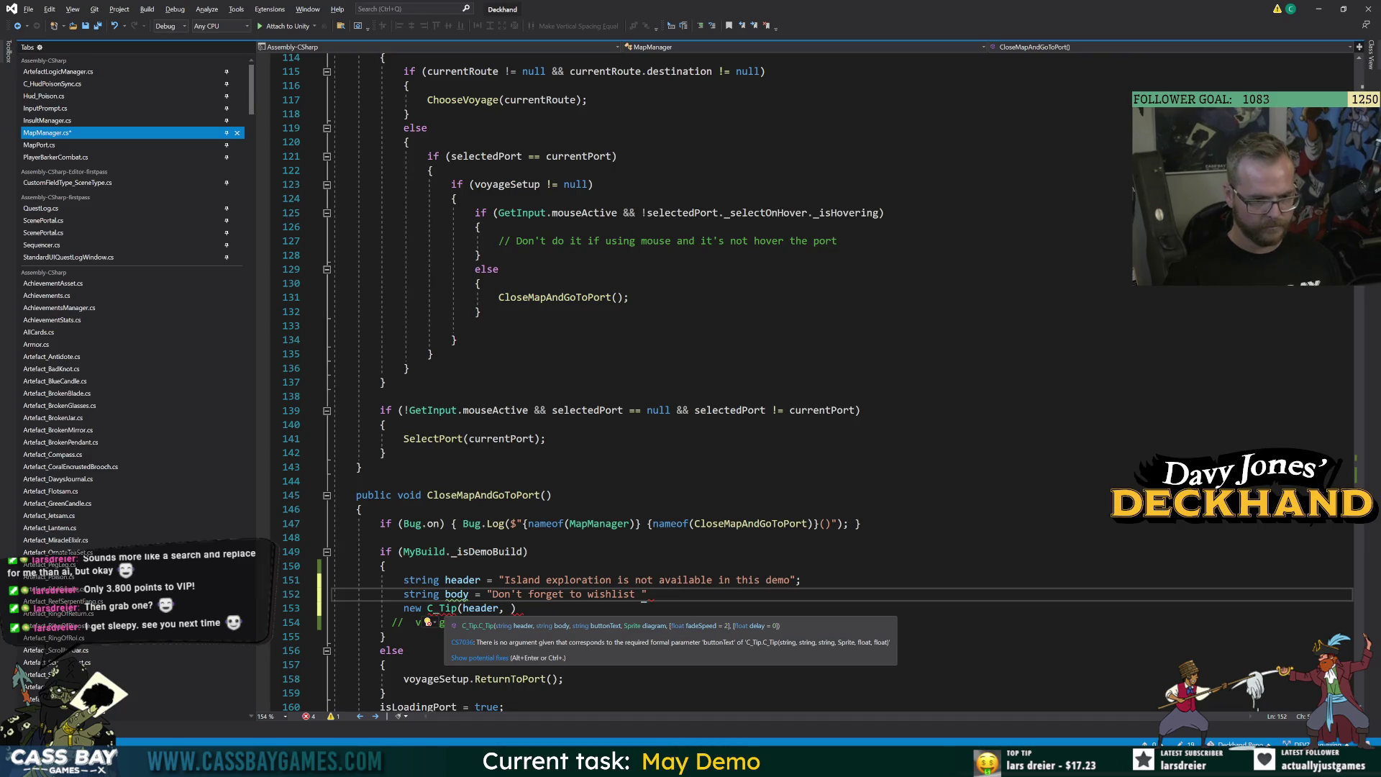
pyautogui.moveTo(517, 608)
pyautogui.mouseDown()
pyautogui.moveTo(338, 594)
pyautogui.moveTo(332, 580)
pyautogui.mouseUp()
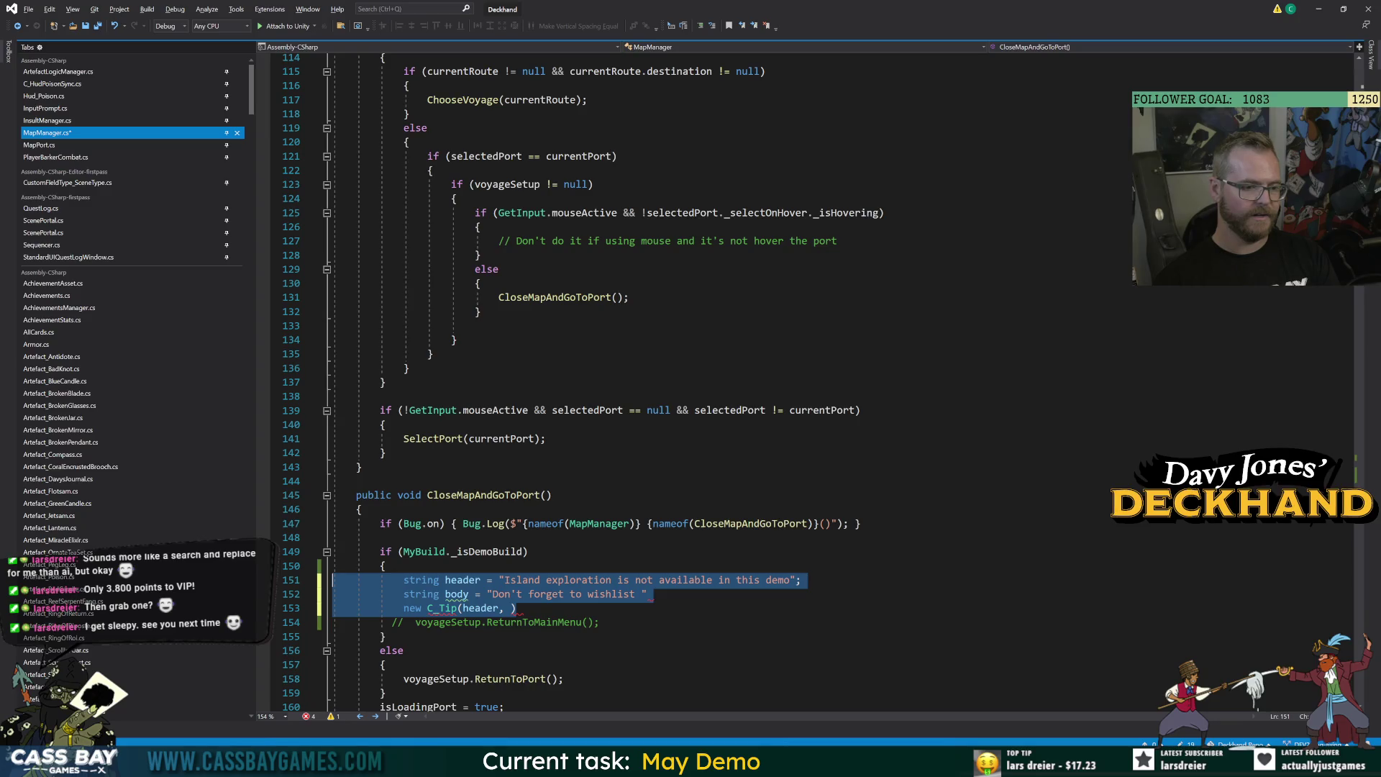
pyautogui.press('Delete')
pyautogui.press('Delete')
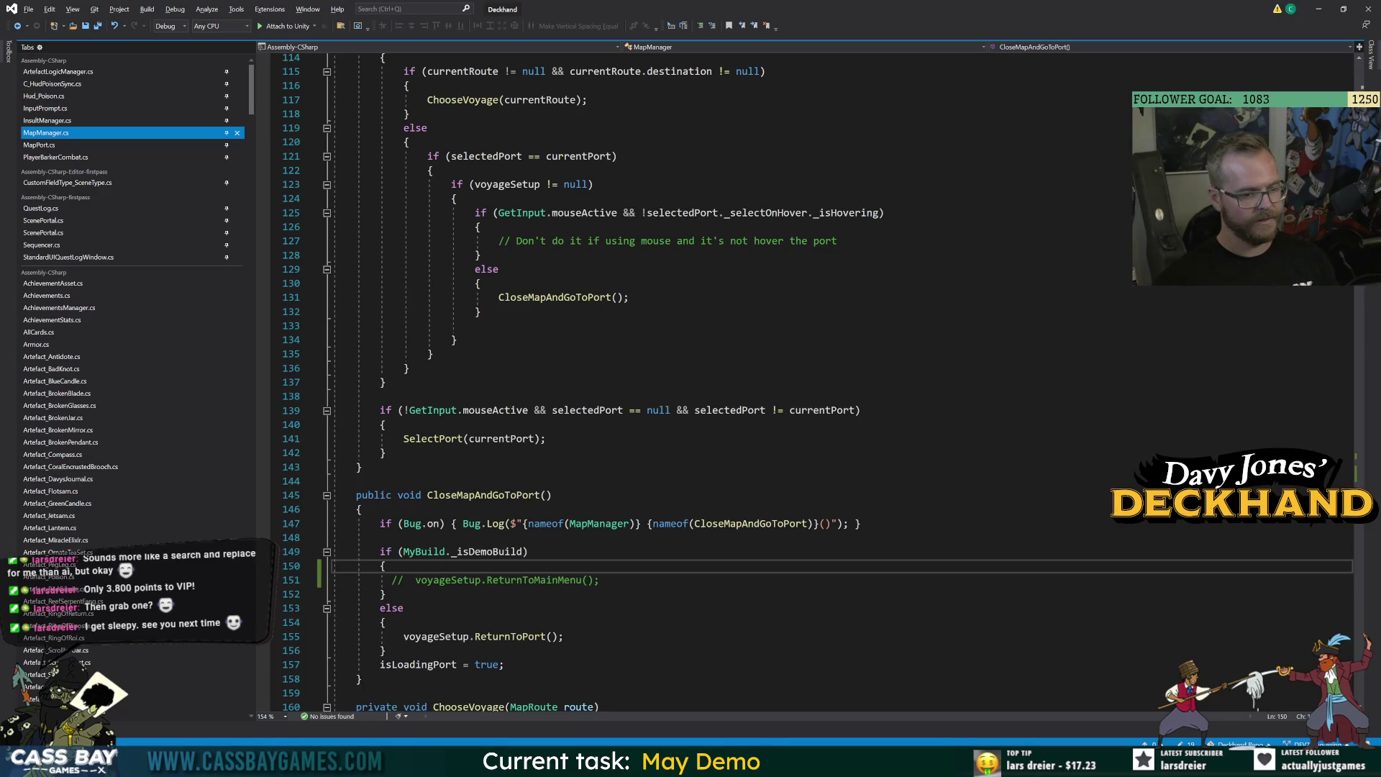
# Check the demo branch's if/else block, then switch to Unity to reload scripts.
pyautogui.click(404, 607)
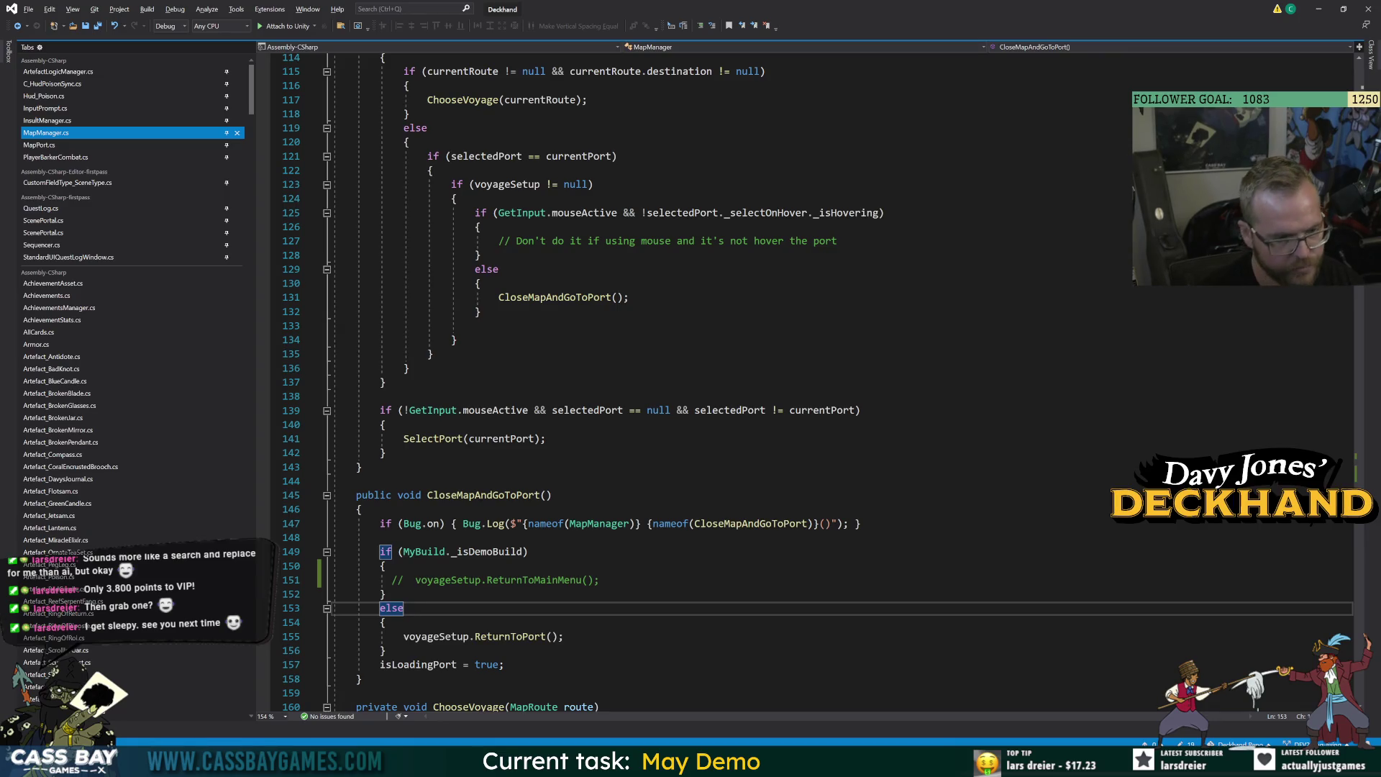
pyautogui.hotkey('alt', 'Tab')
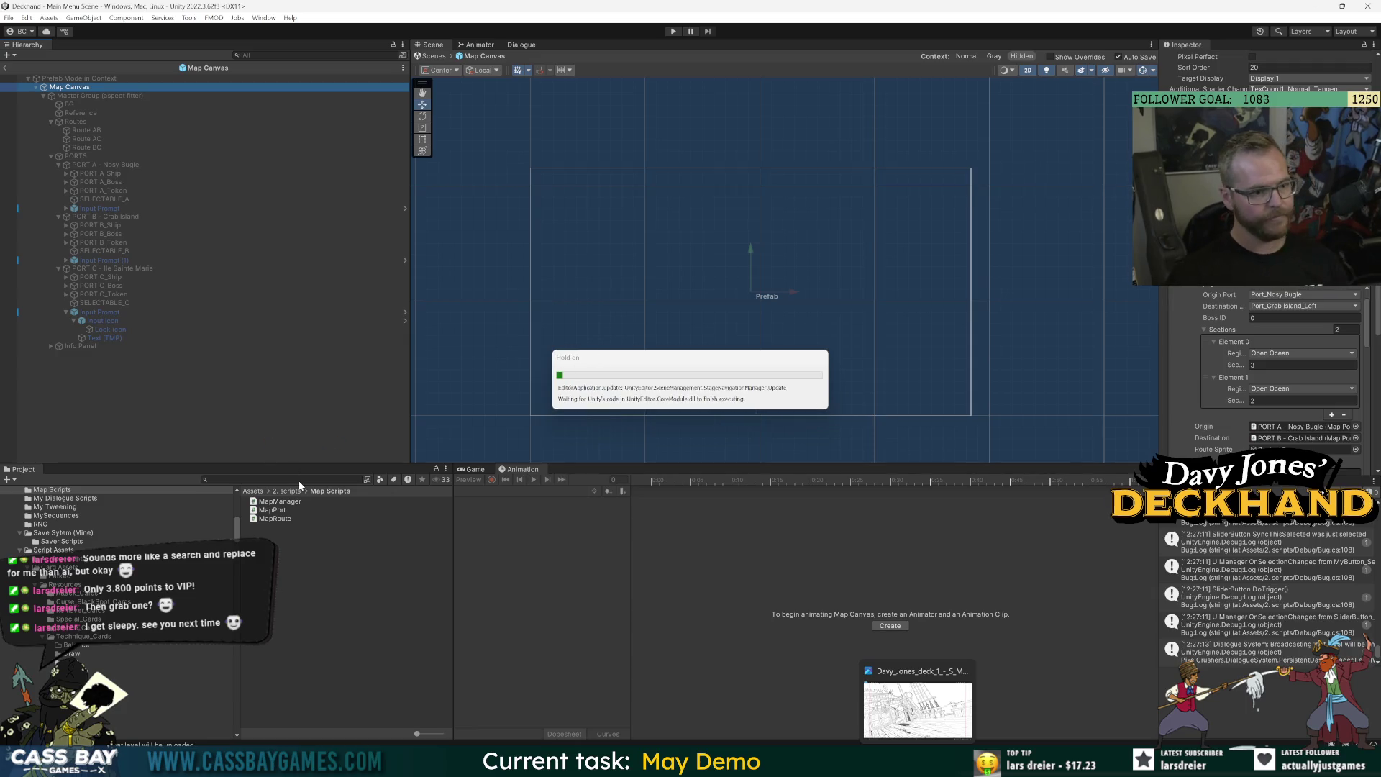
# Search project assets for 'tip' and inspect the Tooltip Panel, TooltipHotspot and Keyword prefabs.
pyautogui.click(132, 98)
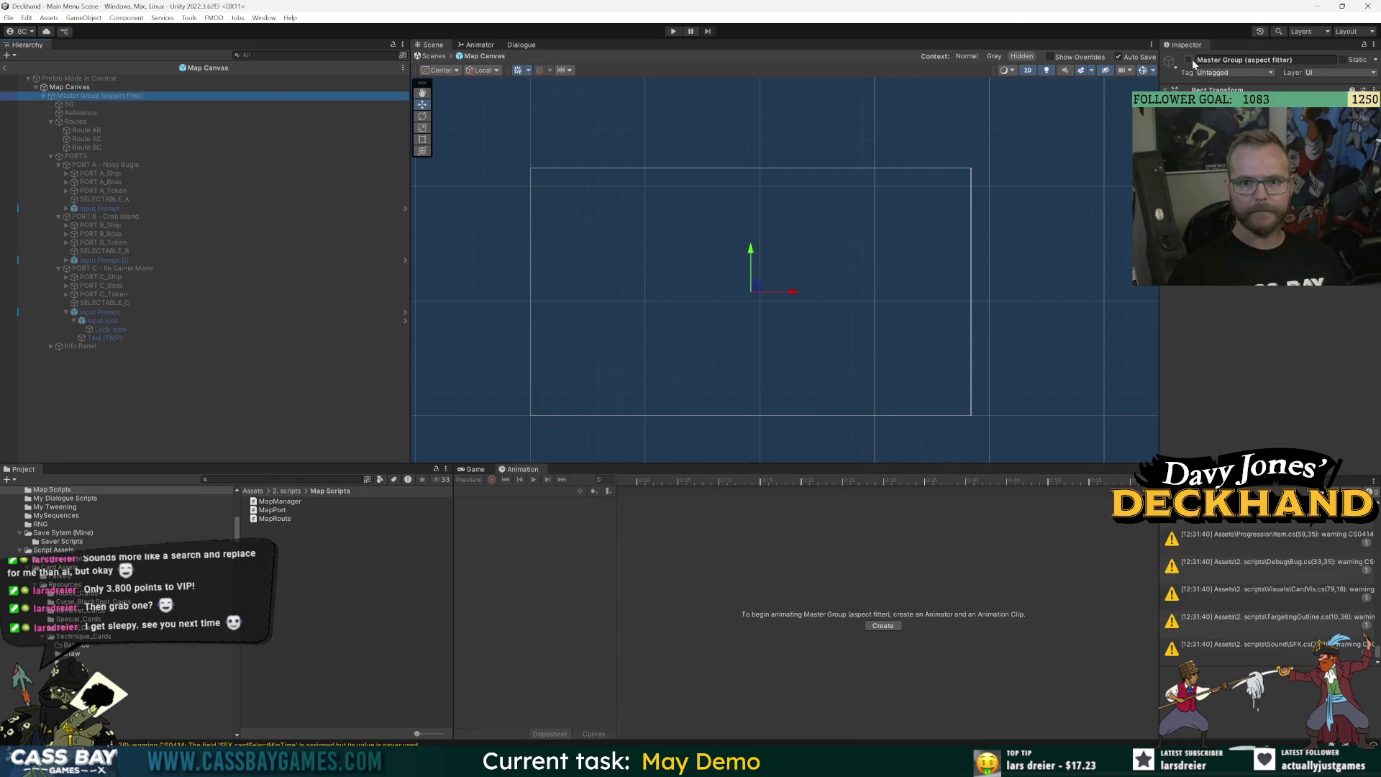
pyautogui.click(274, 479)
pyautogui.write('tip')
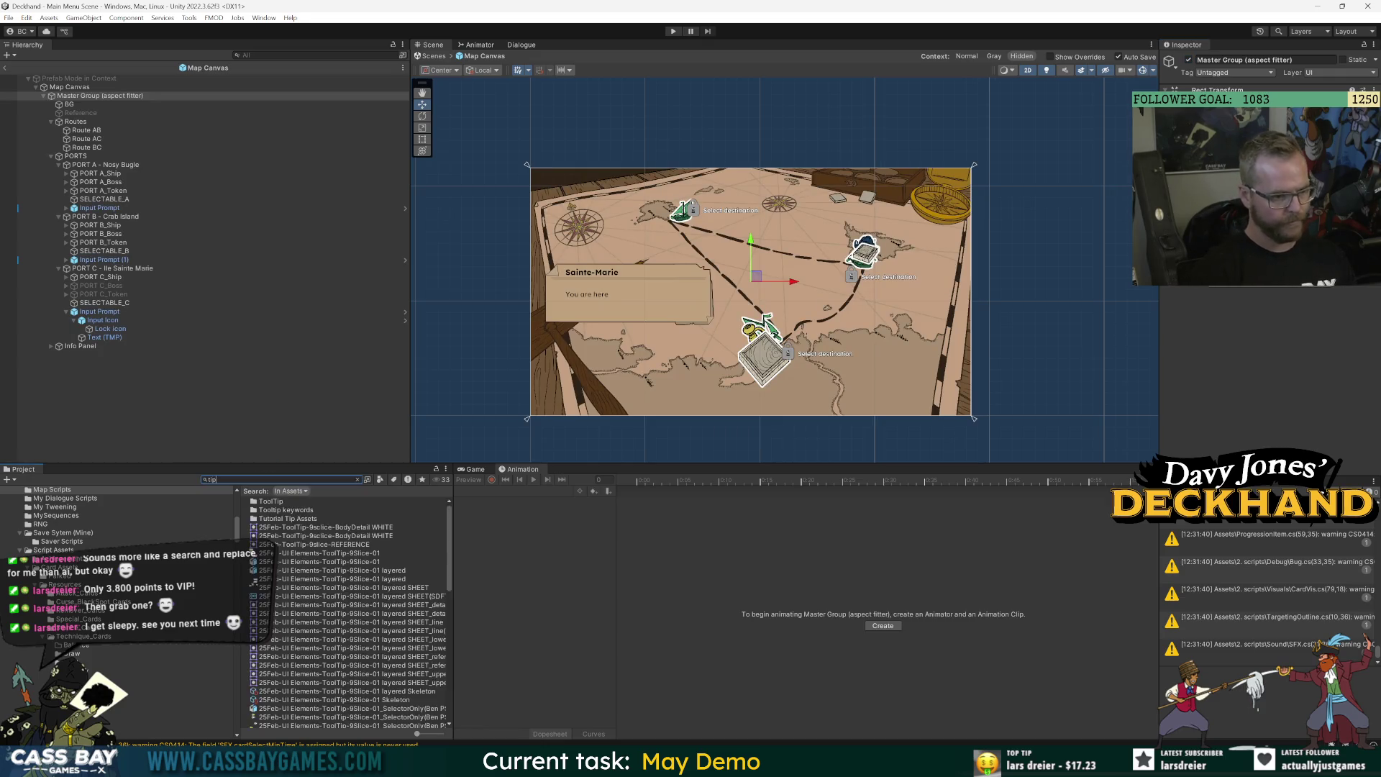
pyautogui.scroll(-10, 289, 595)
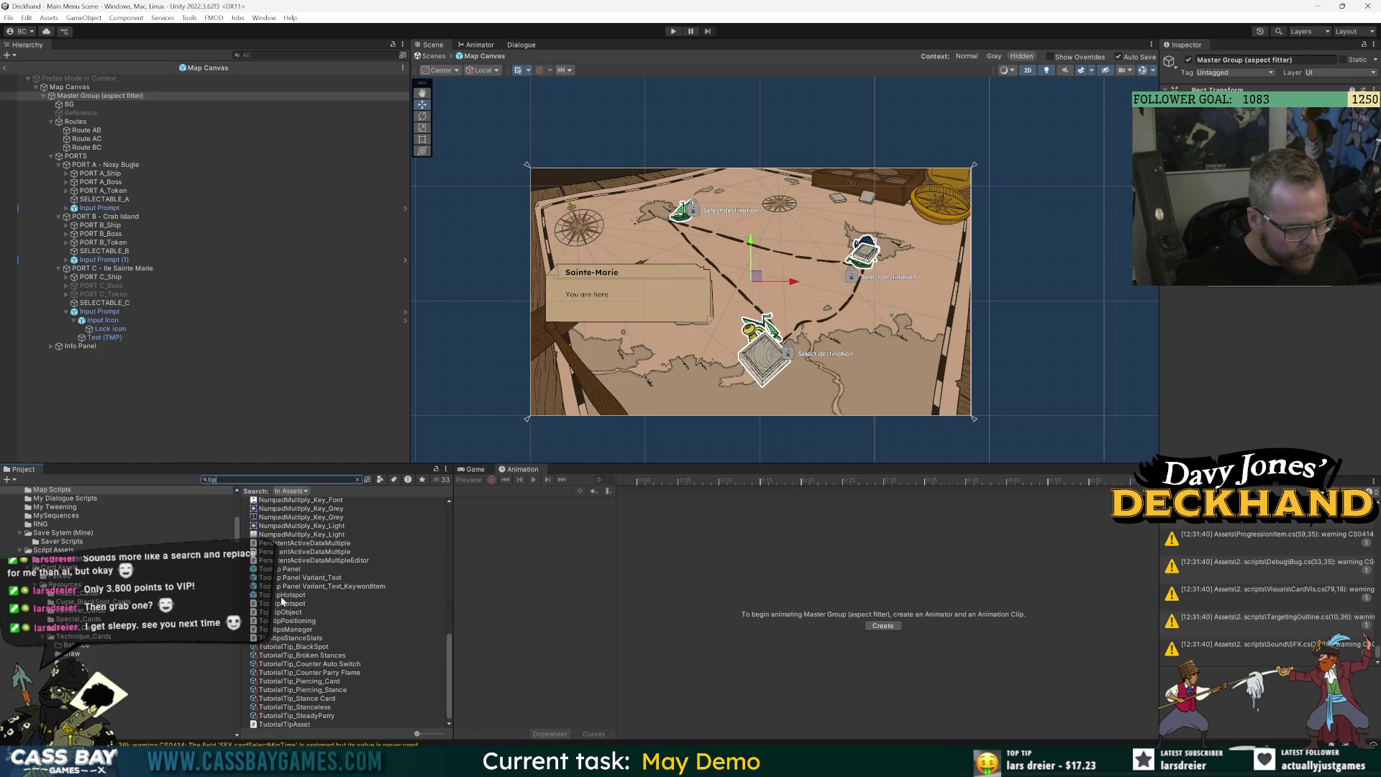
pyautogui.click(284, 569)
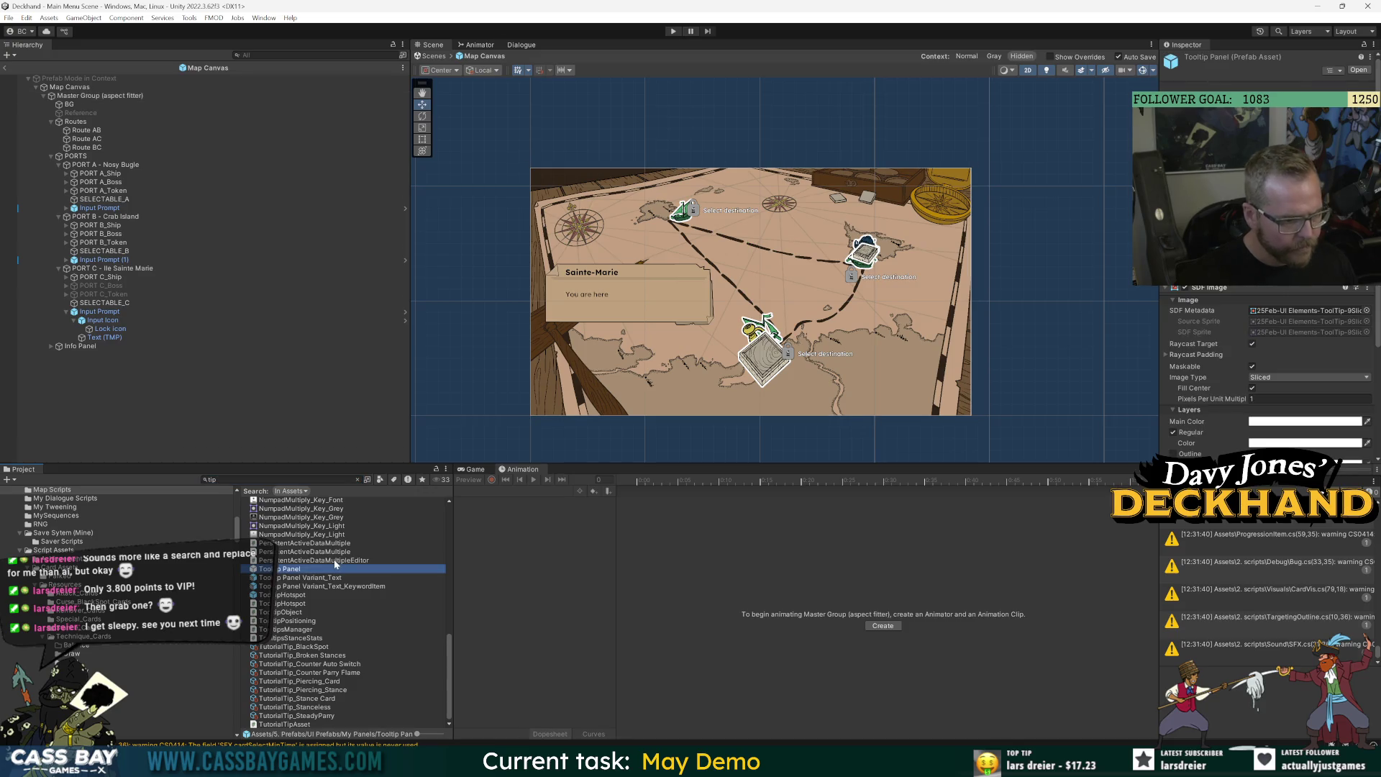
pyautogui.click(298, 579)
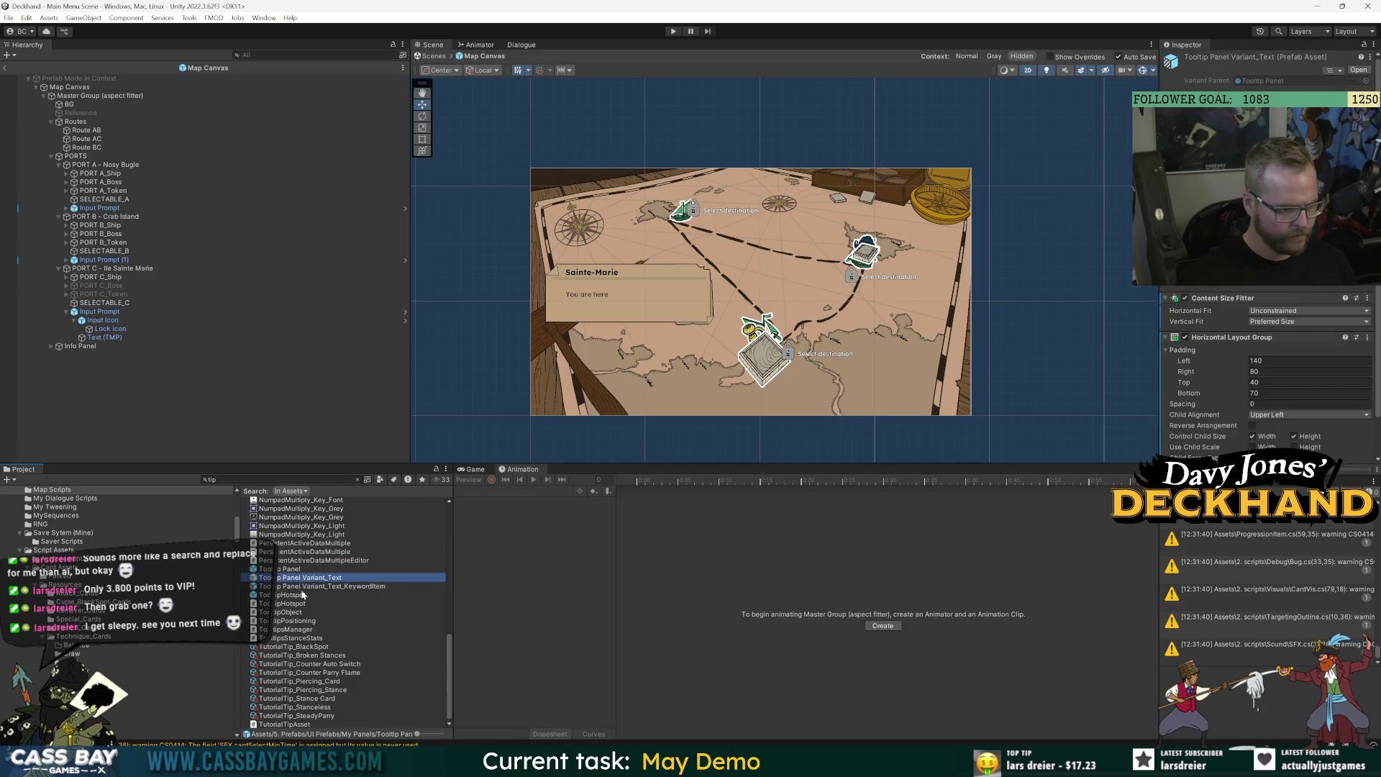
pyautogui.click(296, 595)
pyautogui.scroll(5, 302, 652)
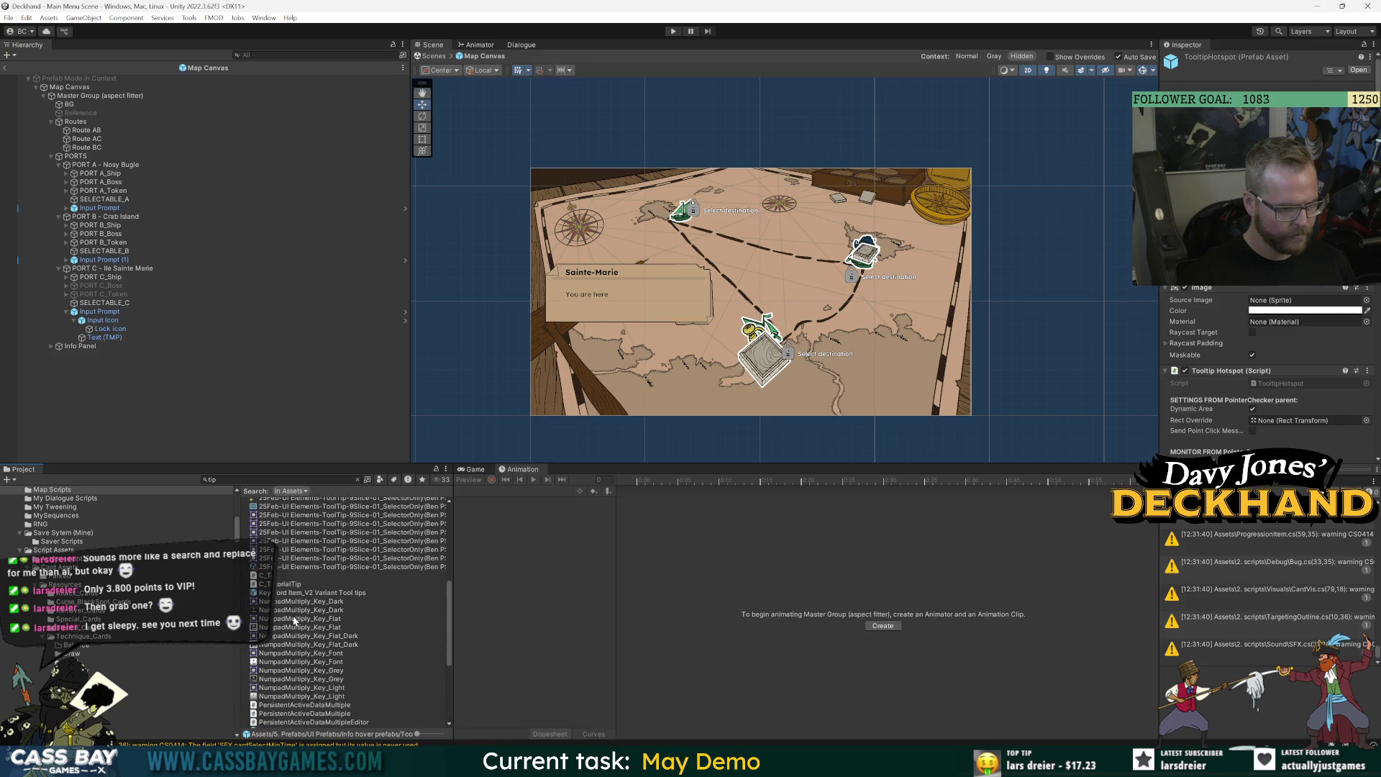
pyautogui.click(288, 592)
pyautogui.scroll(5, 311, 659)
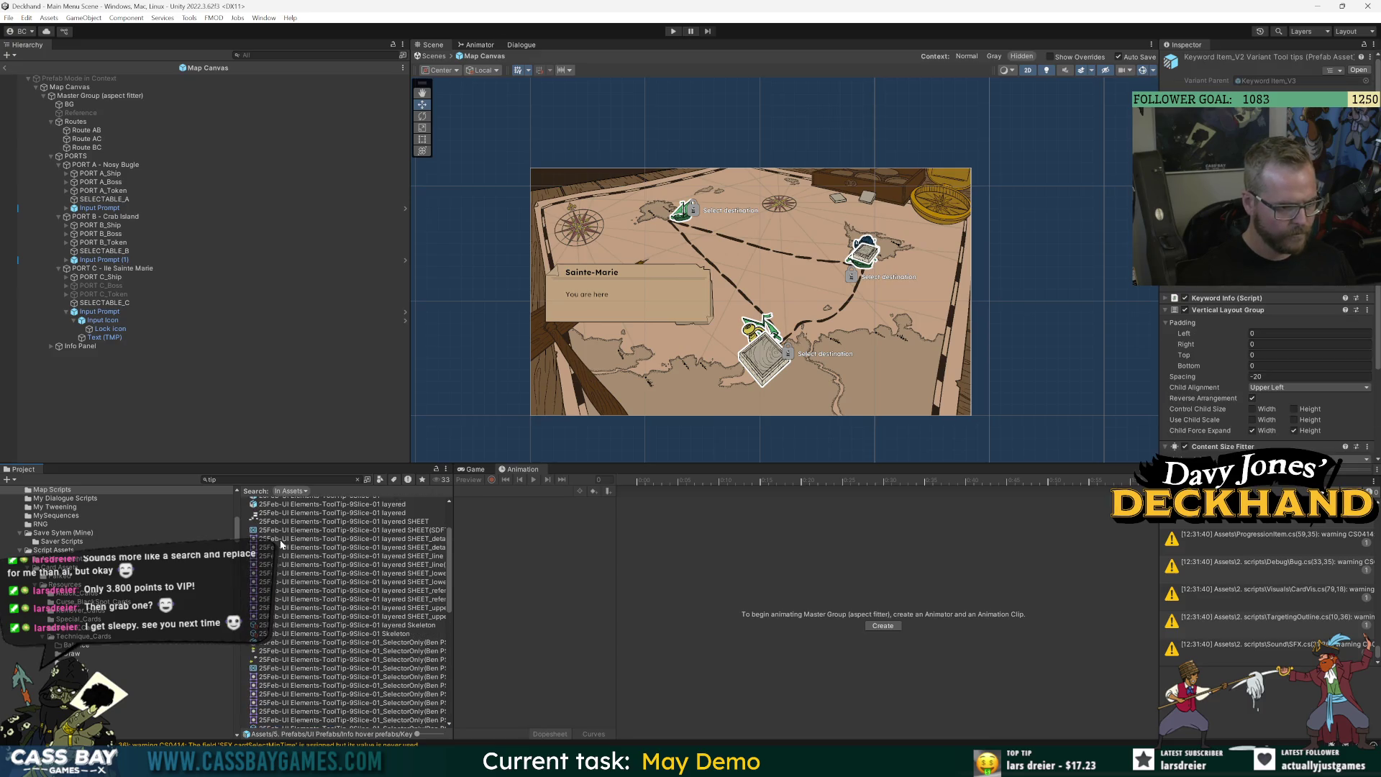
pyautogui.scroll(3, 282, 536)
# Search assets for 'tutorial' and exit the Map Canvas prefab to the Main Menu Scene.
pyautogui.press('BackSpace')
pyautogui.press('BackSpace')
pyautogui.press('BackSpace')
pyautogui.write('tutorial tip')
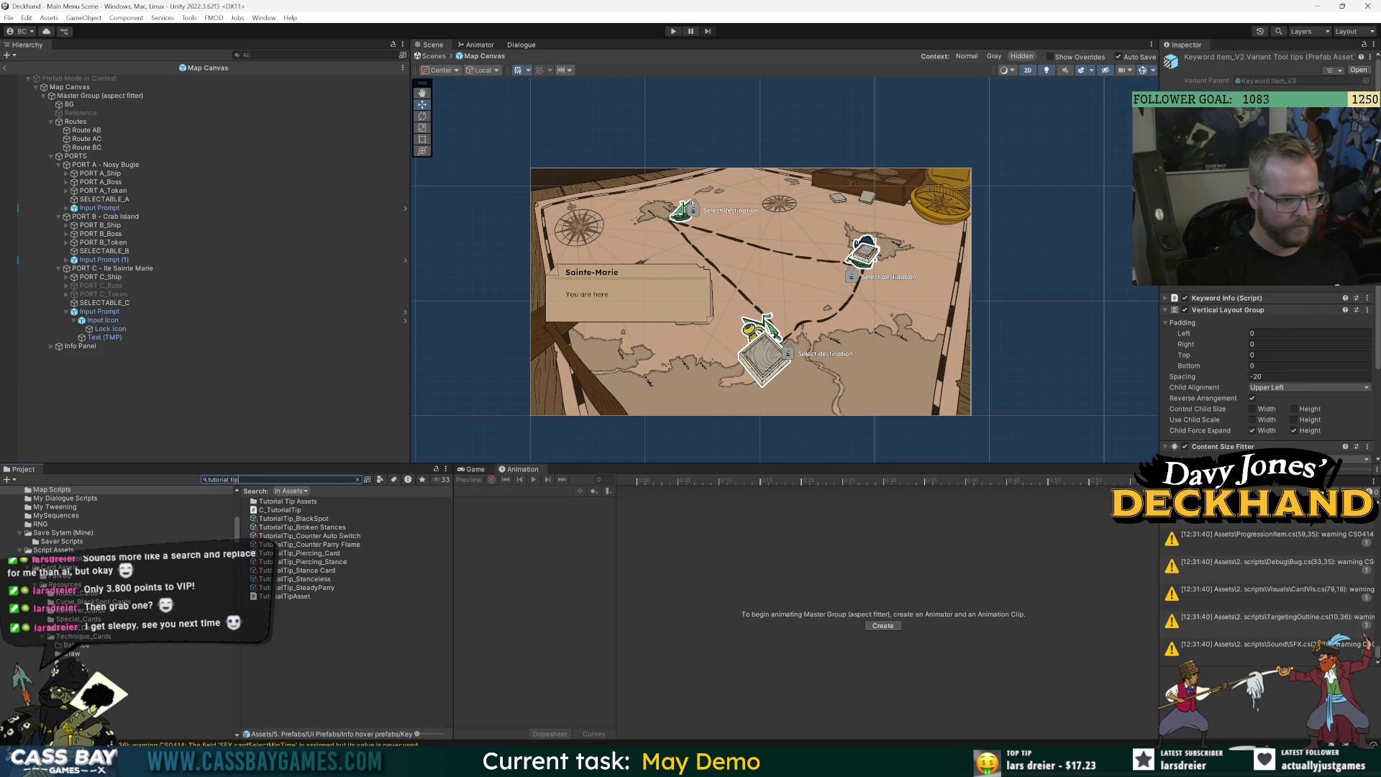
pyautogui.press('BackSpace')
pyautogui.press('BackSpace')
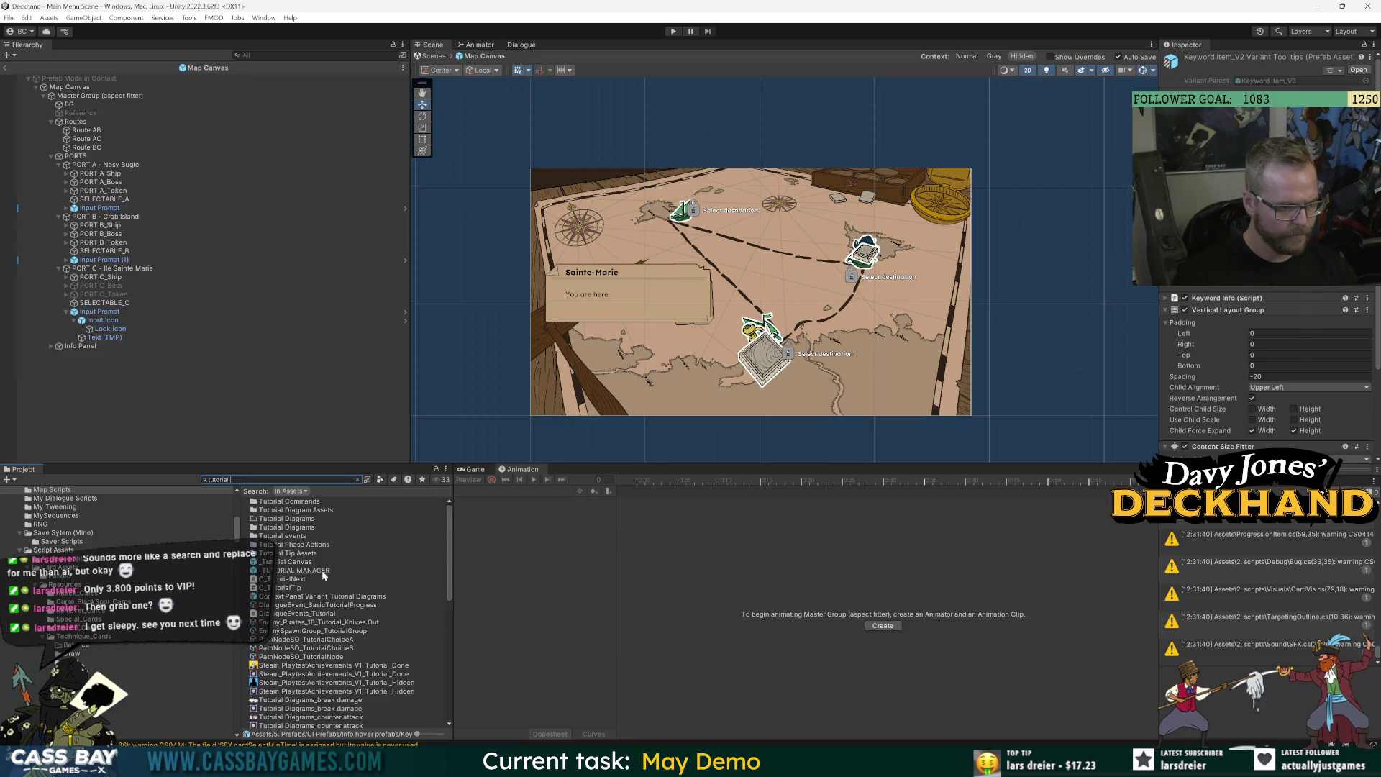
pyautogui.scroll(-10, 324, 624)
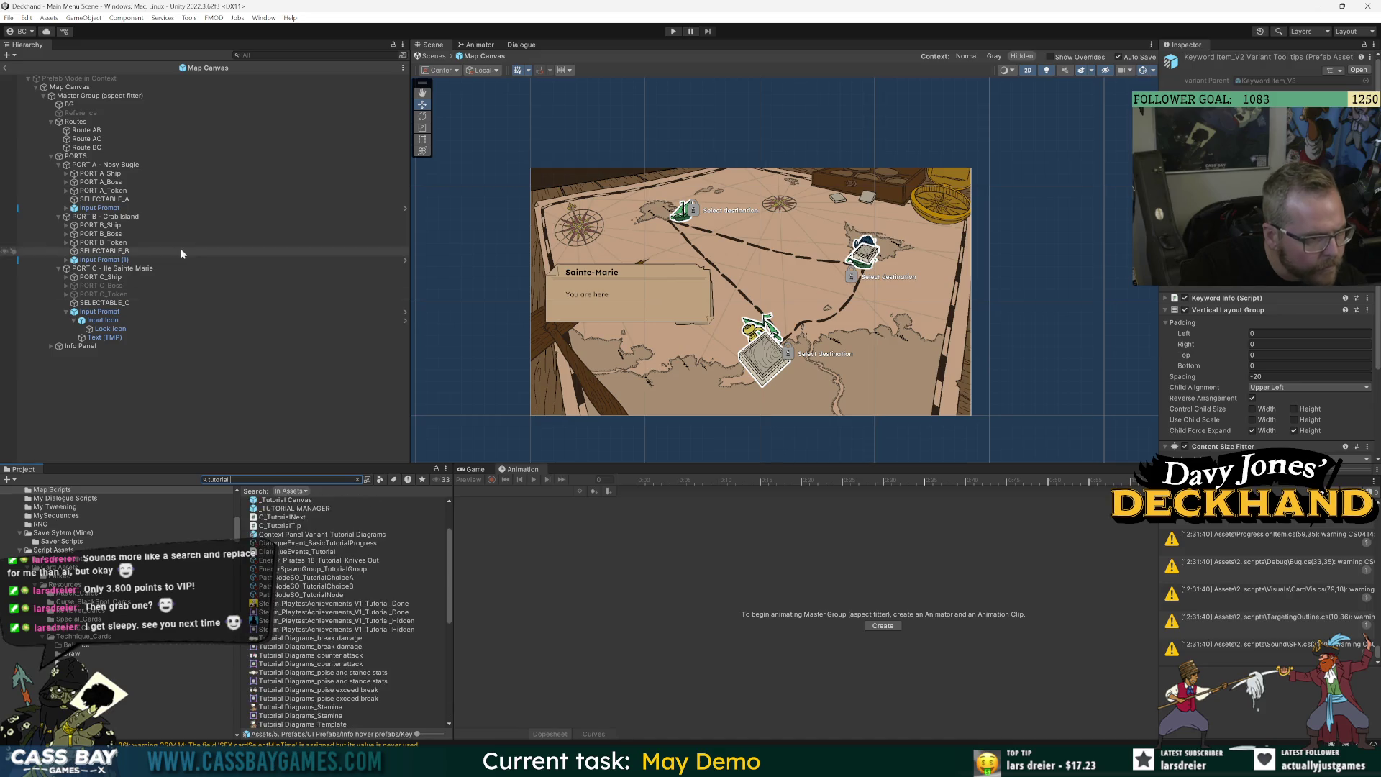
pyautogui.scroll(10, 360, 597)
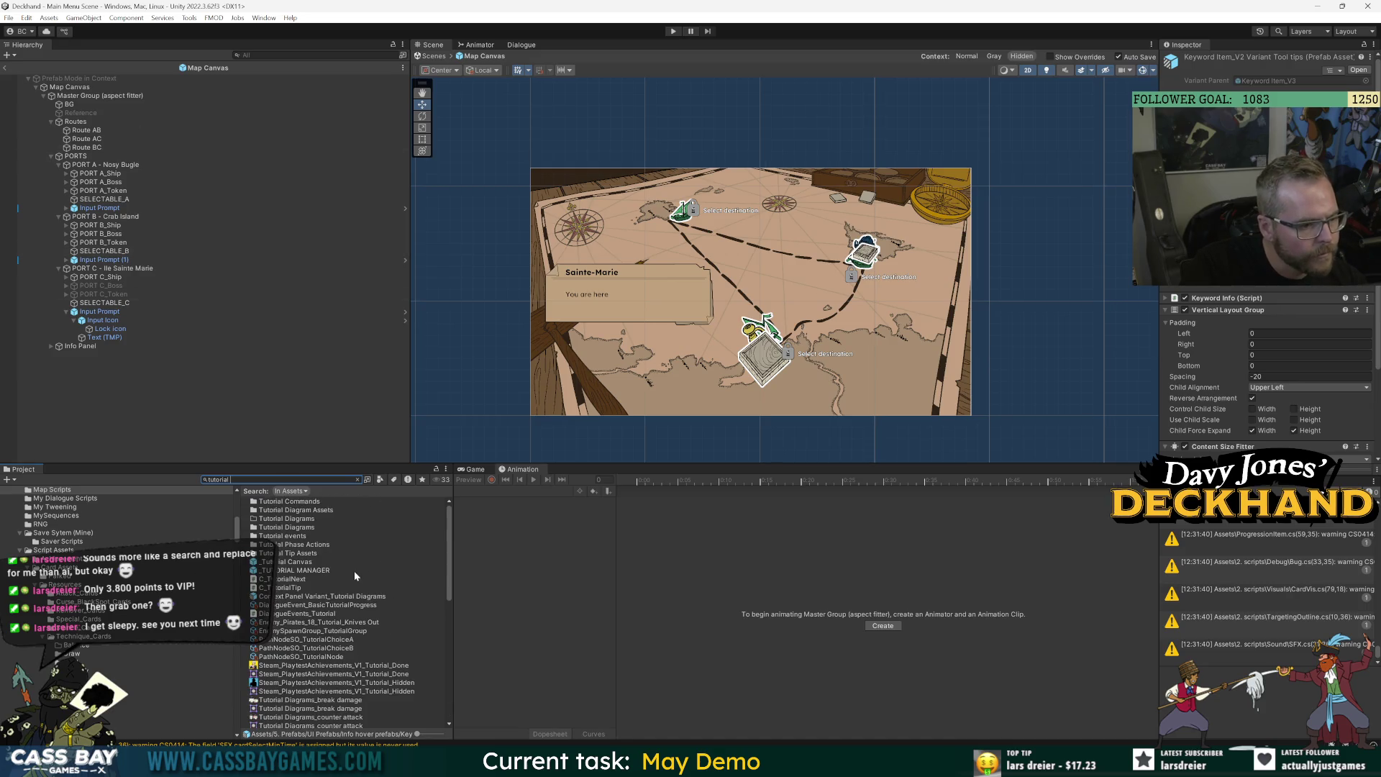
pyautogui.click(9, 69)
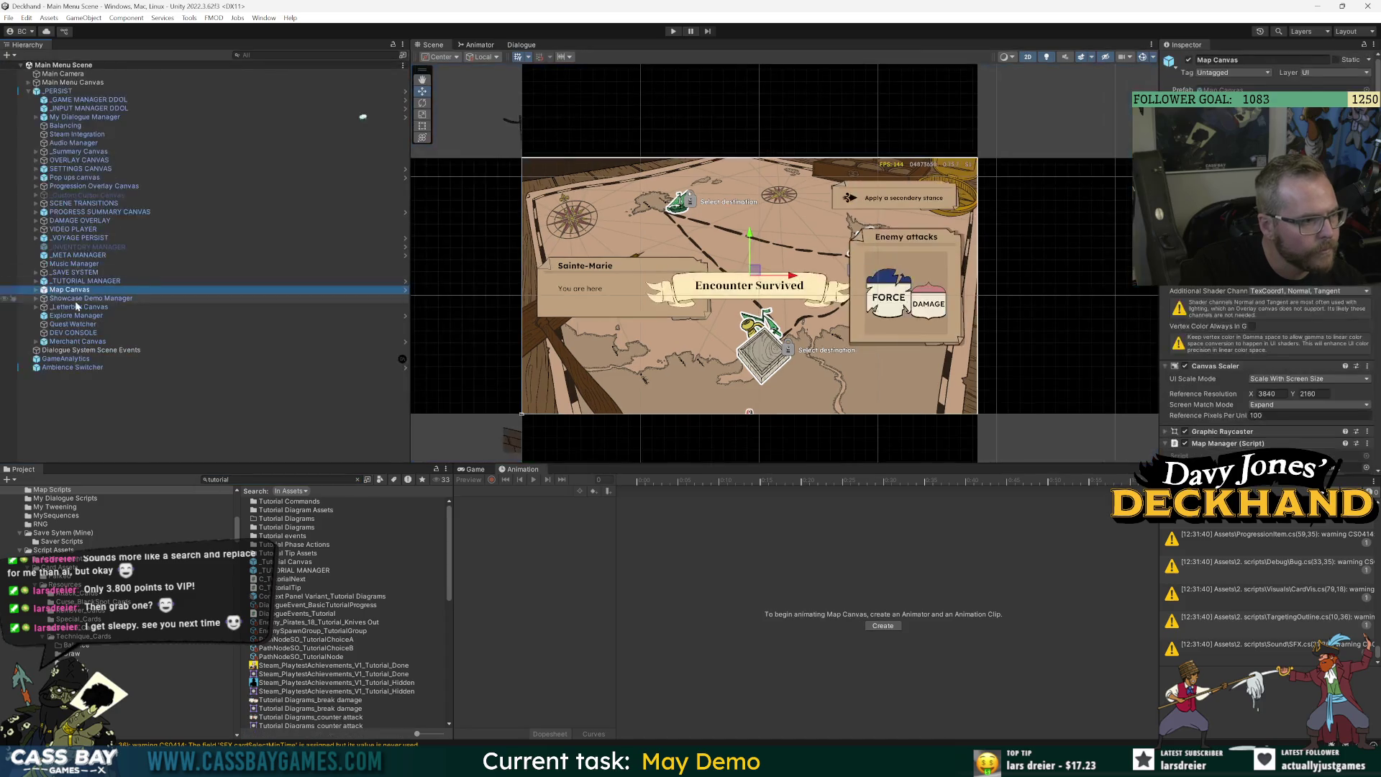
# Locate Context Panel: Tips inside the _TUTORIAL MANAGER prefab, then return to the scene.
pyautogui.click(78, 281)
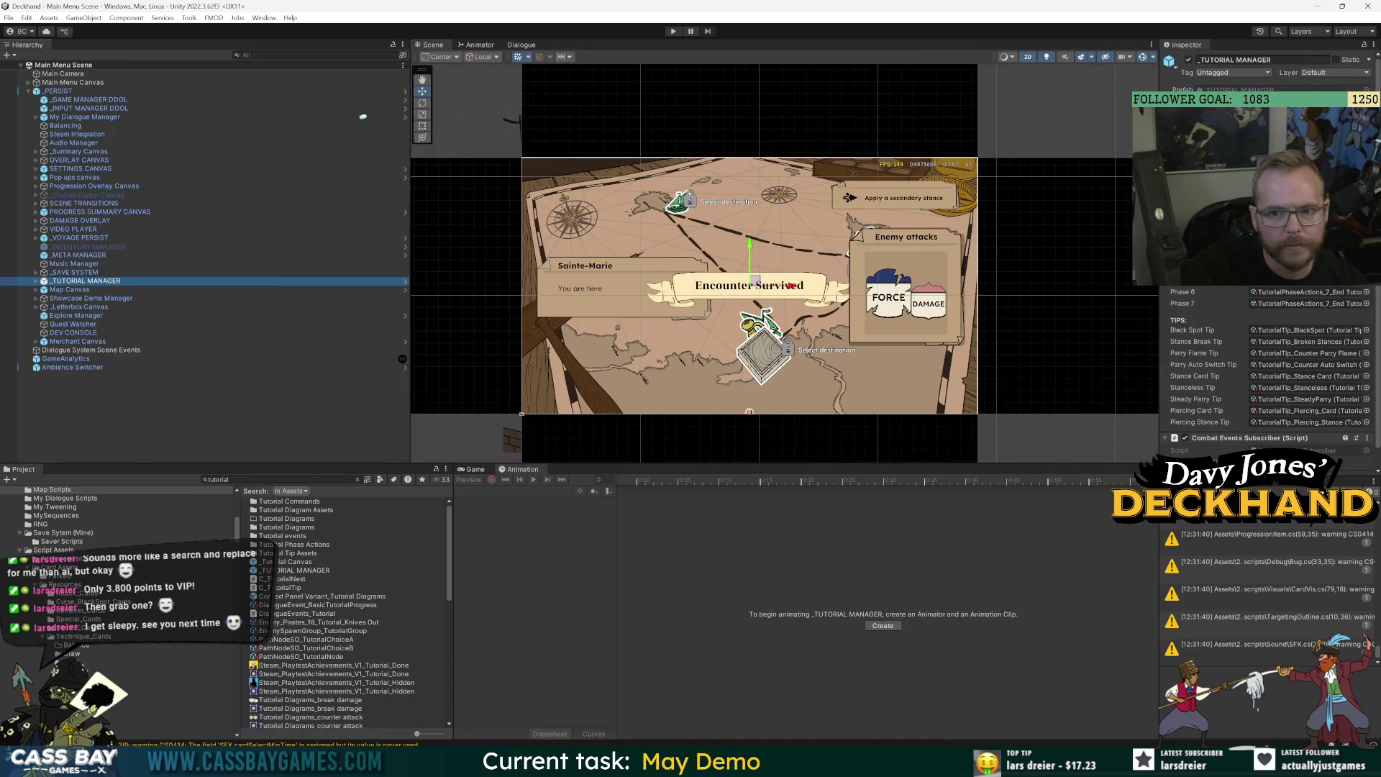
pyautogui.click(405, 281)
pyautogui.click(108, 131)
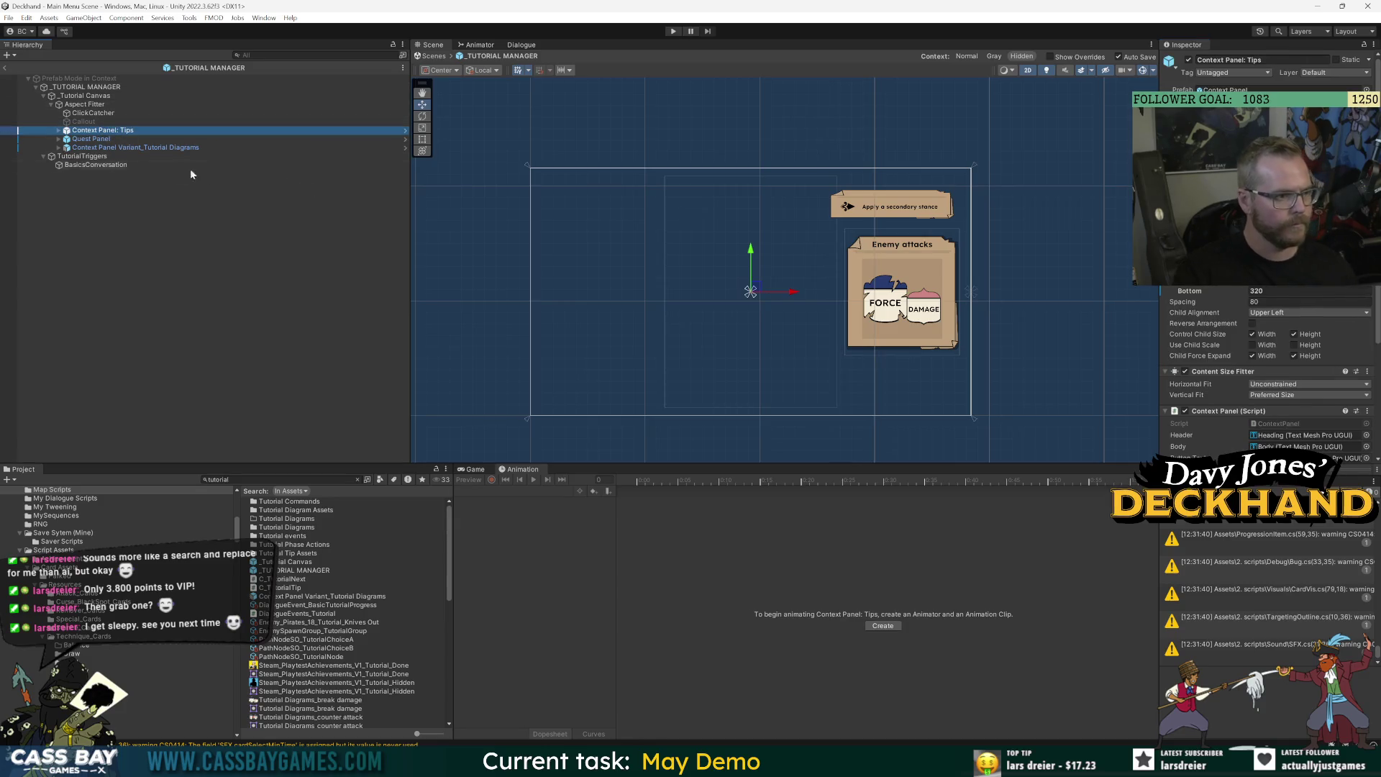
pyautogui.click(5, 67)
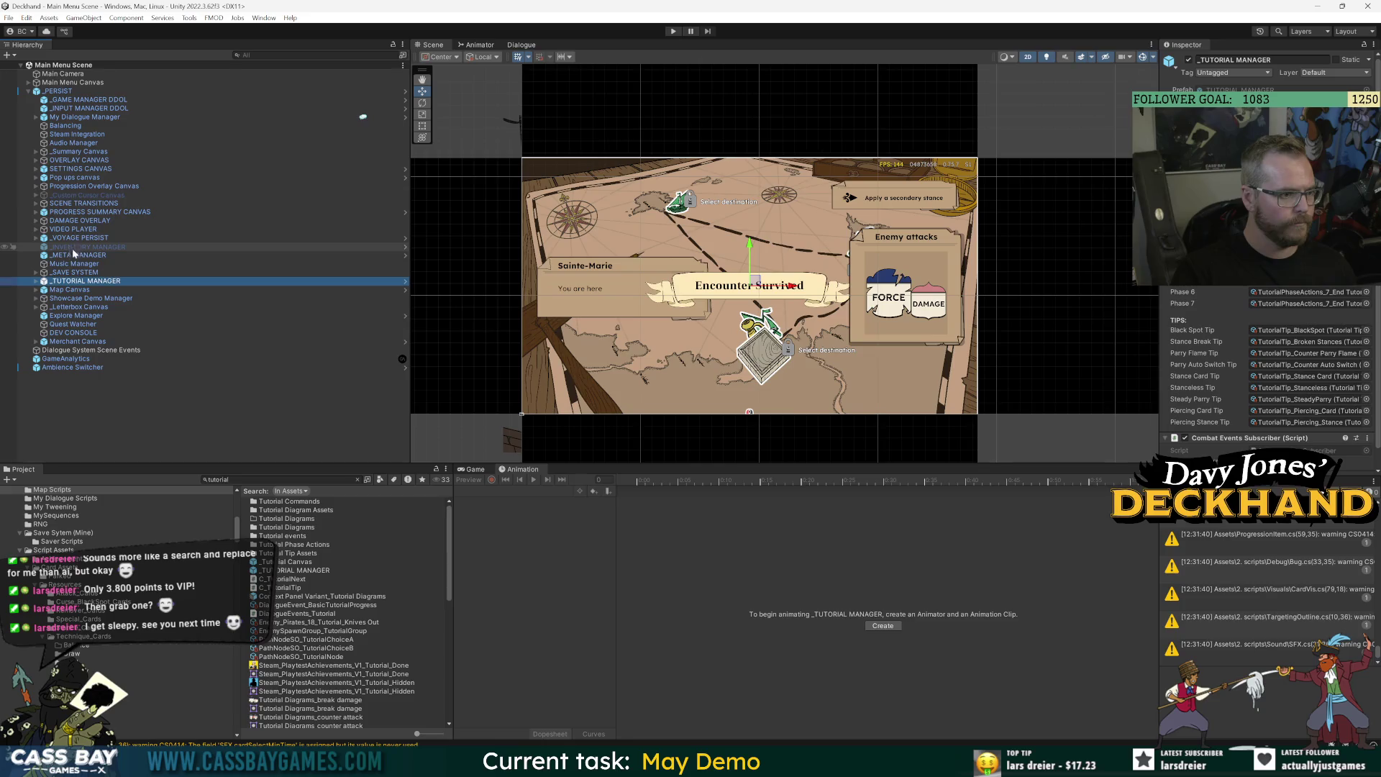
# Add Context Panel: Tips to the Map Canvas prefab, placed above Routes.
pyautogui.doubleClick(68, 290)
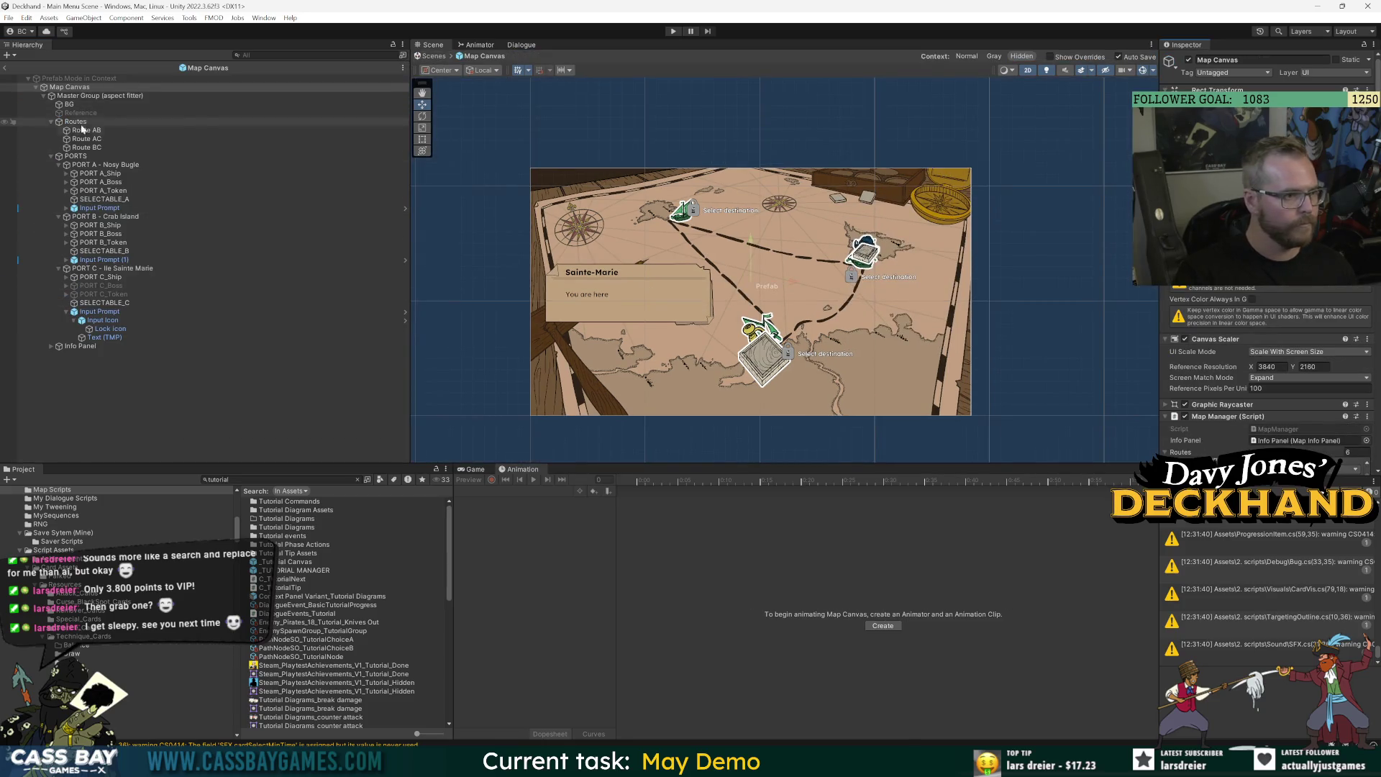
pyautogui.click(145, 112)
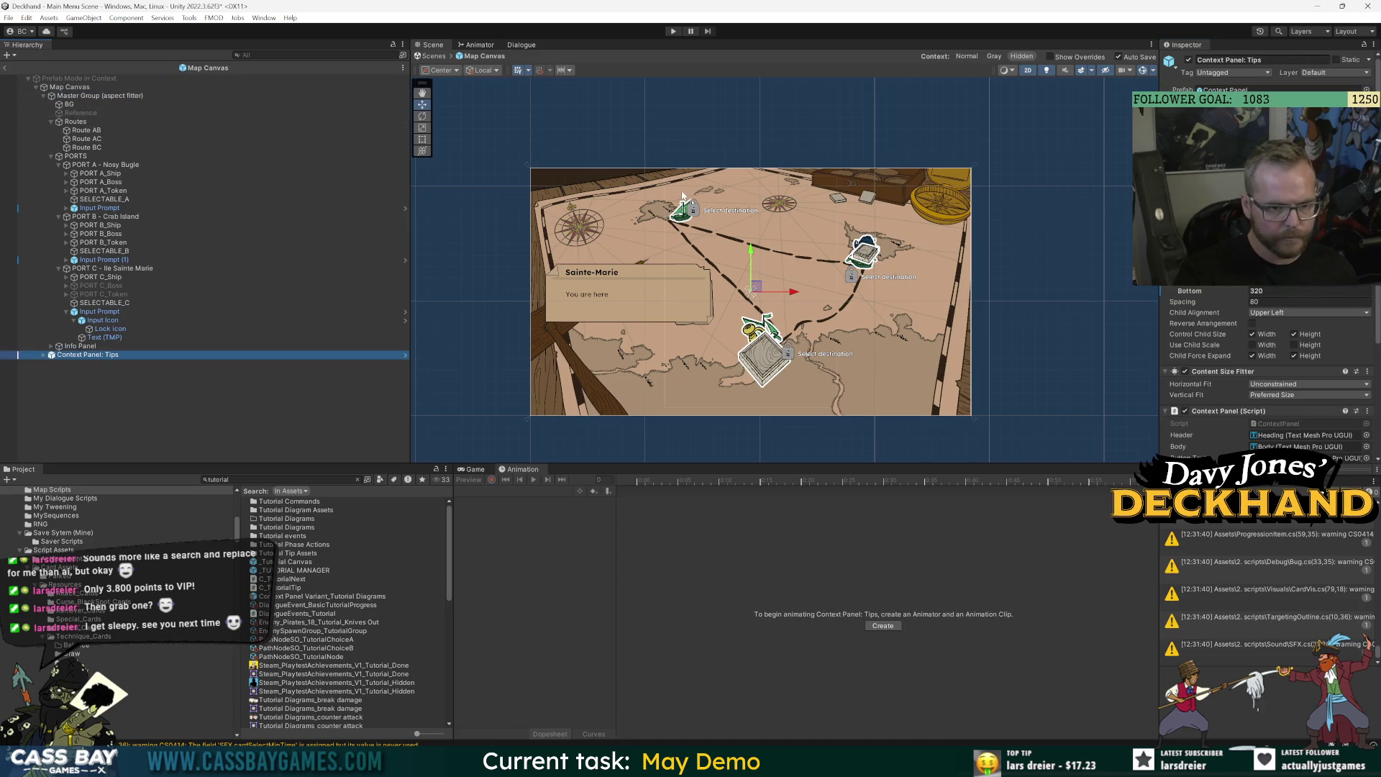
pyautogui.moveTo(72, 356)
pyautogui.mouseDown()
pyautogui.moveTo(108, 193)
pyautogui.moveTo(87, 122)
pyautogui.mouseUp()
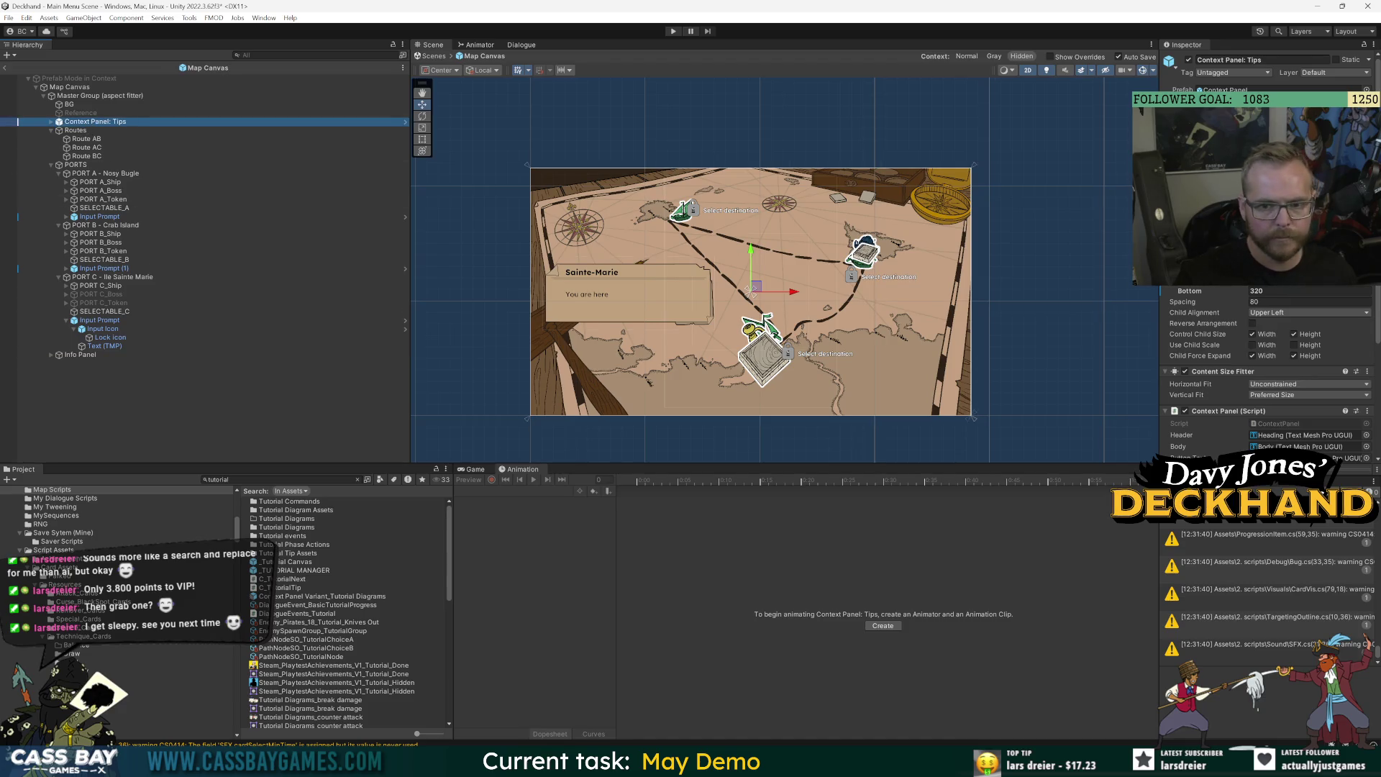
# Set Context Panel: Tips' Canvas Group alpha to 1 so the tip panel shows.
pyautogui.click(50, 121)
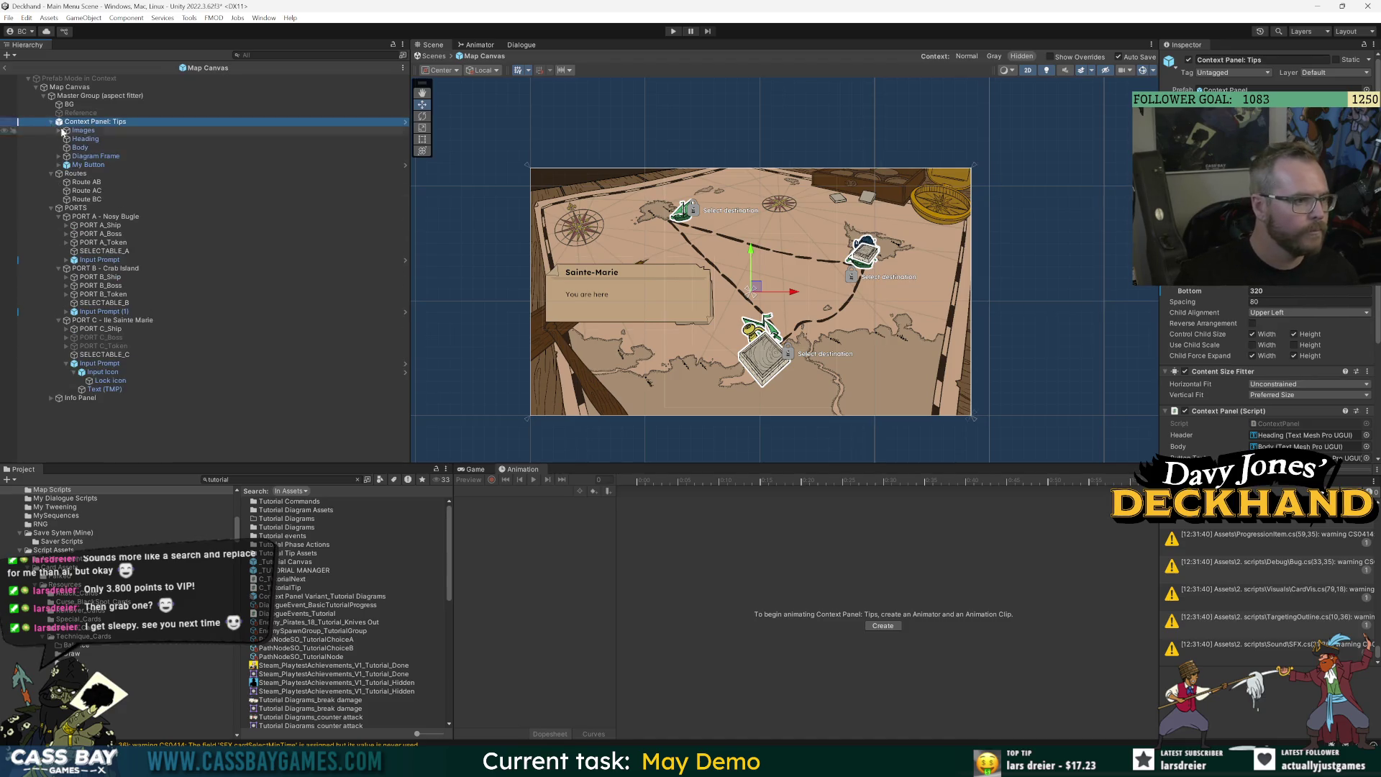
pyautogui.click(94, 131)
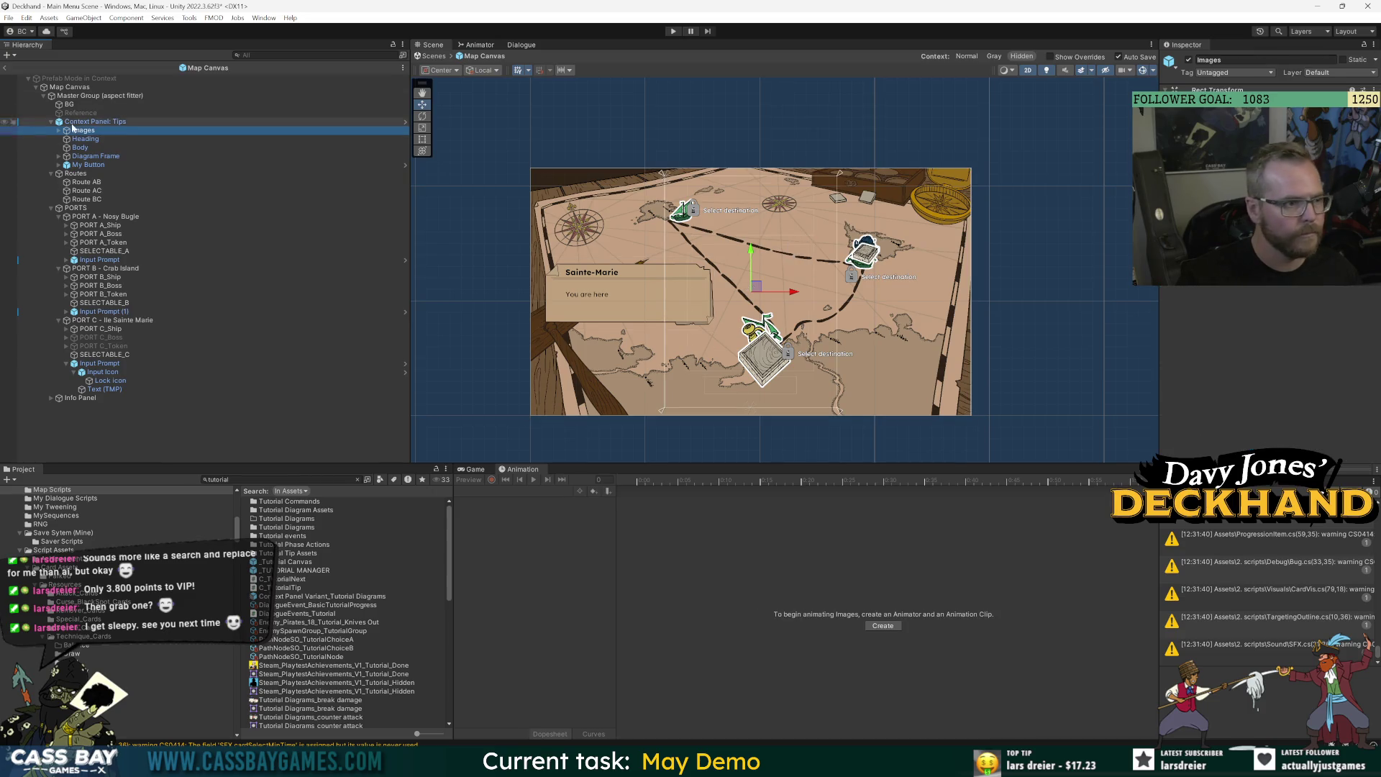
pyautogui.click(750, 291)
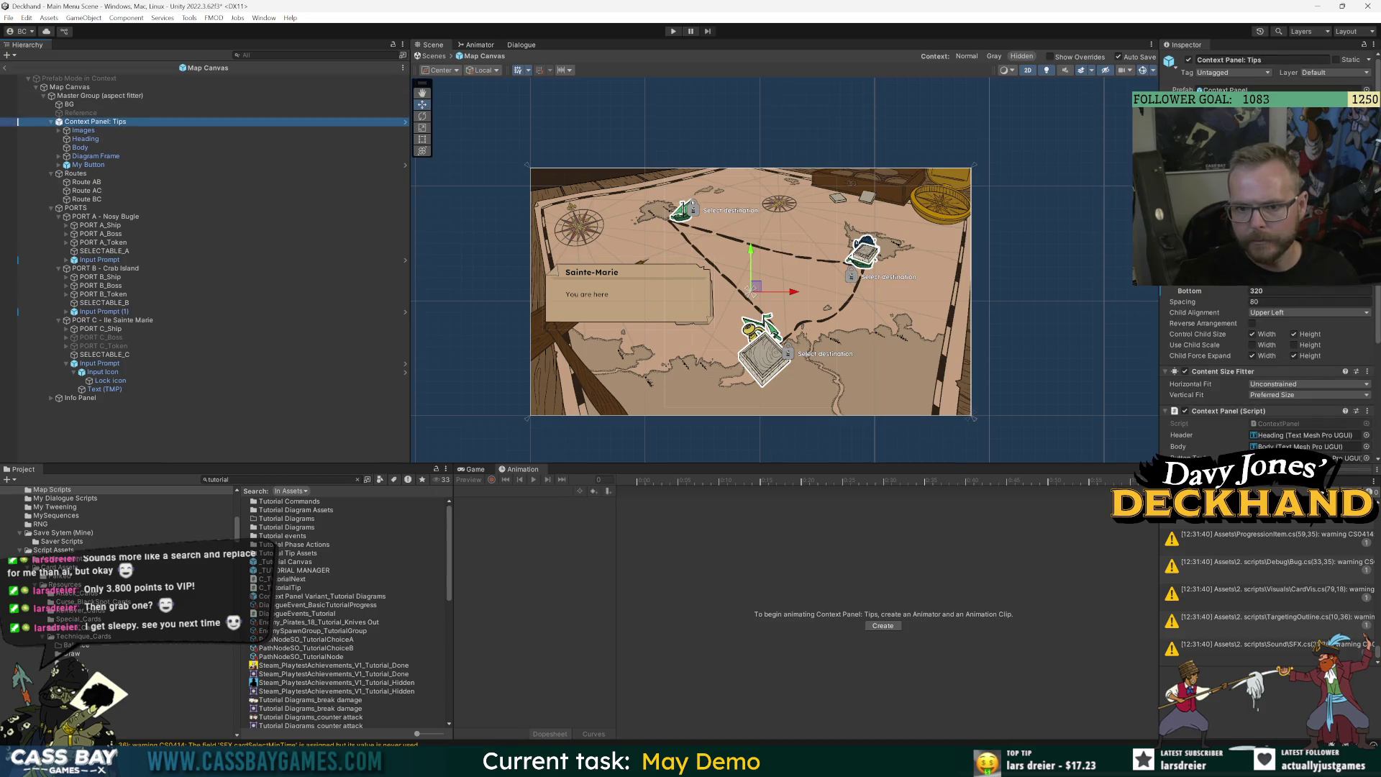
pyautogui.click(90, 131)
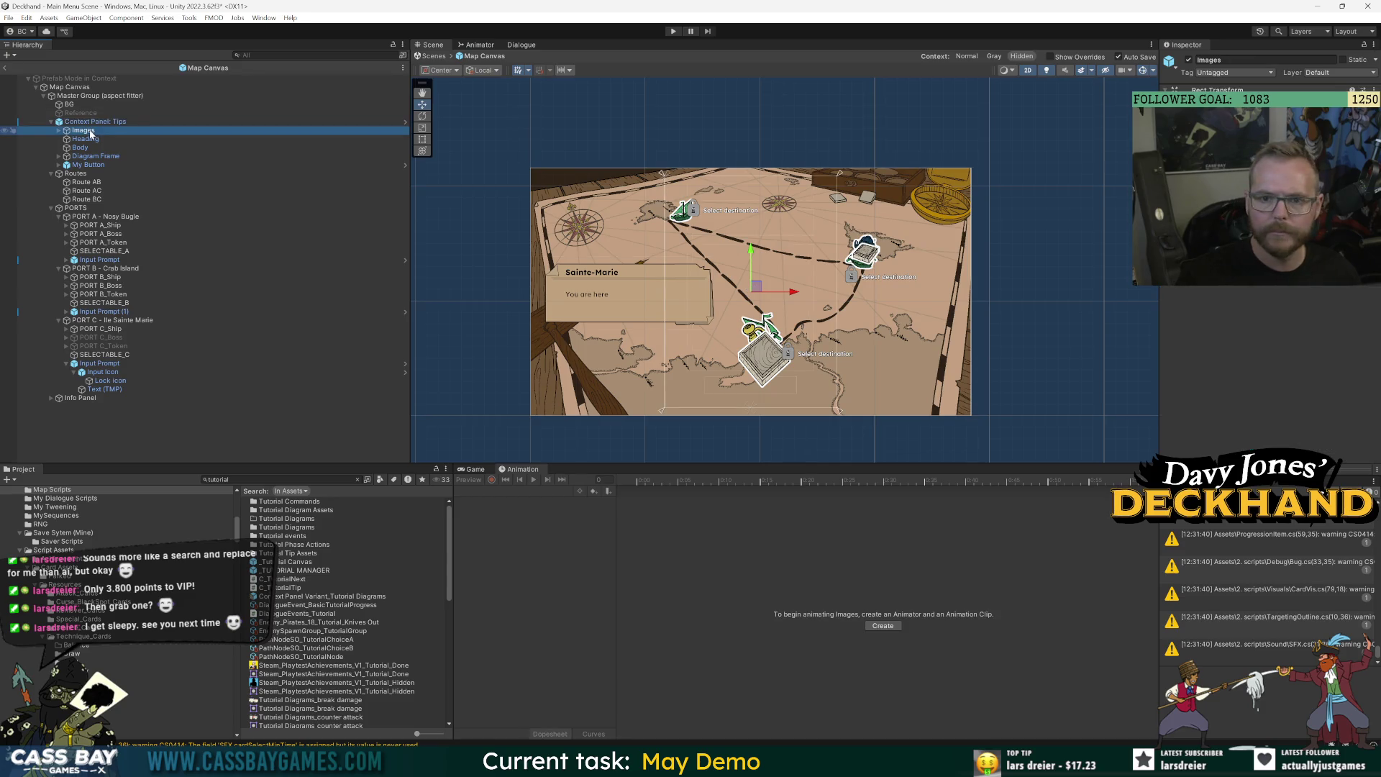
pyautogui.click(1302, 298)
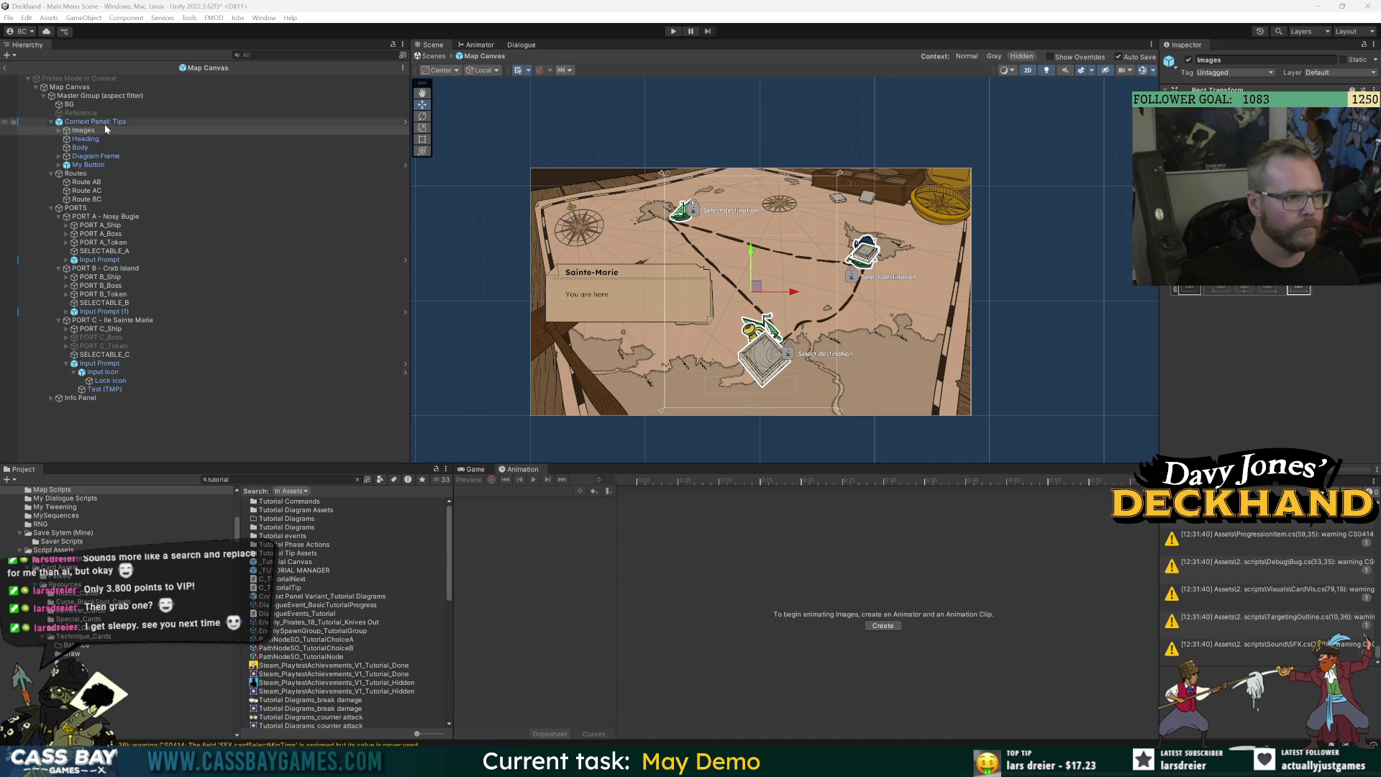
pyautogui.click(752, 288)
pyautogui.scroll(-5, 1194, 350)
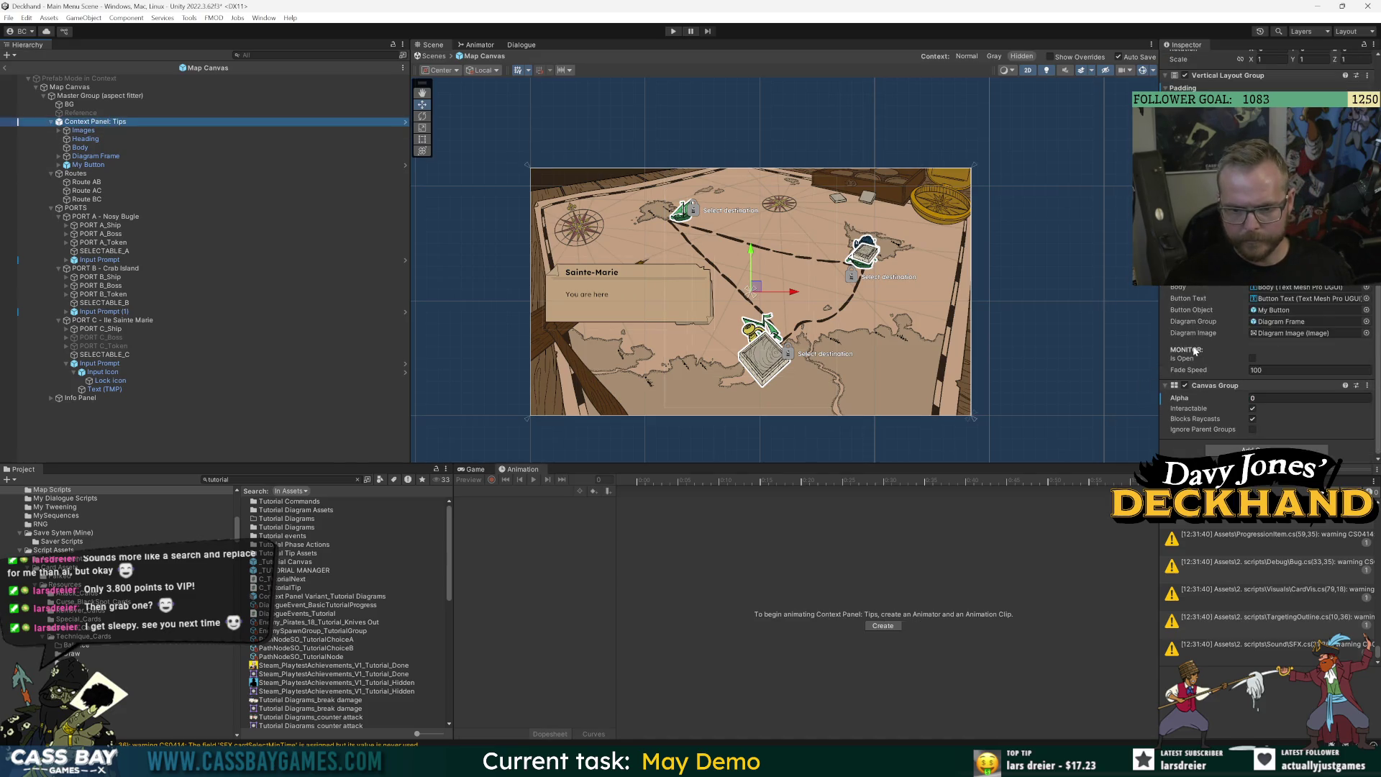
pyautogui.click(1255, 398)
# Unpack the Context Panel: Tips prefab instance and rename it 'Wishlist prompt'.
pyautogui.write('1')
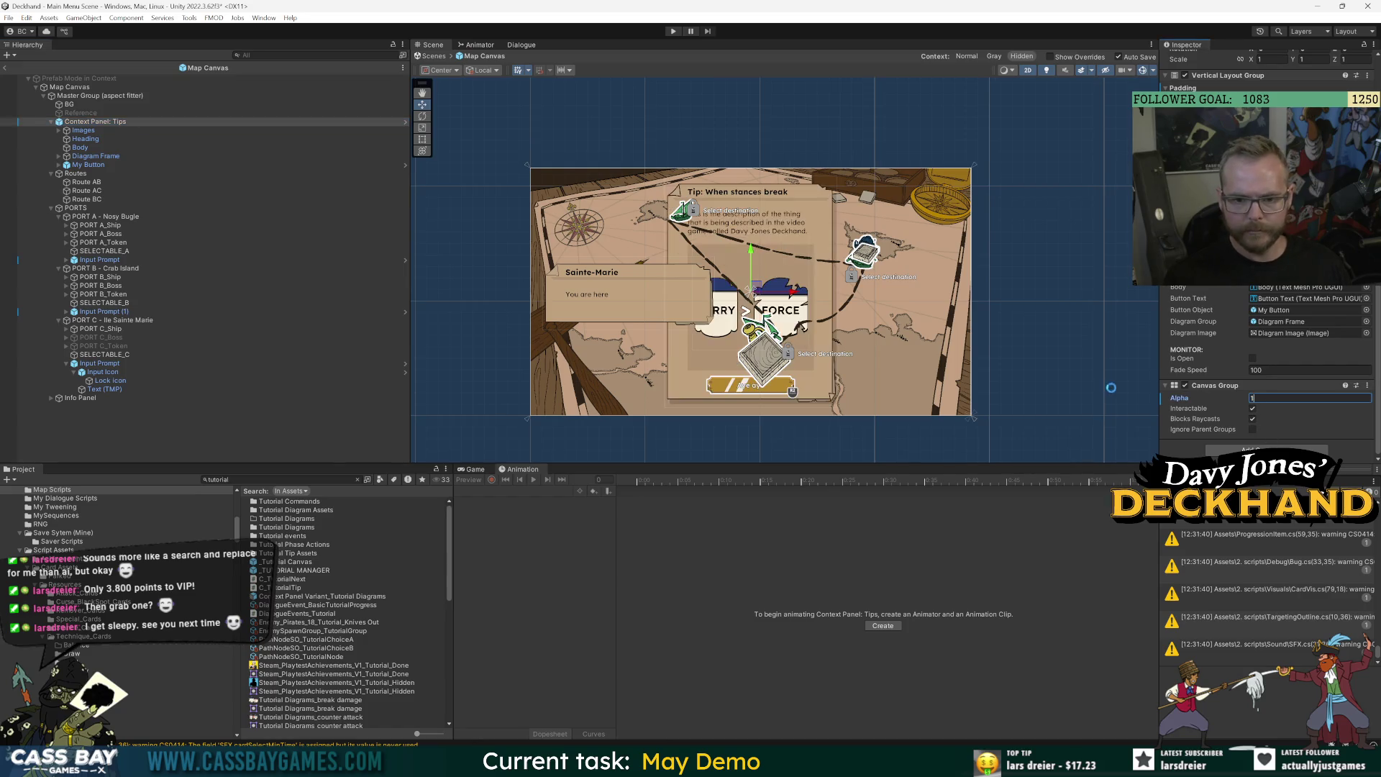
pyautogui.scroll(2, 770, 291)
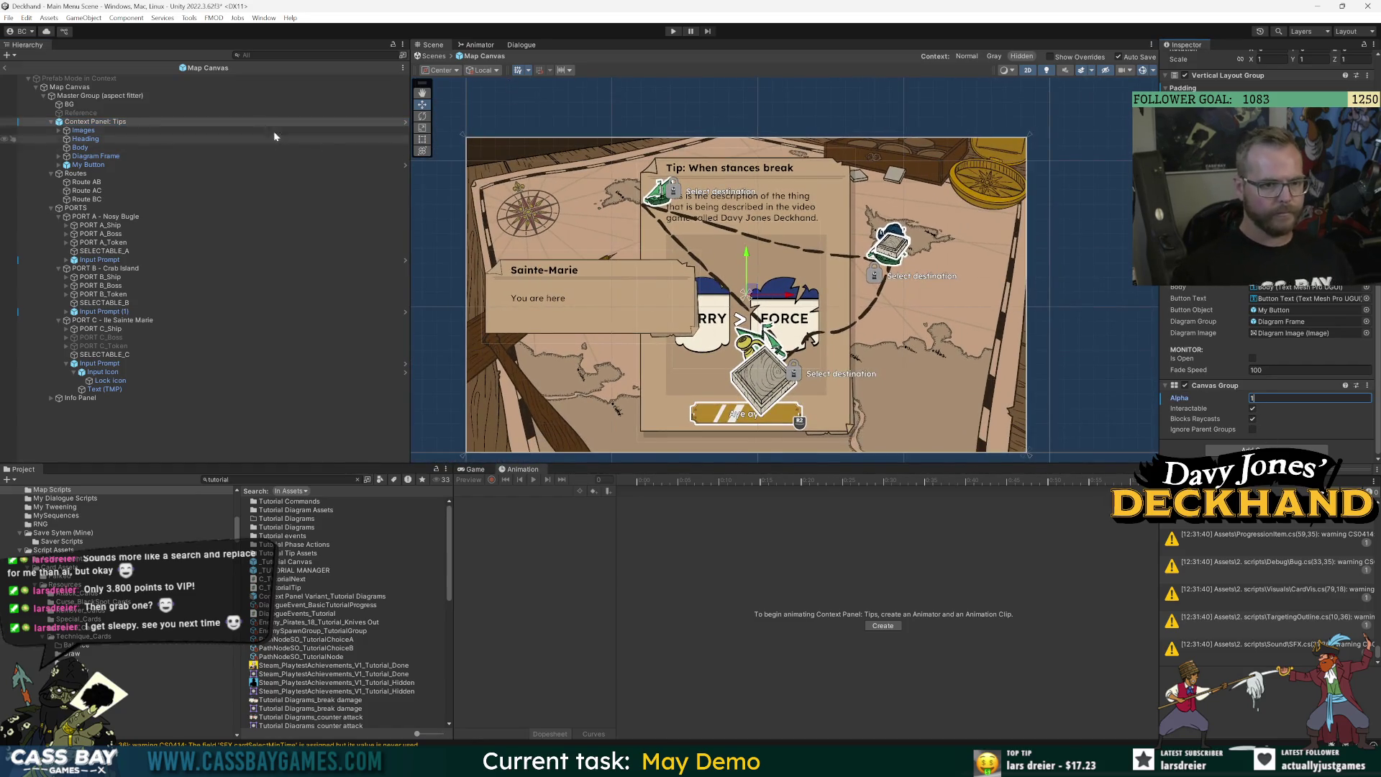
pyautogui.rightClick(92, 123)
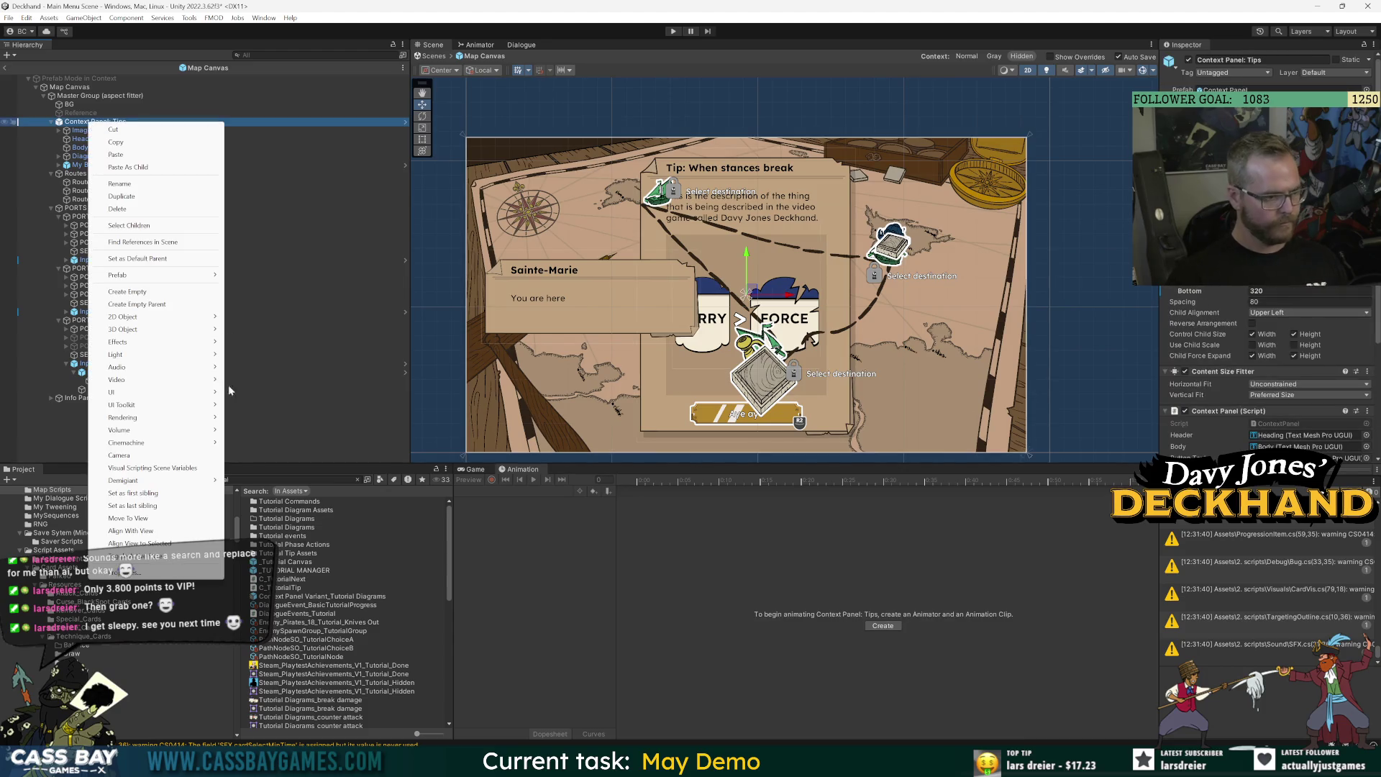
pyautogui.moveTo(201, 275)
pyautogui.click(280, 369)
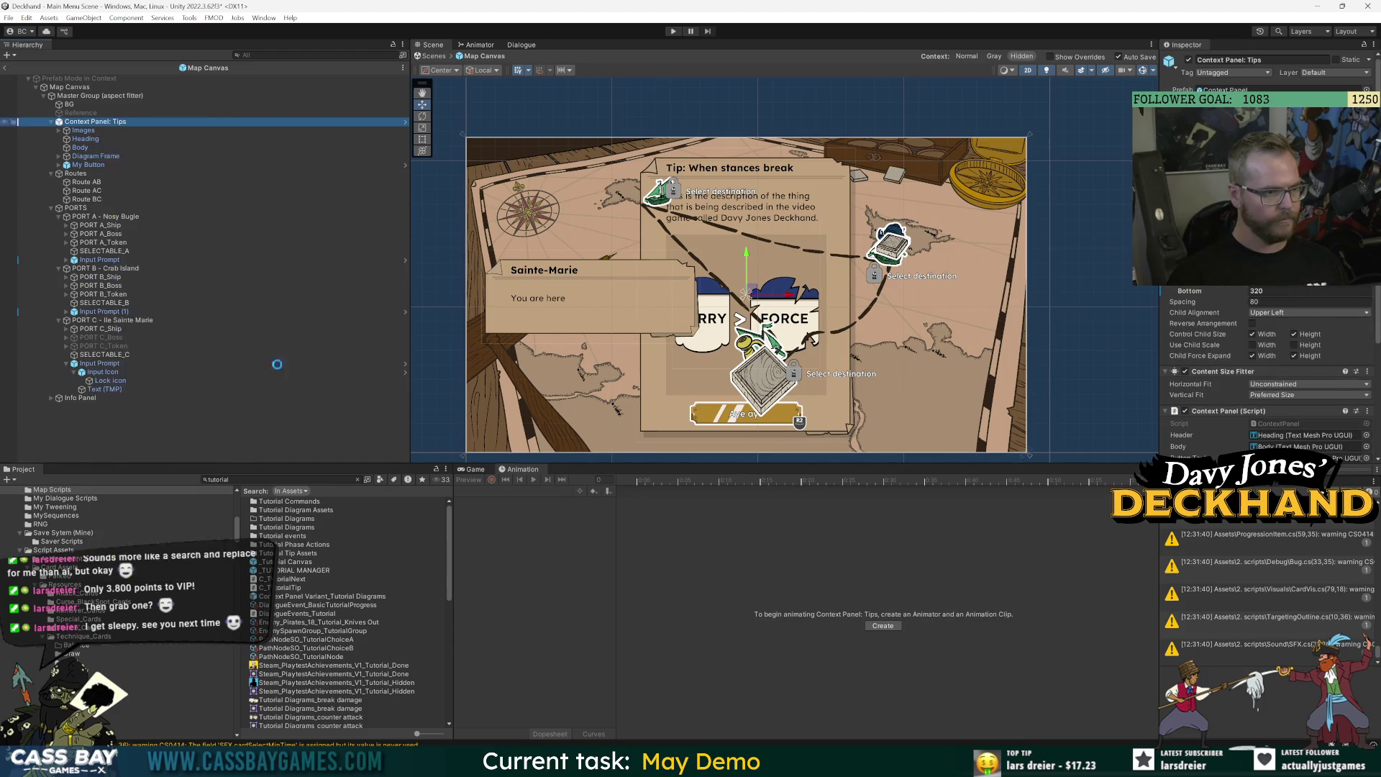
pyautogui.press('F2')
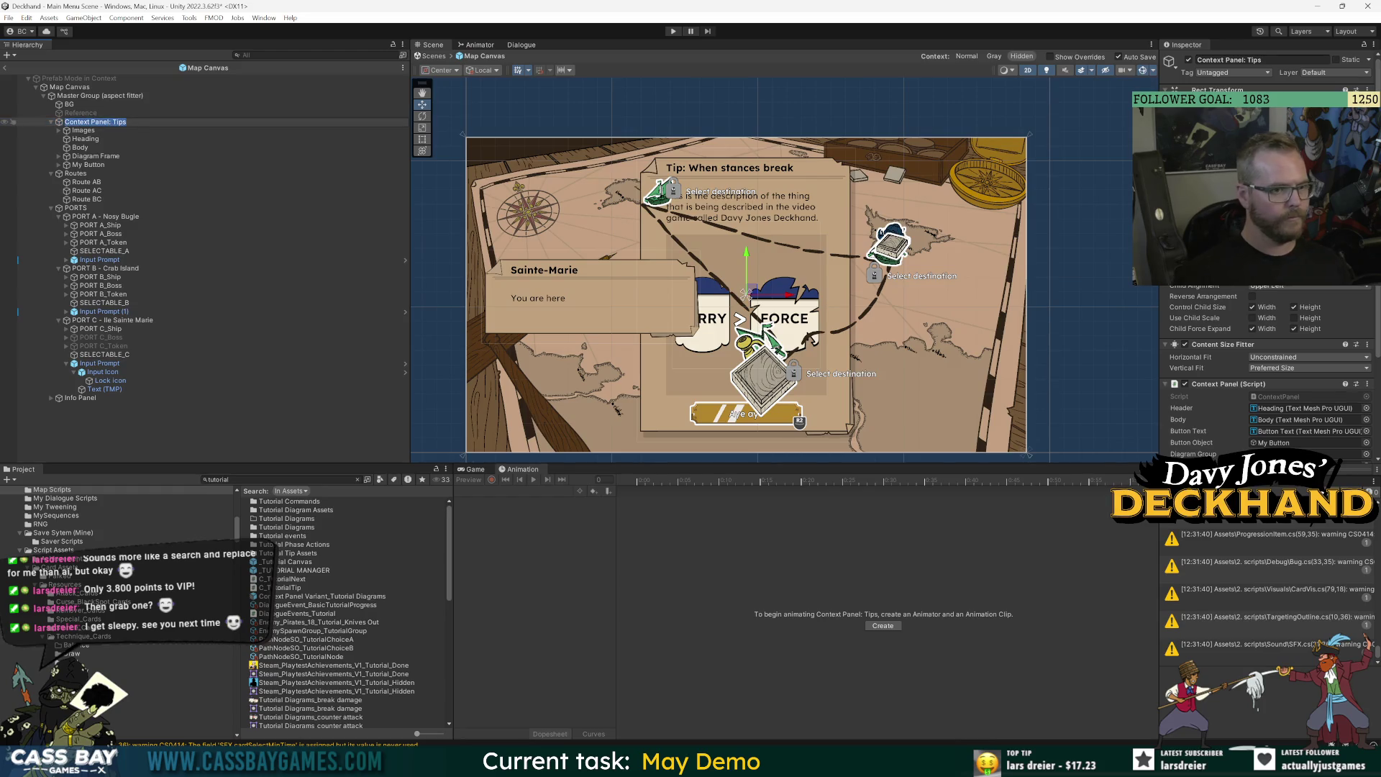
pyautogui.write('Wishlist prompt')
pyautogui.press('Return')
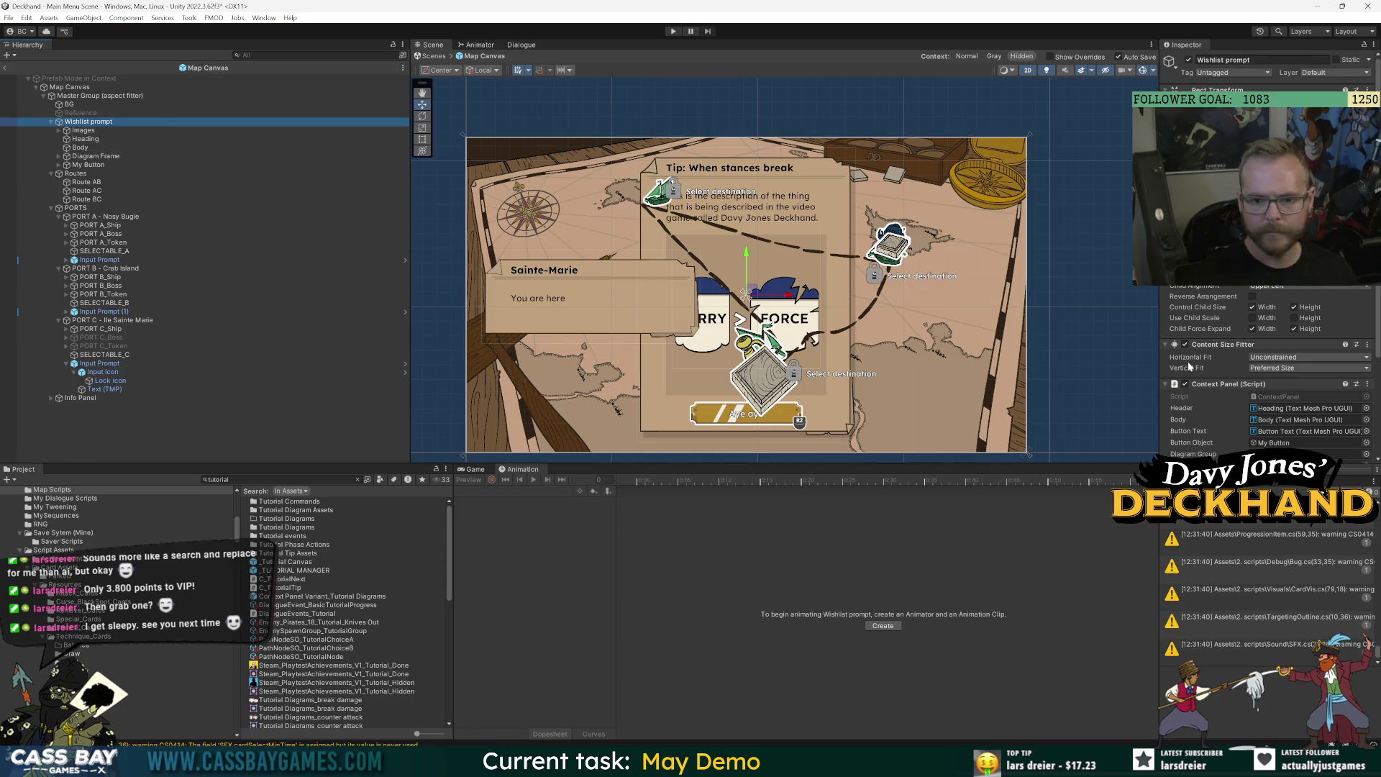
# Collapse the Context Panel script settings and select the prompt's Body text.
pyautogui.click(1246, 385)
pyautogui.click(1246, 385)
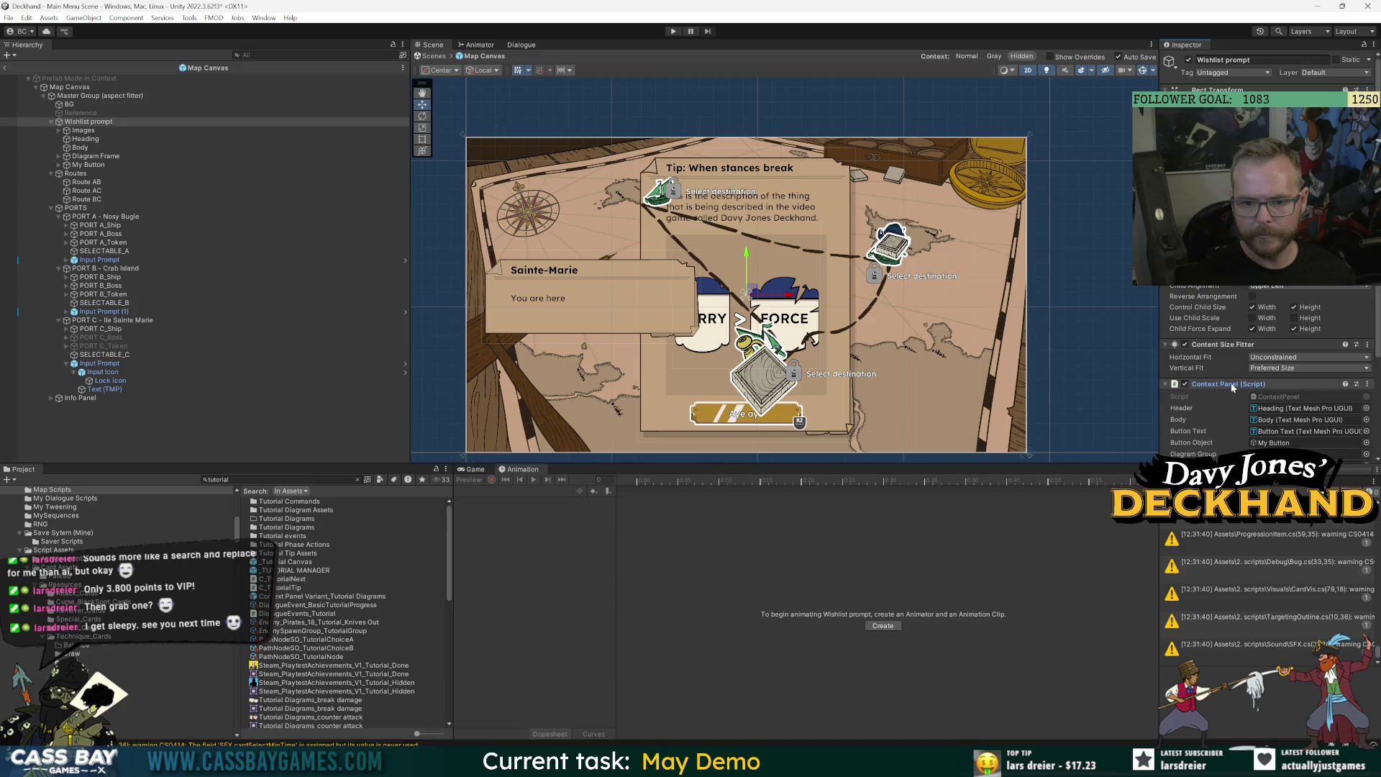
pyautogui.click(1232, 385)
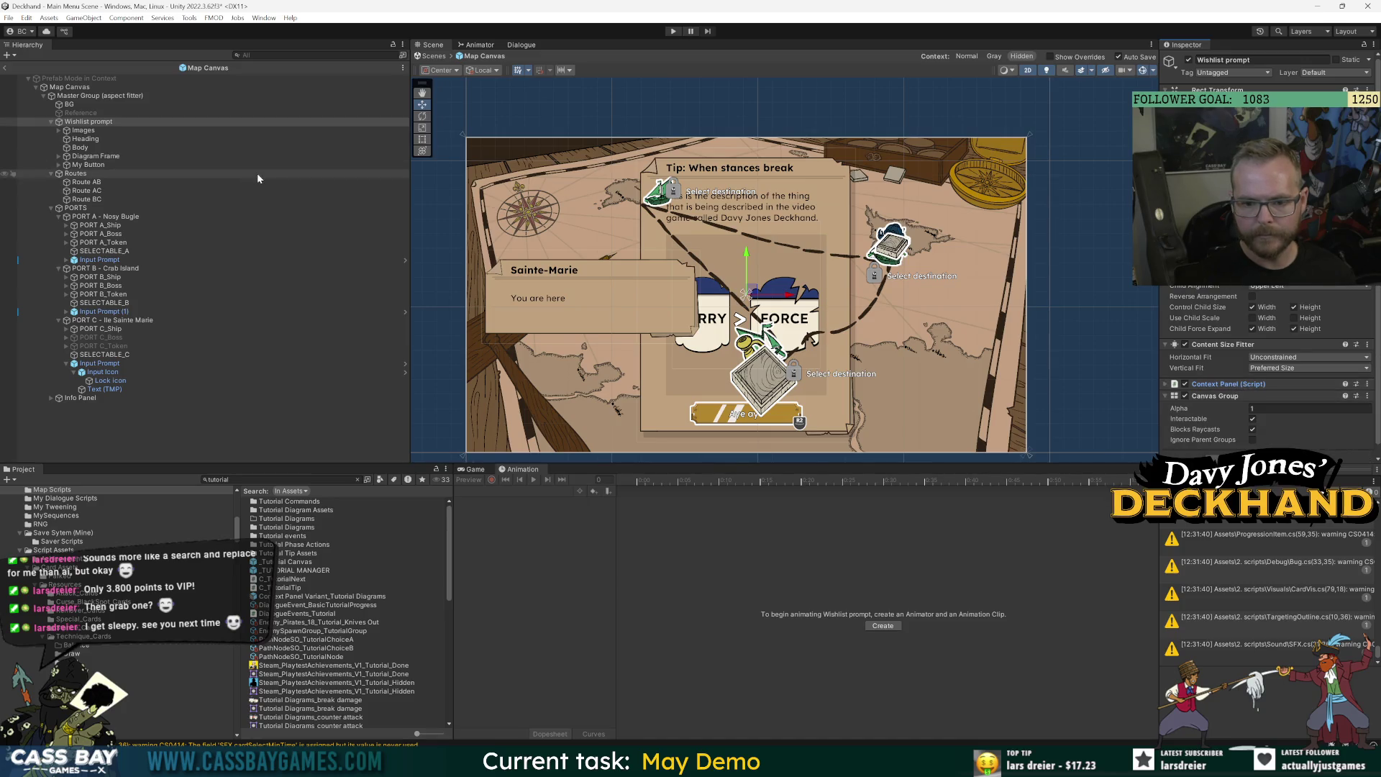
pyautogui.click(79, 147)
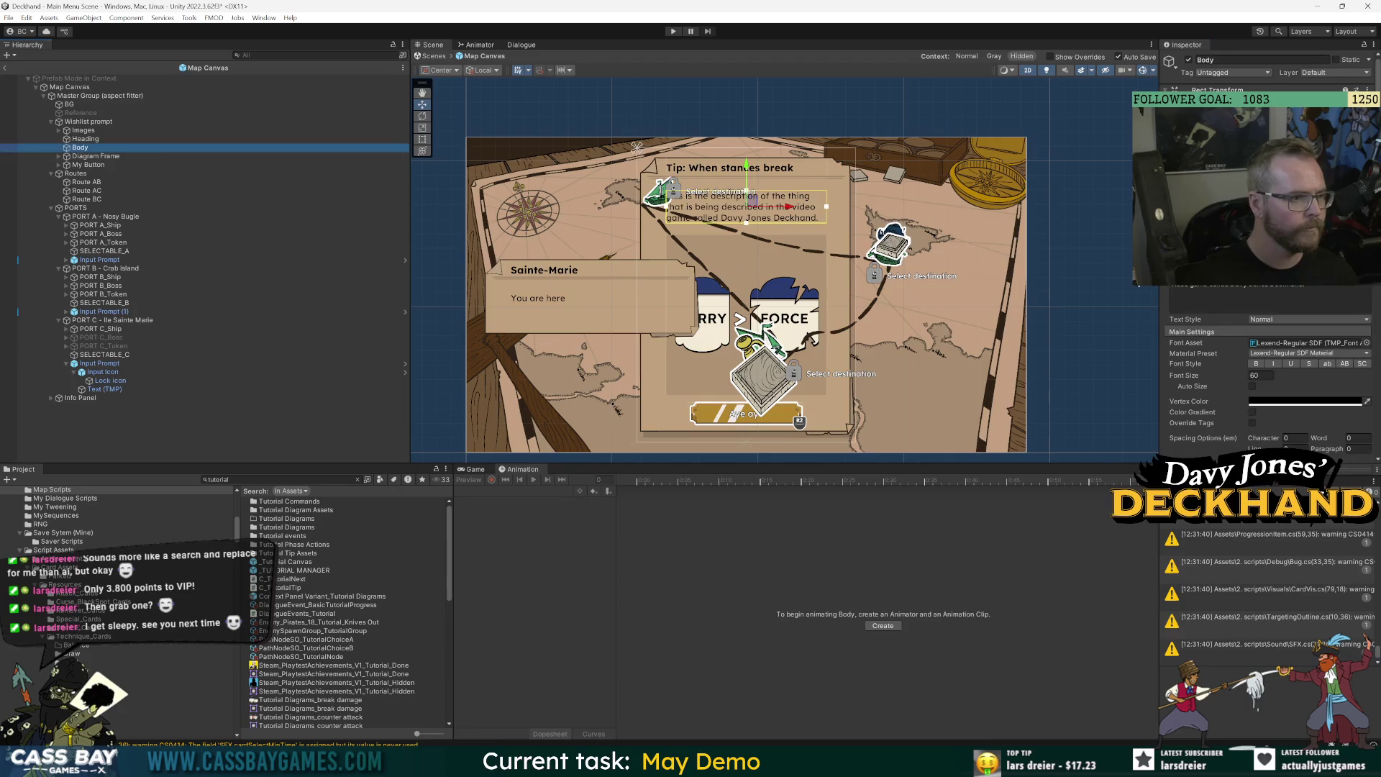
# Hide the prompt's Diagram Frame and set the Heading text to 'Not available in demo'.
pyautogui.click(106, 157)
pyautogui.click(1188, 60)
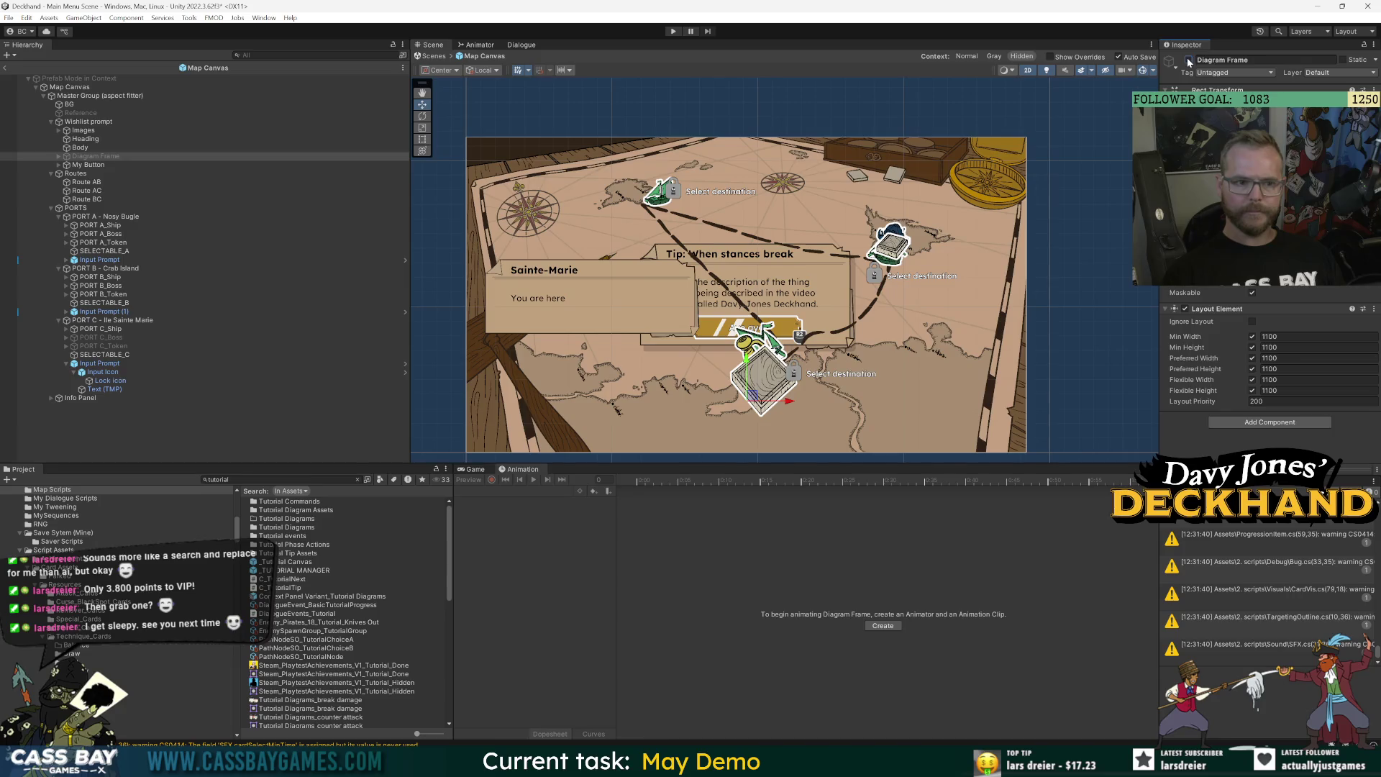
pyautogui.click(84, 140)
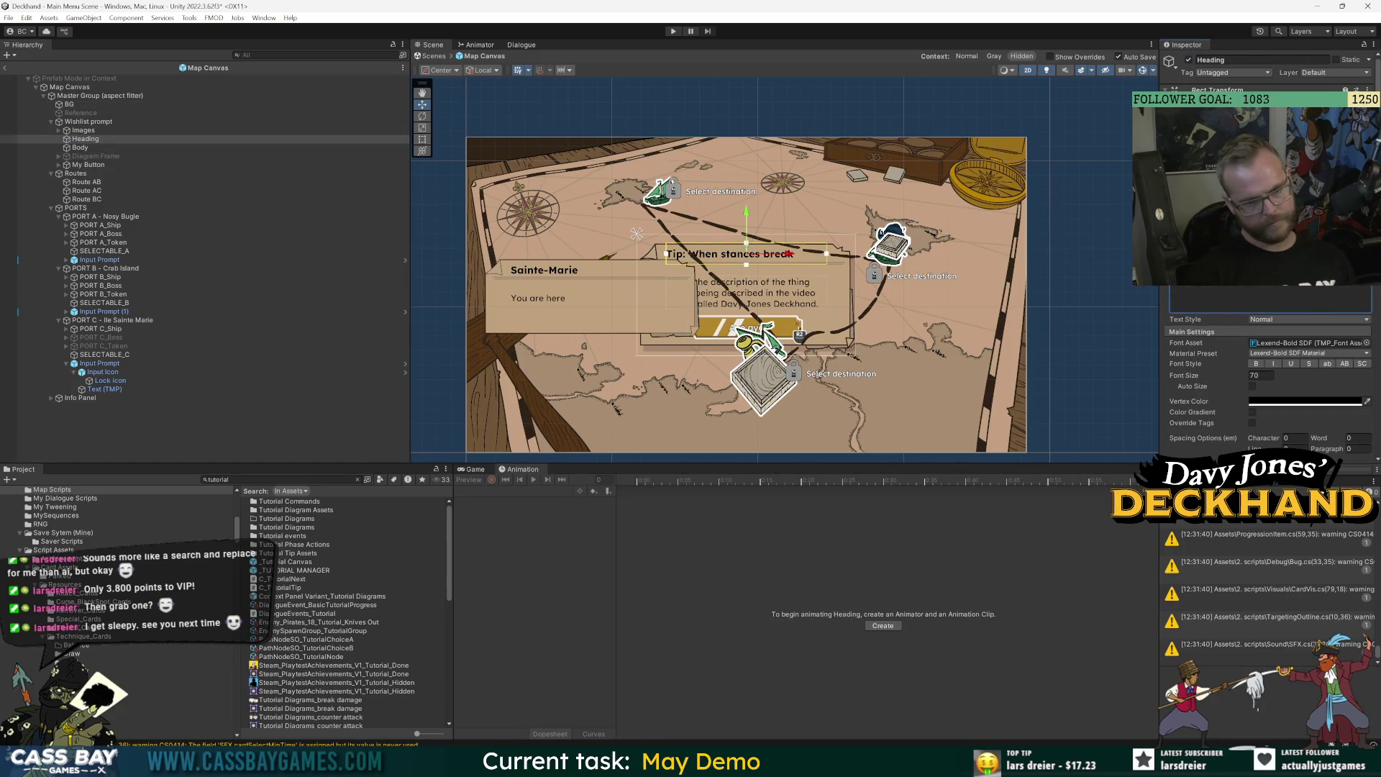
pyautogui.write('Island')
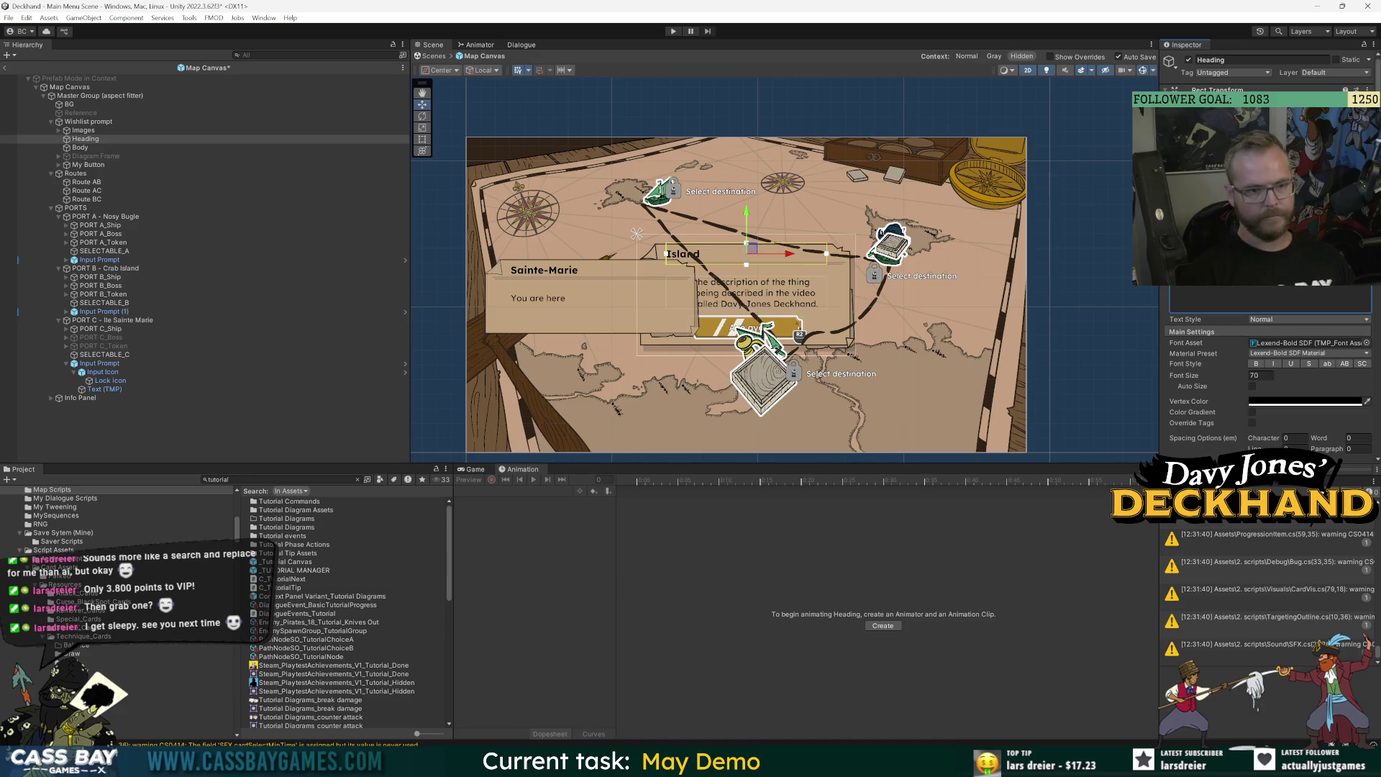
pyautogui.write(' exploration is not available in this demo')
pyautogui.scroll(2, 790, 272)
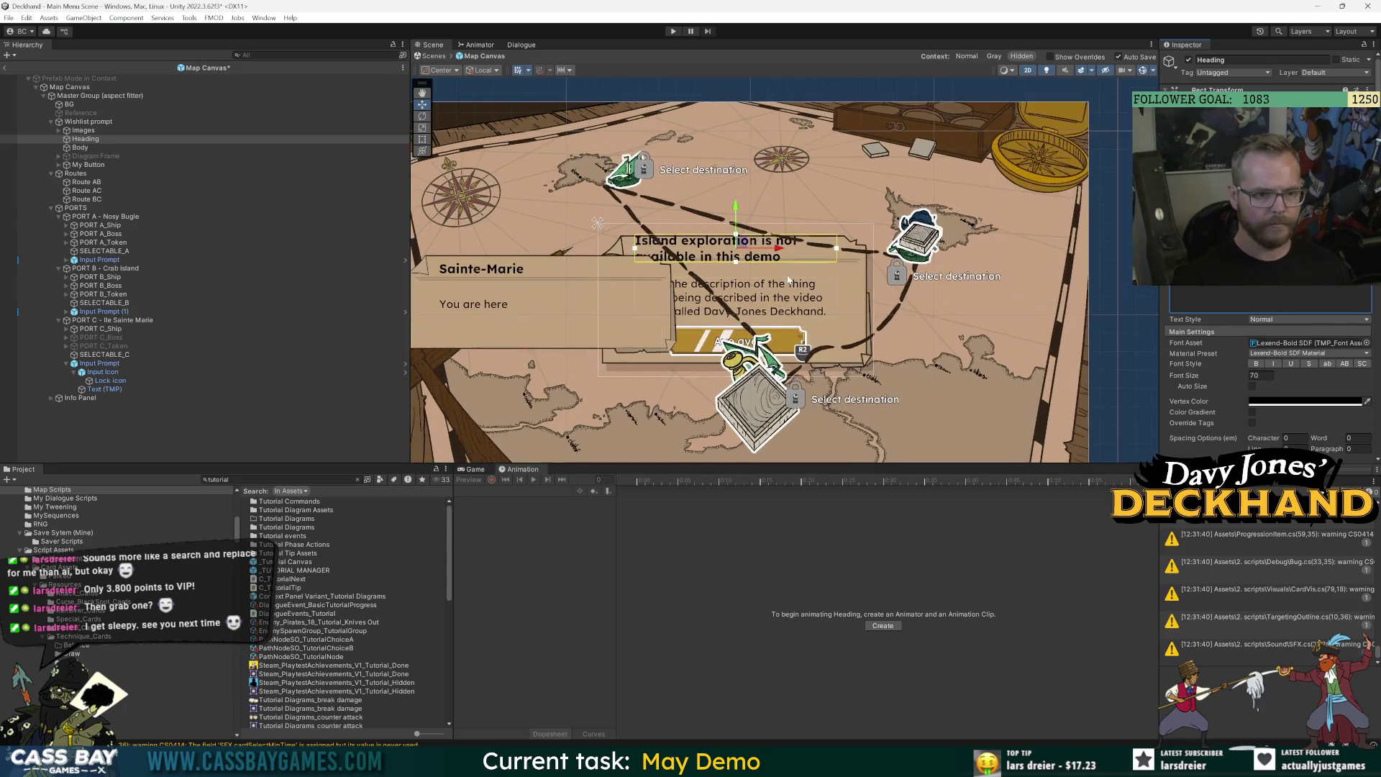
pyautogui.hotkey('ctrl', 's')
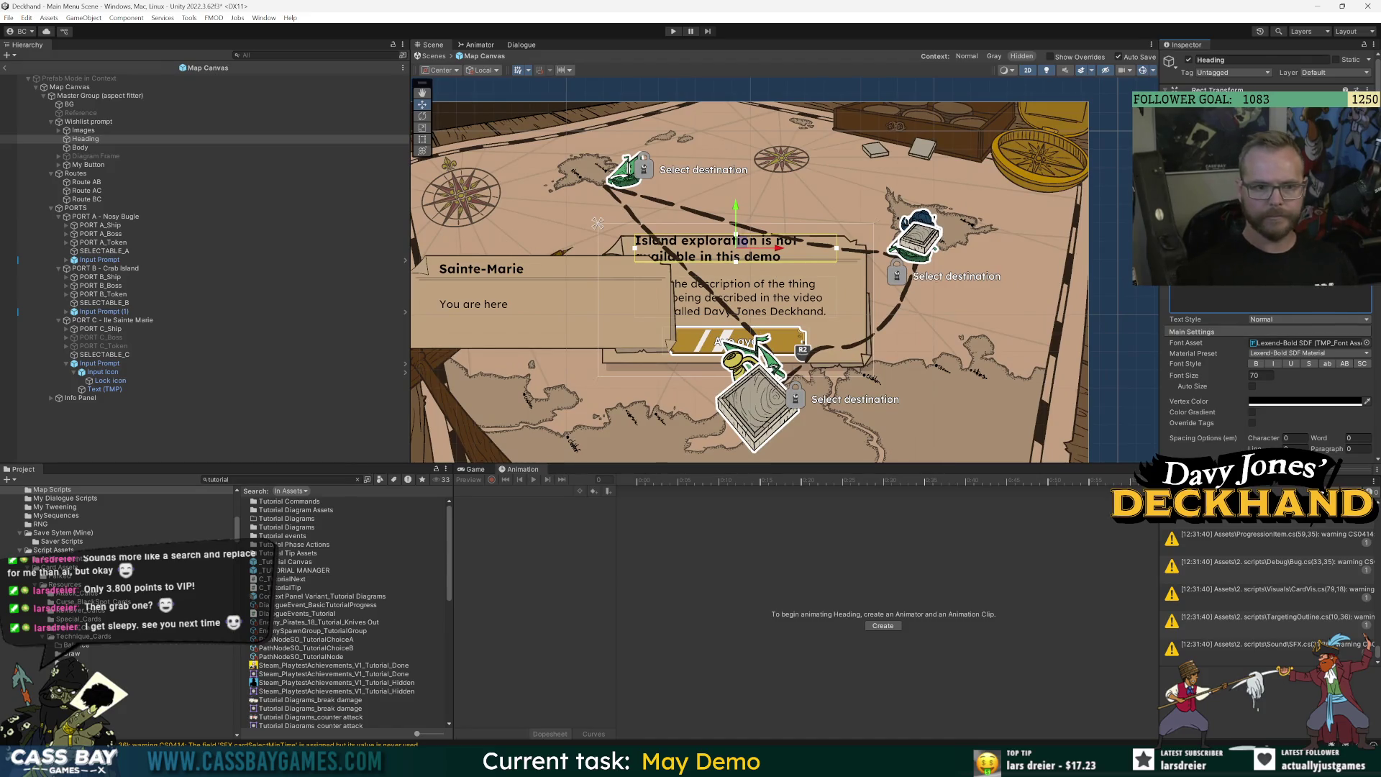
pyautogui.hotkey('ctrl', 'a')
pyautogui.write('Not avail')
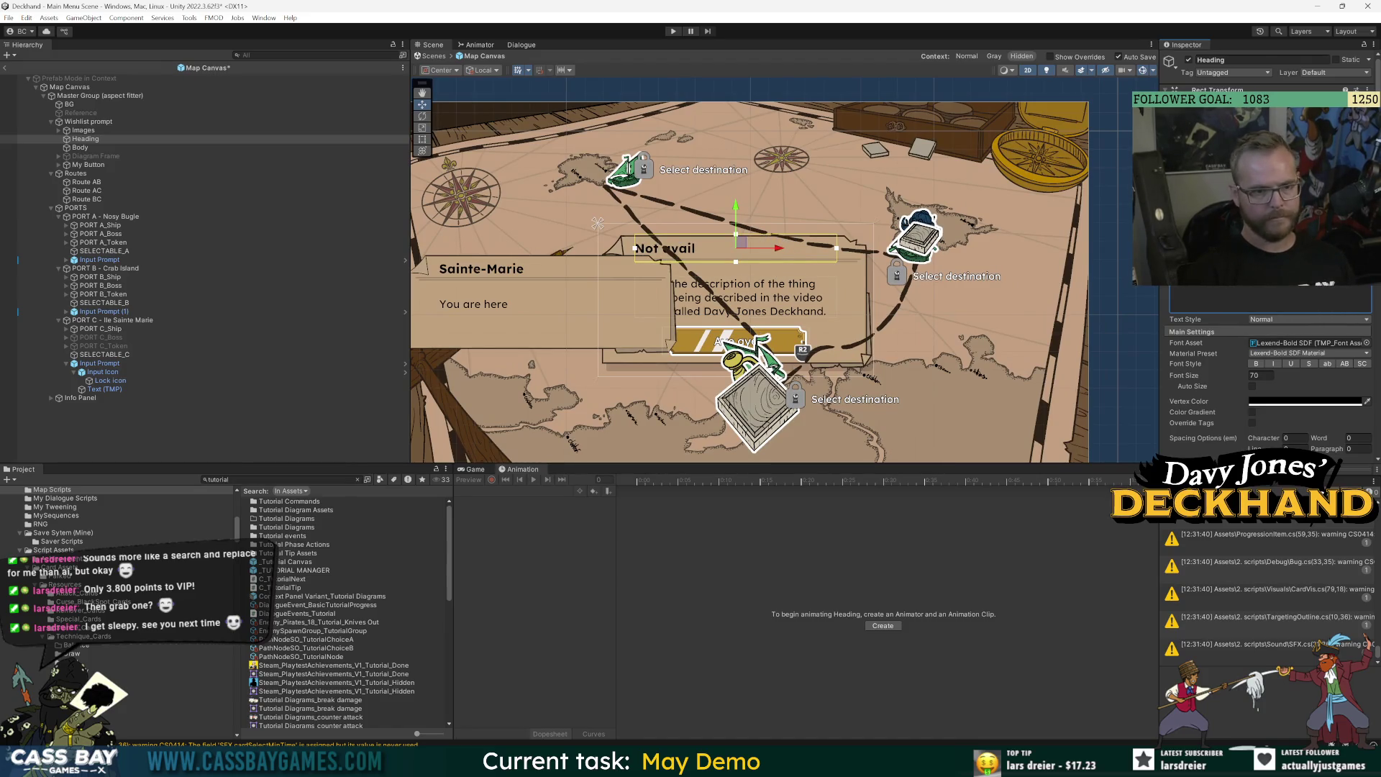
pyautogui.write('able in demo')
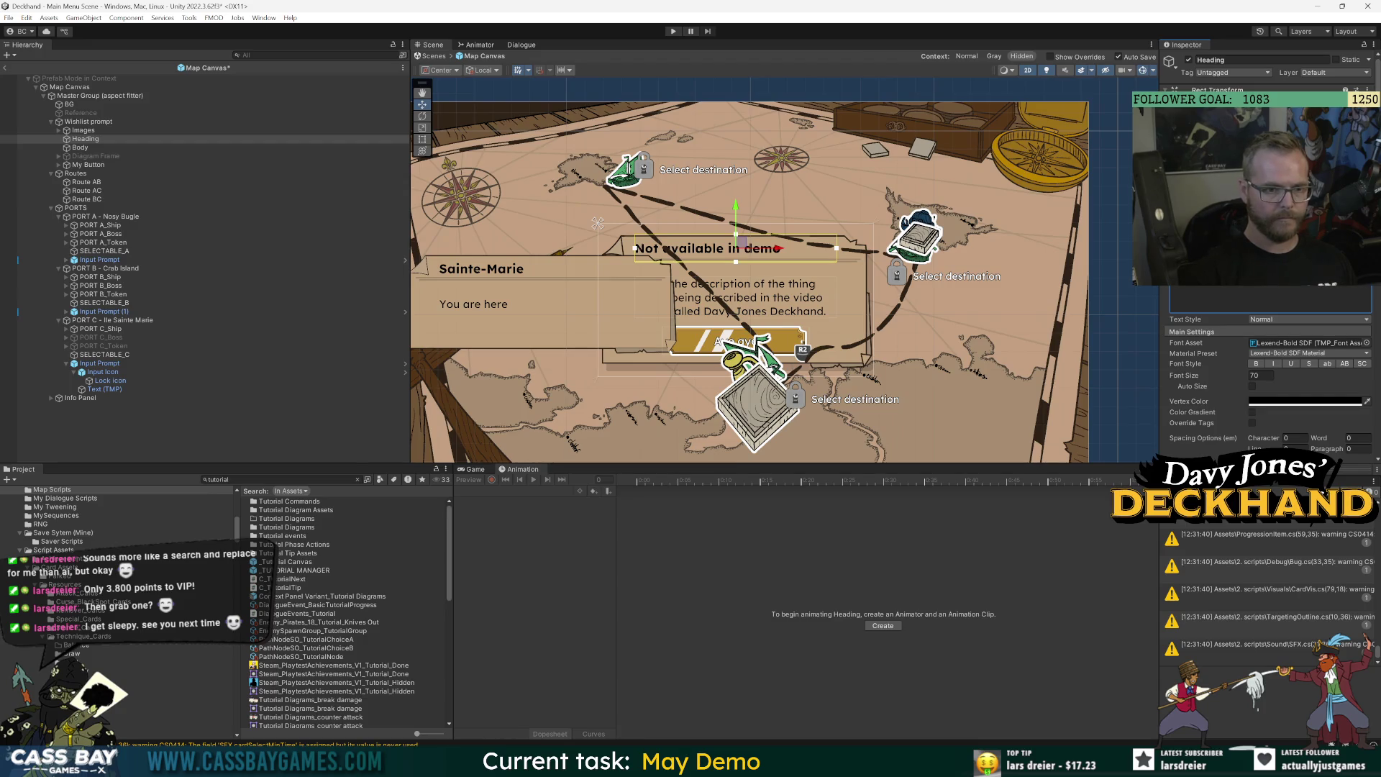
pyautogui.click(80, 147)
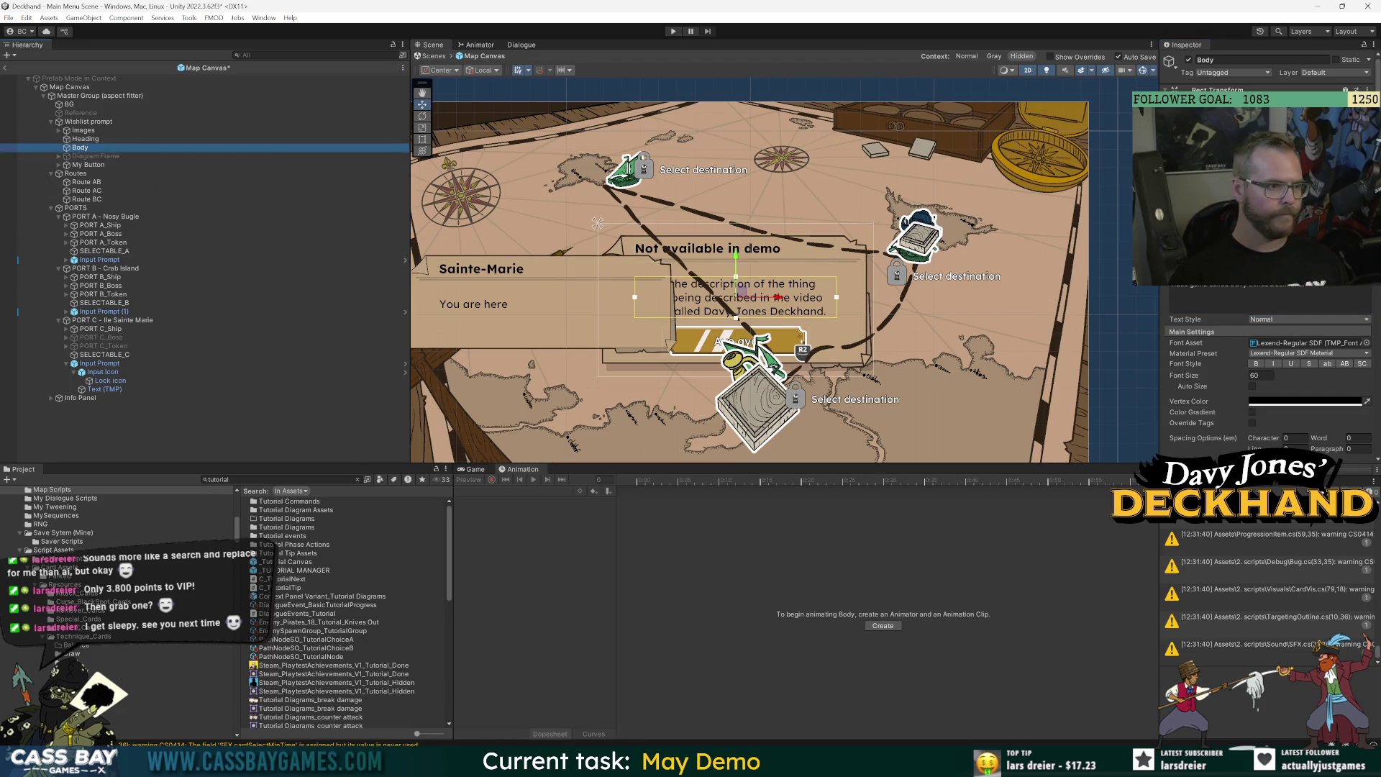
# Replace the Body text with a message that exploration isn't available in the demo, suggesting wishlisting.
pyautogui.hotkey('ctrl', 'a')
pyautogui.press('BackSpace')
pyautogui.write('ploration is not available in')
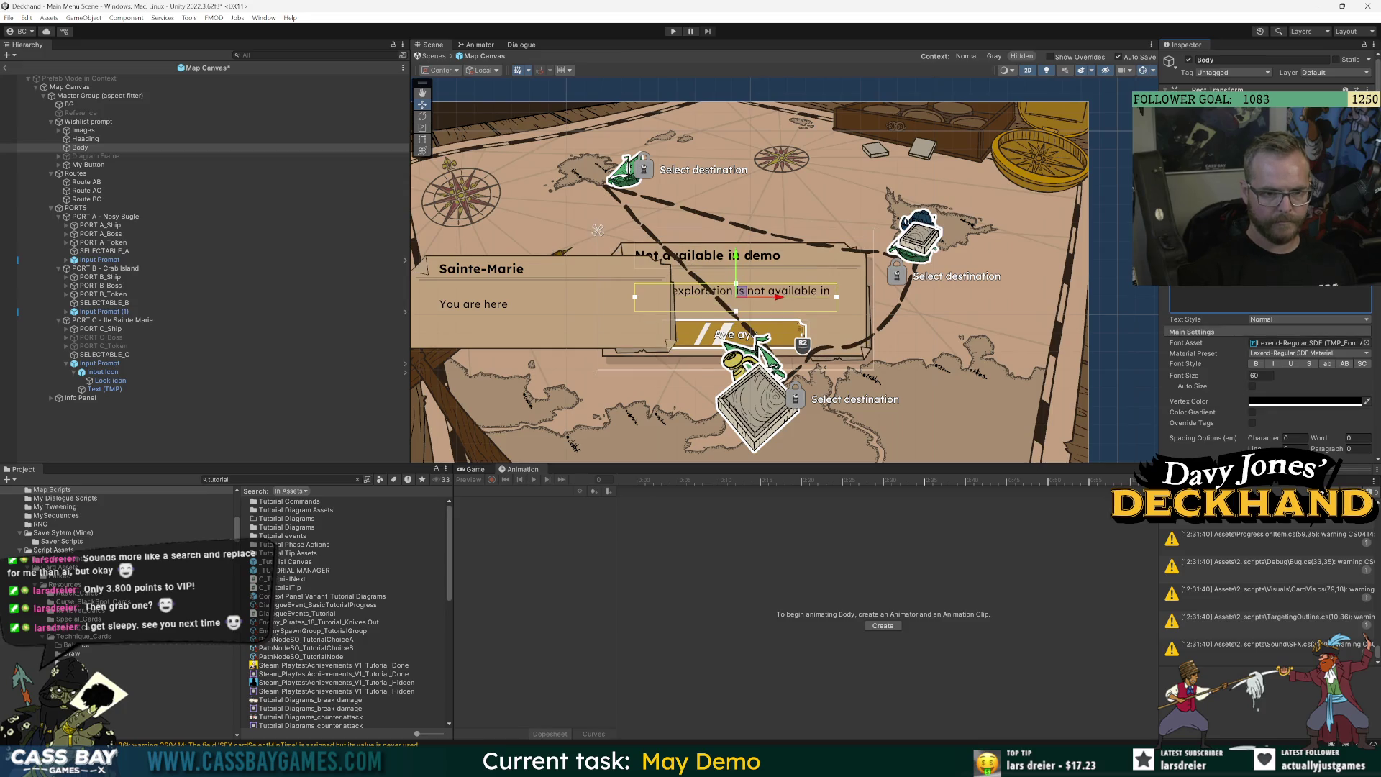
pyautogui.write(' no.')
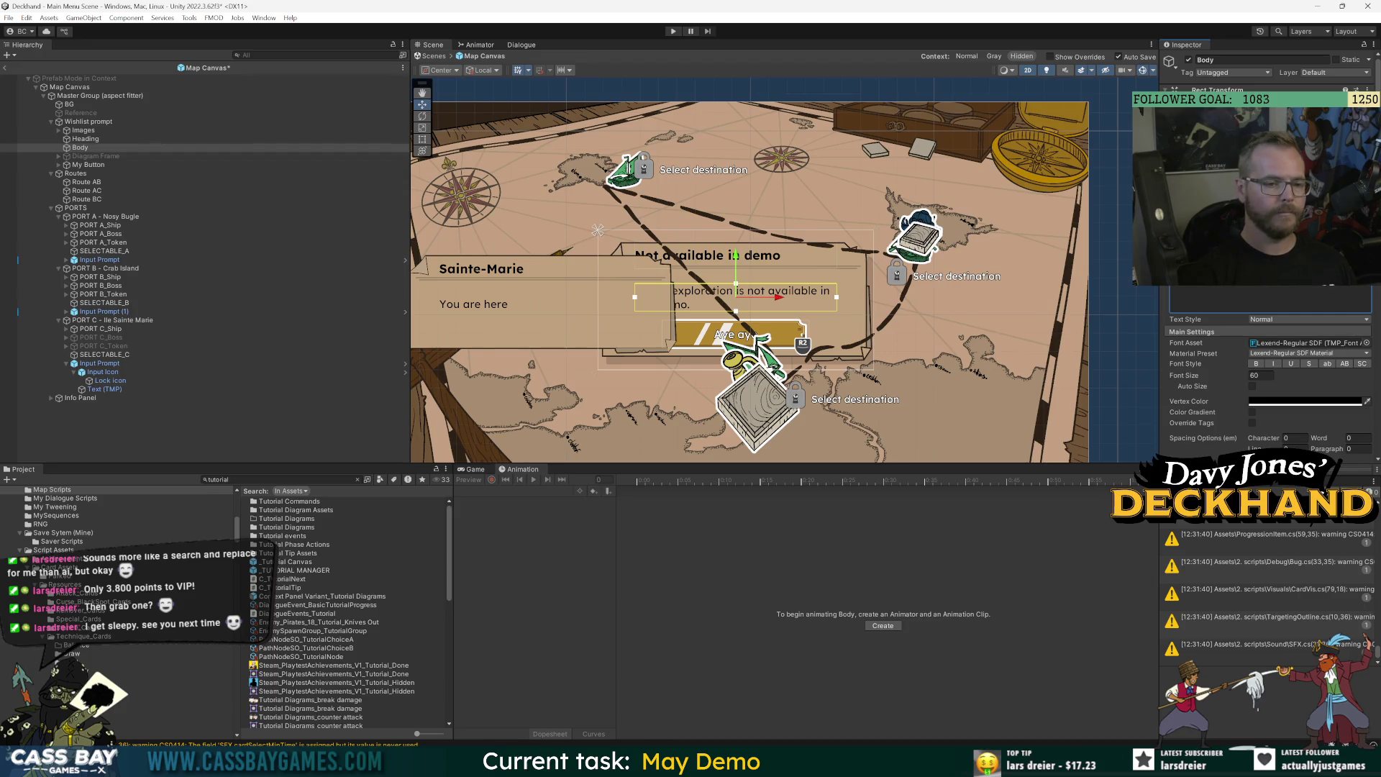
pyautogui.write(' Pleas')
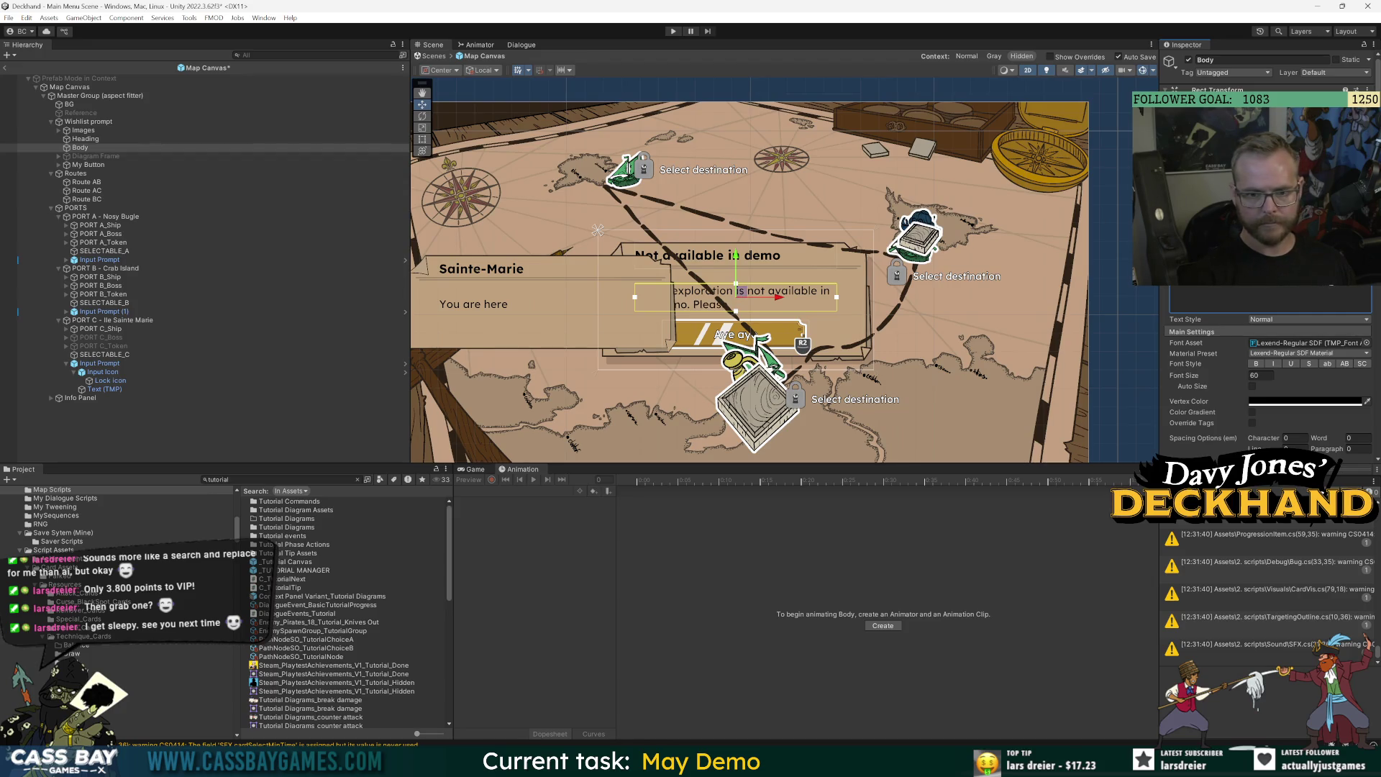
pyautogui.write('e consider wishlisting')
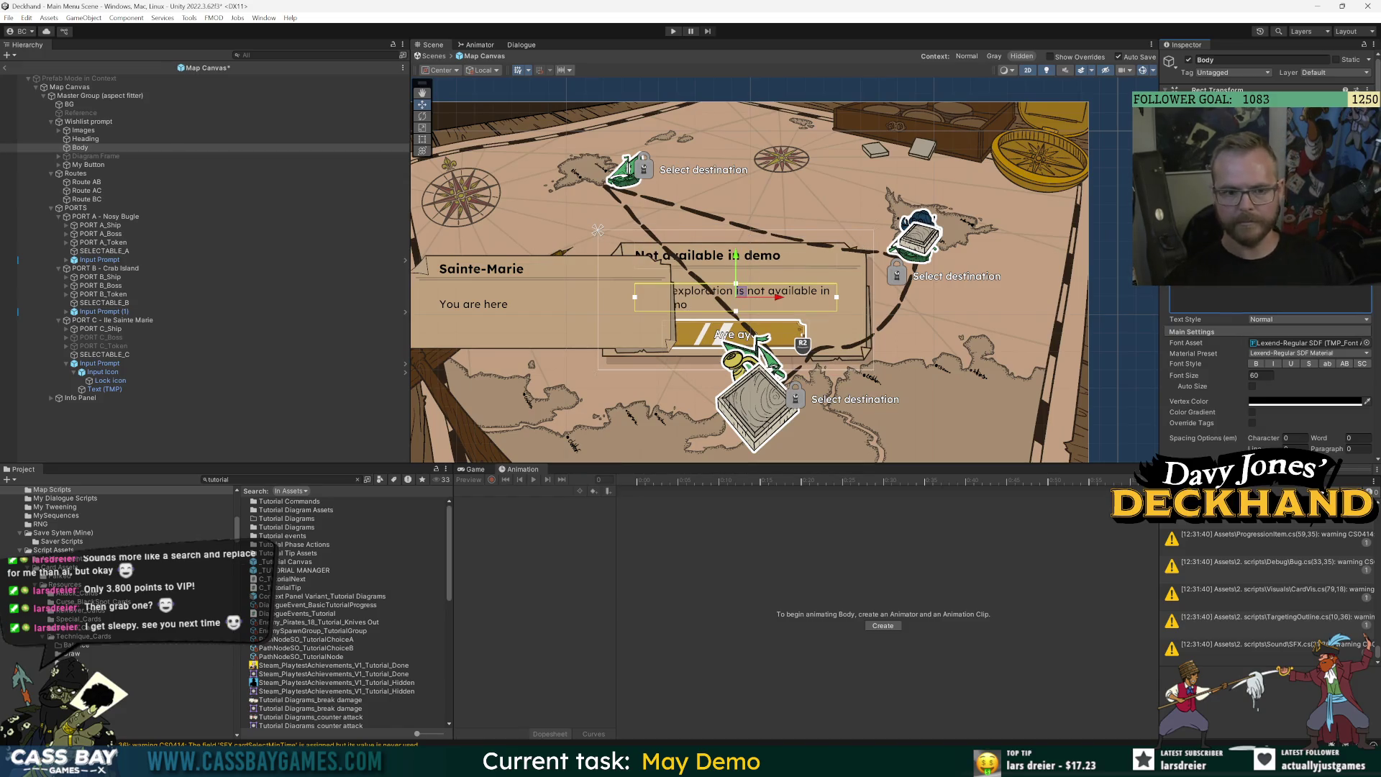
# Duplicate the Aye aye button, moving the original left and the copy right.
pyautogui.write('.')
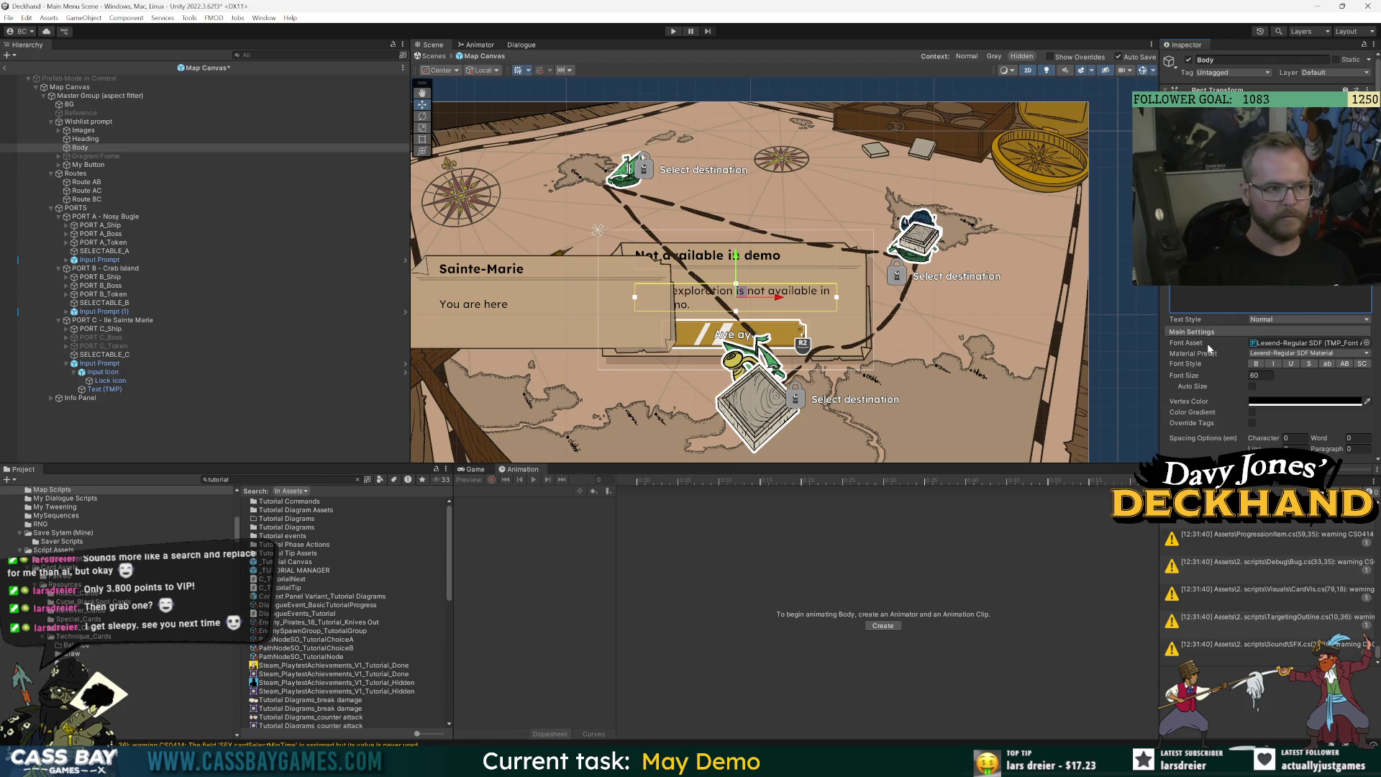
pyautogui.click(115, 165)
pyautogui.hotkey('ctrl', 'd')
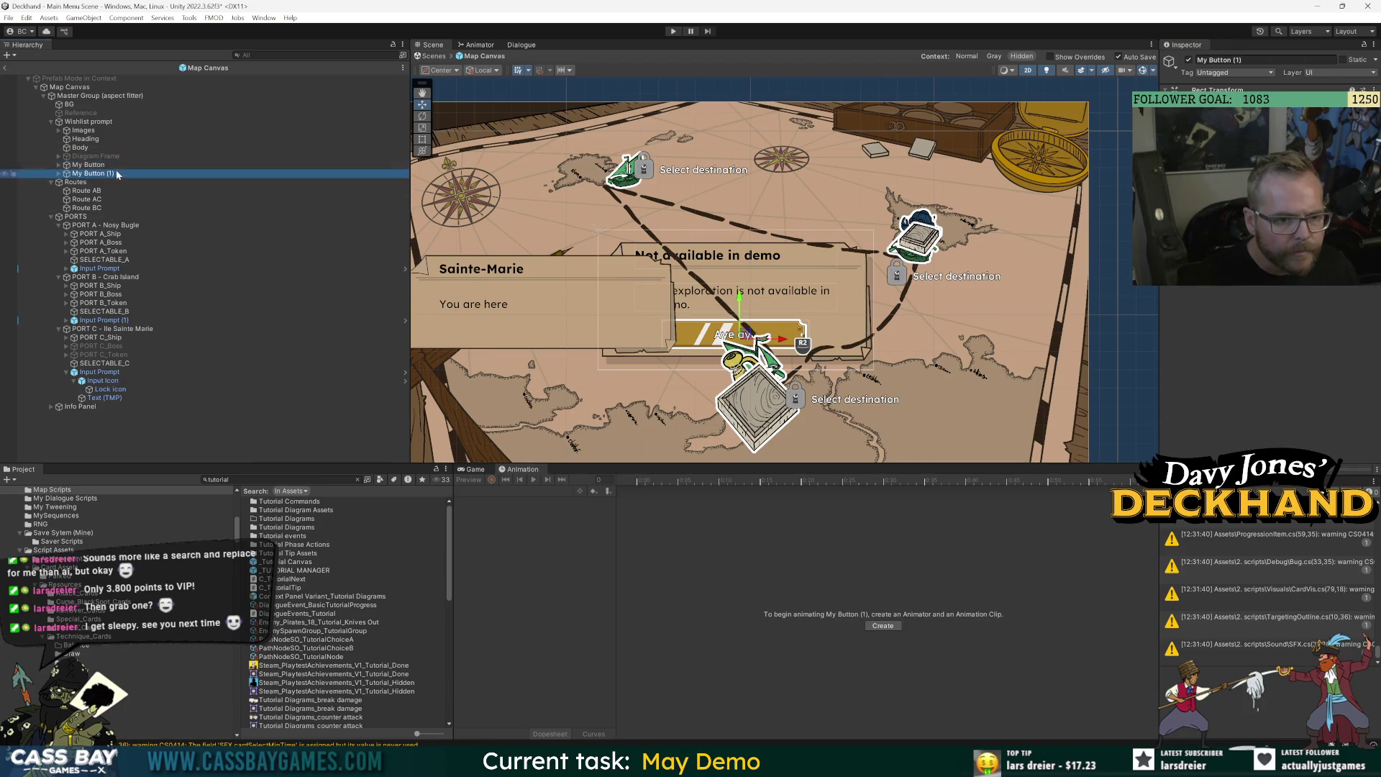
pyautogui.press('Up')
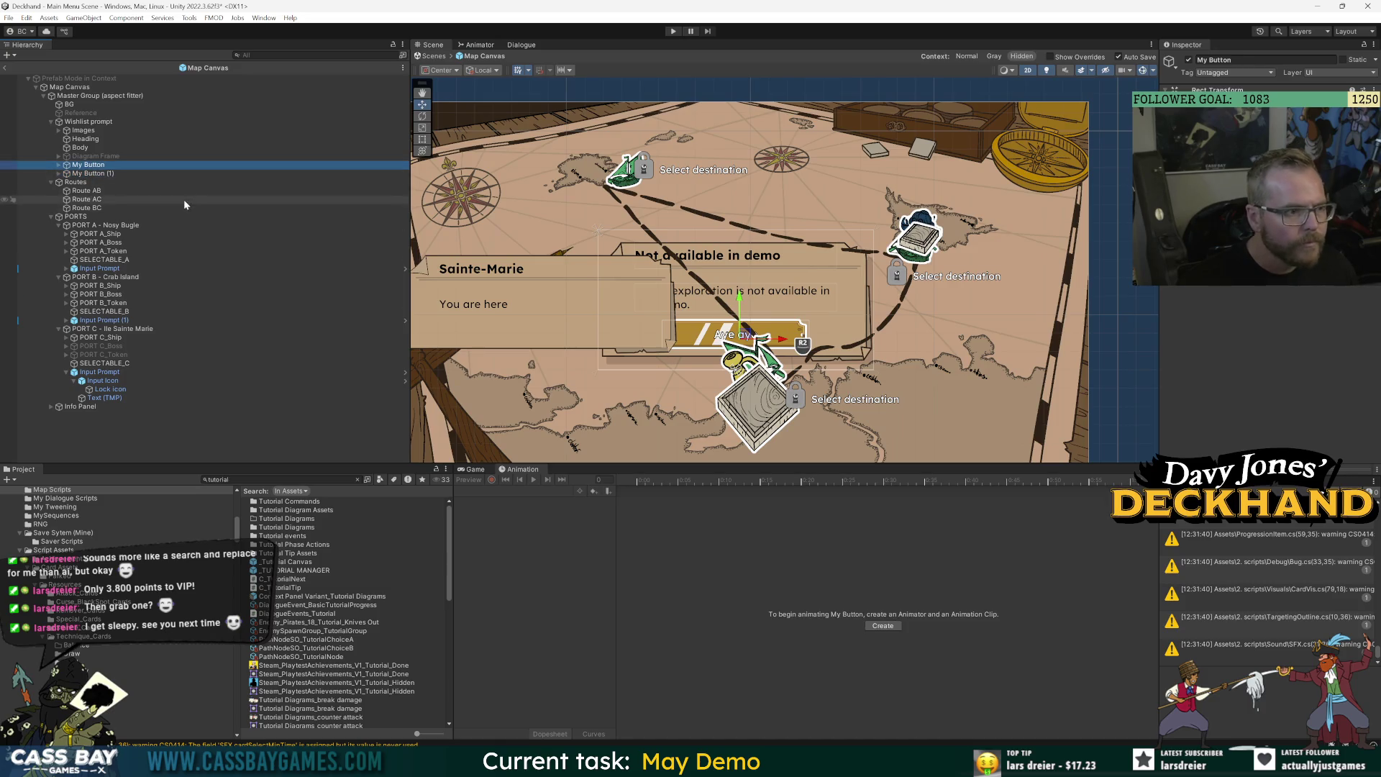
pyautogui.moveTo(661, 351); pyautogui.dragTo(597, 369)
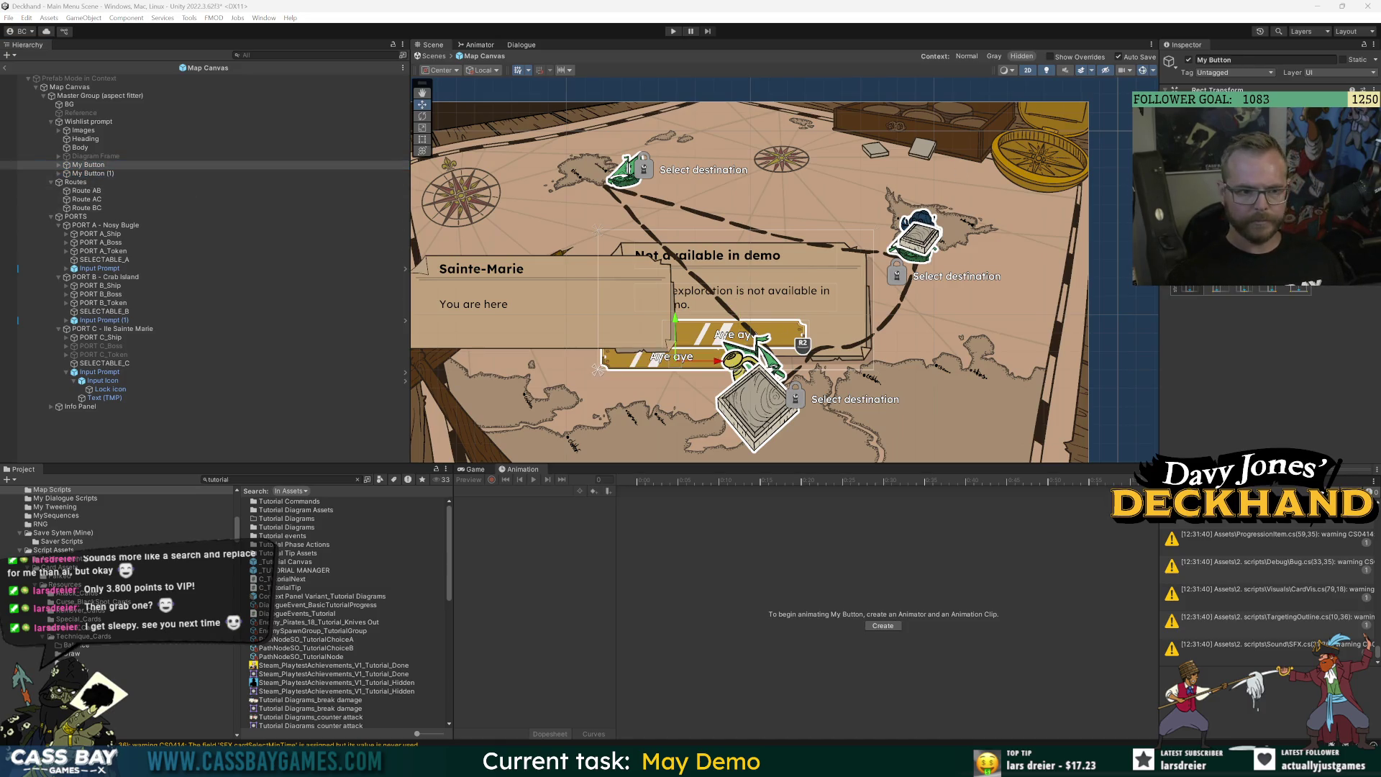
pyautogui.click(120, 174)
pyautogui.moveTo(745, 333); pyautogui.dragTo(810, 356)
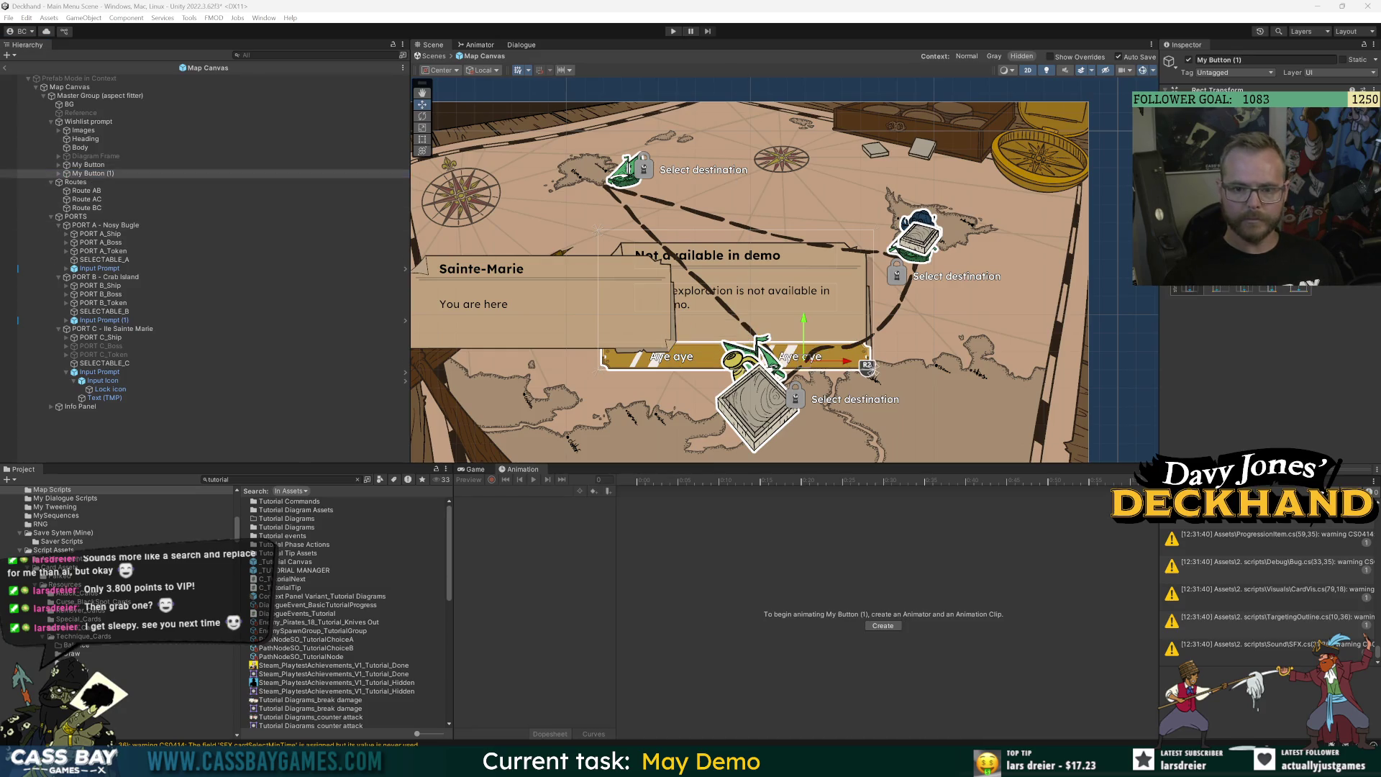
# Widen the Wishlist prompt panel to fit both buttons.
pyautogui.click(89, 121)
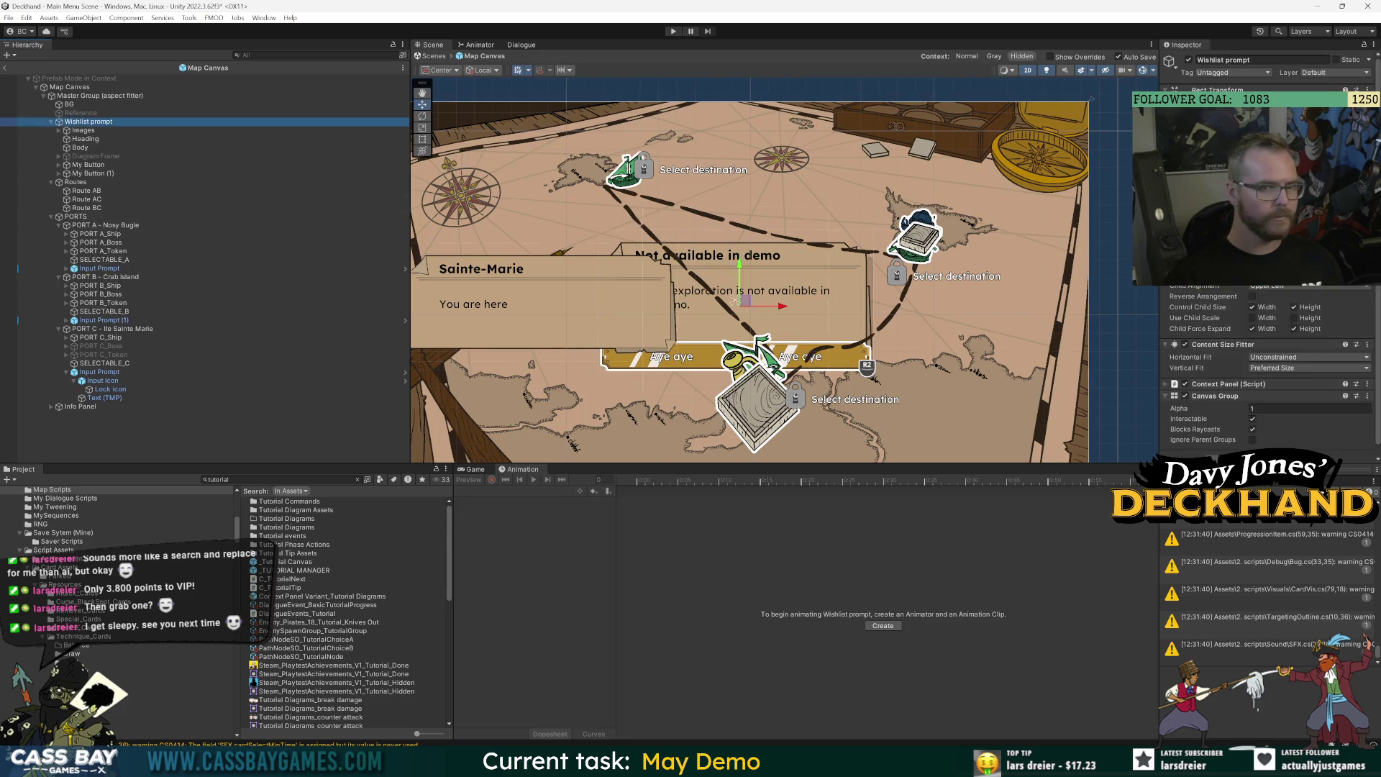
pyautogui.moveTo(1226, 119); pyautogui.dragTo(1240, 118)
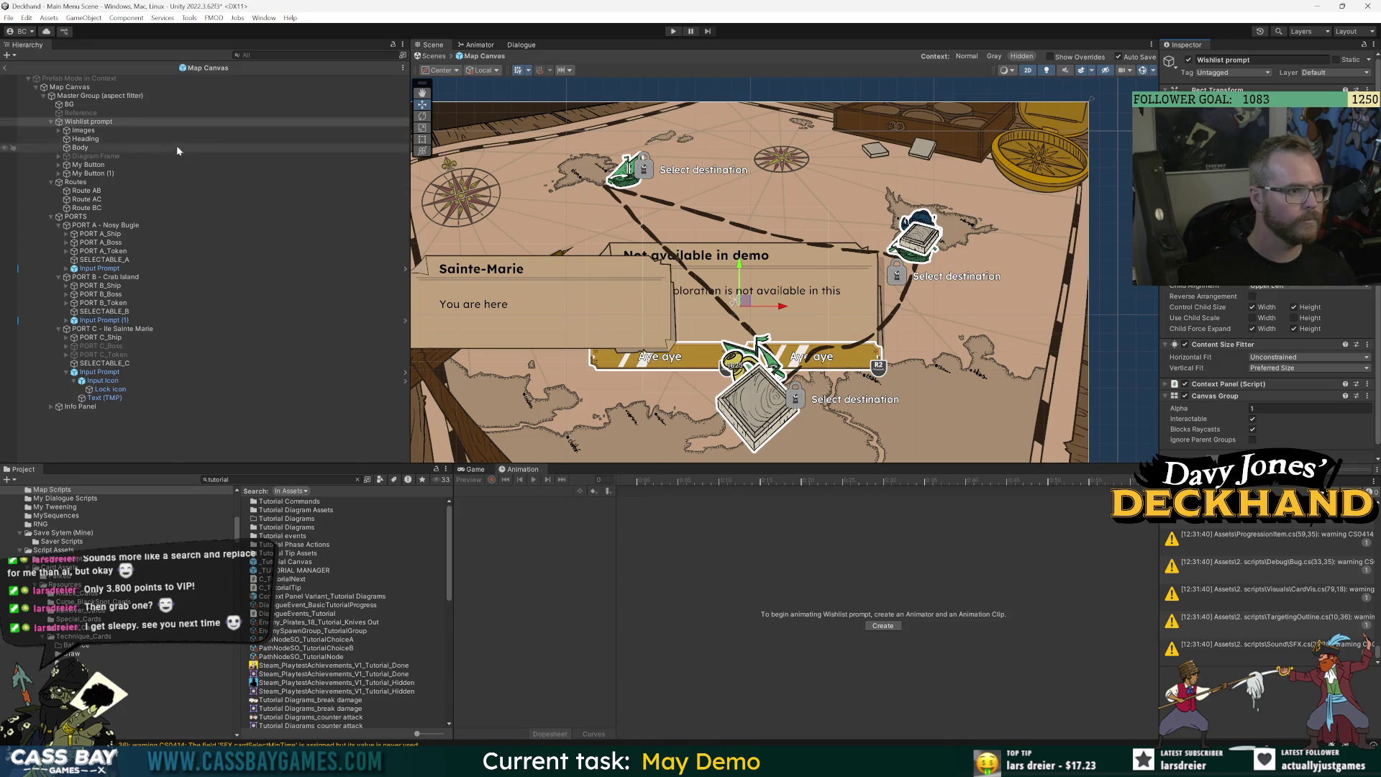
pyautogui.click(51, 183)
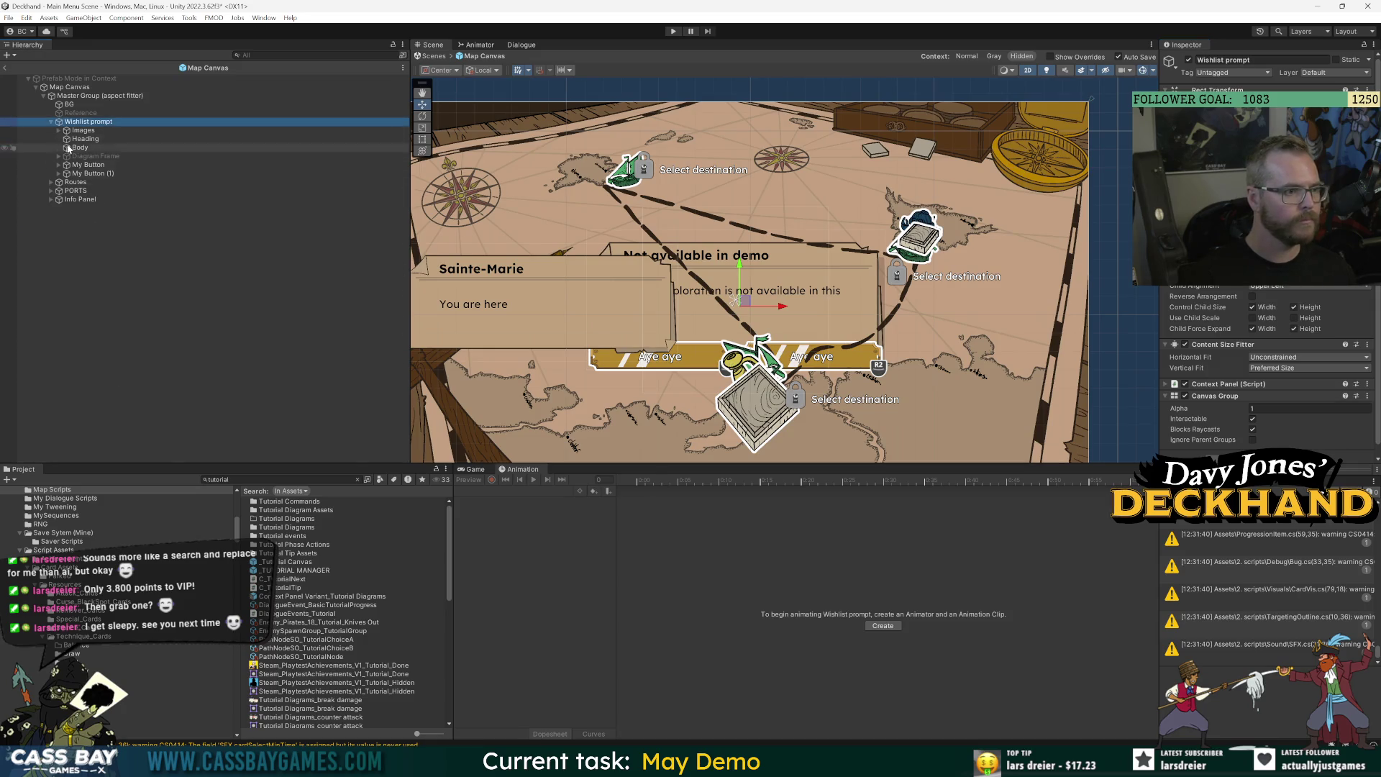
# Move Wishlist prompt below the info panel so it draws on top, and raise both buttons.
pyautogui.moveTo(79, 123); pyautogui.dragTo(95, 205)
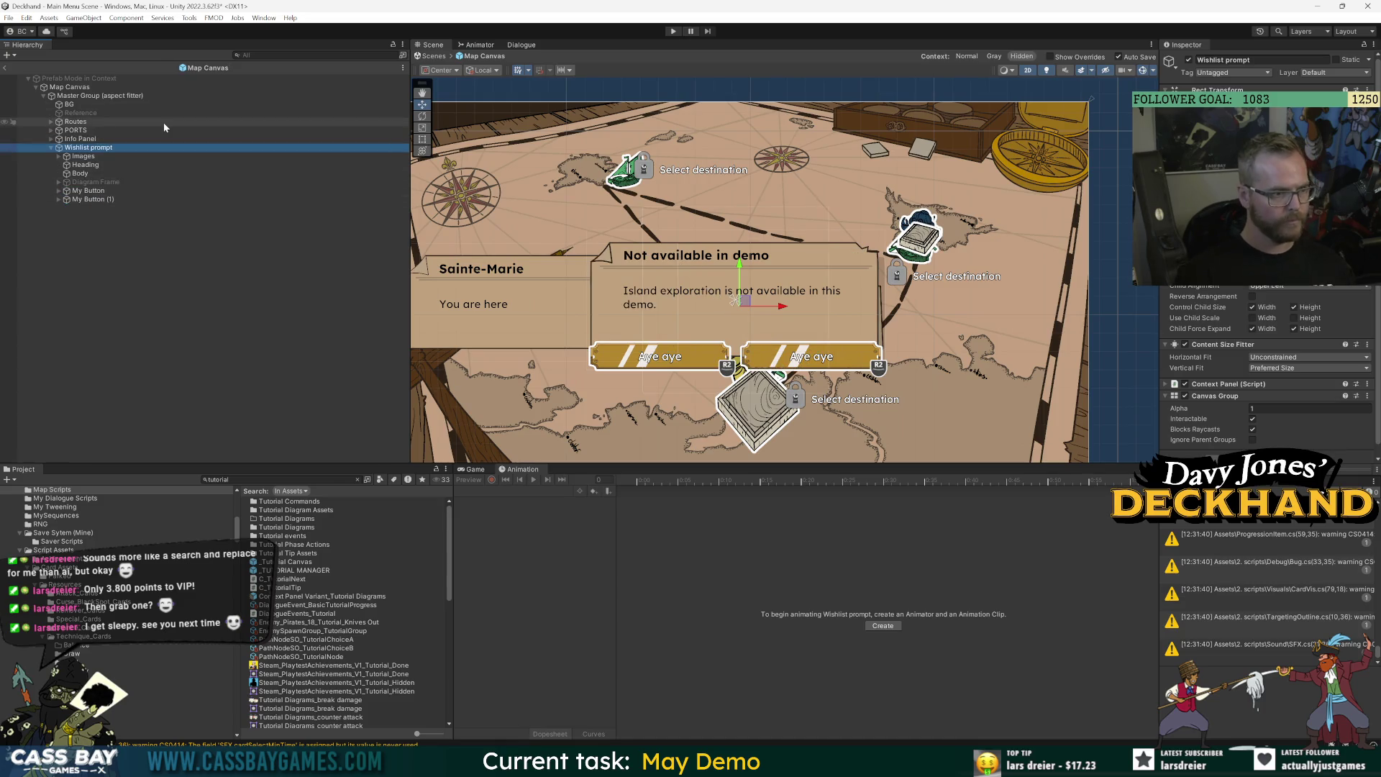
pyautogui.click(90, 190)
pyautogui.keyDown('ctrl'); pyautogui.click(90, 199); pyautogui.keyUp('ctrl')
pyautogui.moveTo(736, 326); pyautogui.dragTo(735, 305)
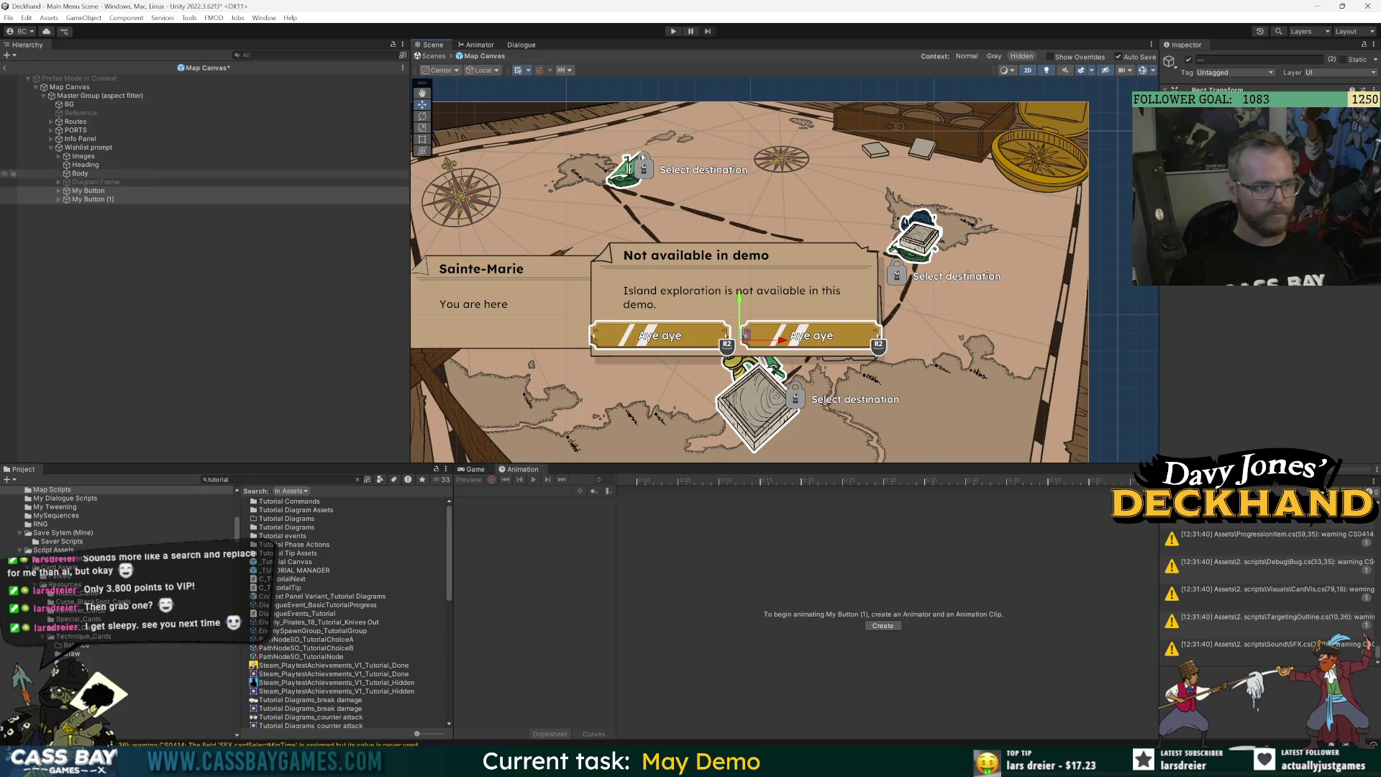
pyautogui.click(88, 148)
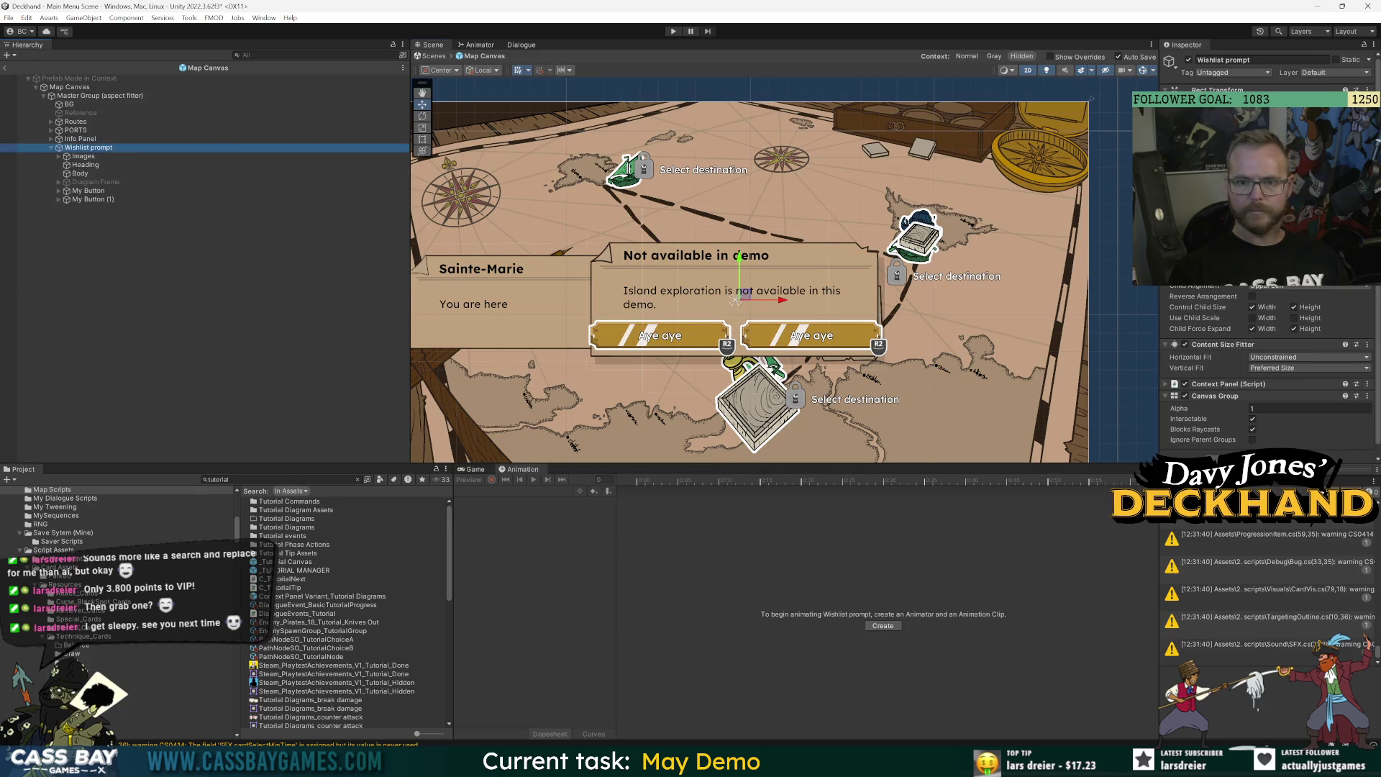
pyautogui.click(735, 299)
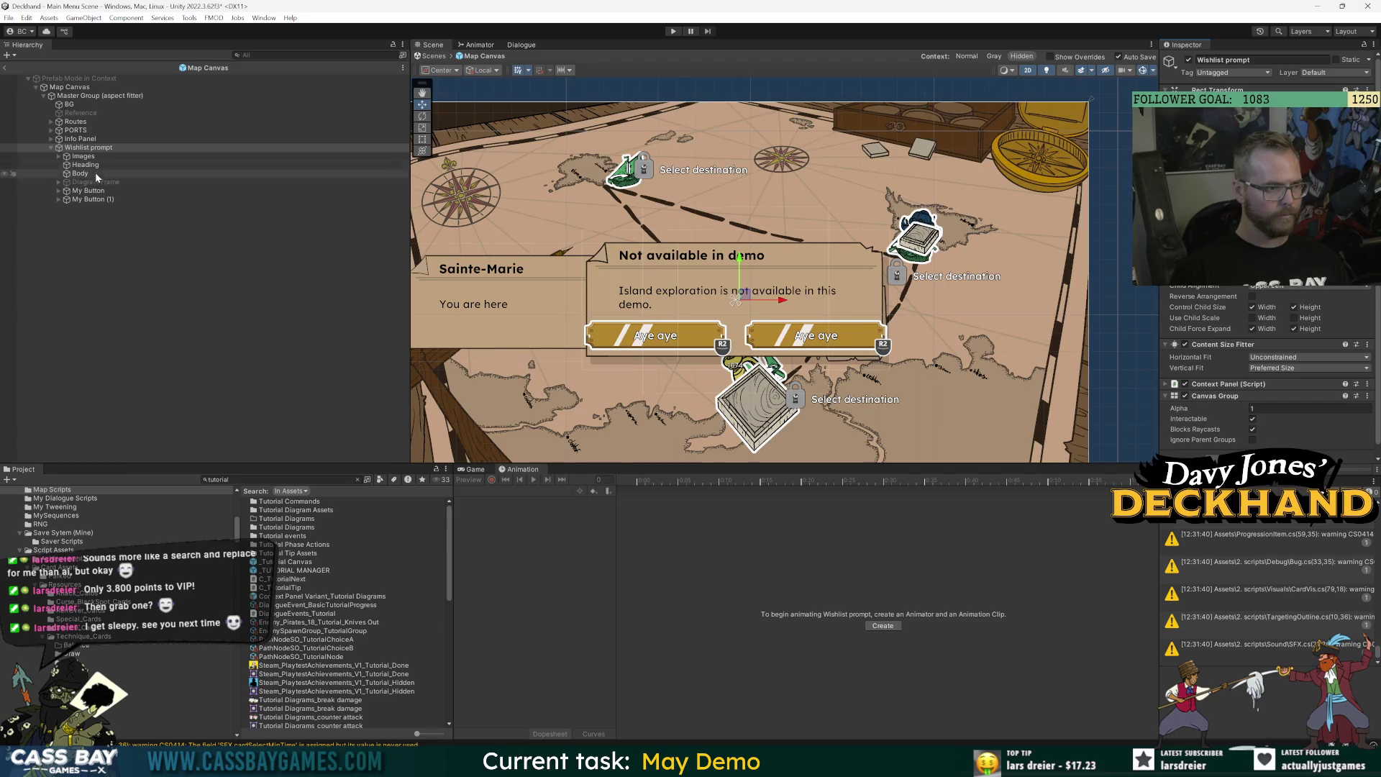
# Nudge the two Aye aye buttons toward the centre and save the scene.
pyautogui.click(146, 191)
pyautogui.moveTo(666, 336); pyautogui.dragTo(672, 335)
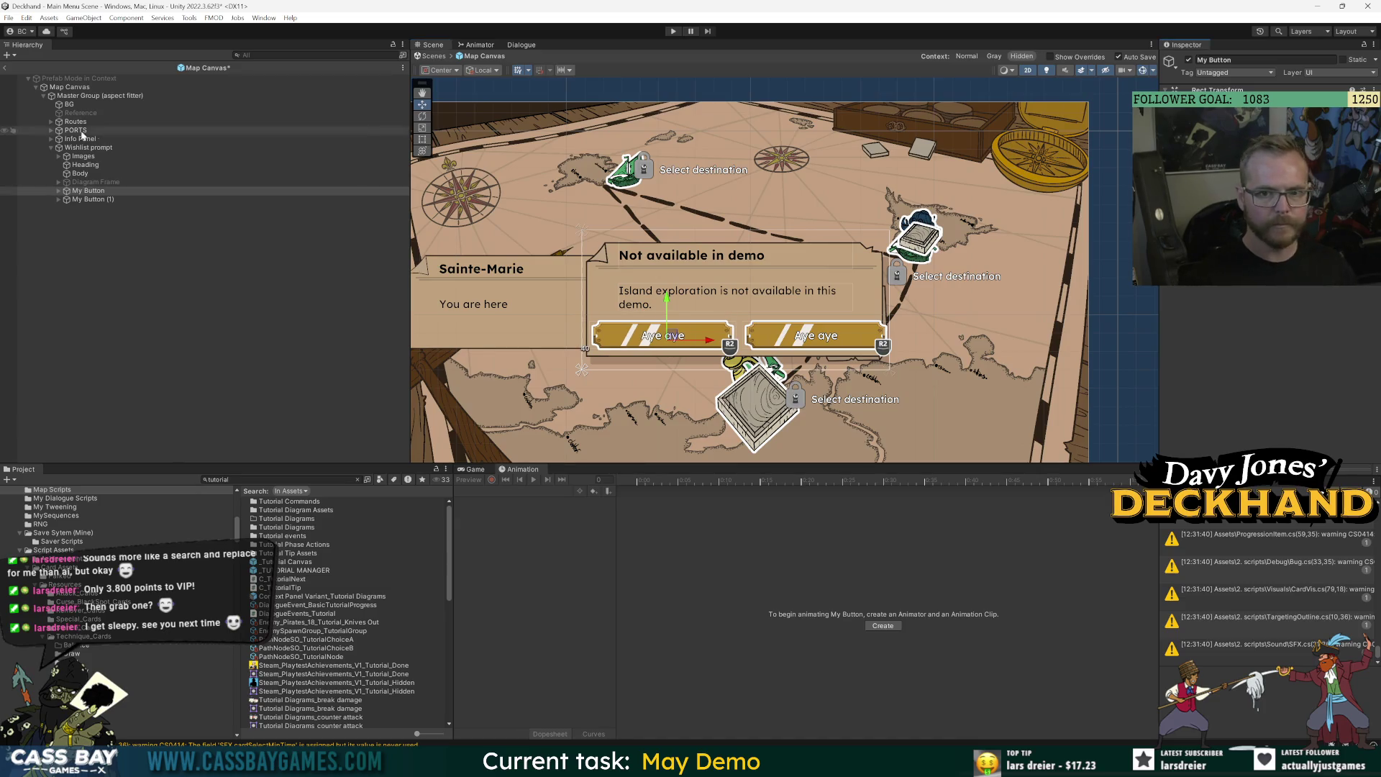
pyautogui.click(93, 199)
pyautogui.hotkey('ctrl', 's')
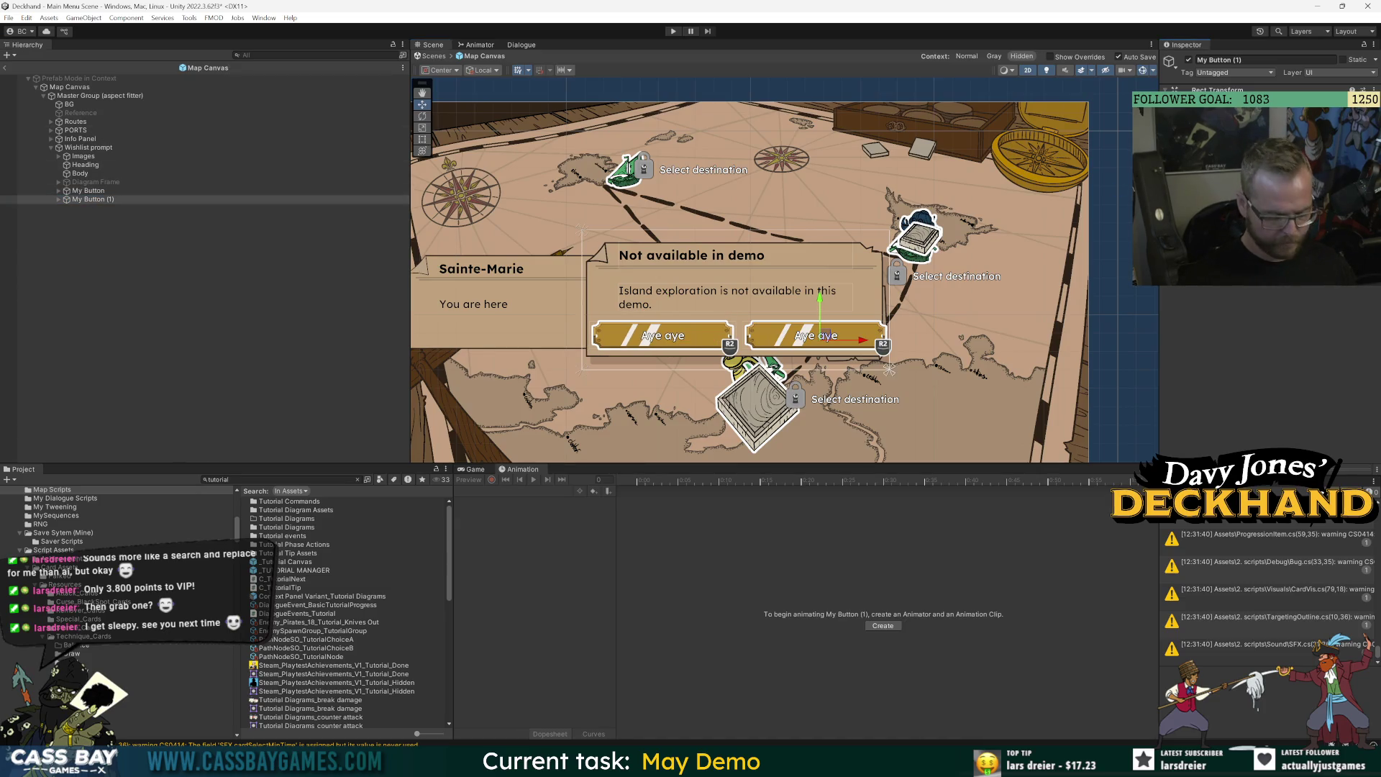
pyautogui.moveTo(826, 334); pyautogui.dragTo(819, 334)
pyautogui.click(70, 375)
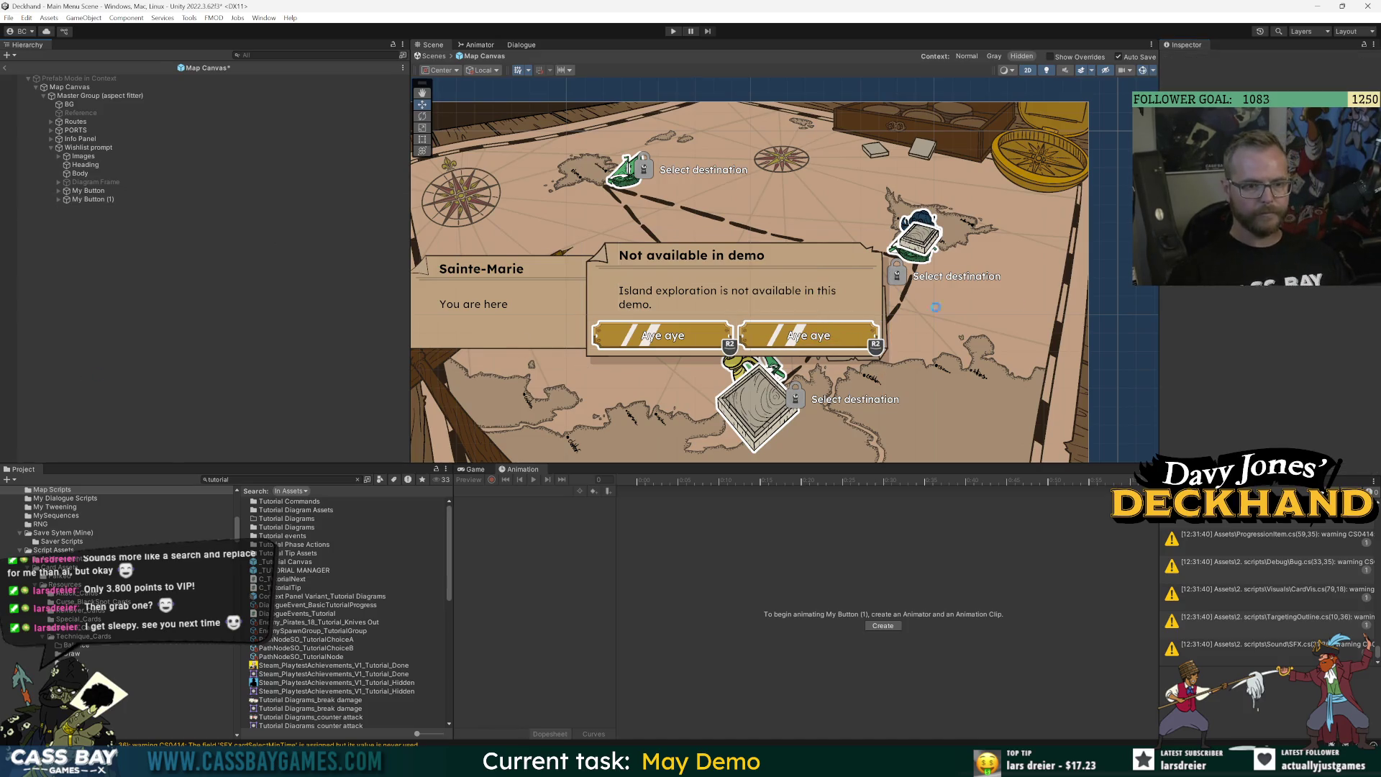
pyautogui.click(88, 190)
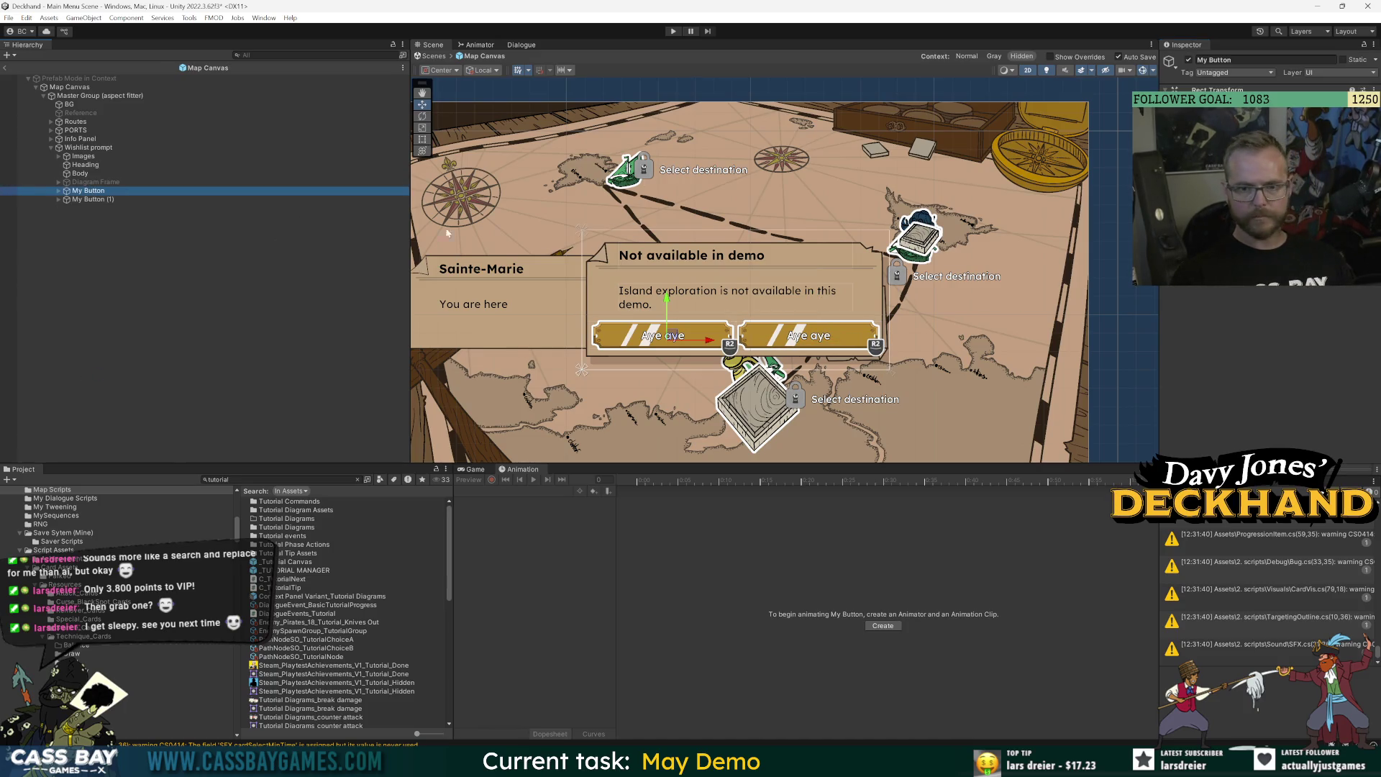
# Change the button labels to 'Close' and 'Wishlist'.
pyautogui.click(59, 192)
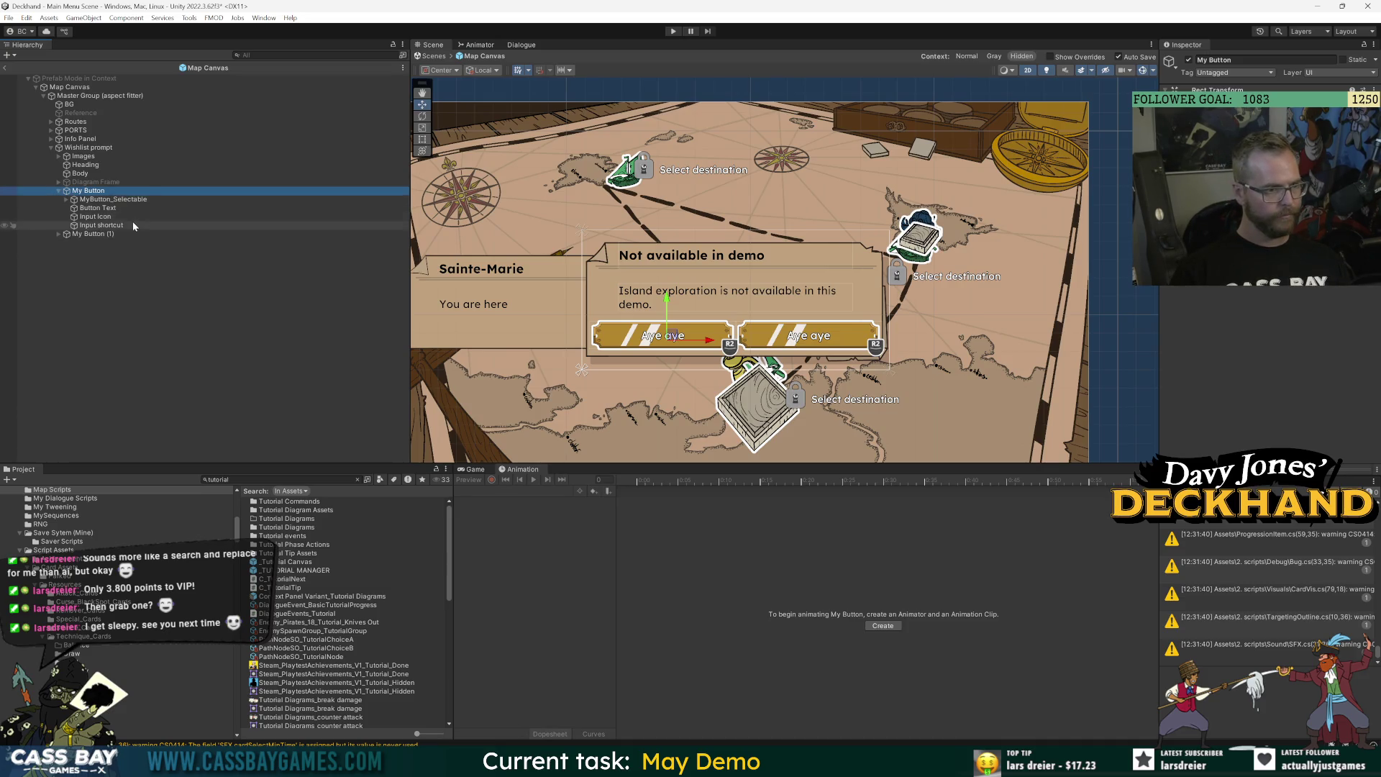
pyautogui.click(98, 208)
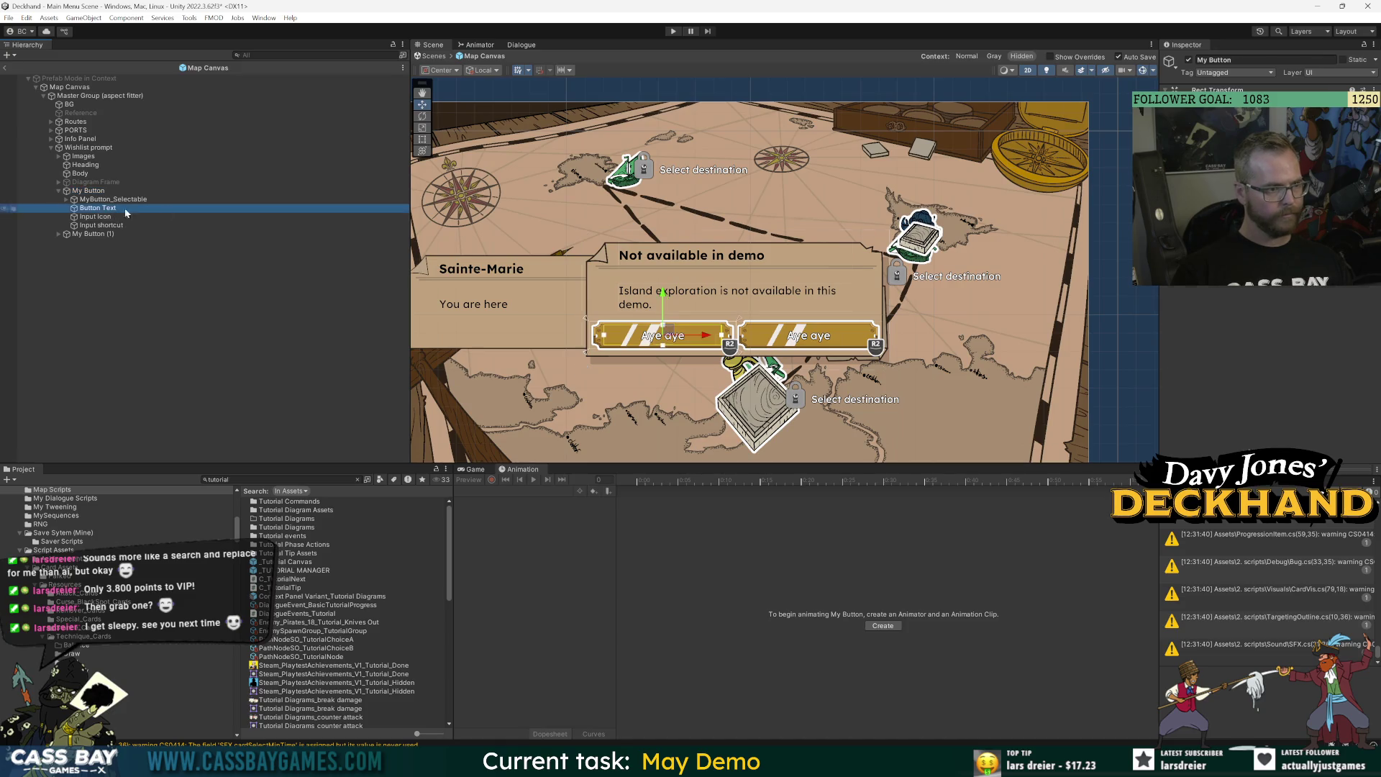
pyautogui.write('Close')
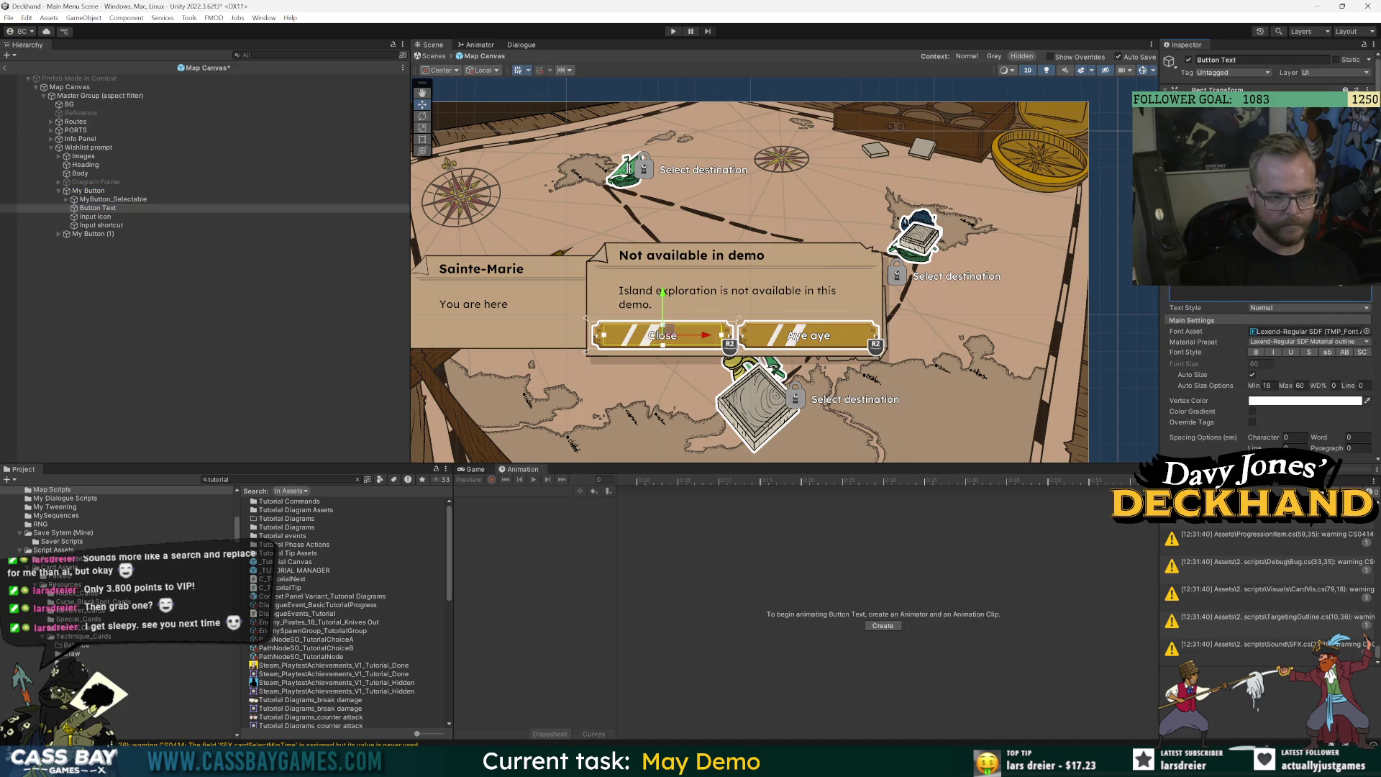
pyautogui.click(58, 234)
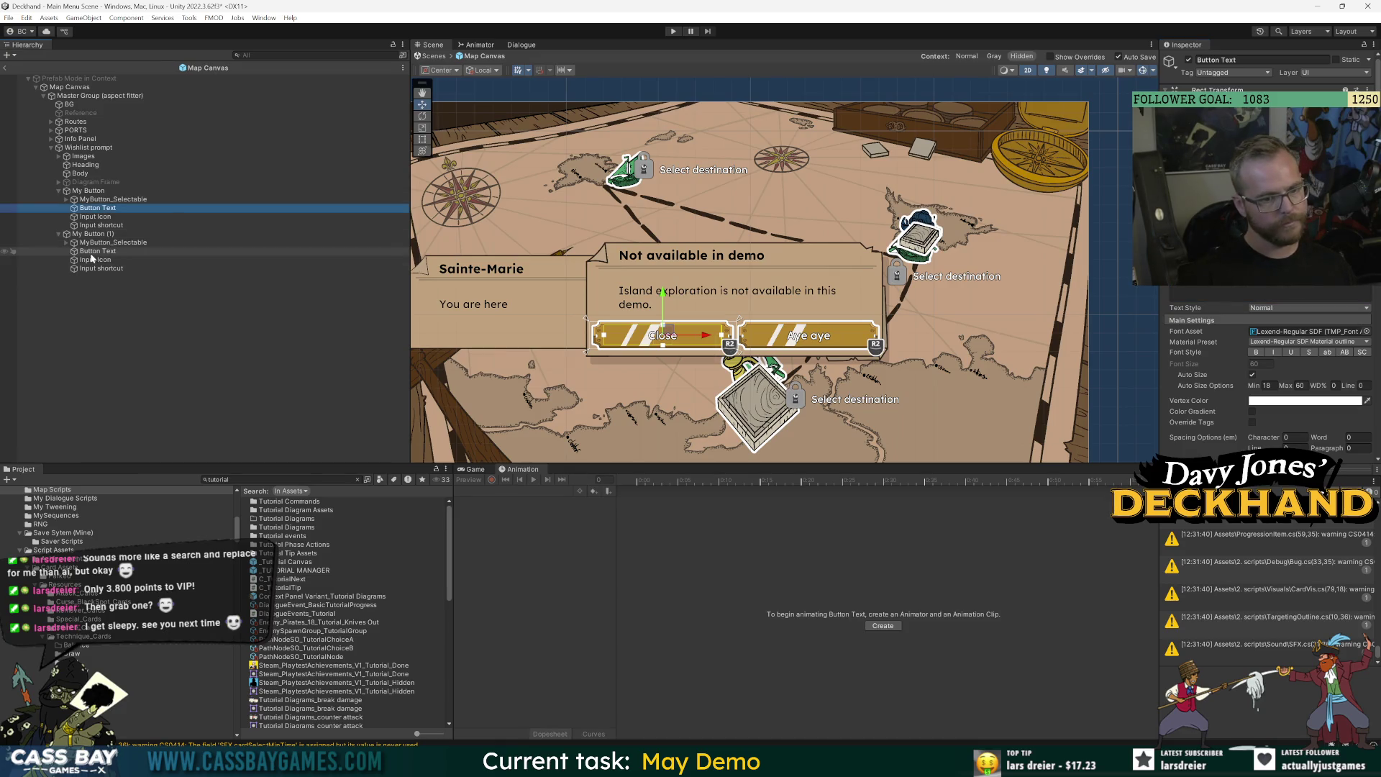
pyautogui.click(121, 253)
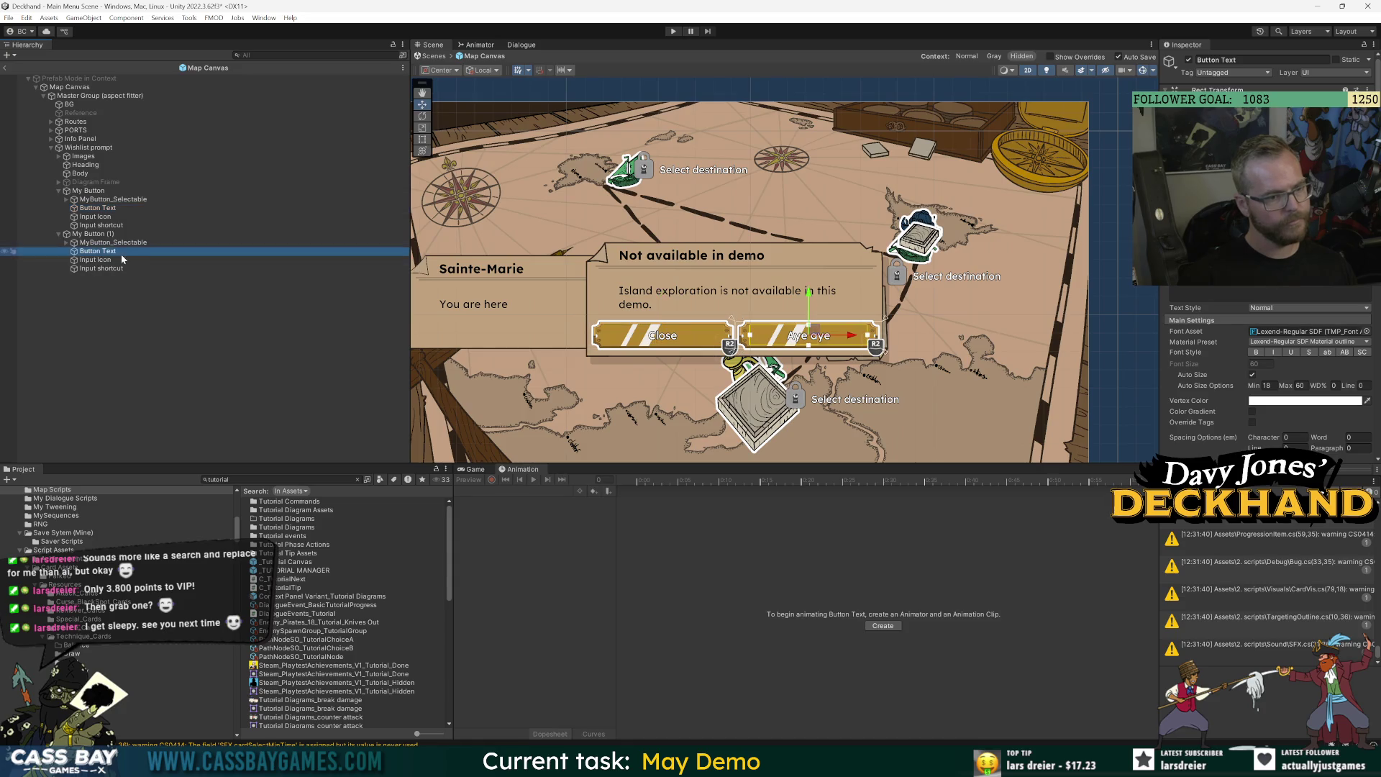
pyautogui.click(1266, 294)
pyautogui.write('ishlist')
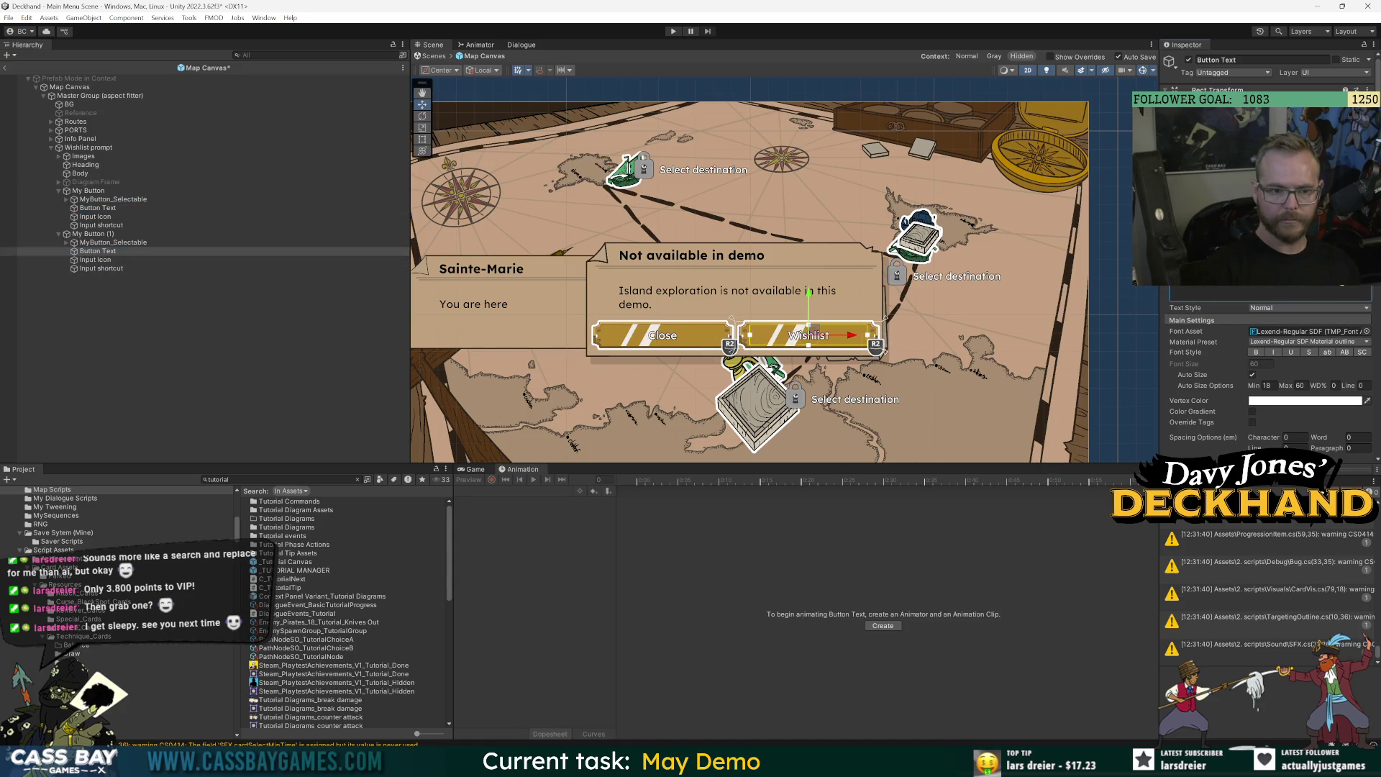
pyautogui.click(213, 389)
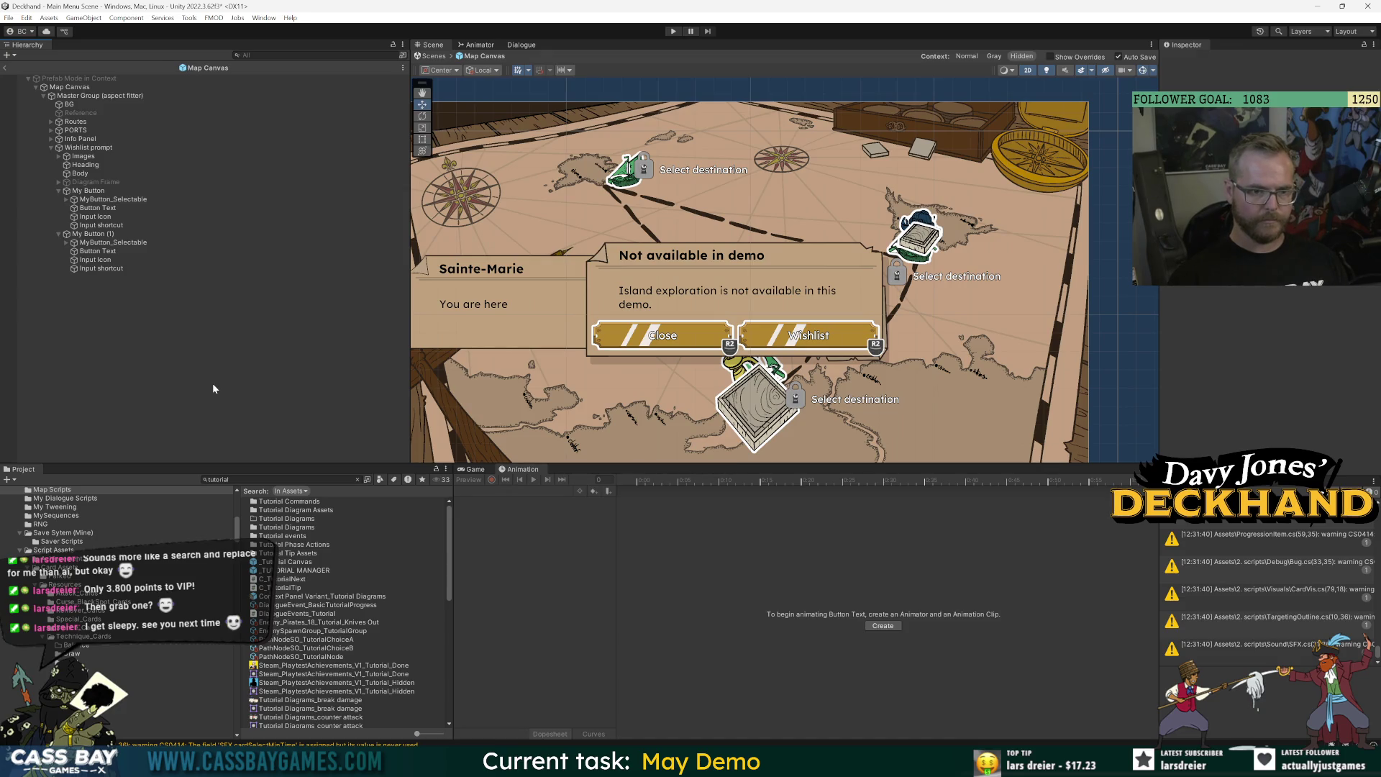
# Set the width of both buttons to 150.
pyautogui.click(90, 234)
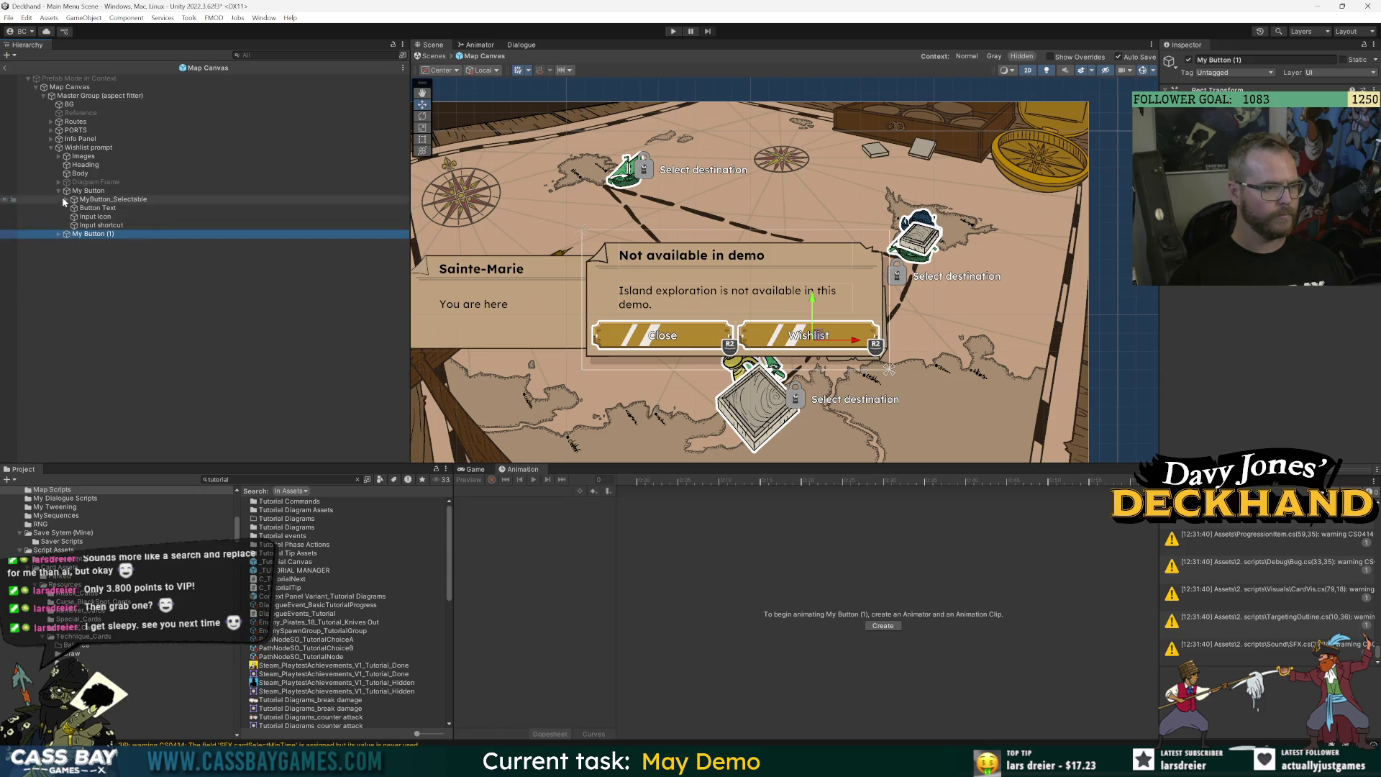
pyautogui.click(59, 191)
pyautogui.keyDown('ctrl'); pyautogui.click(90, 192); pyautogui.keyUp('ctrl')
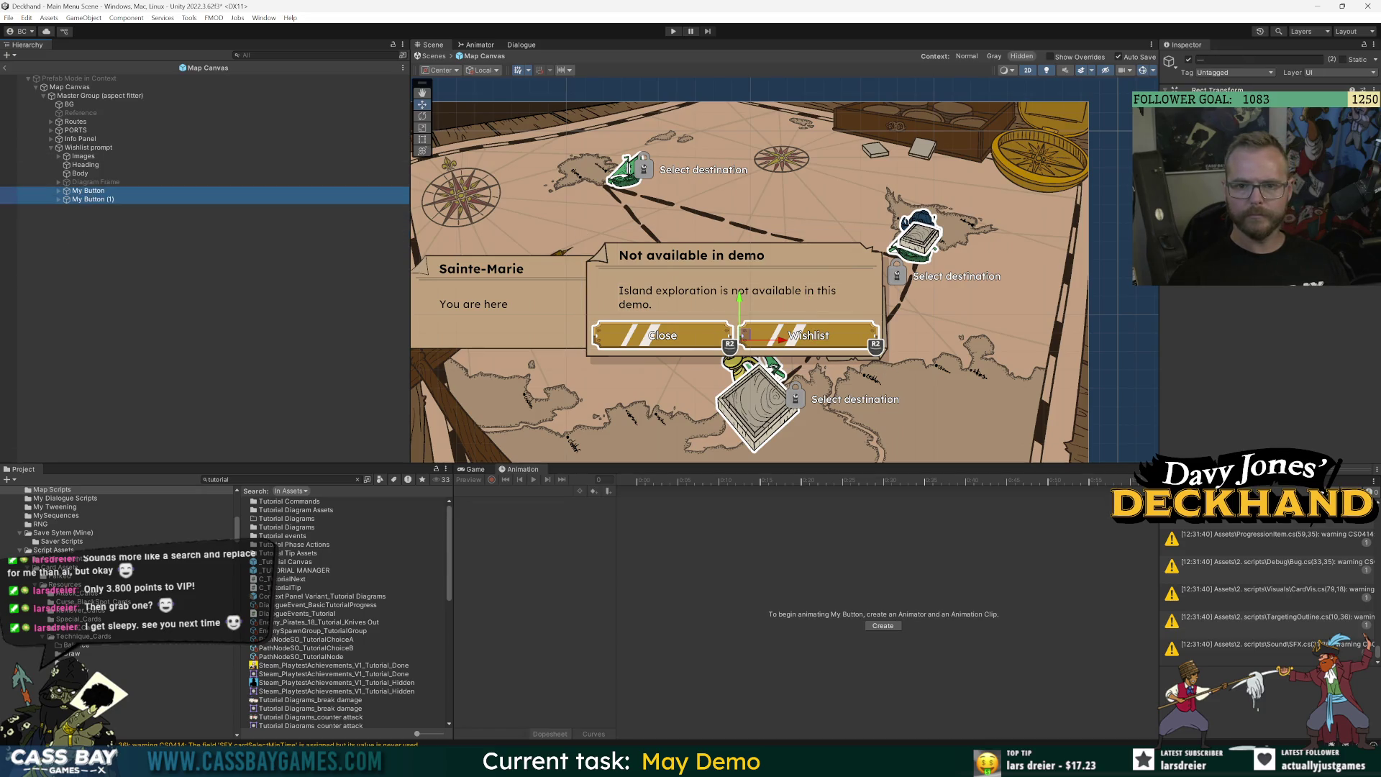
pyautogui.write('150')
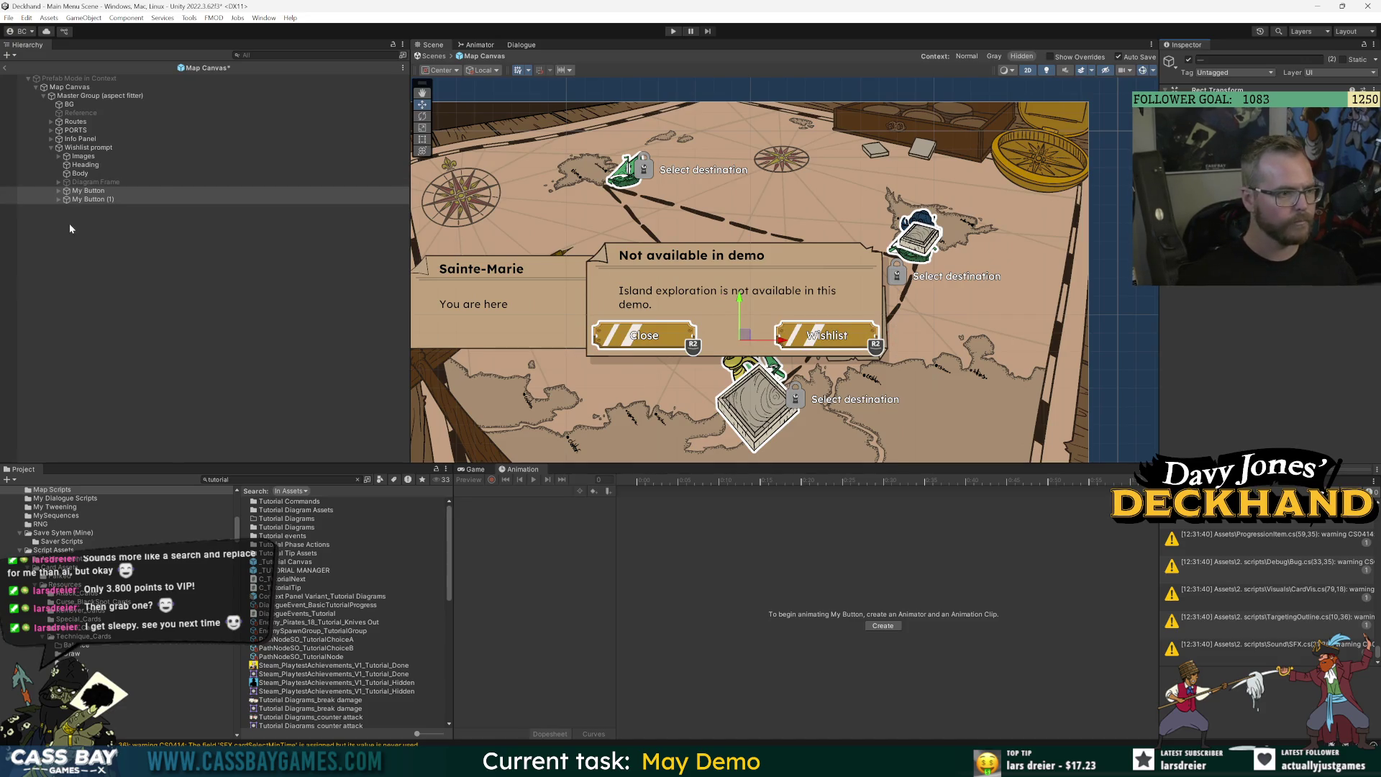
# Inspect the Wishlist prompt panel's layout and save the scene.
pyautogui.click(88, 148)
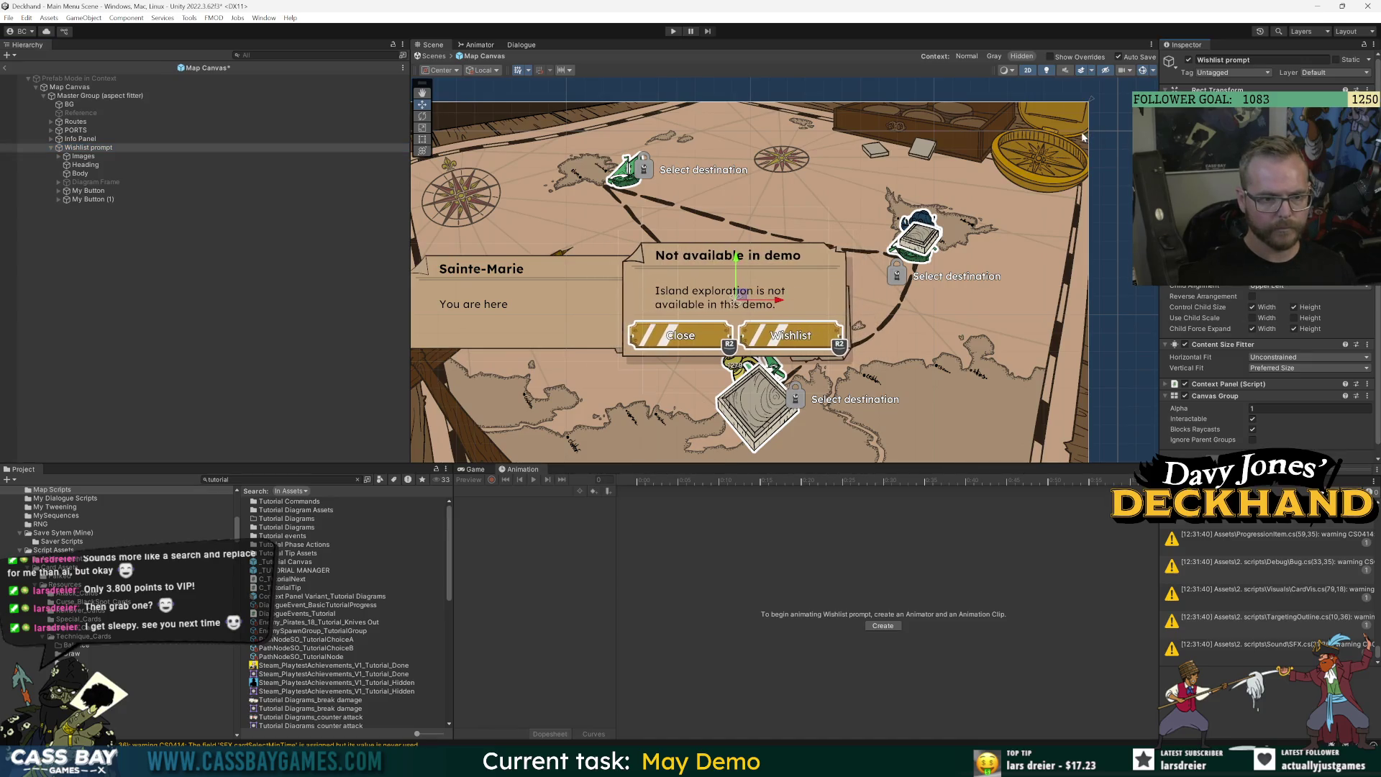
pyautogui.click(622, 274)
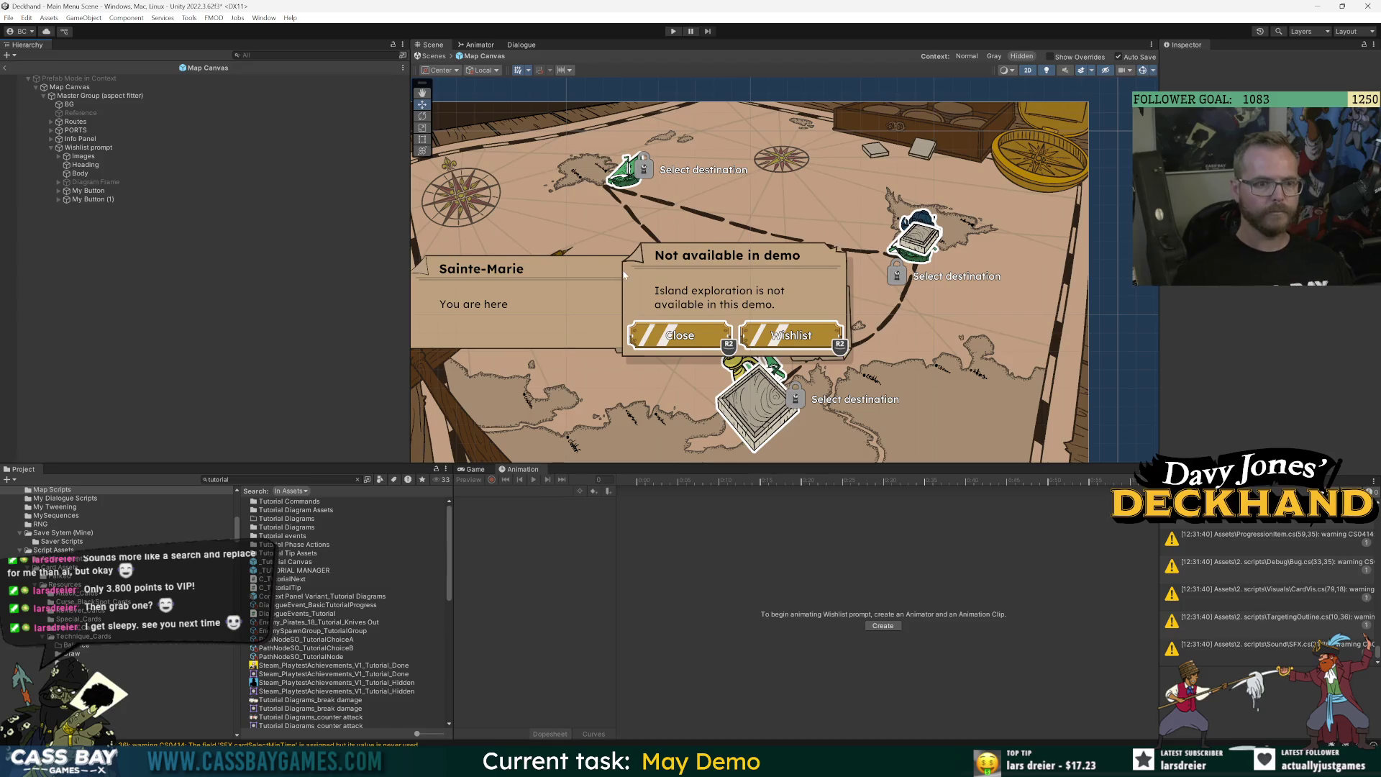
pyautogui.click(88, 148)
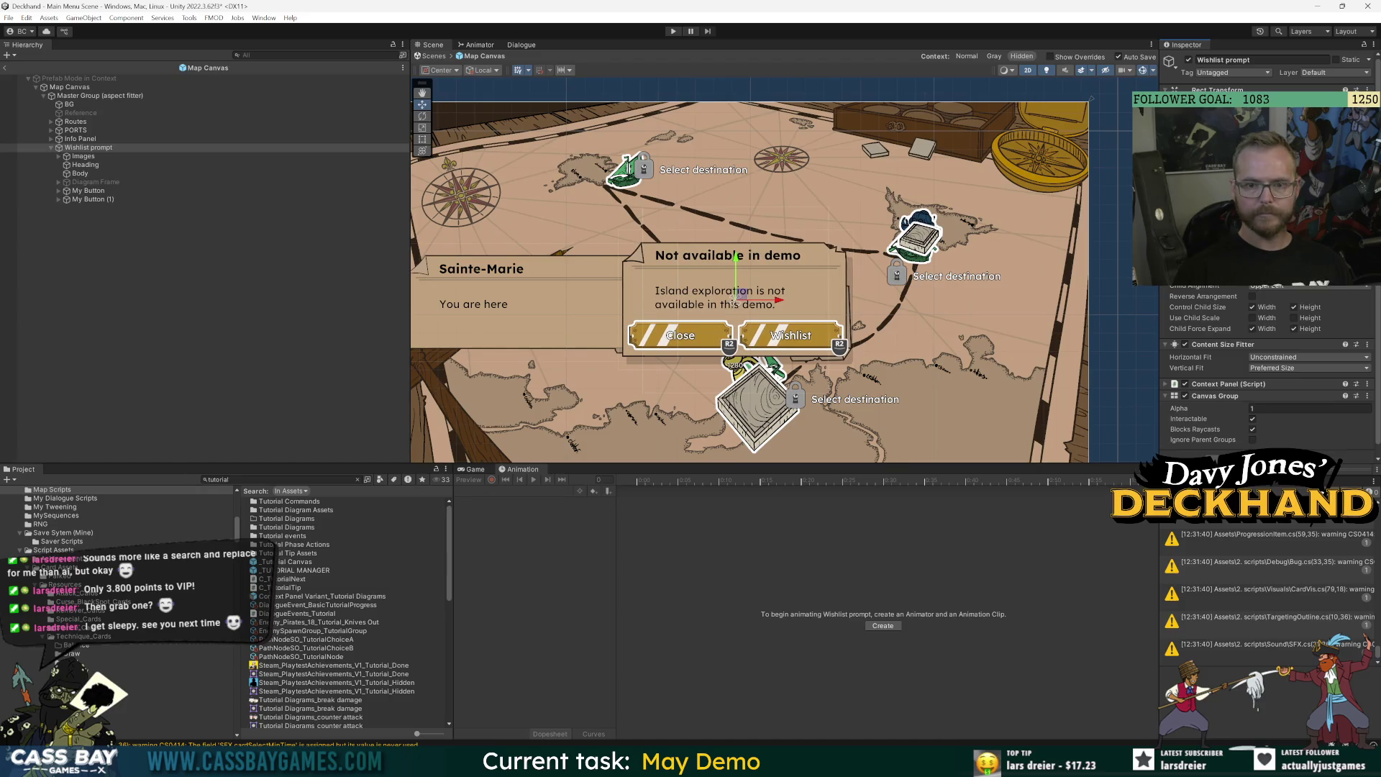
pyautogui.click(333, 364)
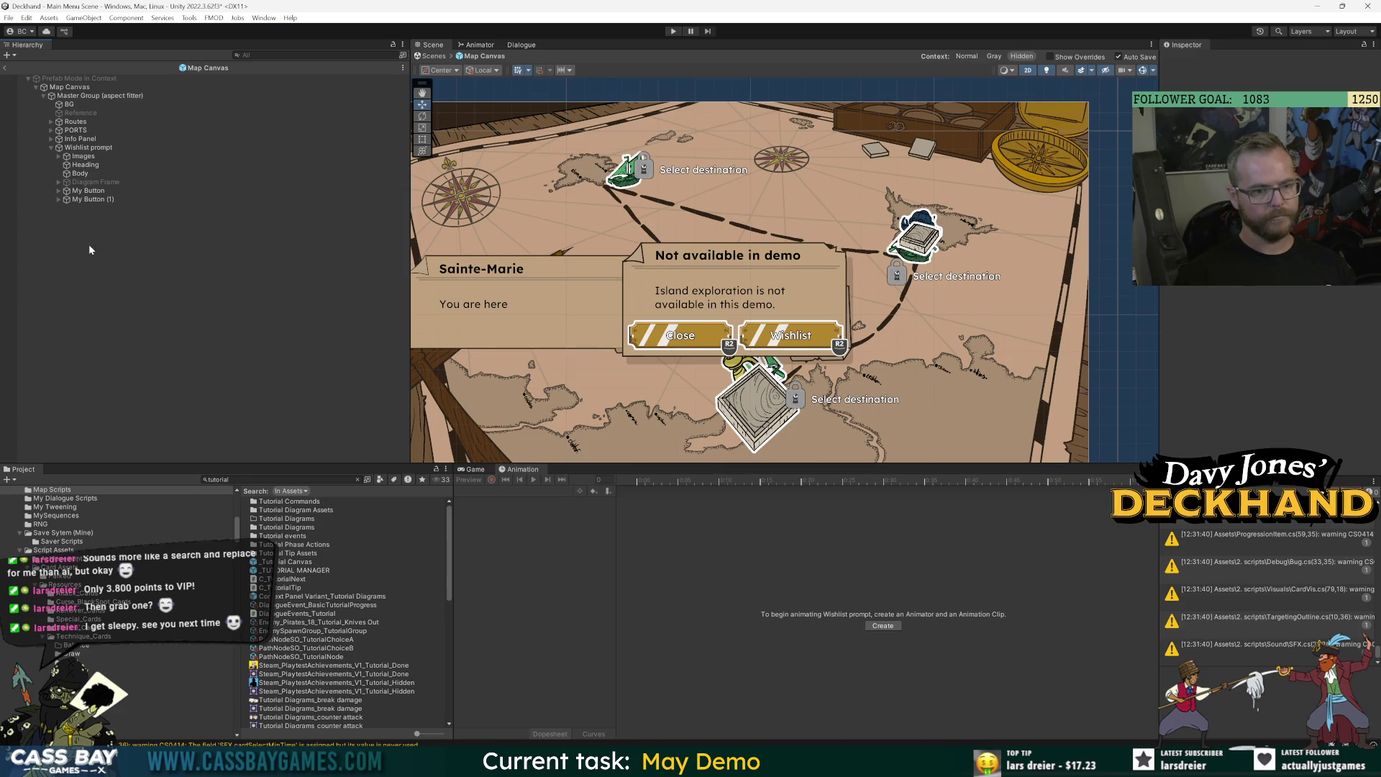
pyautogui.click(87, 176)
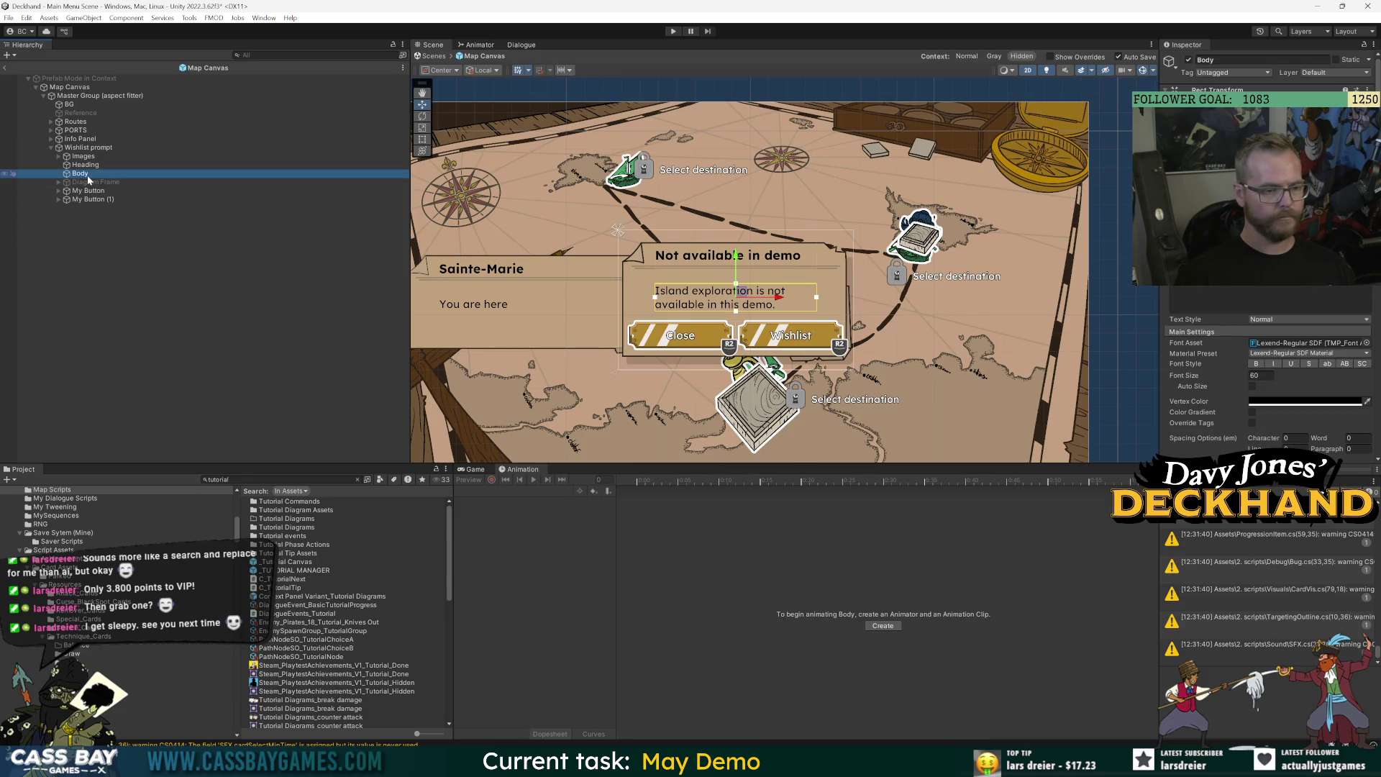
pyautogui.click(88, 147)
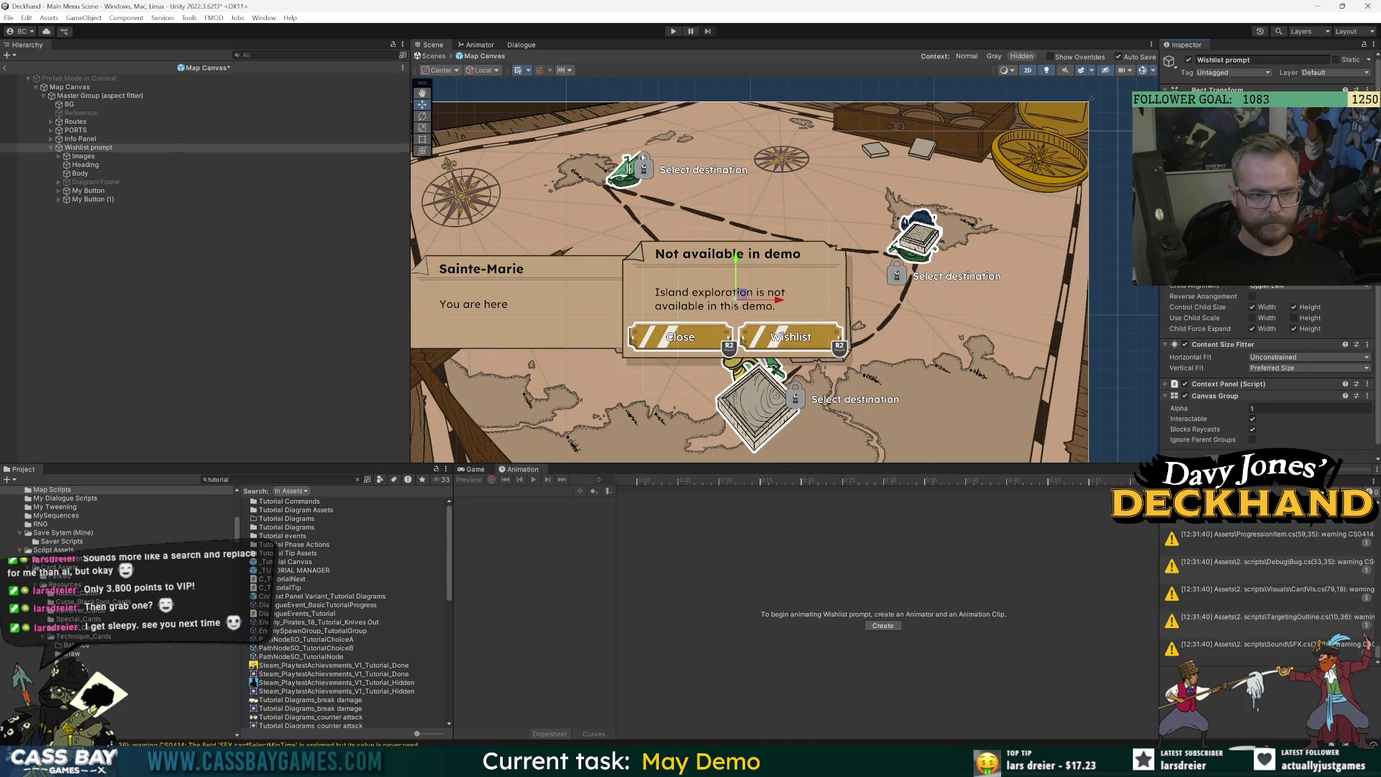
pyautogui.hotkey('ctrl', 's')
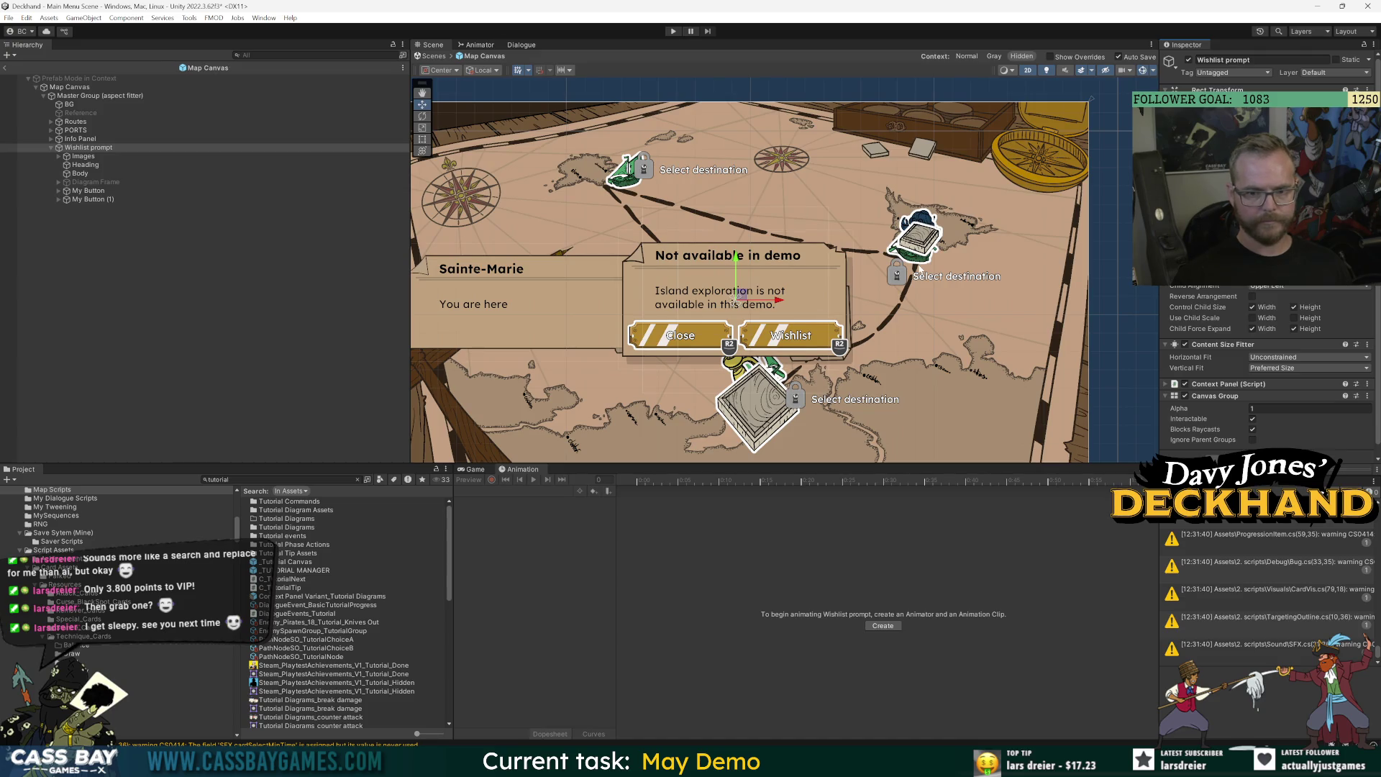
# Edit the Body text's TextMeshPro settings in the Inspector so it wraps onto two lines.
pyautogui.click(80, 174)
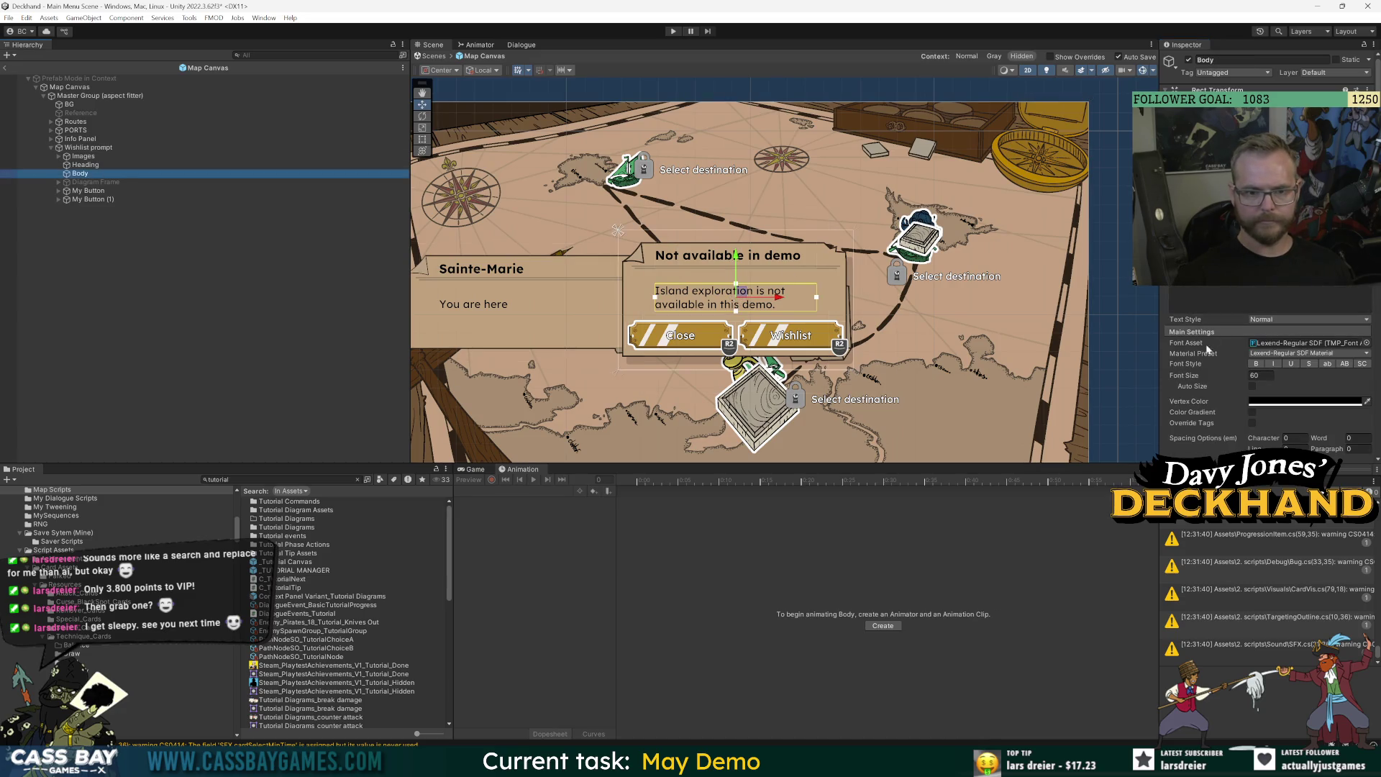
pyautogui.click(1266, 296)
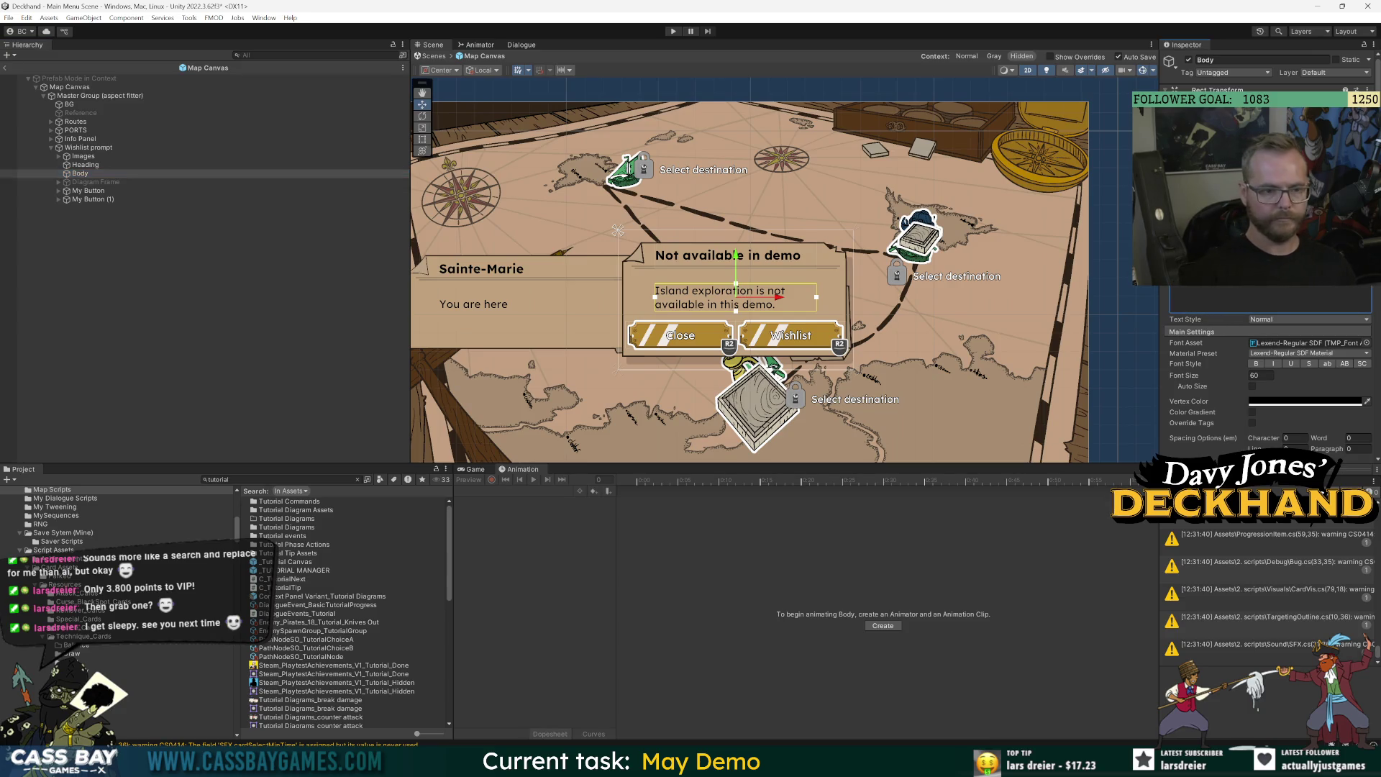
pyautogui.press('BackSpace')
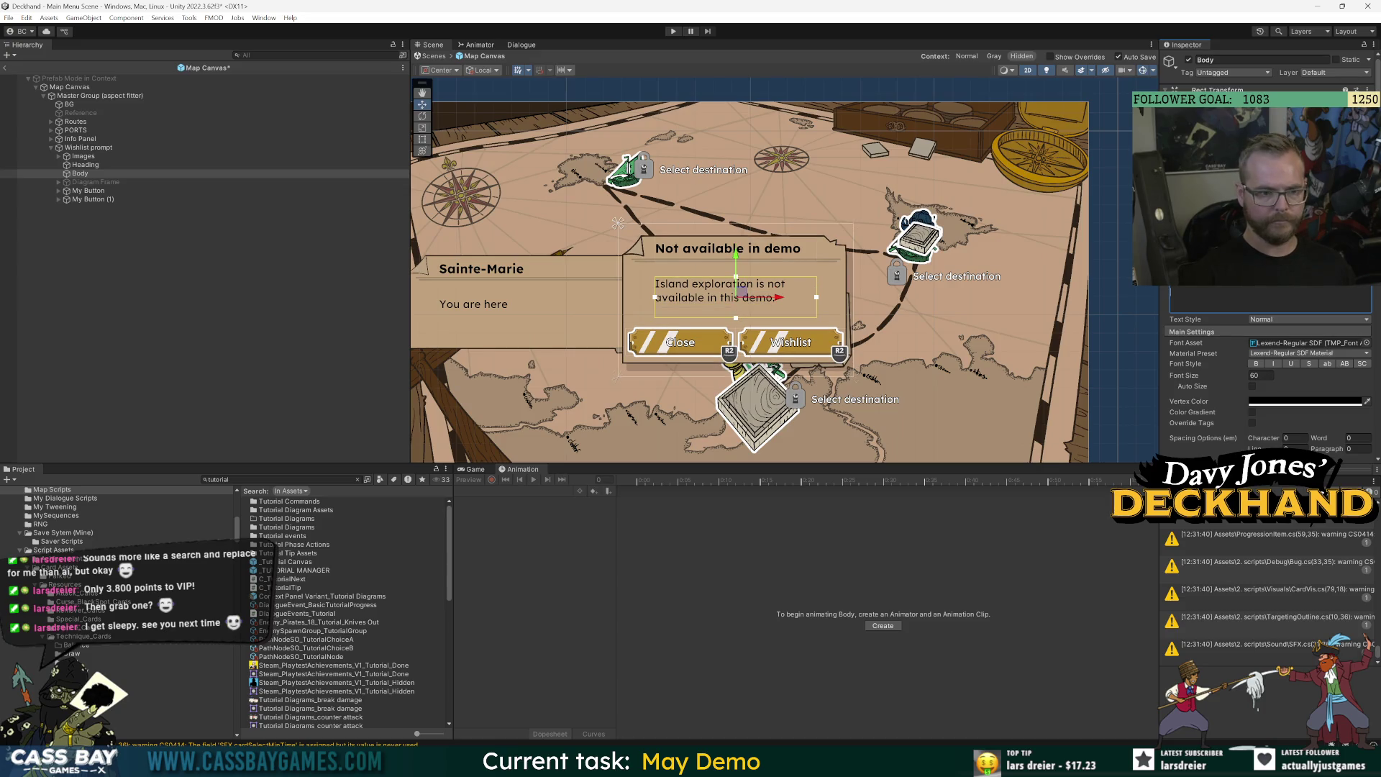
pyautogui.click(331, 238)
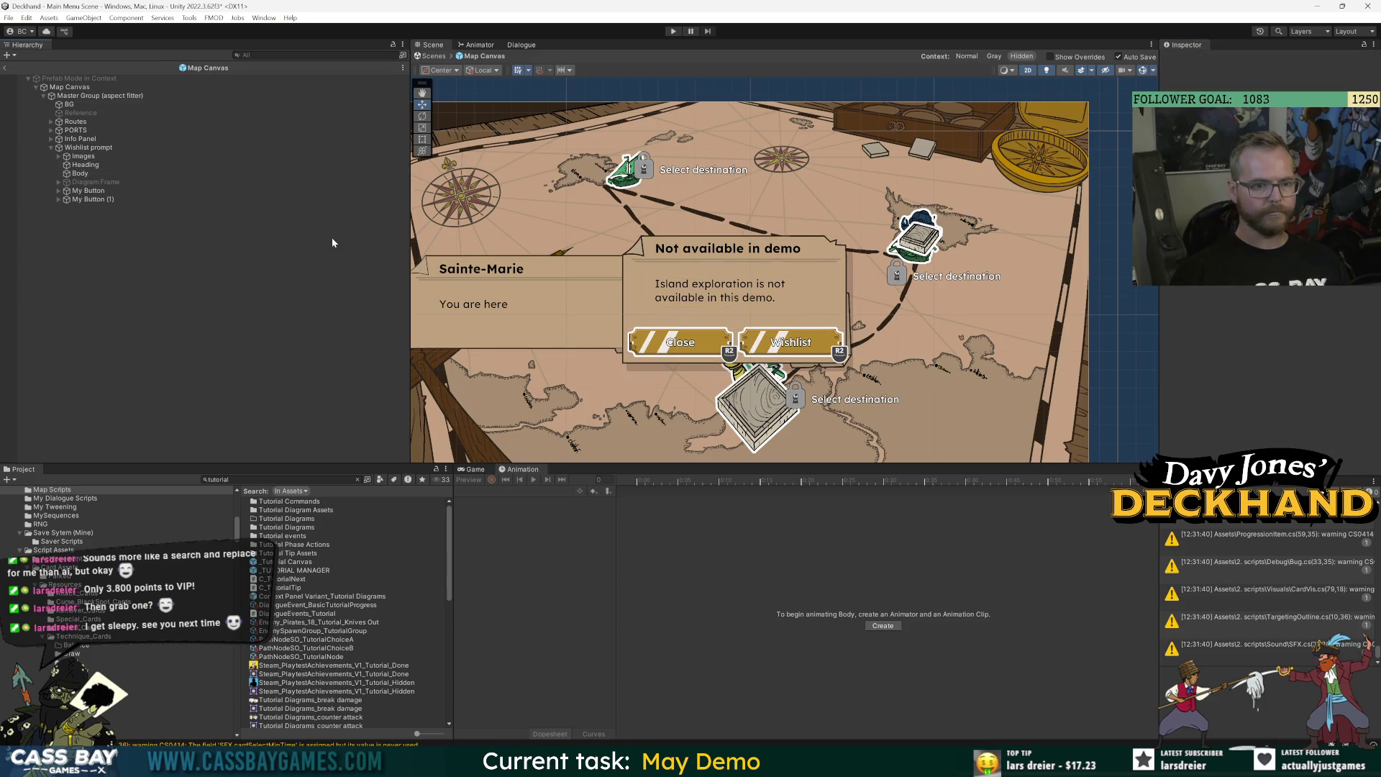
# Increase the prompt panel's padding and narrow both buttons' width.
pyautogui.click(83, 148)
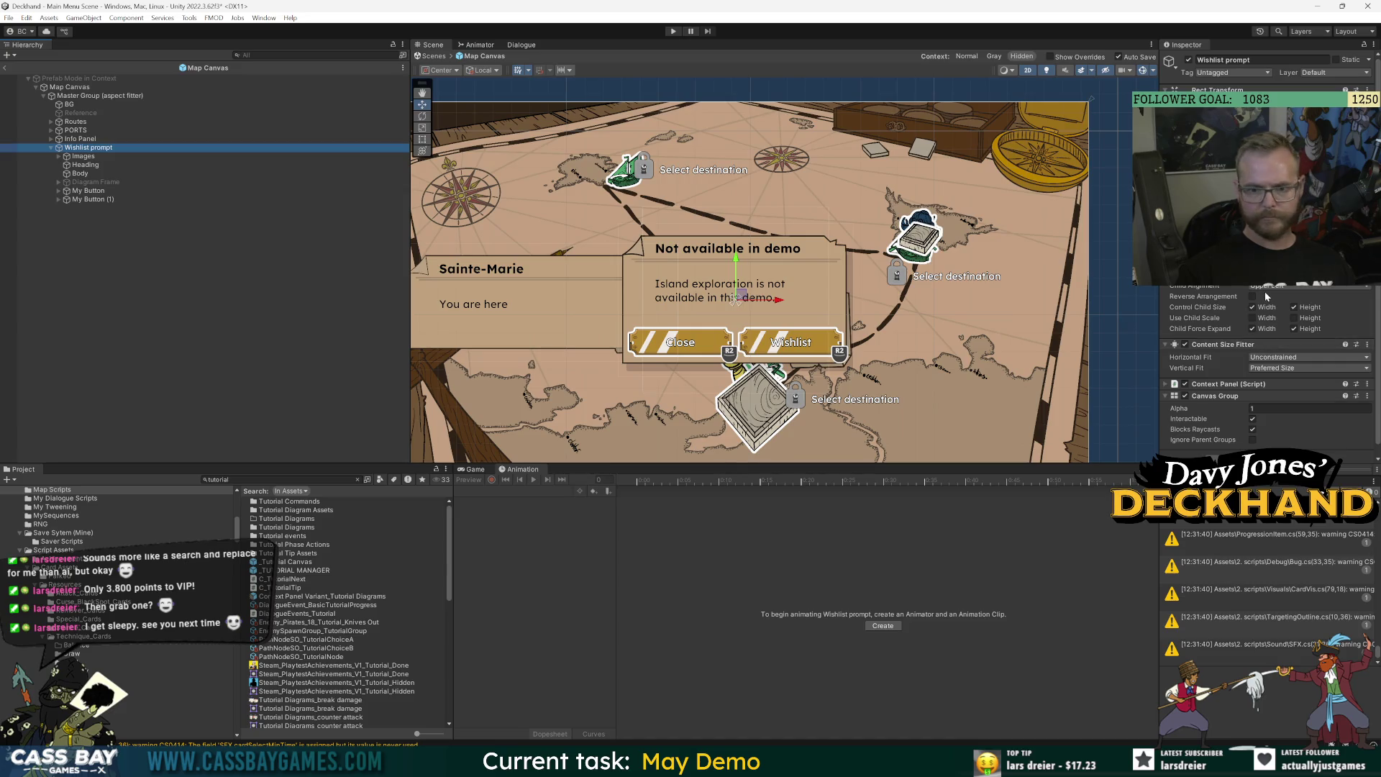
pyautogui.moveTo(1322, 286); pyautogui.dragTo(1291, 287)
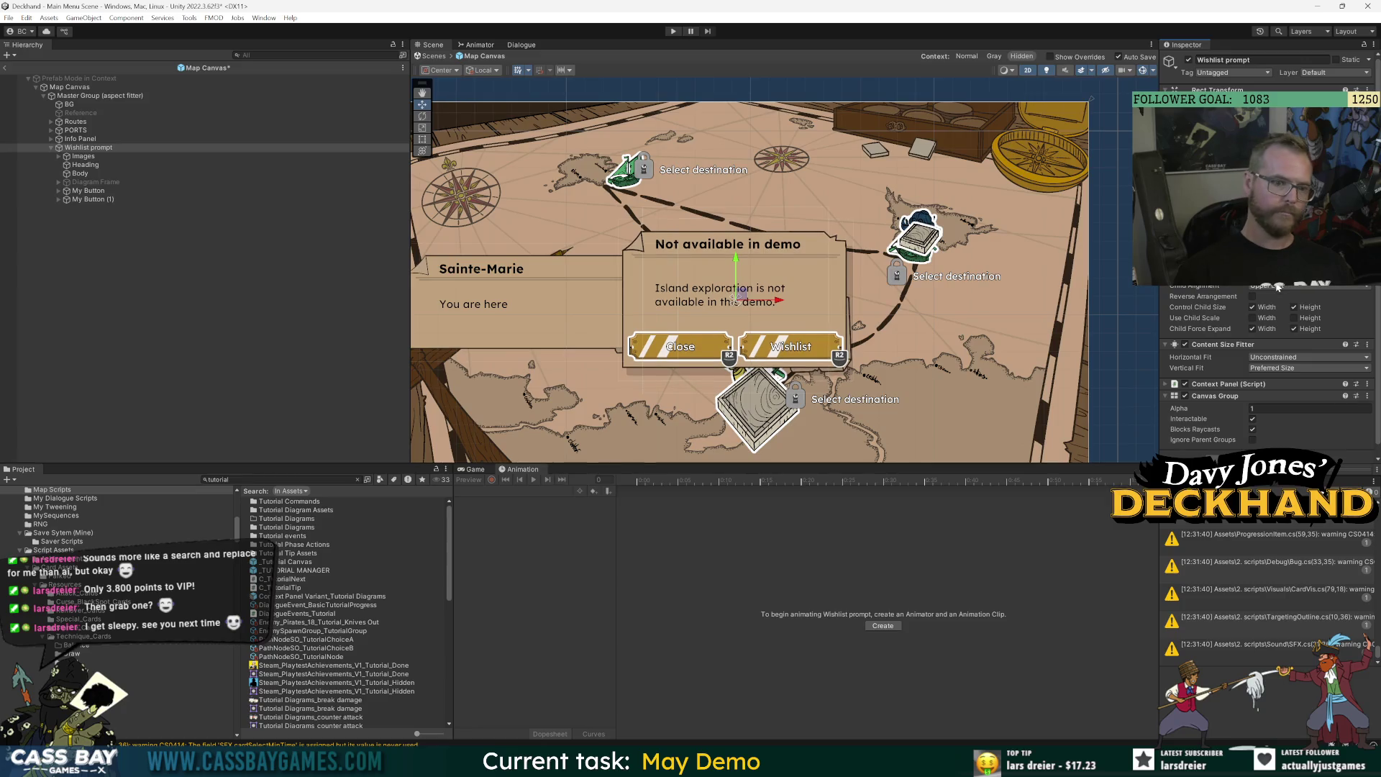
pyautogui.click(87, 199)
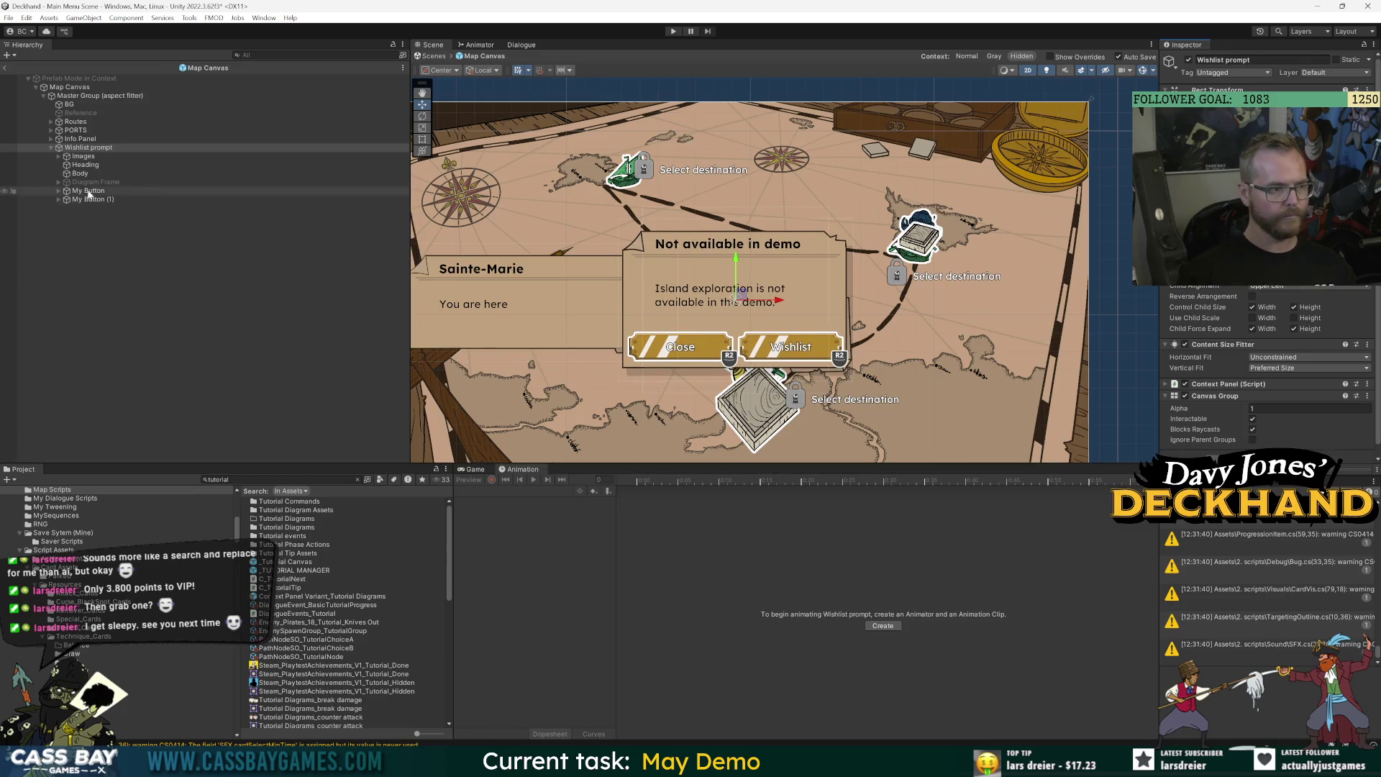
pyautogui.keyDown('shift'); pyautogui.click(88, 190); pyautogui.keyUp('shift')
pyautogui.moveTo(1266, 216); pyautogui.dragTo(1090, 123)
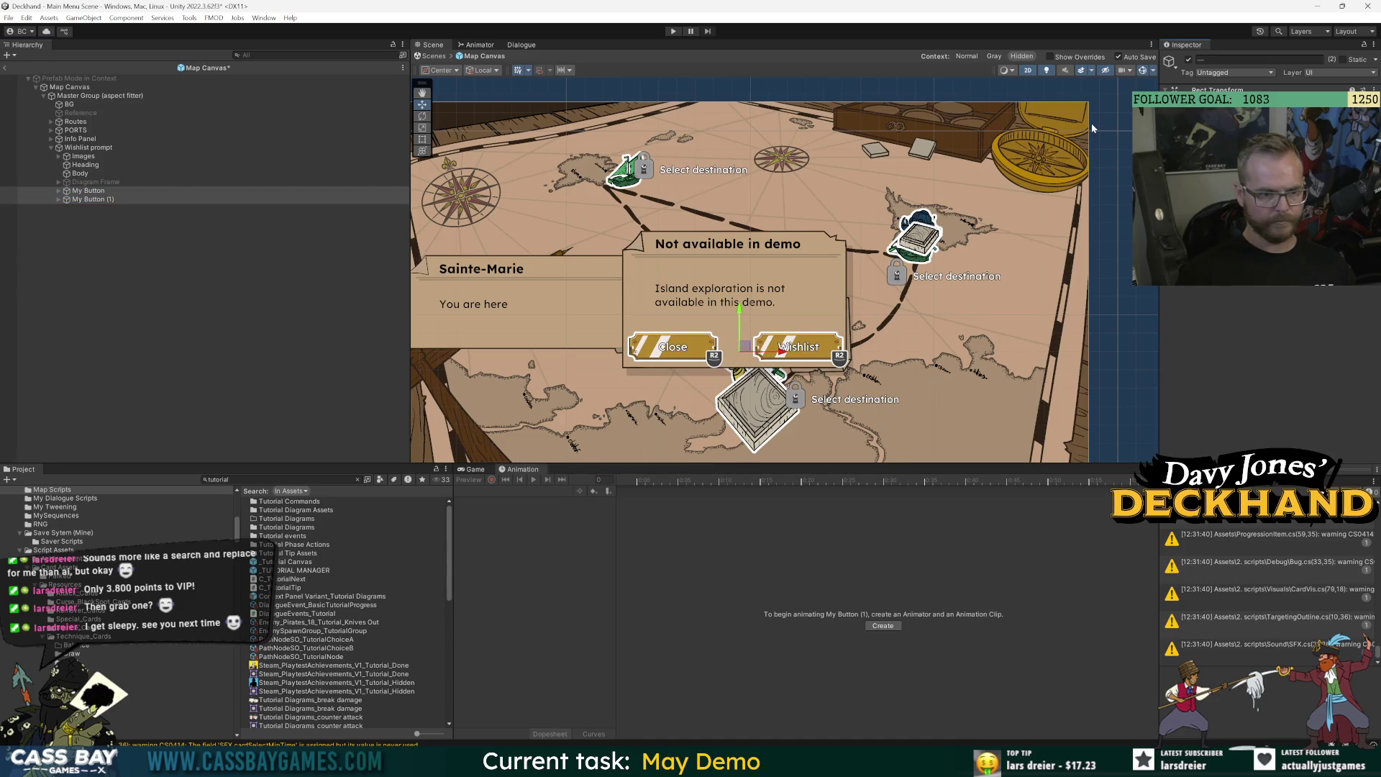
# Shift the Wishlist button slightly to the right.
pyautogui.click(88, 191)
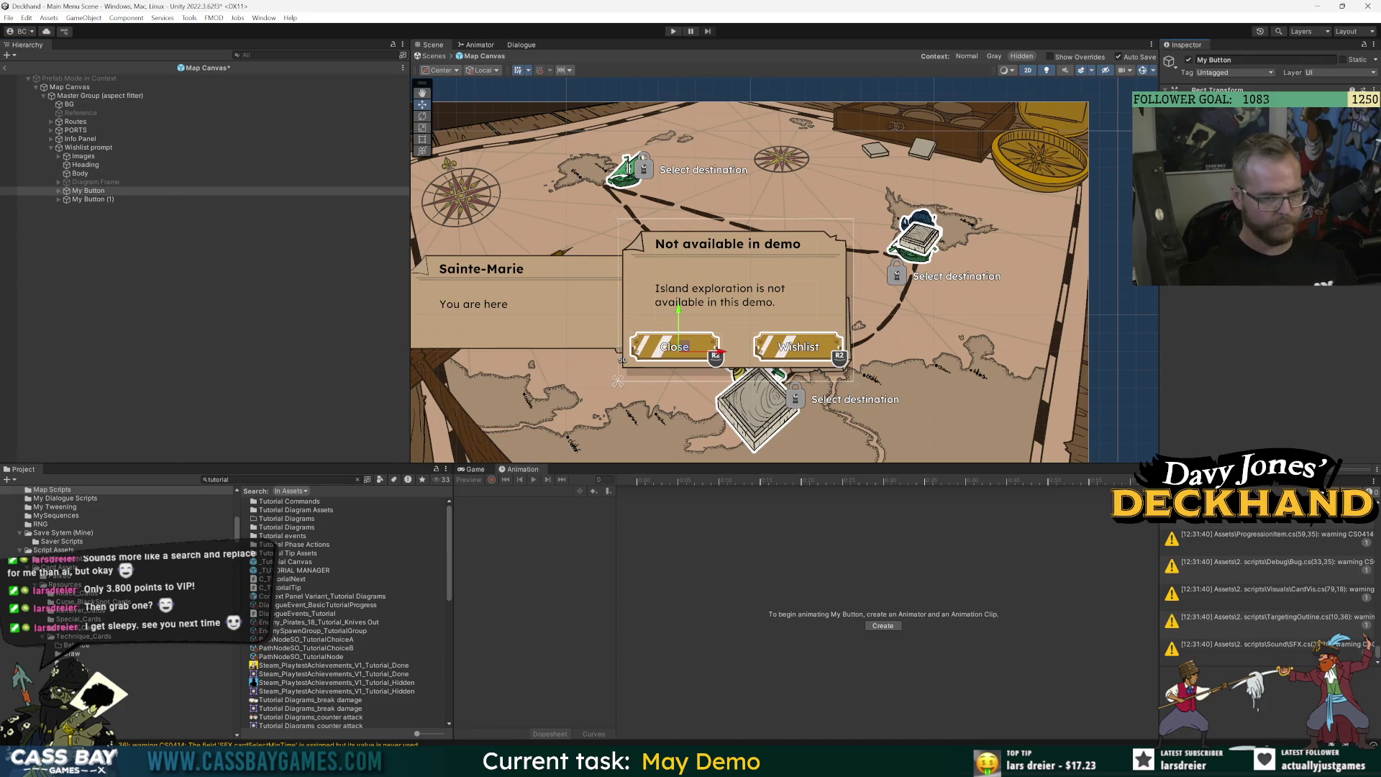
pyautogui.click(94, 199)
pyautogui.moveTo(806, 346); pyautogui.dragTo(822, 346)
pyautogui.click(148, 283)
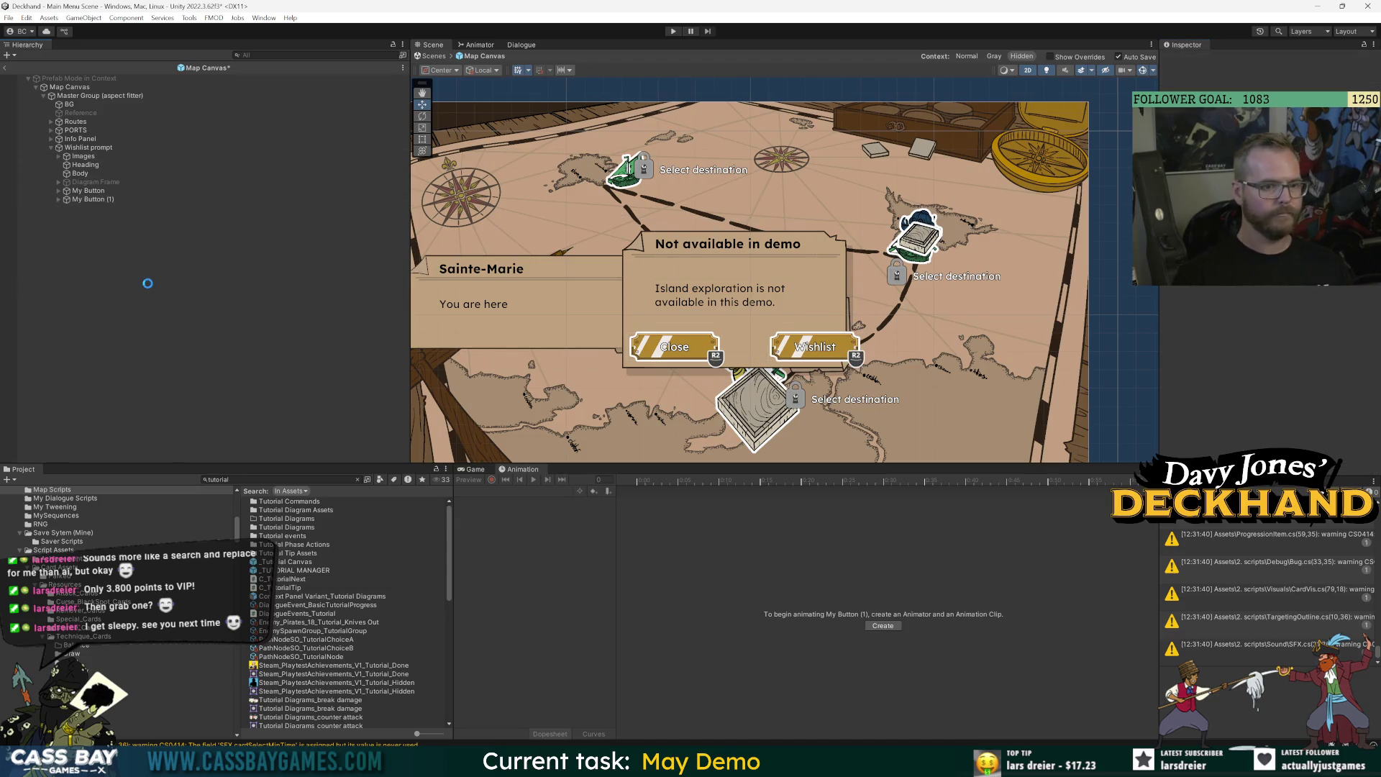
pyautogui.click(101, 199)
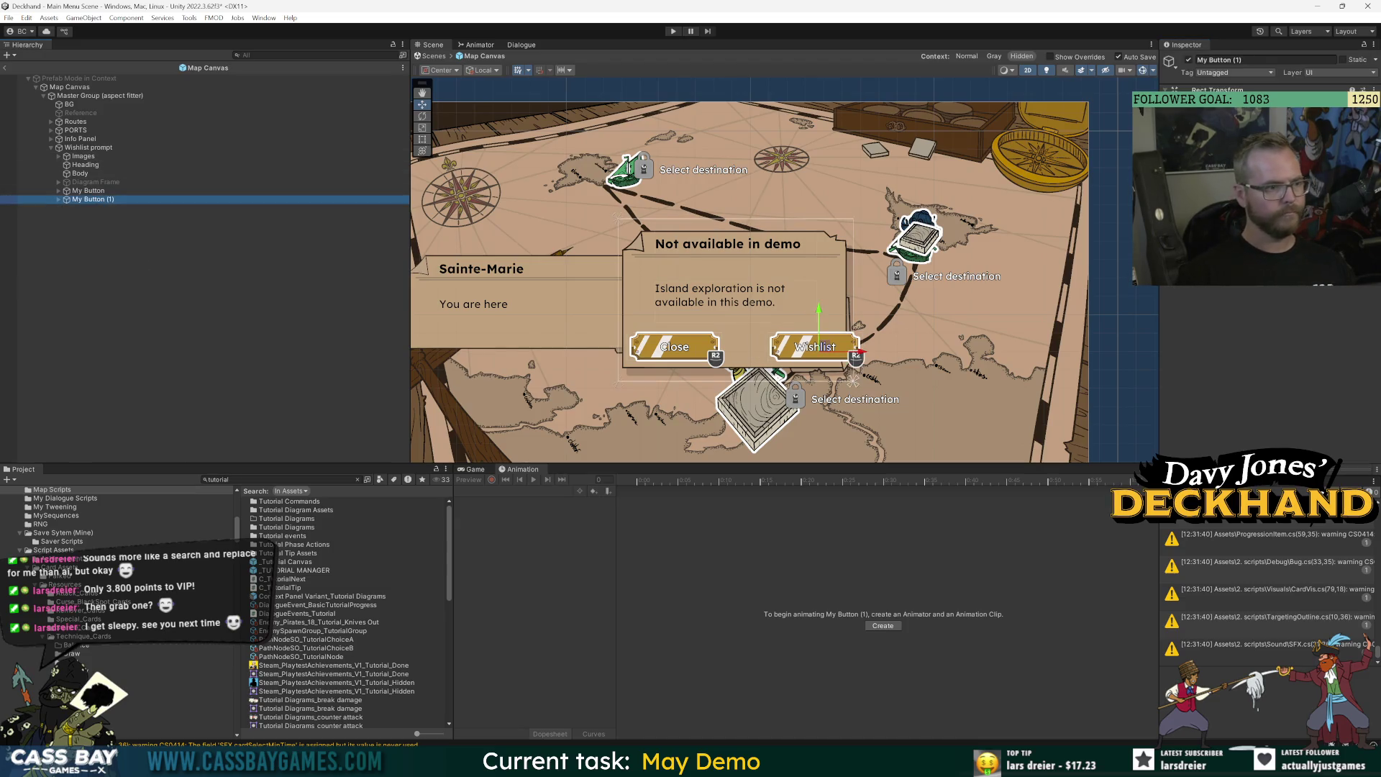
pyautogui.click(856, 356)
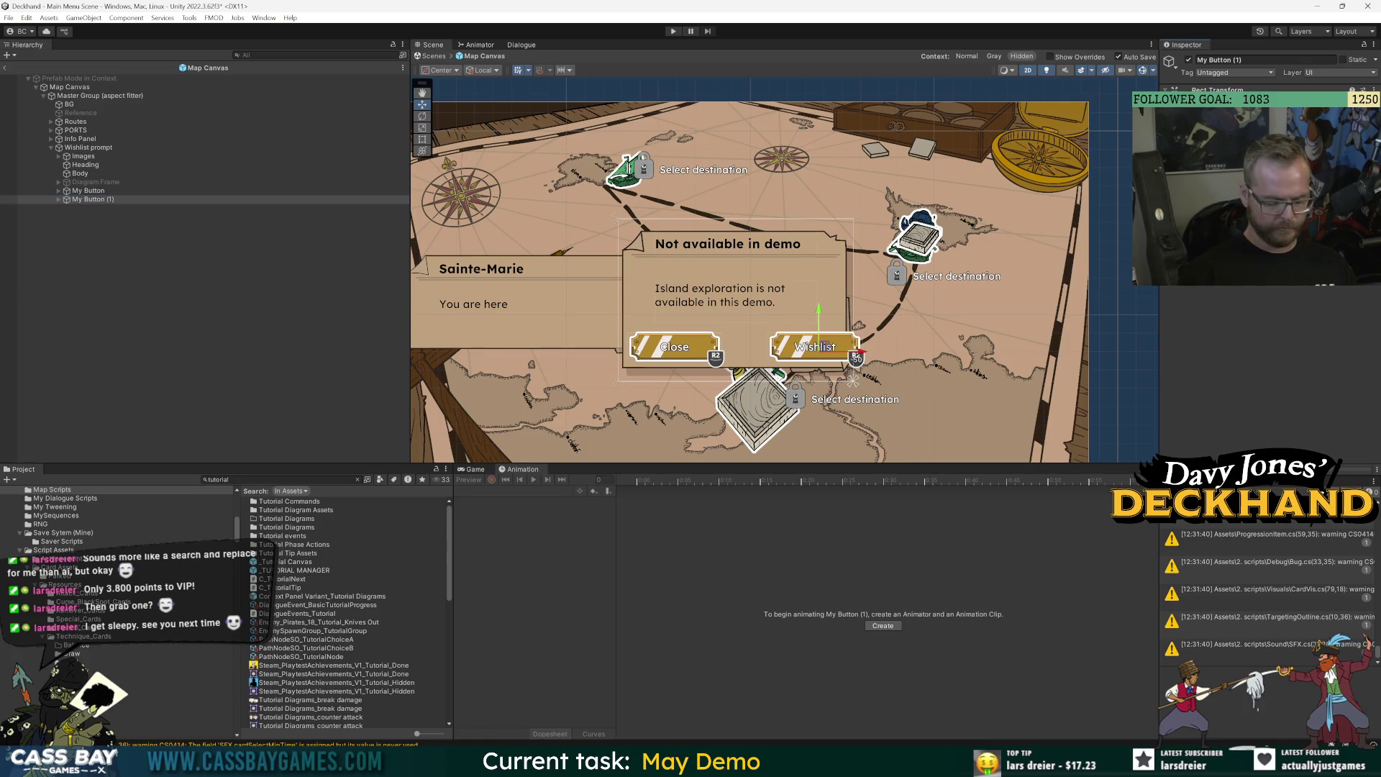
# Expand the Close button to show its MyButton_Selectable child and click events.
pyautogui.click(86, 191)
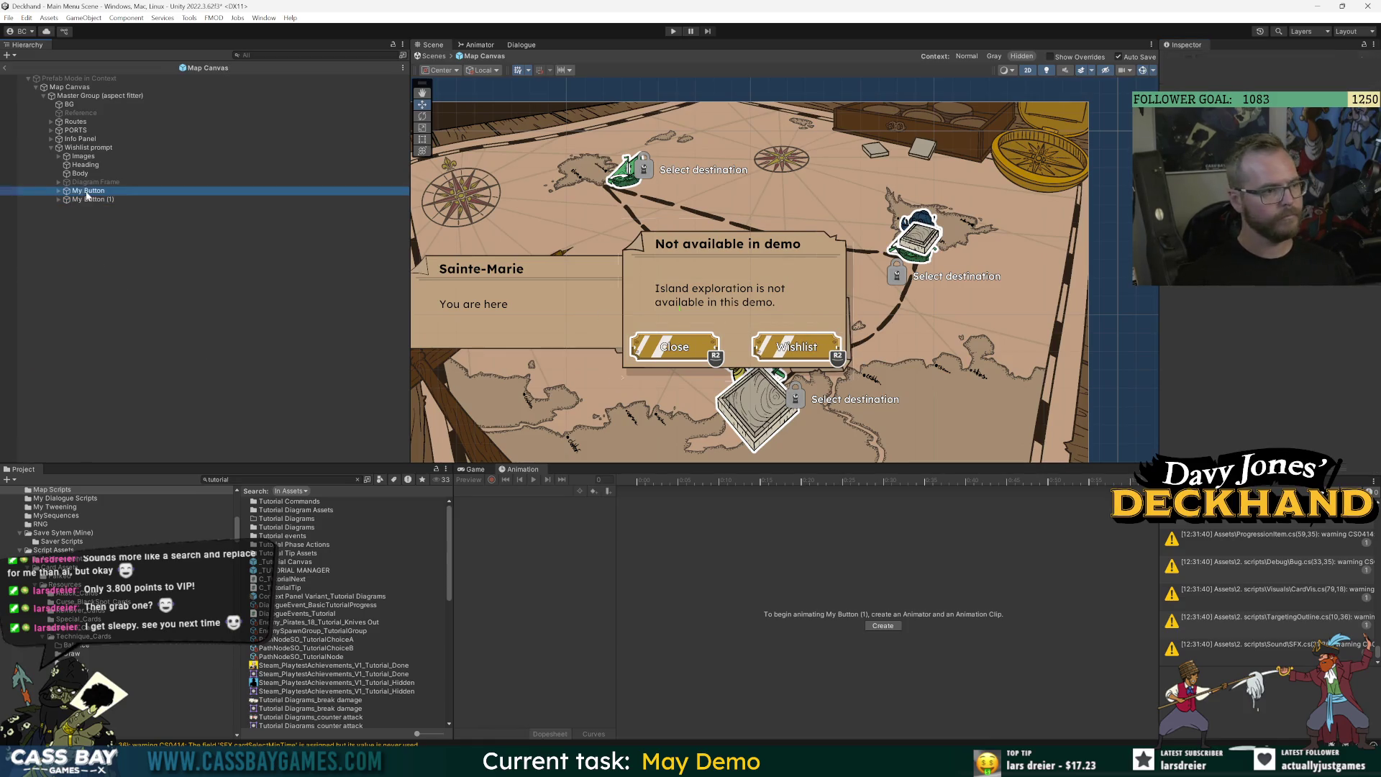
pyautogui.press('Right')
pyautogui.press('Down')
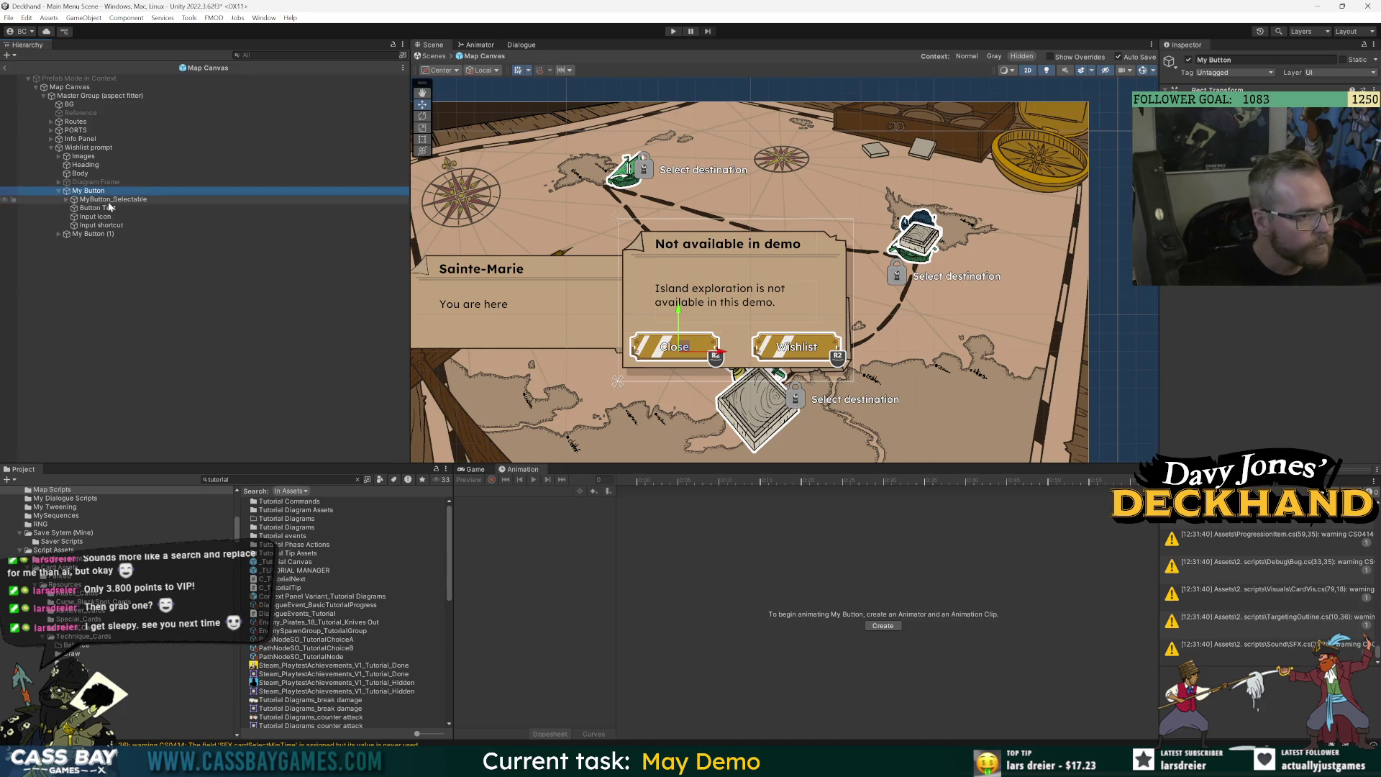
pyautogui.press('Right')
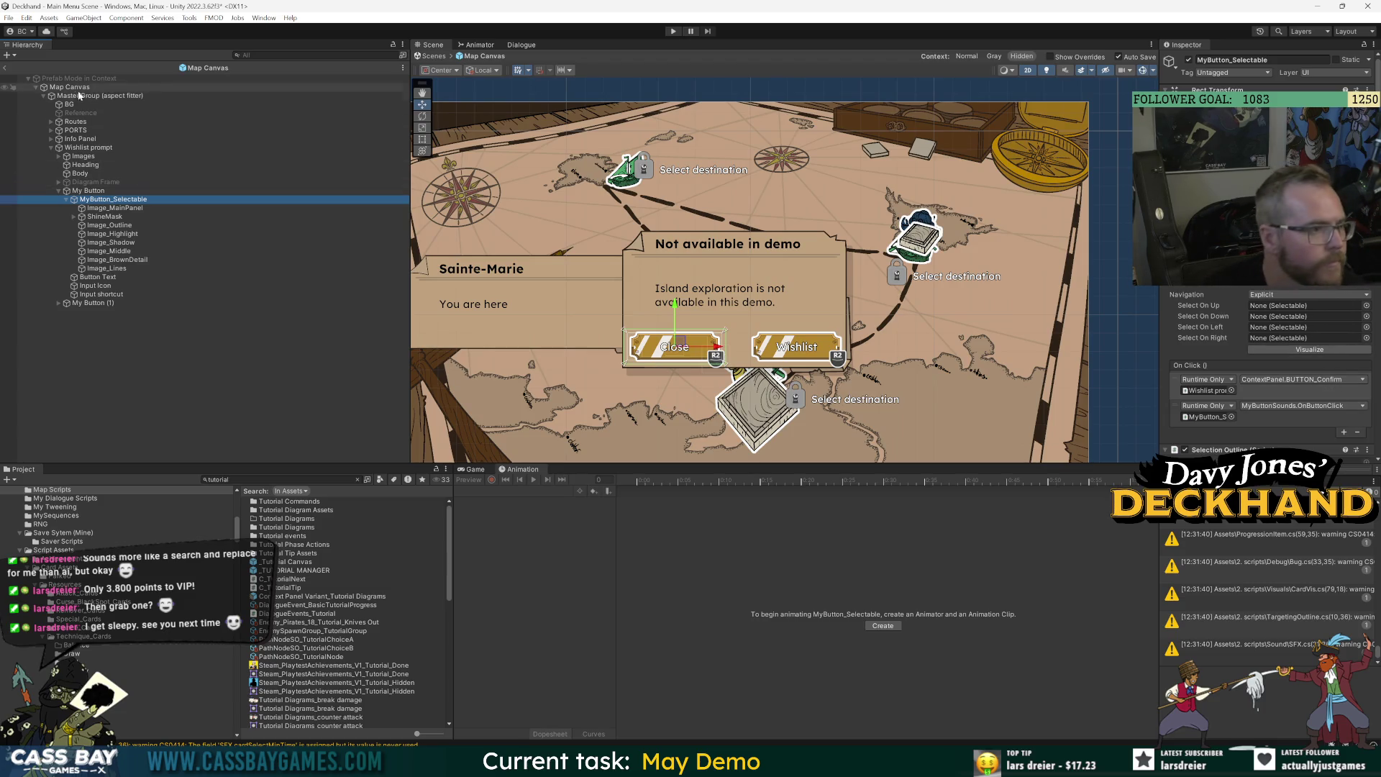
# Remove the Content Panel script from the Wishlist prompt.
pyautogui.click(86, 147)
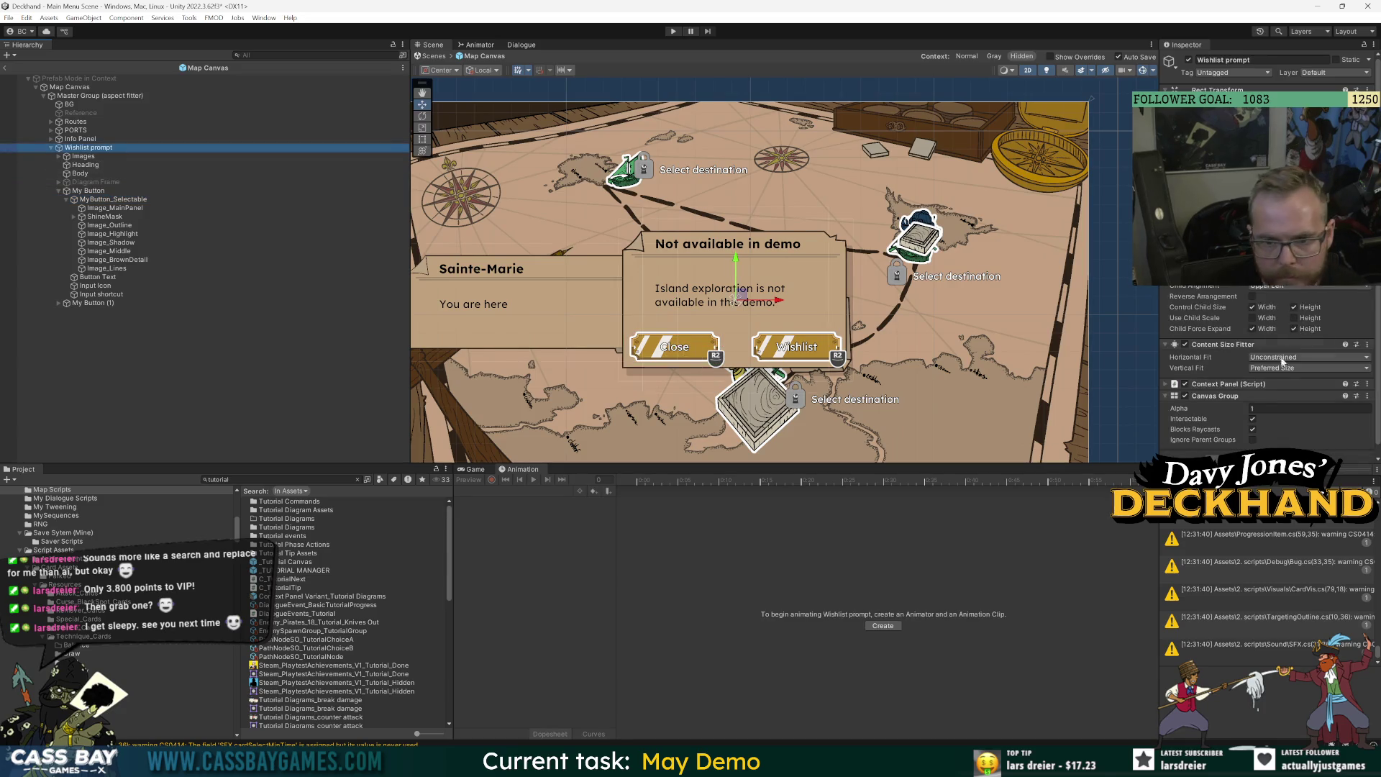
pyautogui.click(1367, 384)
pyautogui.click(1318, 411)
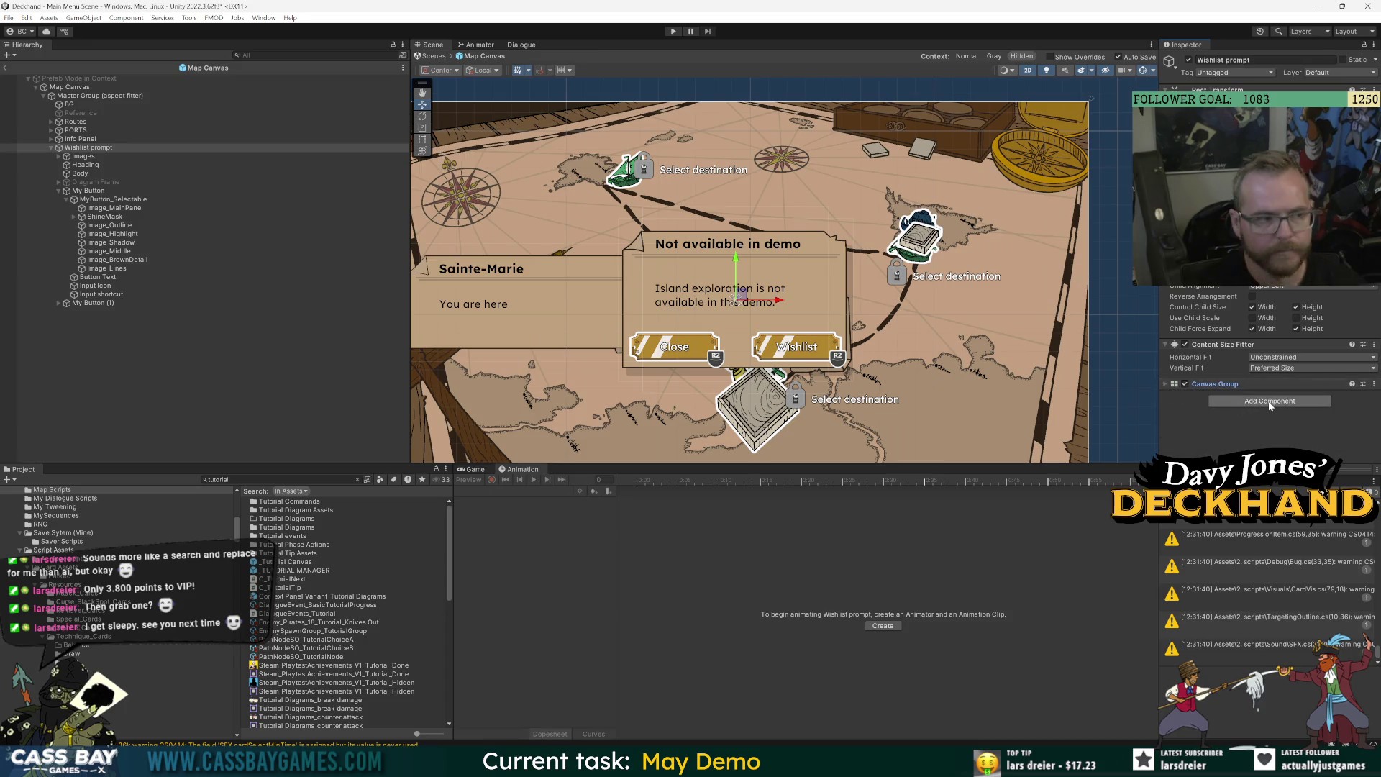
# Create and attach a new WishlistPrompt script, then open it for editing.
pyautogui.click(1272, 405)
pyautogui.write('Wishlist')
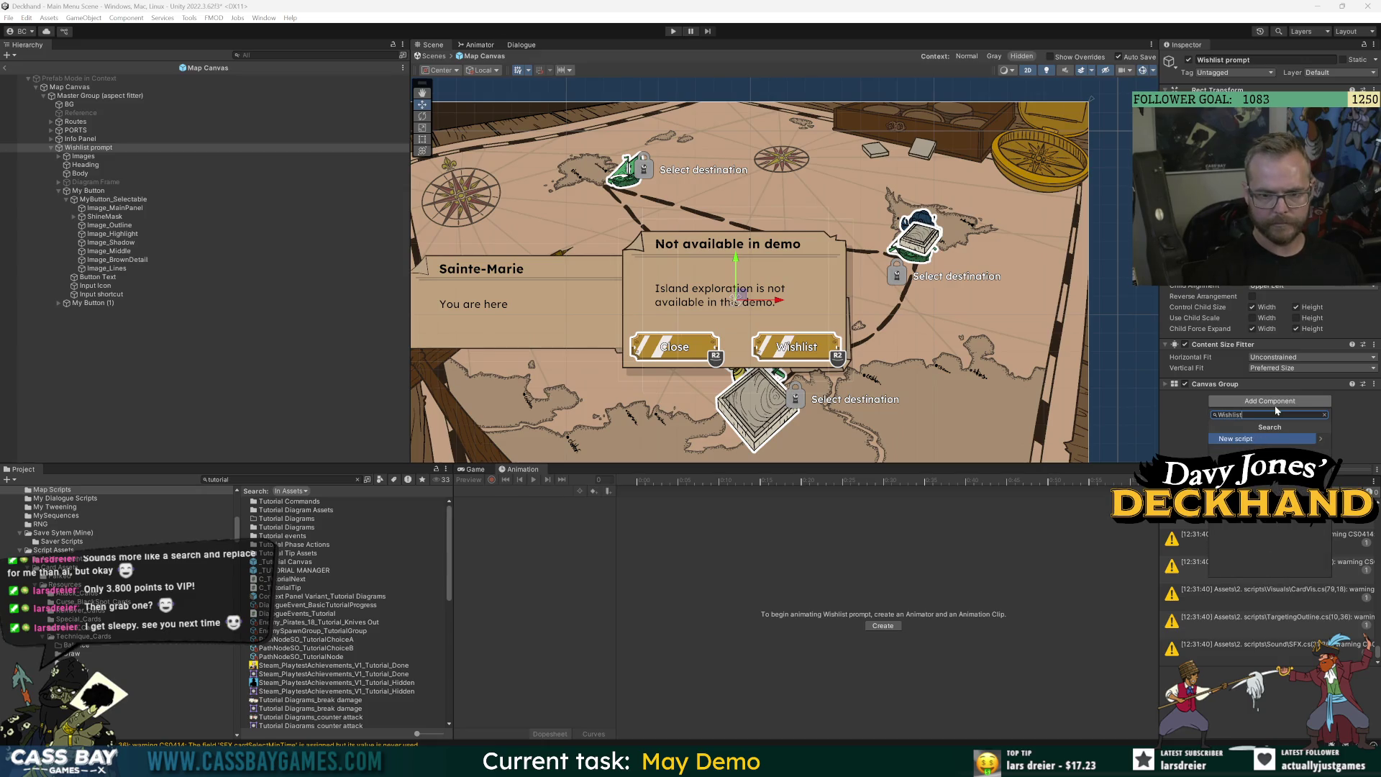
pyautogui.press('Return')
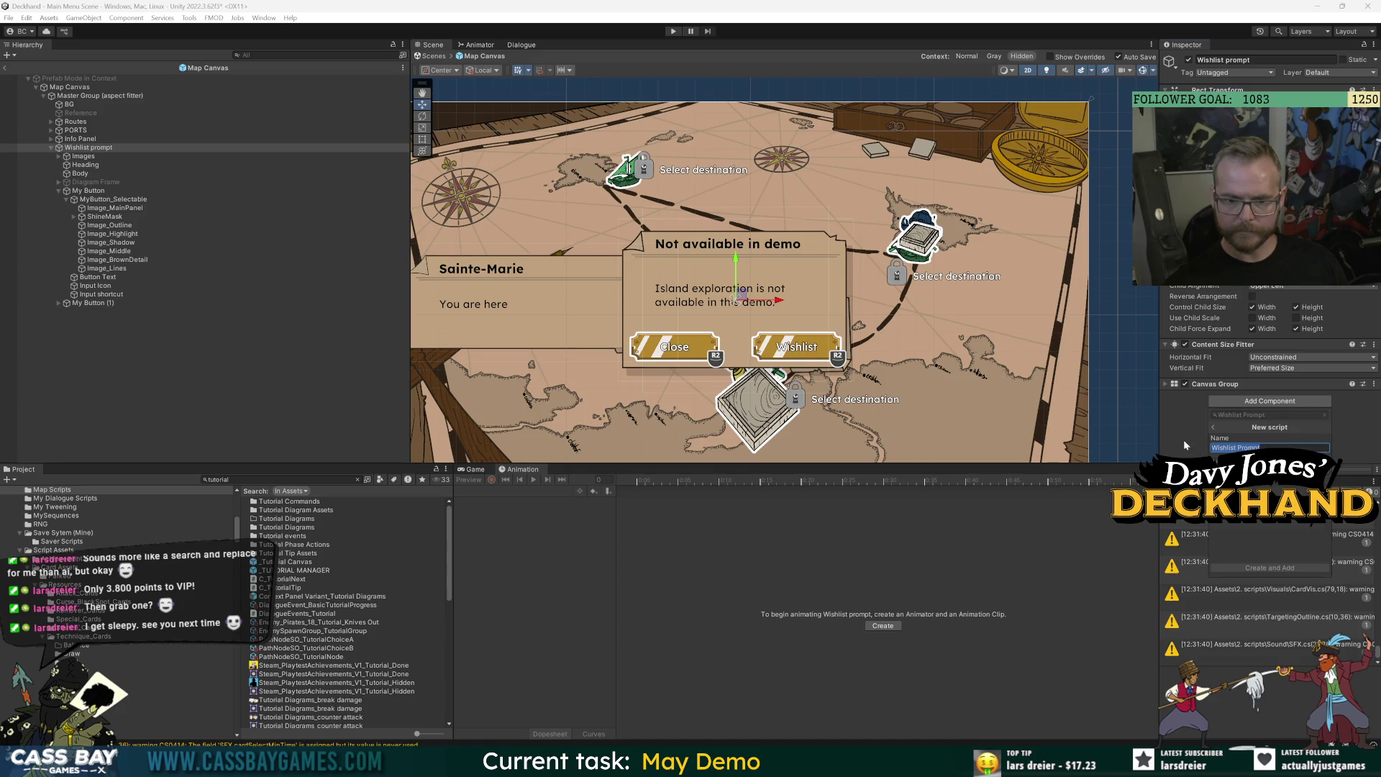
pyautogui.press('Return')
pyautogui.click(1256, 406)
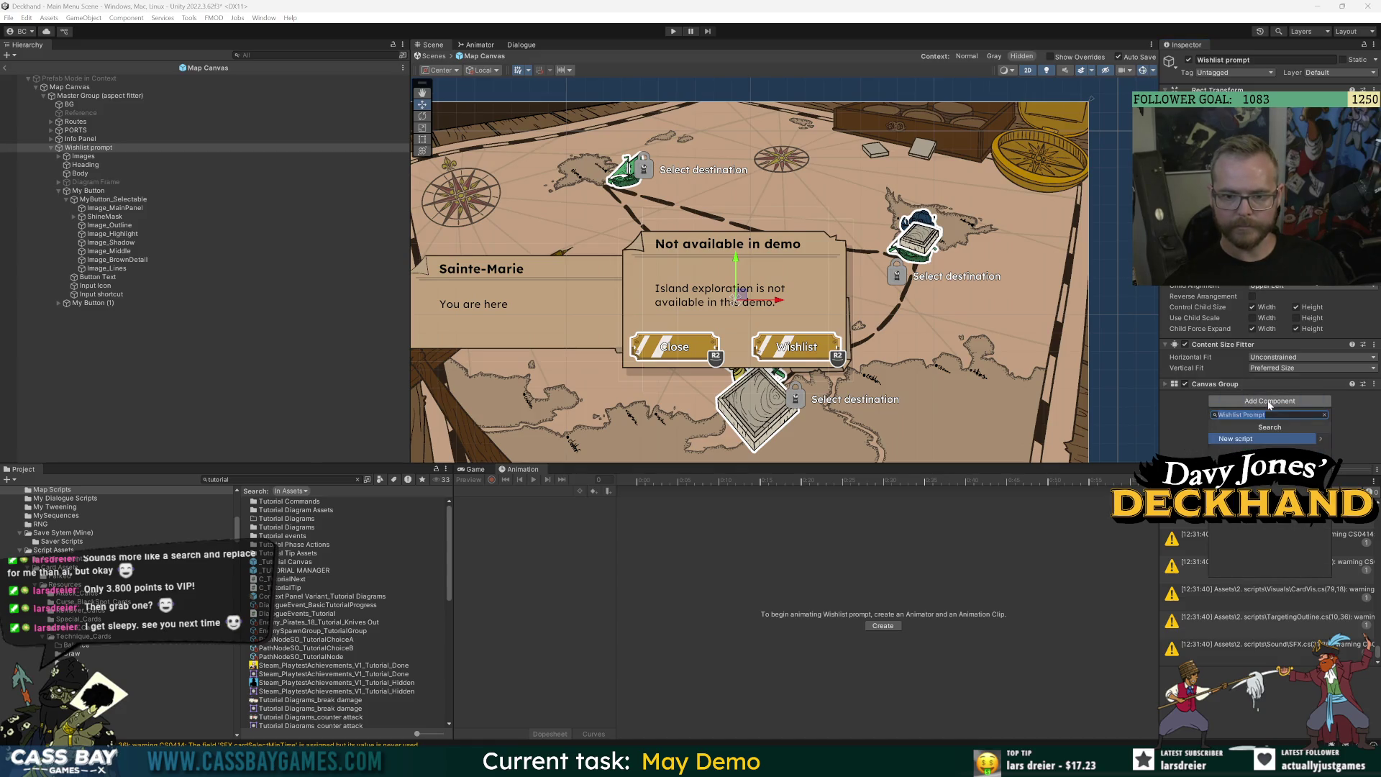
pyautogui.press('Return')
pyautogui.click(1236, 448)
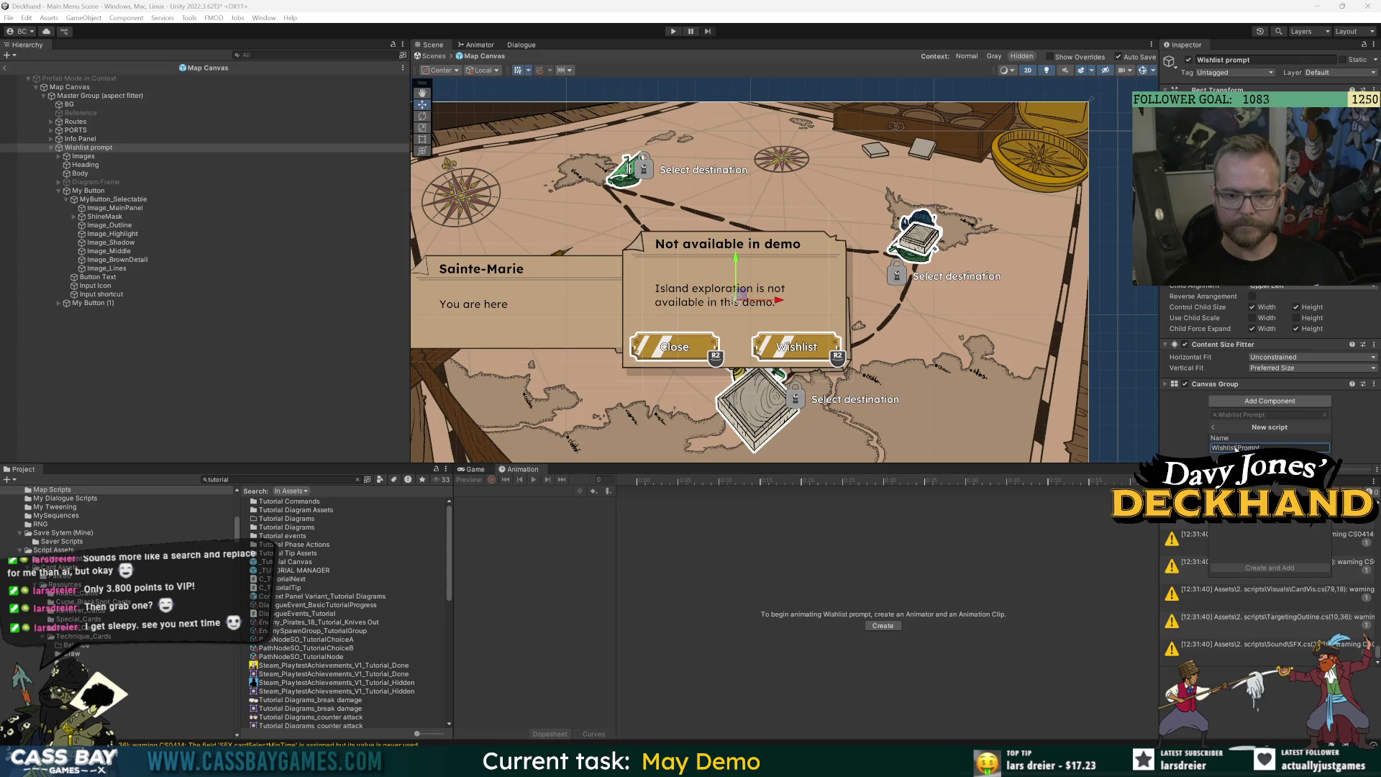
pyautogui.press('BackSpace')
pyautogui.click(1288, 568)
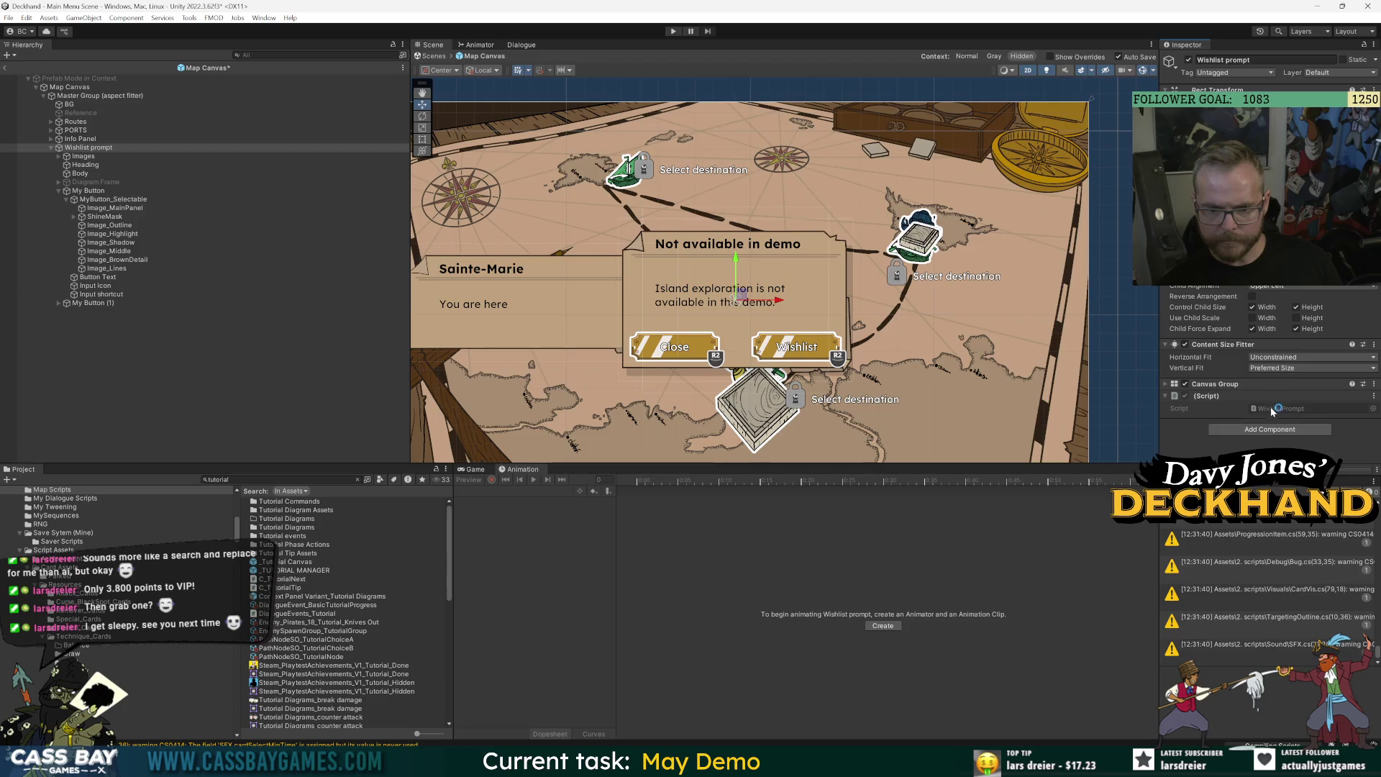
pyautogui.click(1270, 409)
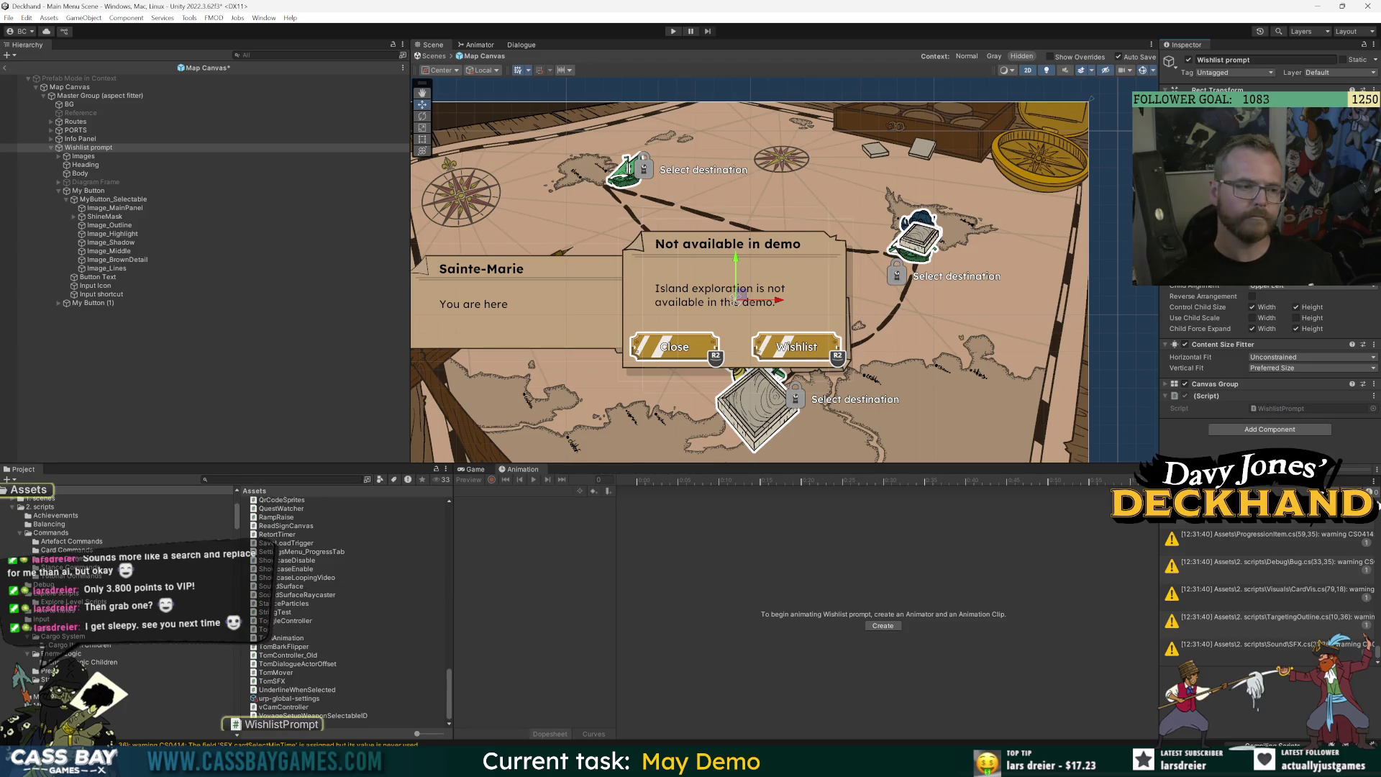
pyautogui.click(1349, 449)
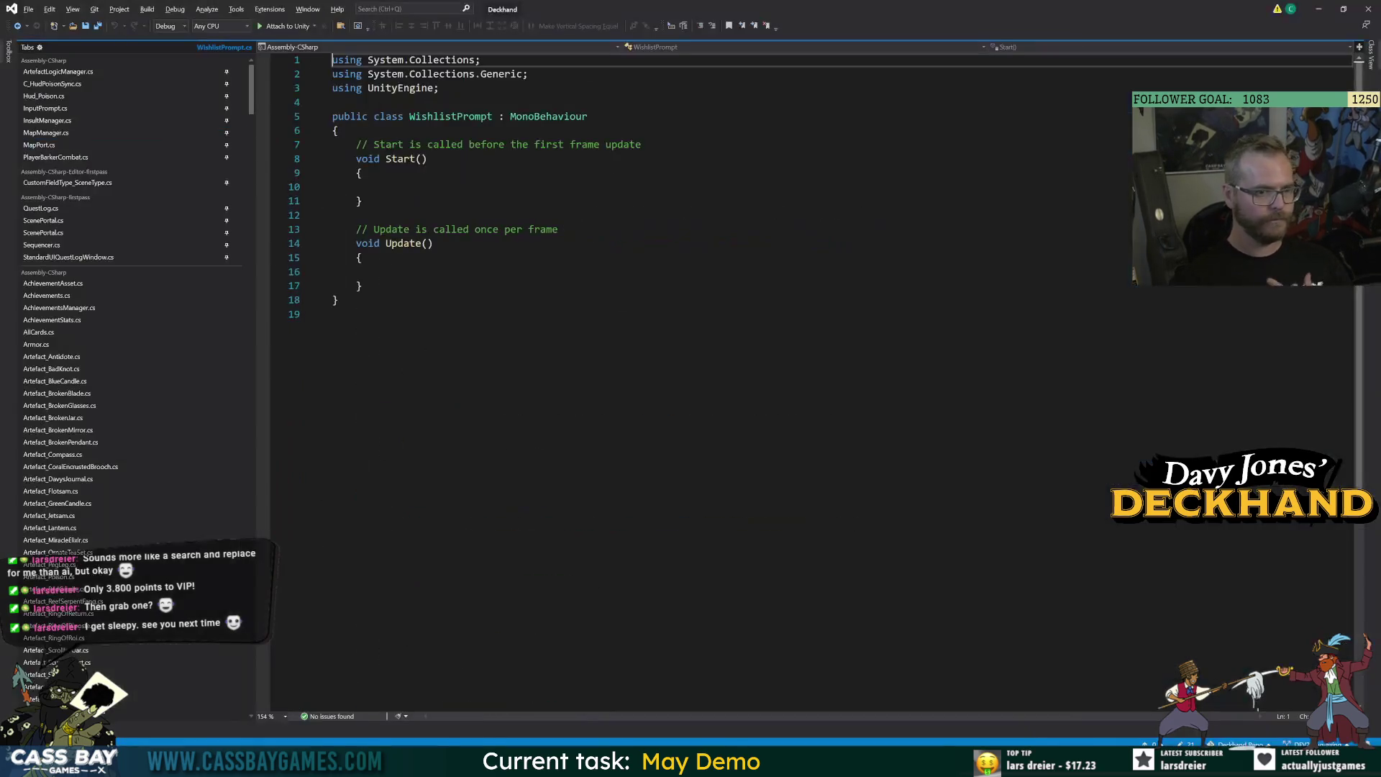
# Delete the Start and Update methods and add 'using TMPro;'.
pyautogui.moveTo(251, 91)
pyautogui.mouseDown()
pyautogui.moveTo(238, 600)
pyautogui.moveTo(248, 59)
pyautogui.mouseUp()
pyautogui.click(227, 369)
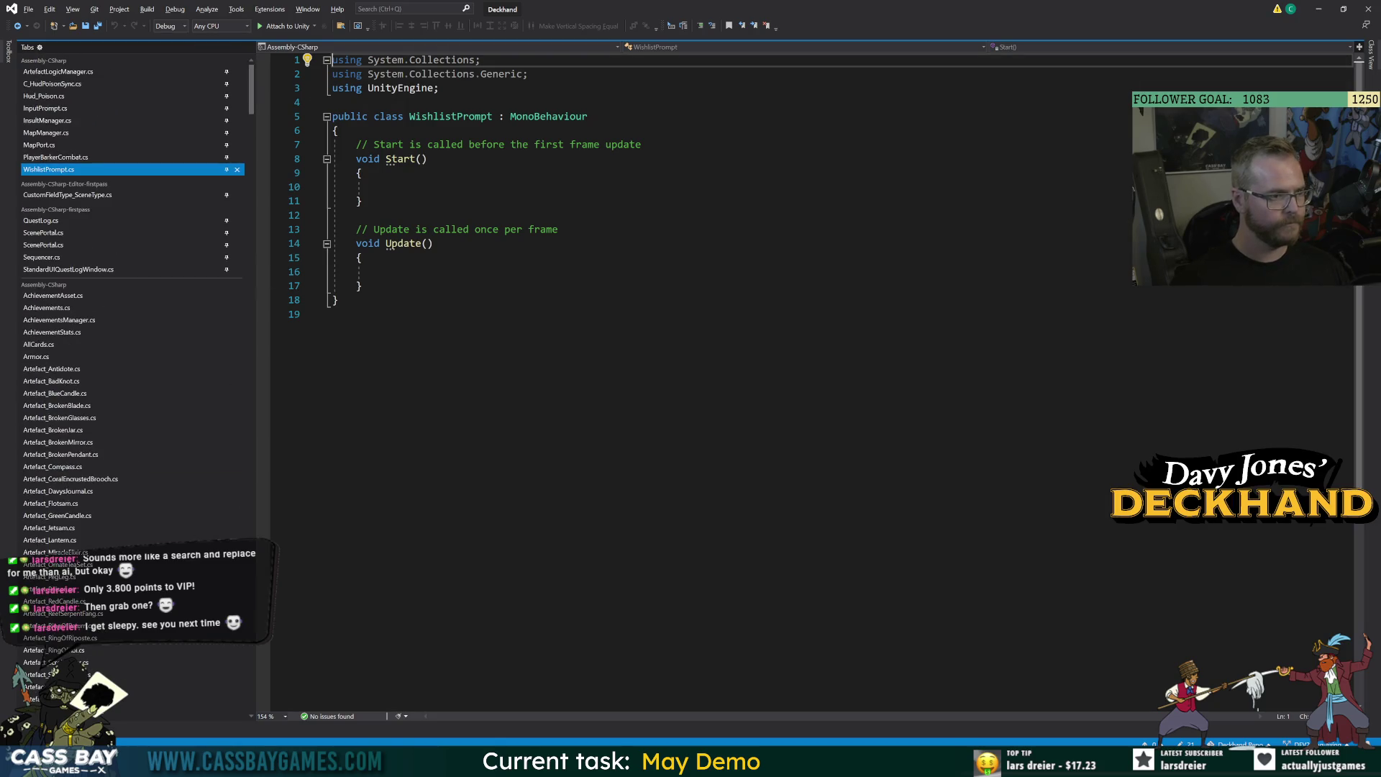
pyautogui.moveTo(356, 144); pyautogui.dragTo(361, 286)
pyautogui.press('Delete')
pyautogui.click(439, 88)
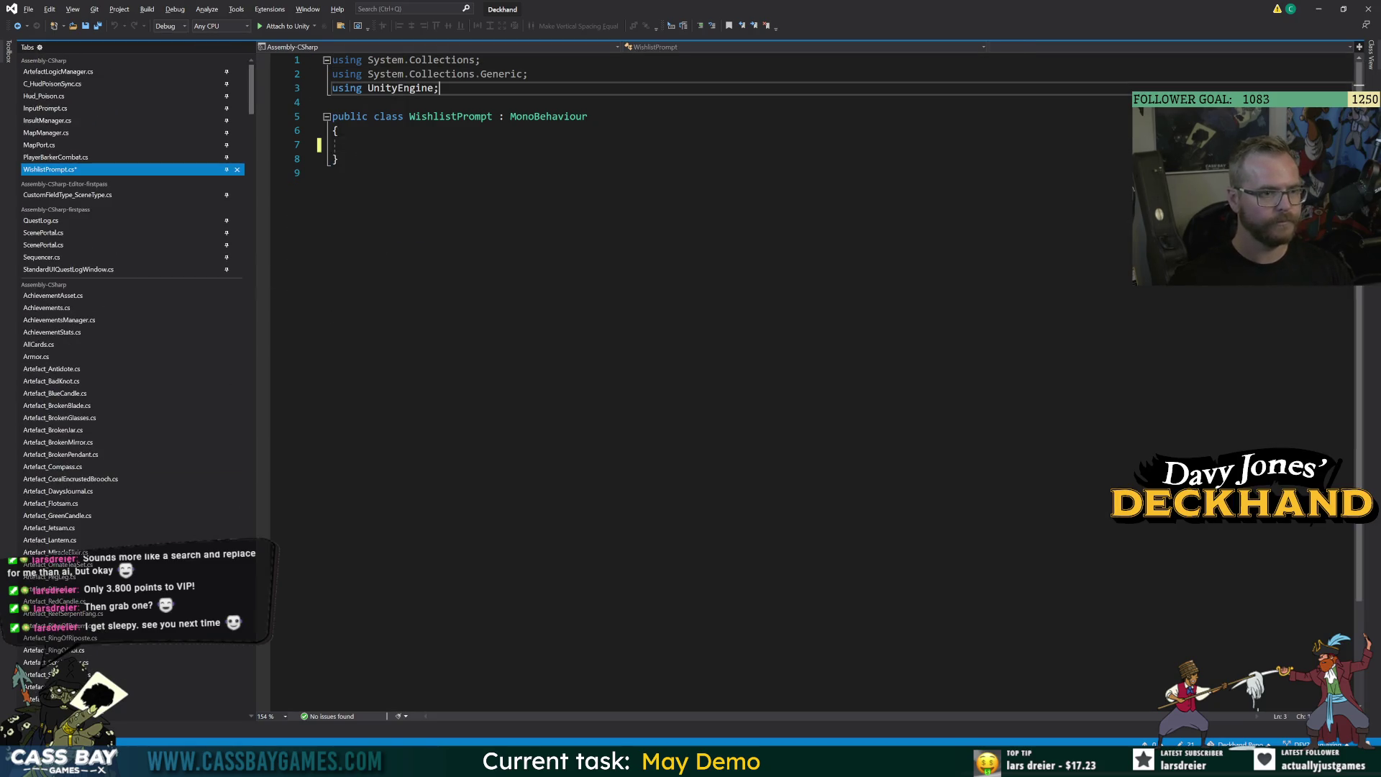
pyautogui.press('Return')
pyautogui.write('ui')
pyautogui.press('Tab')
pyautogui.write('TMPro;')
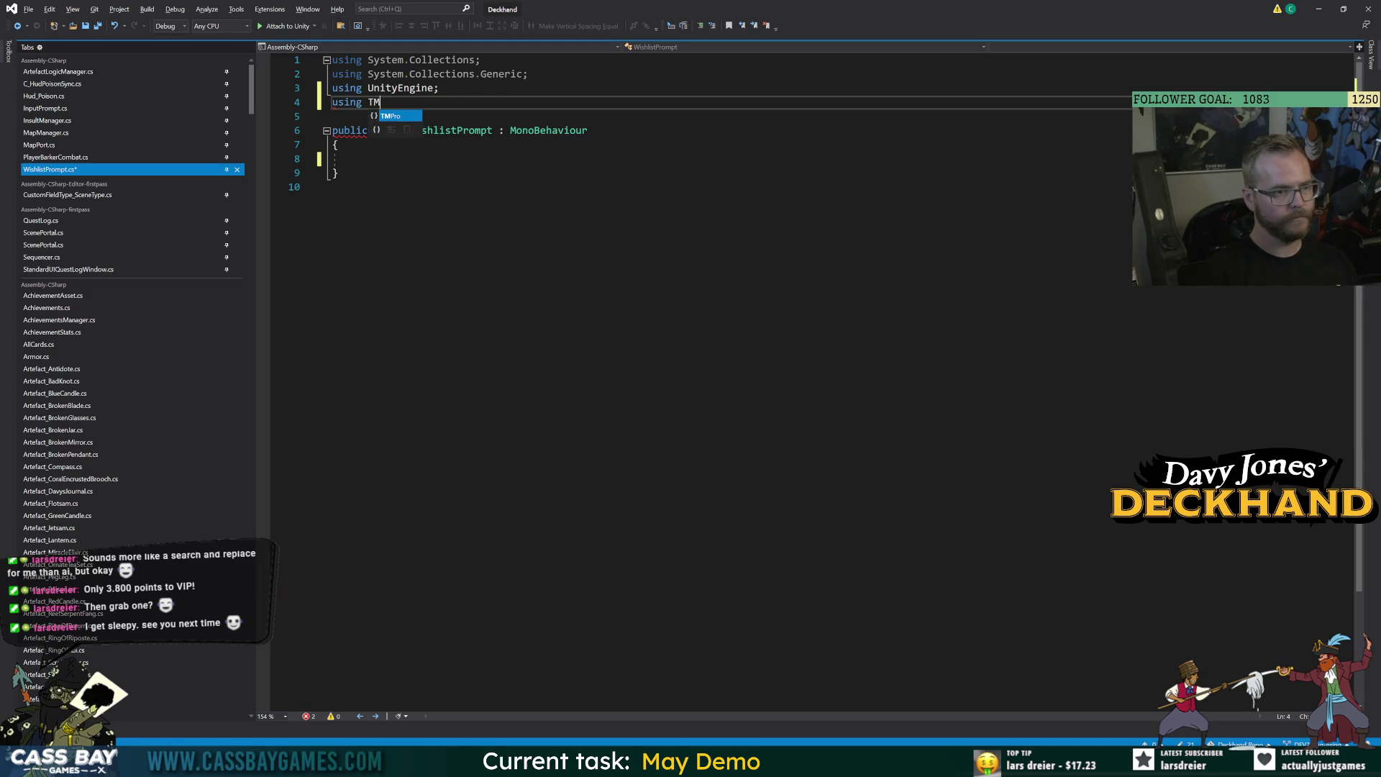
# Declare serialized private TextMeshProUGUI fields headerText and bodyText, then begin a public member.
pyautogui.click(356, 158)
pyautogui.write('[SerializeField] private TextM')
pyautogui.press('Tab')
pyautogui.write('hea')
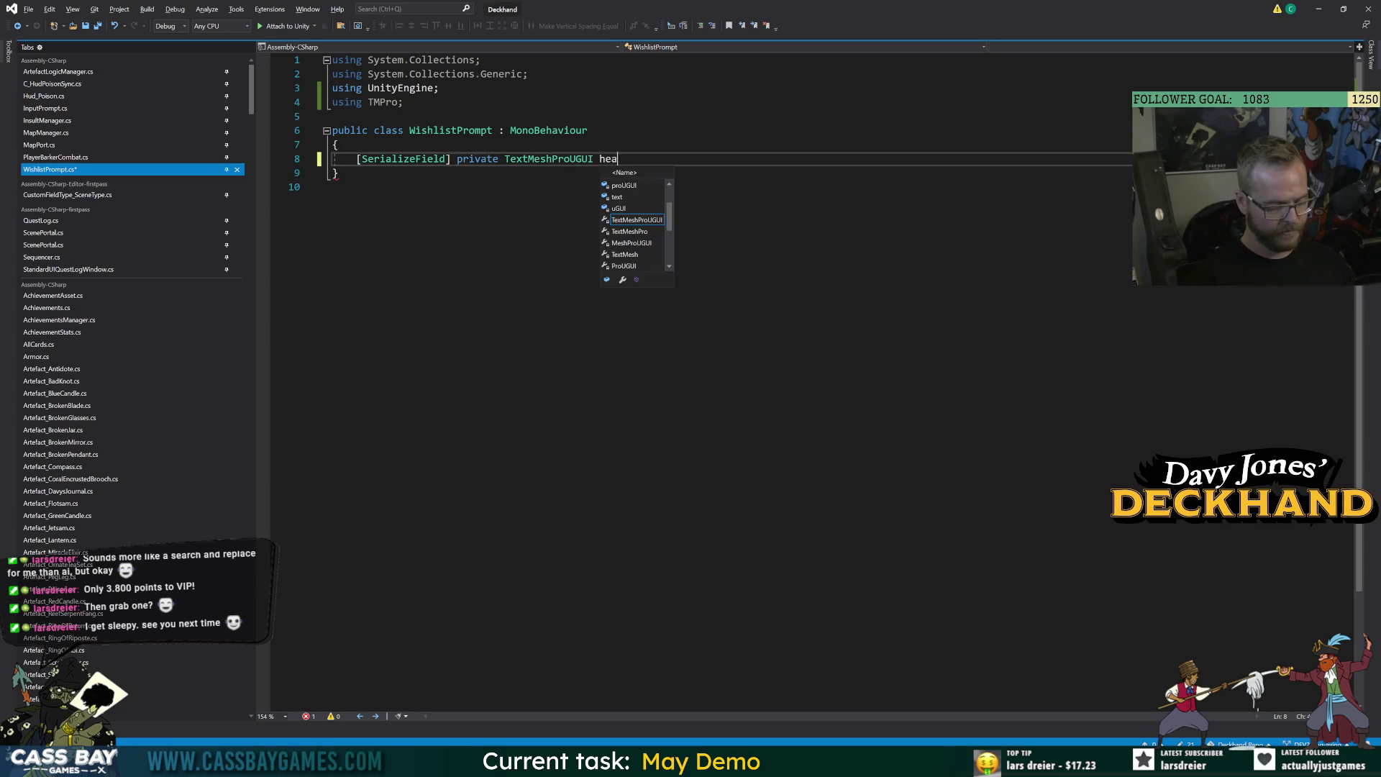
pyautogui.write('derText;')
pyautogui.press('Return')
pyautogui.write('[SerializeField] p')
pyautogui.press('Tab')
pyautogui.write('Tt')
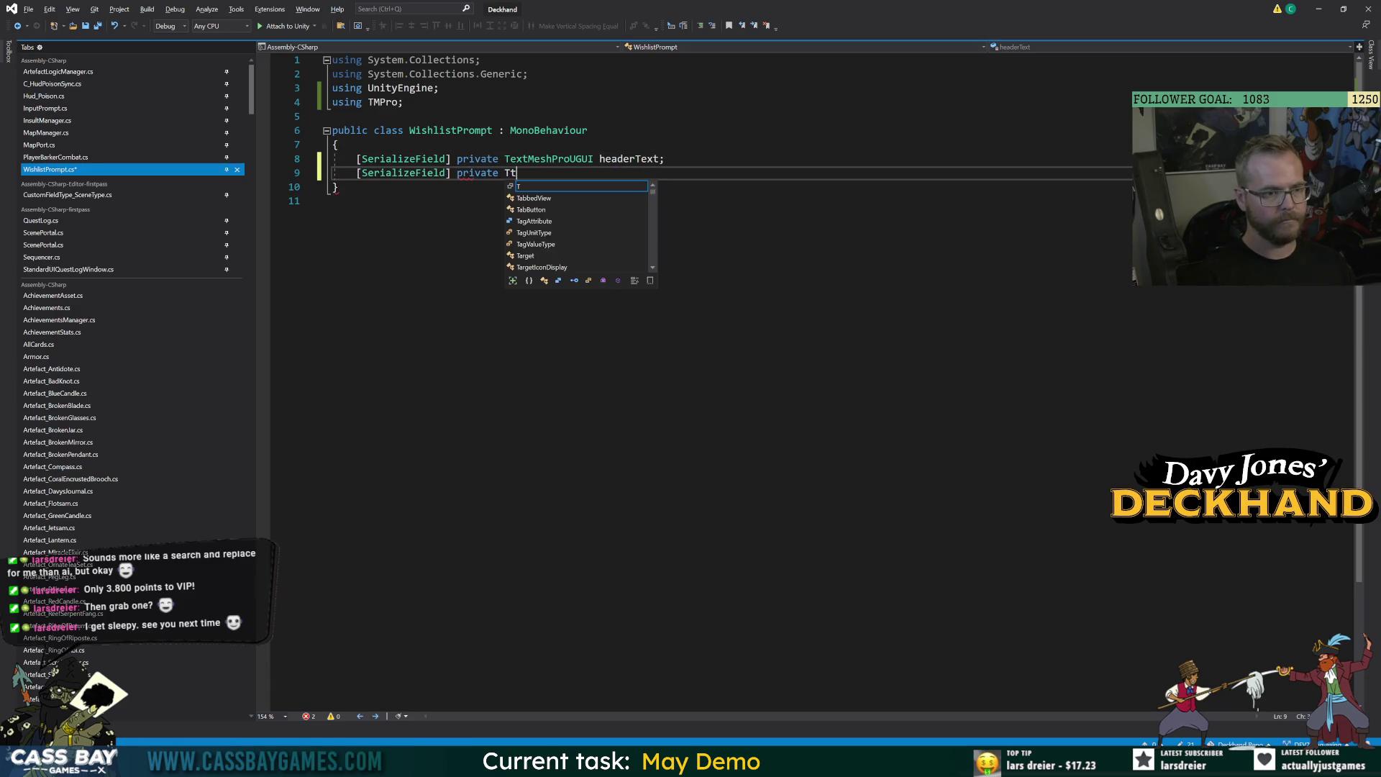
pyautogui.write('mp')
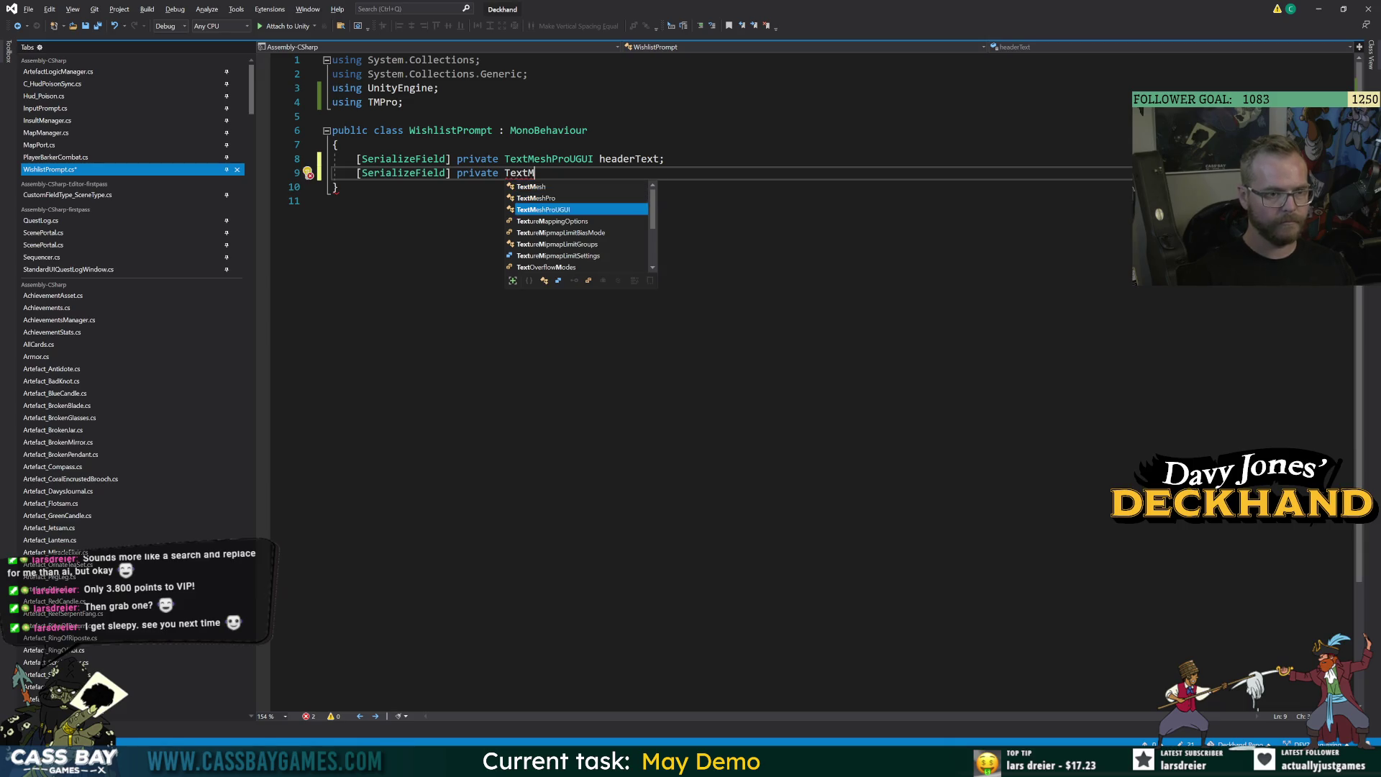
pyautogui.press('Tab')
pyautogui.write('bodyTe')
pyautogui.press('Return')
pyautogui.press('Return')
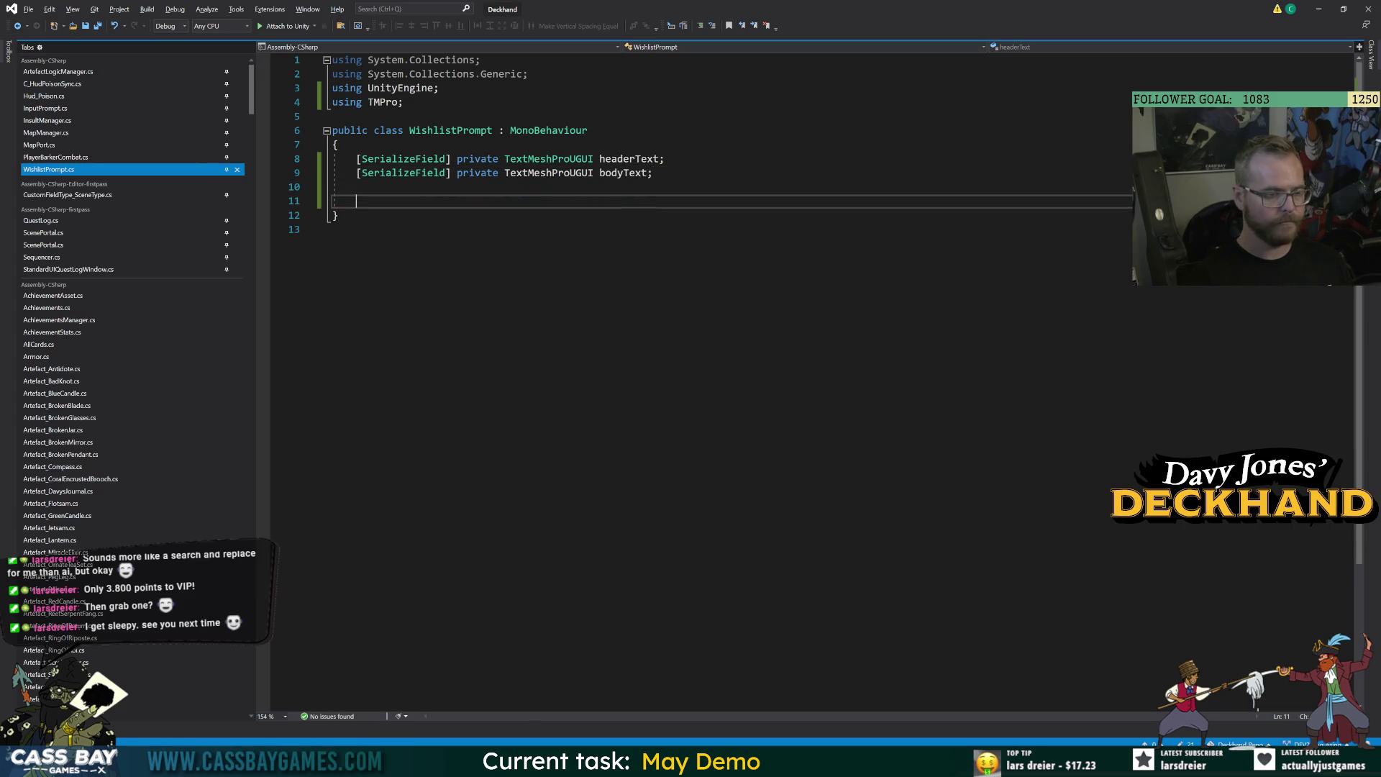
pyautogui.write('public')
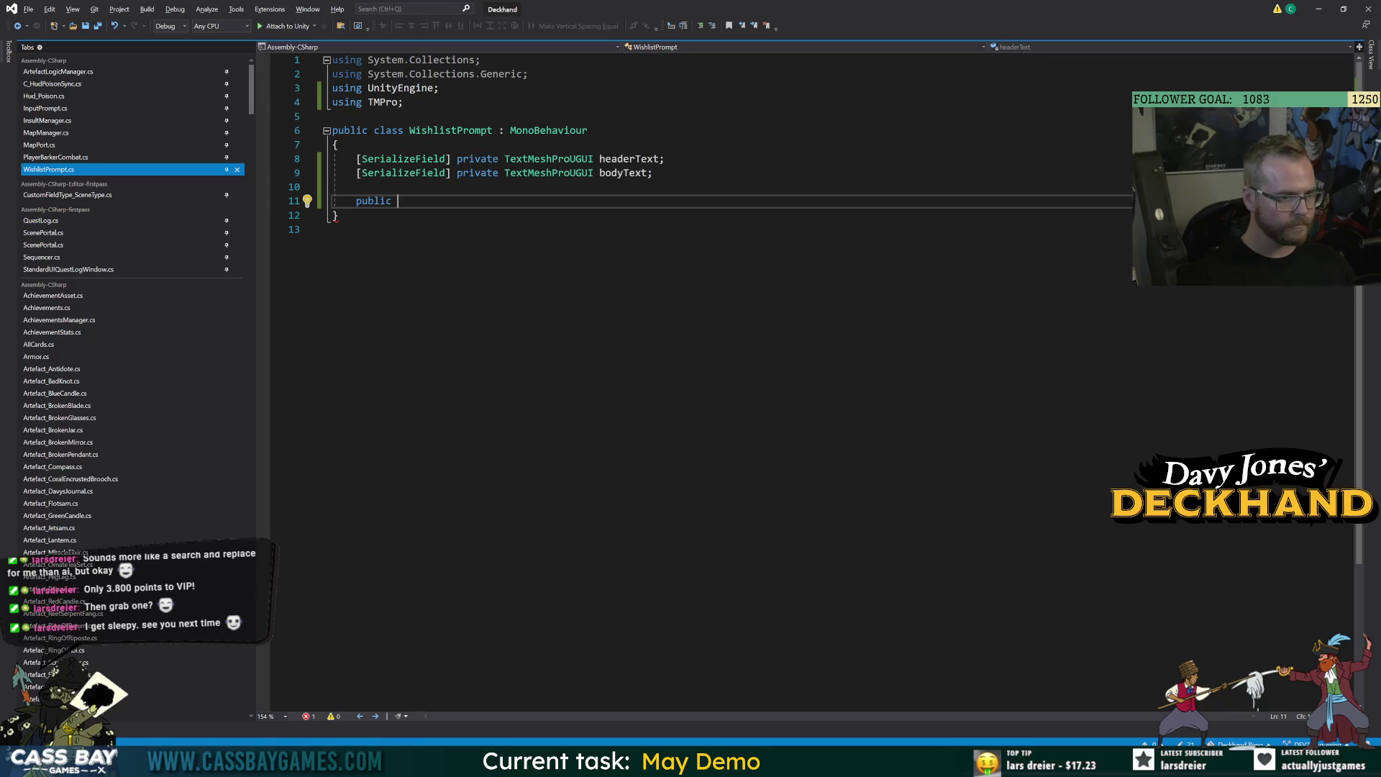
# Add empty public BUTTON_Wishlist() and BUTTON_Close() methods to the WishlistPrompt script.
pyautogui.write('void BUTT')
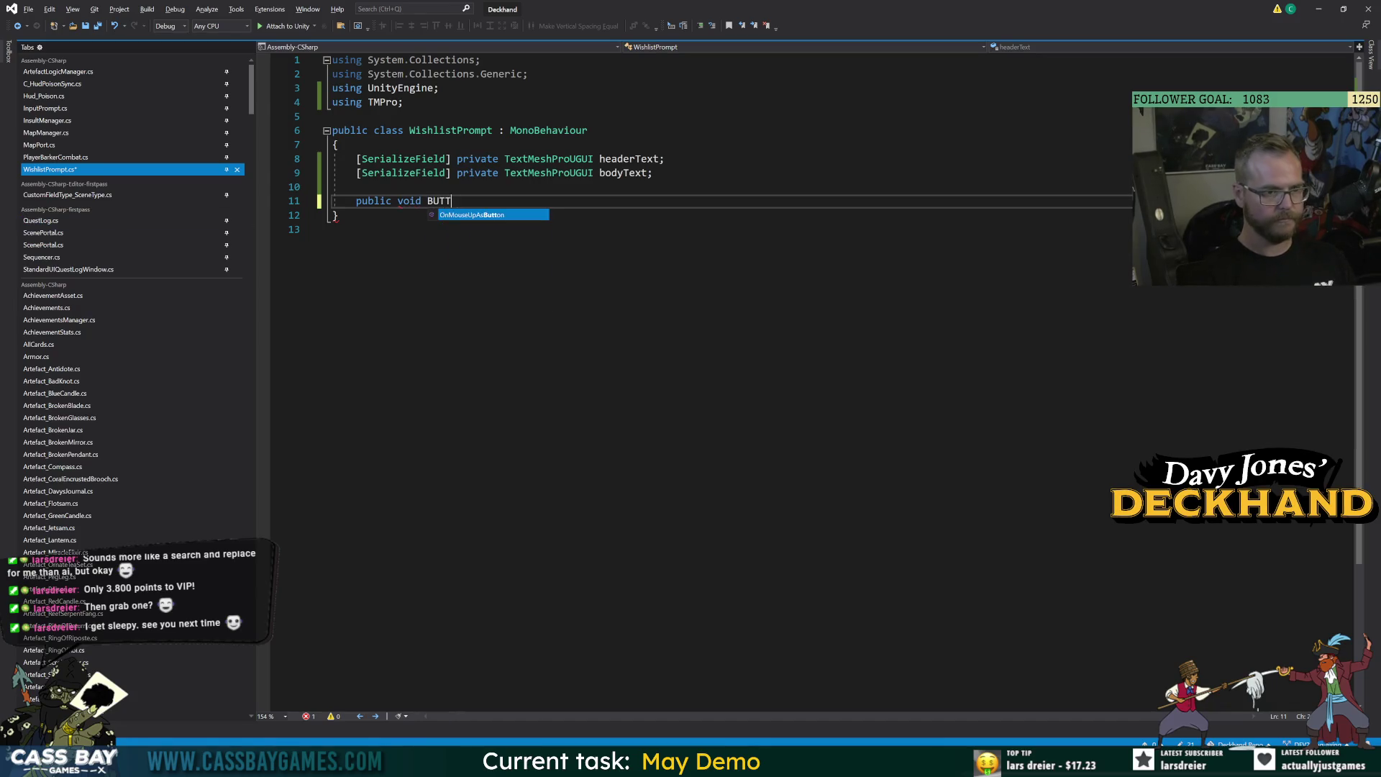
pyautogui.write('ON_Wishlist()')
pyautogui.press('Return')
pyautogui.write('{')
pyautogui.press('Return')
pyautogui.press('Down')
pyautogui.press('Return')
pyautogui.press('Return')
pyautogui.write('public void BUTTON_')
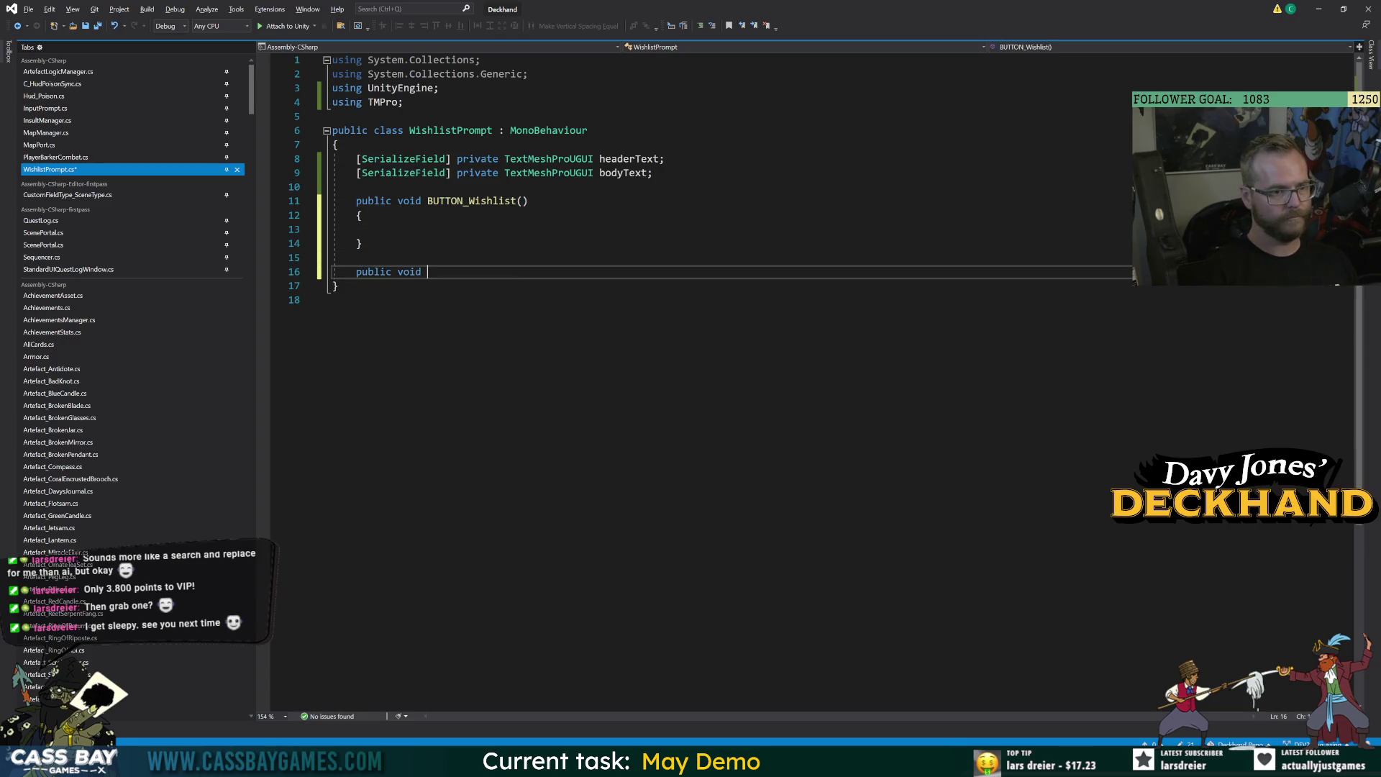
pyautogui.write('Close()')
pyautogui.press('Return')
pyautogui.write('{')
pyautogui.press('Return')
pyautogui.click(361, 314)
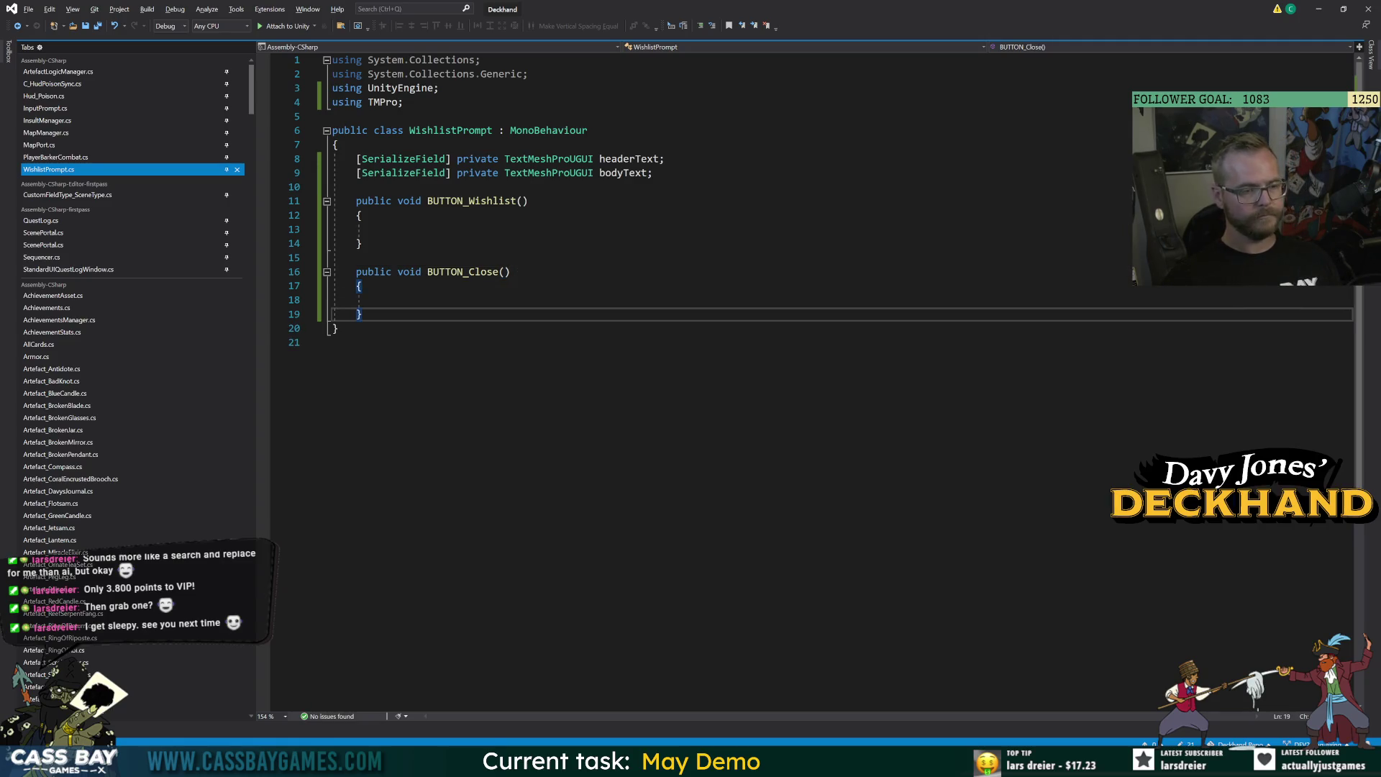
# Add a Setup(string header, string body) method assigning headerText.text and bodyText.text.
pyautogui.click(652, 173)
pyautogui.press('Return')
pyautogui.press('Return')
pyautogui.write('ublic void Setup(string header, string body) {')
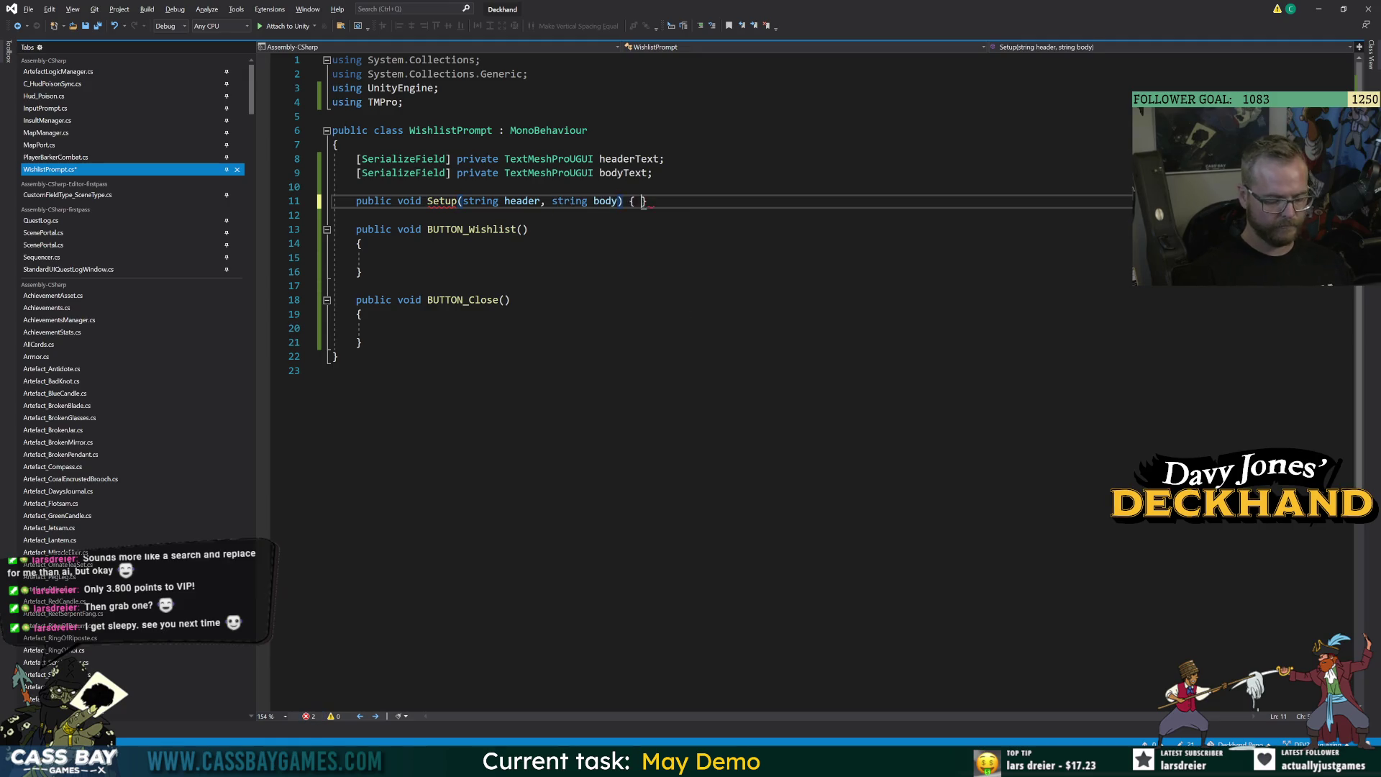
pyautogui.press('Return')
pyautogui.write('{')
pyautogui.press('Return')
pyautogui.write('this.headerText =')
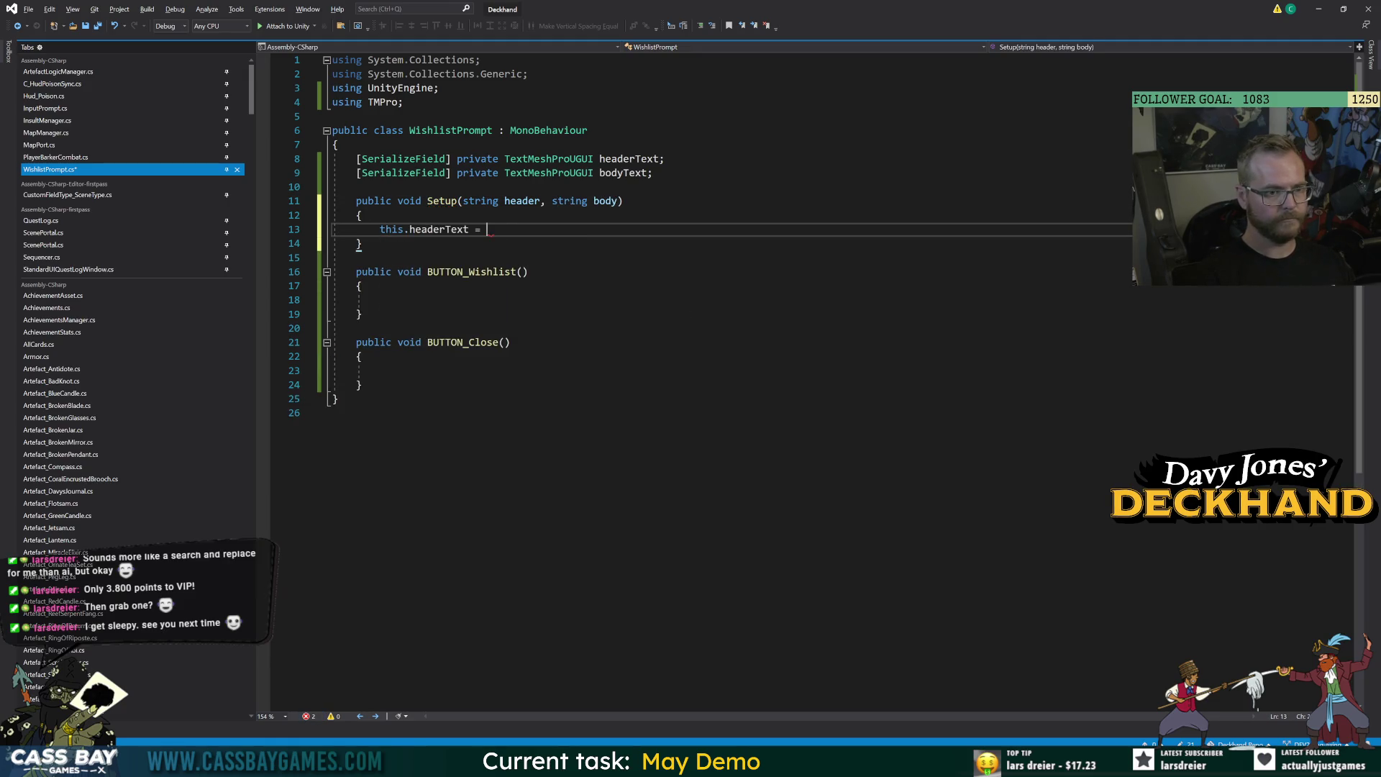
pyautogui.write(' header;')
pyautogui.press('Return')
pyautogui.write('this.bodyText.text = body;')
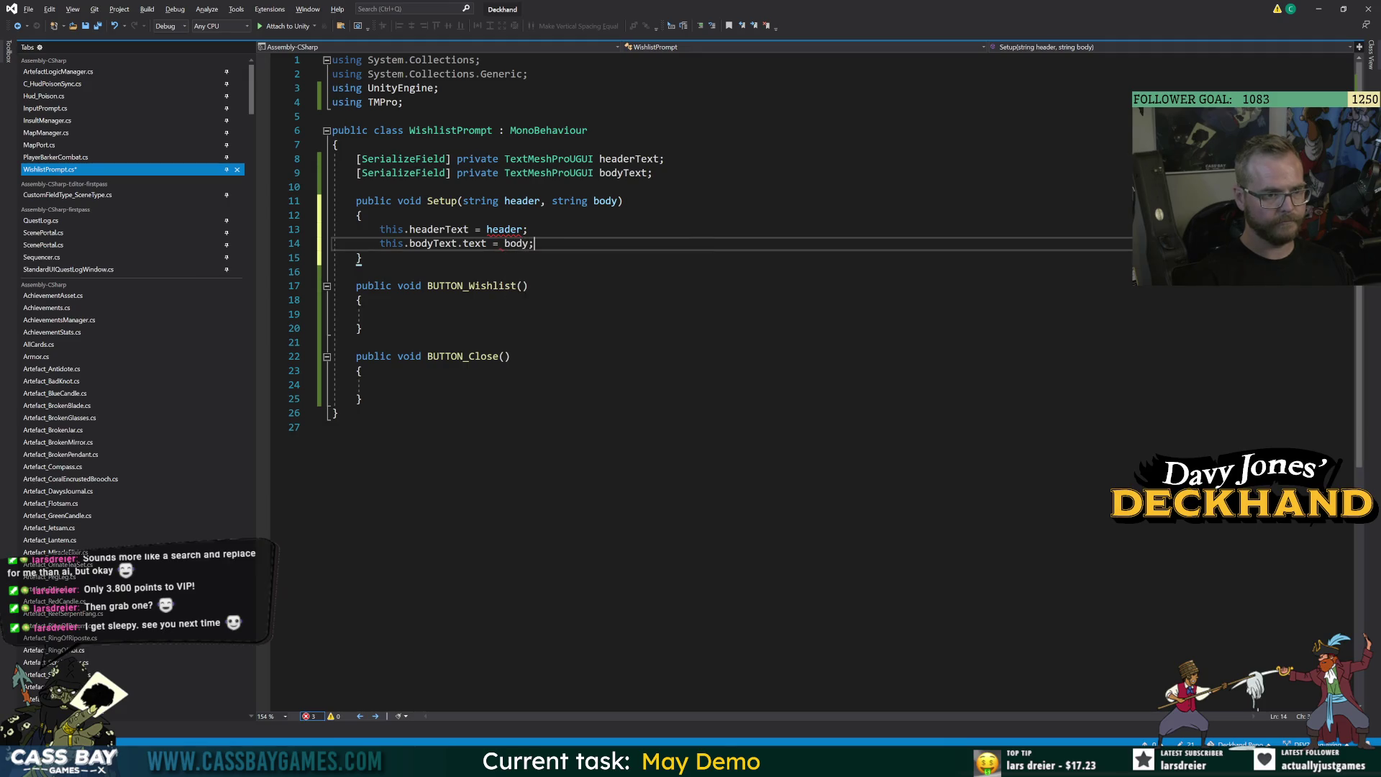
pyautogui.click(468, 229)
pyautogui.write('.text')
# Save the WishlistPrompt script and return to Unity to recompile.
pyautogui.click(361, 328)
pyautogui.hotkey('ctrl', 's')
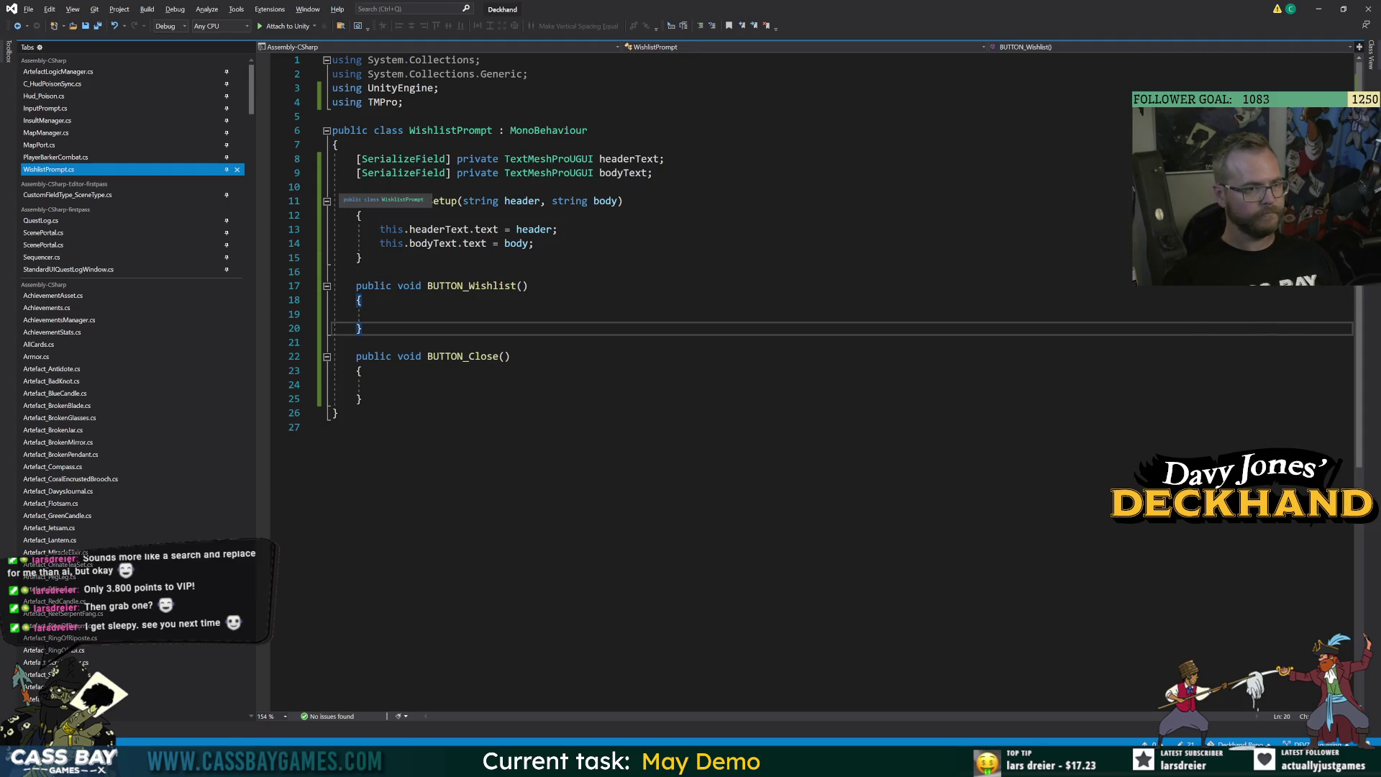
pyautogui.hotkey('alt', 'Tab')
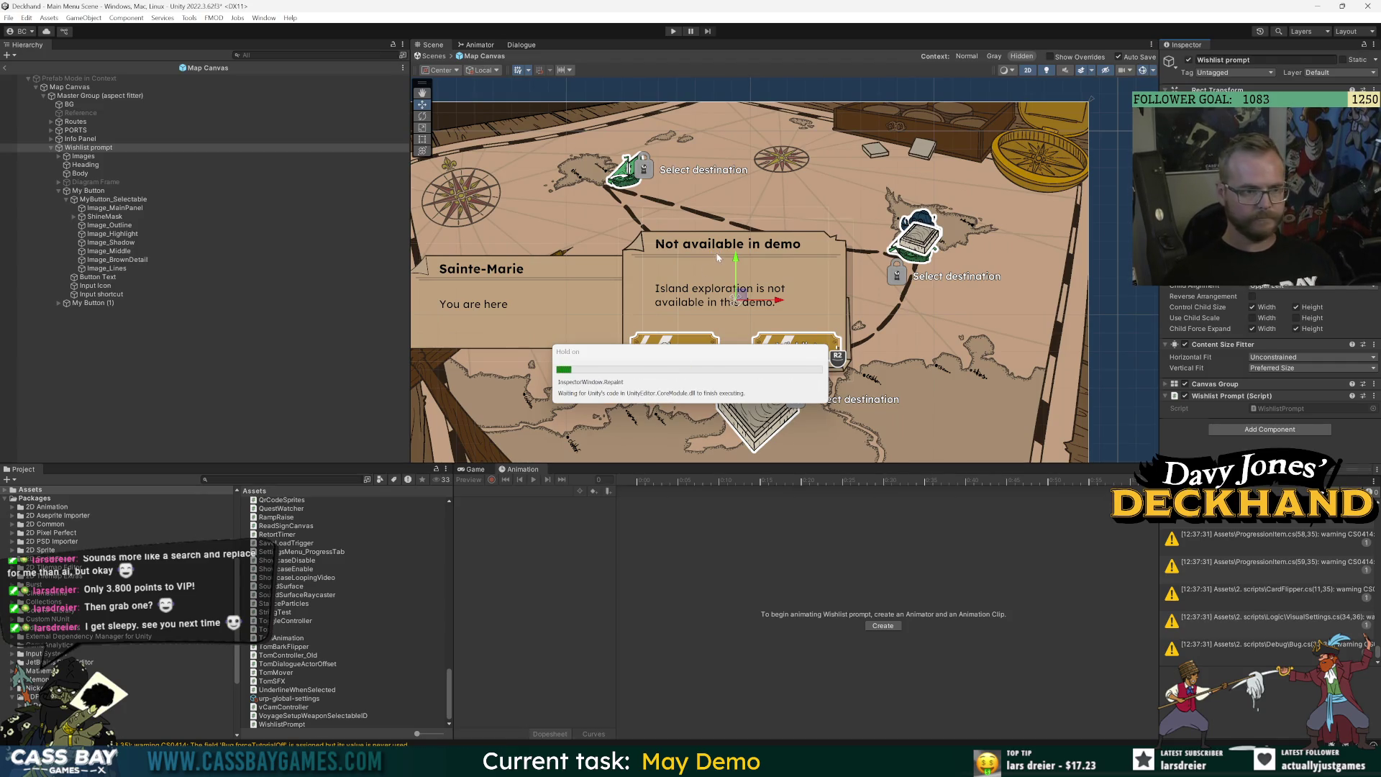
# Rename the prompt's two buttons to Close Button and Wishlist Button in the Hierarchy.
pyautogui.click(58, 191)
pyautogui.click(92, 191)
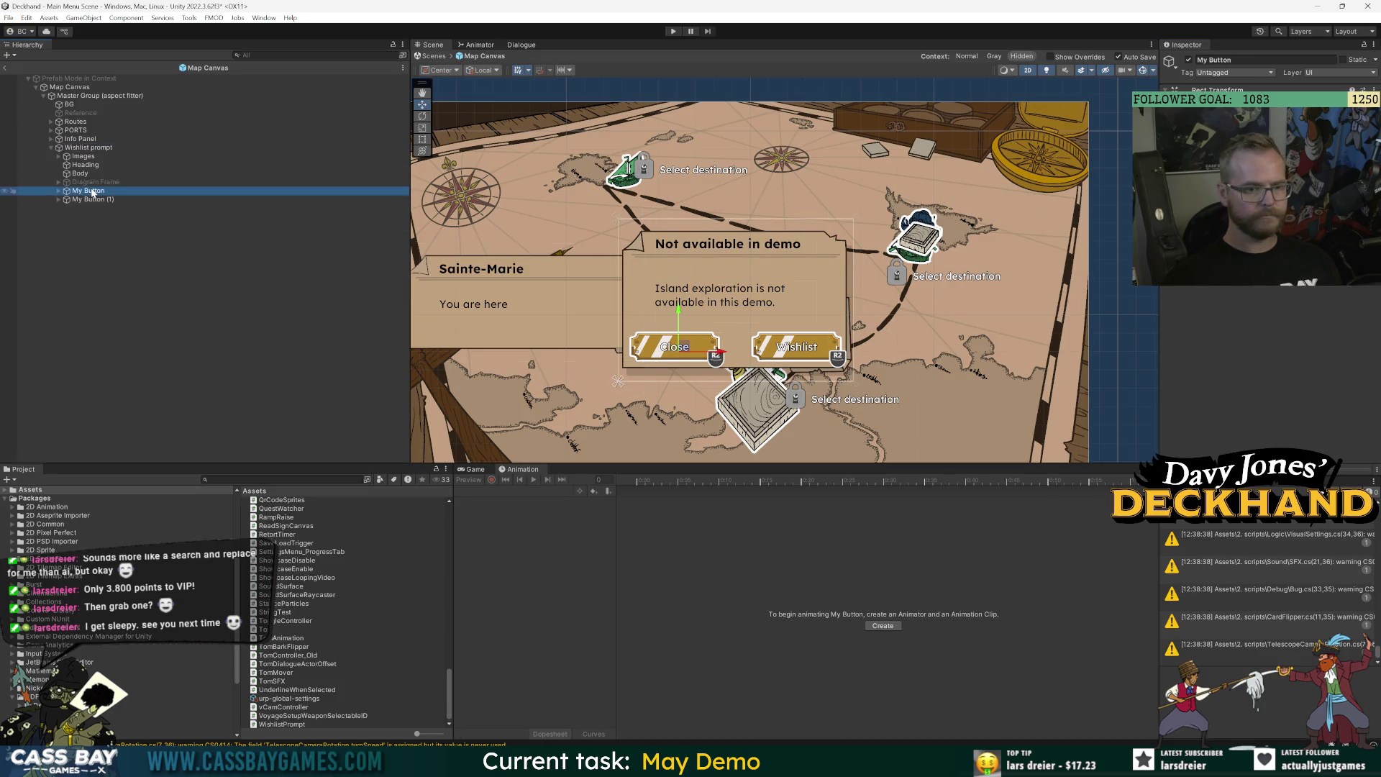
pyautogui.press('F2')
pyautogui.write('Close Button')
pyautogui.press('Return')
pyautogui.click(104, 200)
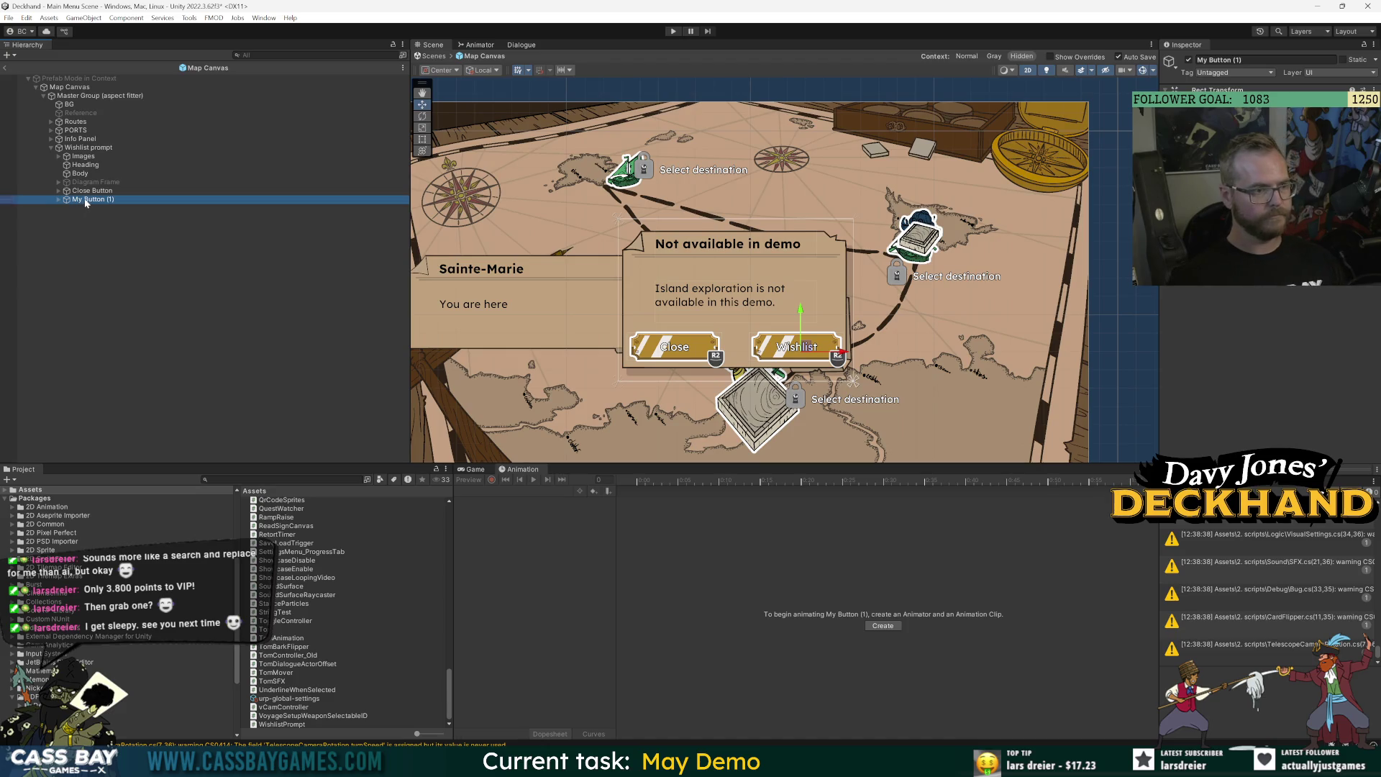
pyautogui.press('F2')
pyautogui.write('Wishlist')
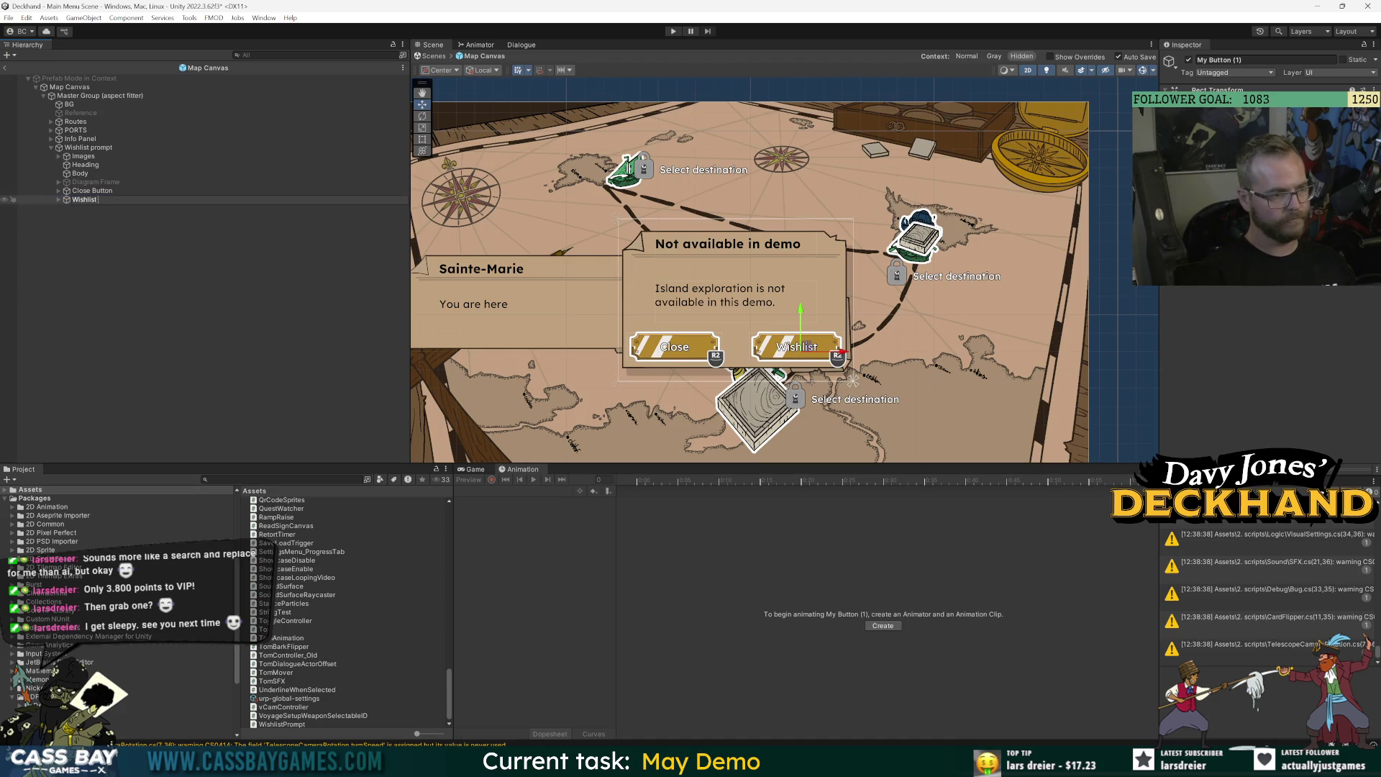
pyautogui.write(' Button')
pyautogui.press('Return')
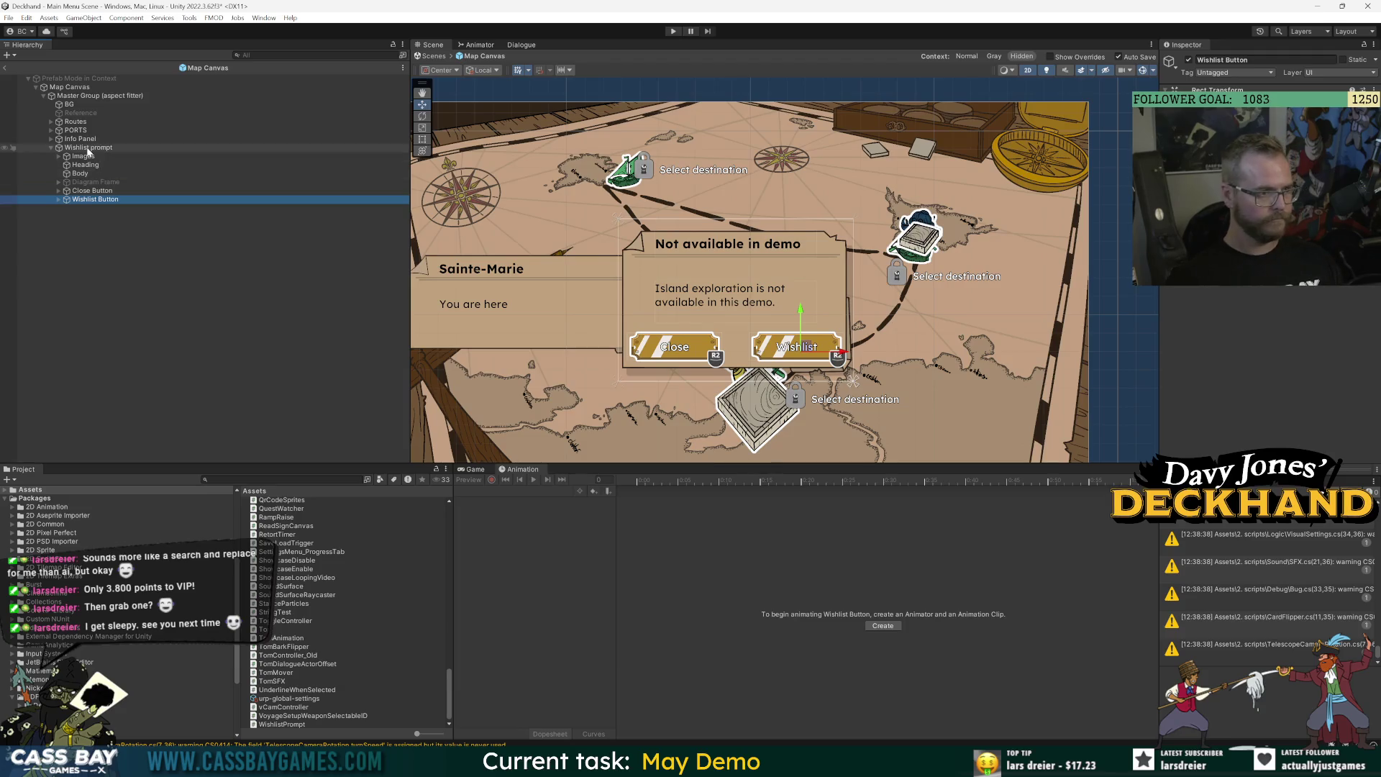
# Select the Wishlist prompt, then expand Close Button and select its MyButton_Selectable child.
pyautogui.click(91, 147)
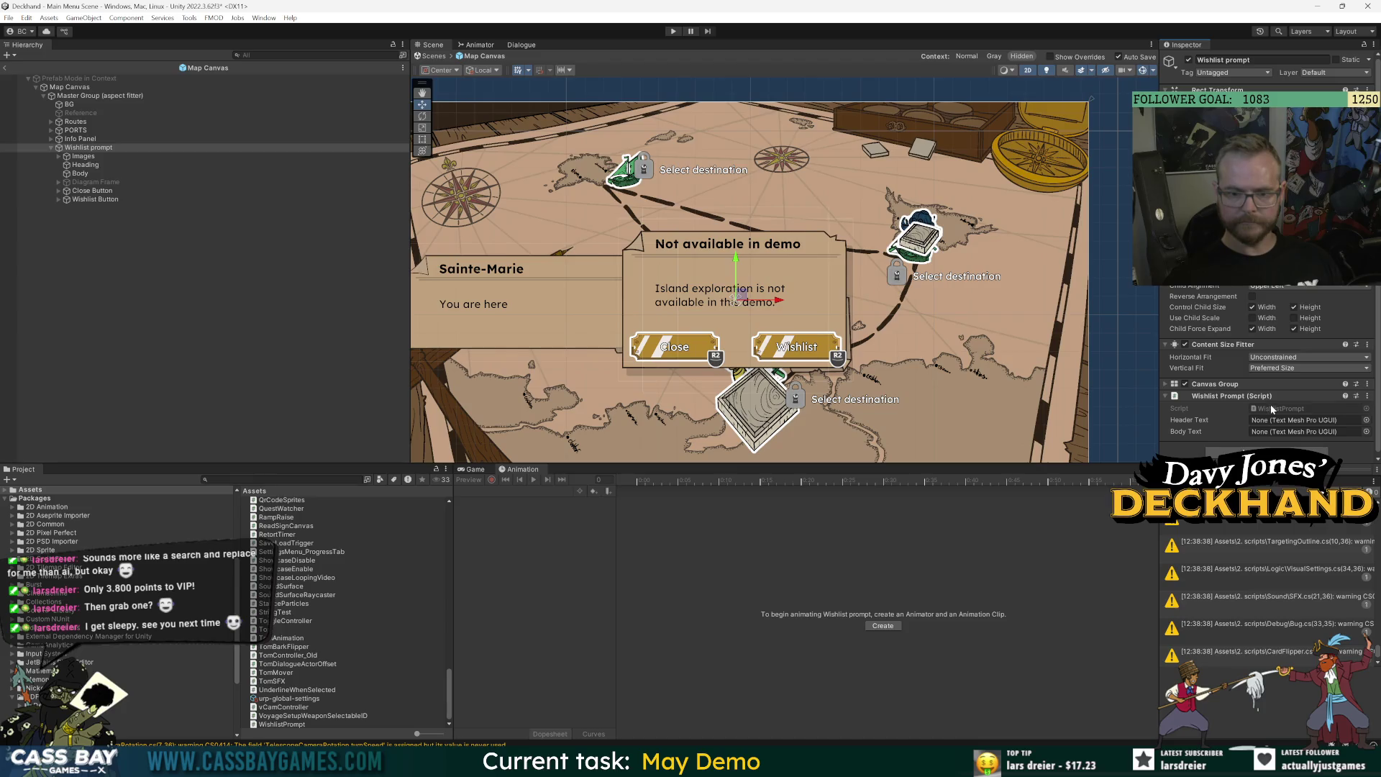
pyautogui.click(90, 190)
pyautogui.click(58, 190)
pyautogui.click(115, 200)
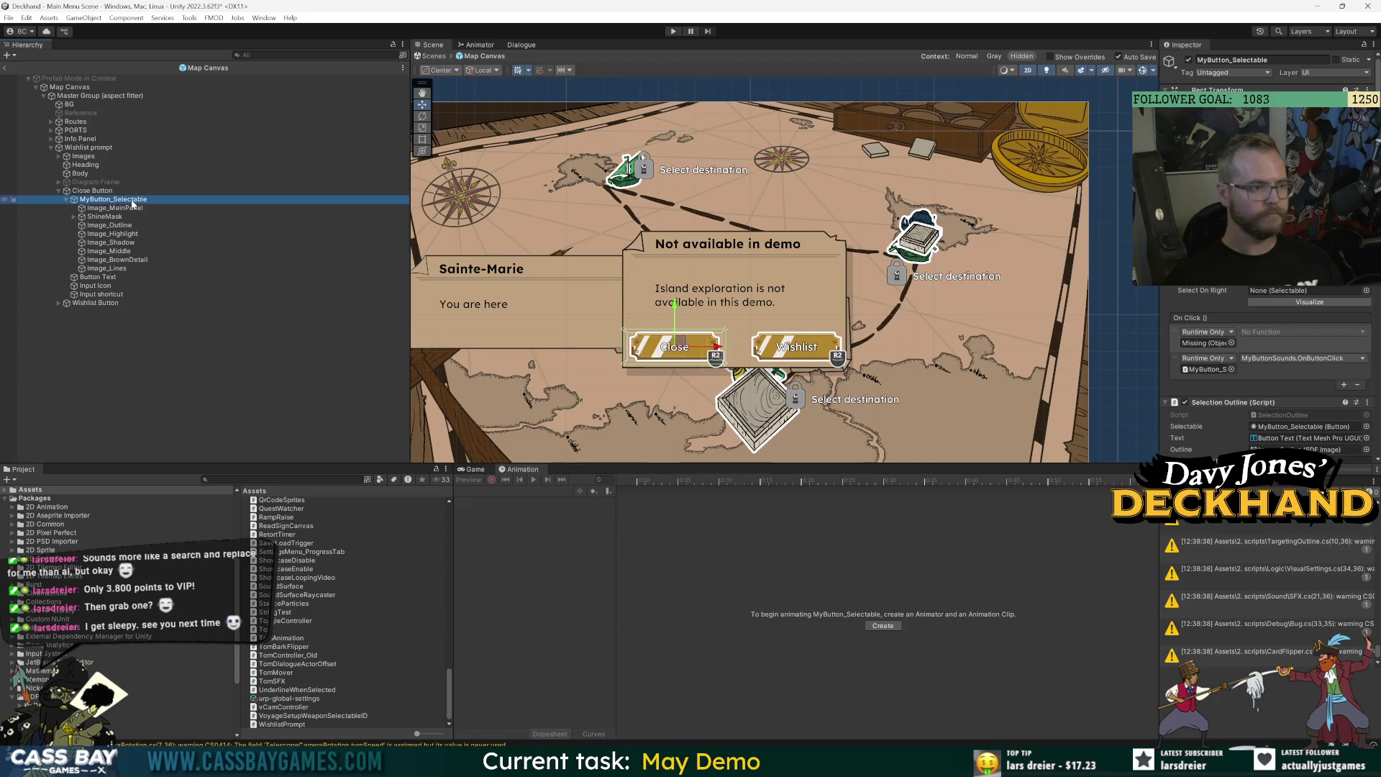